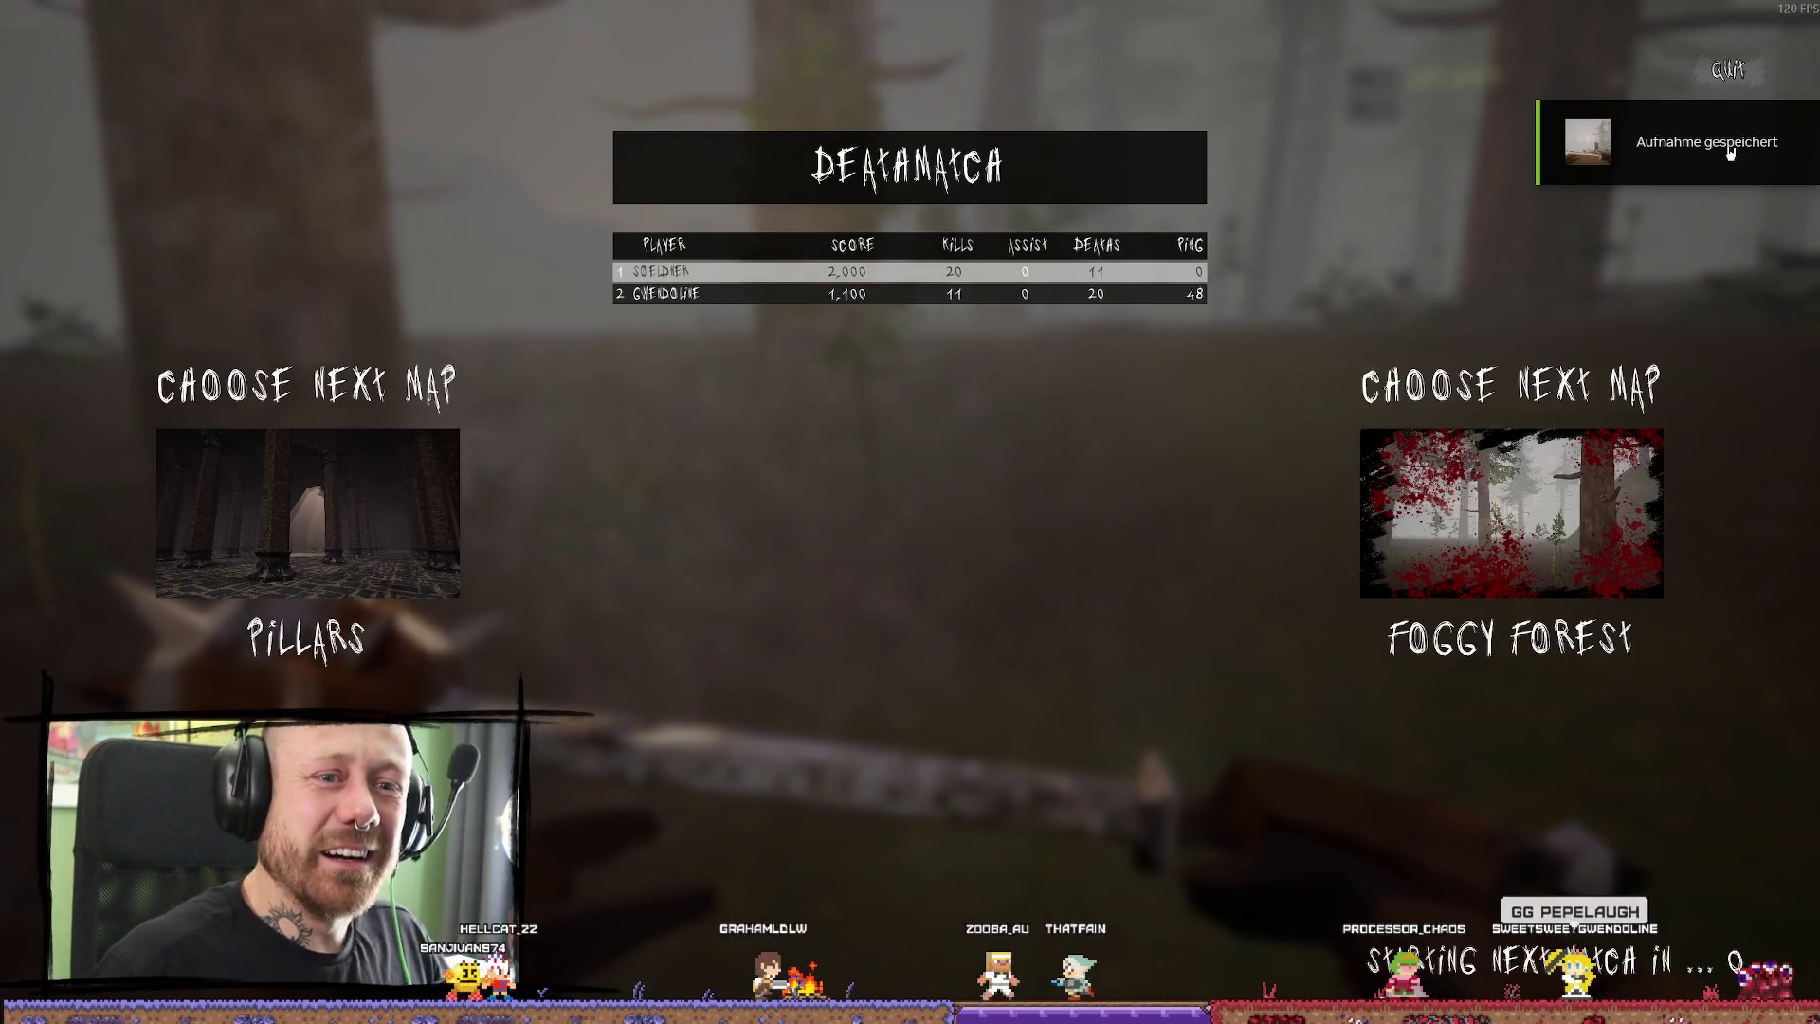
# Dismiss the 20-11 deathmatch scoreboard and quit Bloodspill to the Windows desktop.
pyautogui.click(1689, 70)
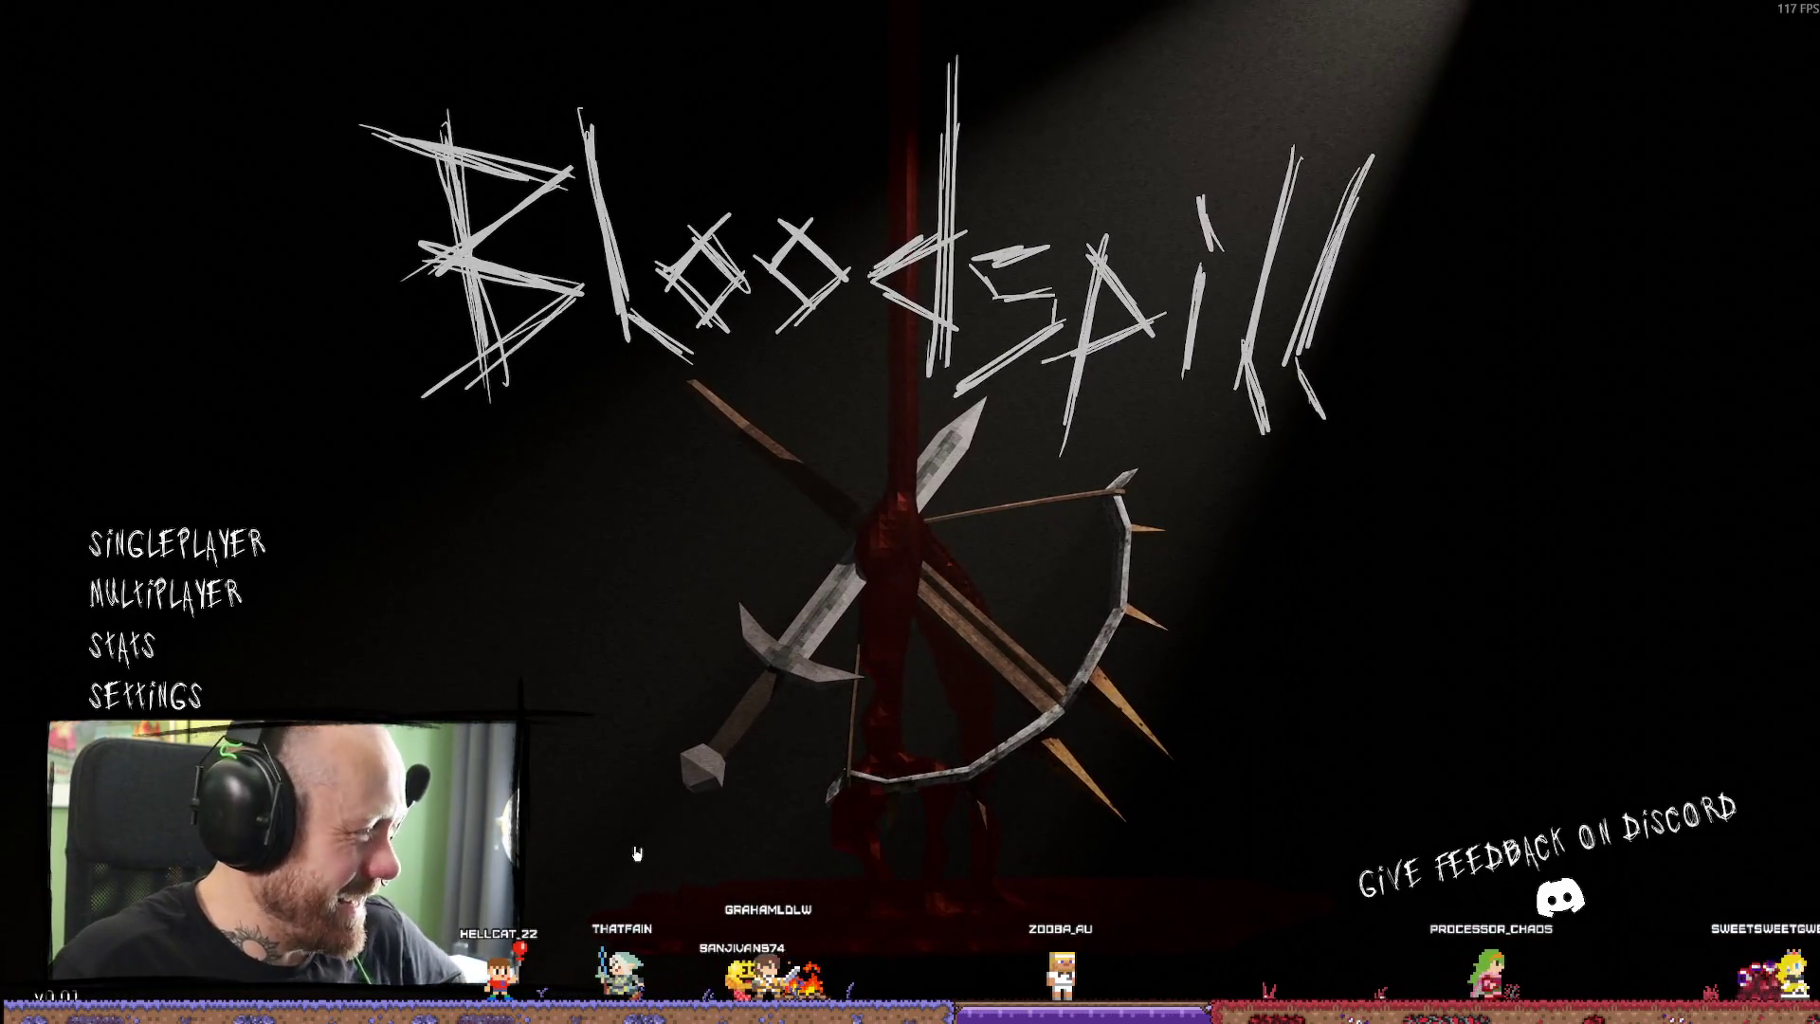
pyautogui.hotkey('alt', 'F4')
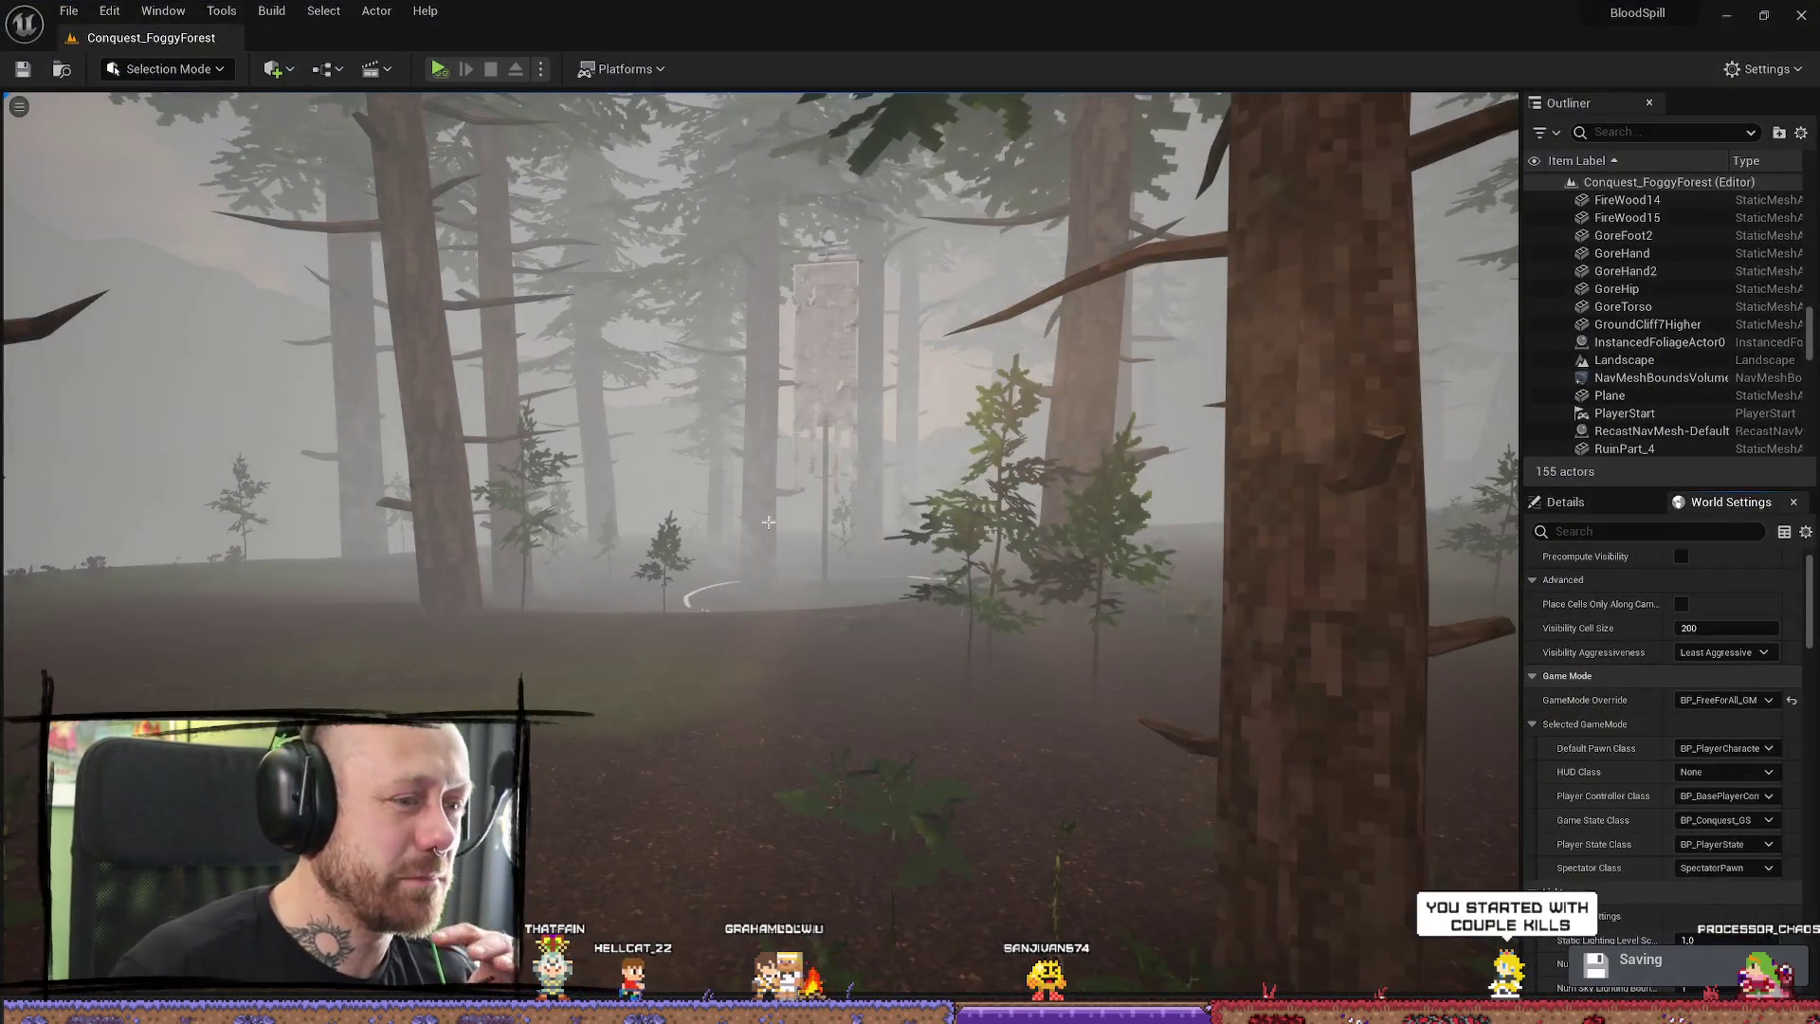
# Fly forward through Conquest_FoggyForest, then show the Bloodspill Steam page maximized in the browser.
pyautogui.moveTo(767, 521); pyautogui.dragTo(822, 338)
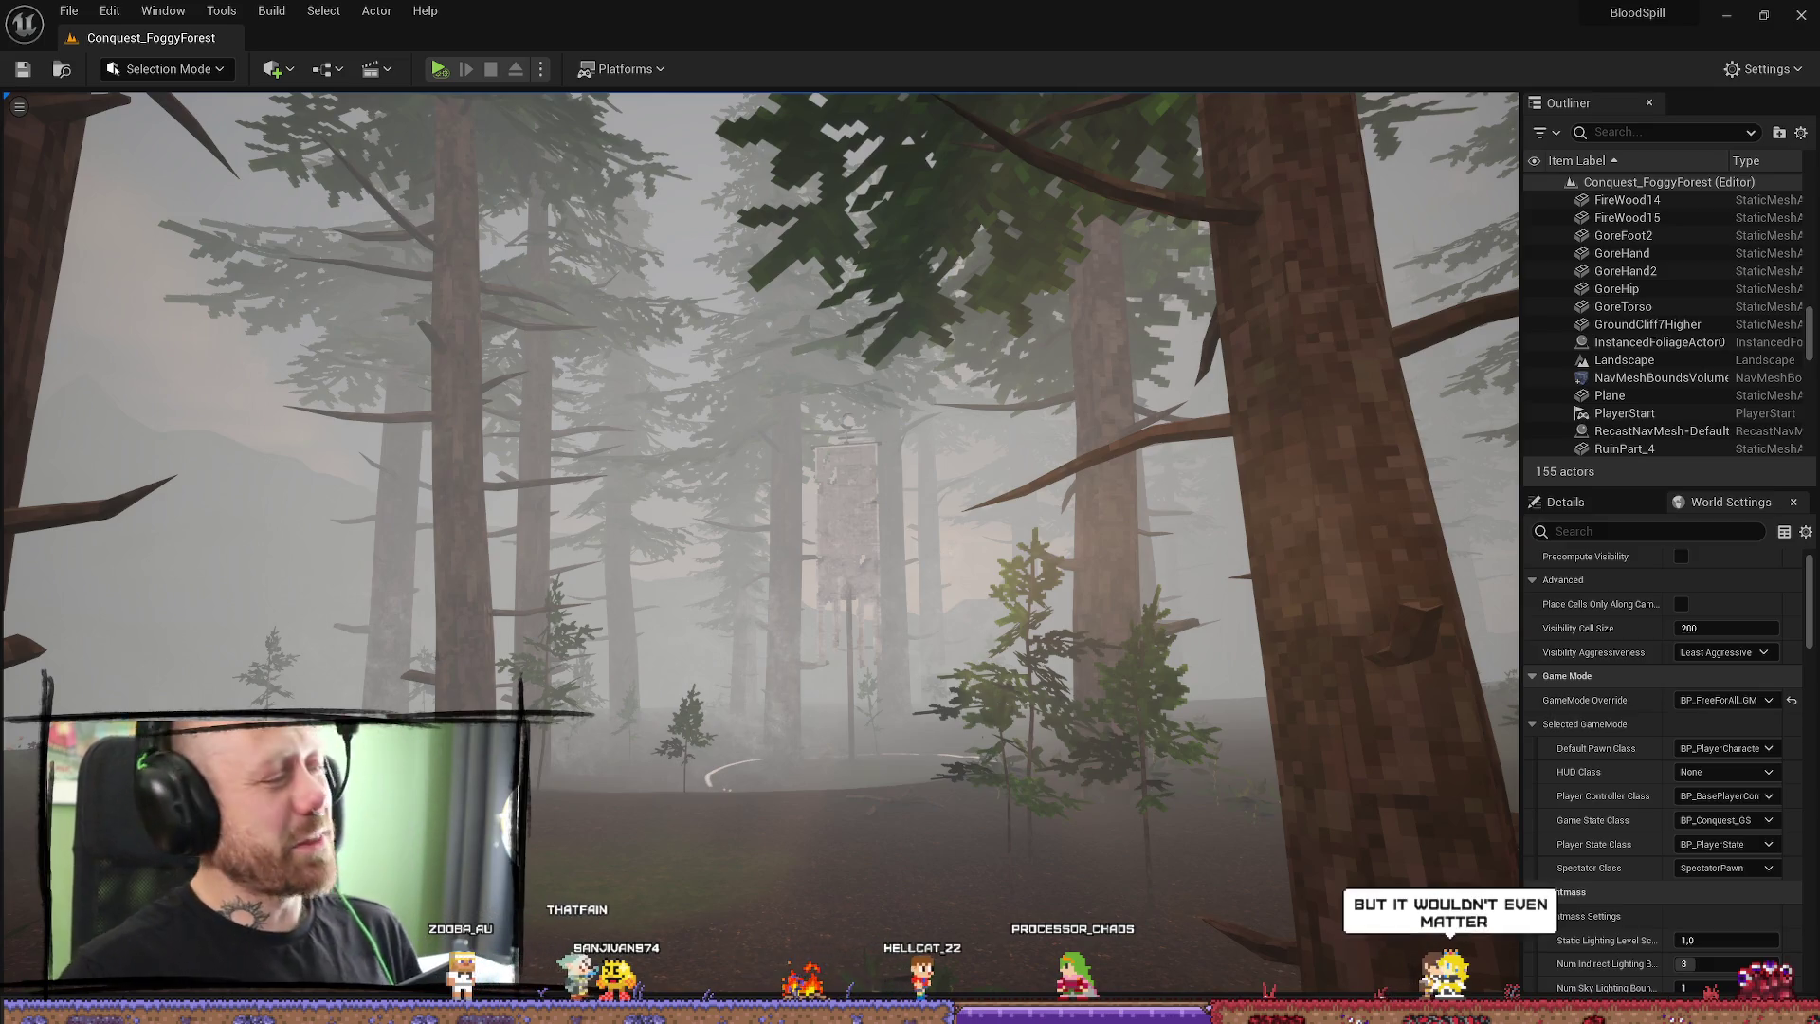
pyautogui.hotkey('alt', 'Tab')
pyautogui.press('super+Up')
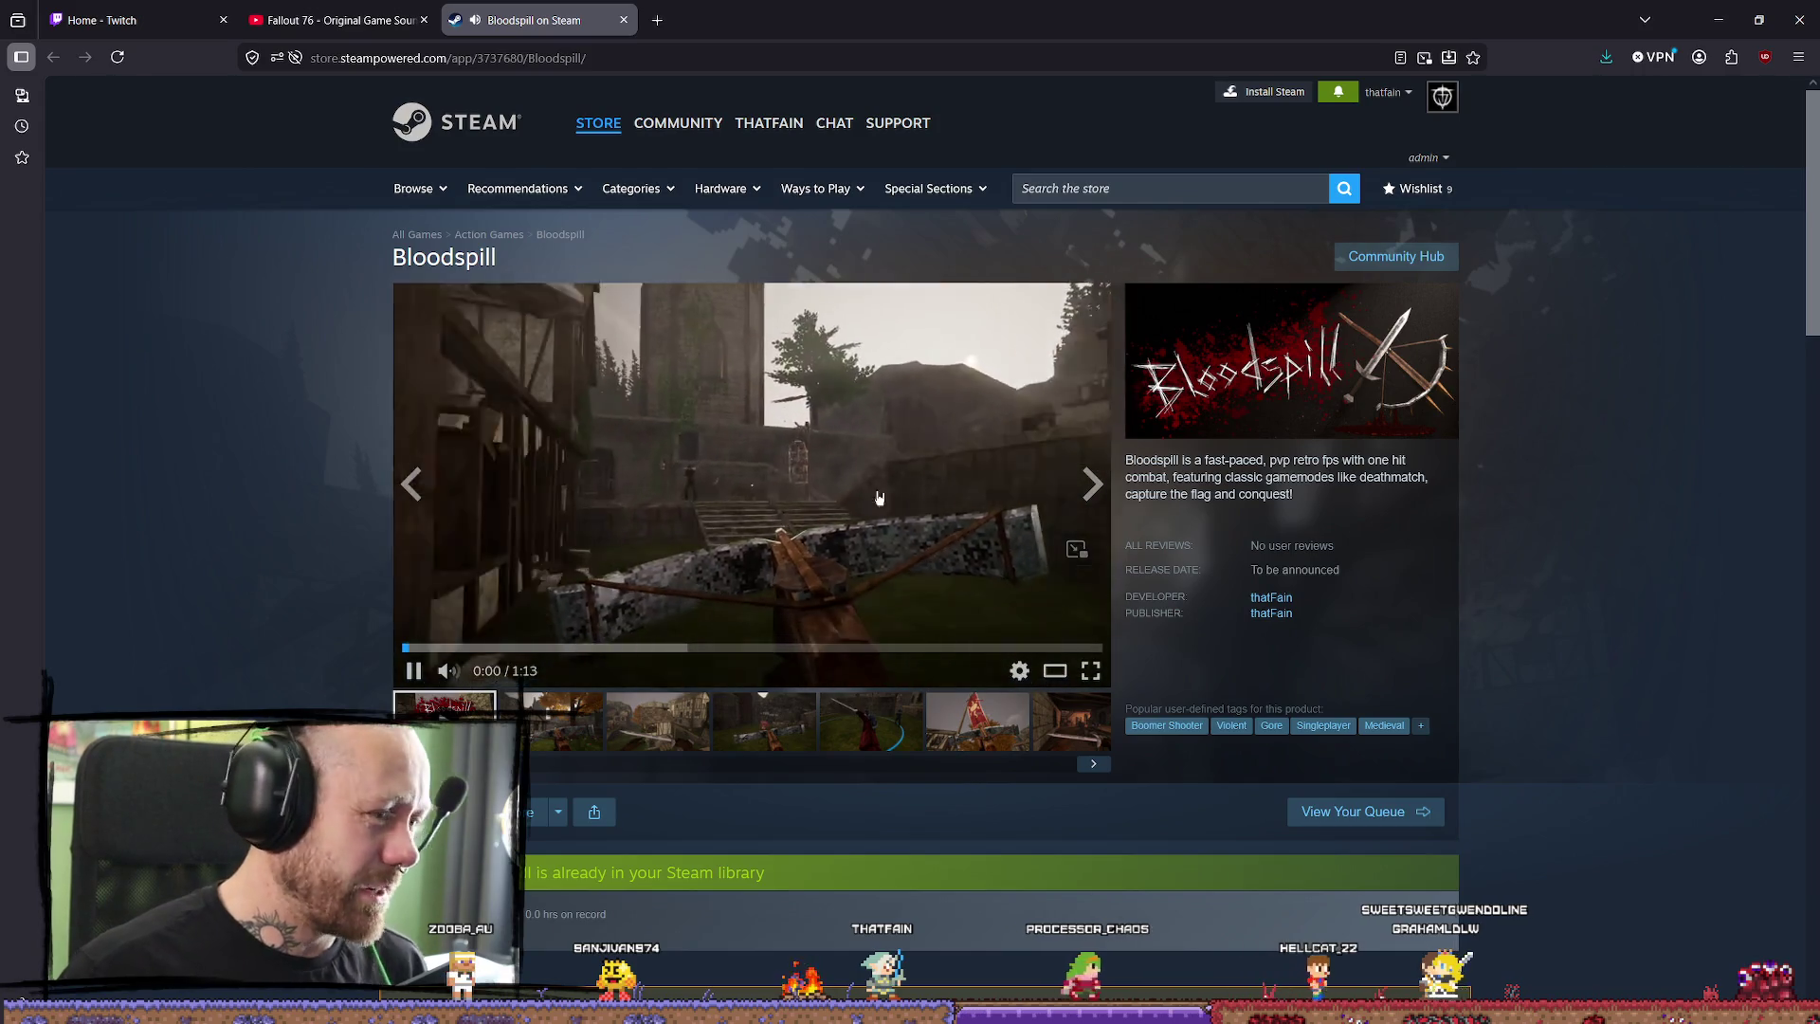
# Pause the Bloodspill trailer at 0:27 and view the second gallery screenshot.
pyautogui.scroll(-1, 489, 666)
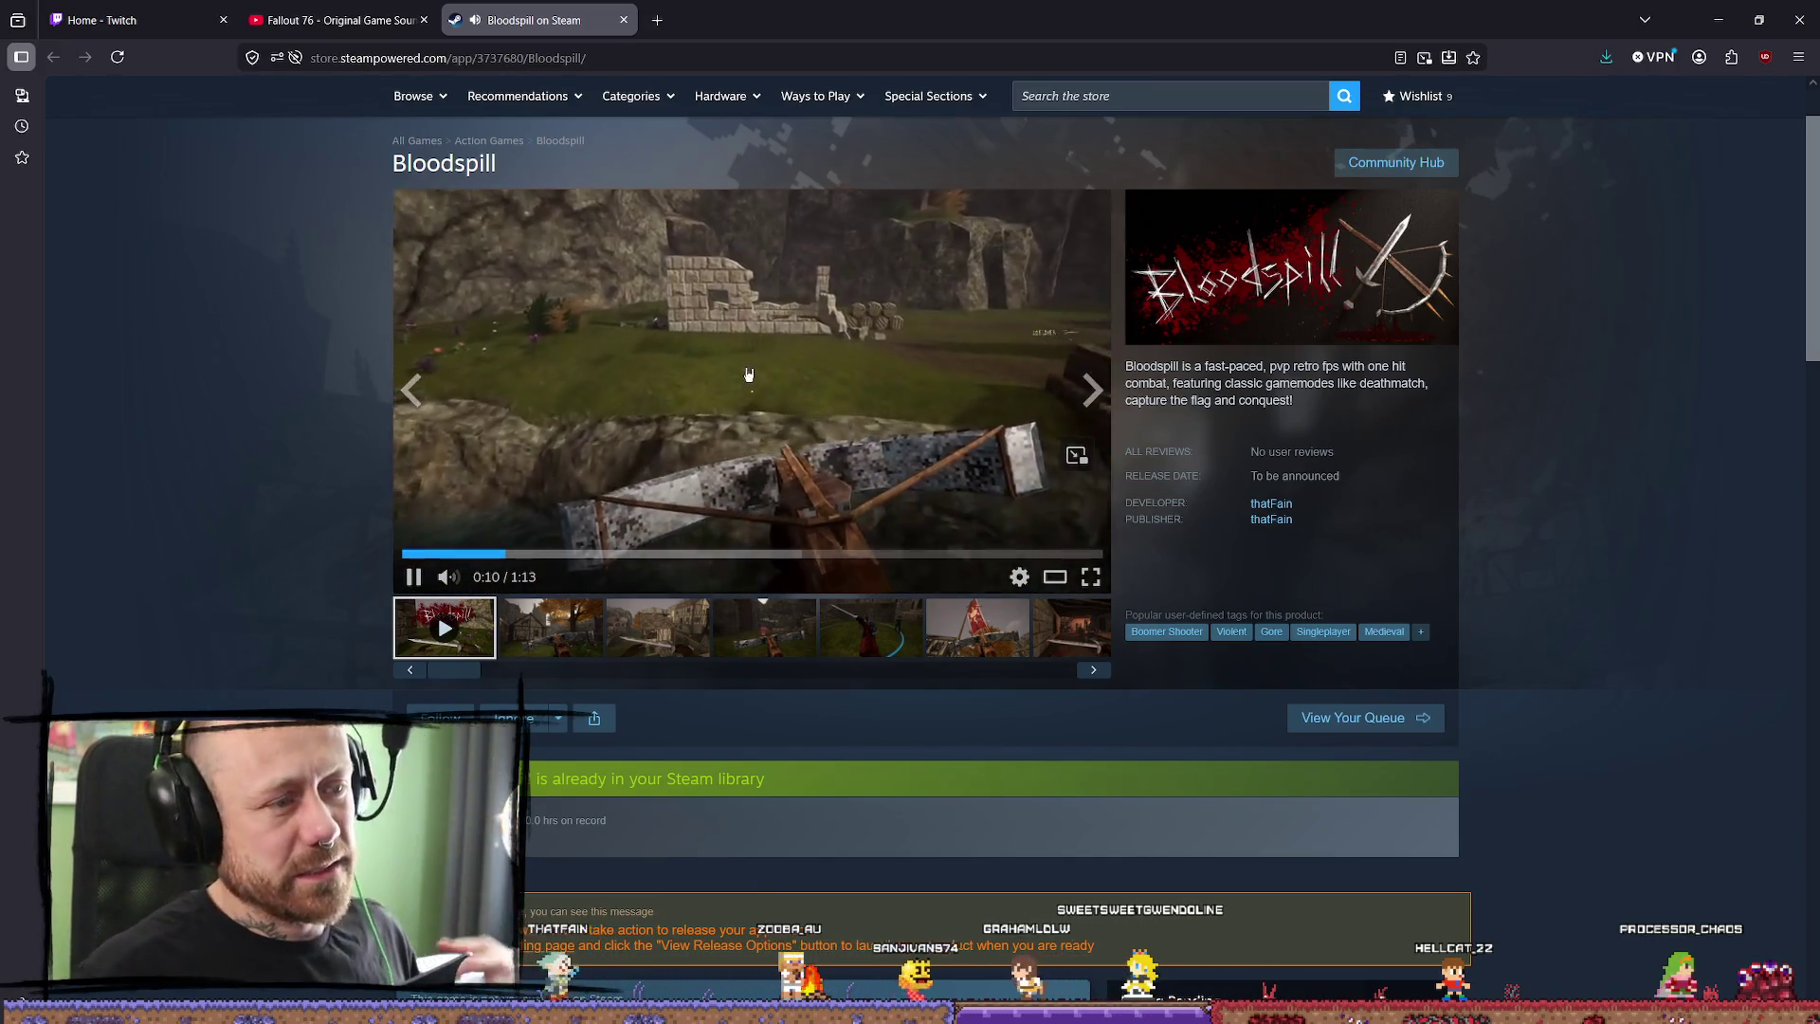
pyautogui.moveTo(453, 577)
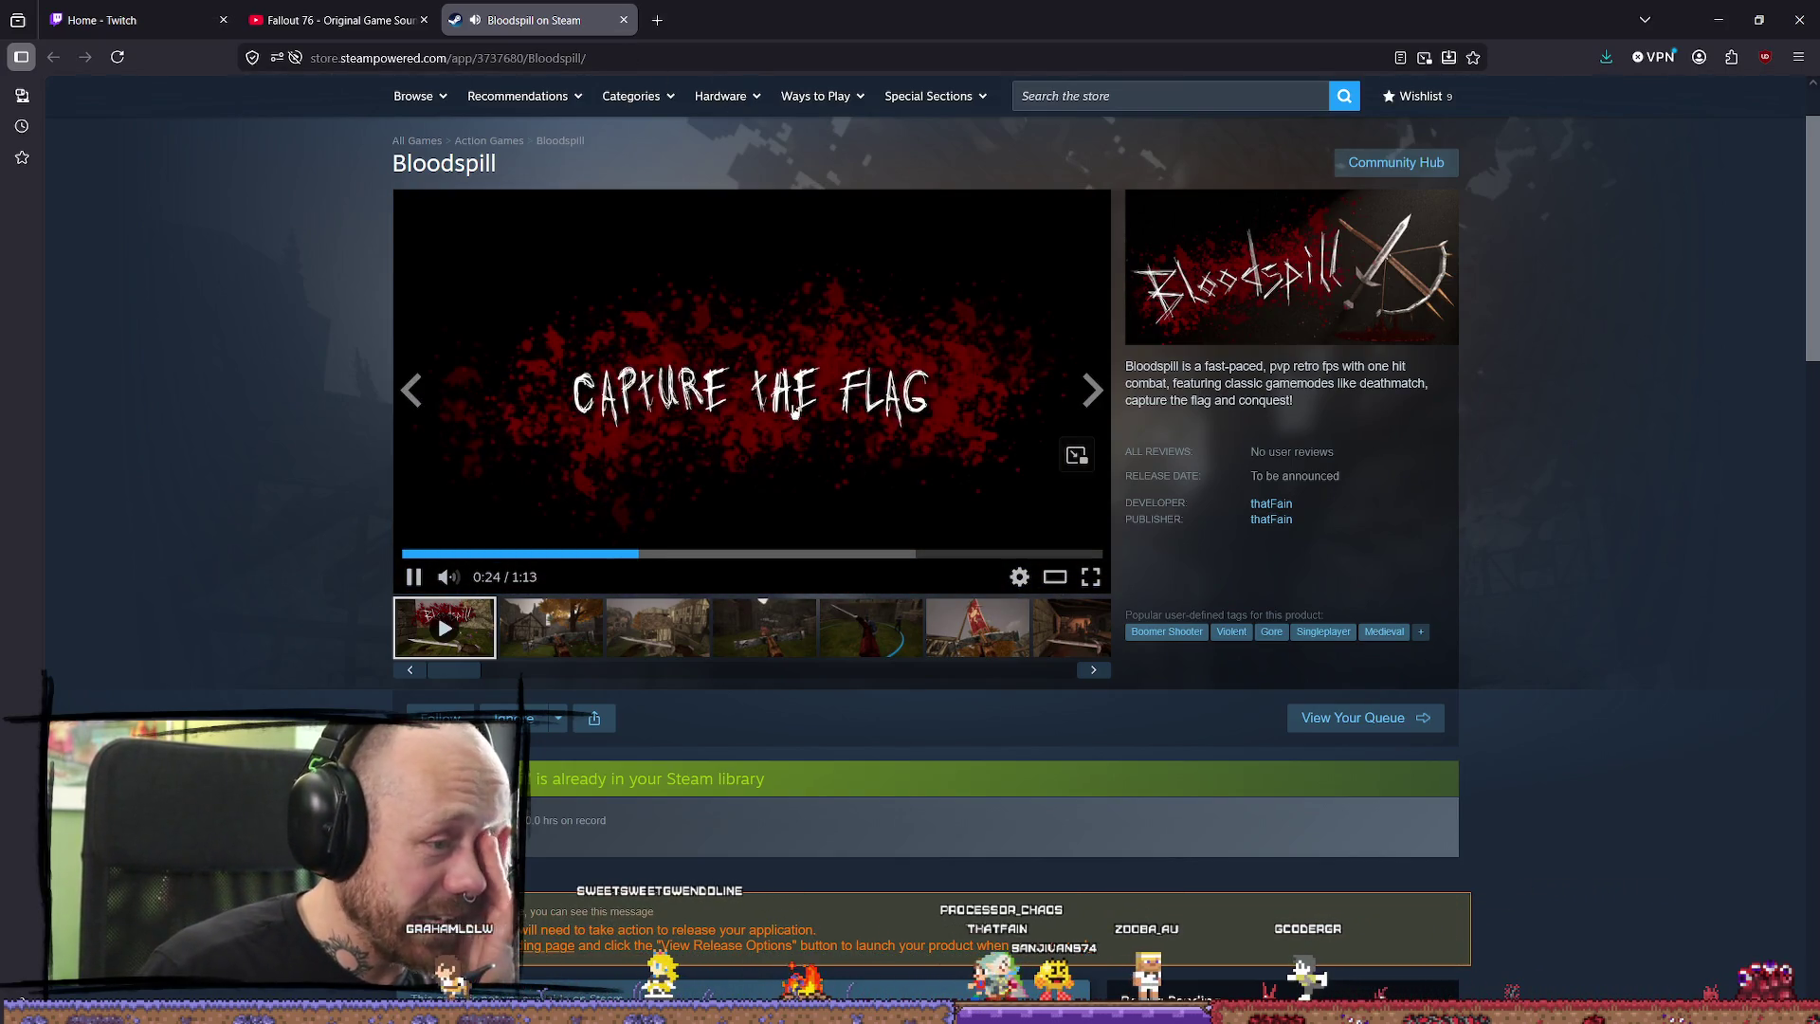
pyautogui.click(418, 579)
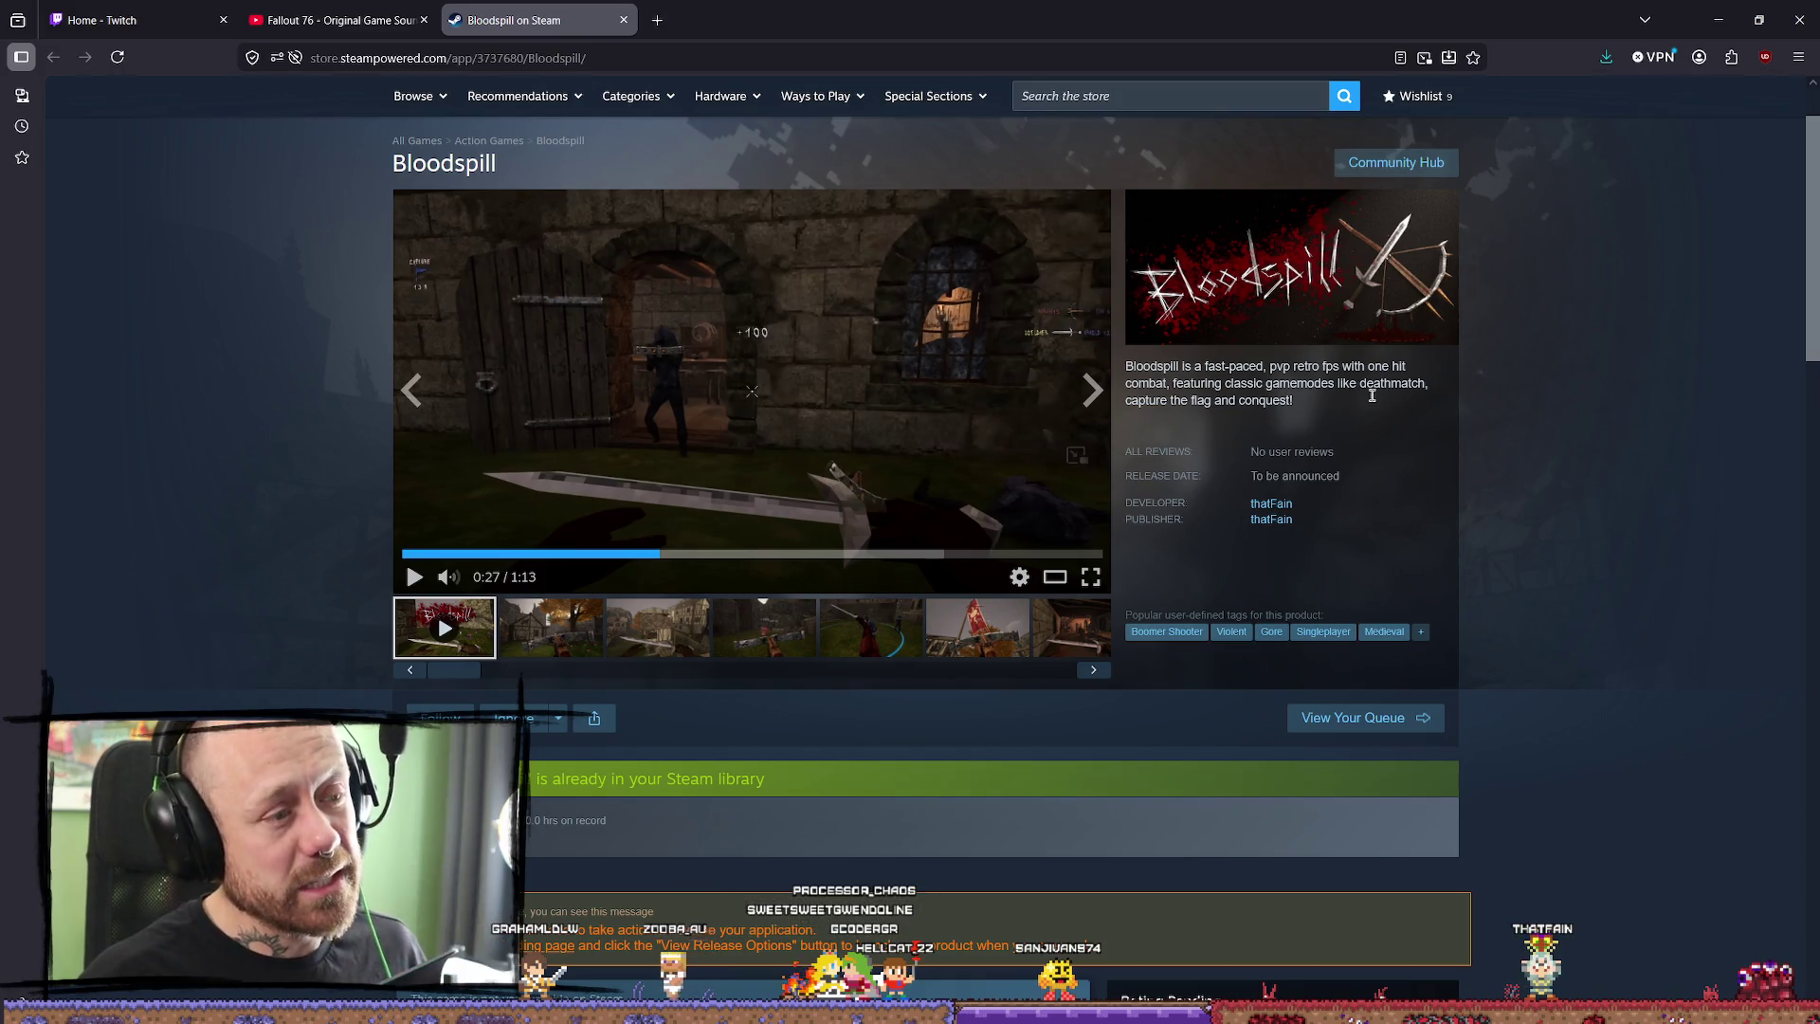
pyautogui.click(509, 638)
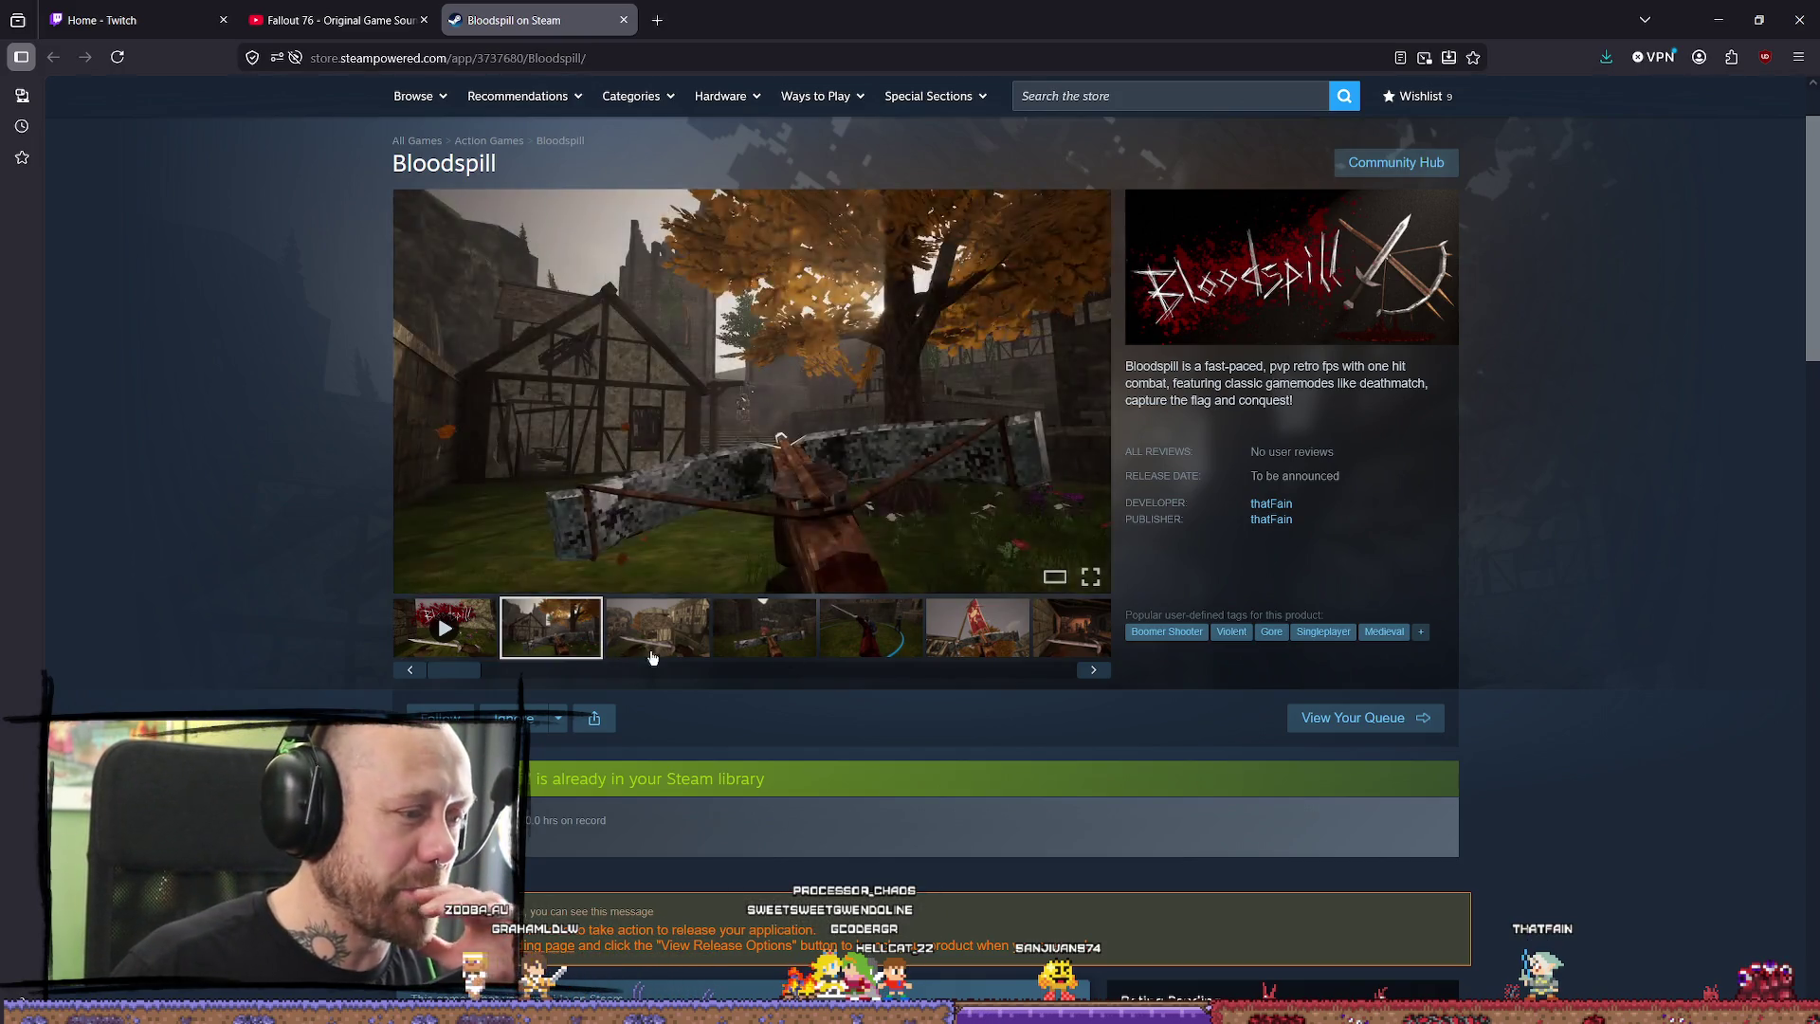
# View the third gallery screenshot, then scroll down to the events and About This Game.
pyautogui.click(657, 630)
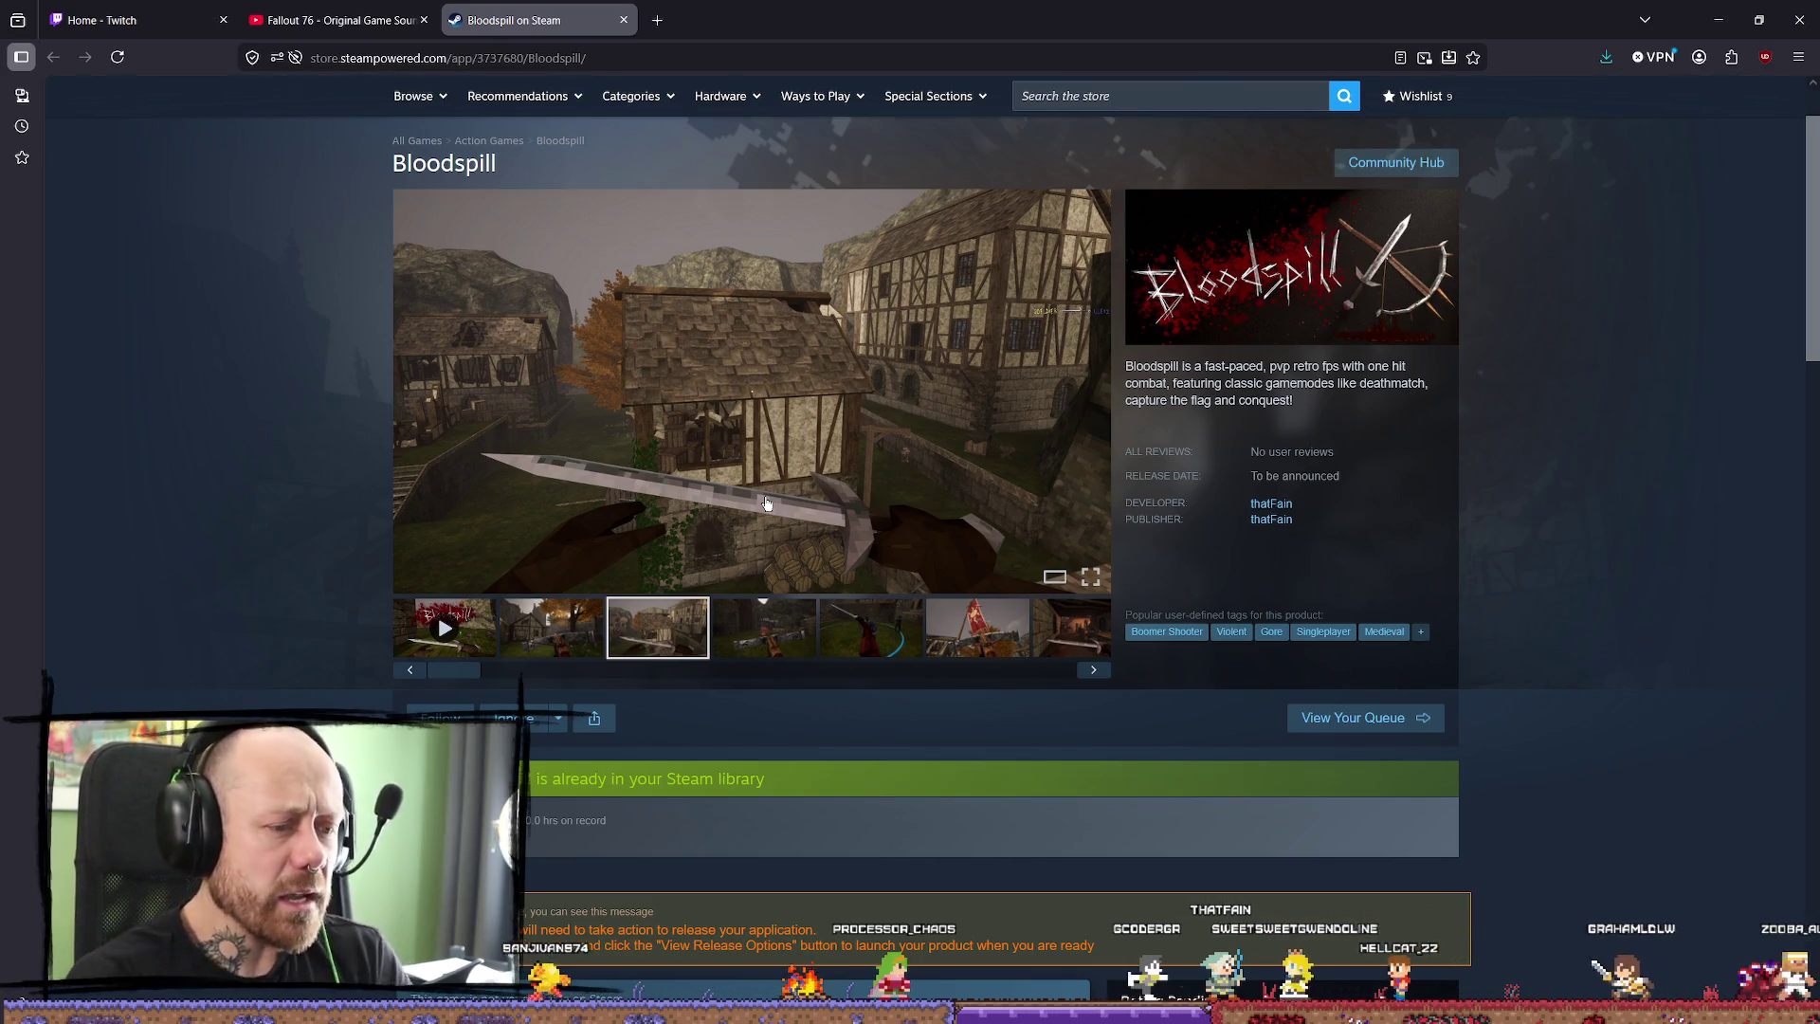
pyautogui.scroll(-5, 797, 500)
pyautogui.scroll(-8, 797, 499)
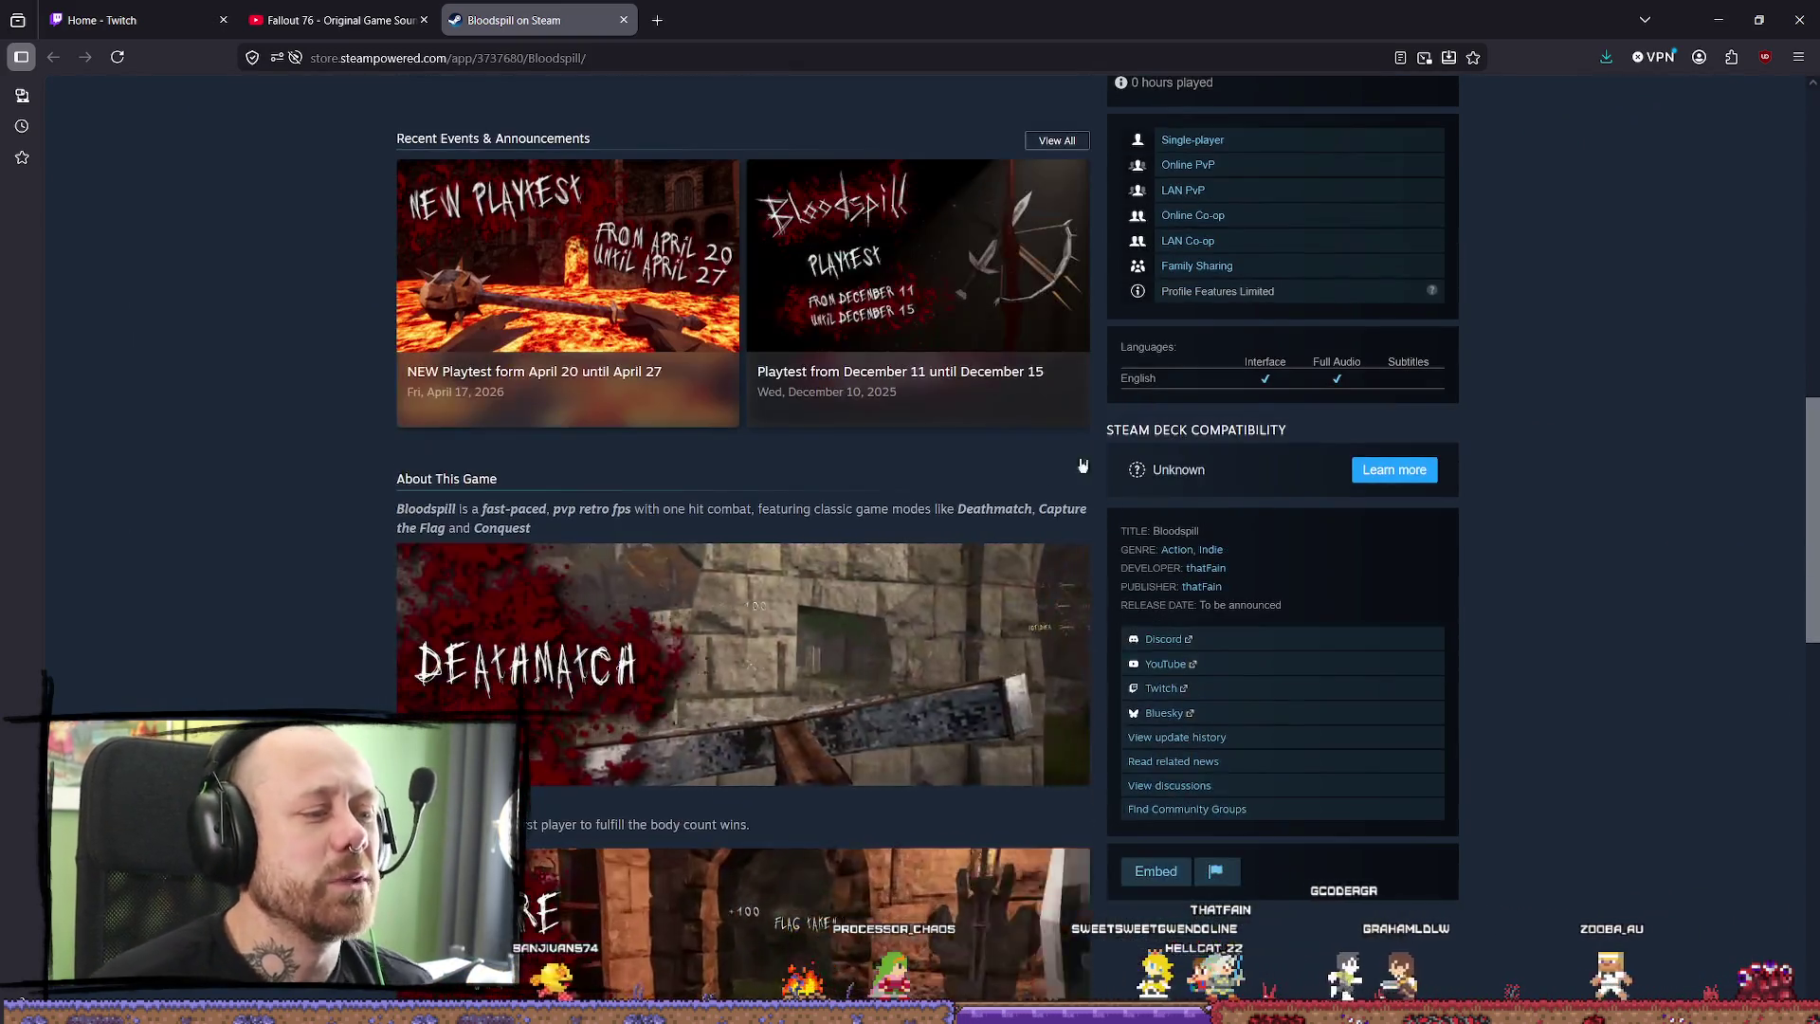
# Scroll back to the top of the store page and close the Bloodspill on Steam tab.
pyautogui.scroll(10, 883, 441)
pyautogui.scroll(4, 884, 441)
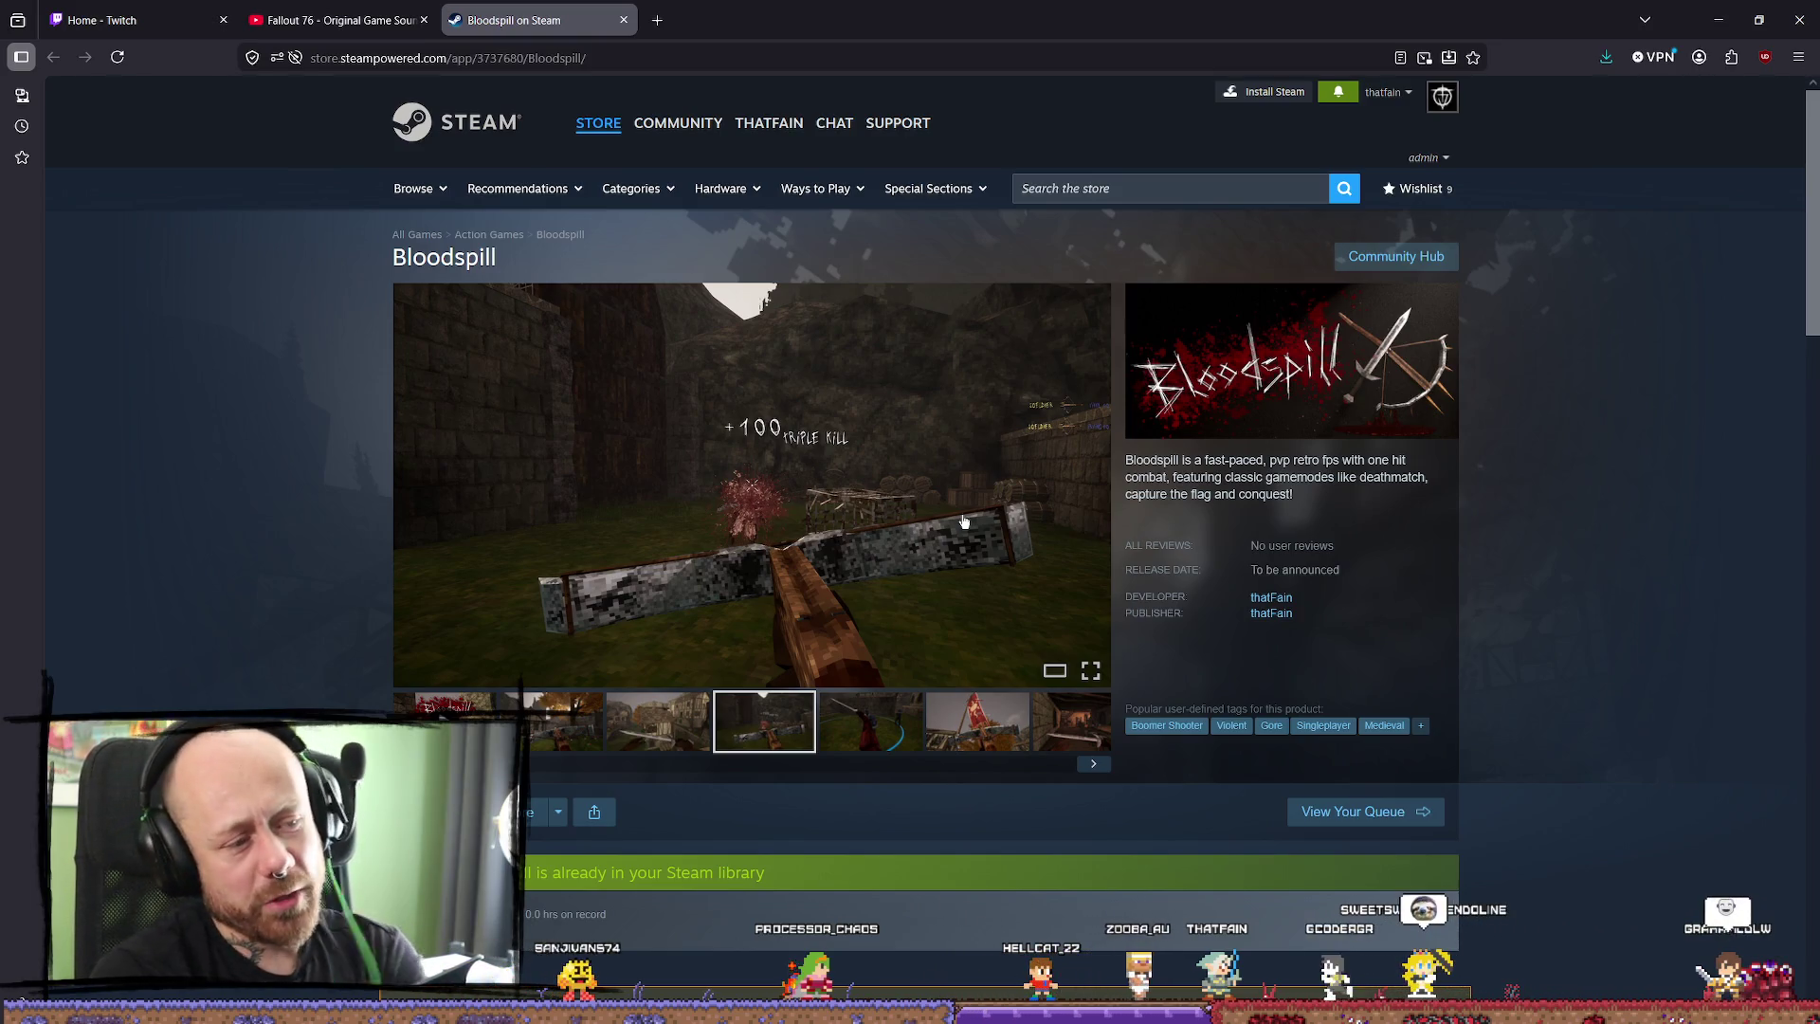
pyautogui.click(623, 19)
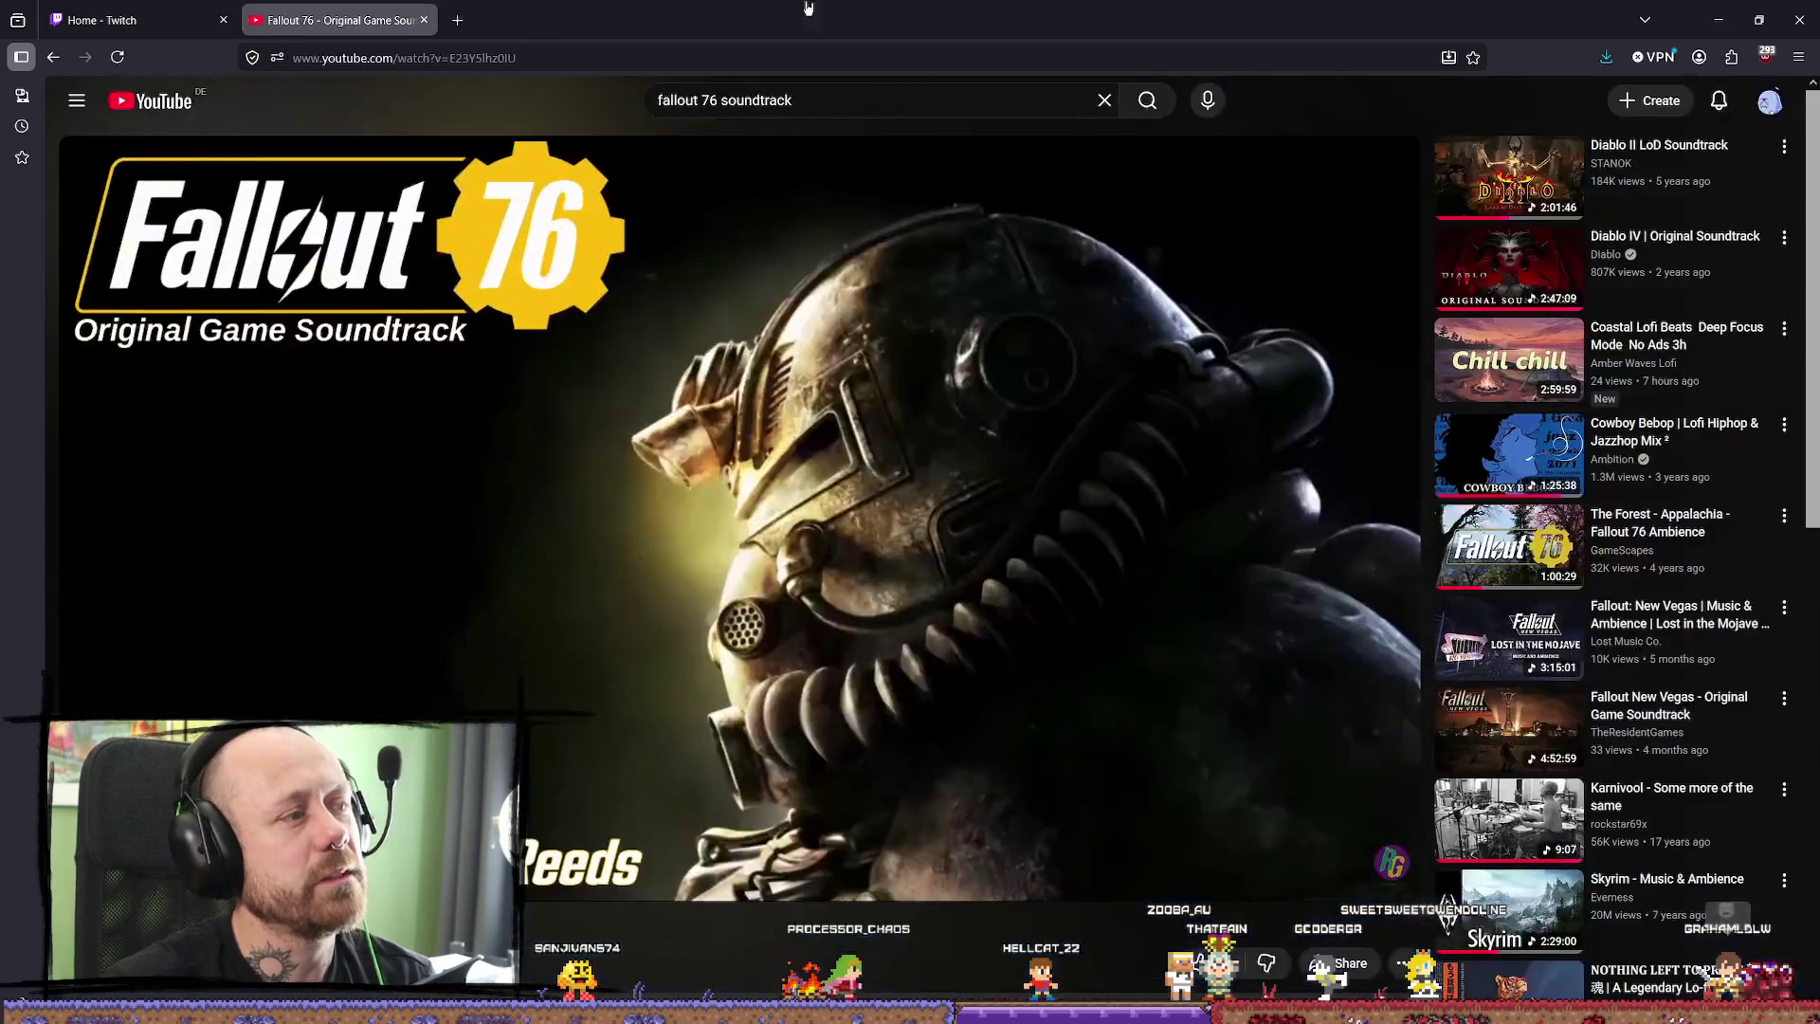
# Pause the Fallout 76 soundtrack video and return to the Unreal Editor forest level.
pyautogui.press('space')
pyautogui.hotkey('alt', 'Tab')
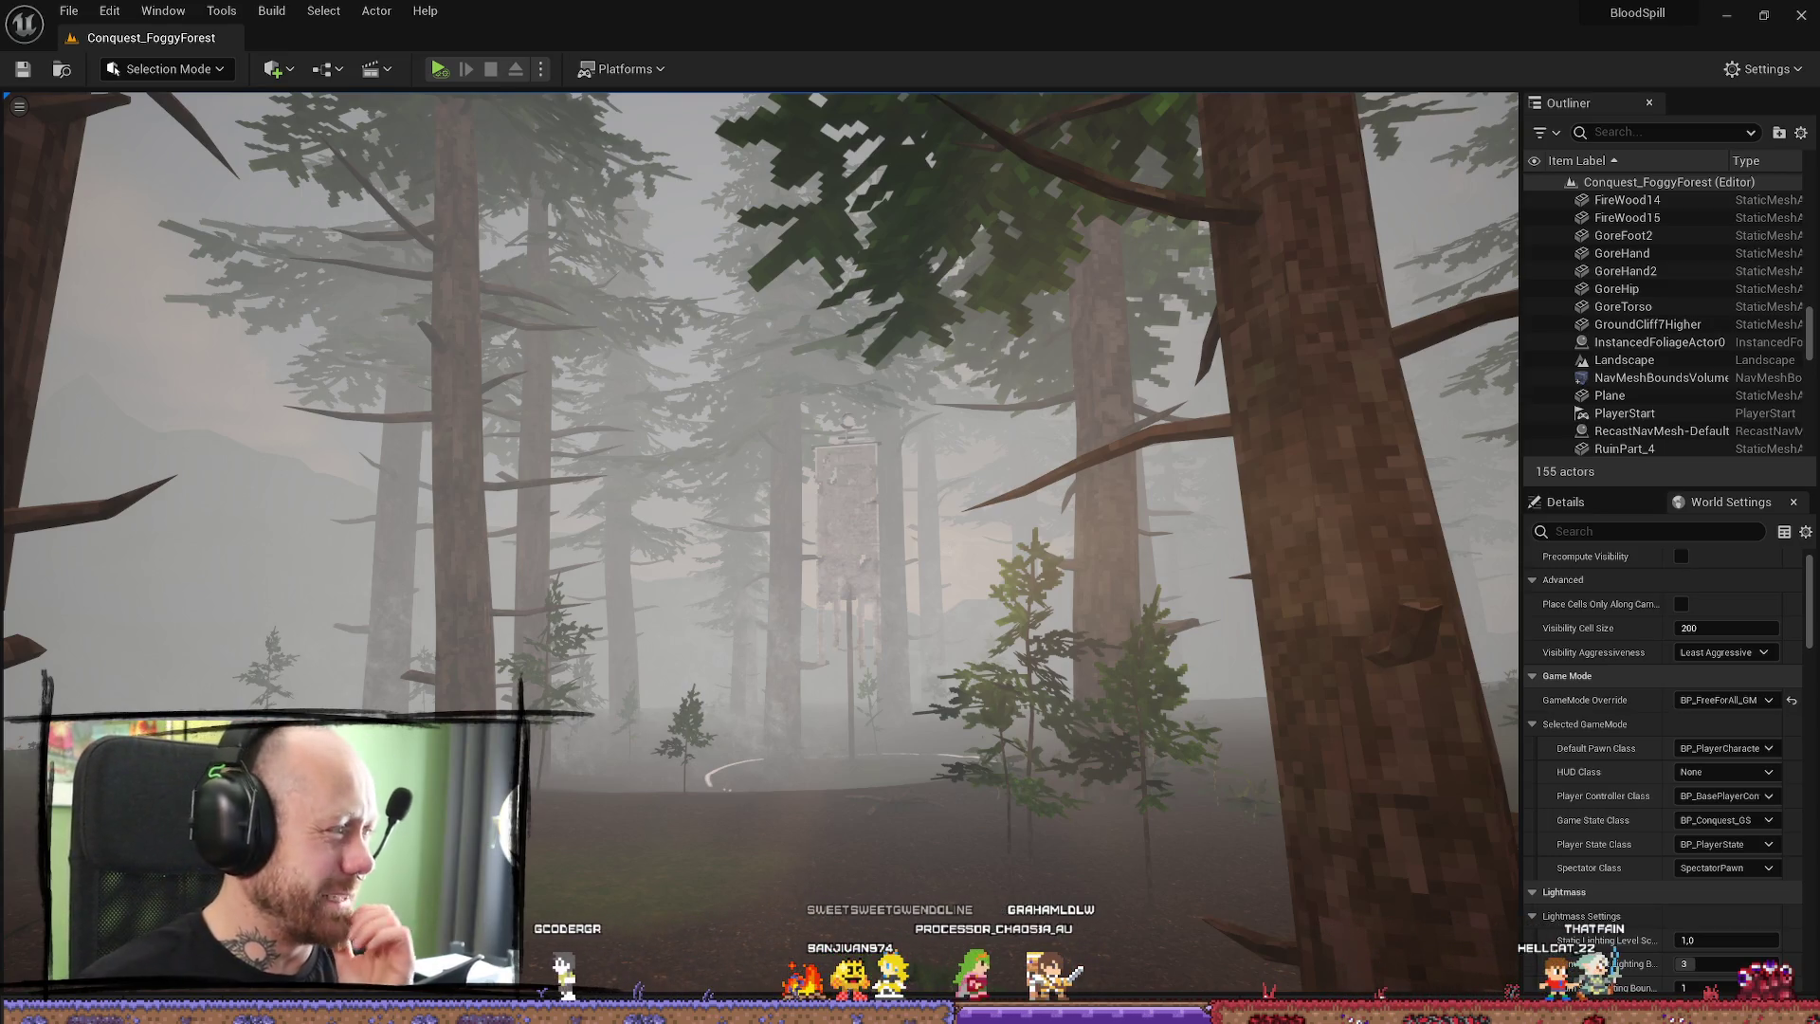
# Nudge the viewport deeper into the foggy forest, then bring up the BloodSpill Trello board.
pyautogui.moveTo(1144, 569); pyautogui.dragTo(1144, 550)
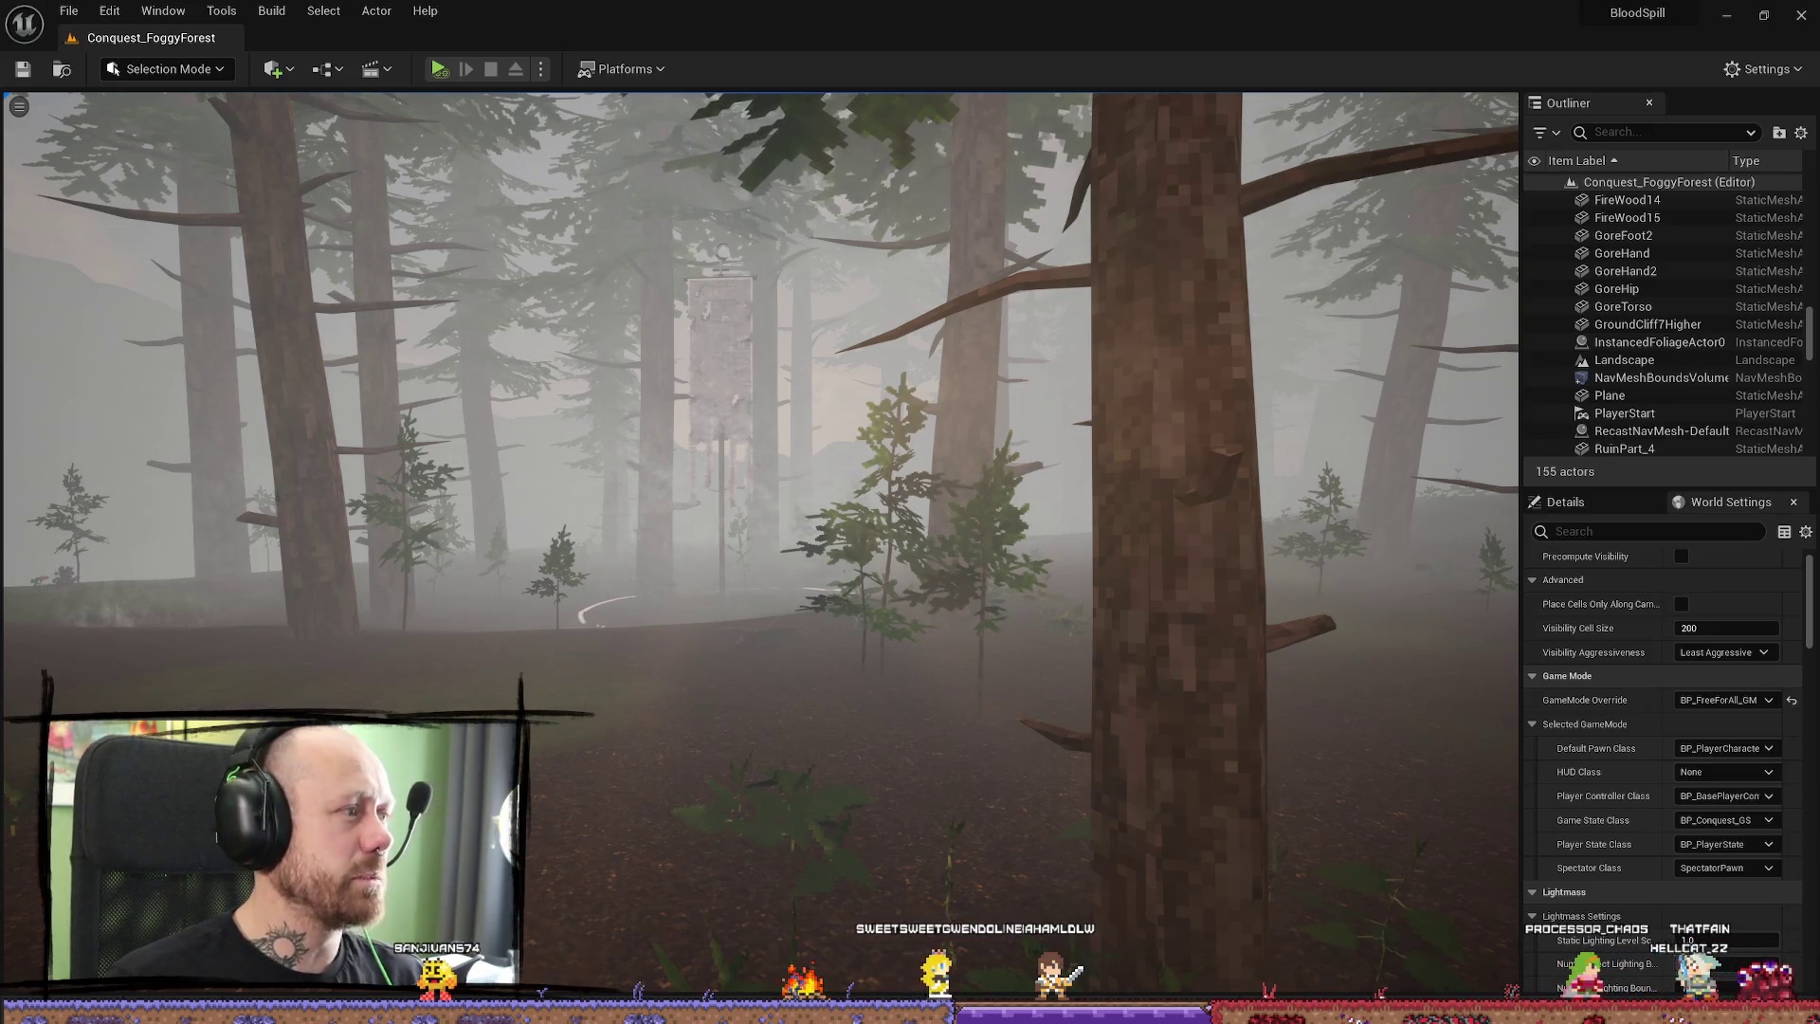
pyautogui.hotkey('alt', 'Tab')
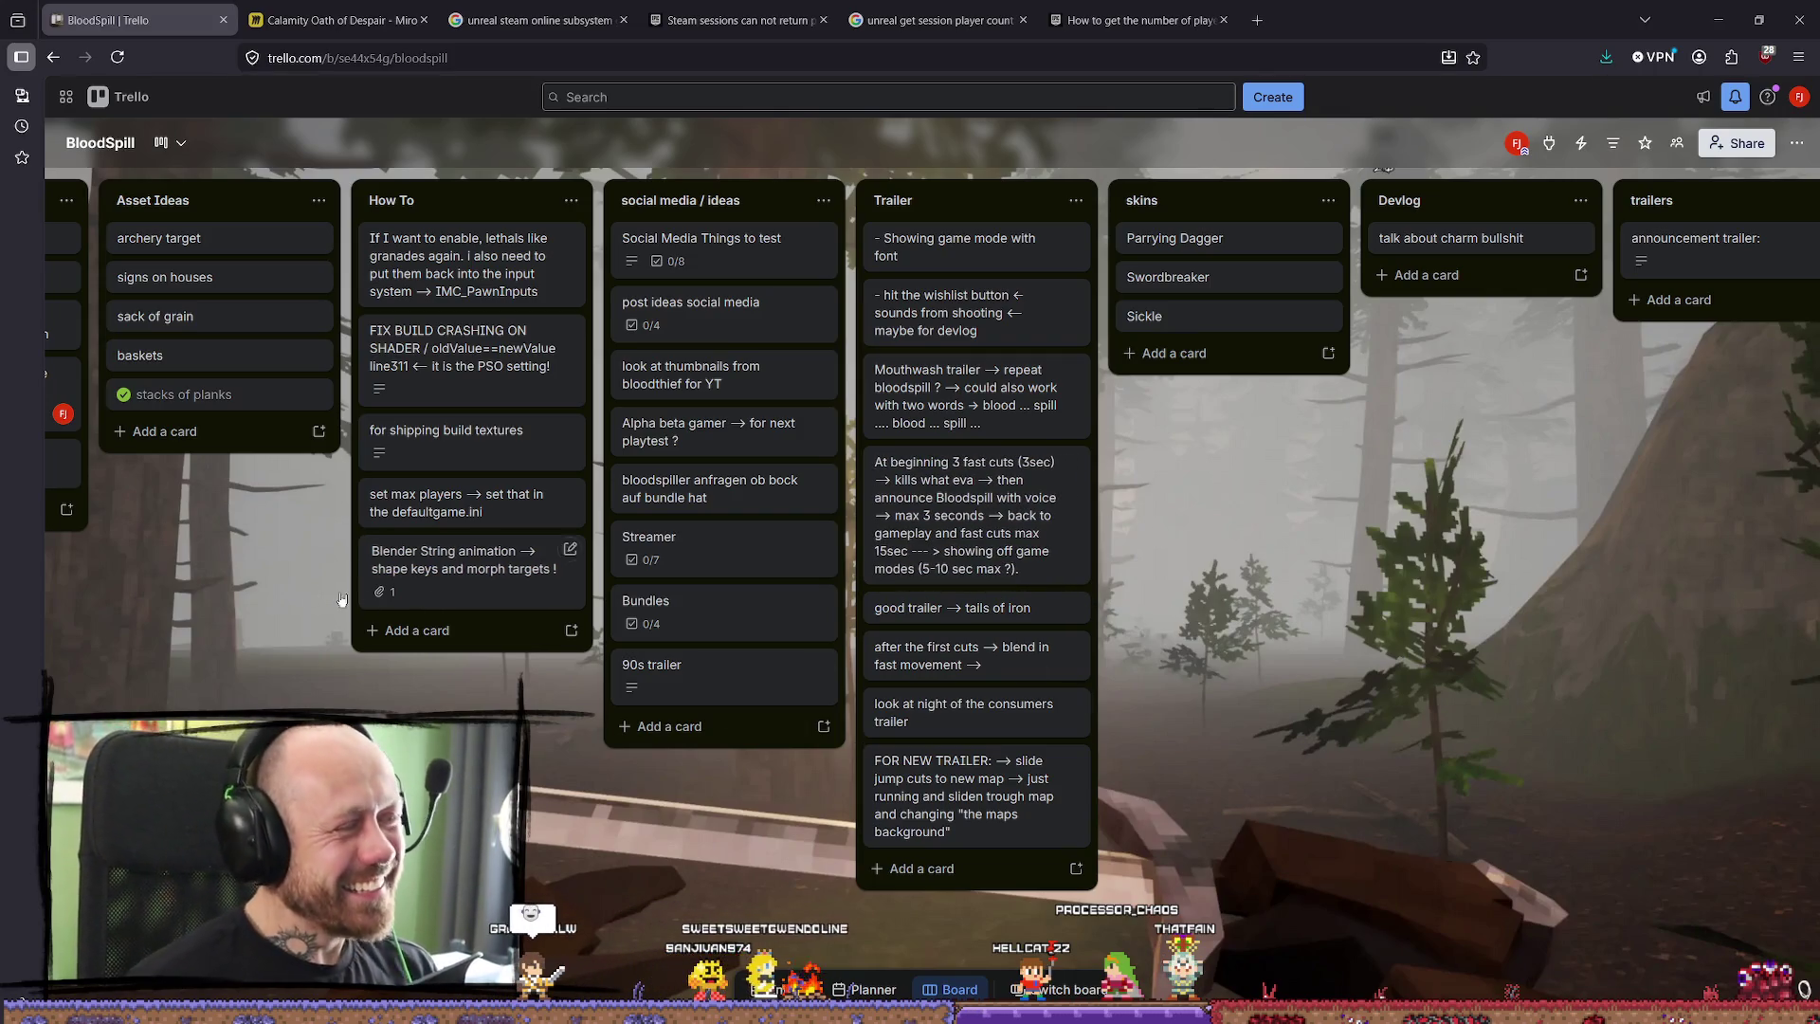
# Bring up File Explorer over the Trello board and open the Bloodspill folder on VideoSSD (G:).
pyautogui.hotkey('alt', 'Tab')
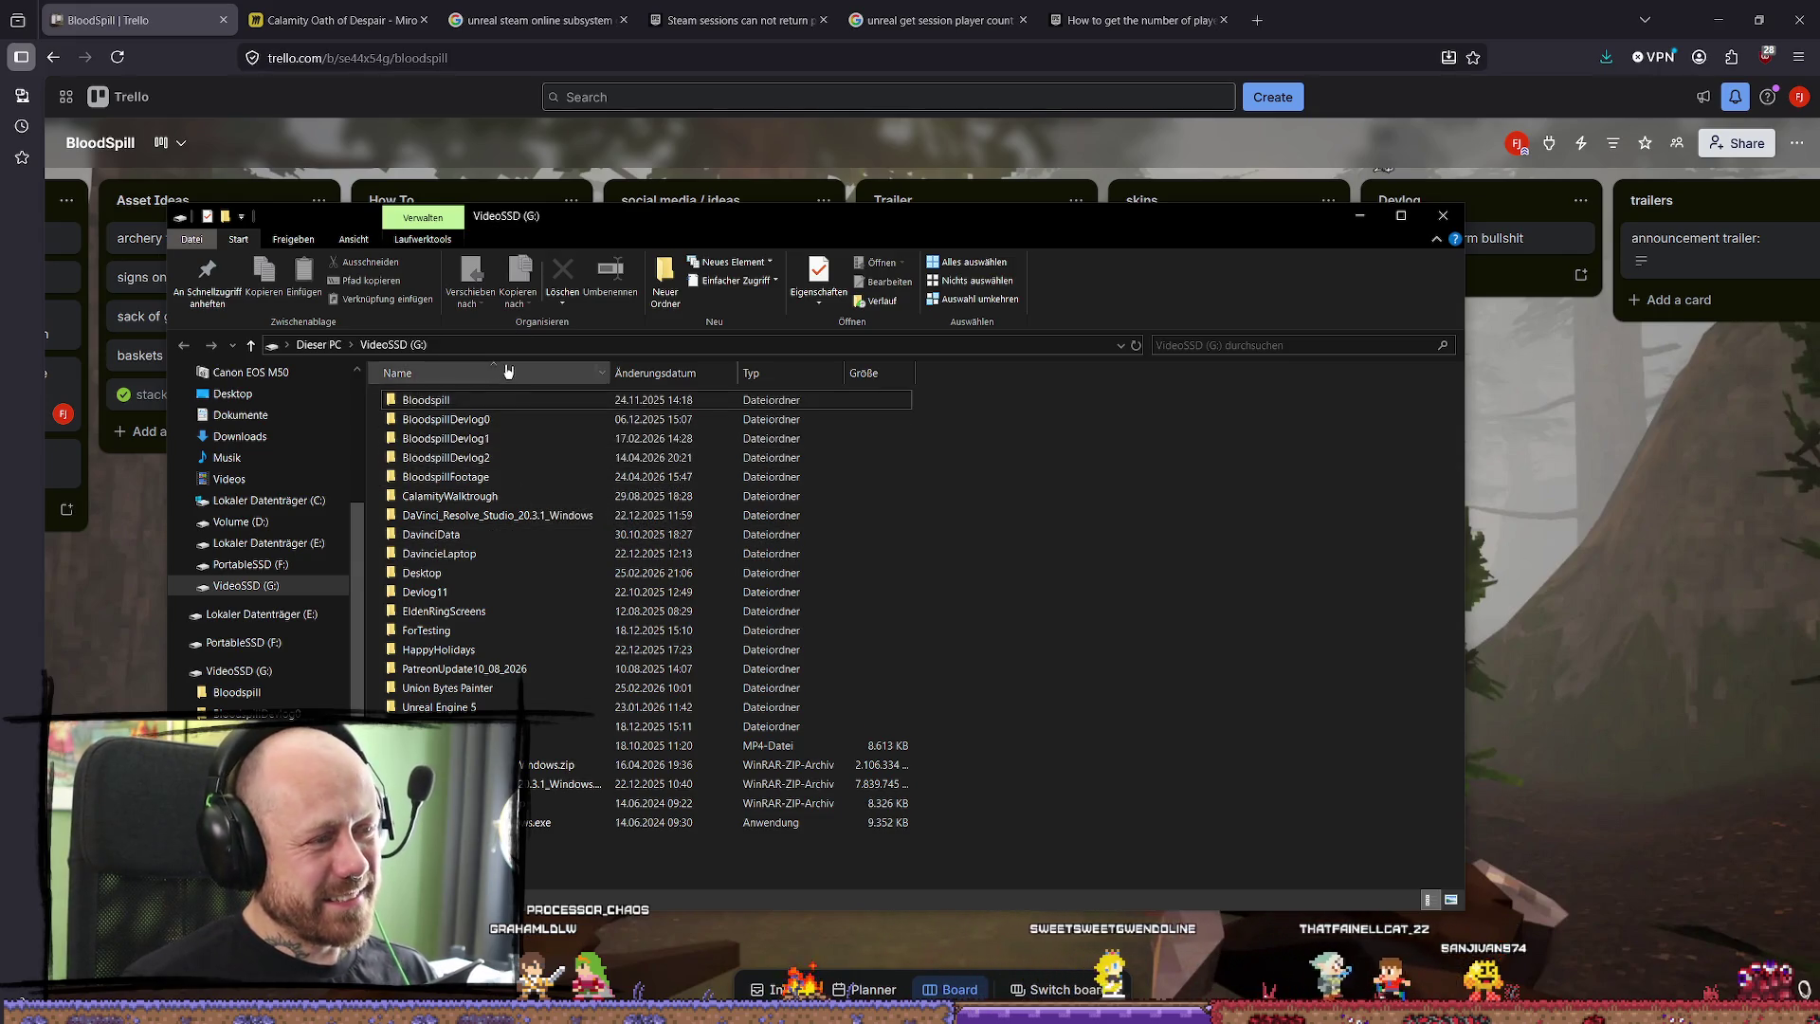
pyautogui.doubleClick(500, 401)
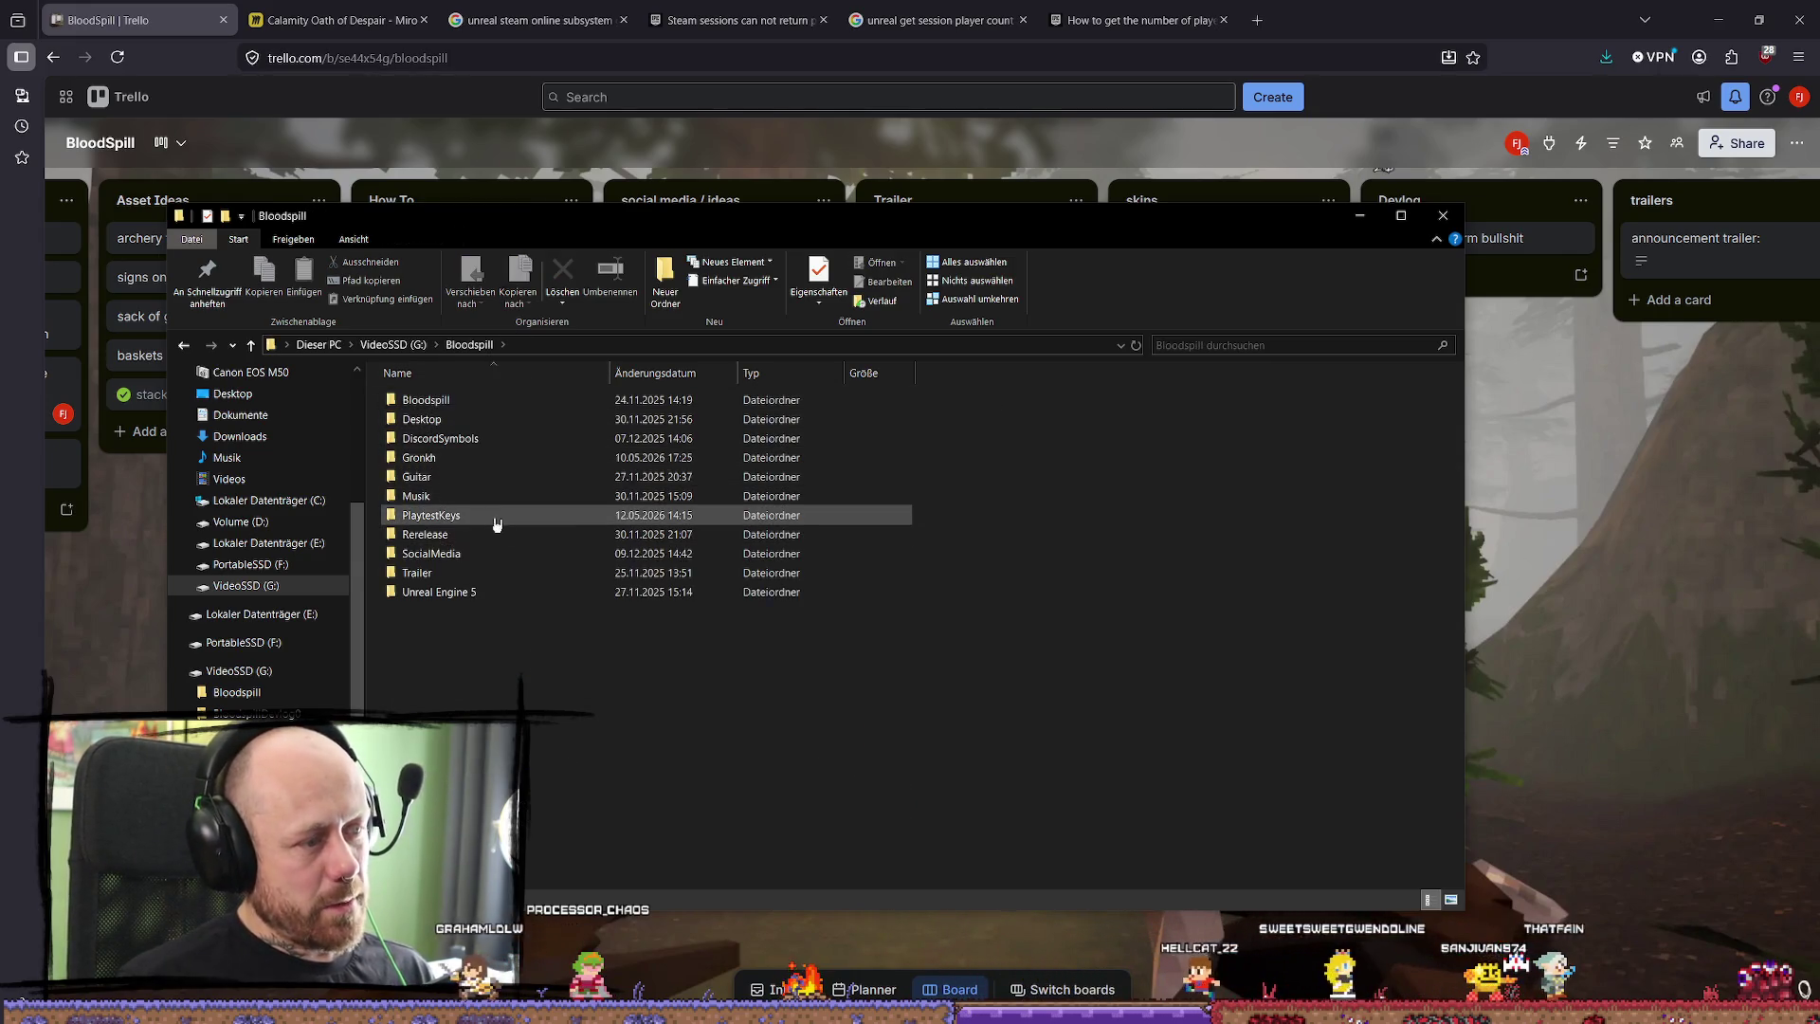
# Open the inner Bloodspill footage folder and play the 2026.05.22 - 11.49.59 gameplay recording.
pyautogui.click(502, 419)
pyautogui.doubleClick(521, 402)
pyautogui.scroll(-3, 853, 568)
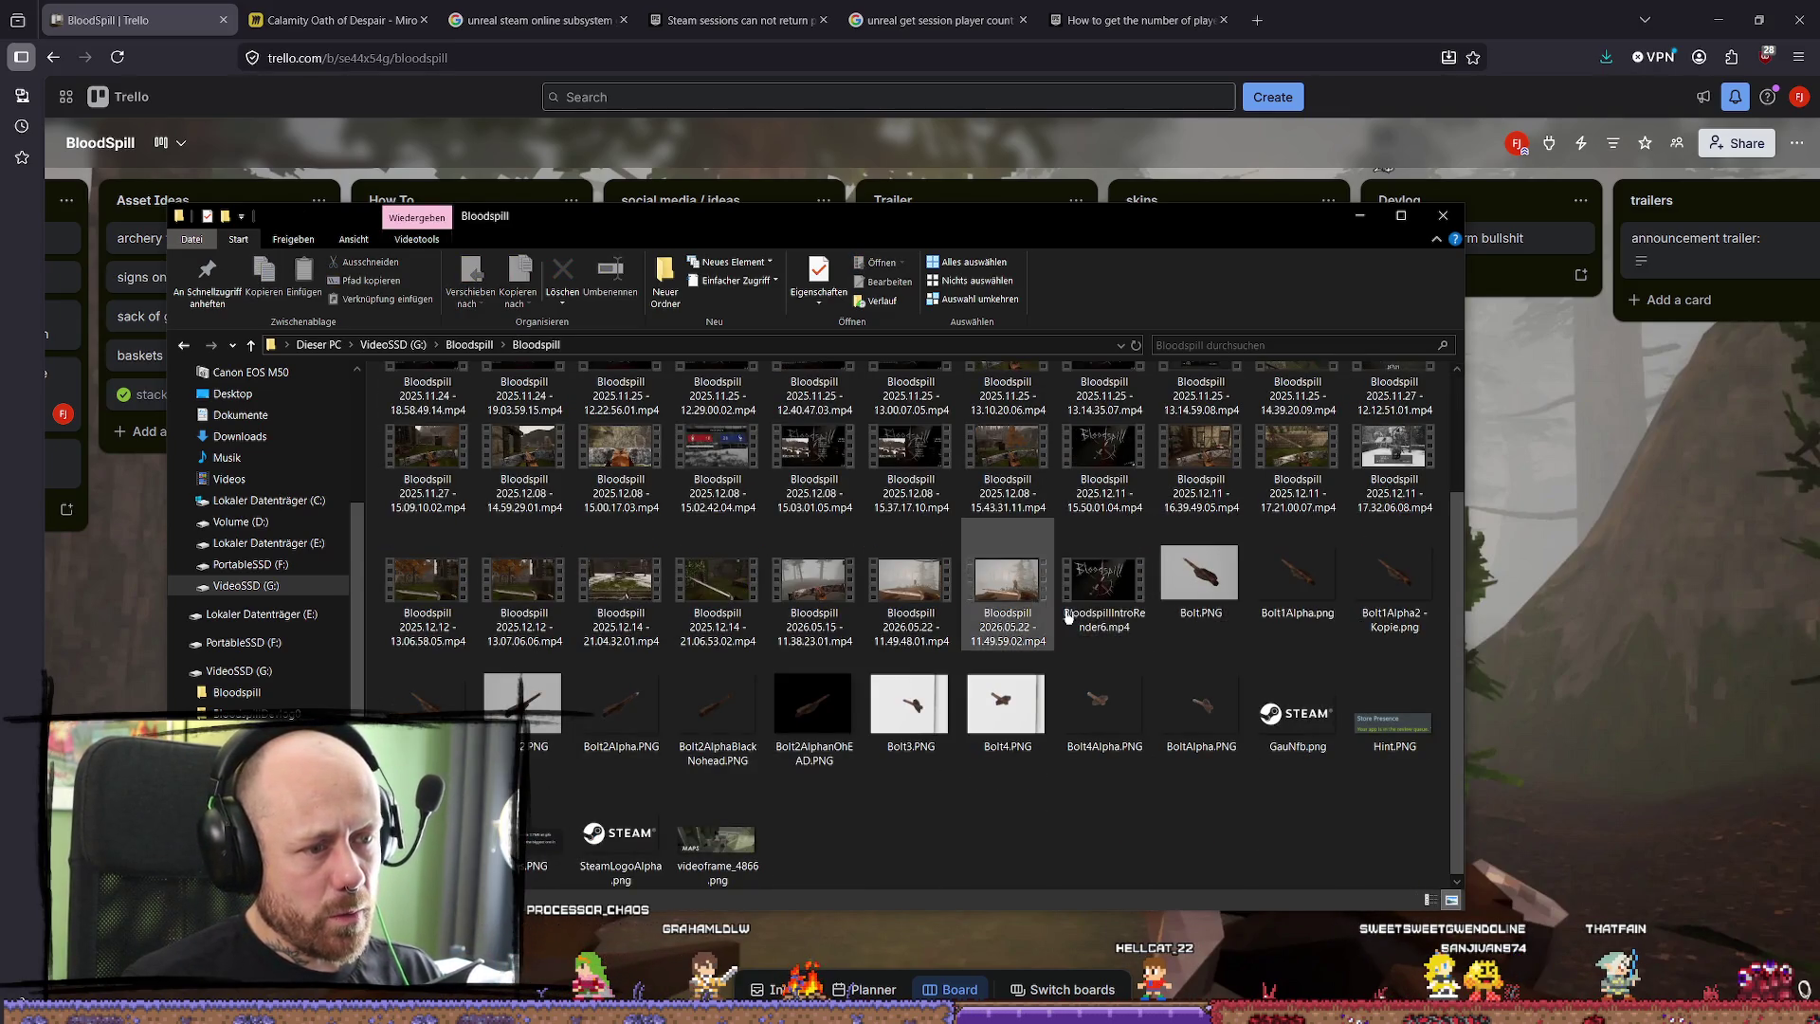
pyautogui.click(1022, 580)
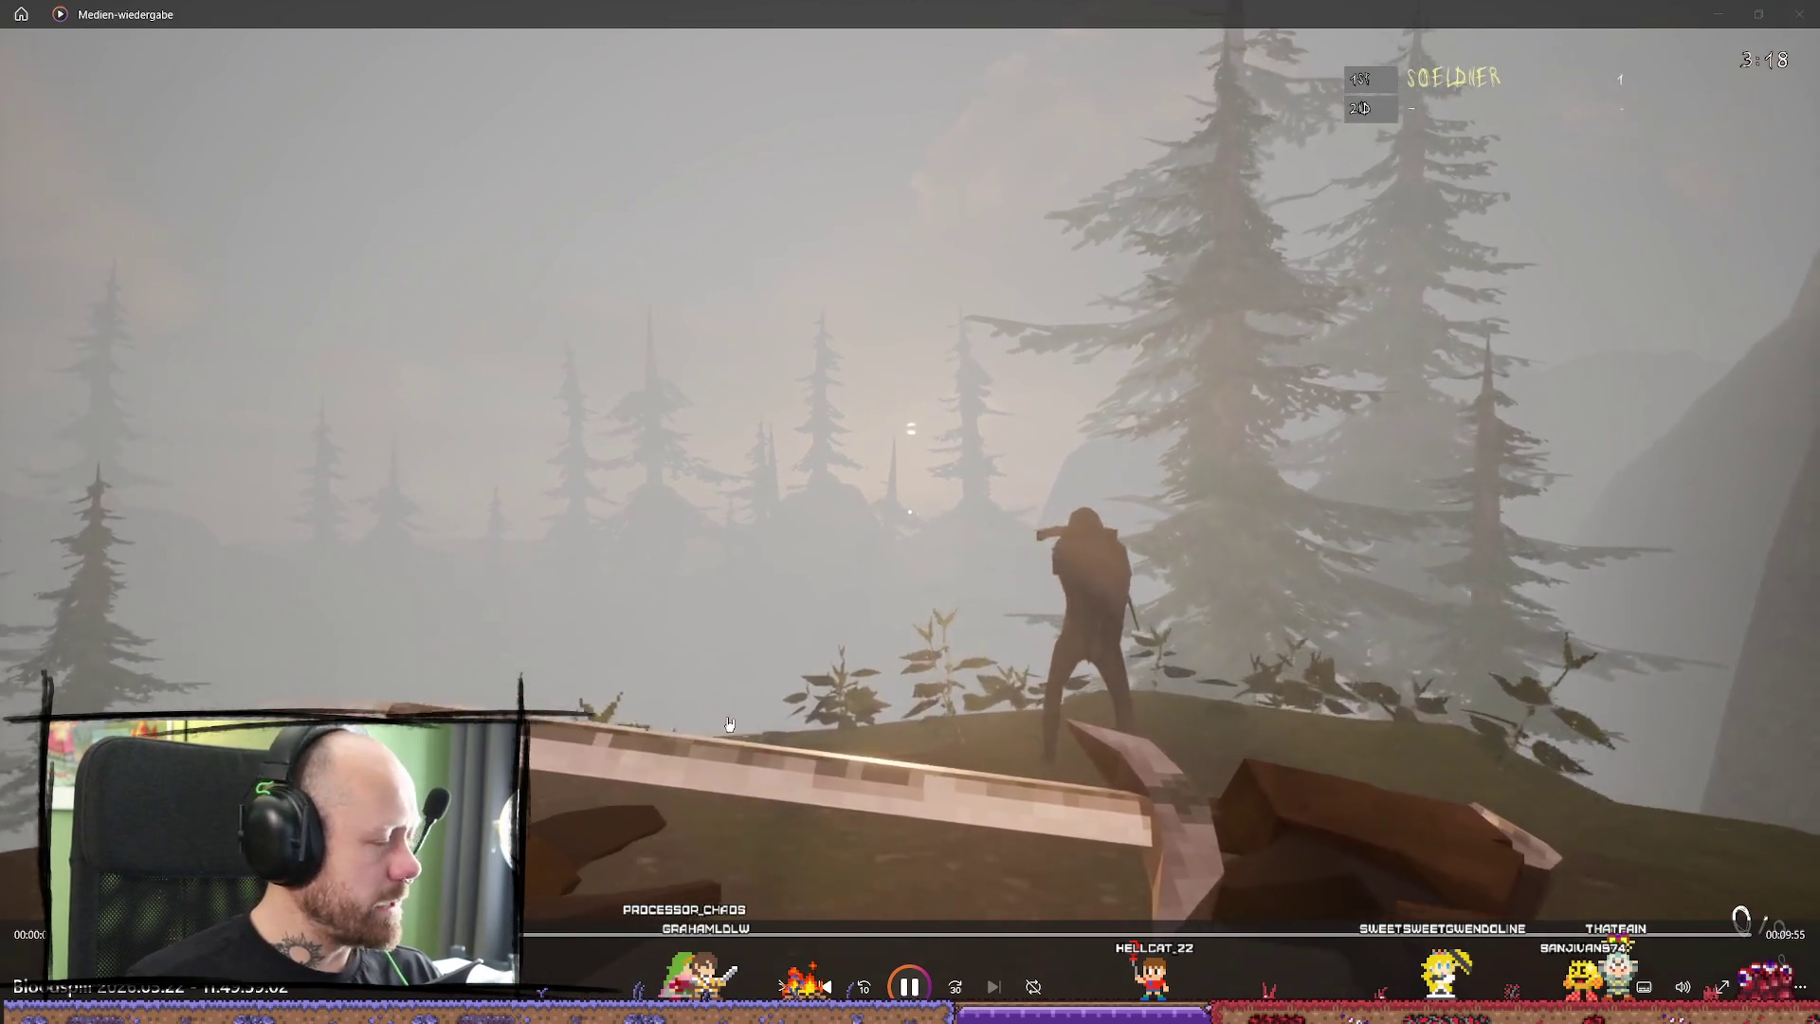
# Skip ahead twice through the foggy forest recording, then return to the Bloodspill footage folder.
pyautogui.press('Right')
pyautogui.press('Right')
pyautogui.press('Right')
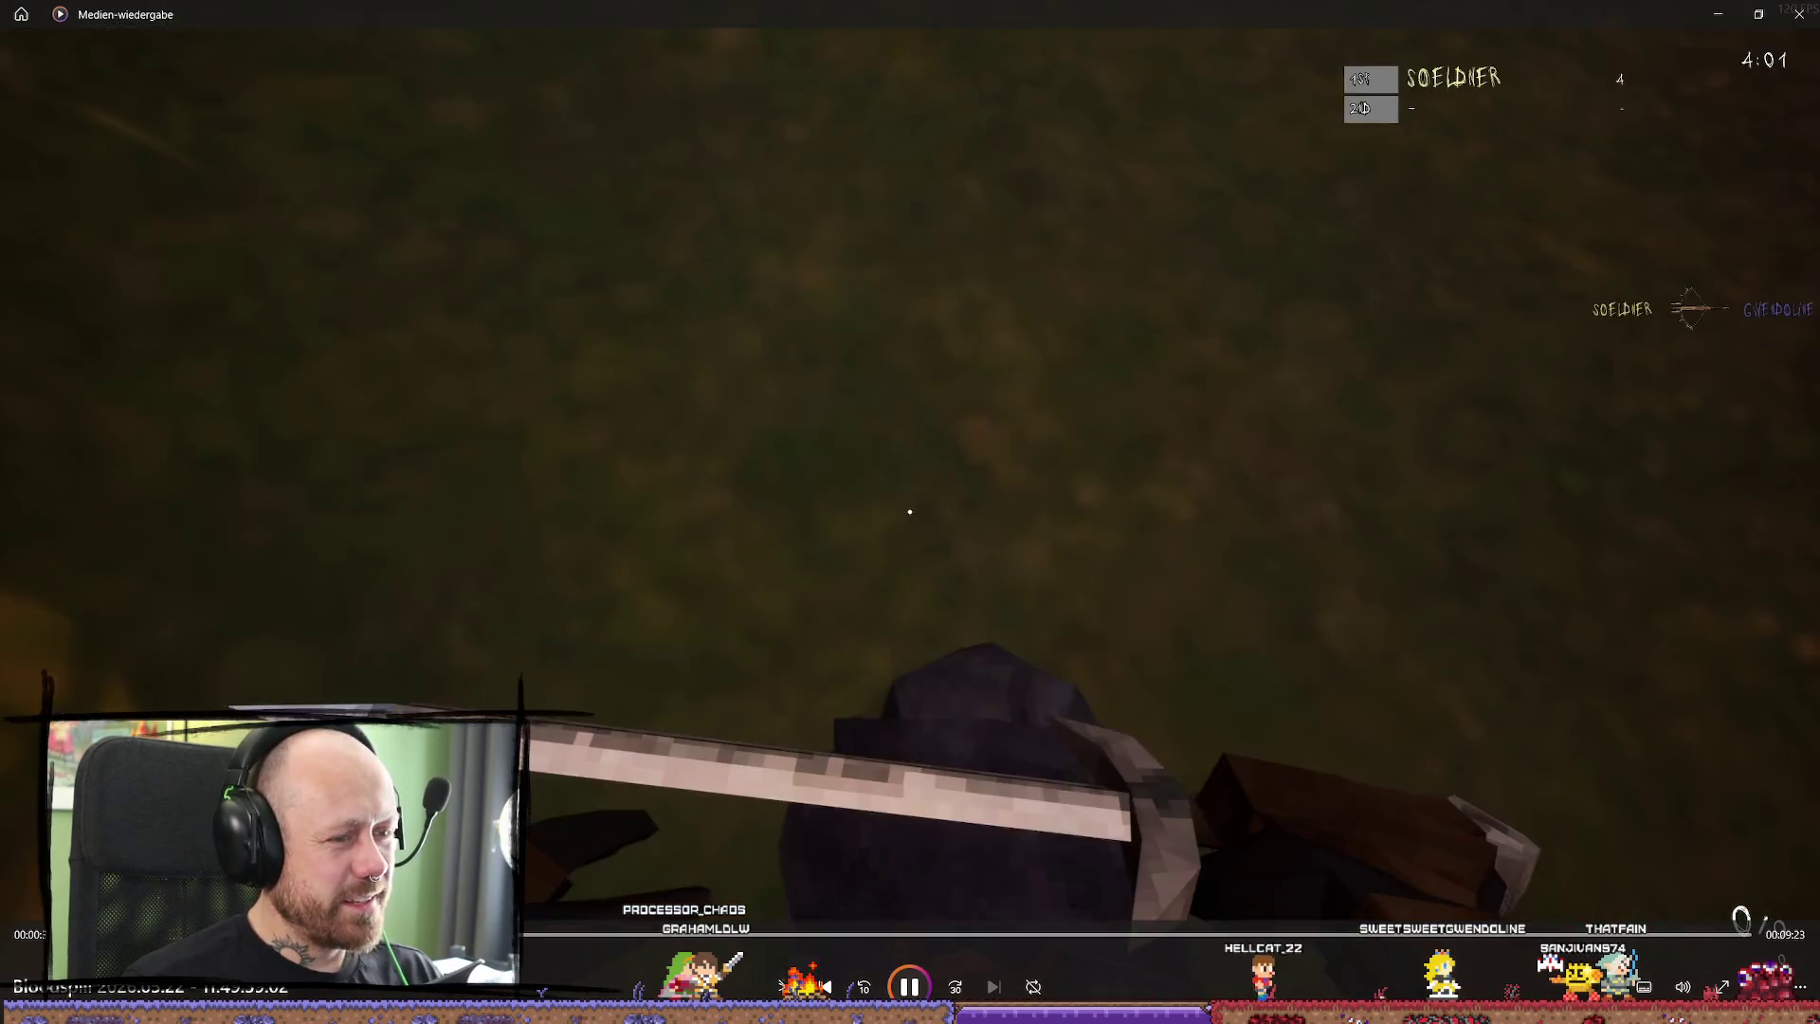
pyautogui.press('Right')
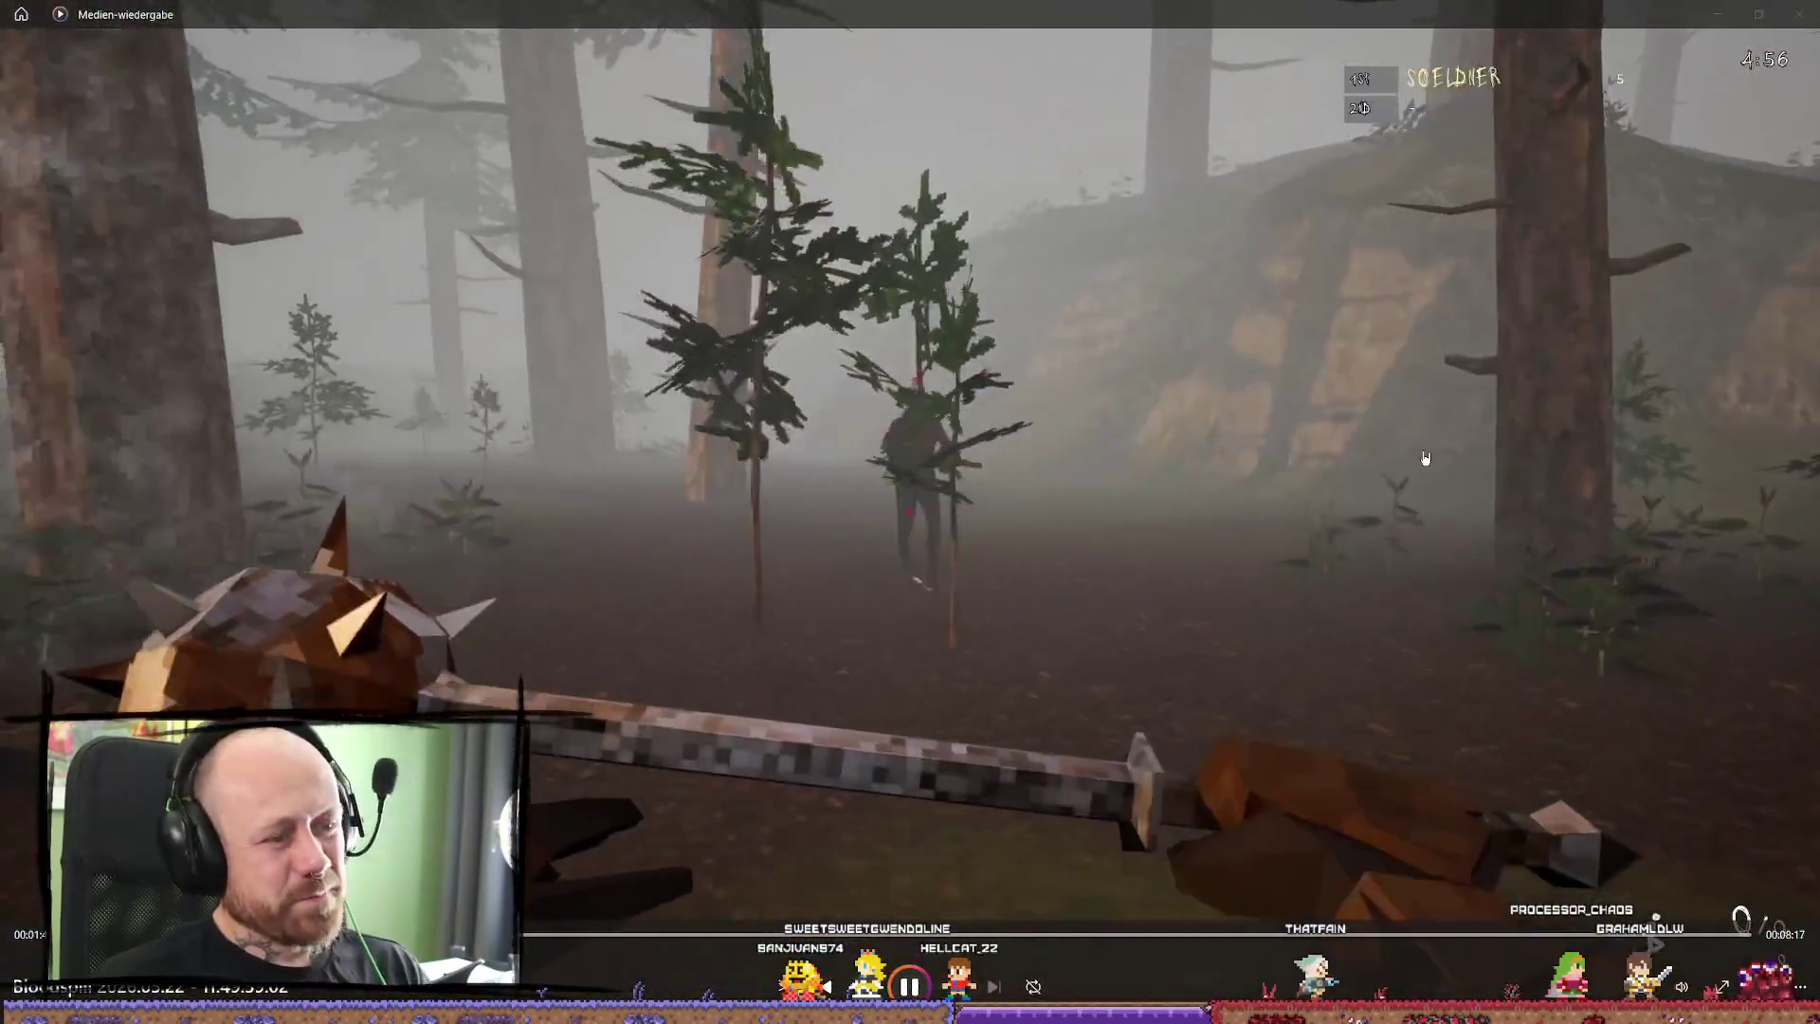
pyautogui.moveTo(1458, 393)
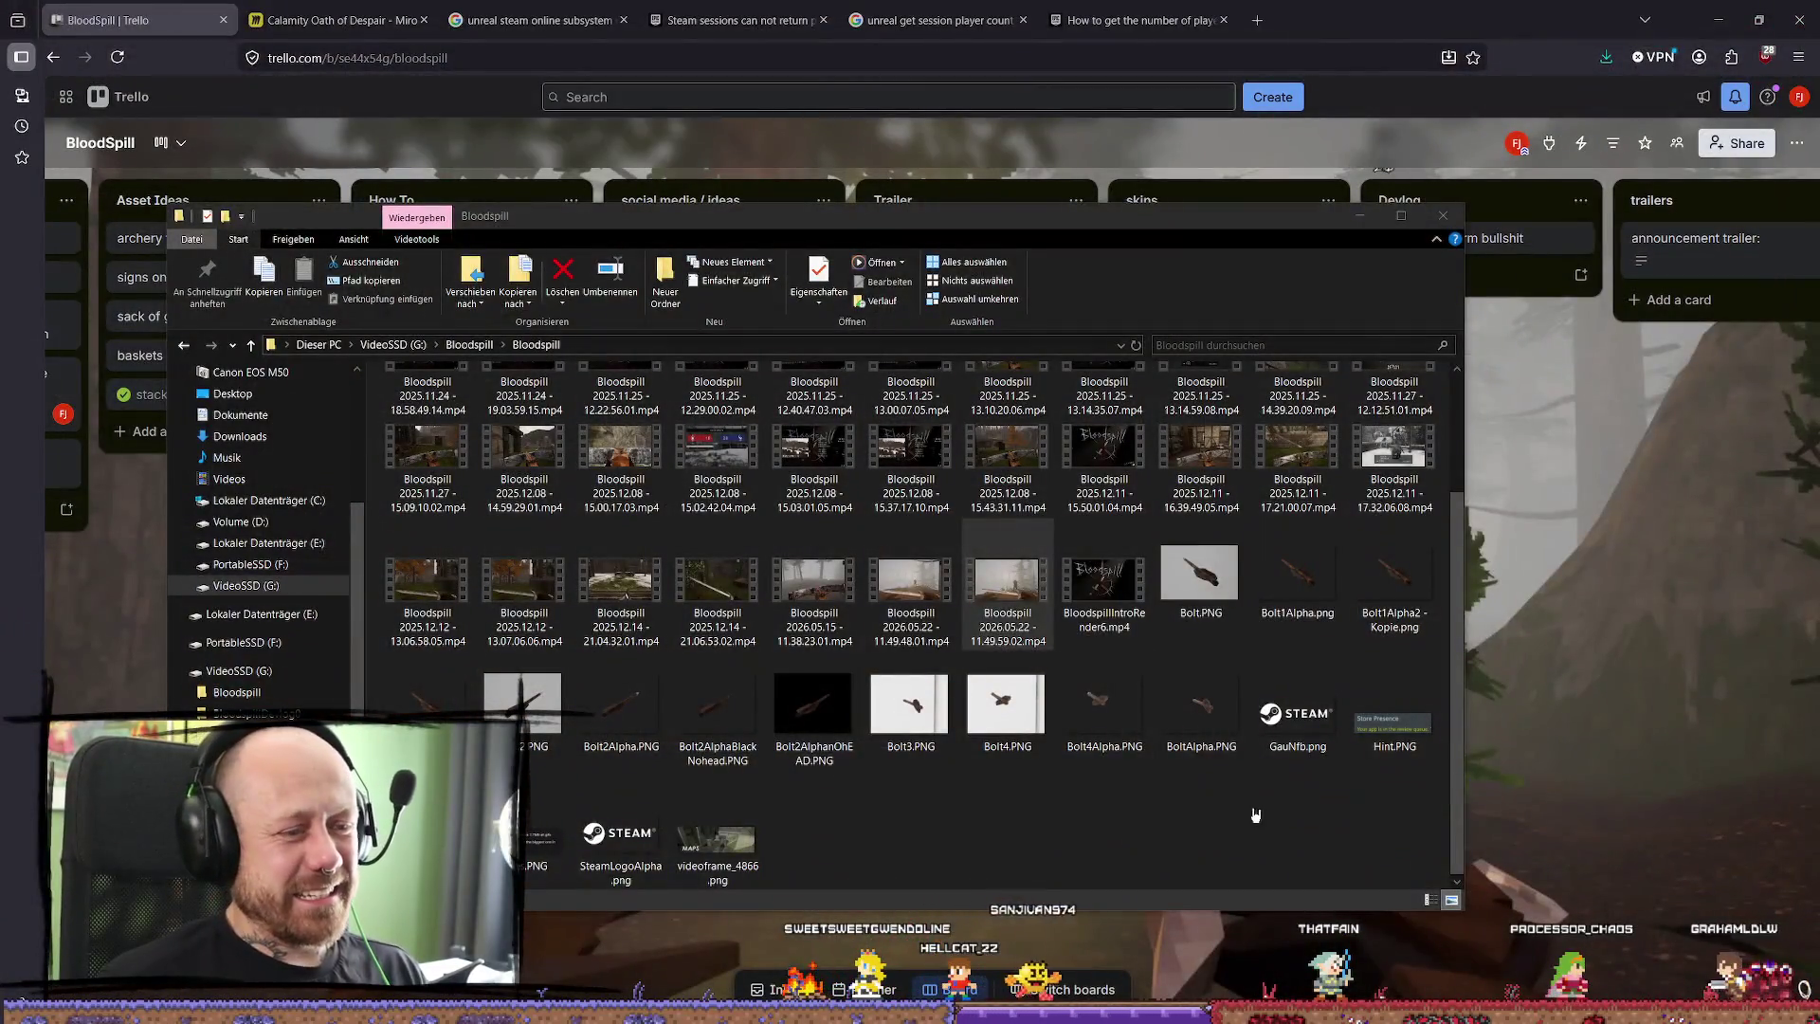
pyautogui.click(1251, 813)
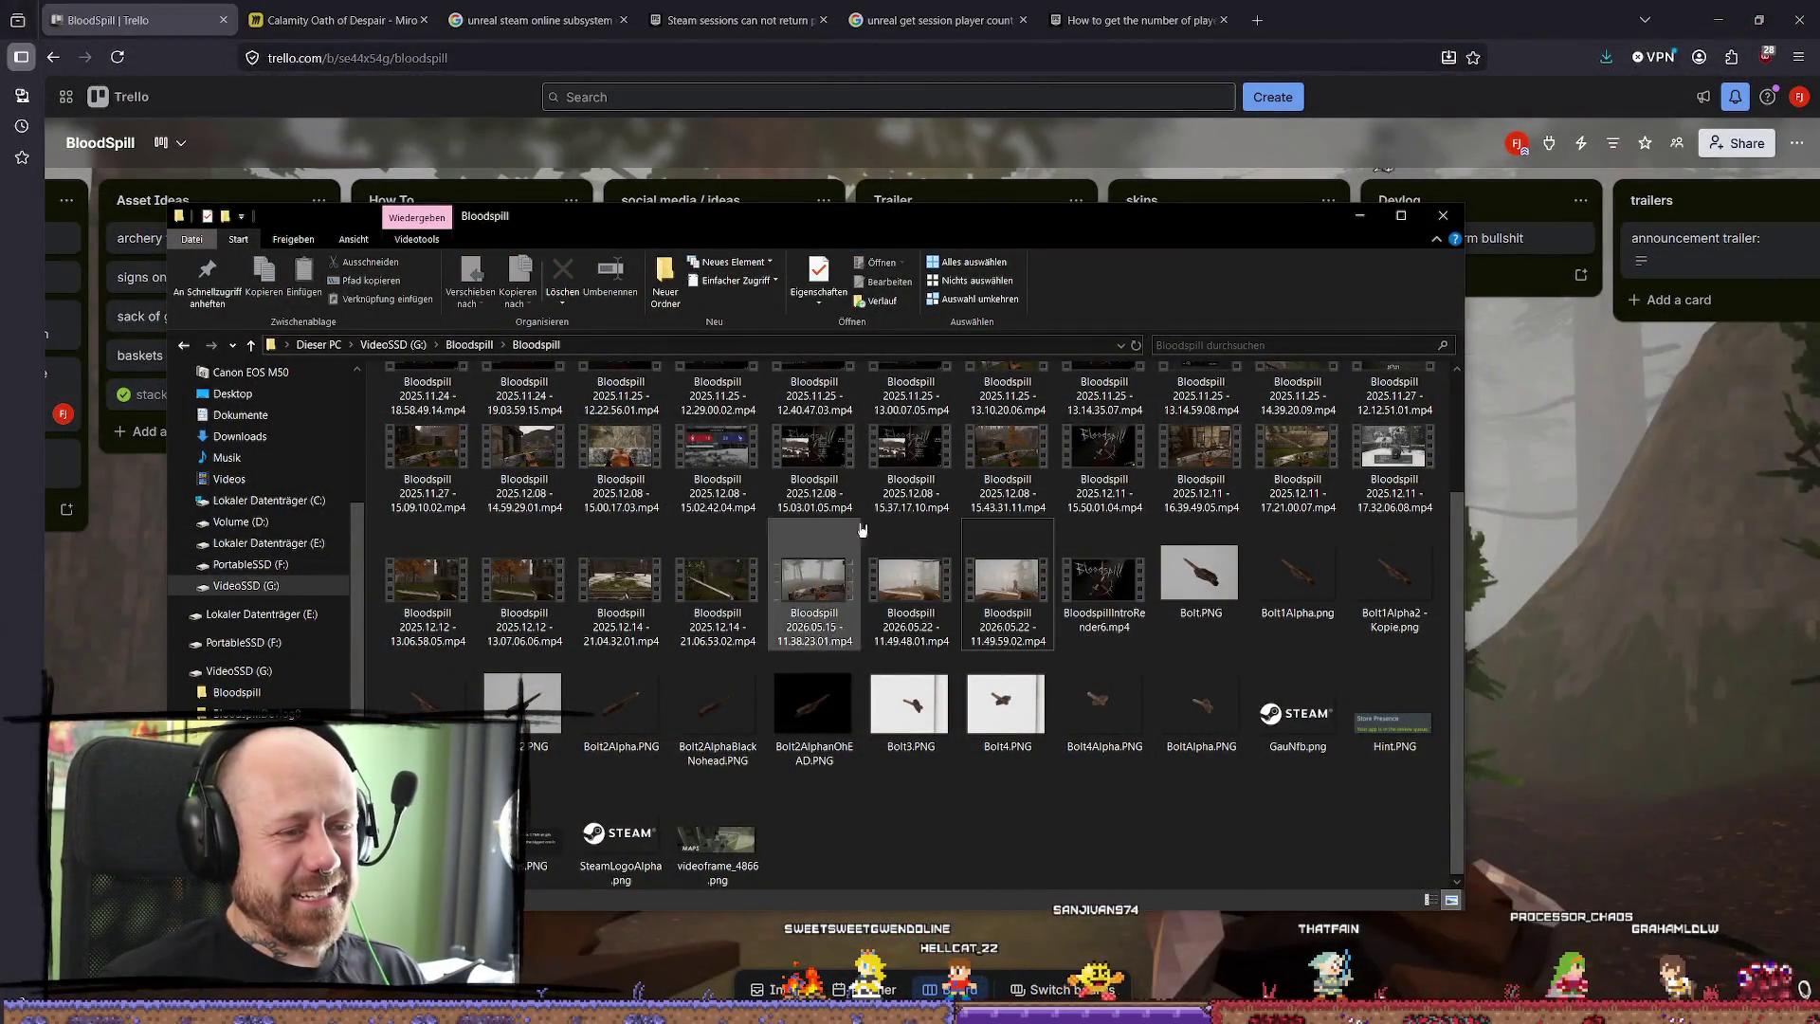
# Launch DaVinci Resolve Studio 18.6 and bring the Bloodspill footage folder back to the front.
pyautogui.click(45, 64)
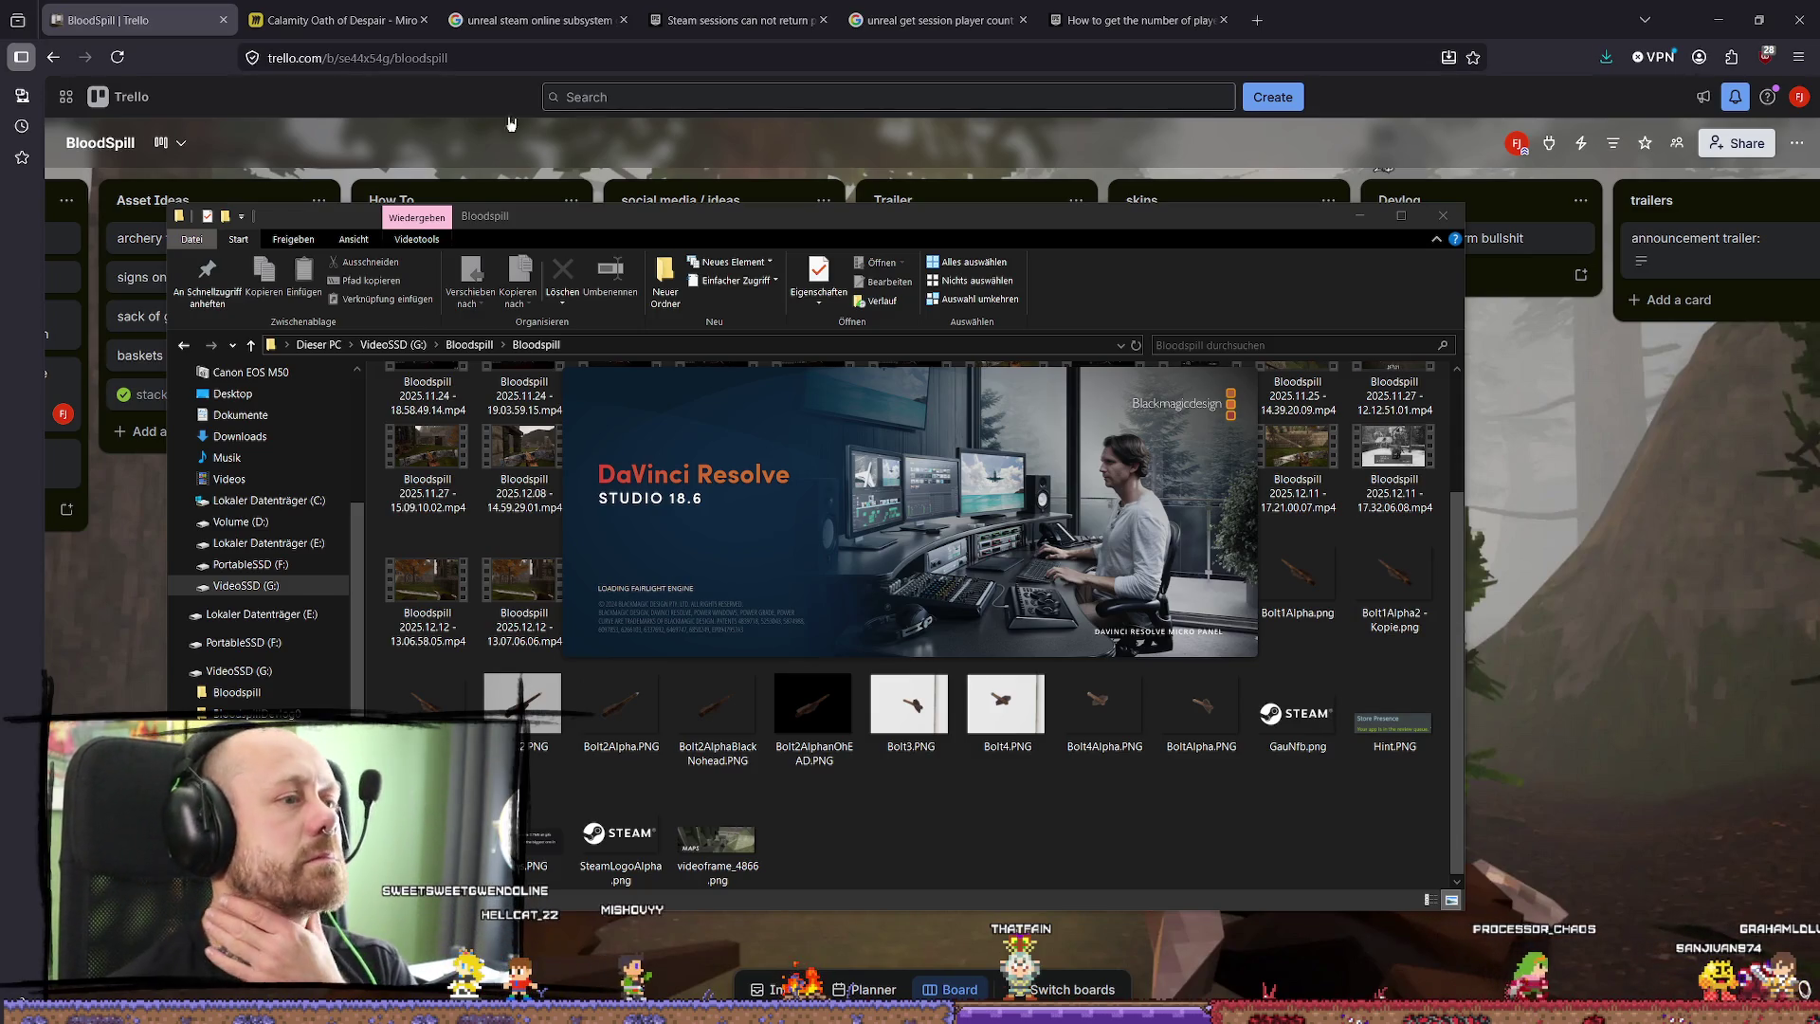
pyautogui.click(1251, 821)
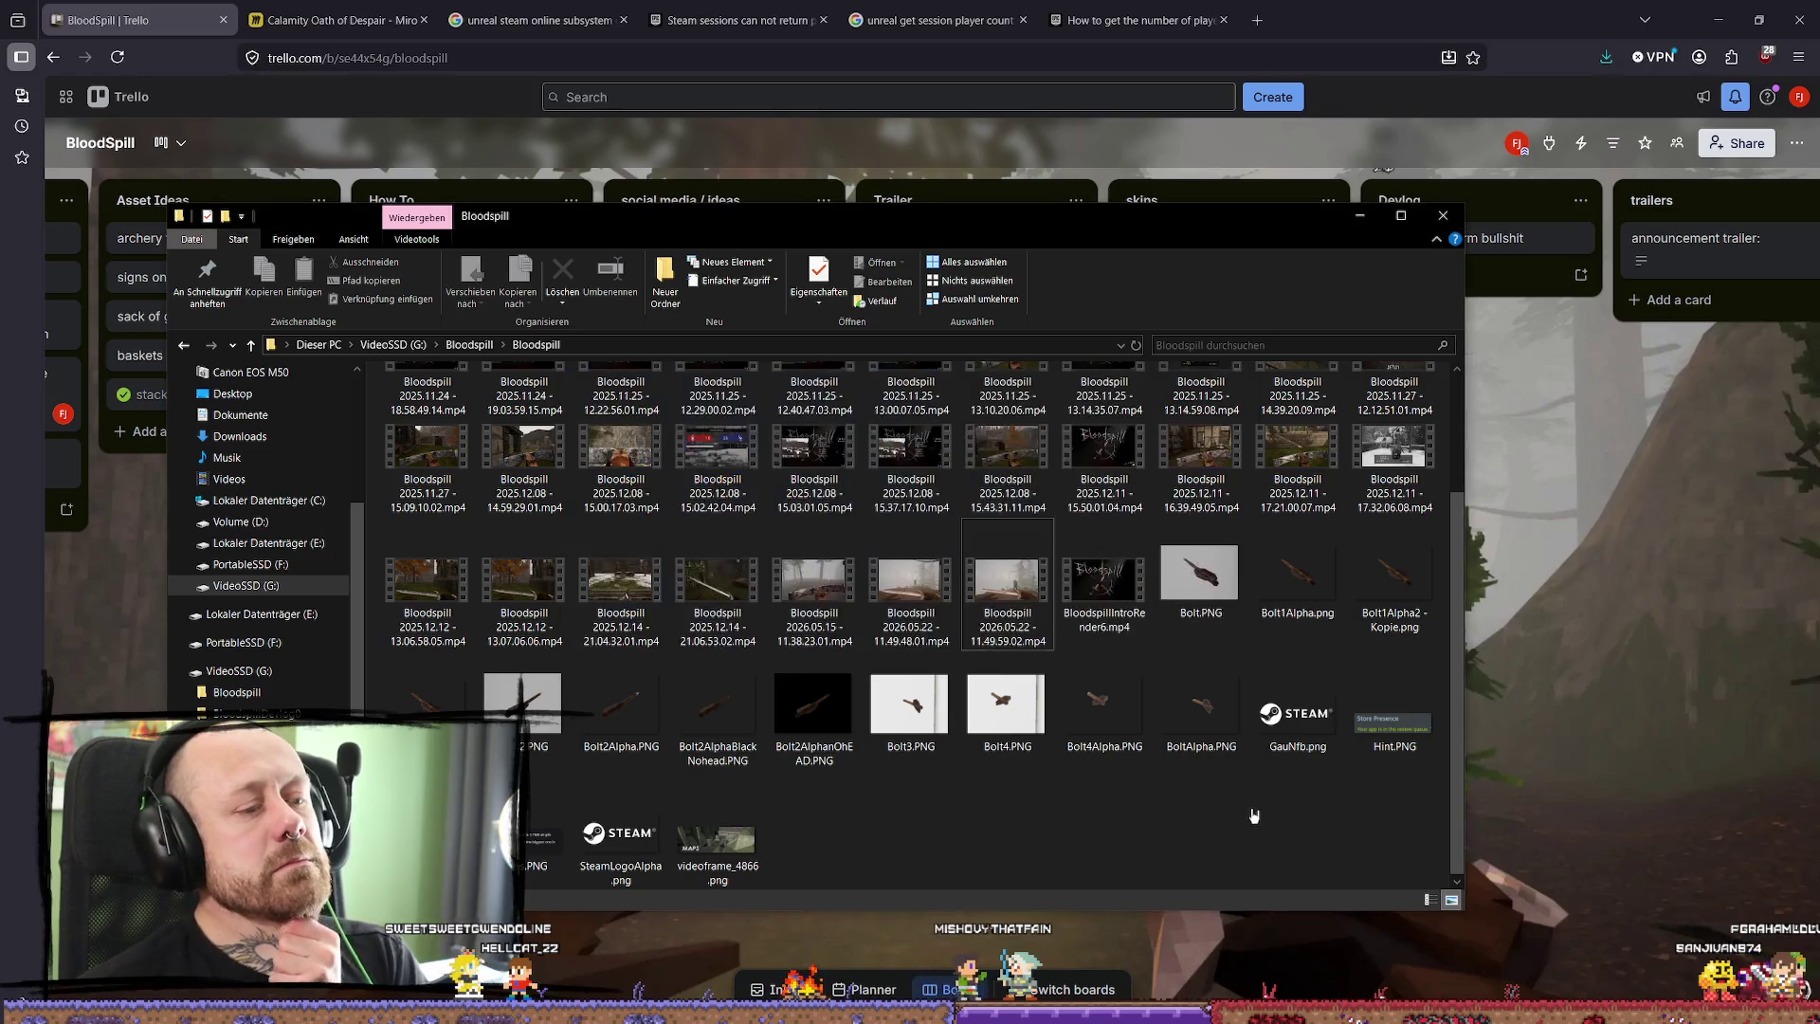
# Move the Explorer window aside, minimize it, and open the SocialMedia project in Resolve.
pyautogui.moveTo(1232, 216); pyautogui.dragTo(237, 252)
pyautogui.click(364, 252)
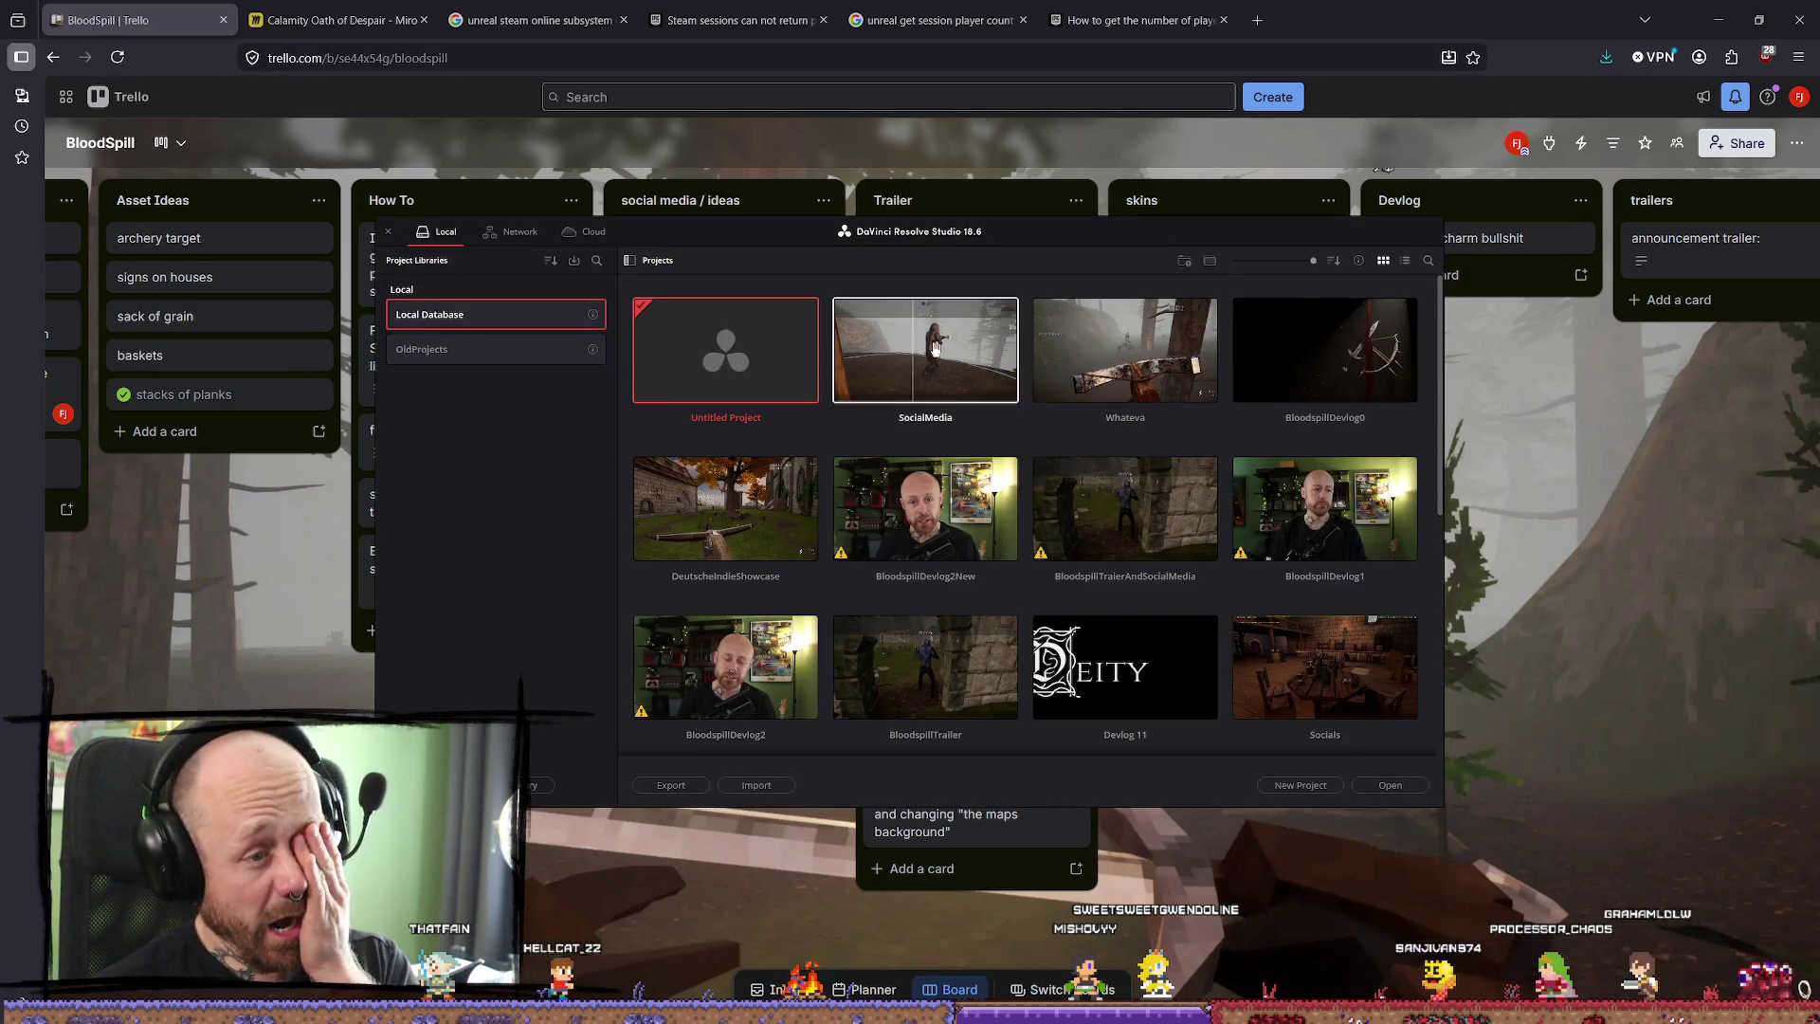
pyautogui.doubleClick(903, 360)
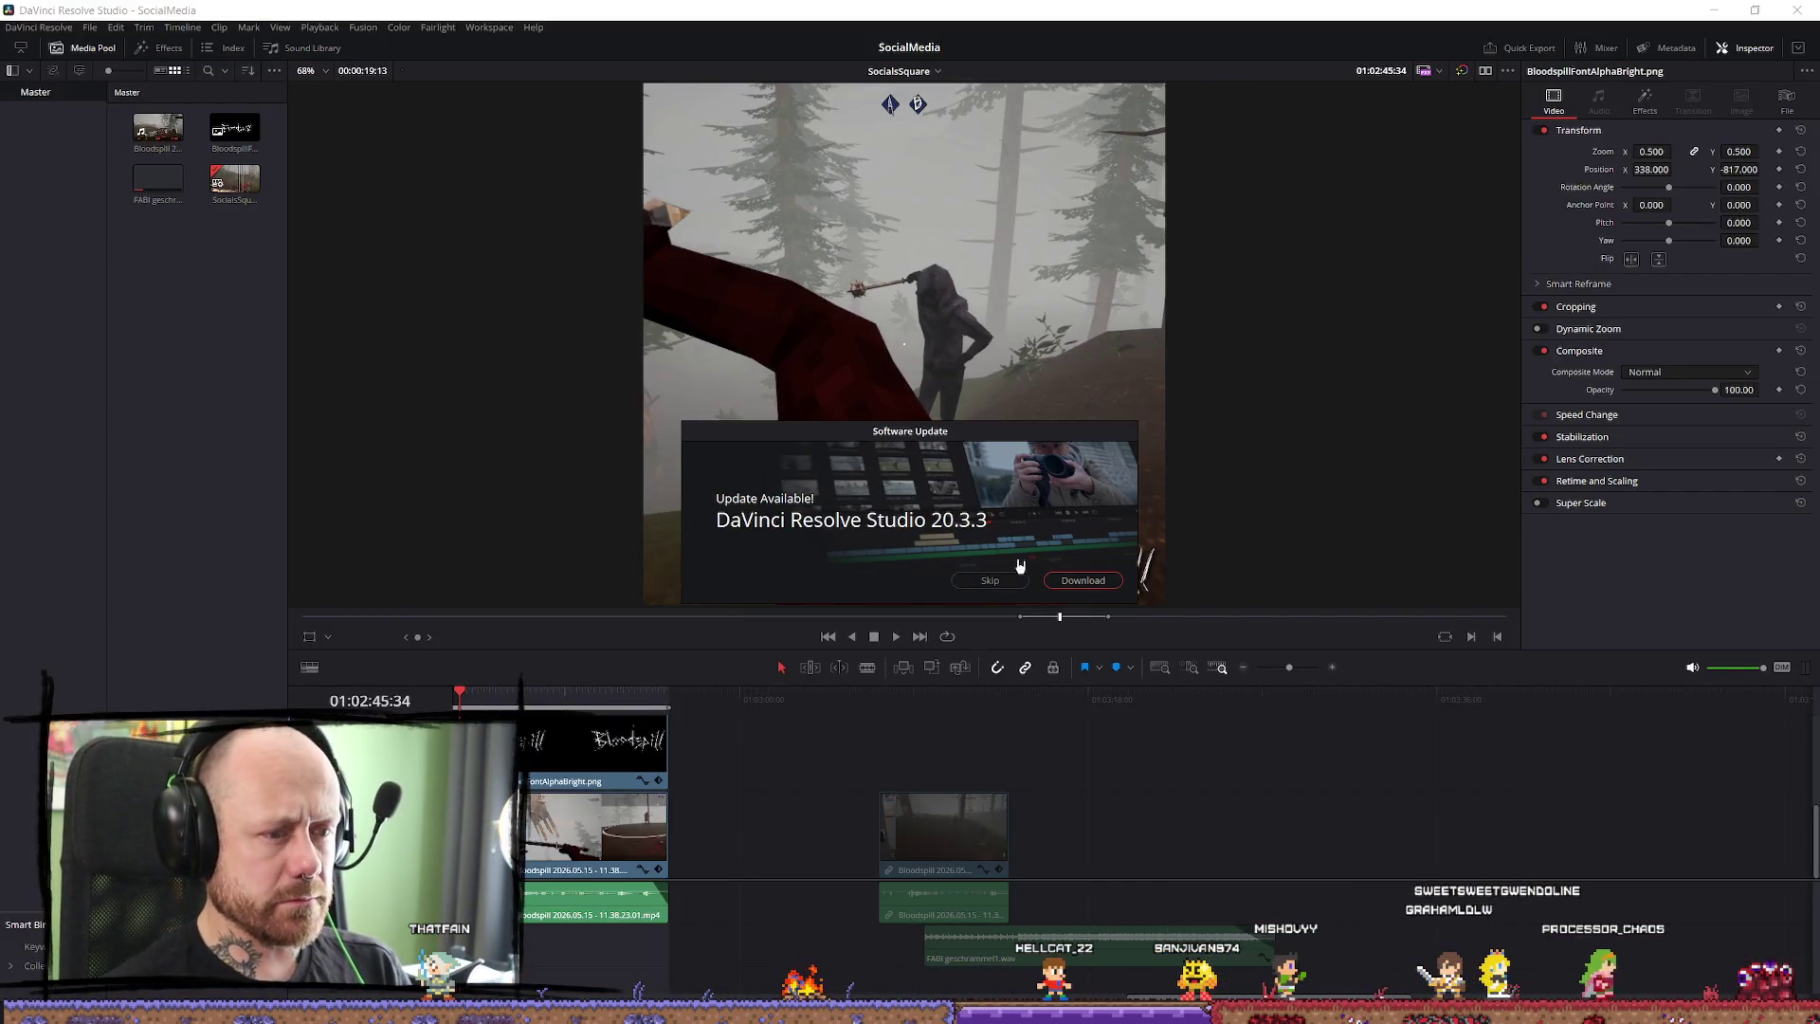
# Skip the software update notice, then briefly play the opening of the SocialsSquare edit.
pyautogui.click(986, 580)
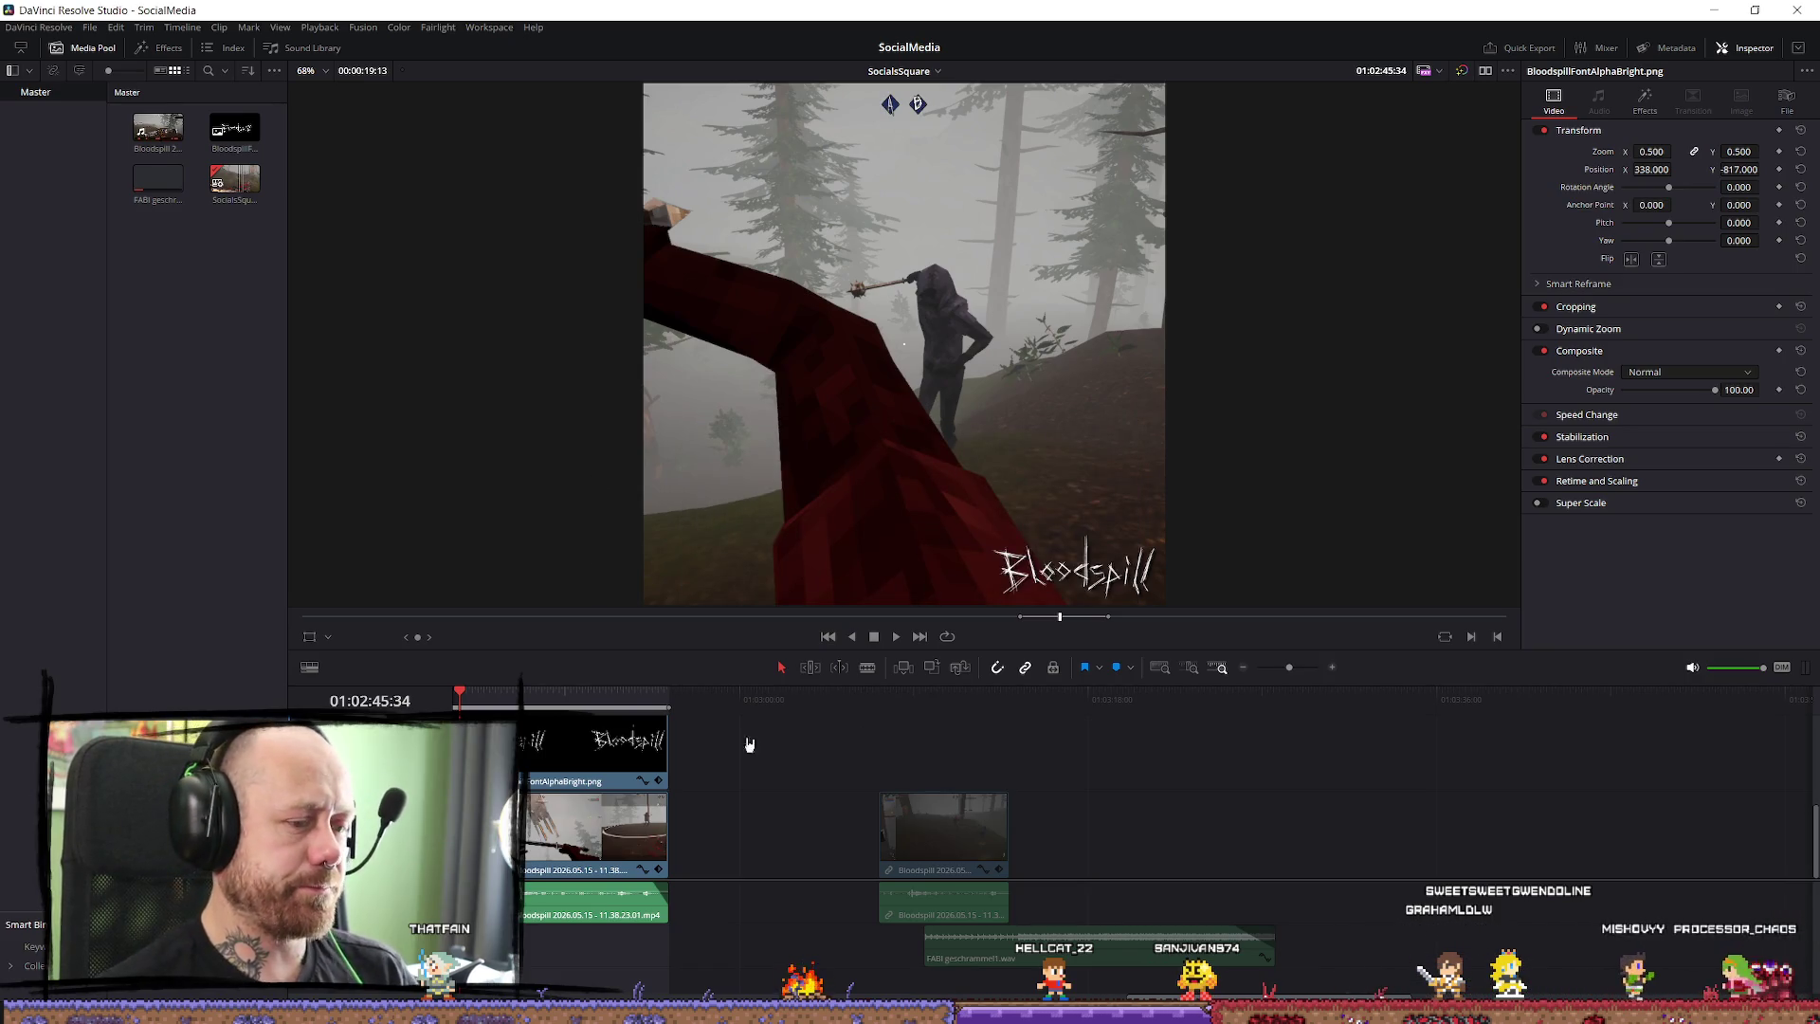
pyautogui.click(466, 699)
pyautogui.press('space')
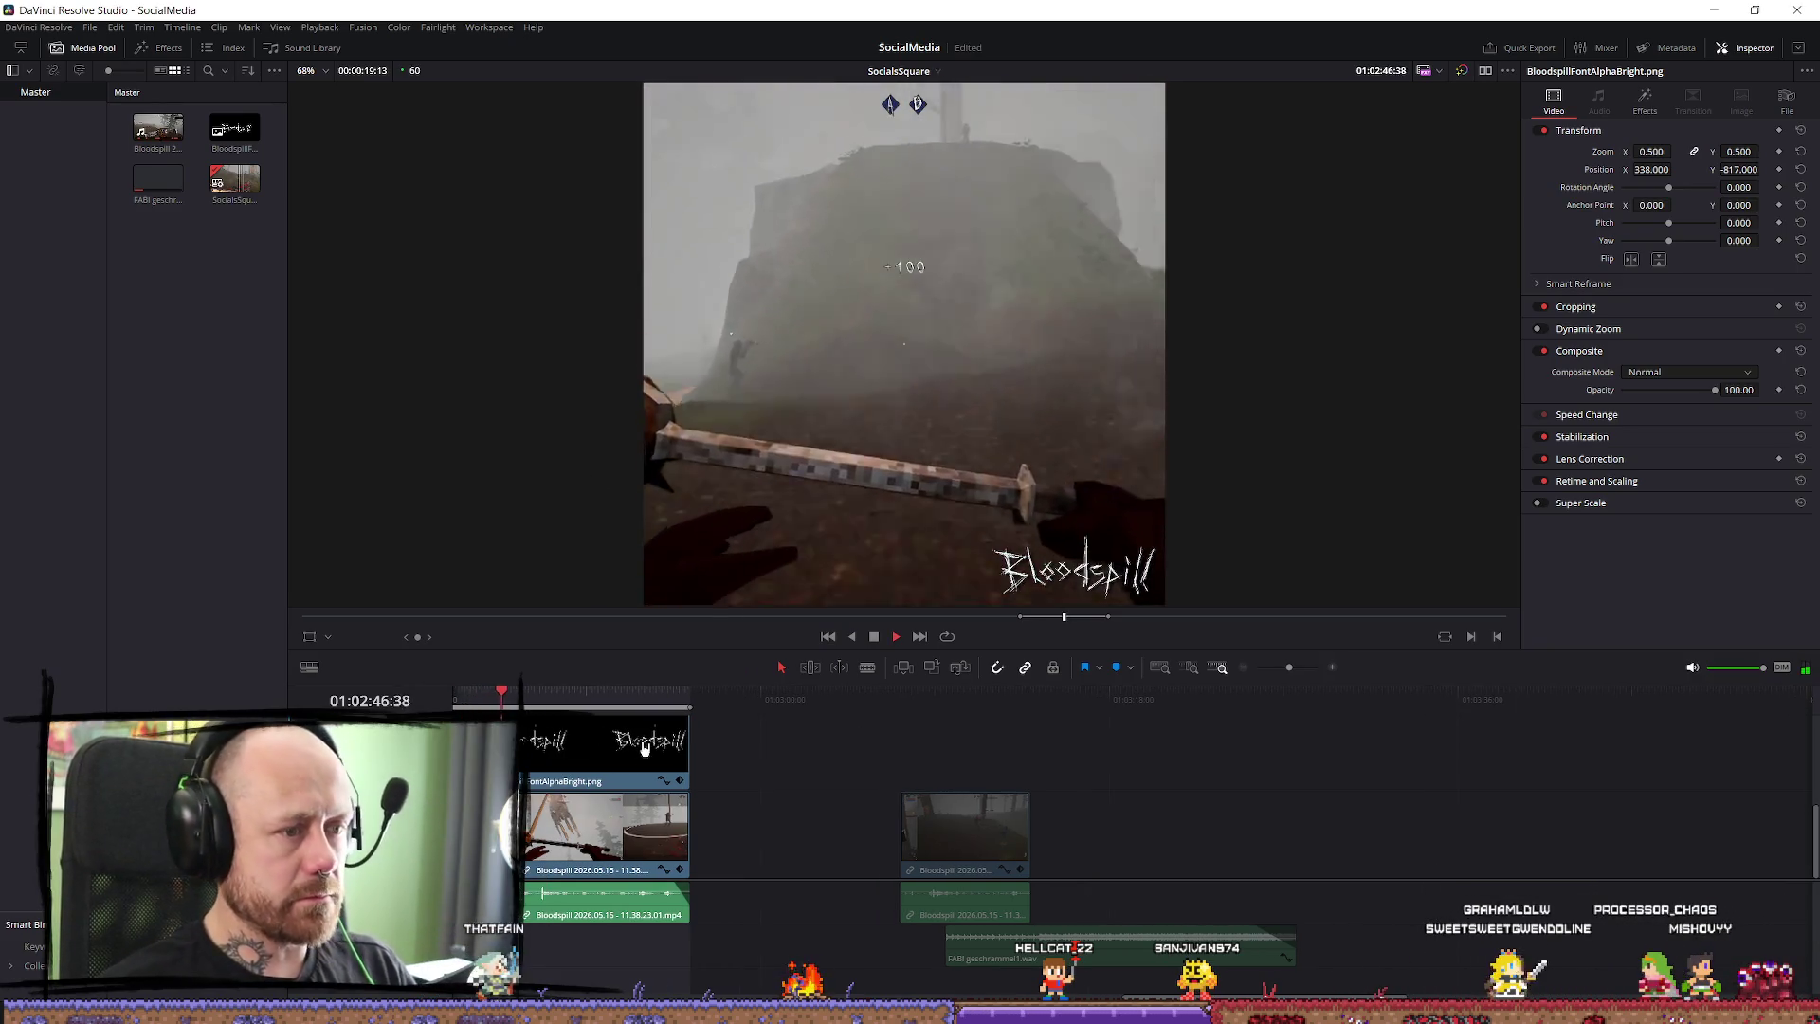
pyautogui.press('space')
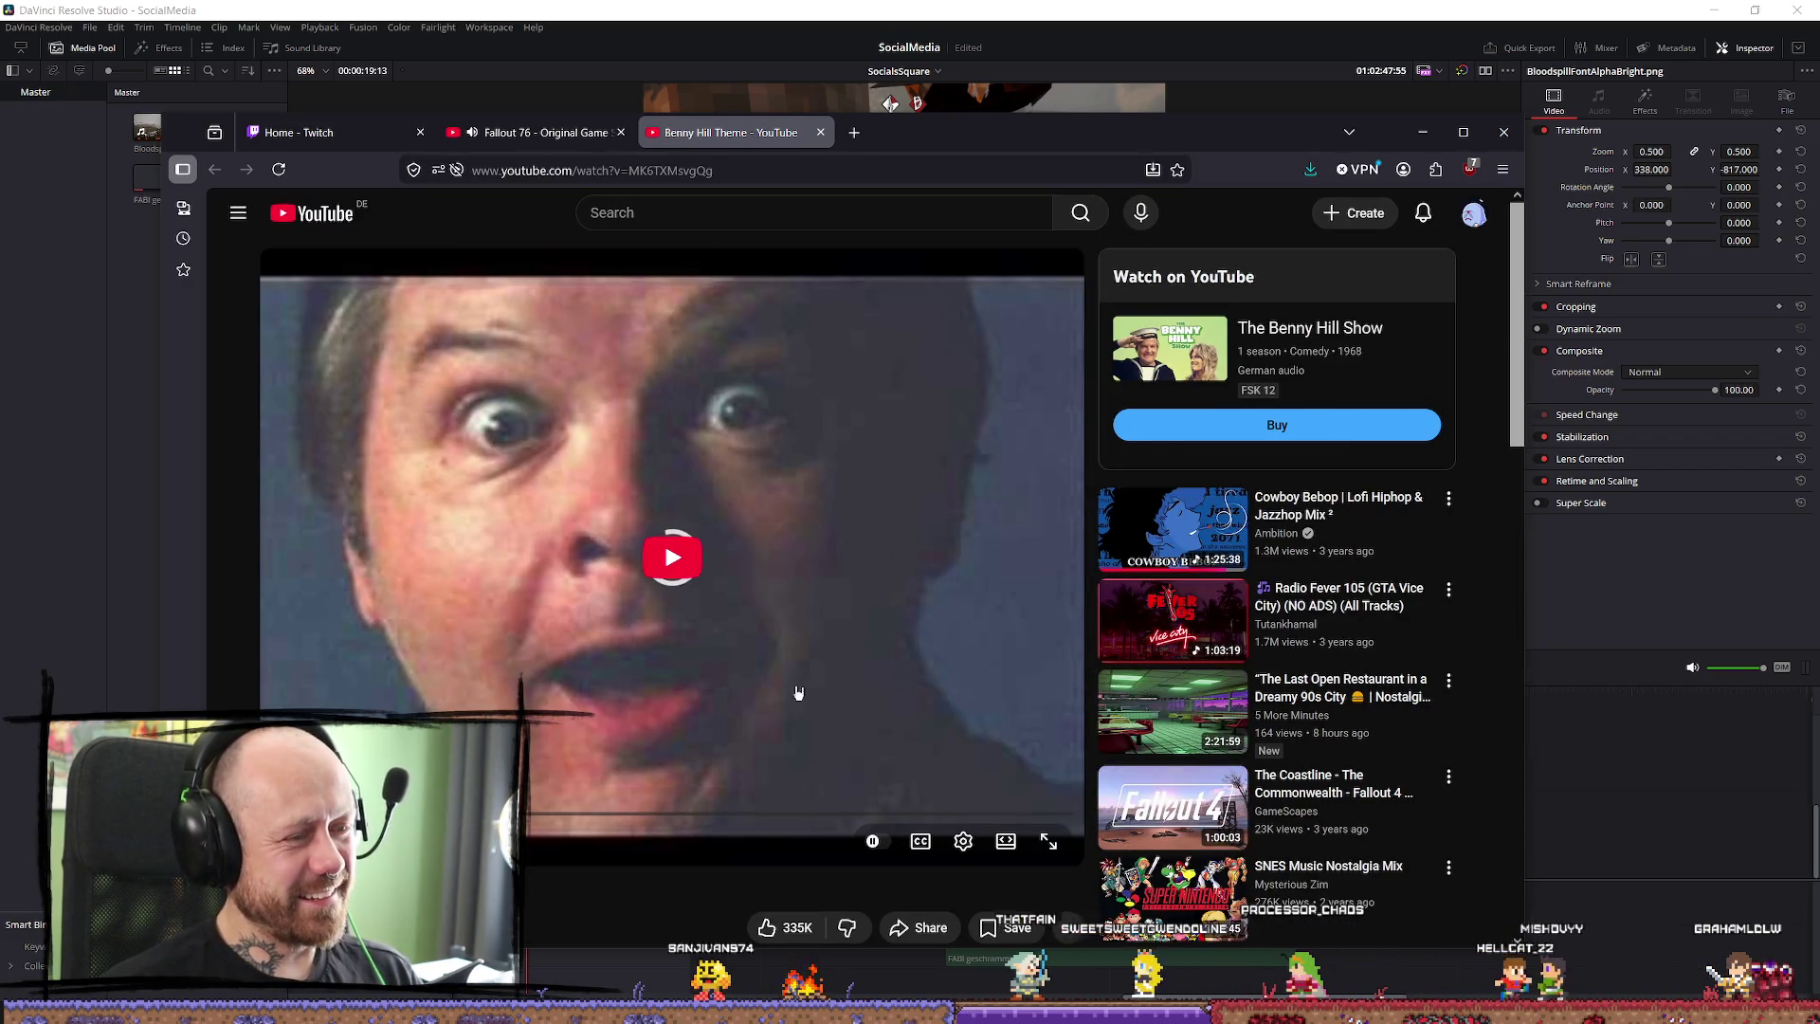
# Start the Benny Hill Theme video playing on YouTube.
pyautogui.click(784, 610)
pyautogui.scroll(-3, 773, 587)
pyautogui.scroll(3, 422, 699)
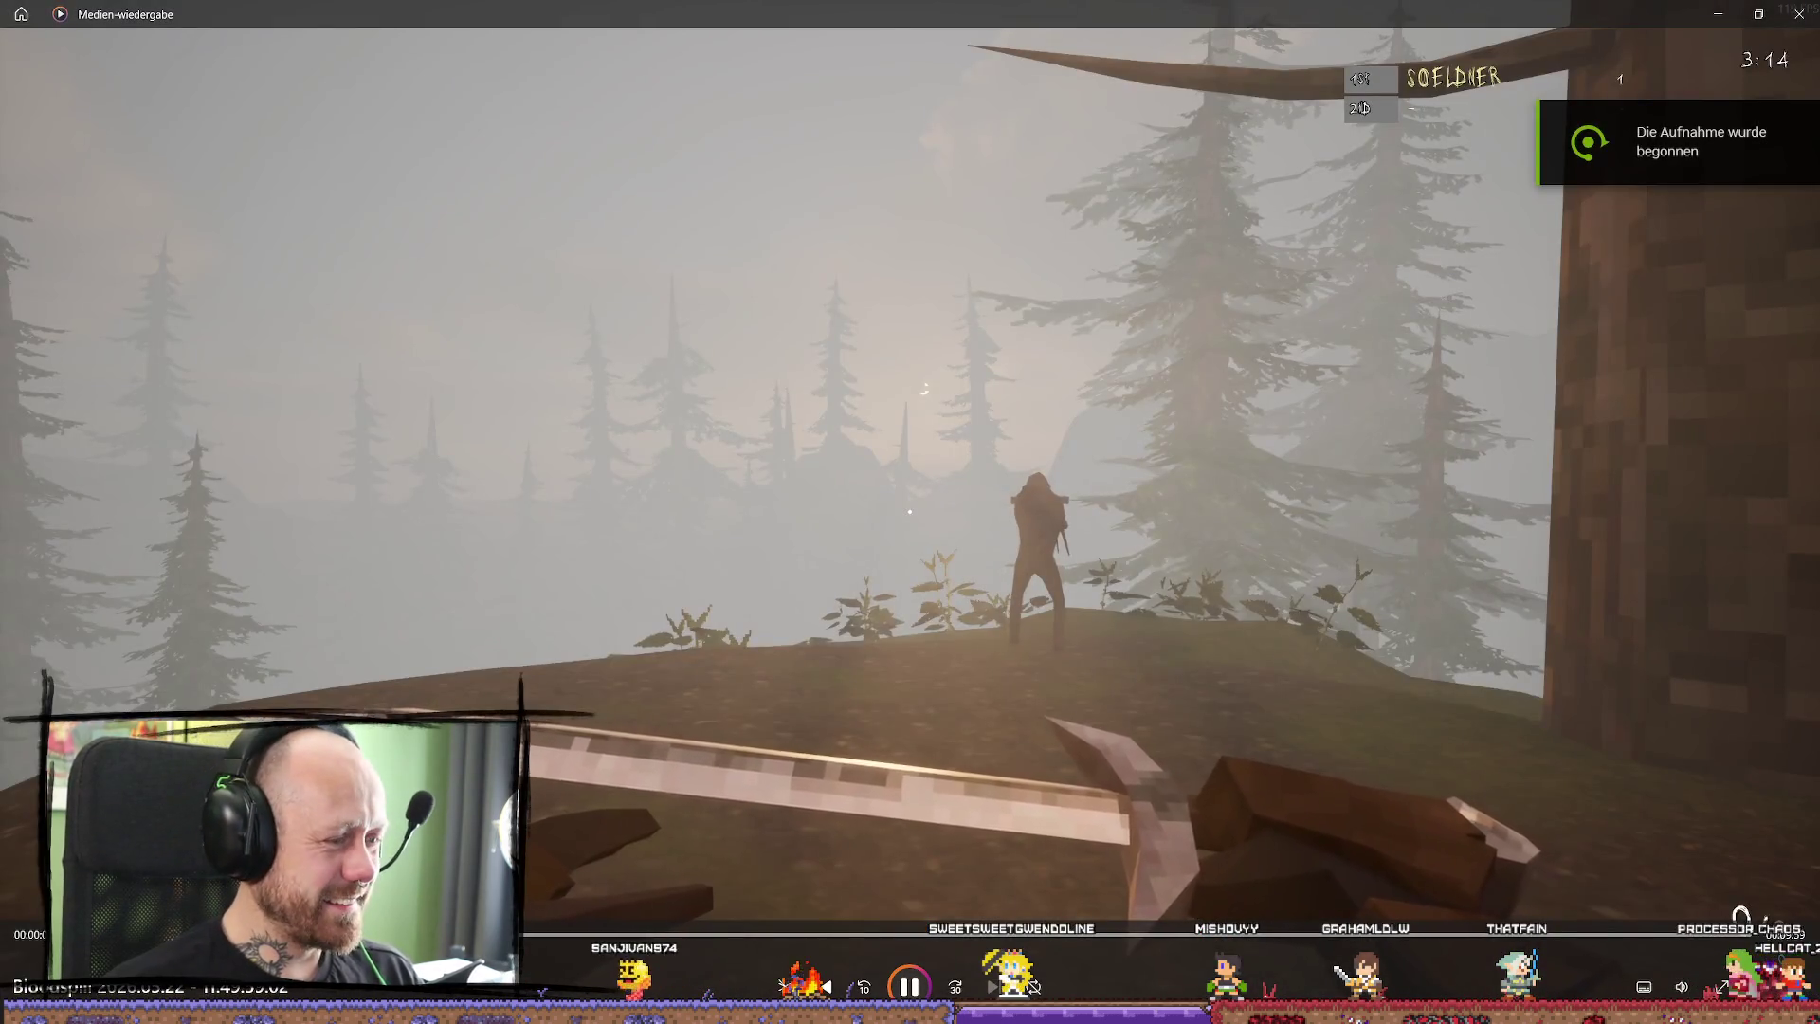
# Watch the forest gameplay recording fullscreen, pause it at 4:49, and leave Media Player.
pyautogui.press('space')
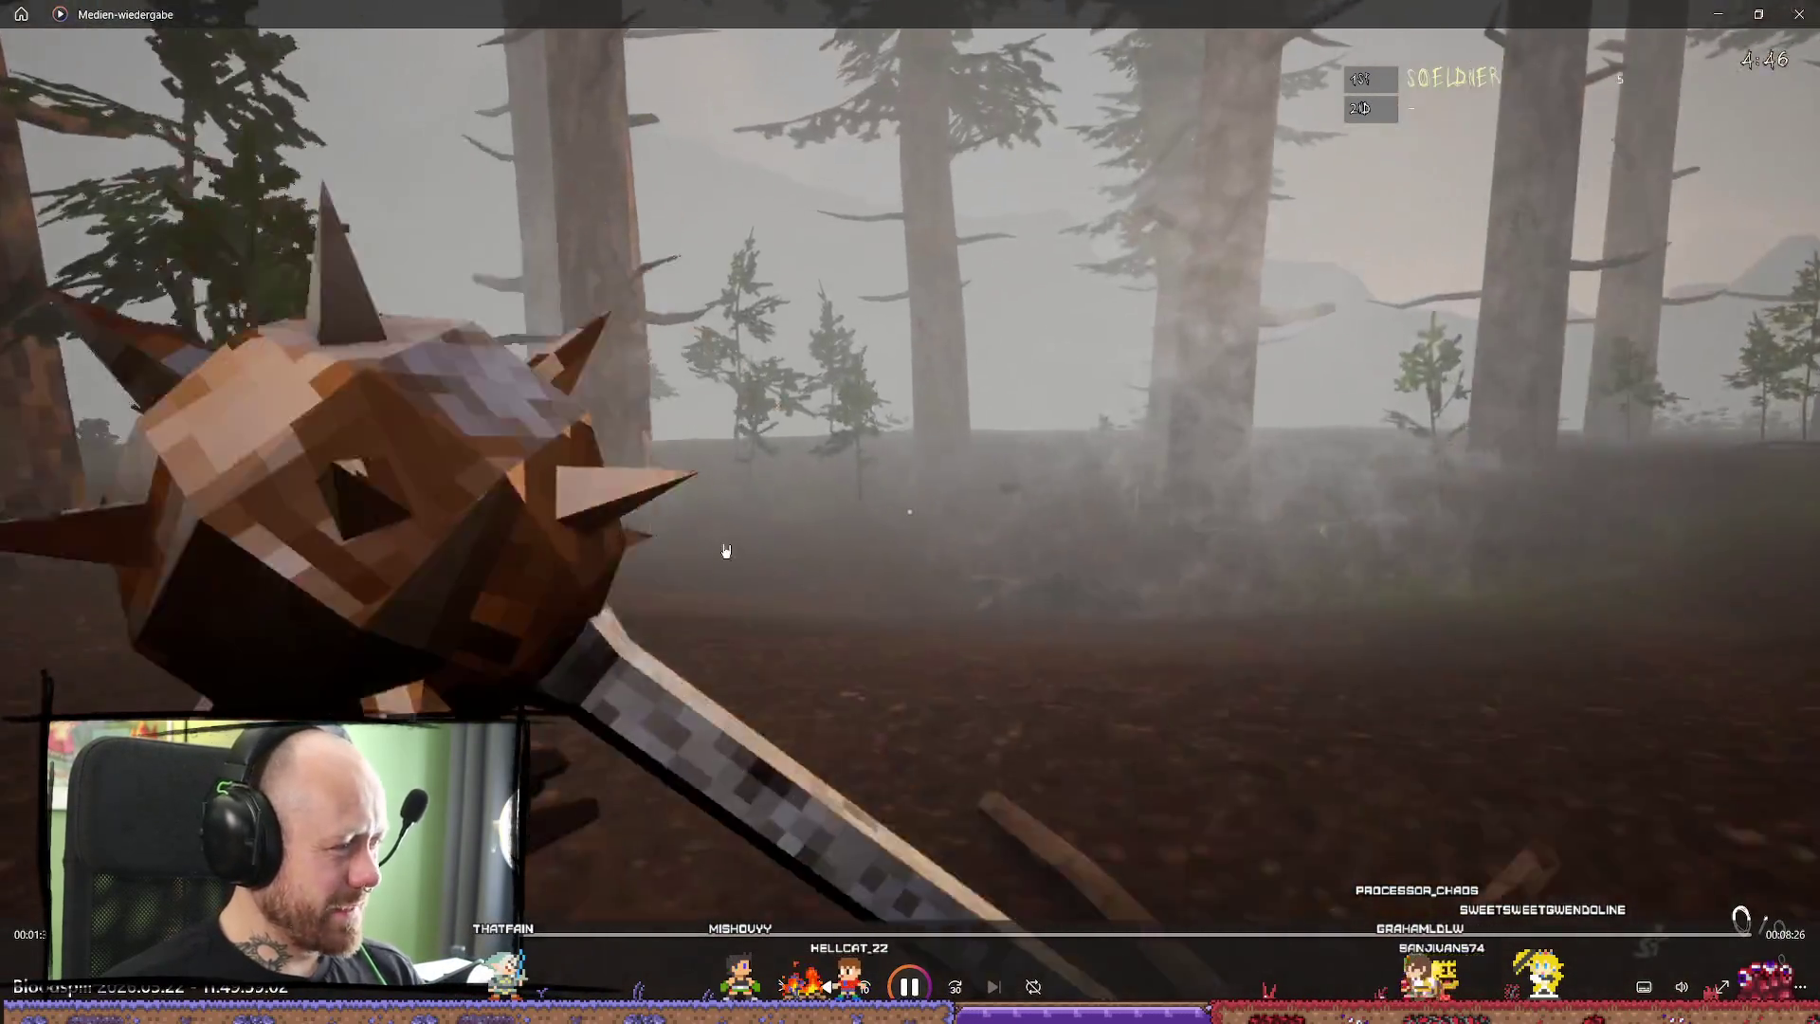
pyautogui.doubleClick(734, 557)
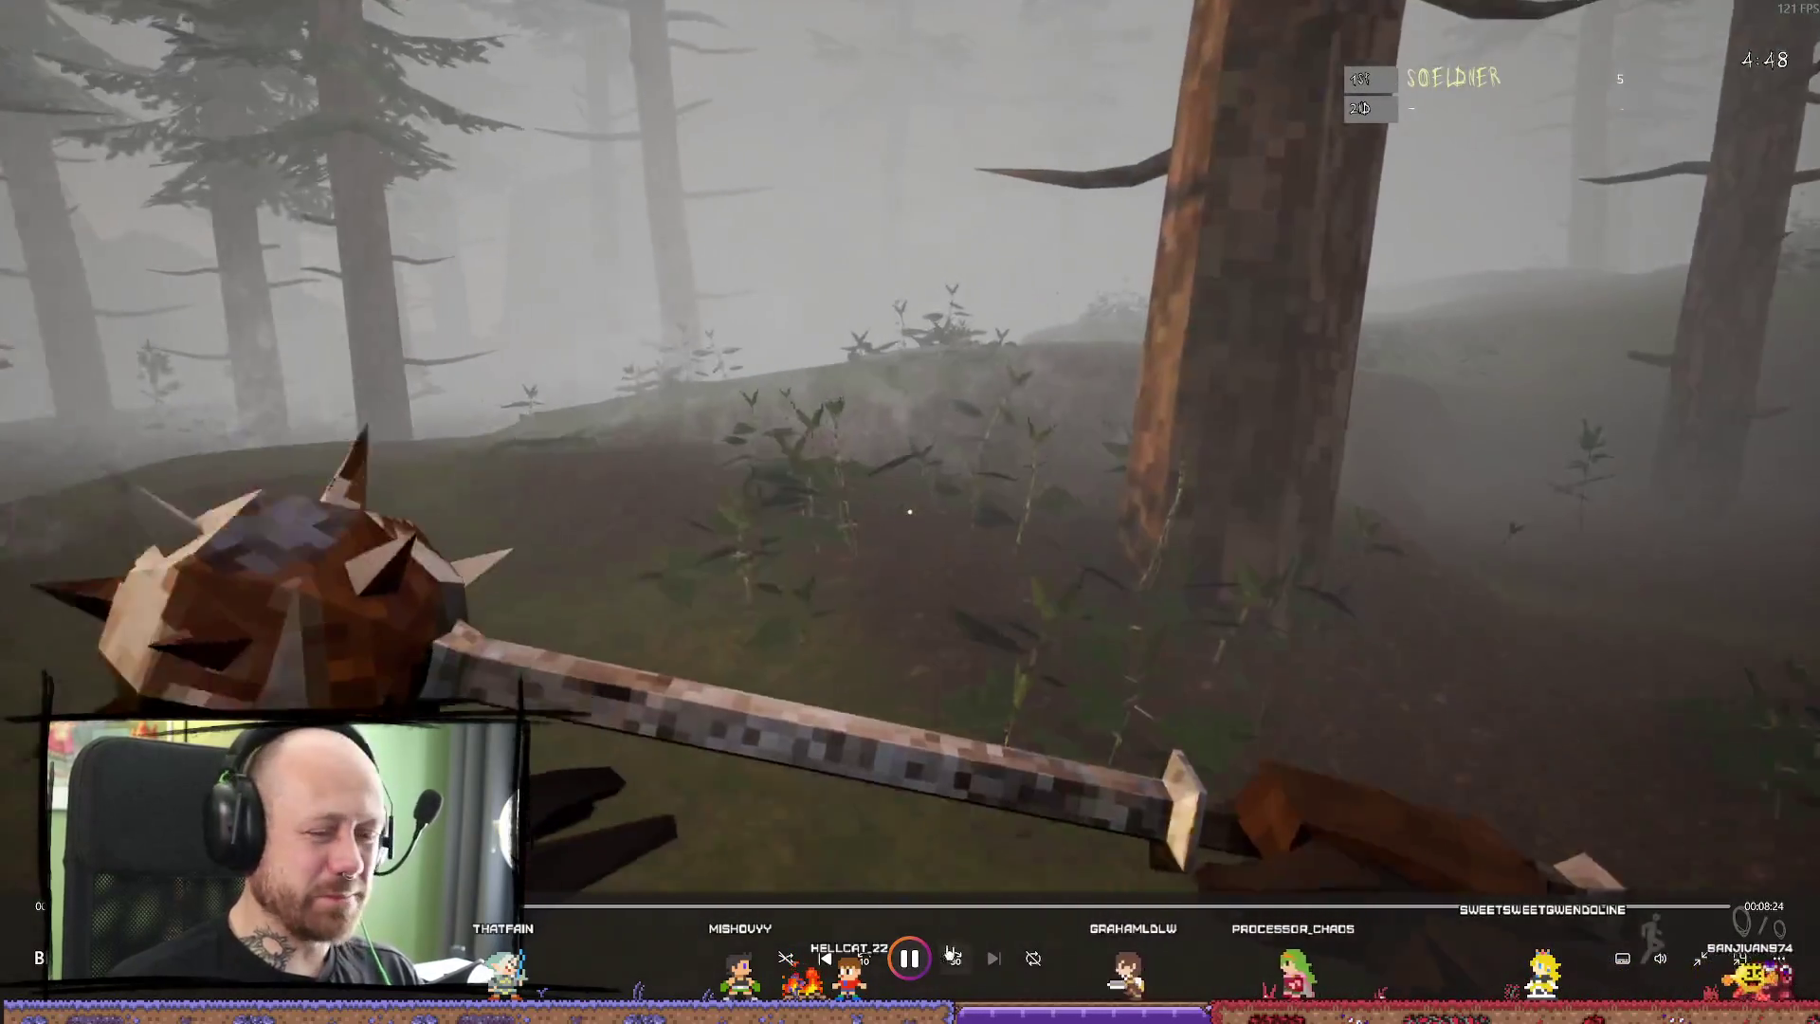
pyautogui.press('space')
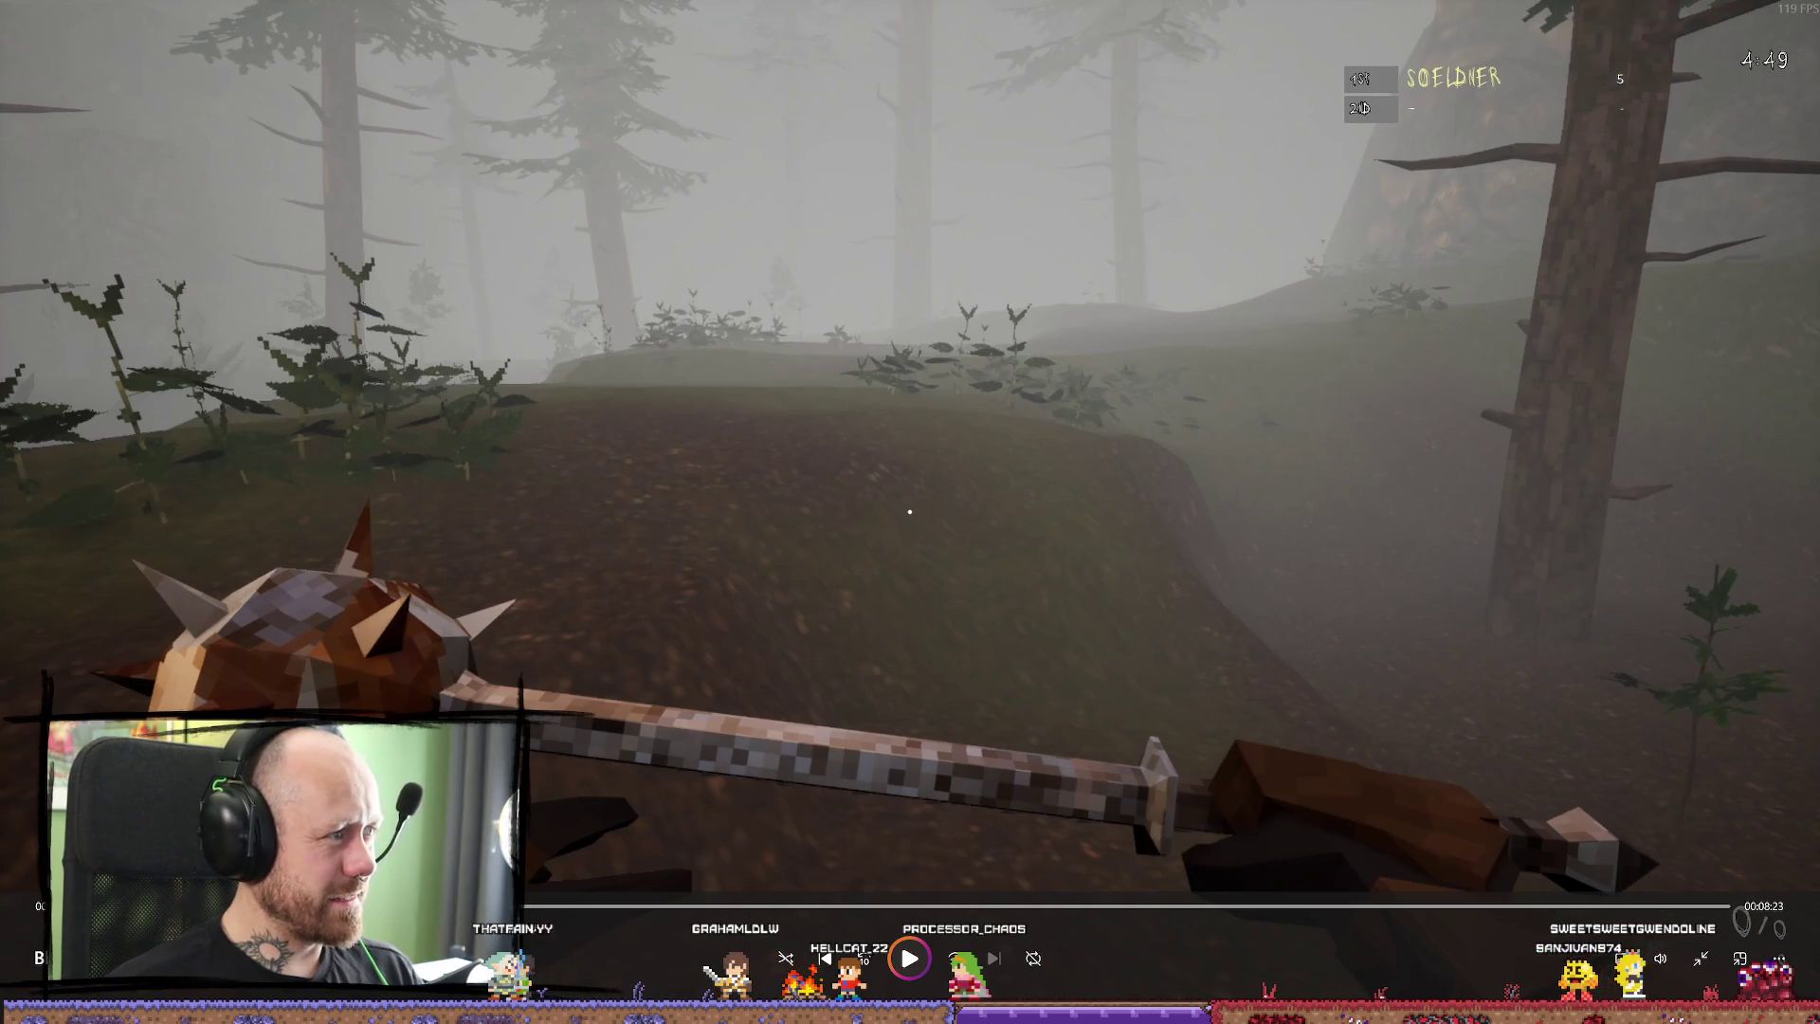
pyautogui.hotkey('alt', 'Tab')
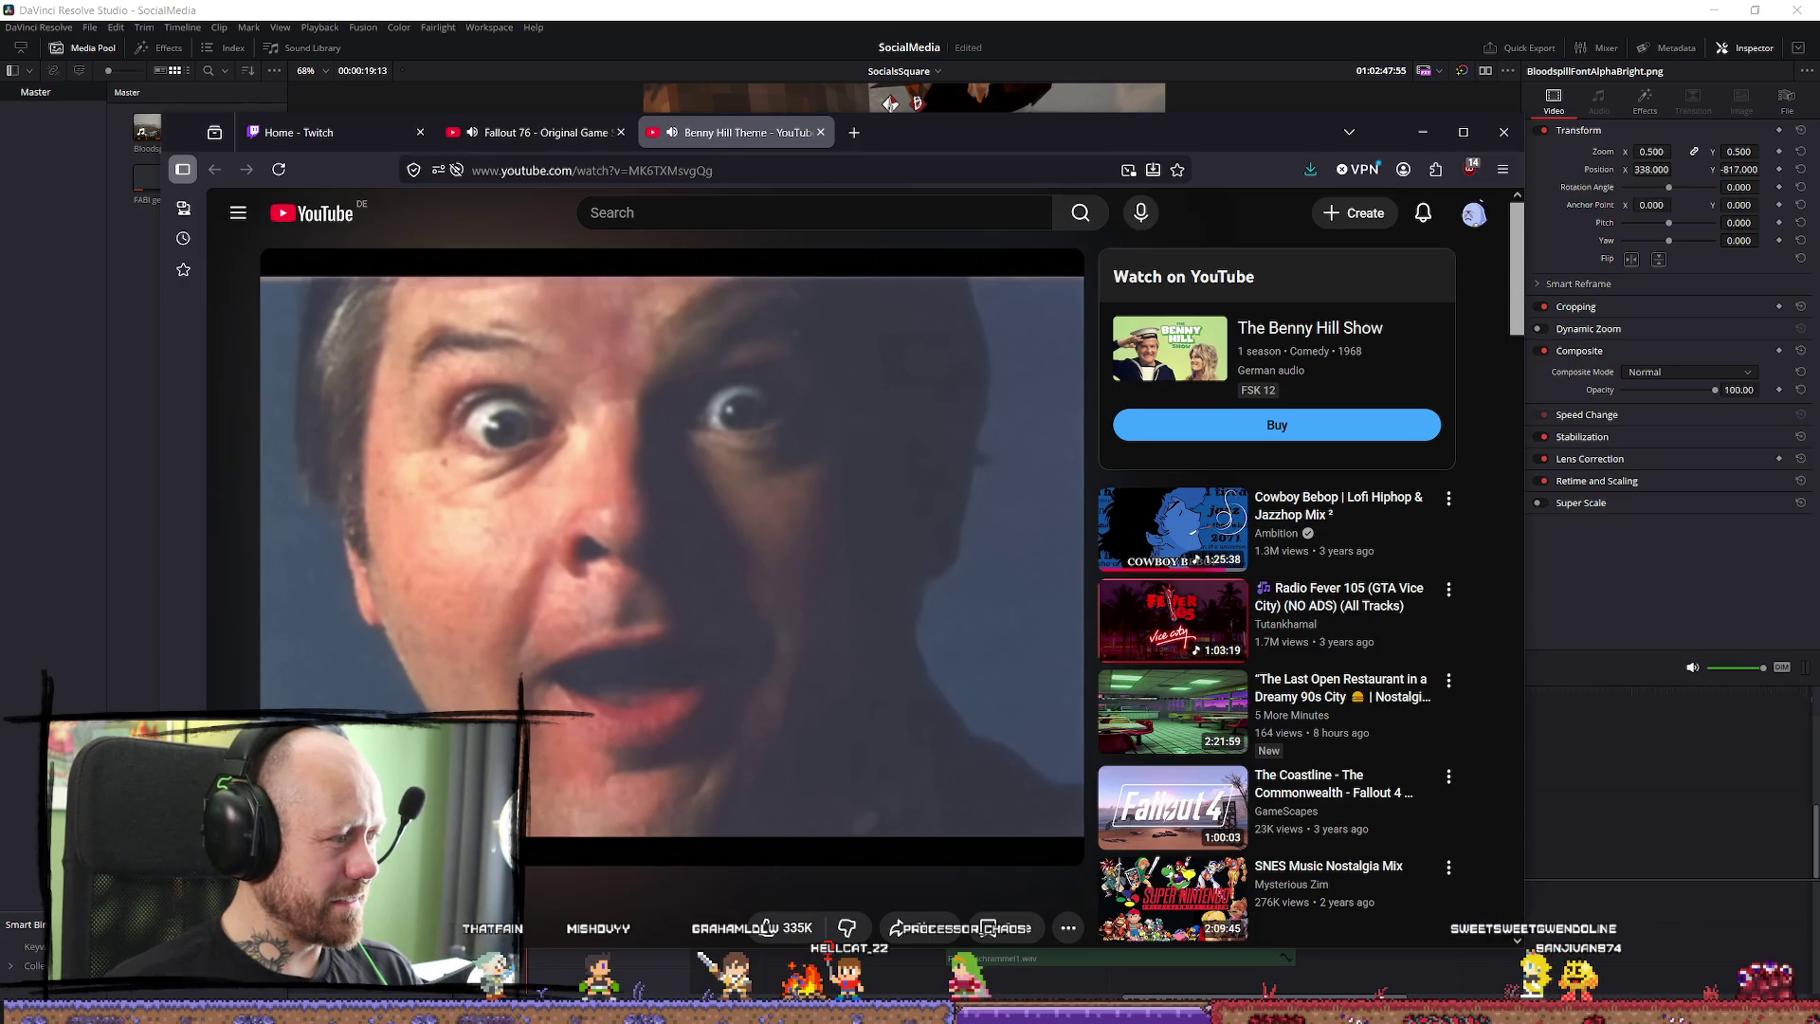
# Pause and resume the Benny Hill video, check the Resolve edit, then return to YouTube.
pyautogui.click(865, 499)
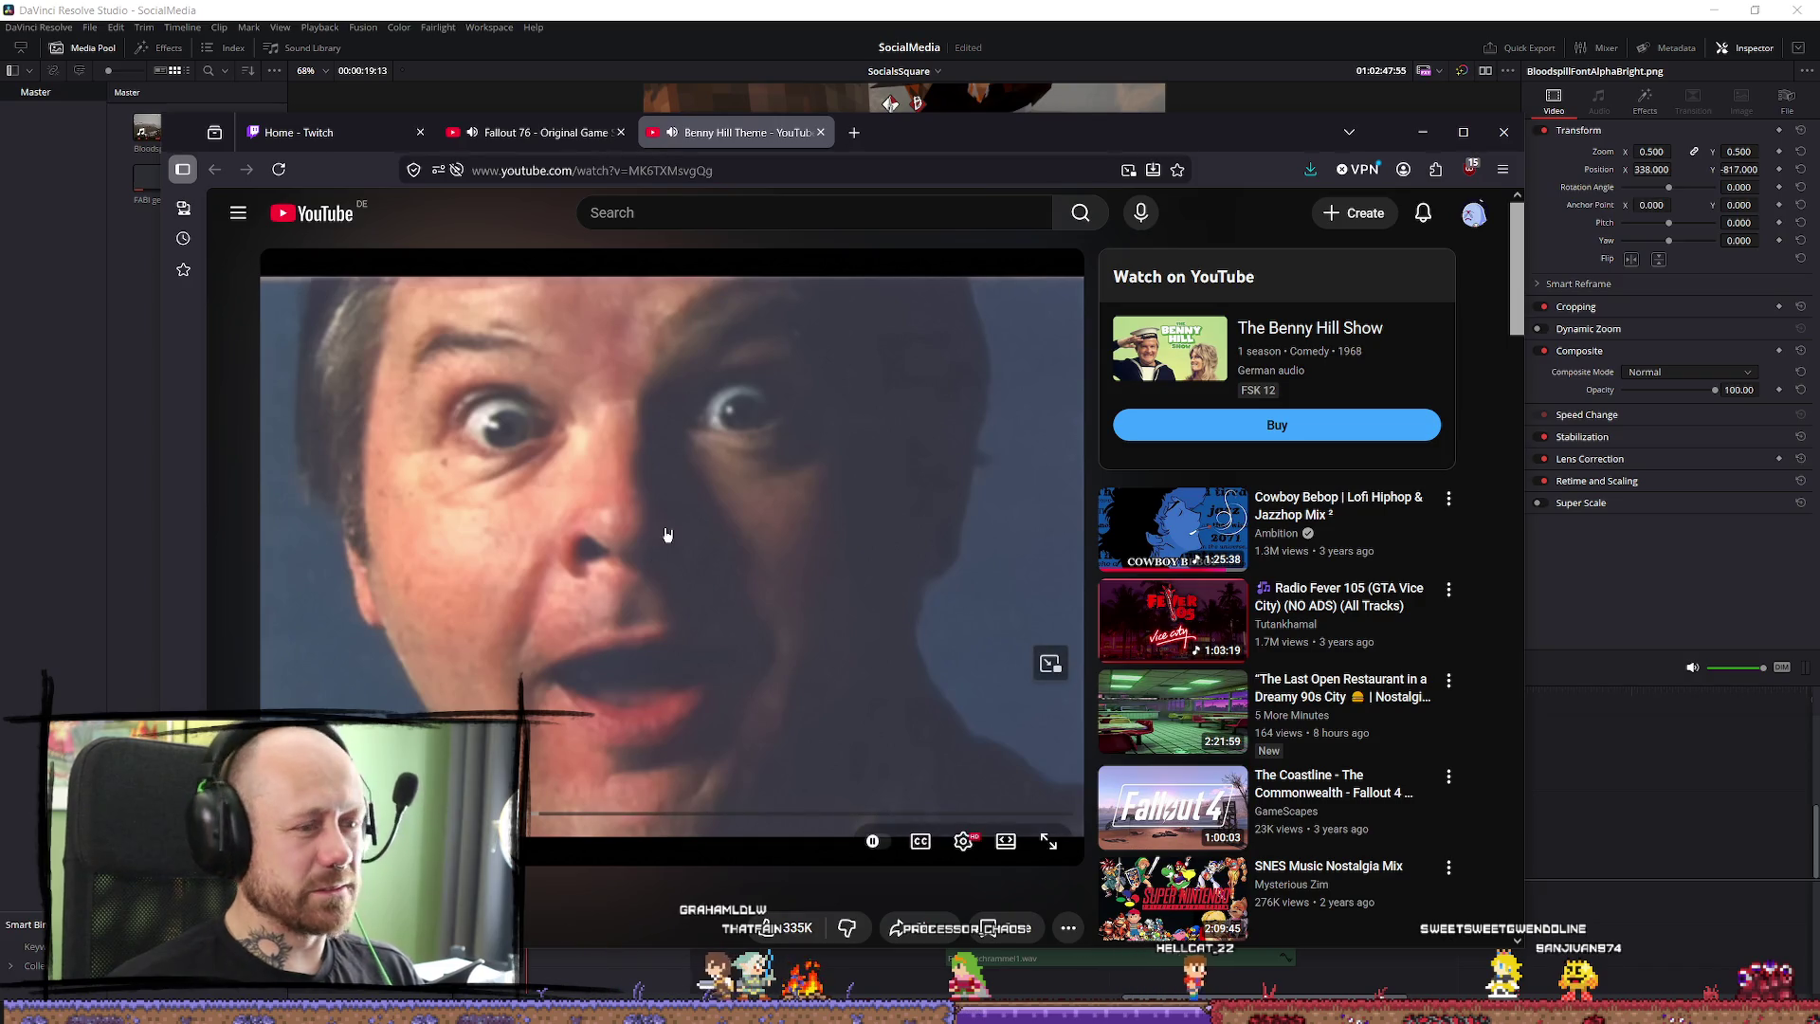
pyautogui.click(784, 418)
pyautogui.click(853, 443)
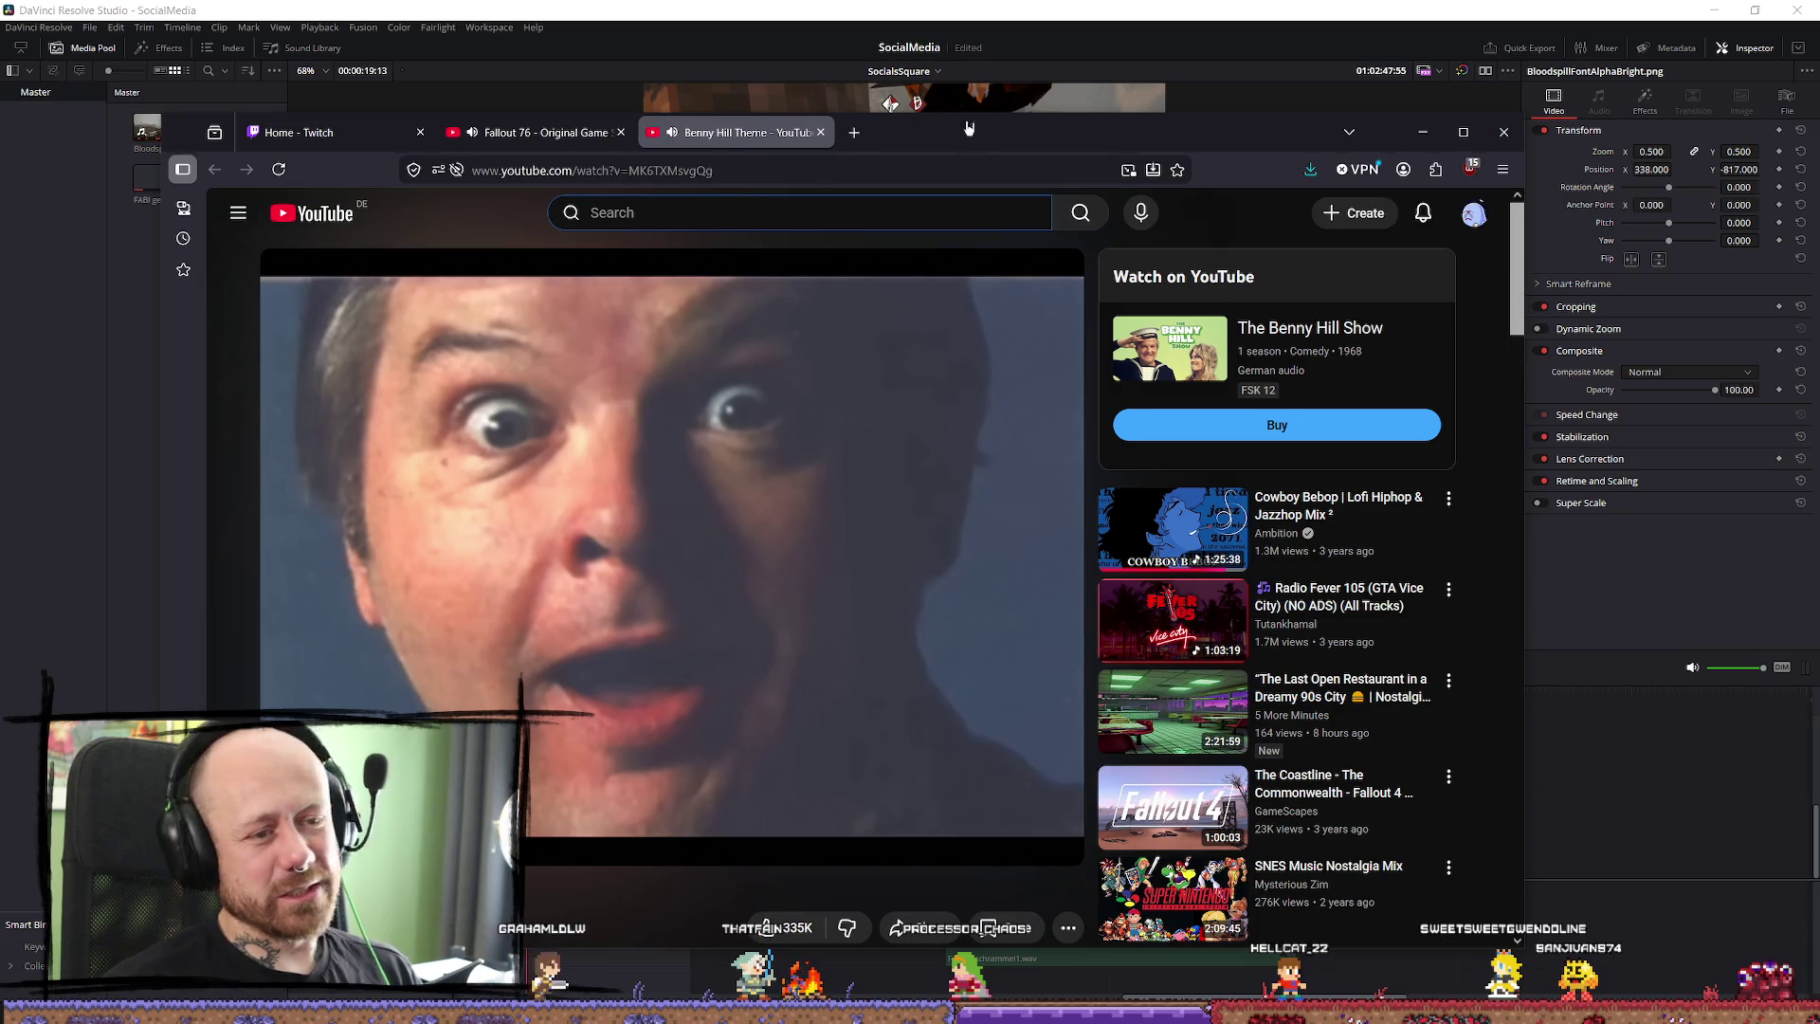
pyautogui.hotkey('alt', 'Tab')
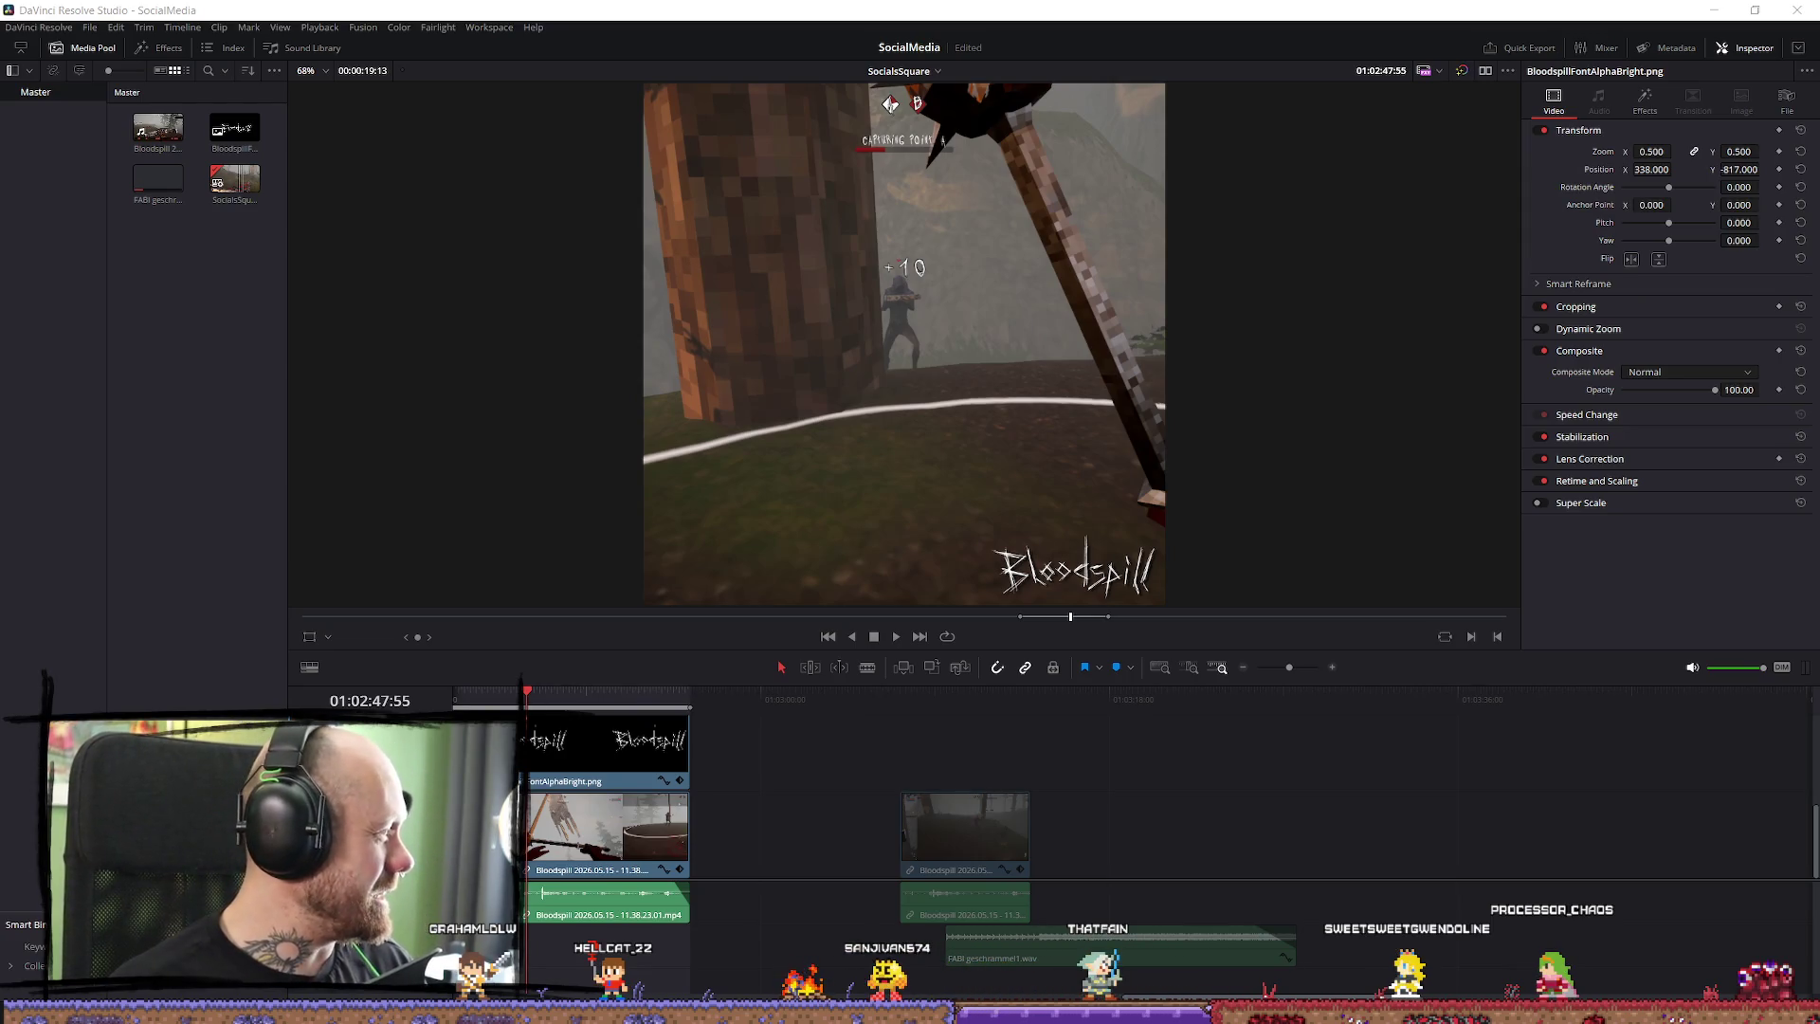
pyautogui.hotkey('alt', 'Tab')
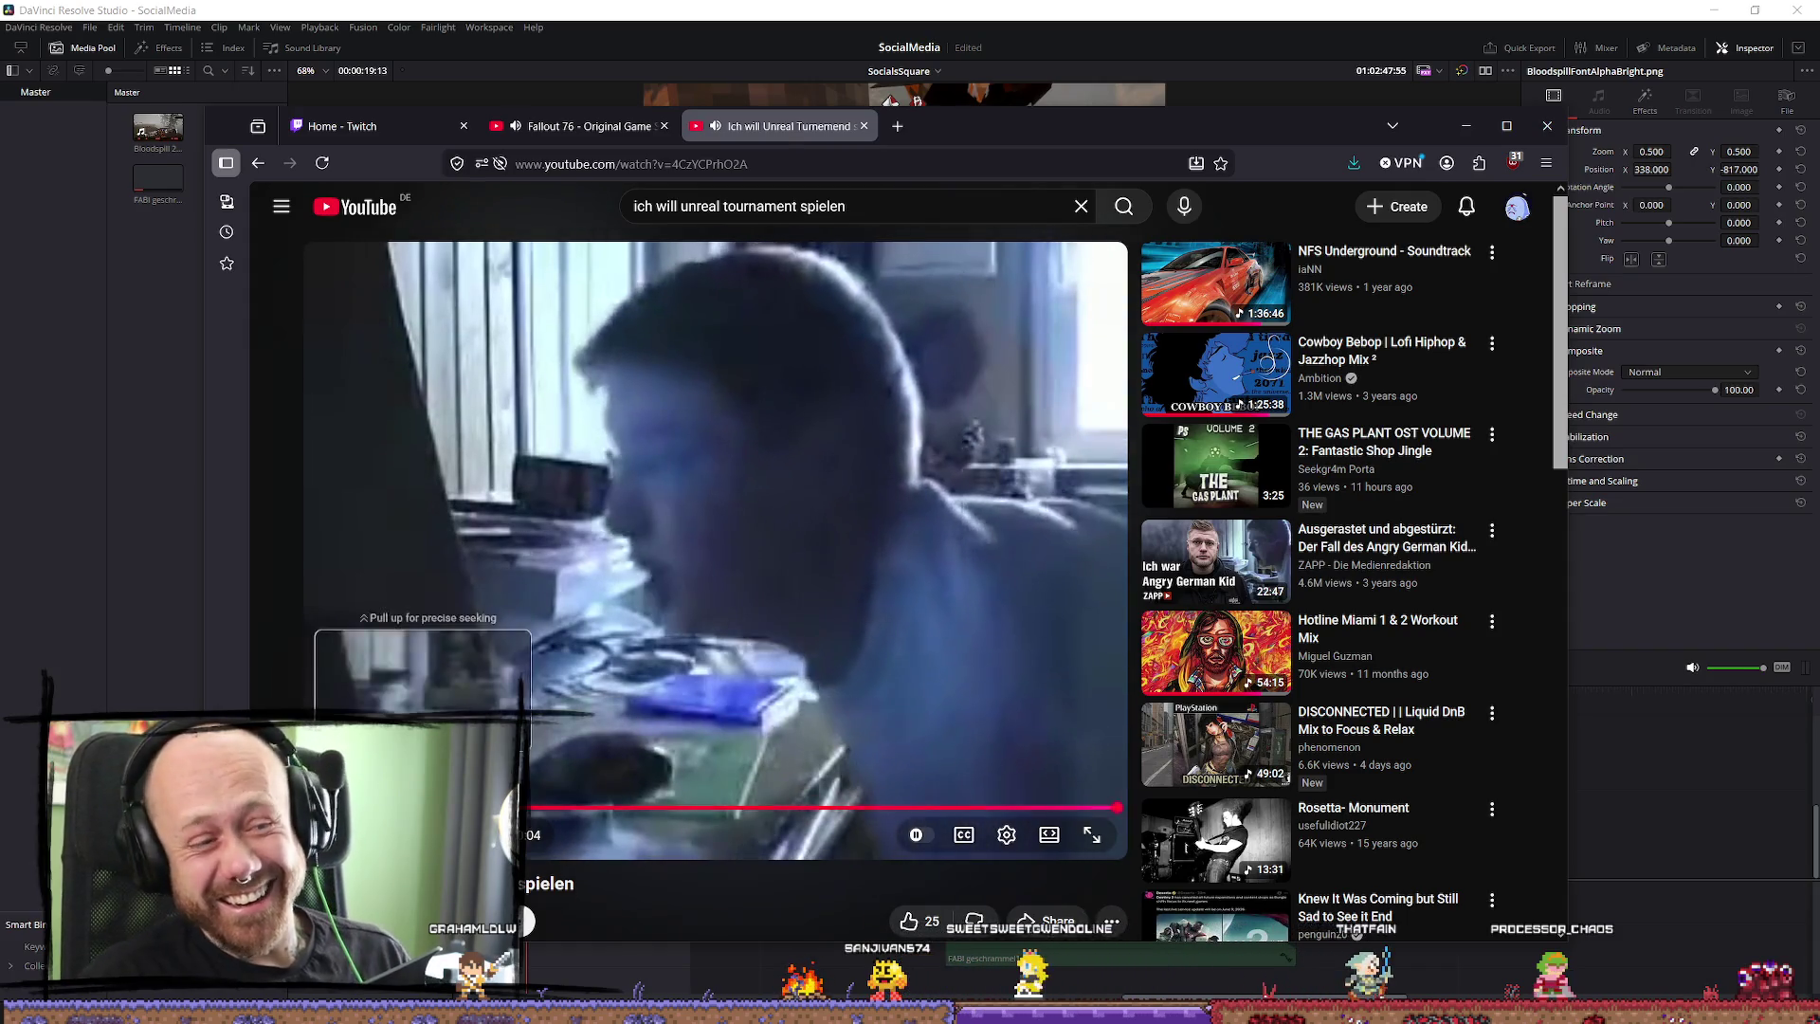
# Skip to near the end of the Unreal Tournament video and drag the browser aside.
pyautogui.click(633, 565)
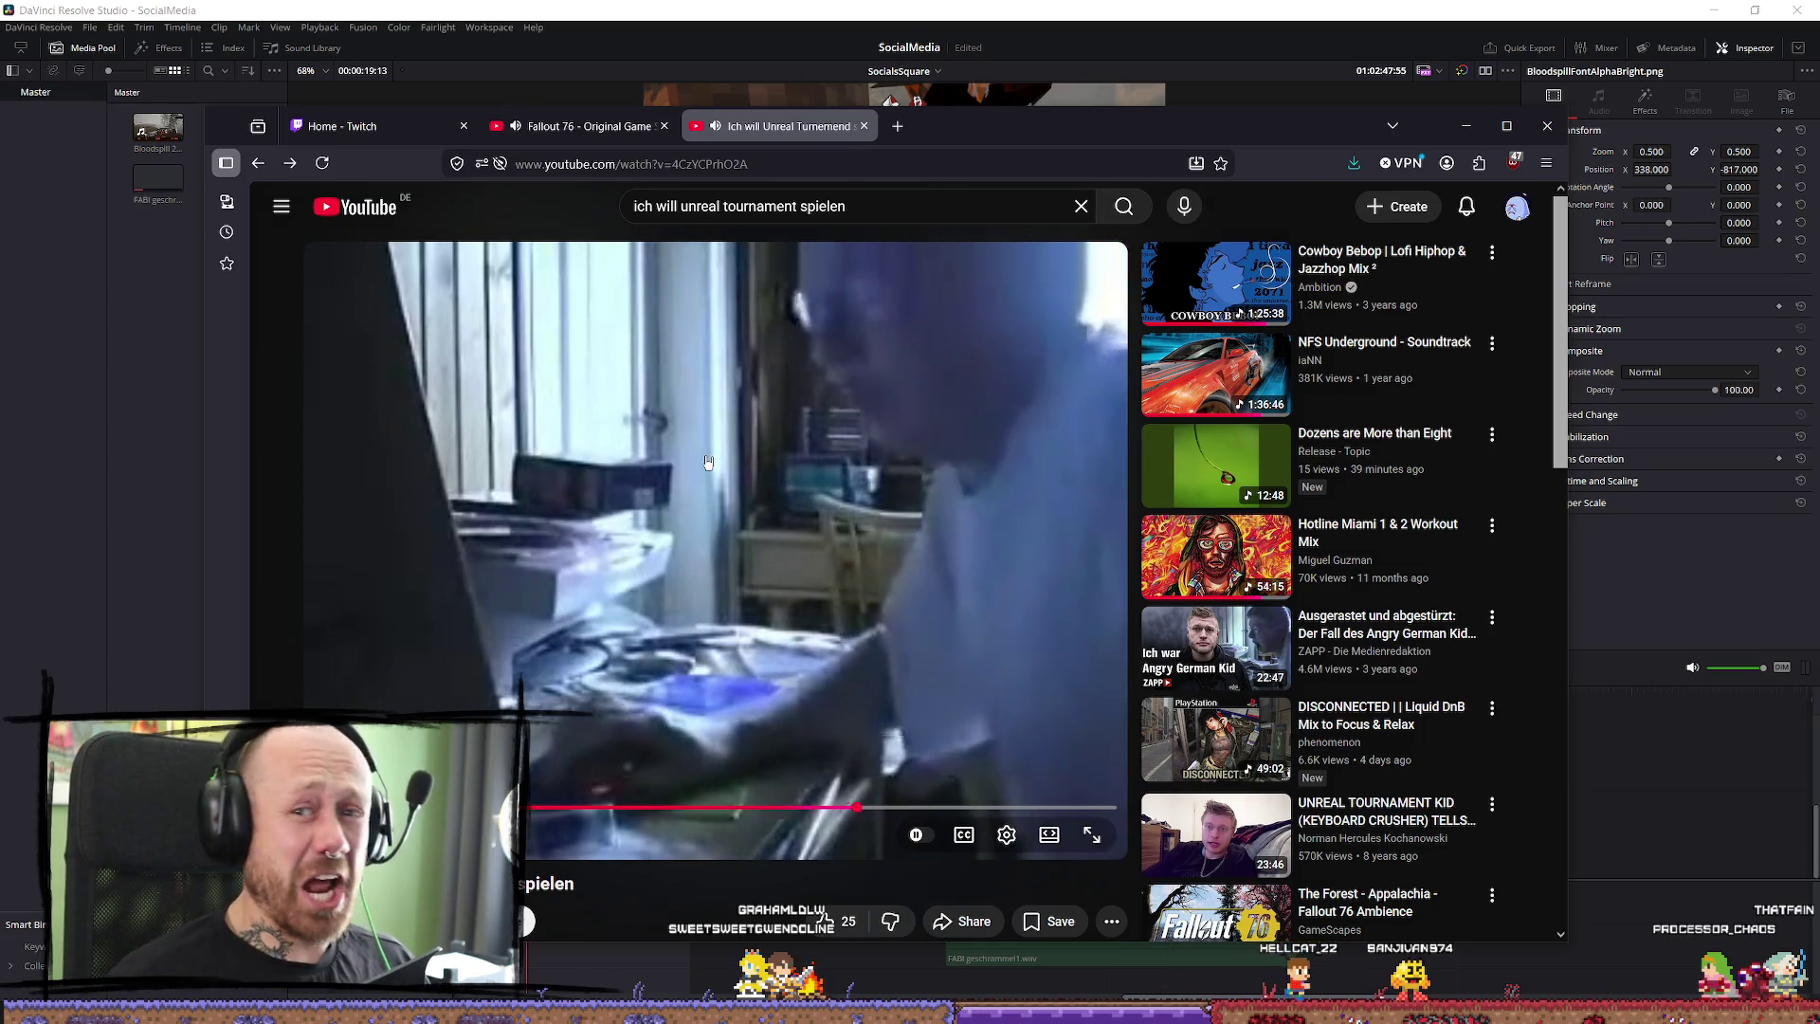
pyautogui.click(938, 808)
pyautogui.moveTo(1310, 131); pyautogui.dragTo(0, 161)
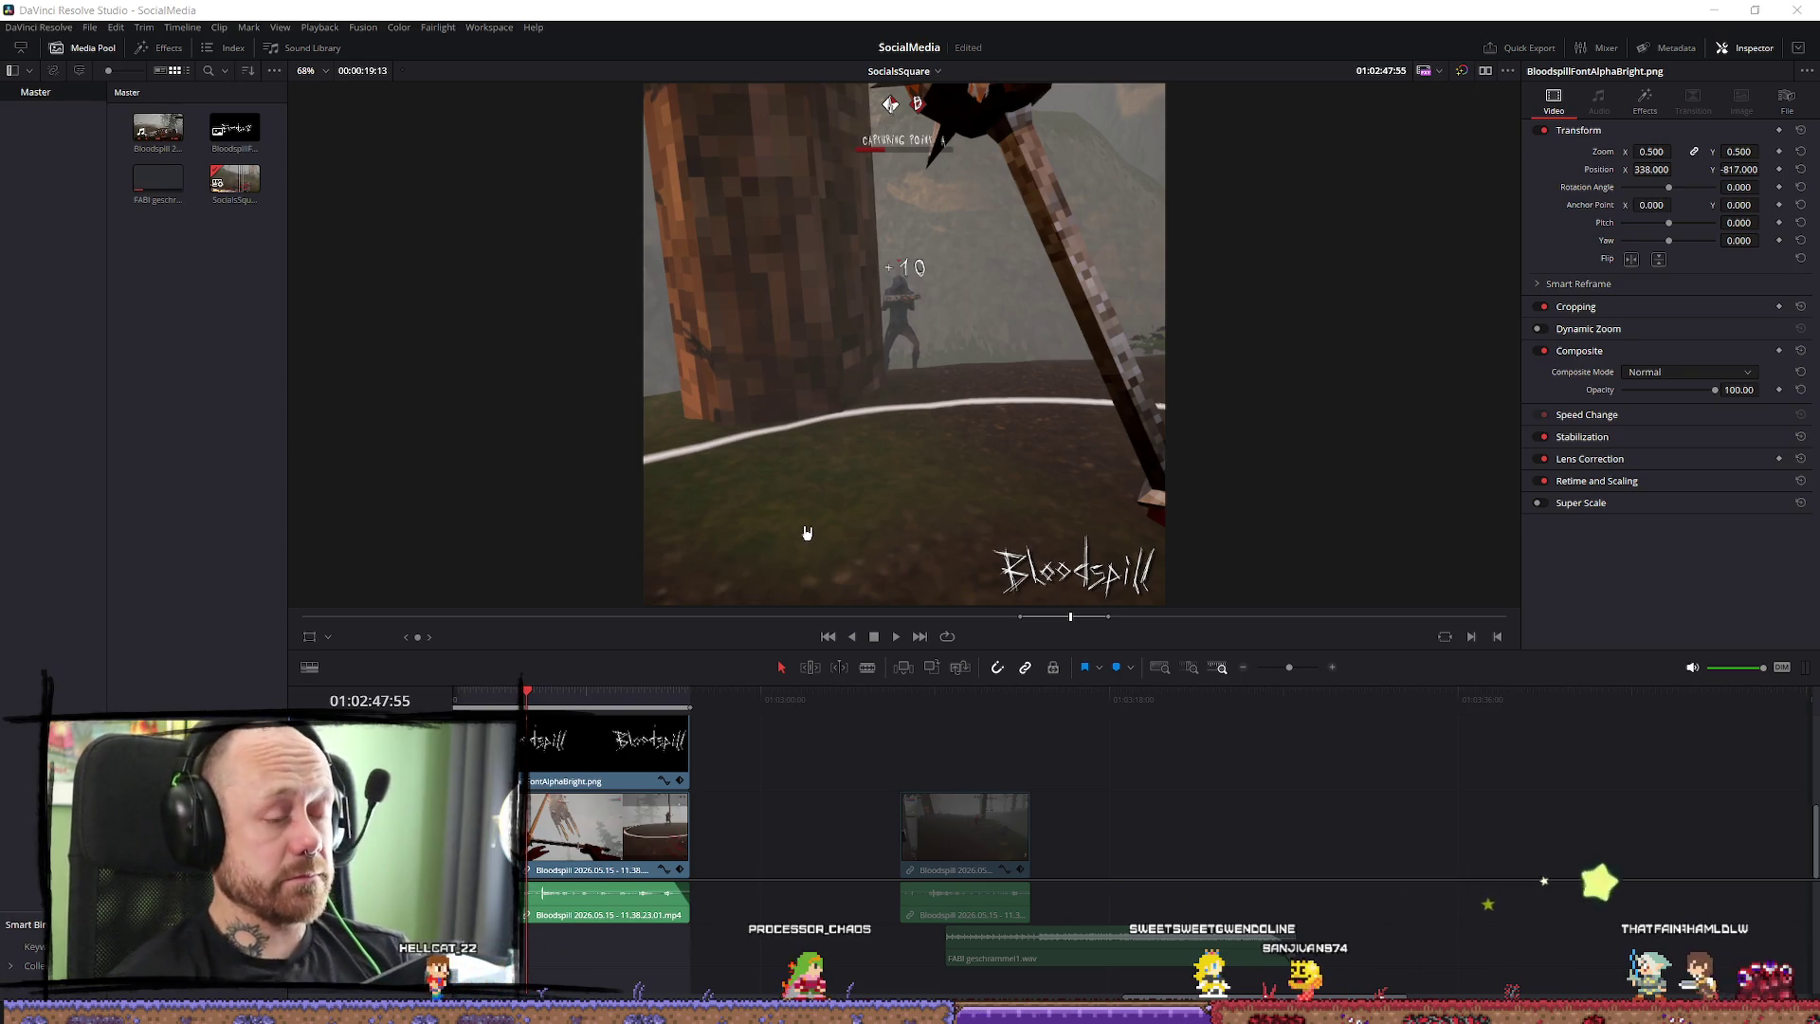
# Slide the last gameplay clip left toward the others, extend its start, and save the project.
pyautogui.click(1345, 700)
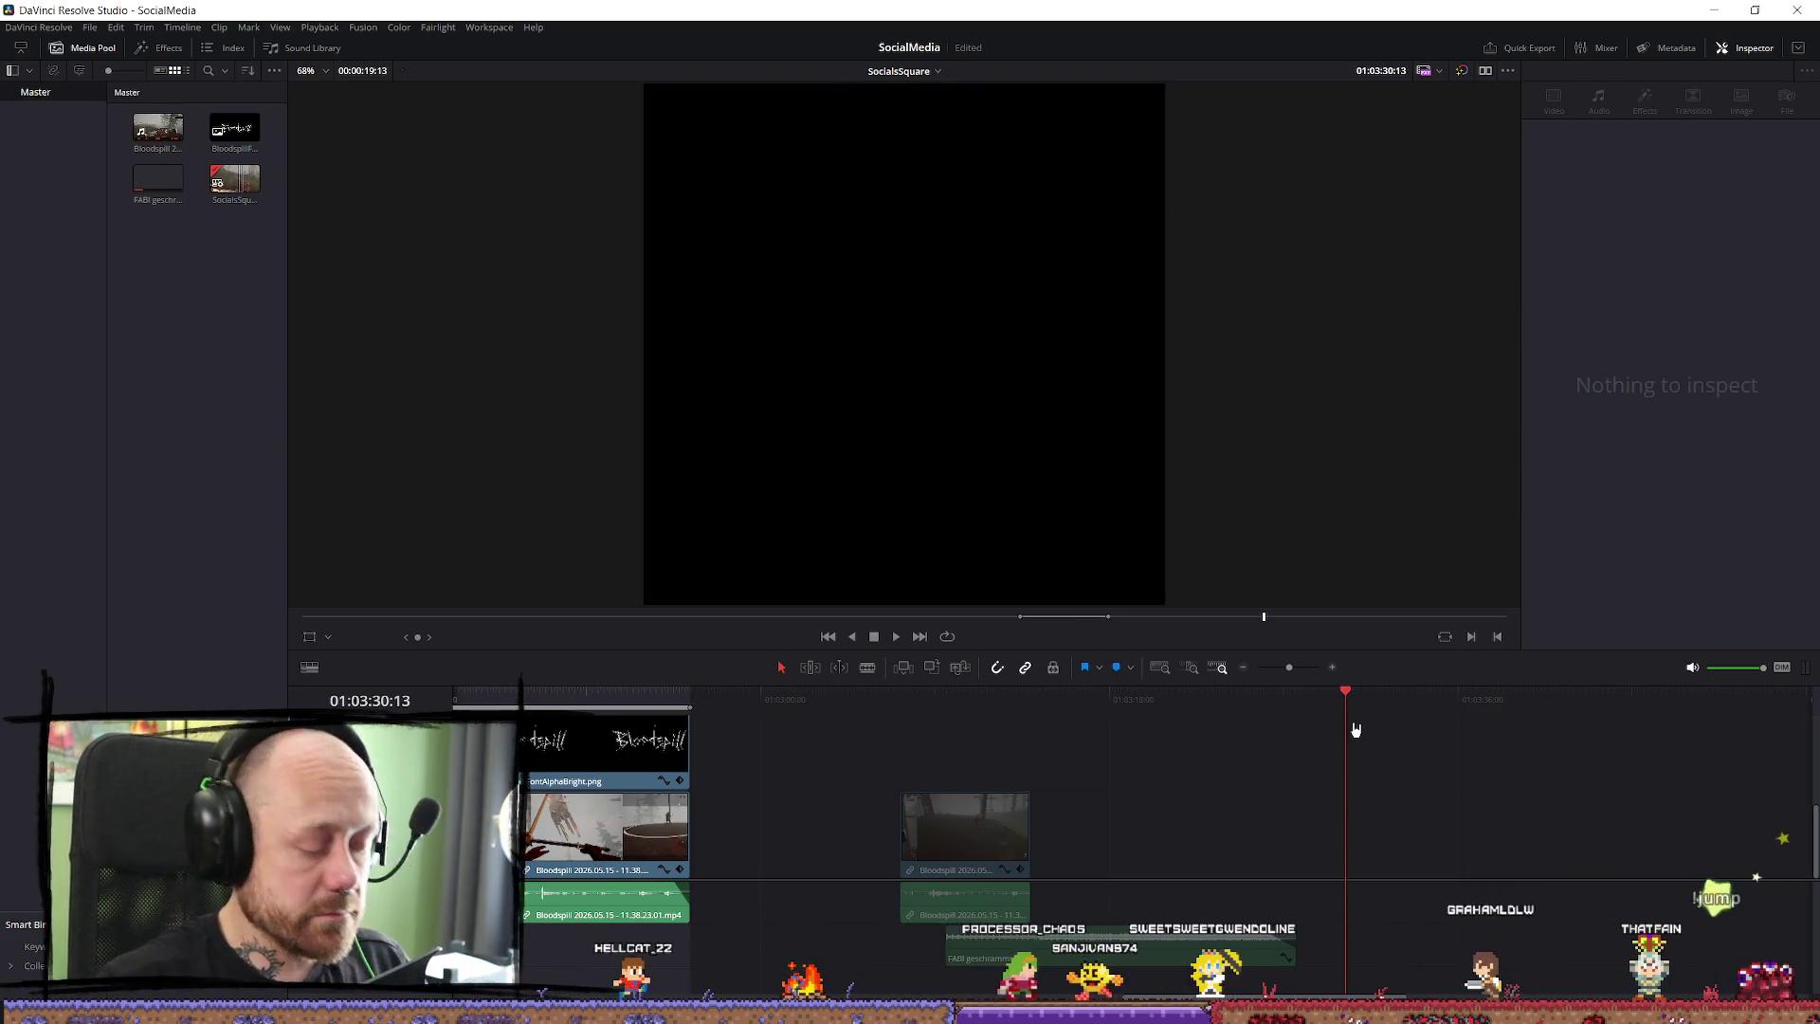
pyautogui.scroll(-5, 1372, 750)
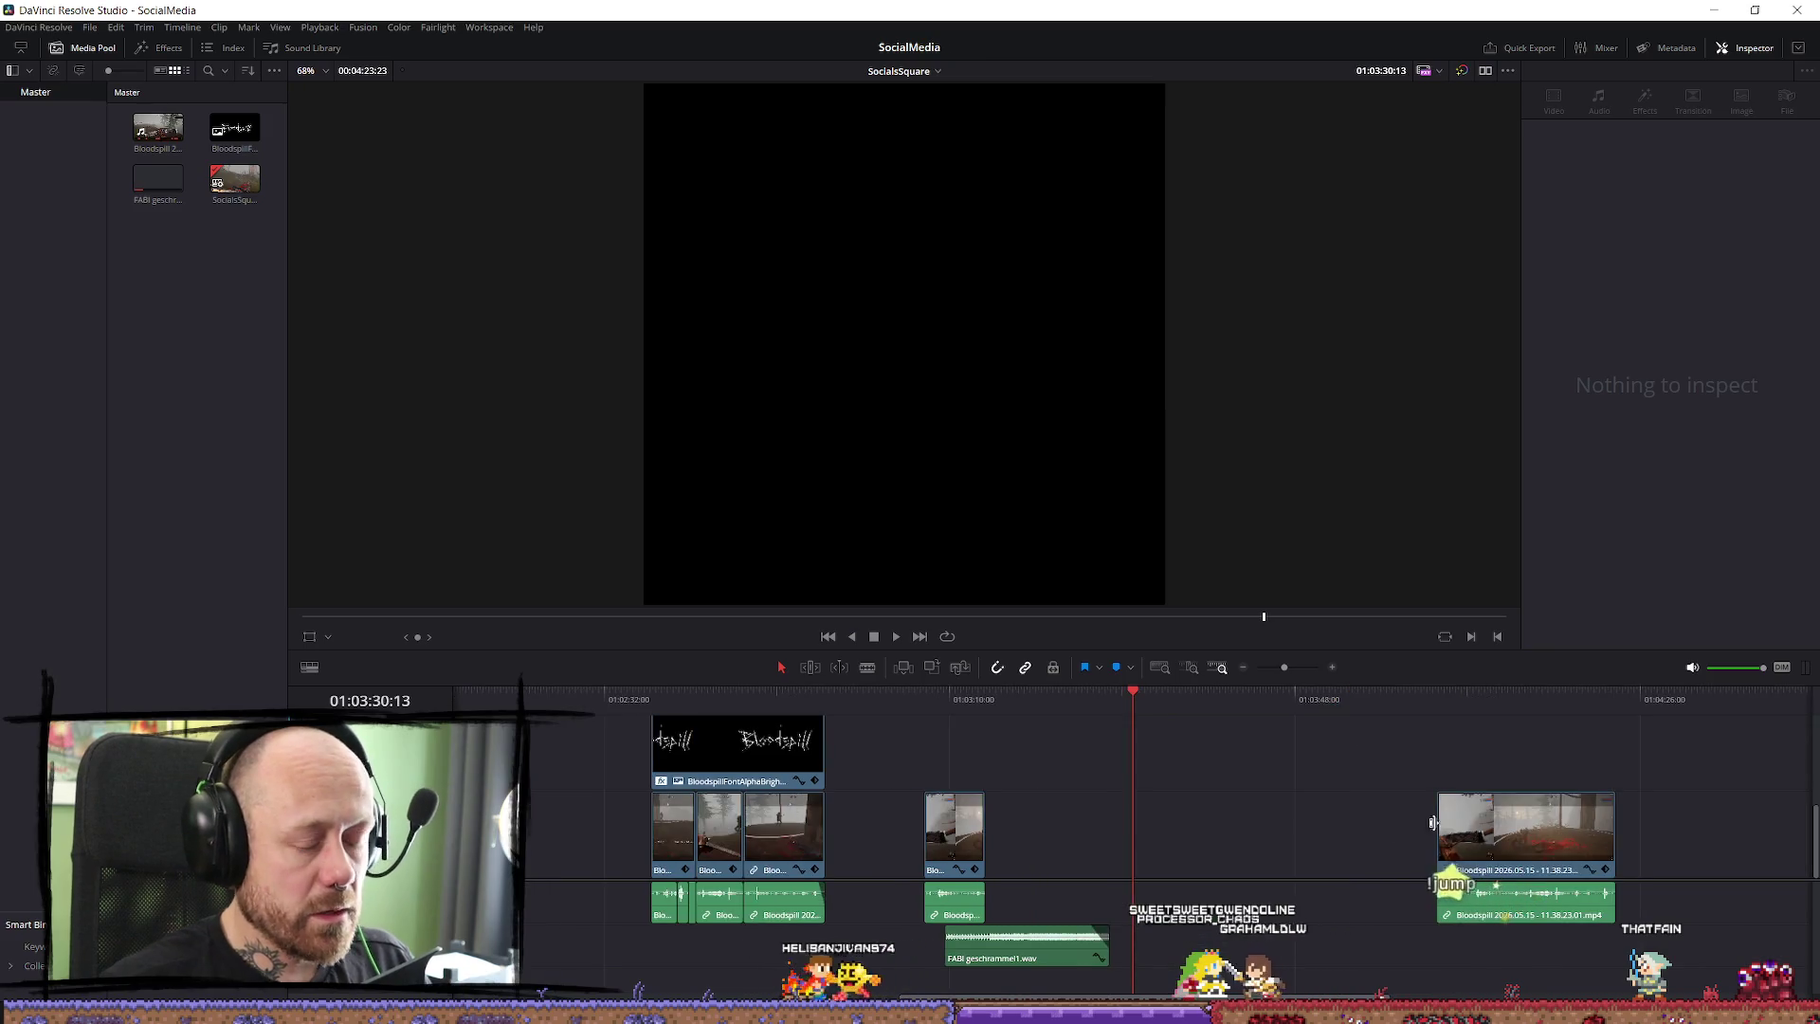
pyautogui.click(1380, 699)
pyautogui.moveTo(1273, 834)
pyautogui.mouseDown()
pyautogui.moveTo(1152, 848)
pyautogui.moveTo(1164, 860)
pyautogui.moveTo(1125, 834)
pyautogui.mouseUp()
pyautogui.click(1276, 700)
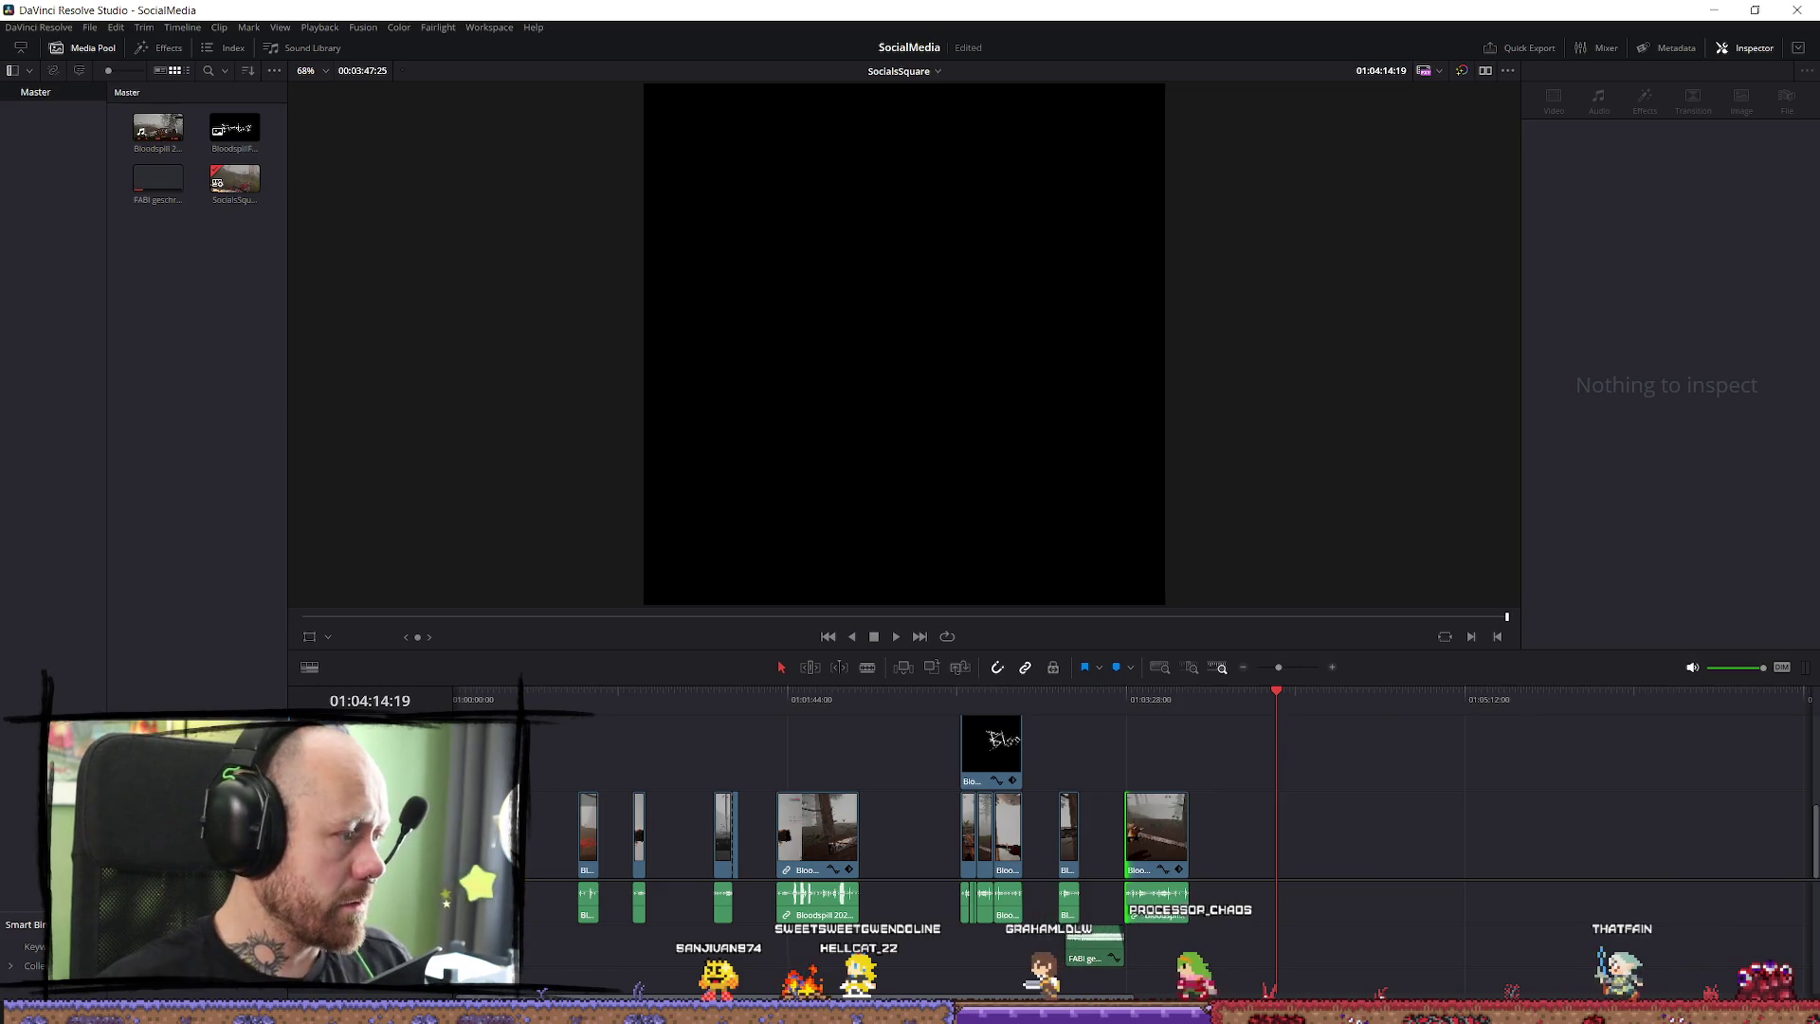
pyautogui.hotkey('ctrl', 's')
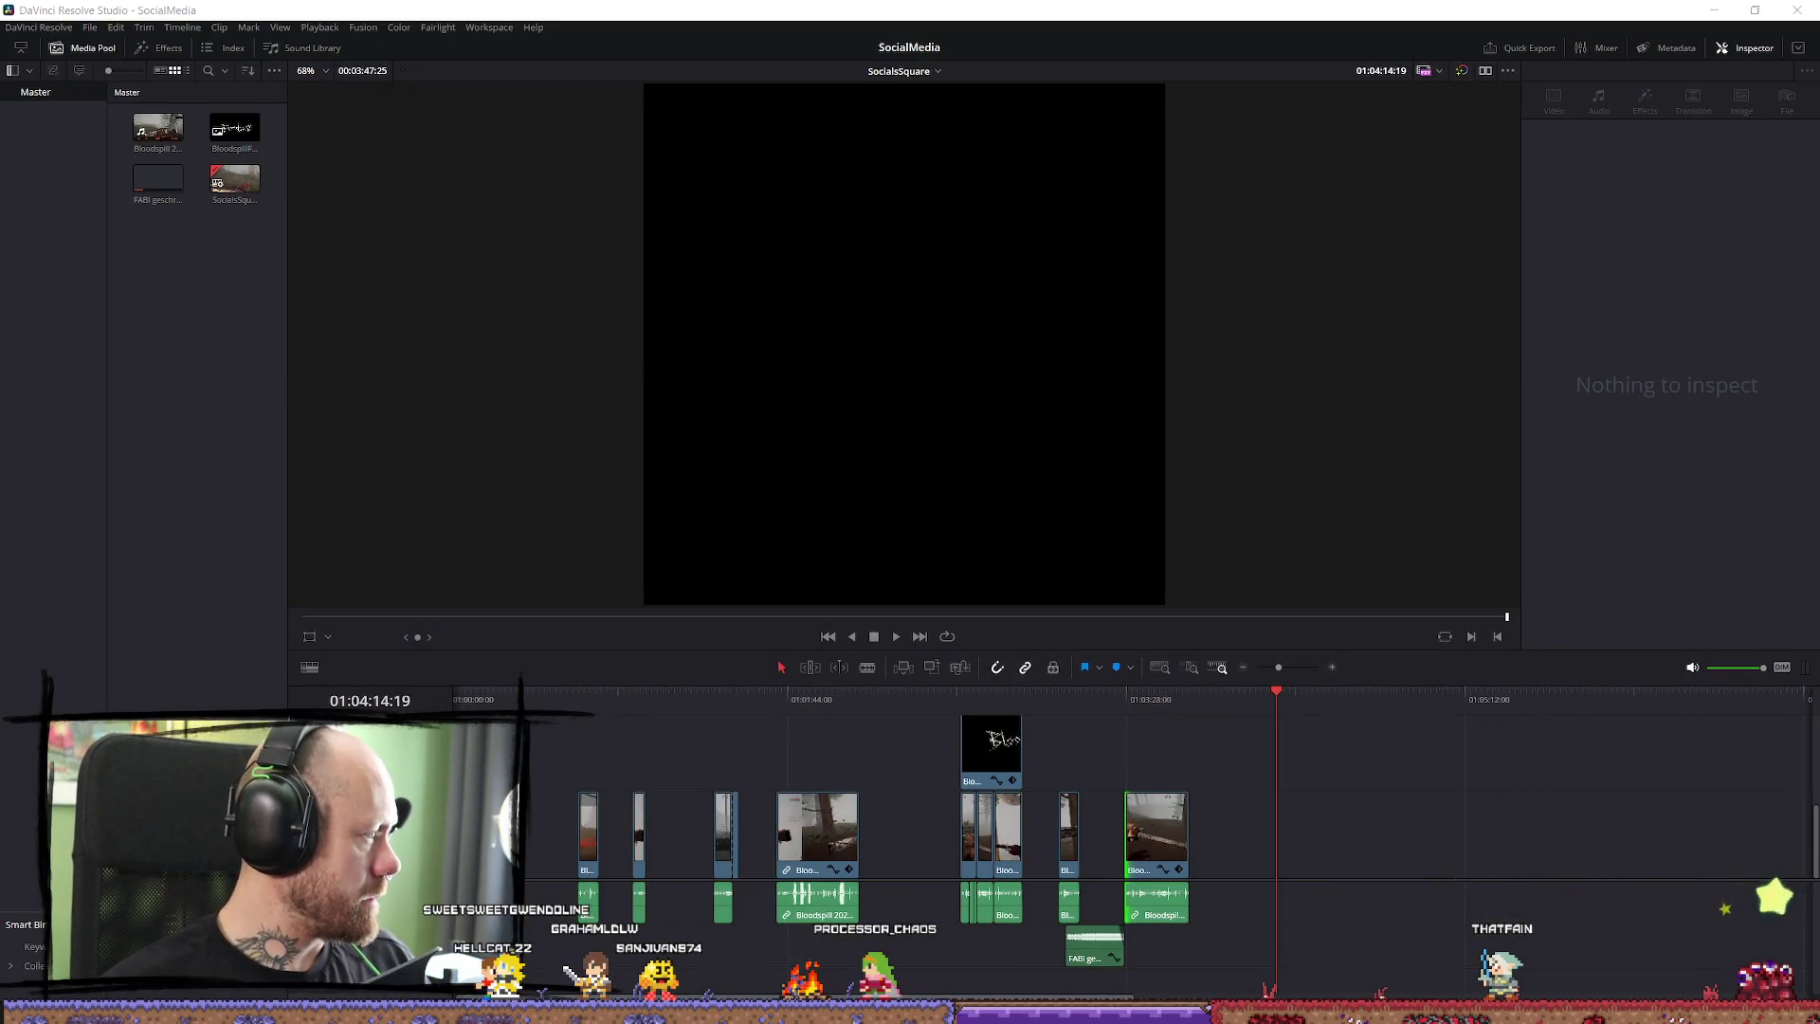
# Add the 2026.05.22 - 11.49.59 gameplay clip at the timeline's end and preview it.
pyautogui.moveTo(1065, 771)
pyautogui.mouseDown()
pyautogui.moveTo(1300, 812)
pyautogui.moveTo(1274, 806)
pyautogui.mouseUp()
pyautogui.press('Up')
pyautogui.press('space')
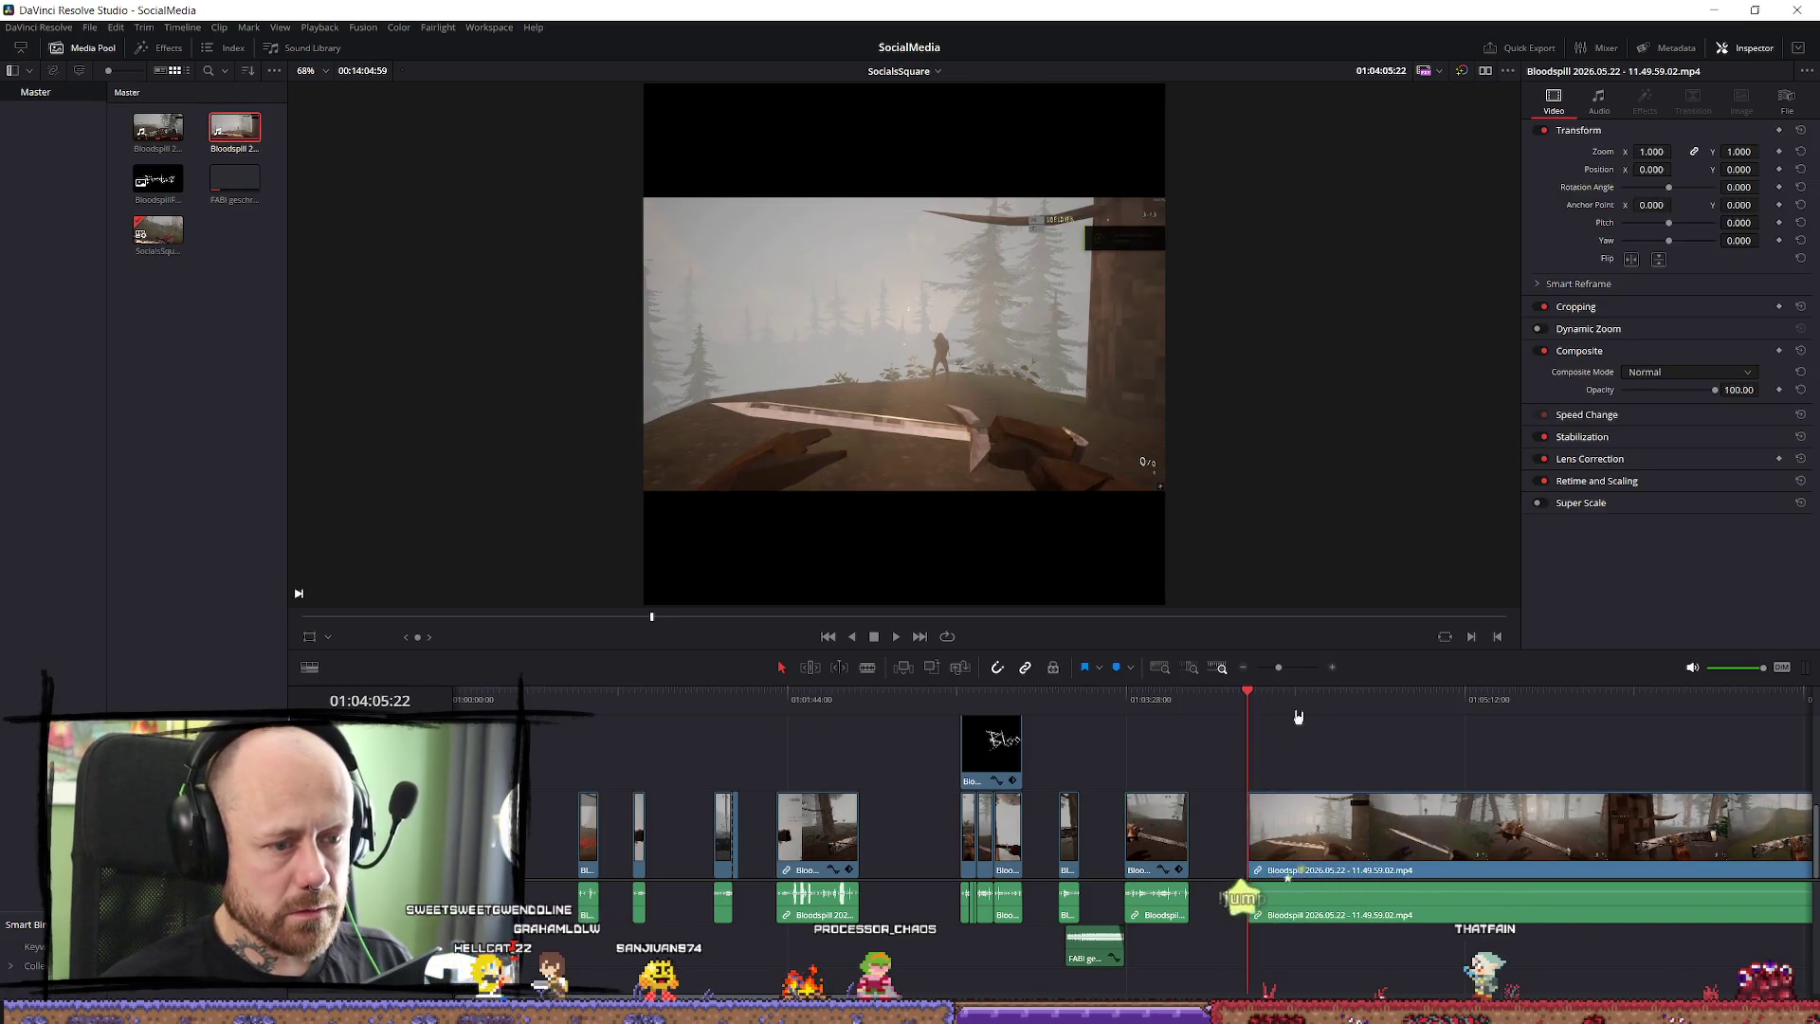
pyautogui.hotkey('ctrl', '=')
# Set the new clip's Inspector zoom to 1.800 and preview the enlarged footage.
pyautogui.click(1392, 795)
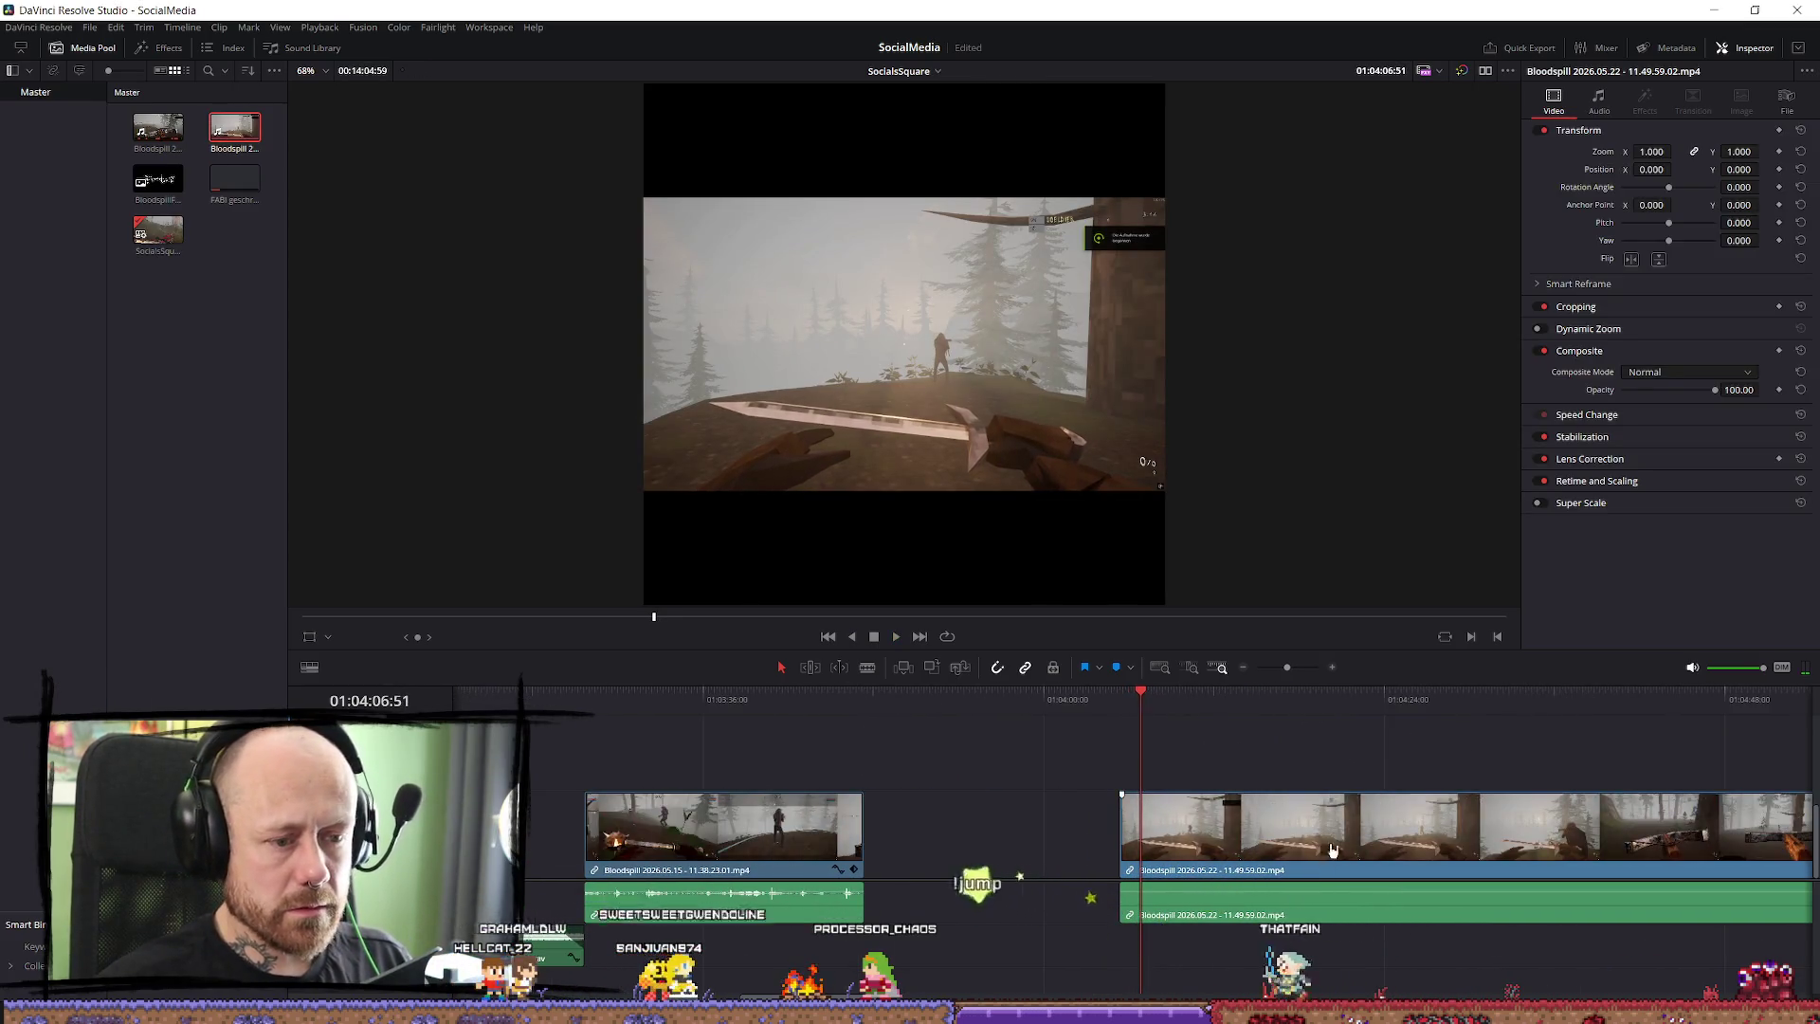
pyautogui.moveTo(1651, 151); pyautogui.dragTo(1676, 152)
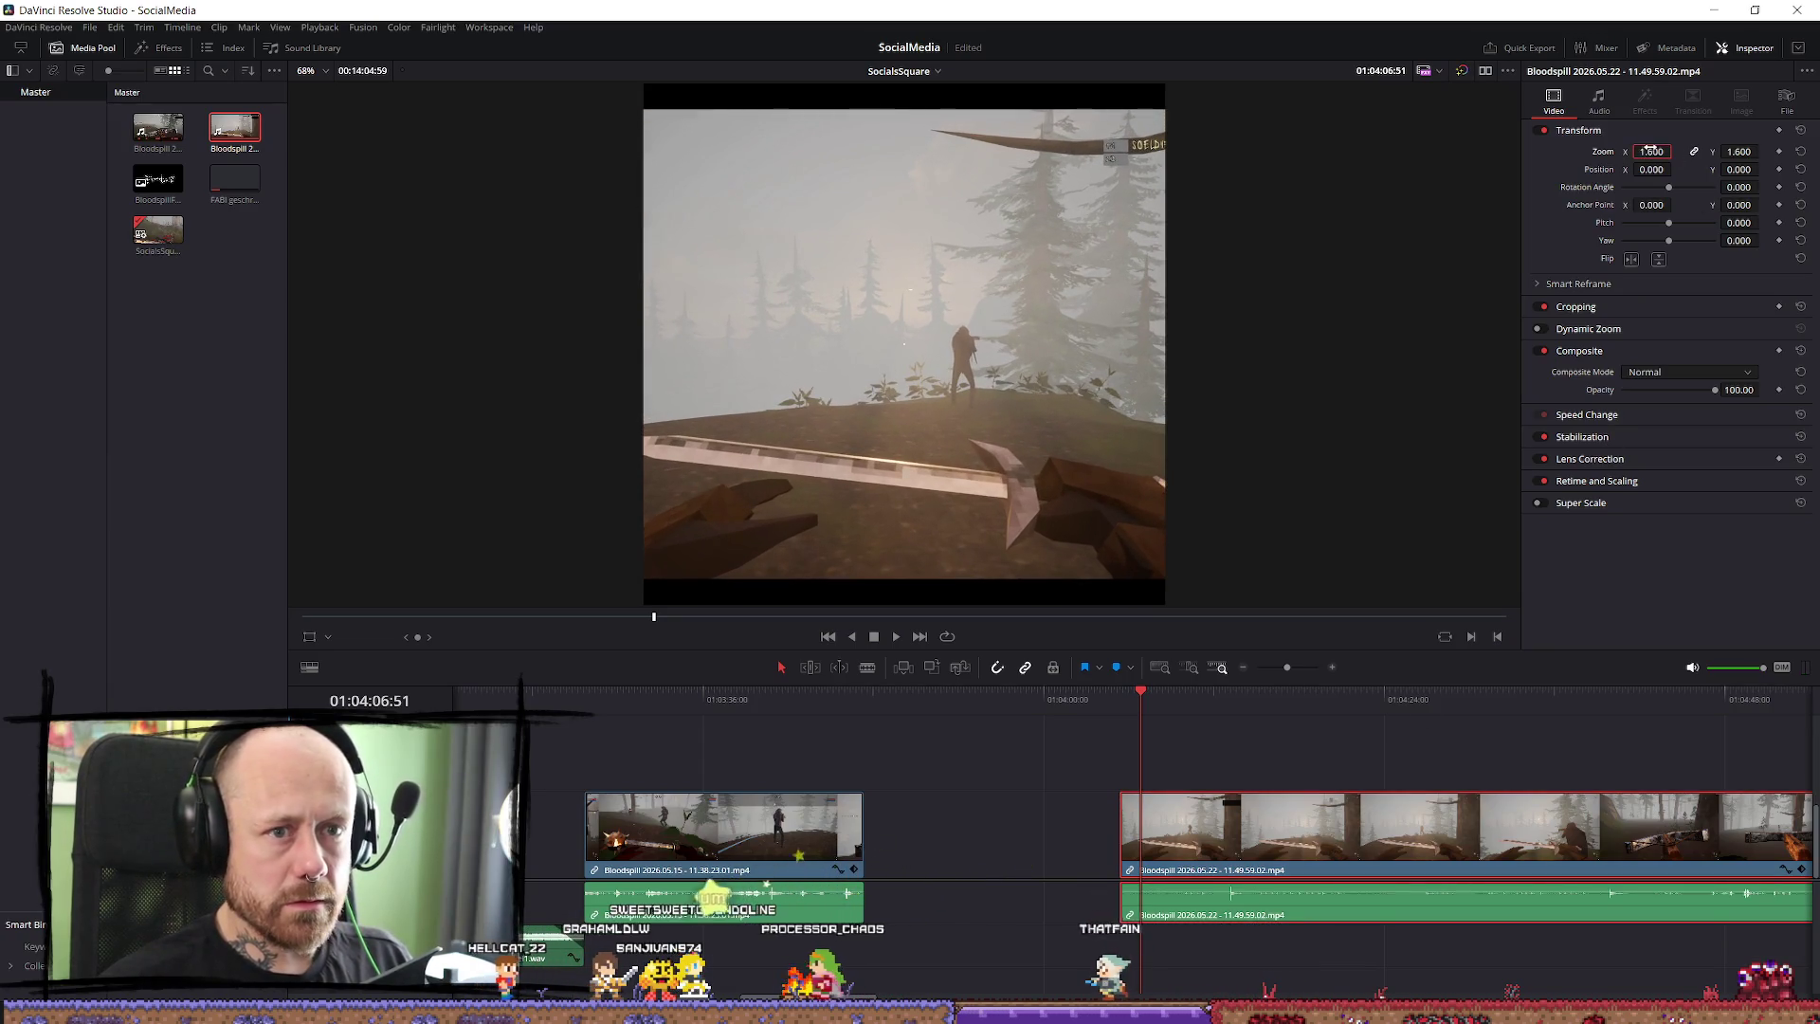
pyautogui.write('8')
pyautogui.press('Return')
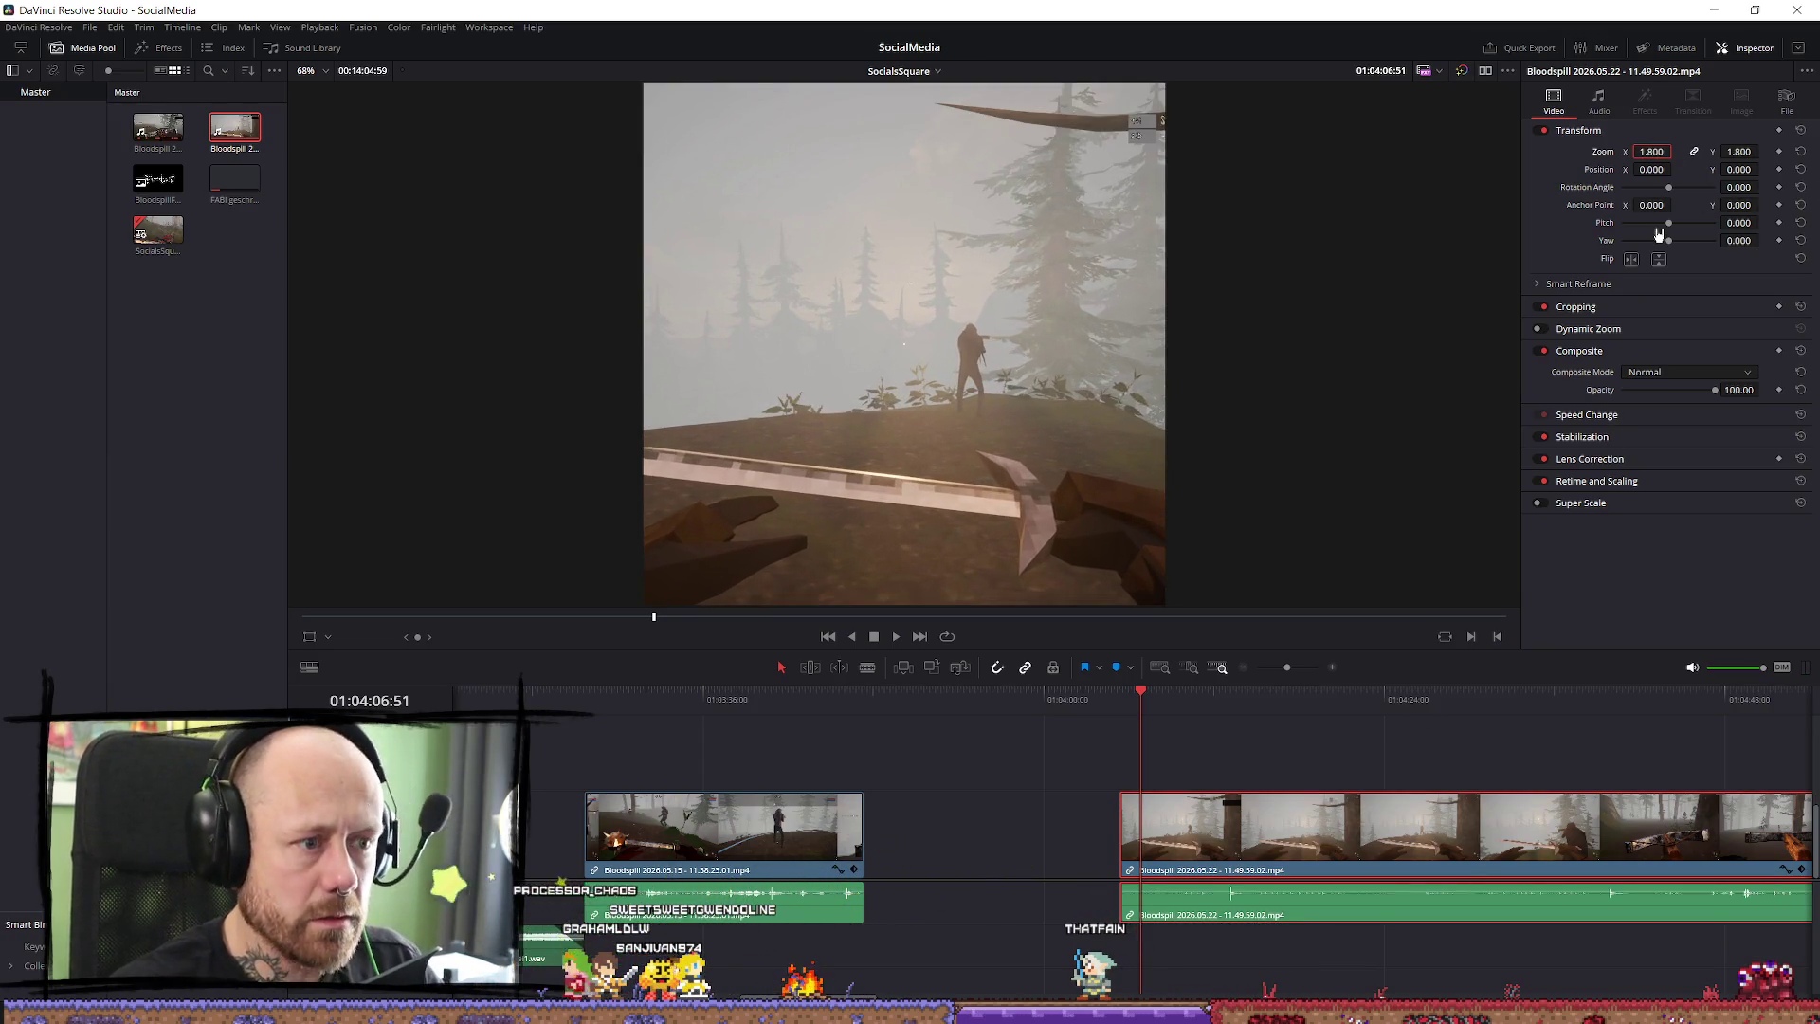
pyautogui.press('space')
pyautogui.click(1207, 707)
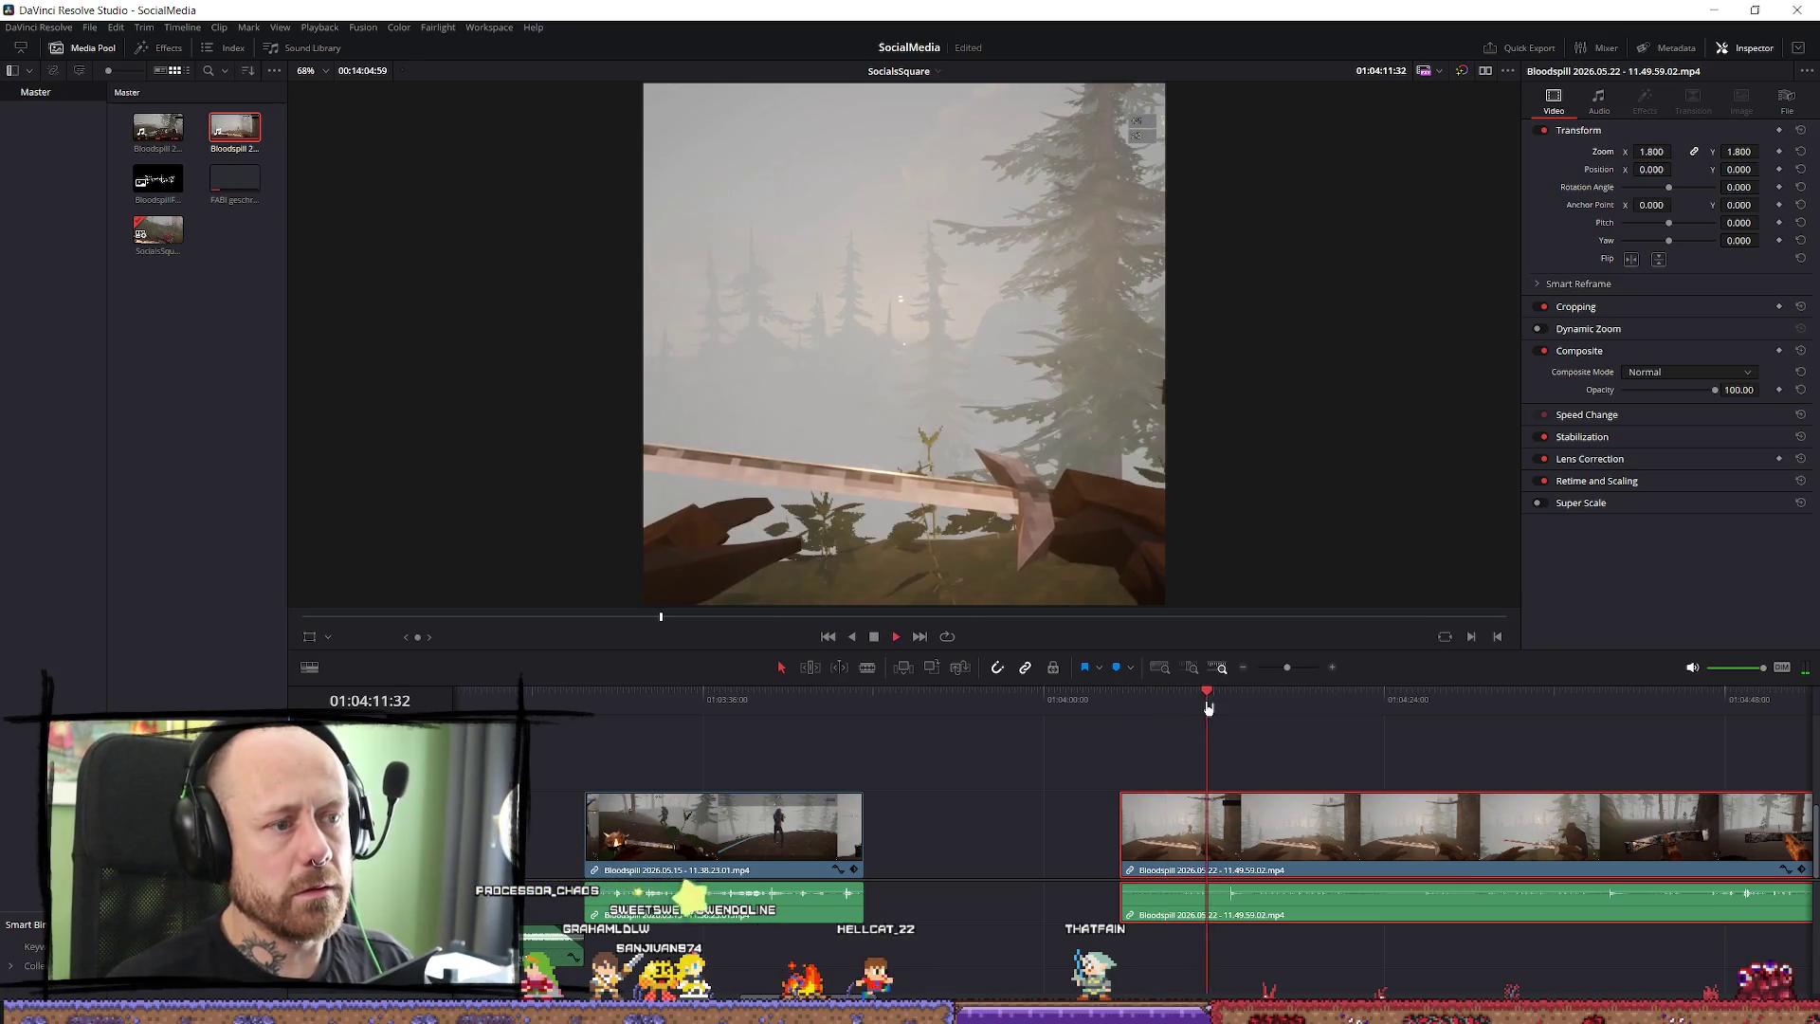
# Find the cut point in the 11.49.59 clip and split it with the blade tool.
pyautogui.click(1193, 708)
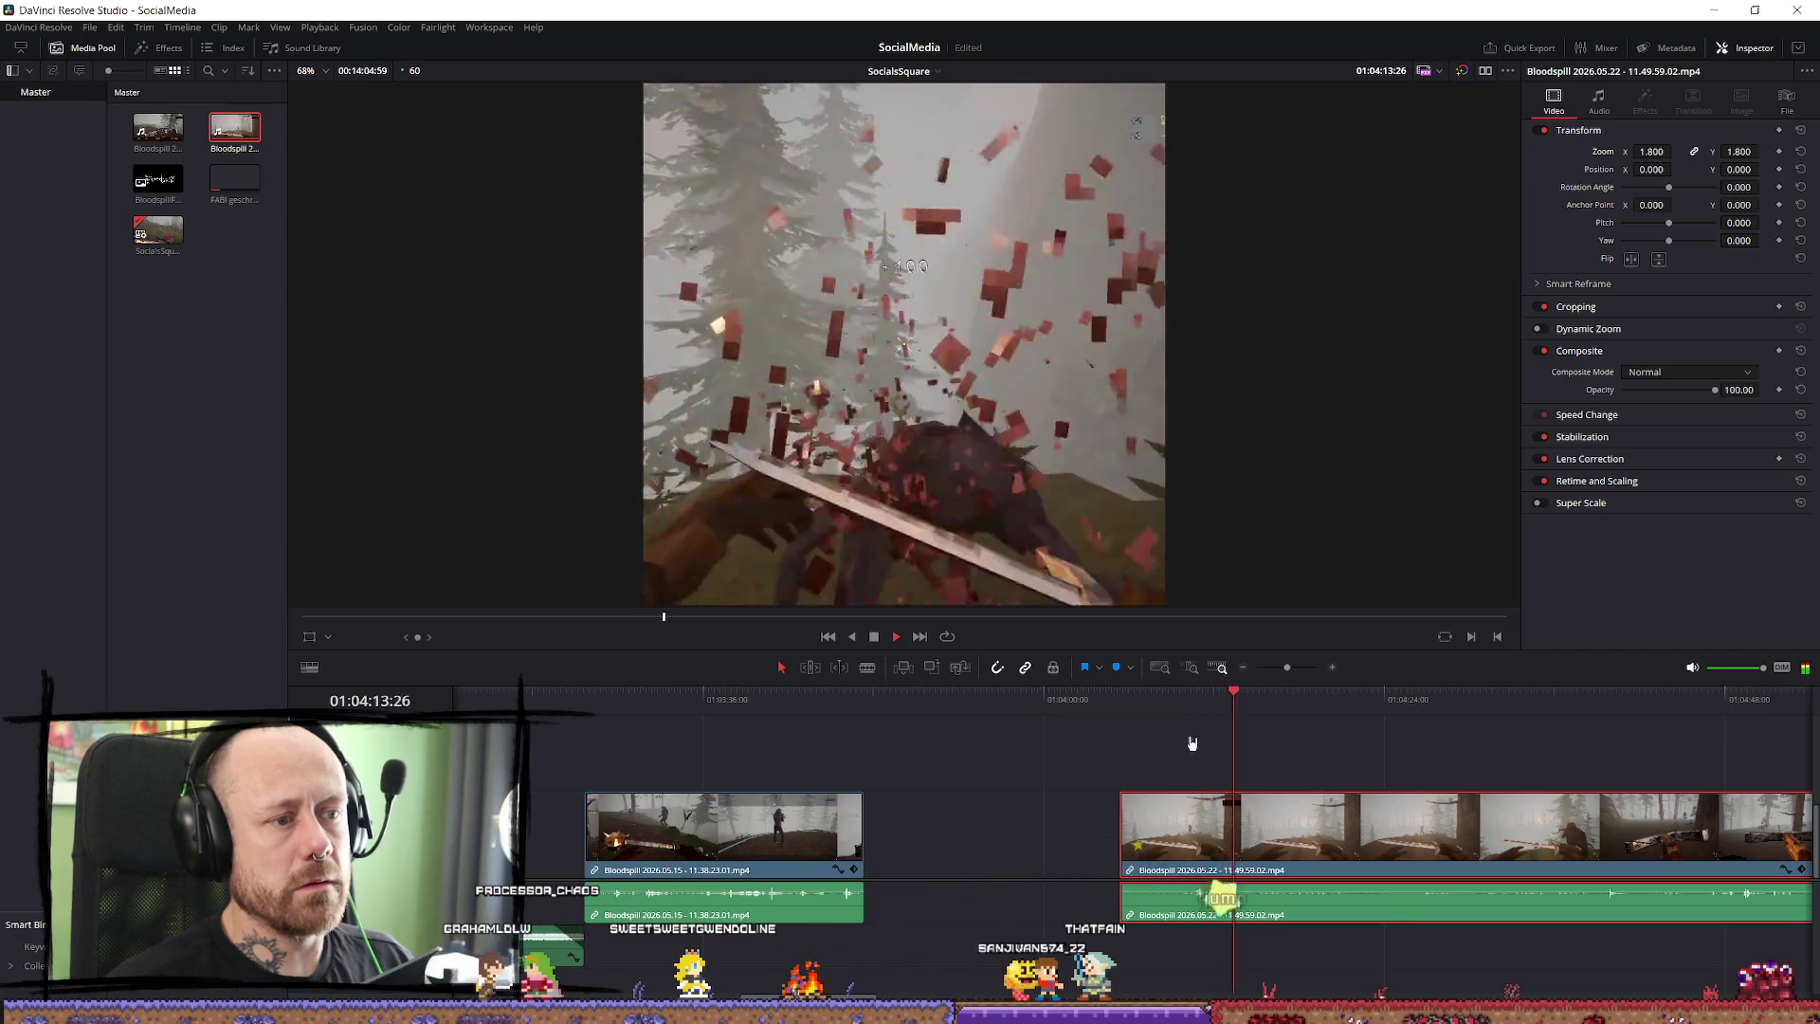
pyautogui.scroll(-1, 1486, 801)
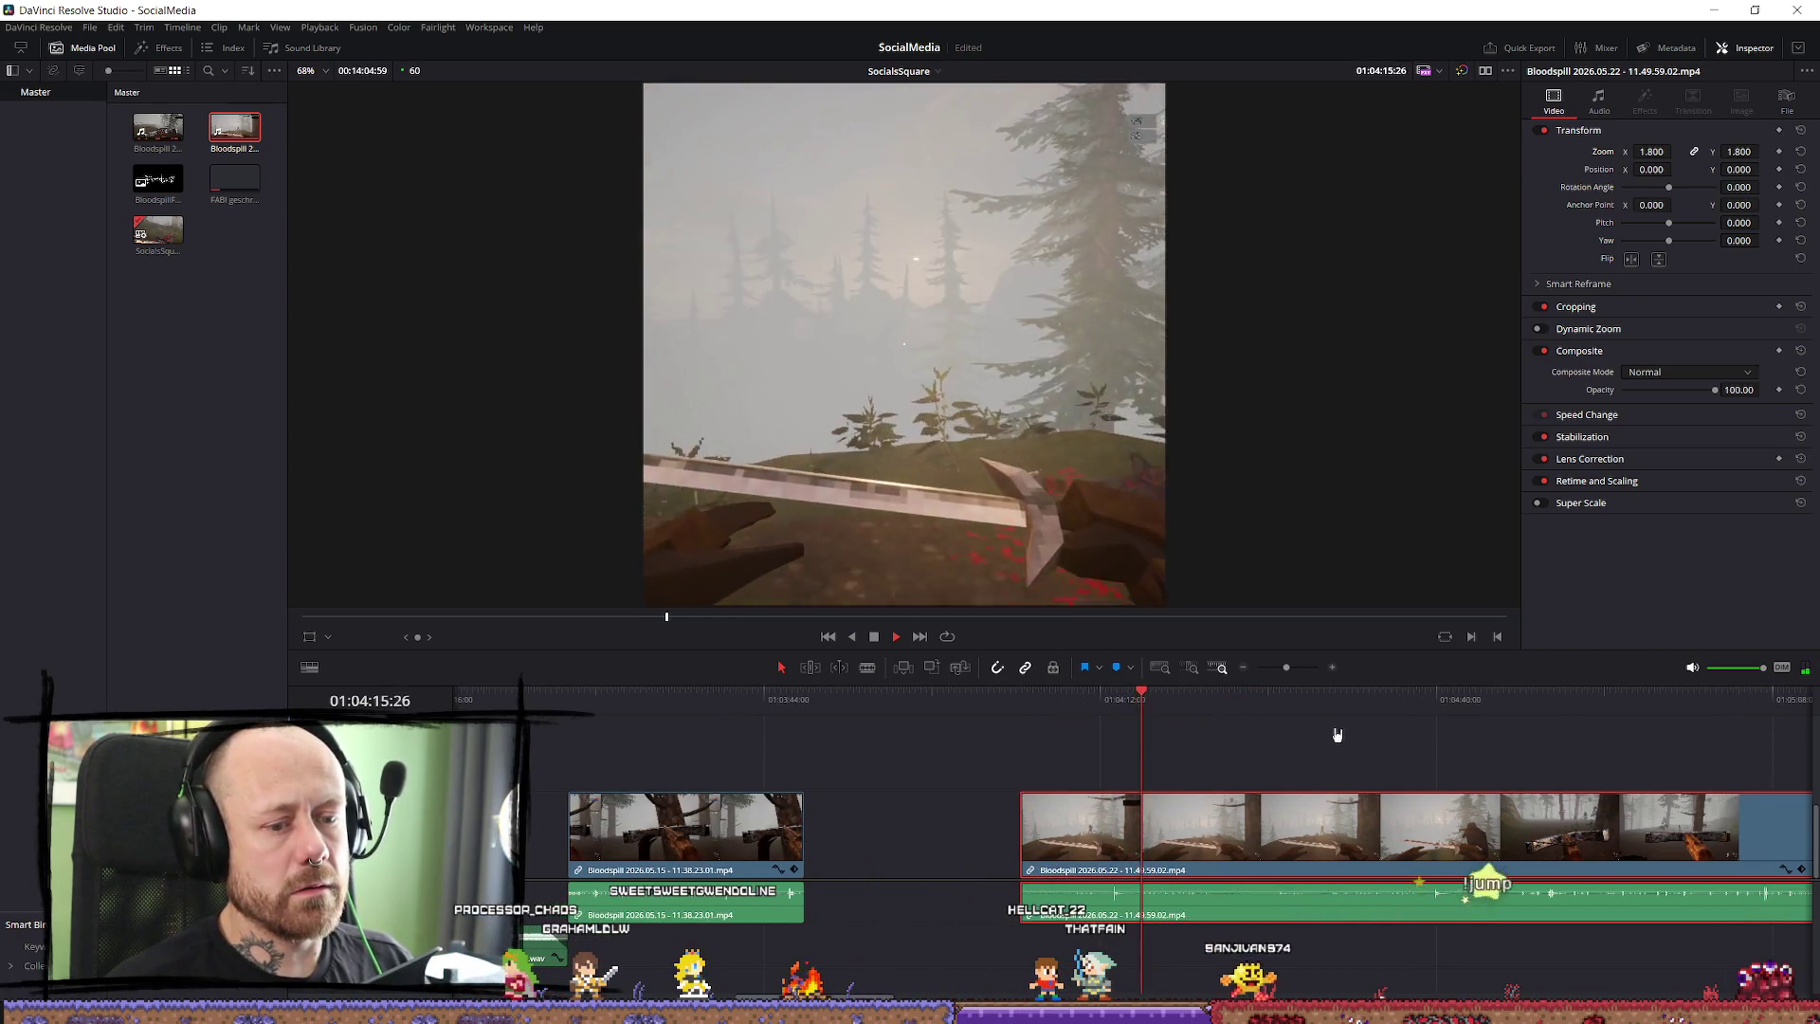
pyautogui.click(1339, 706)
pyautogui.click(1356, 748)
pyautogui.press('space')
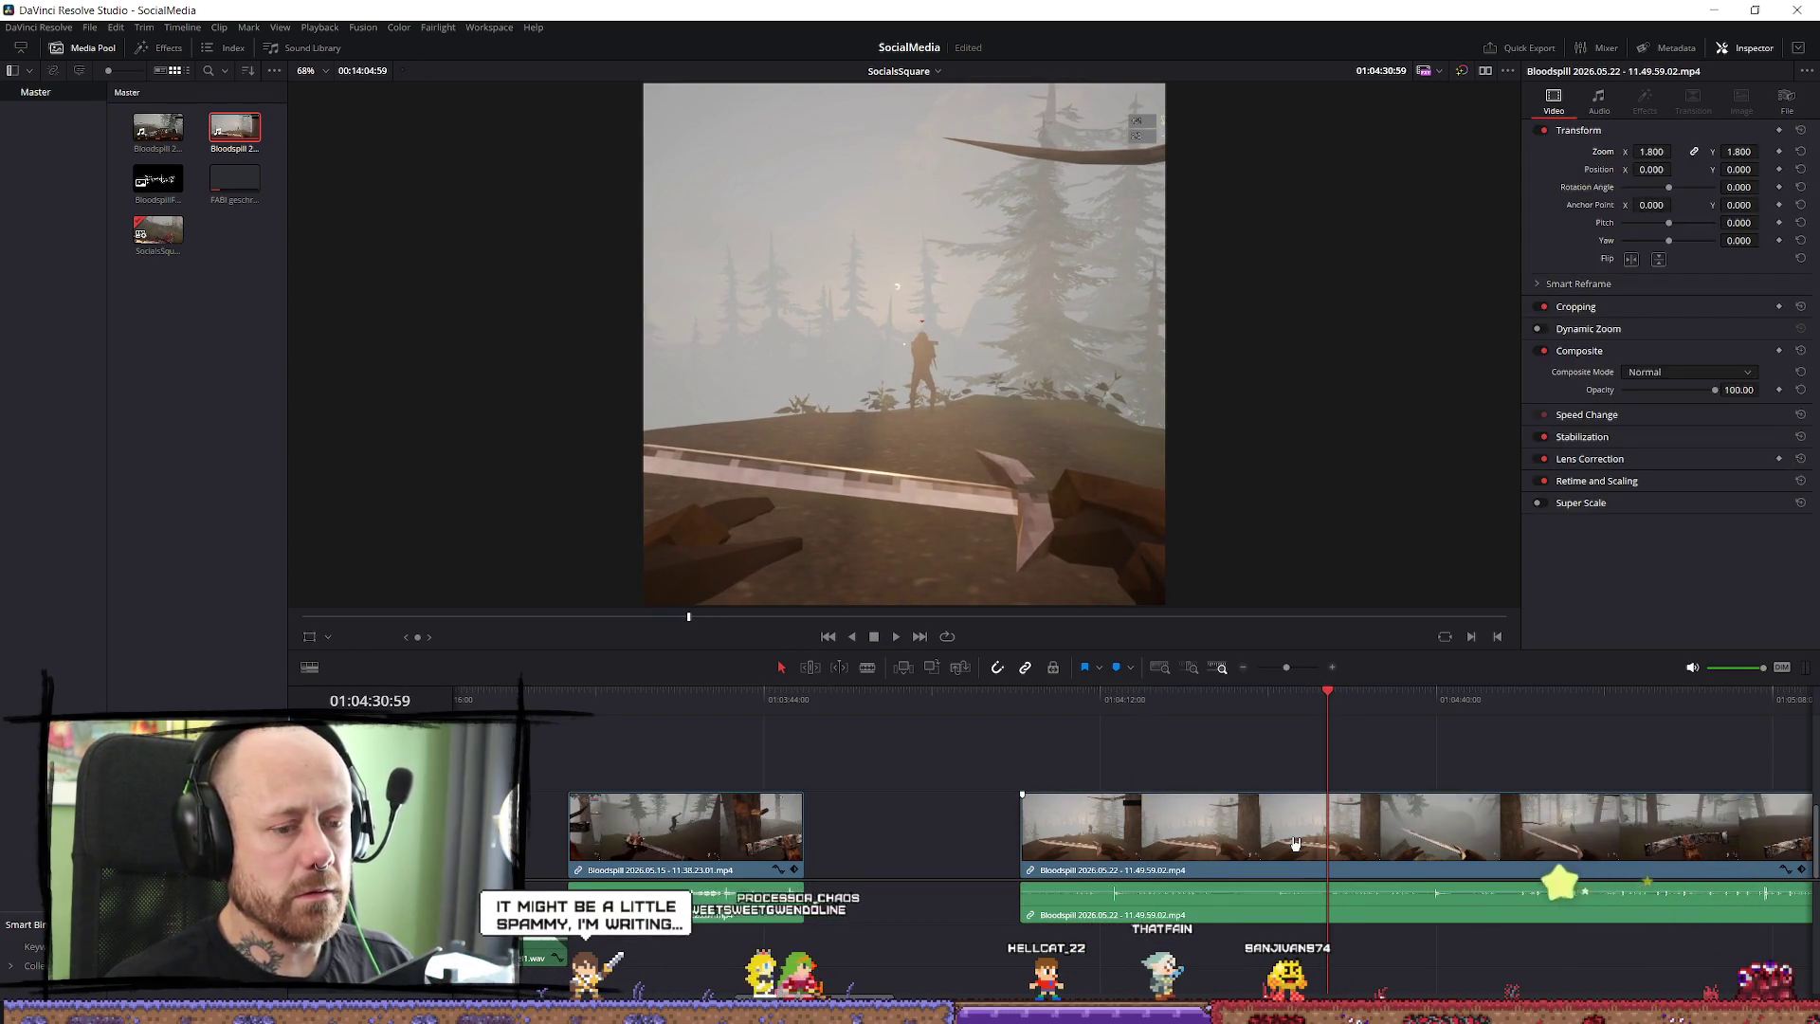
pyautogui.press('b')
pyautogui.click(1331, 856)
pyautogui.press('space')
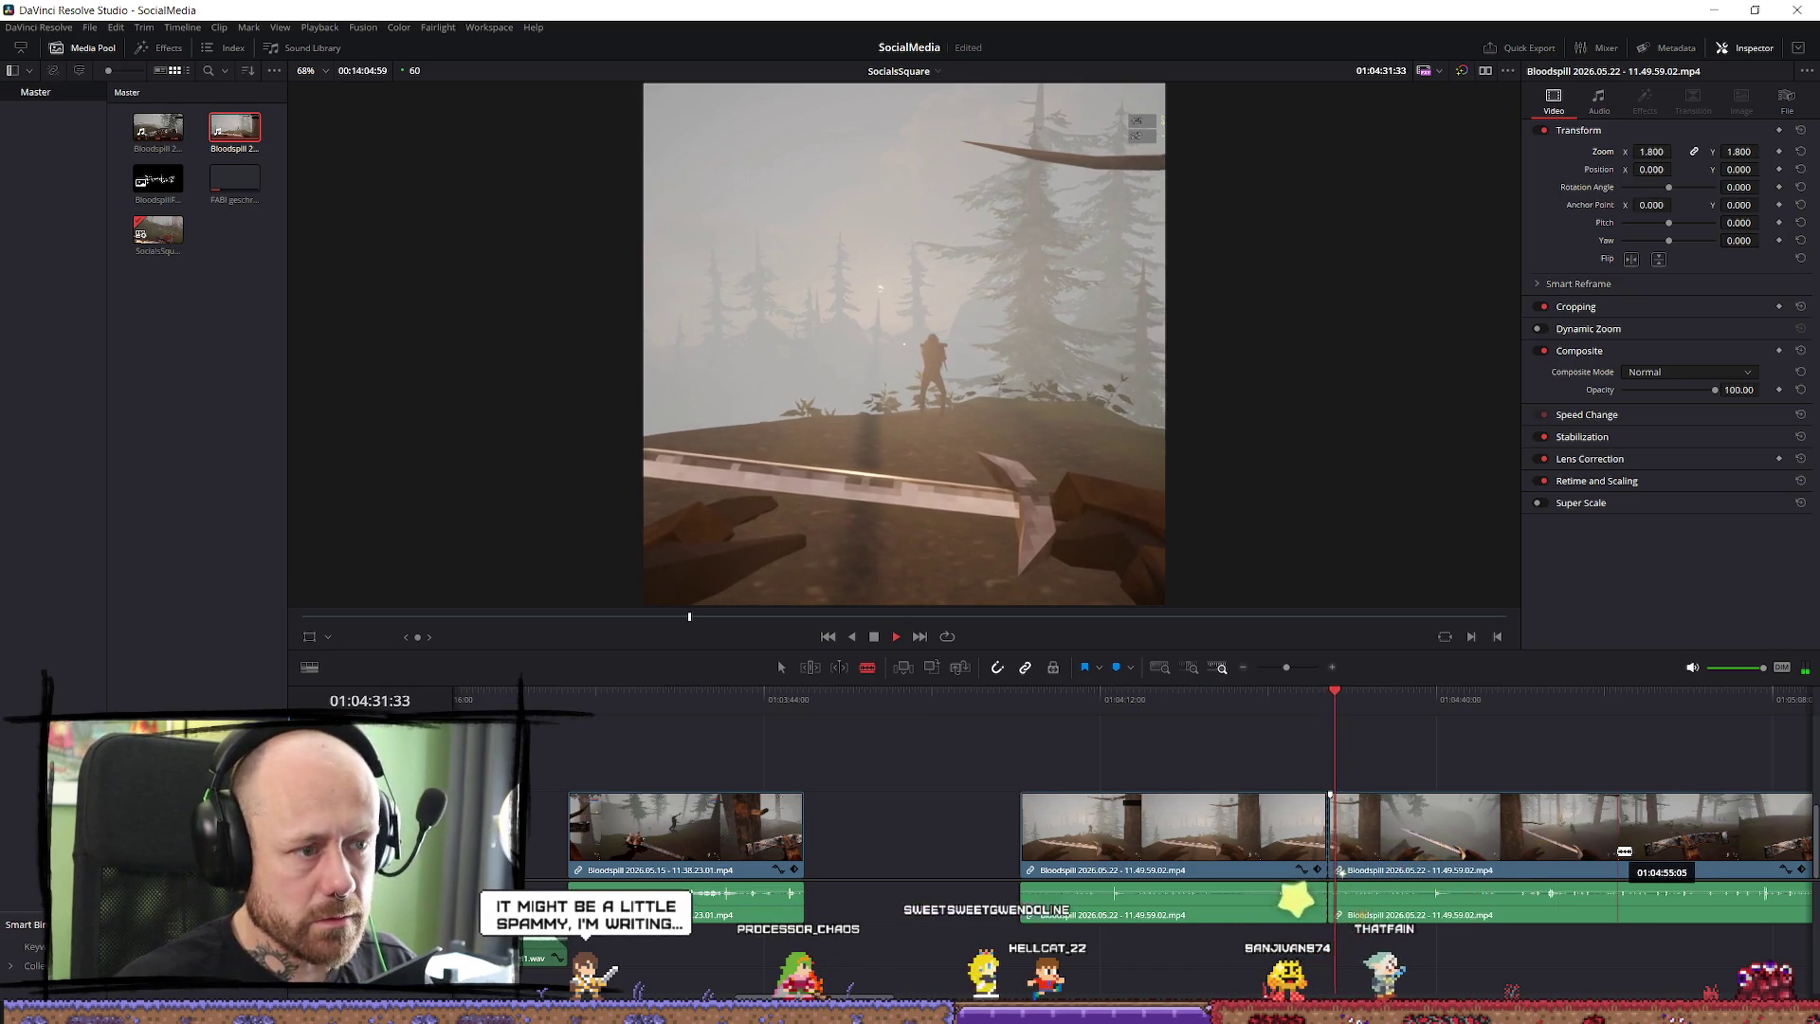
pyautogui.press('a')
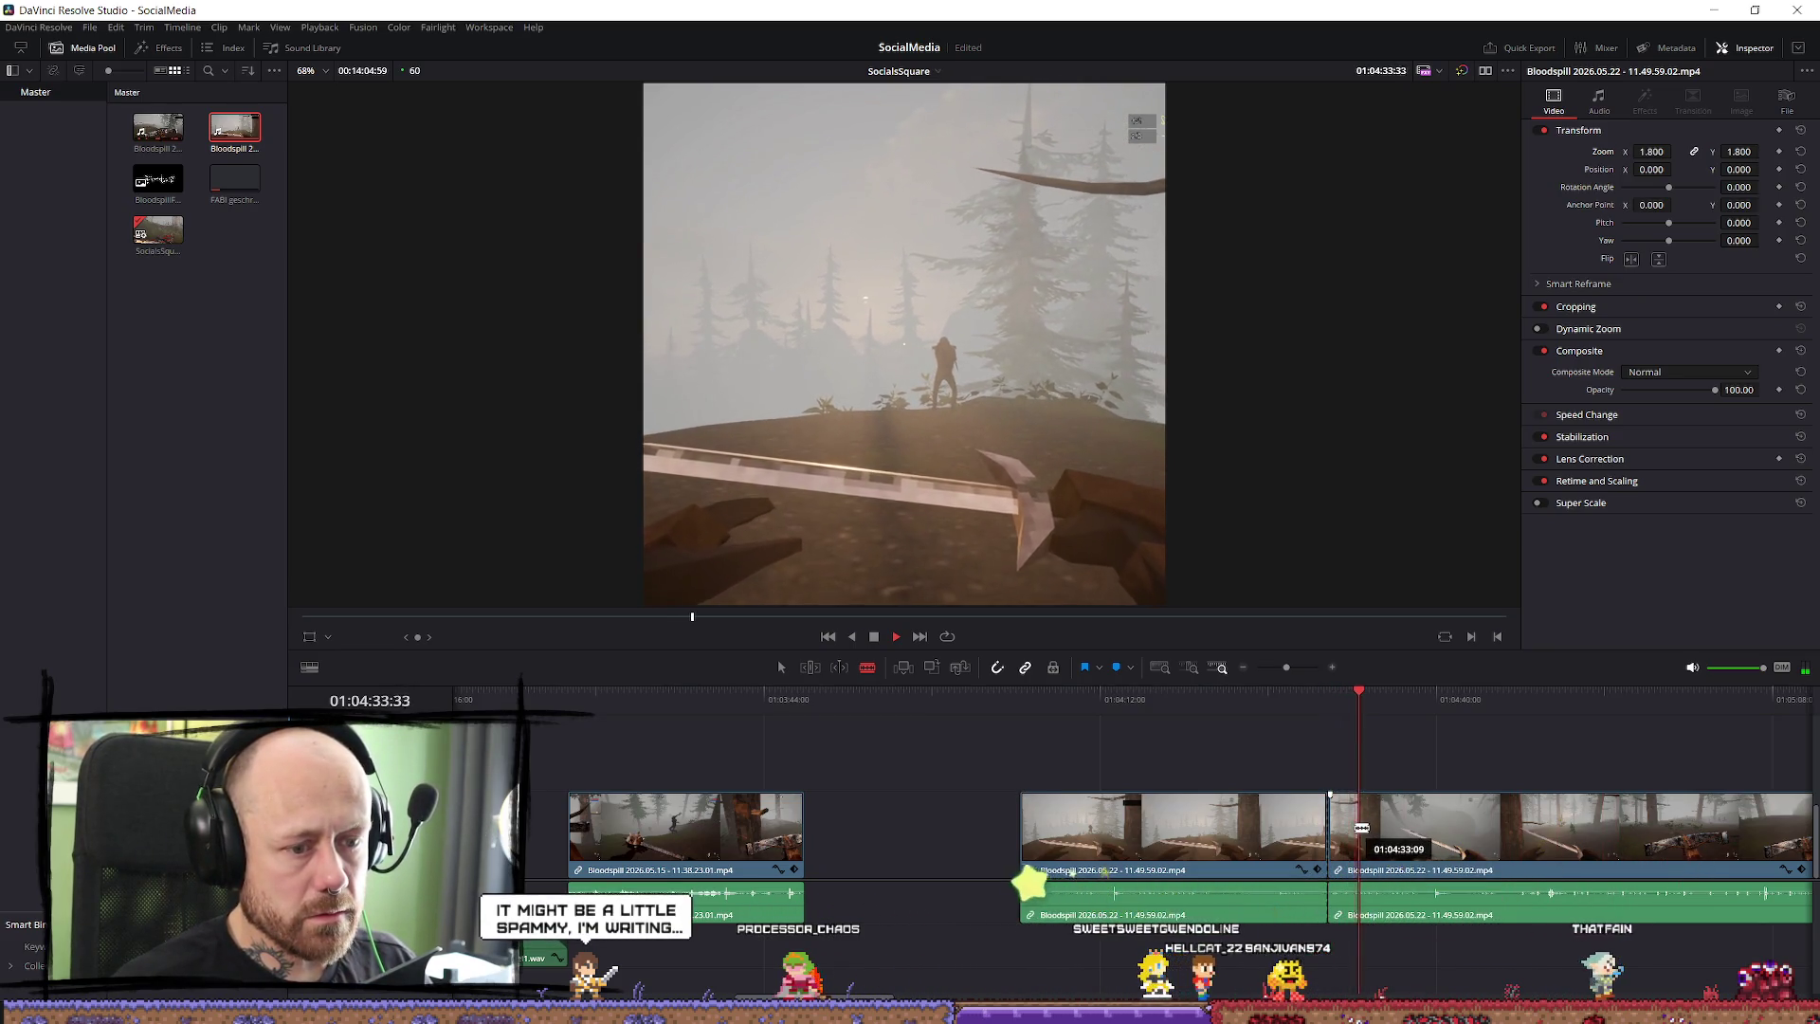
# Trim the cut-off piece's start later, review it, and split again near 01:04:43.
pyautogui.moveTo(1334, 835); pyautogui.dragTo(1413, 841)
pyautogui.press('space')
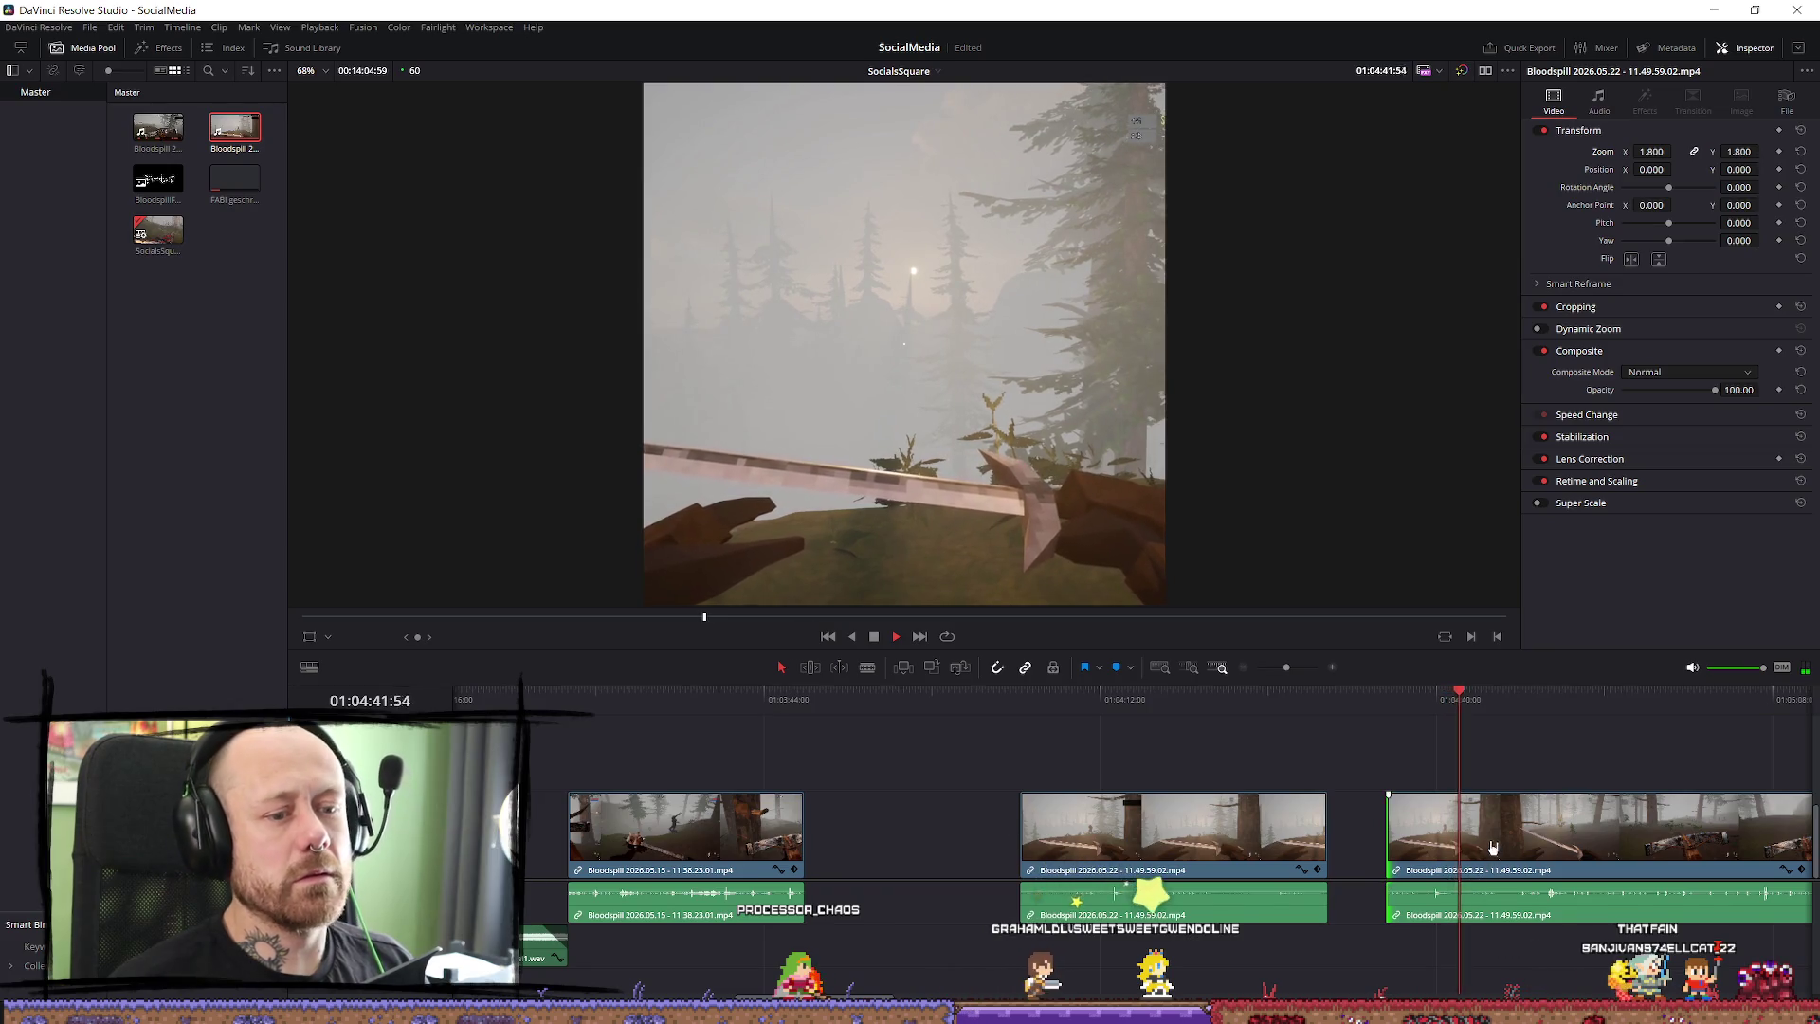
pyautogui.press('space')
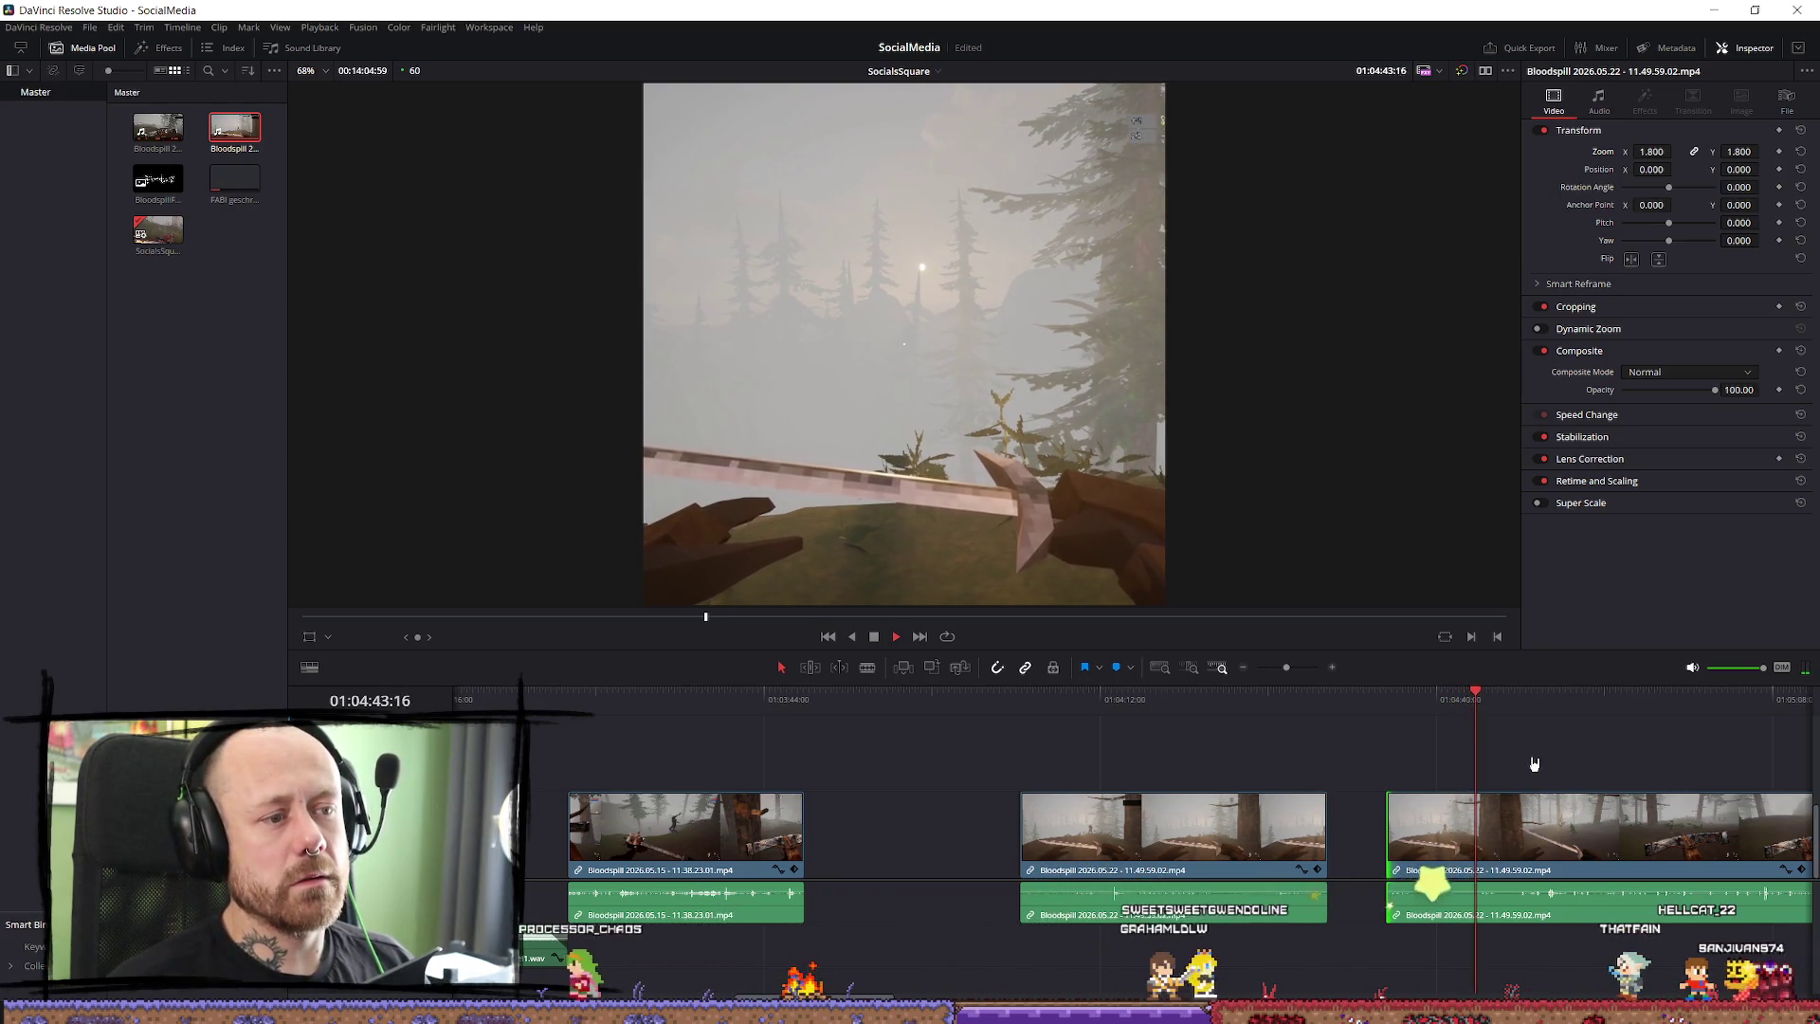
pyautogui.scroll(-2, 1532, 761)
pyautogui.scroll(2, 1516, 815)
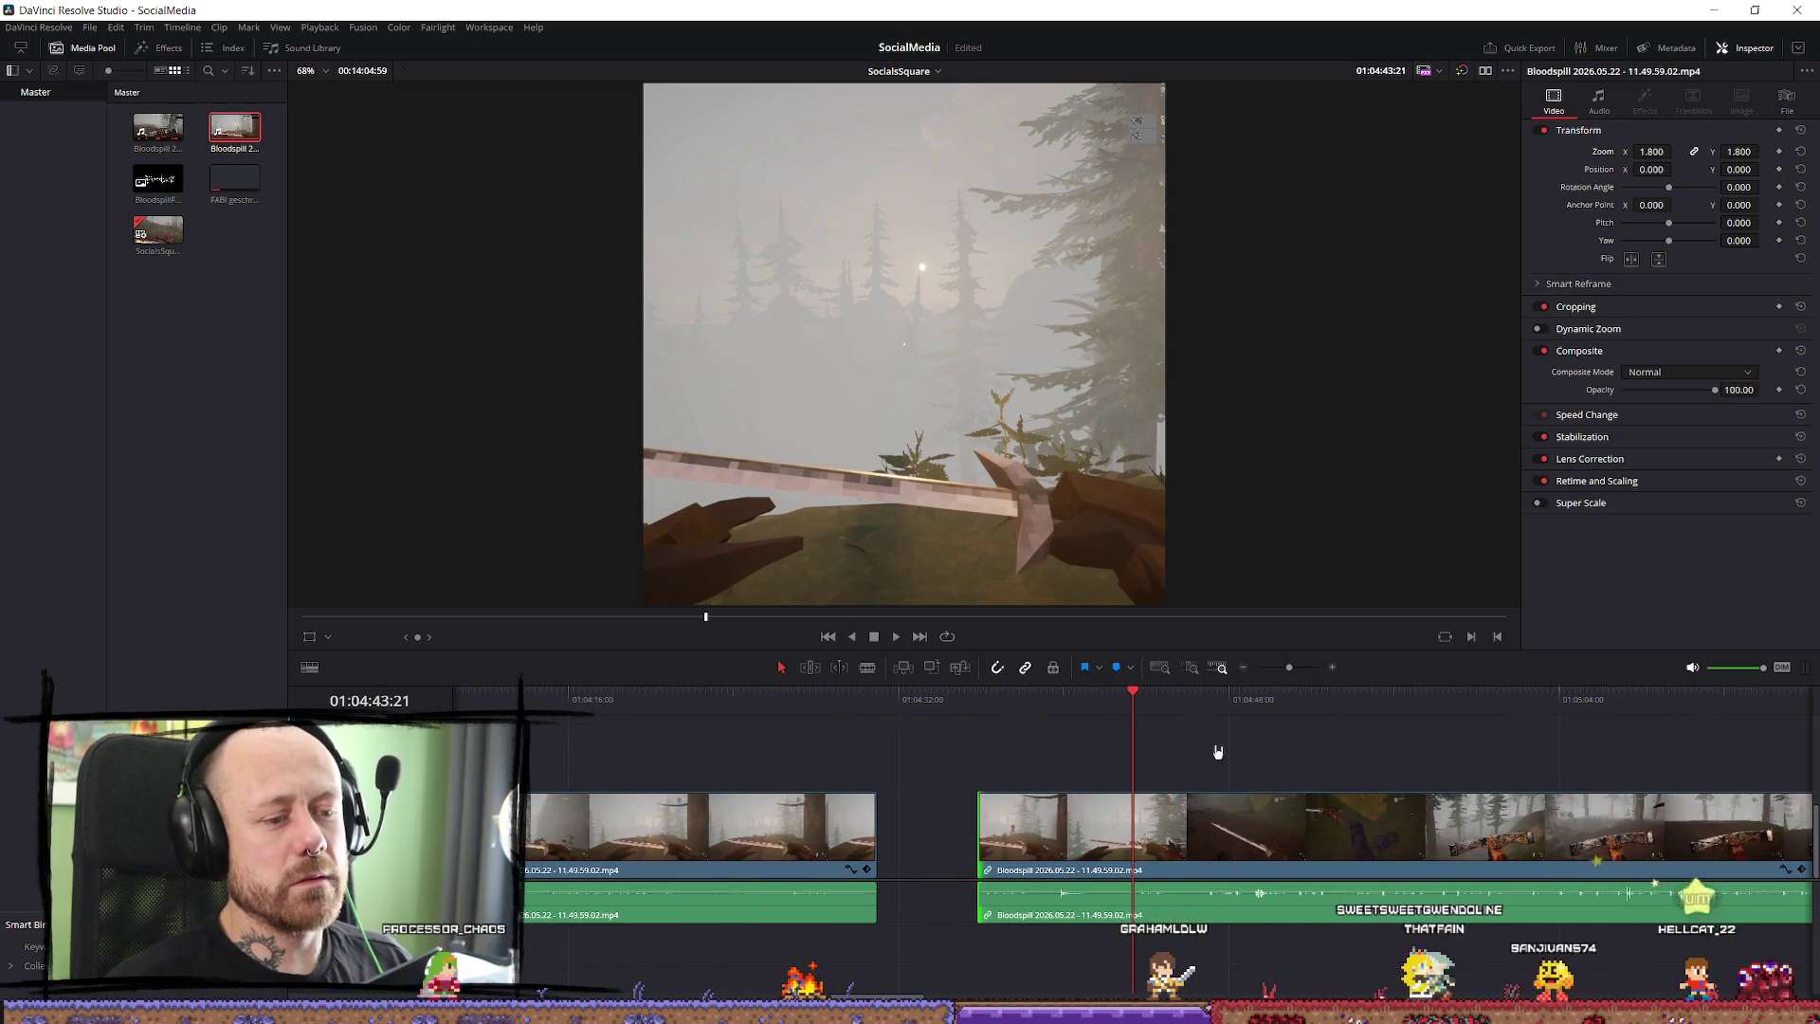
pyautogui.click(997, 710)
pyautogui.press('space')
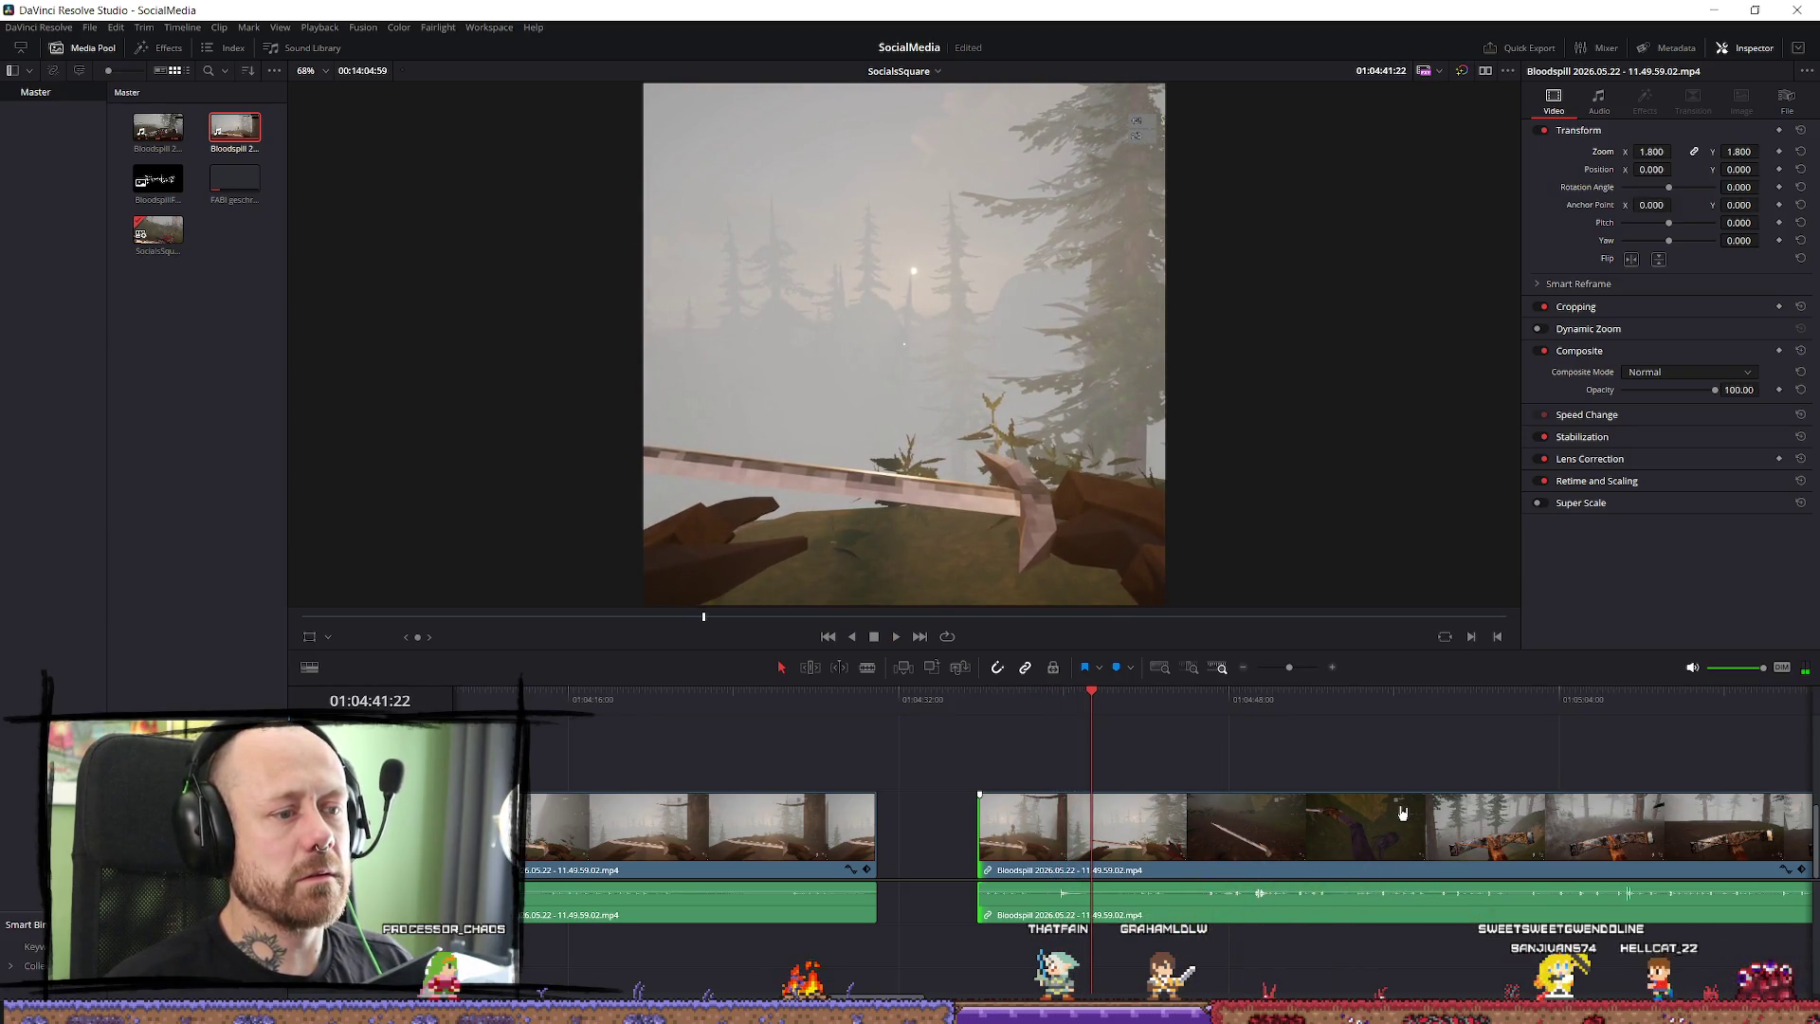
pyautogui.press('space')
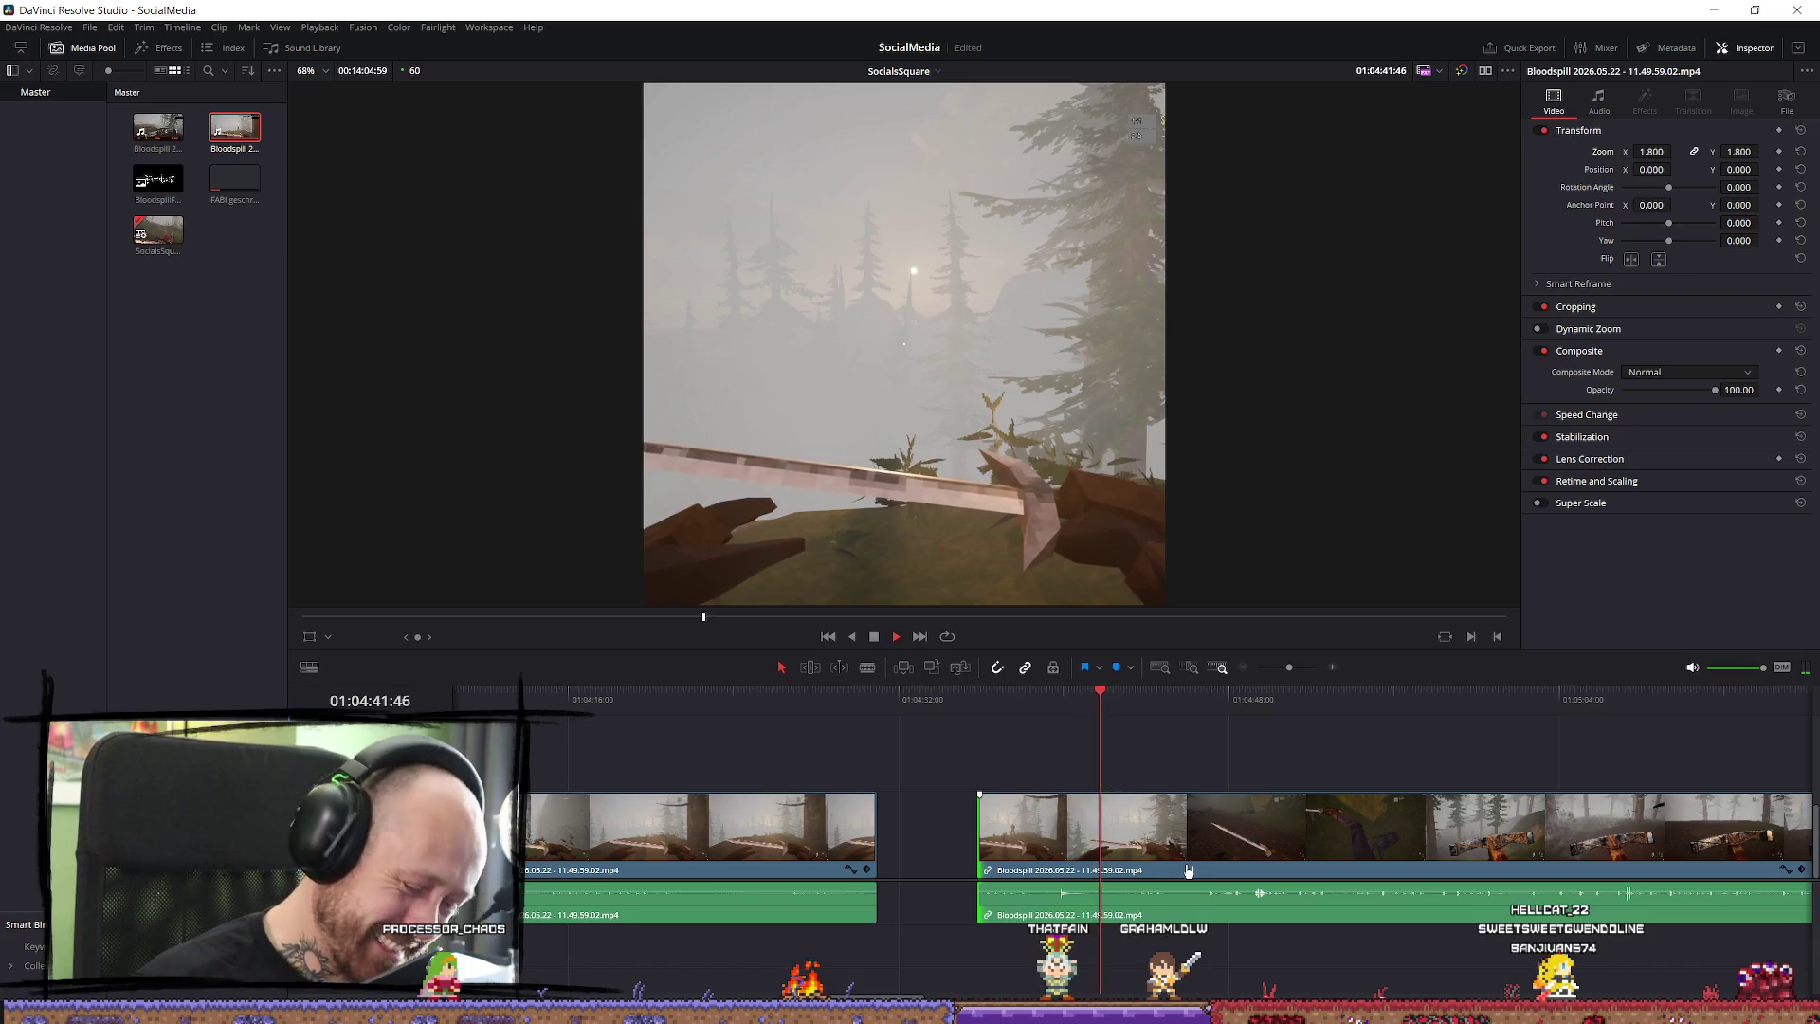
pyautogui.hotkey('ctrl', 'b')
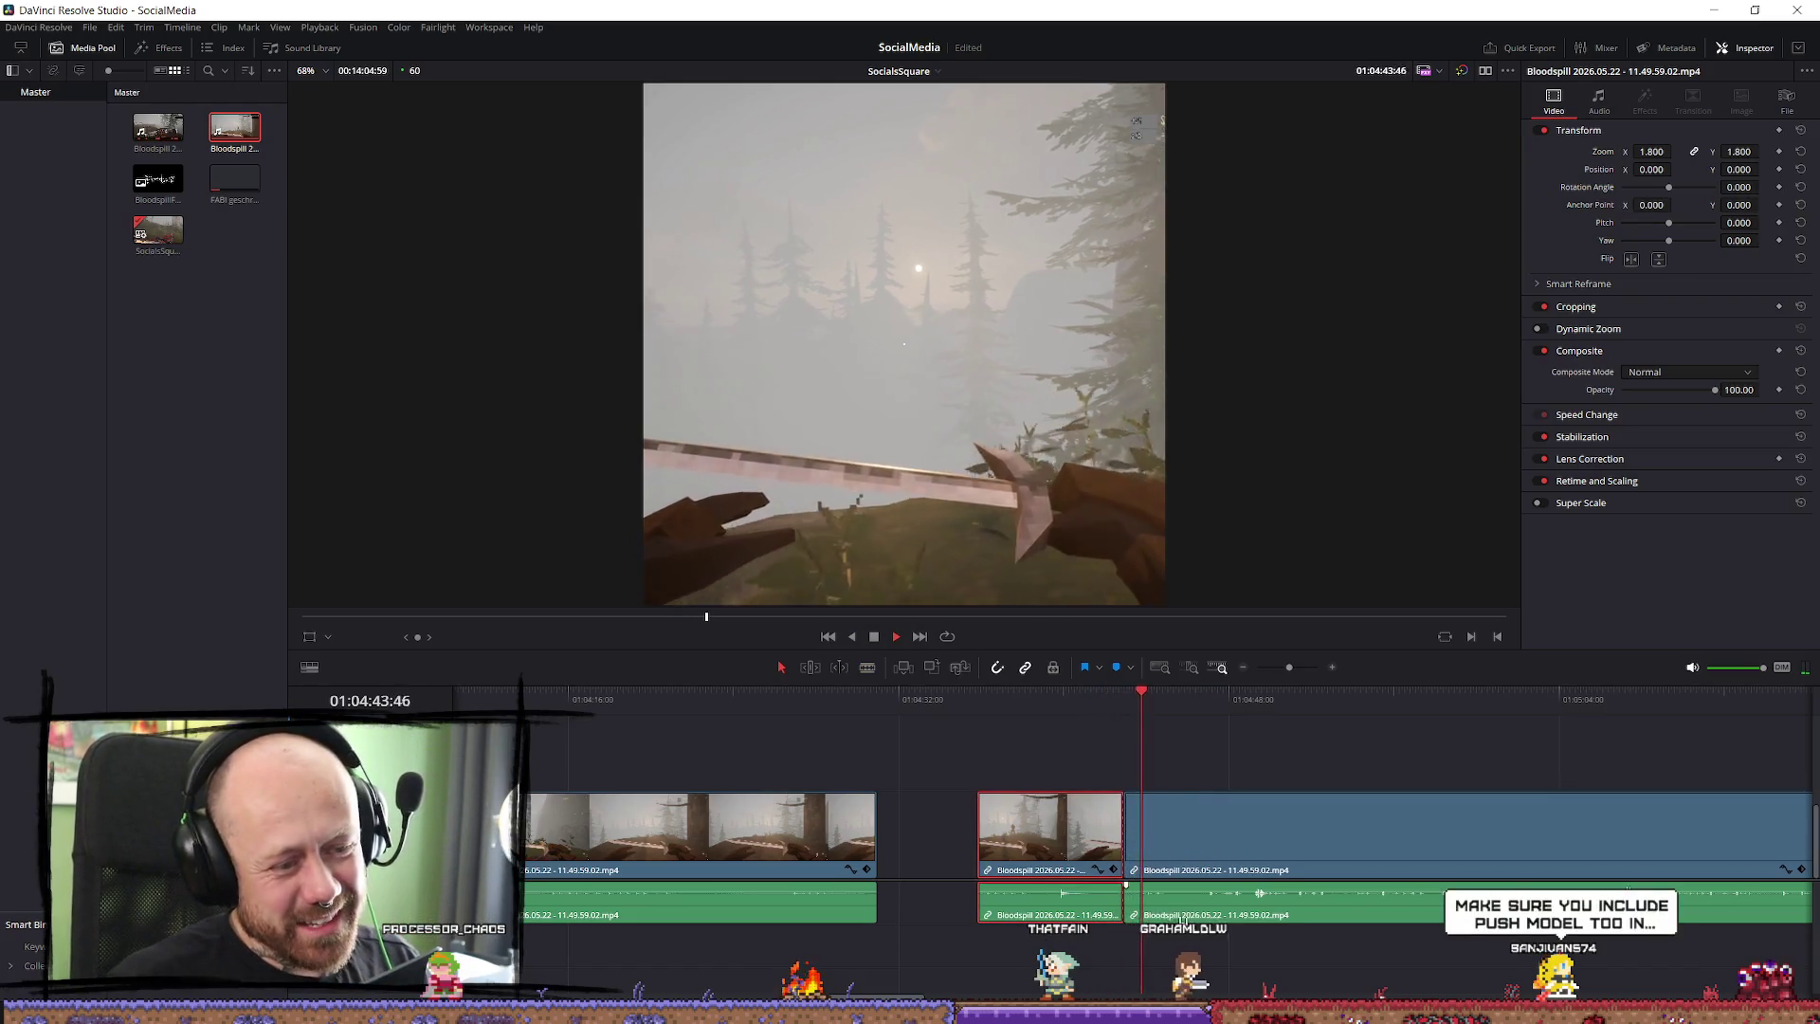
# Slide the cut-off gameplay piece slightly earlier to leave a gap, then find the next cut point.
pyautogui.press('space')
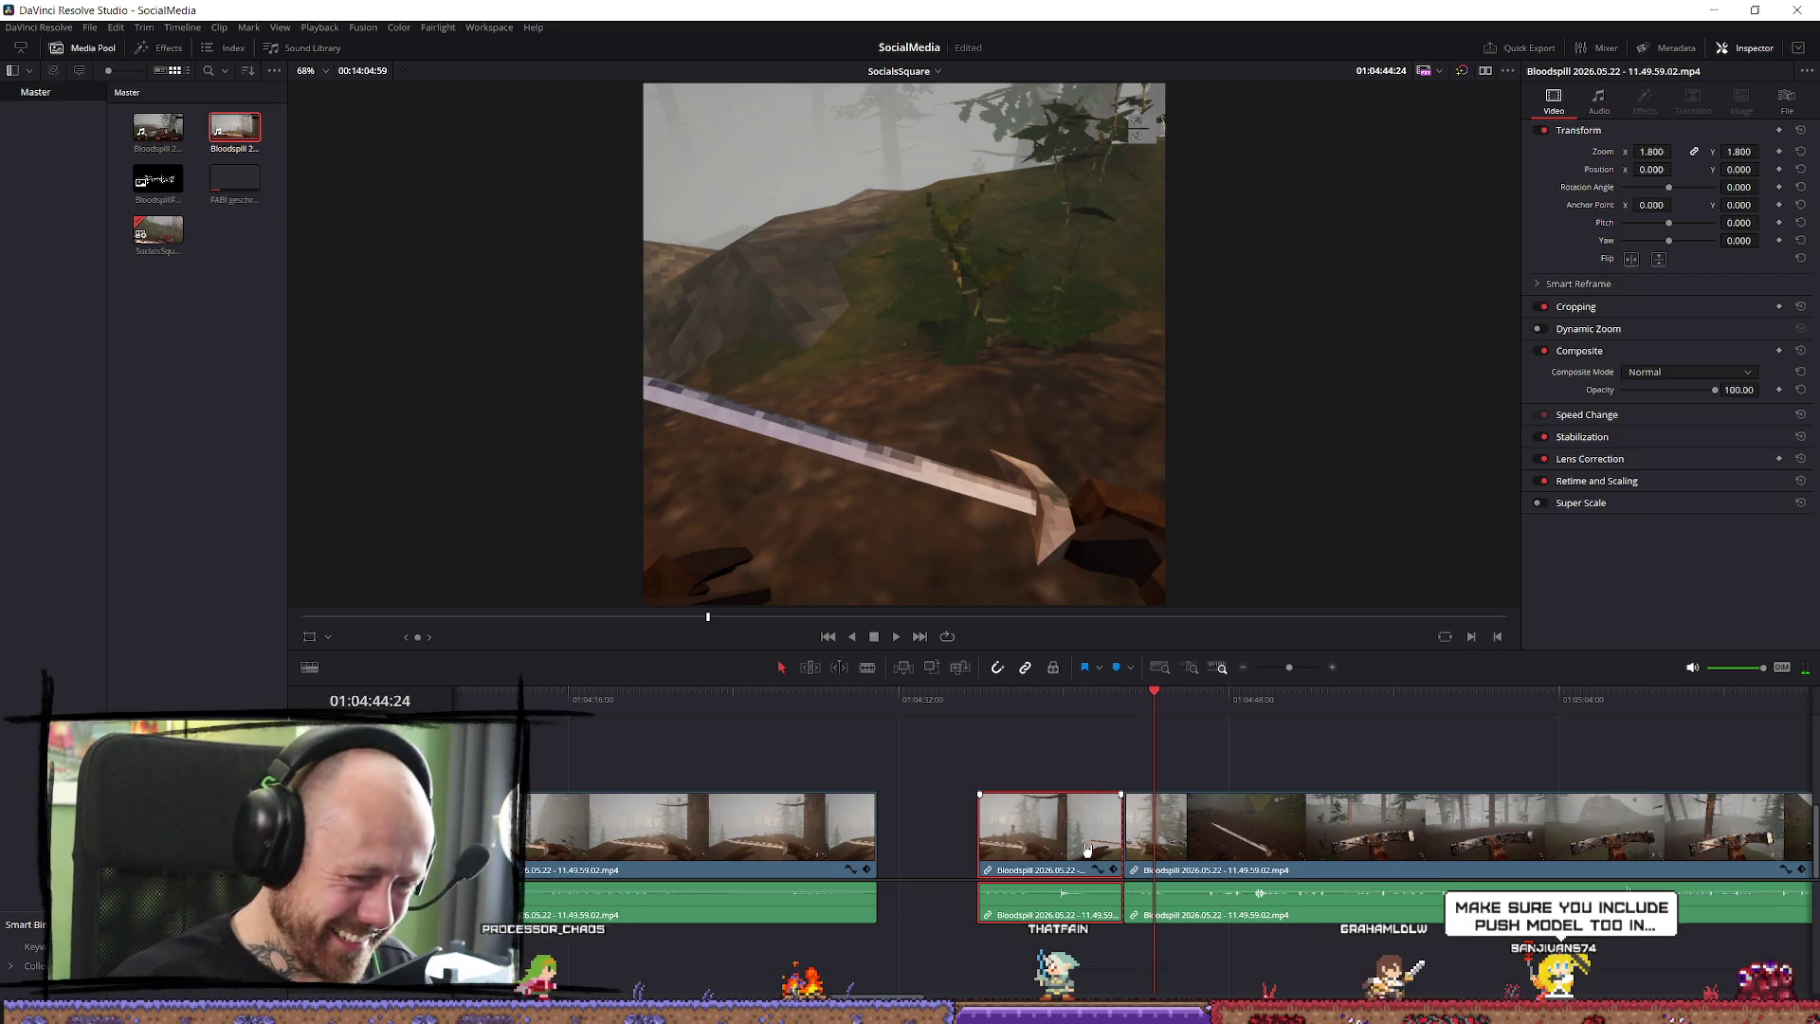
pyautogui.moveTo(1119, 831); pyautogui.dragTo(1086, 830)
pyautogui.press('space')
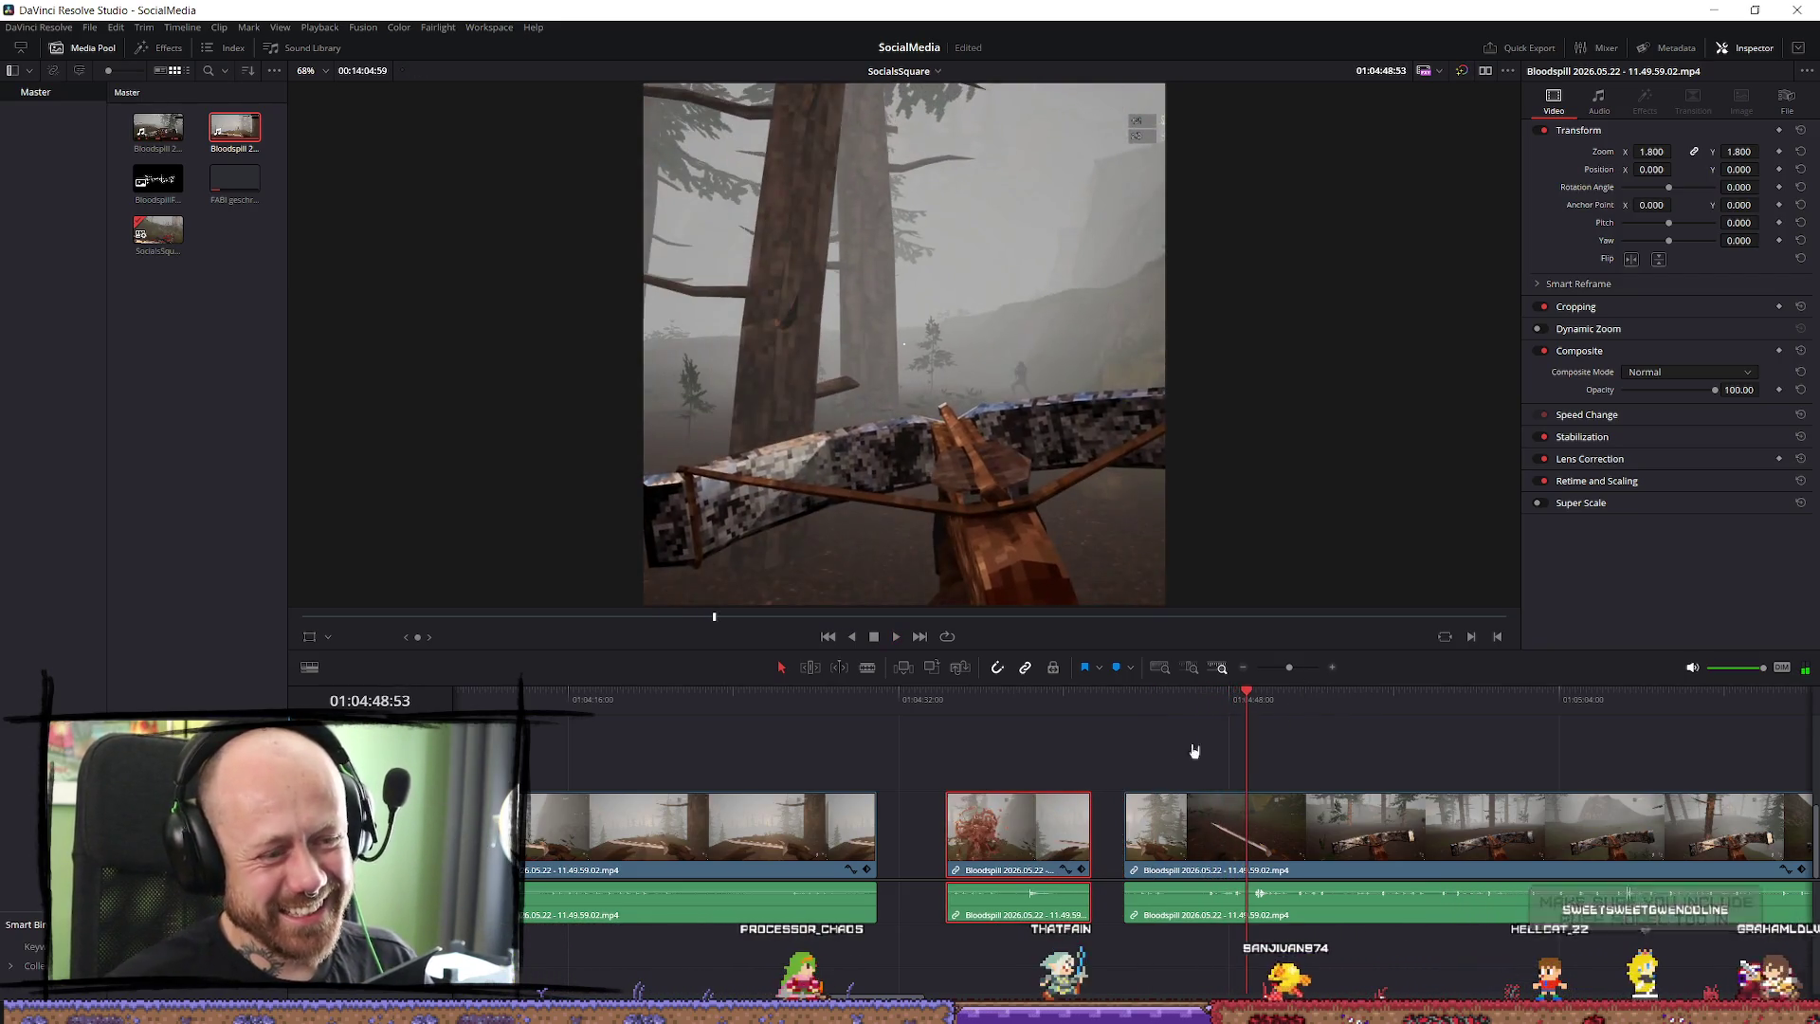
pyautogui.click(1265, 702)
pyautogui.moveTo(1266, 702); pyautogui.dragTo(1254, 703)
pyautogui.press('space')
# Blade the long 11.49.59 clip at three more points around the reviewed moments.
pyautogui.press('b')
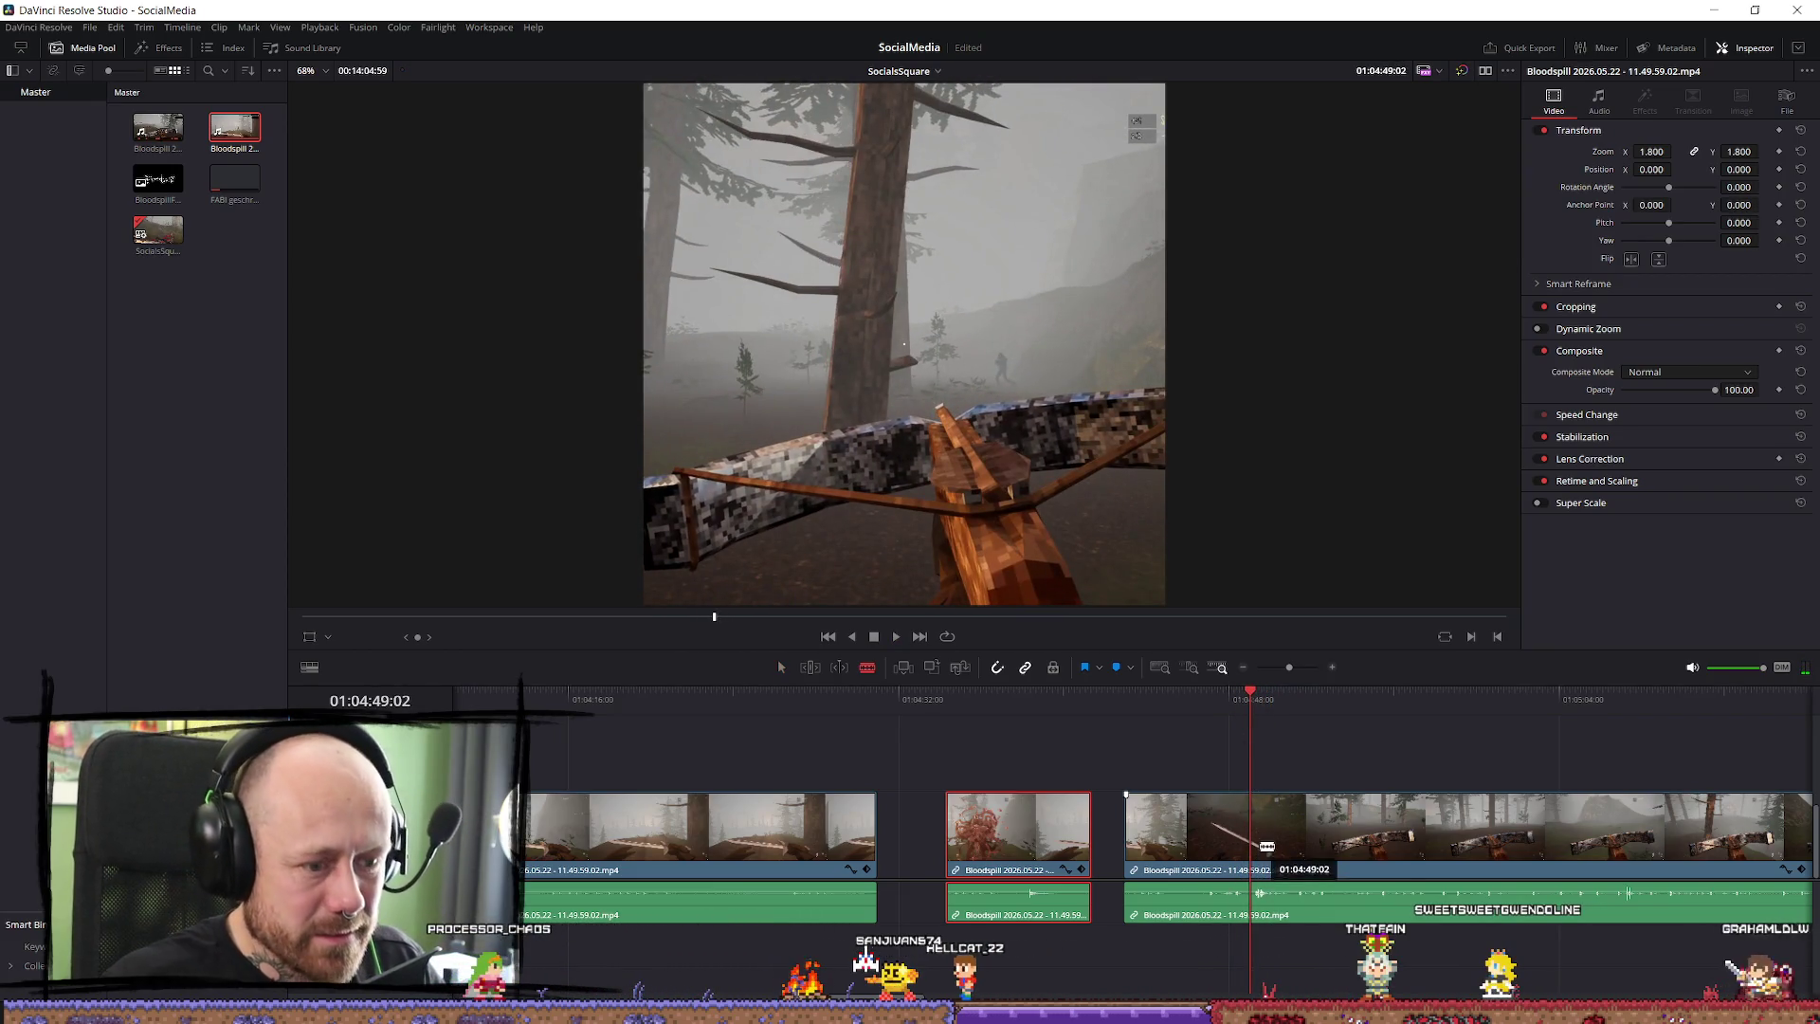
pyautogui.click(1256, 853)
pyautogui.press('space')
pyautogui.click(1344, 703)
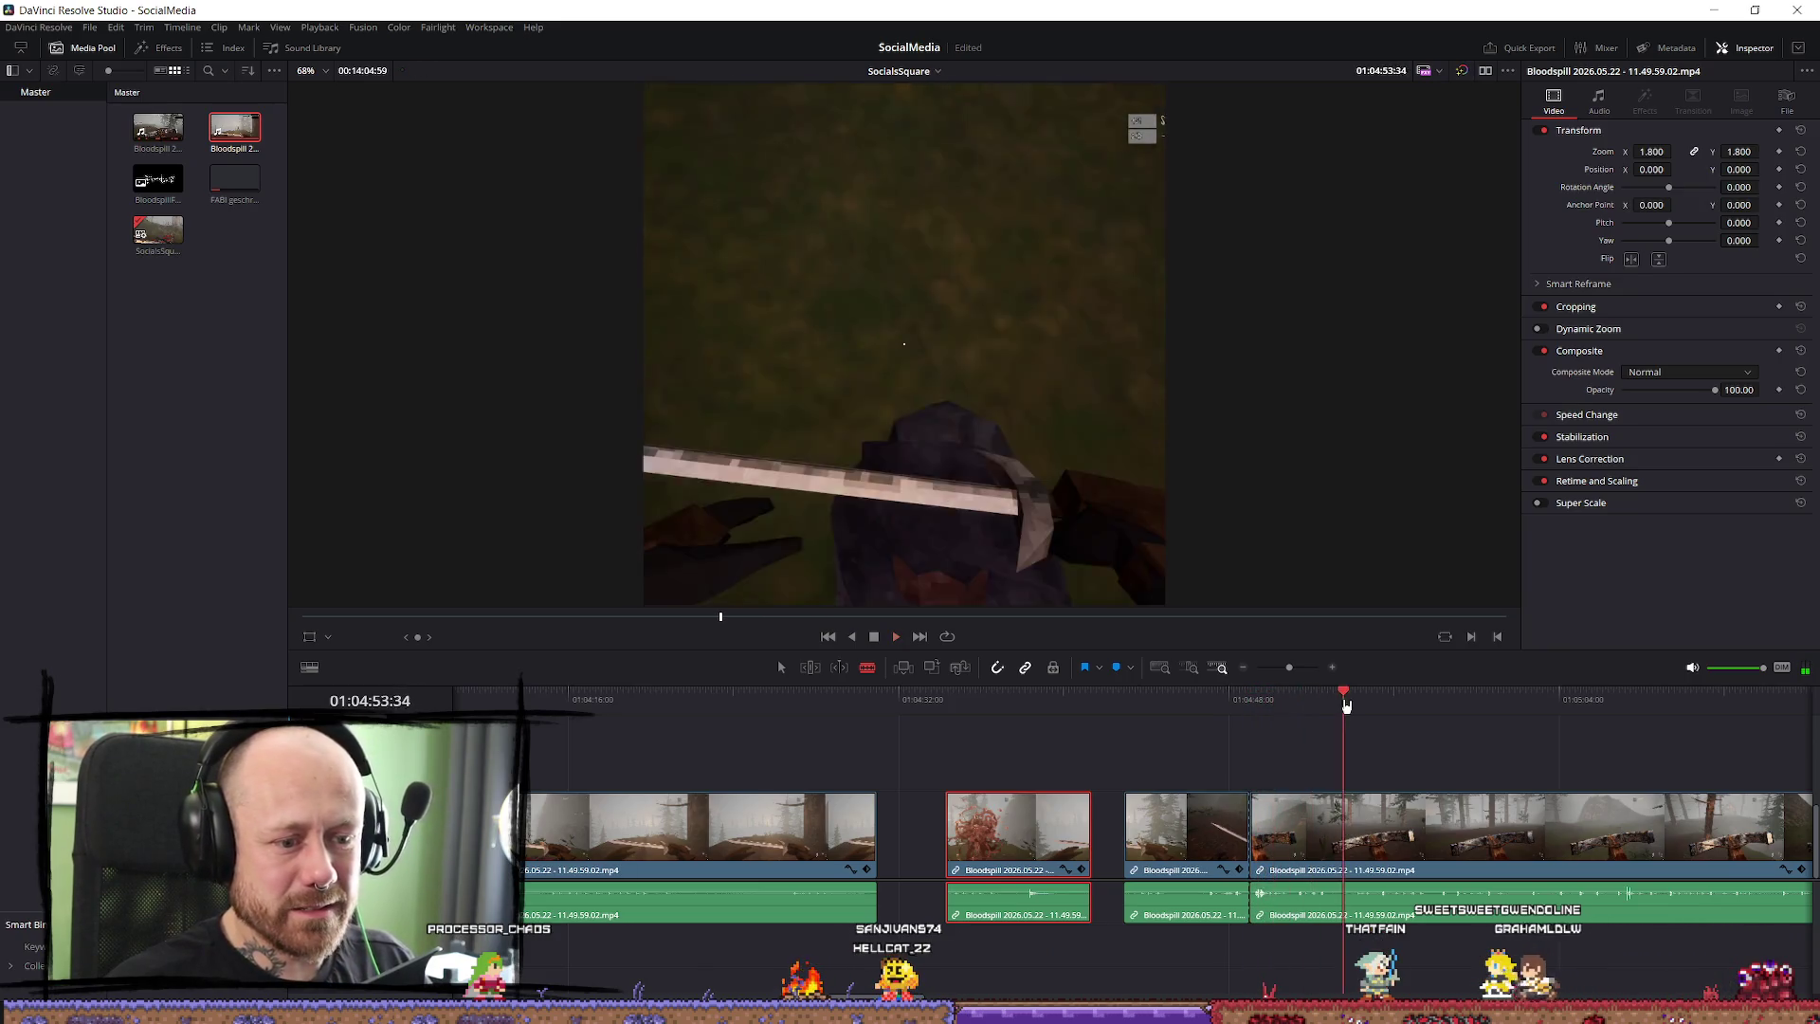
pyautogui.click(1296, 713)
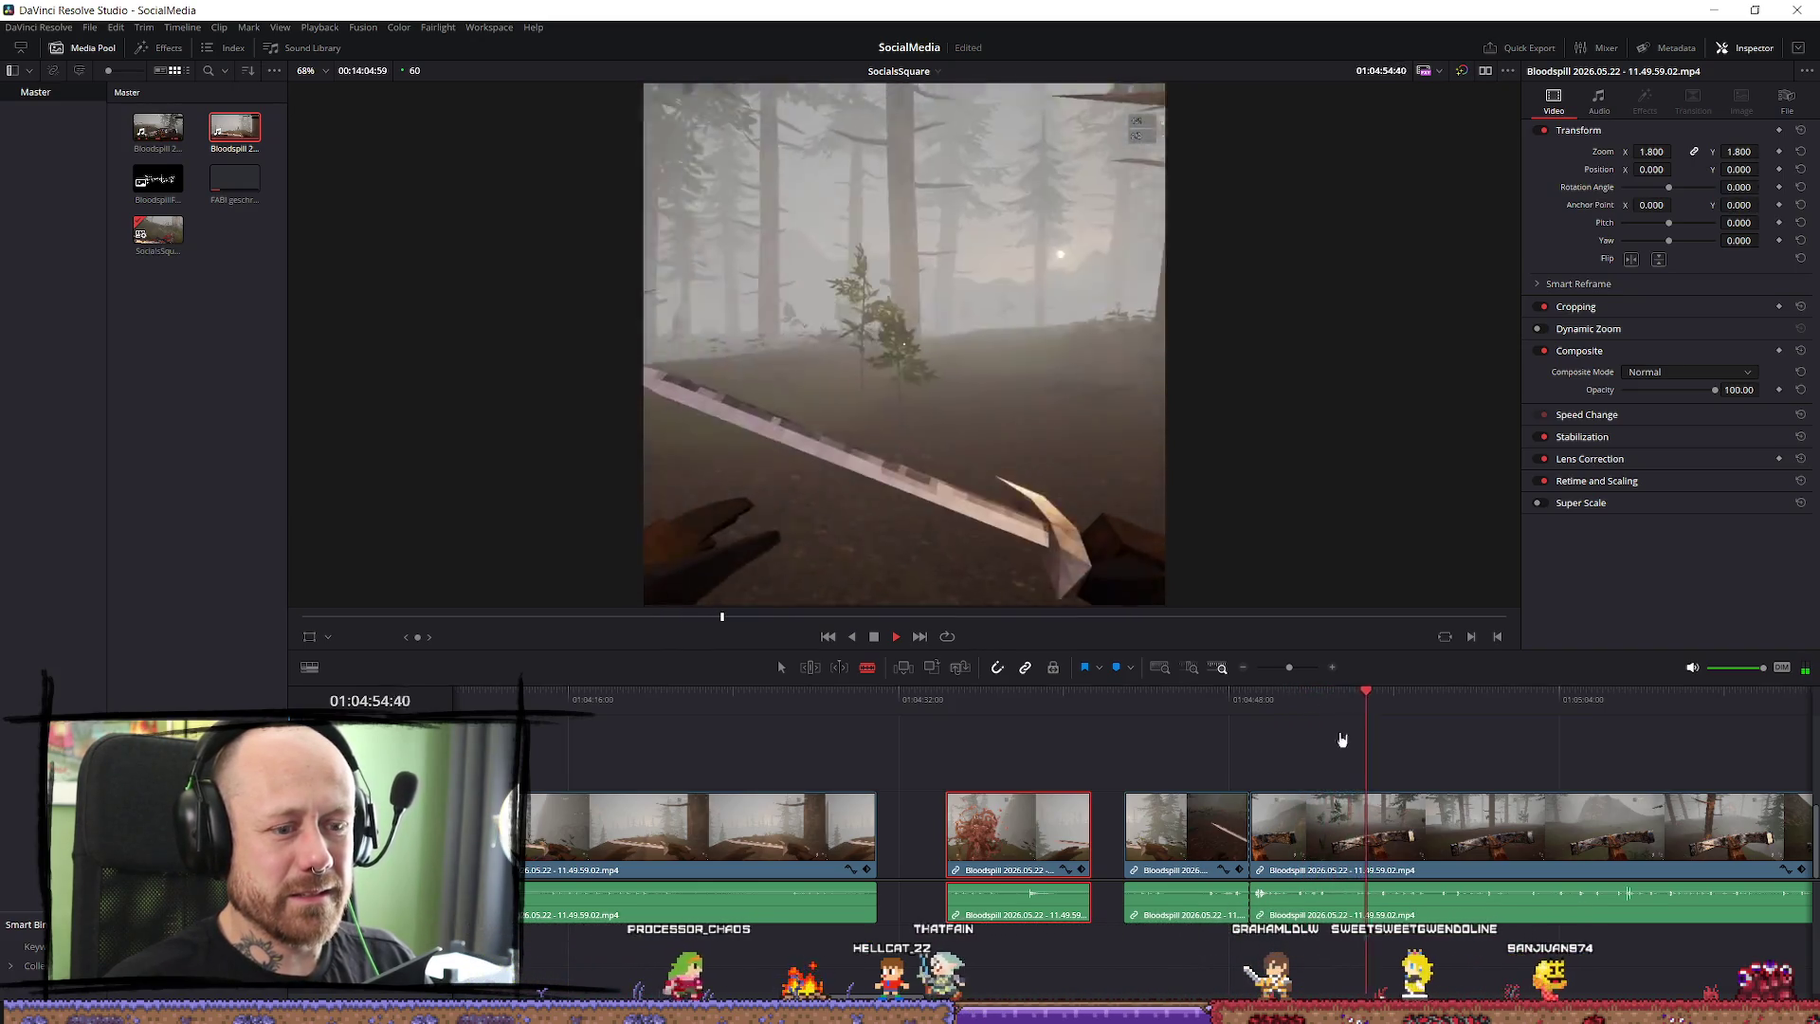
pyautogui.click(1284, 714)
pyautogui.press('space')
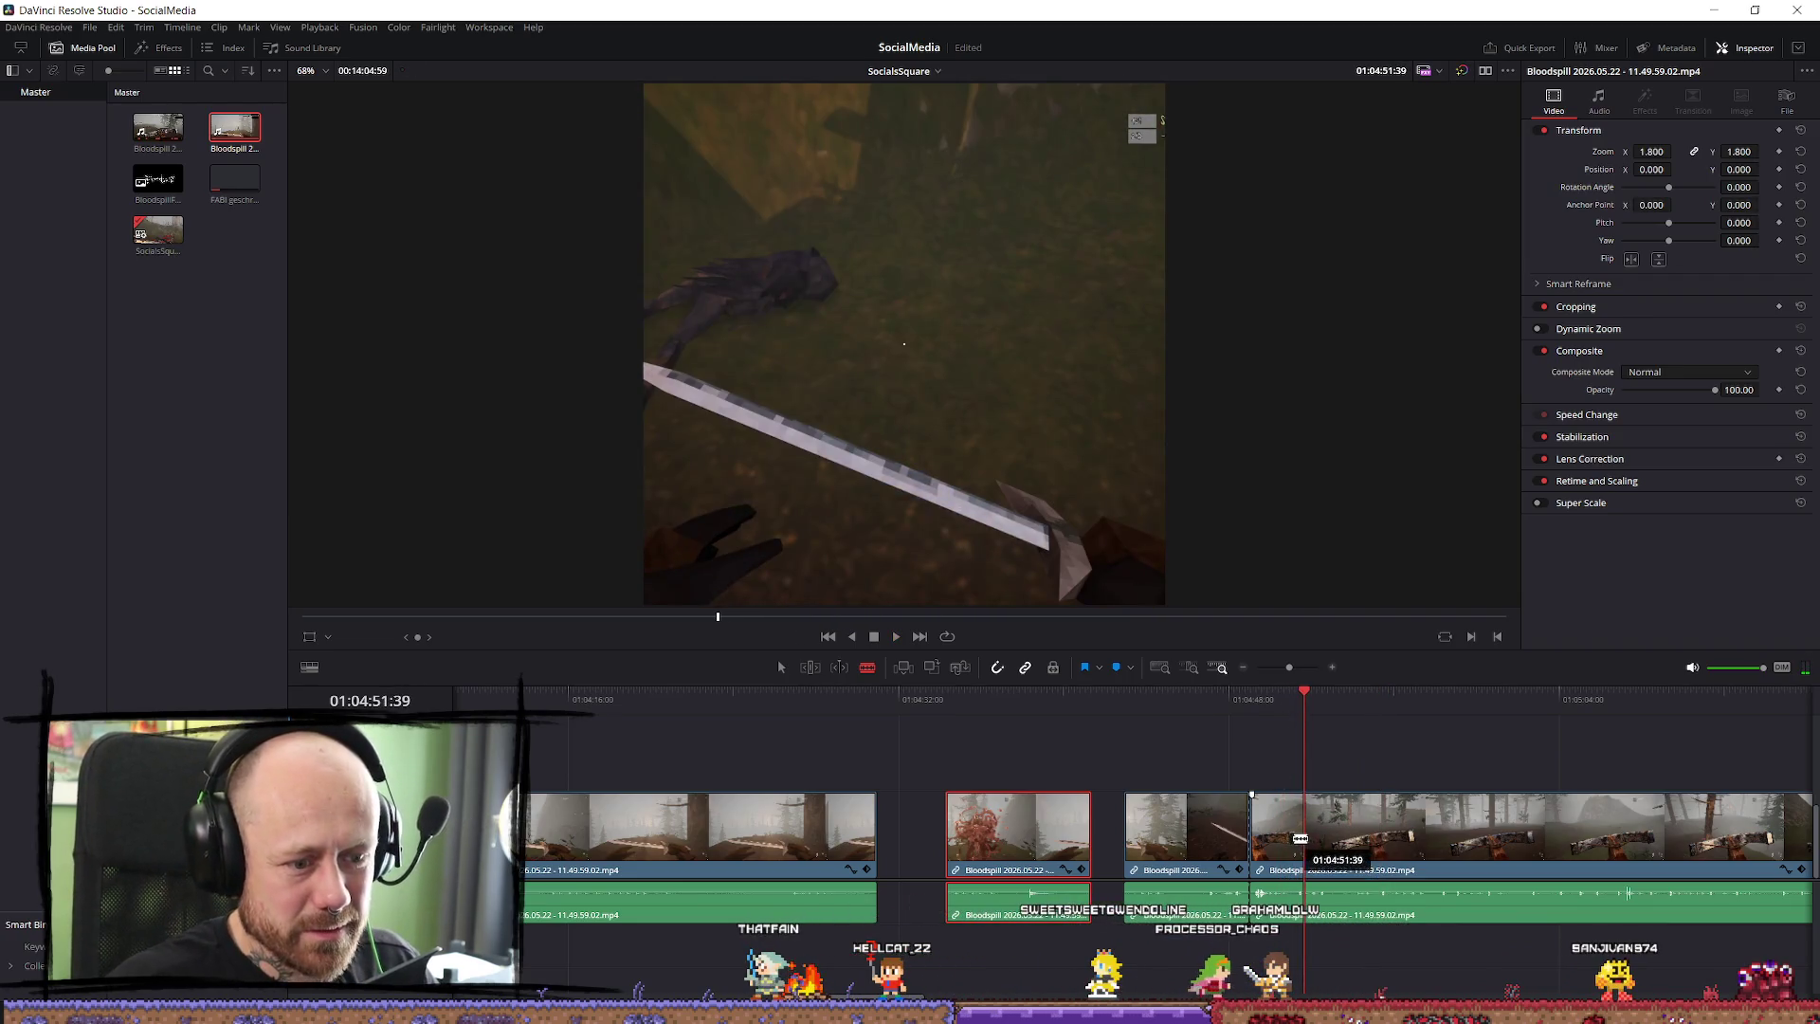
pyautogui.click(1301, 832)
pyautogui.click(1339, 835)
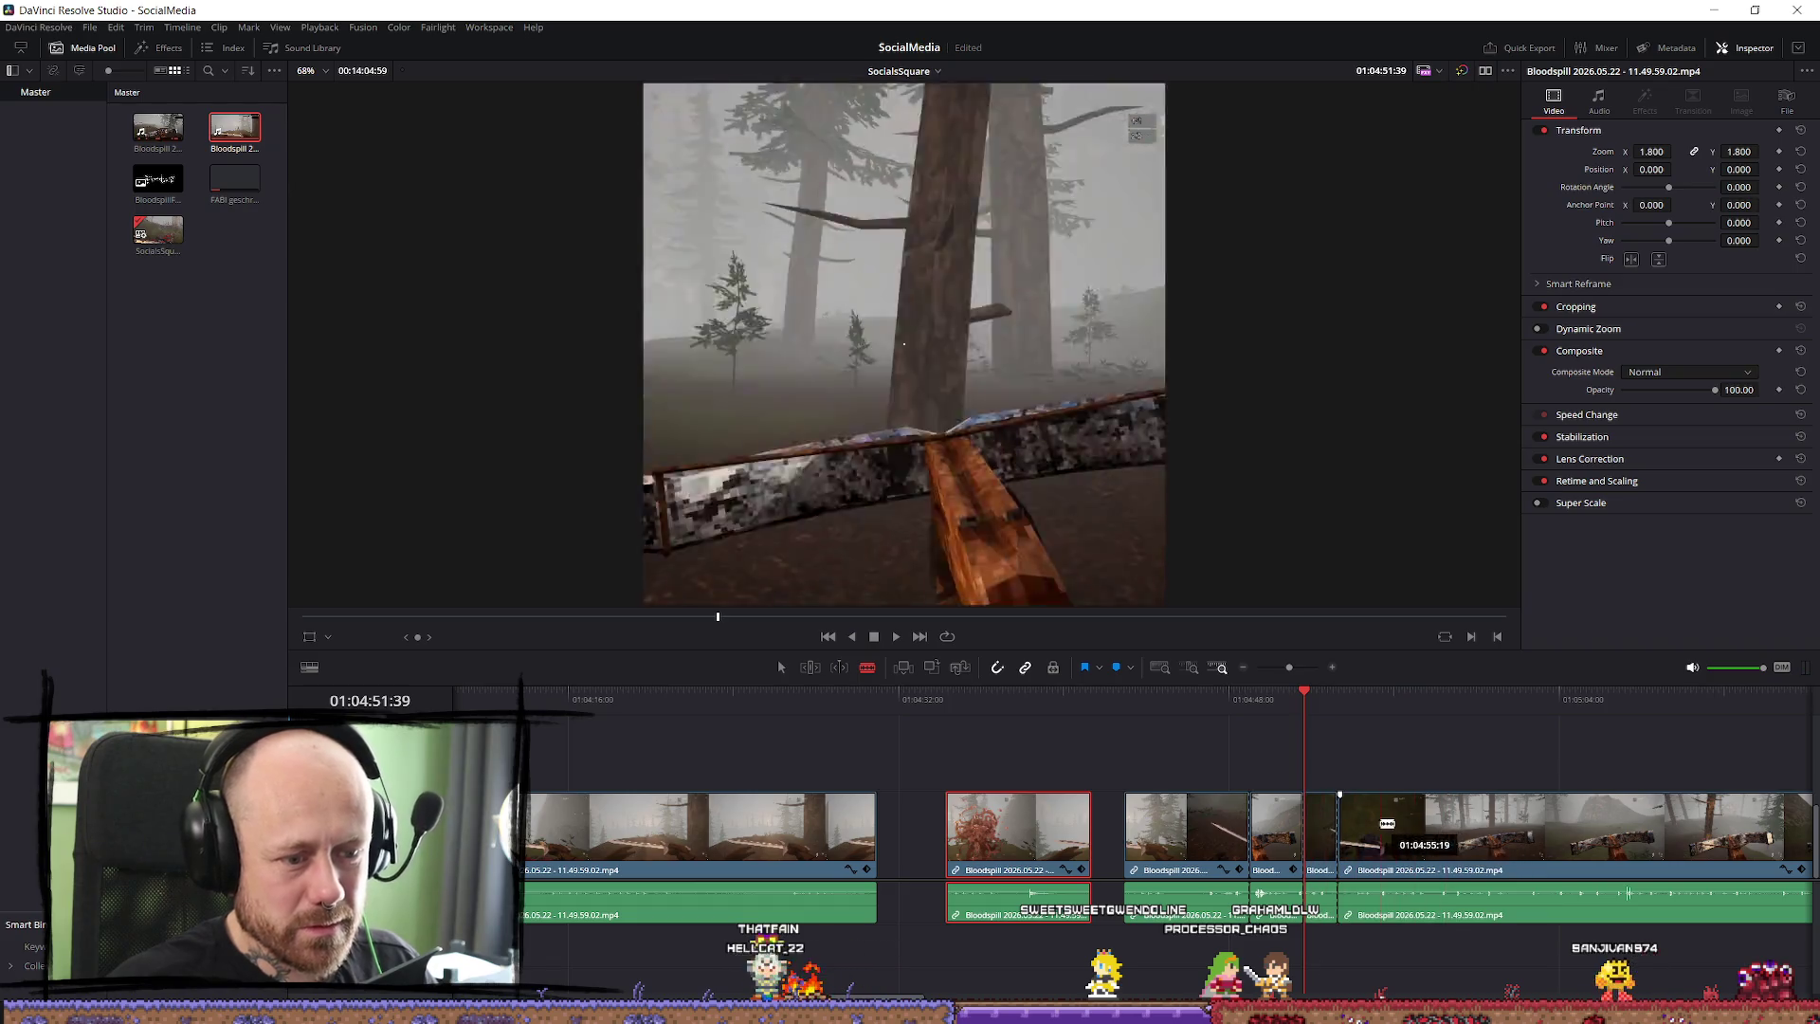
# With the Selection tool, lift one short piece up onto V2 and play from it.
pyautogui.press('space')
pyautogui.press('space')
pyautogui.press('a')
pyautogui.scroll(-2, 1169, 850)
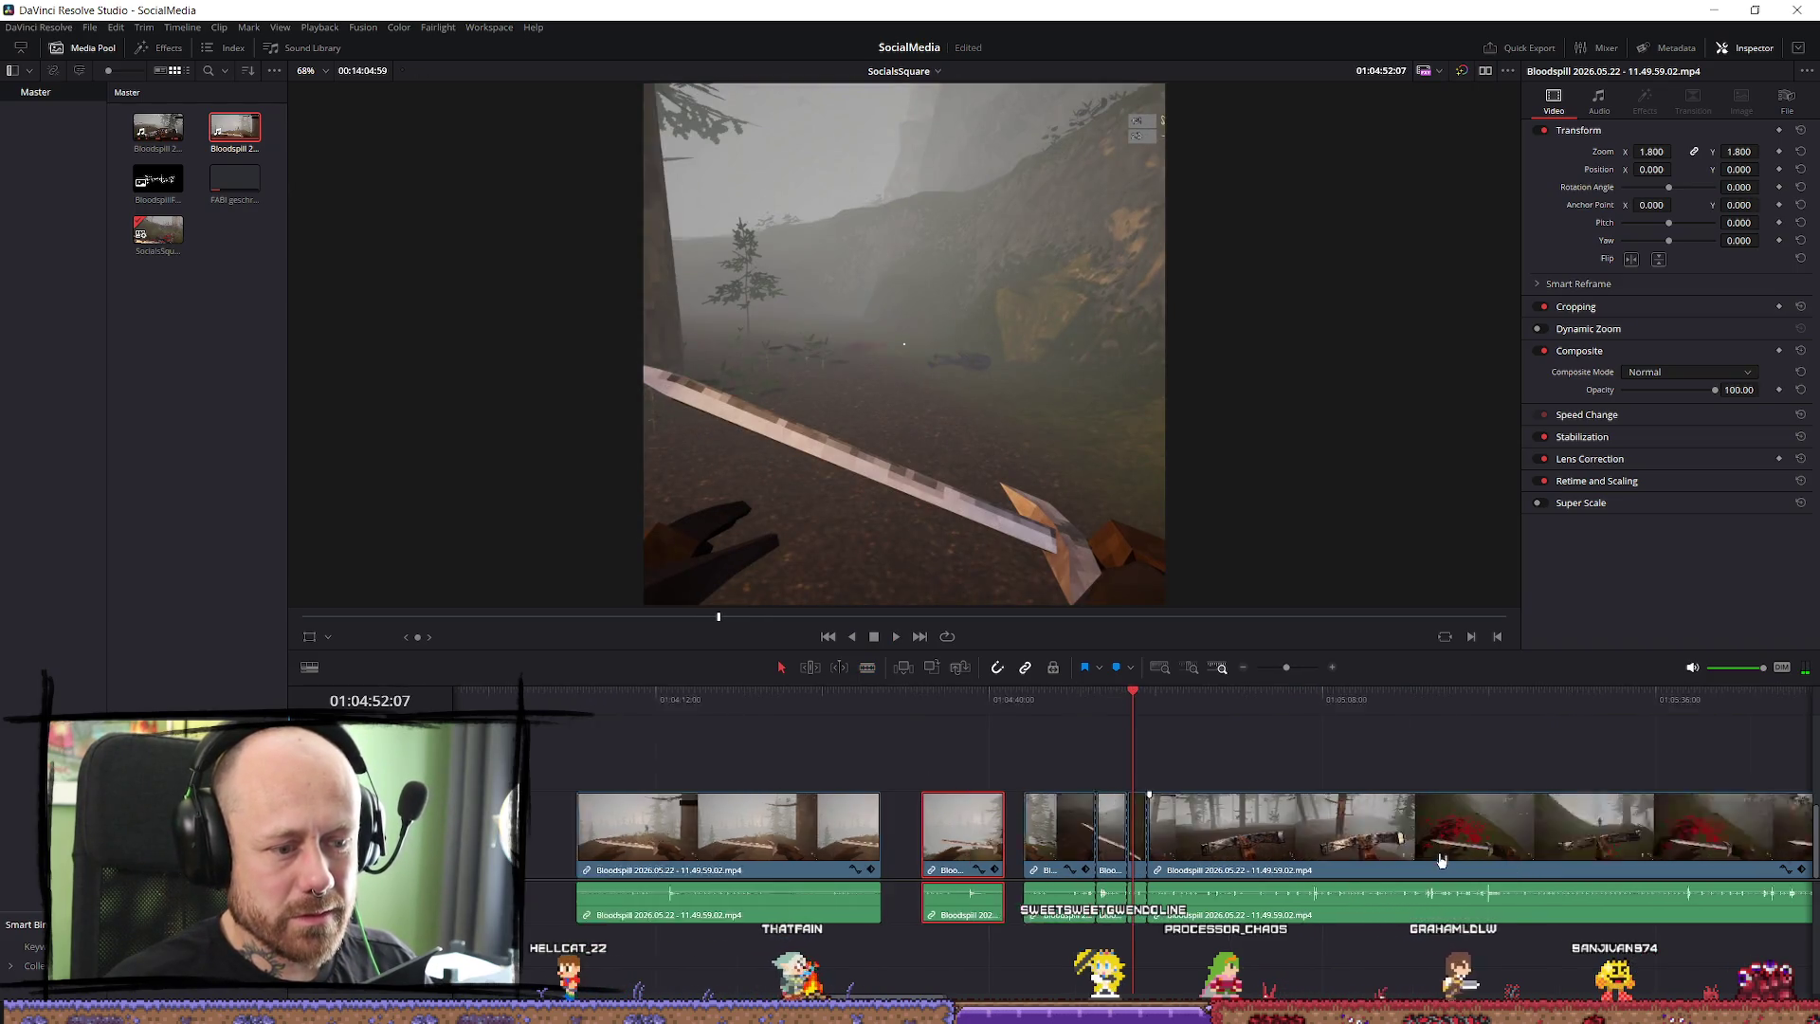
pyautogui.moveTo(1117, 830)
pyautogui.mouseDown()
pyautogui.moveTo(1115, 753)
pyautogui.moveTo(1140, 772)
pyautogui.moveTo(1144, 753)
pyautogui.mouseUp()
pyautogui.click(1111, 708)
pyautogui.press('space')
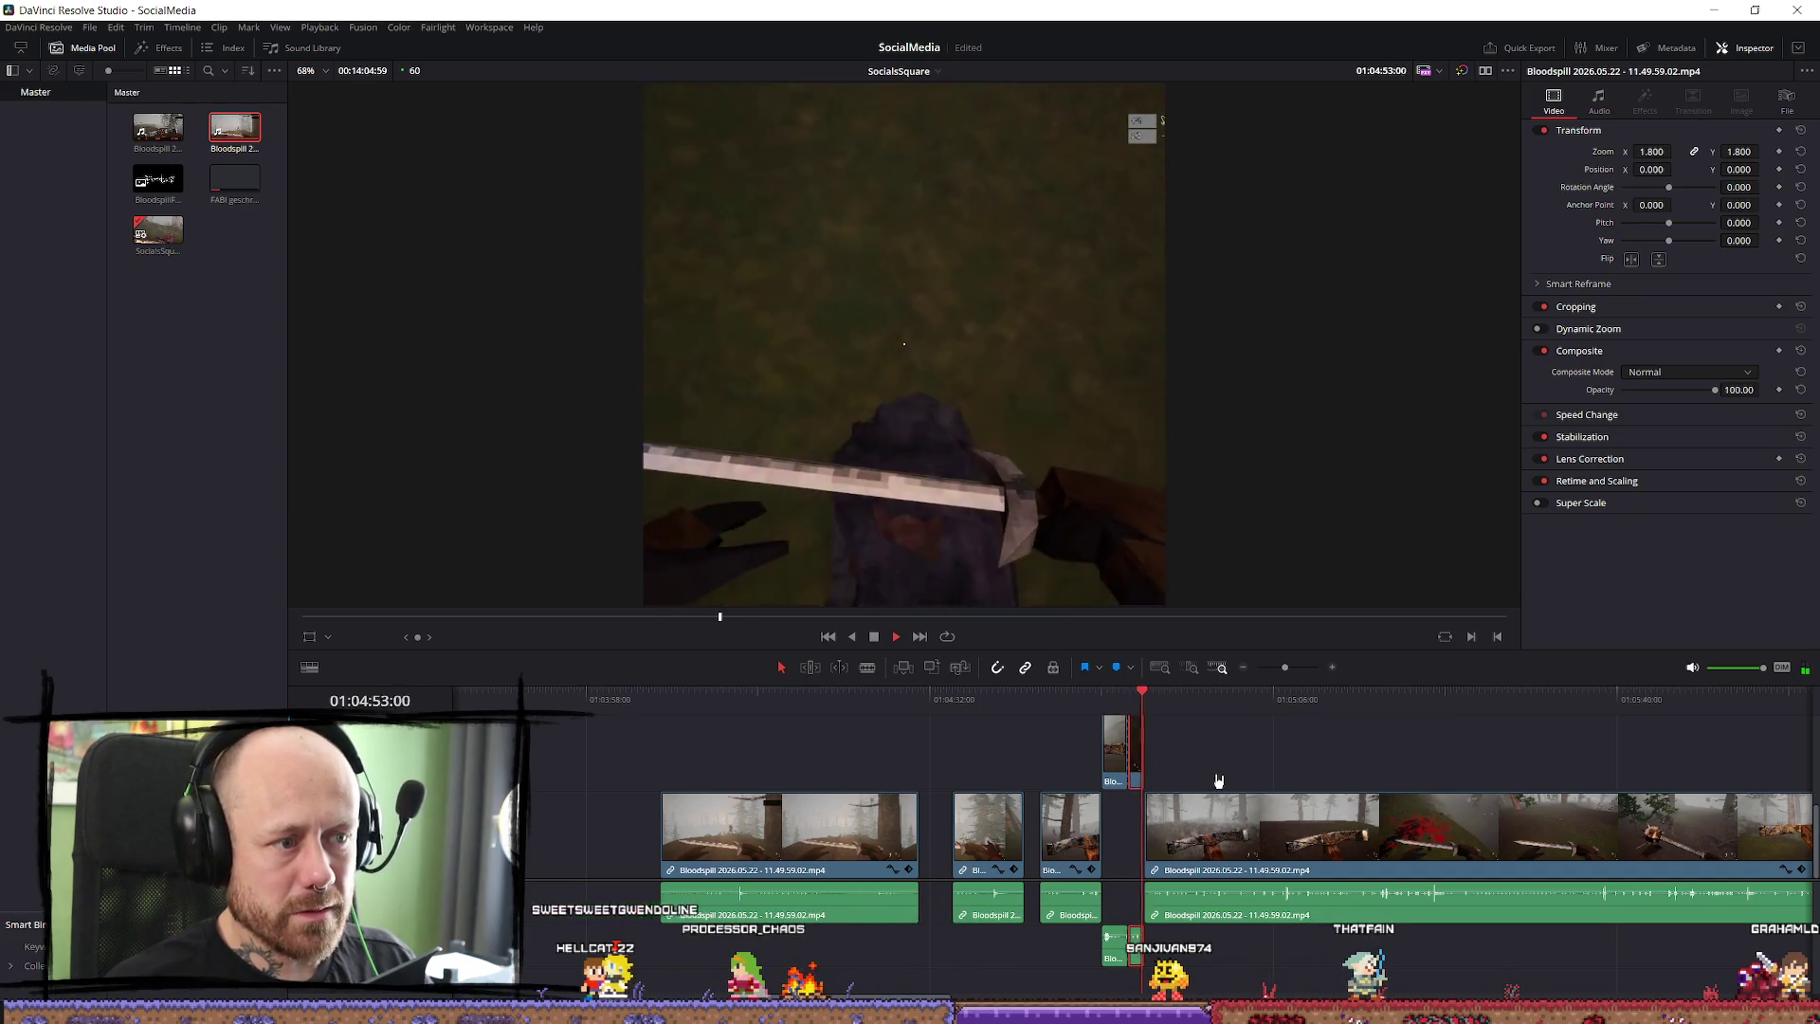
# Slide the V2 piece to the playhead and review the sequence from the clip start.
pyautogui.press('space')
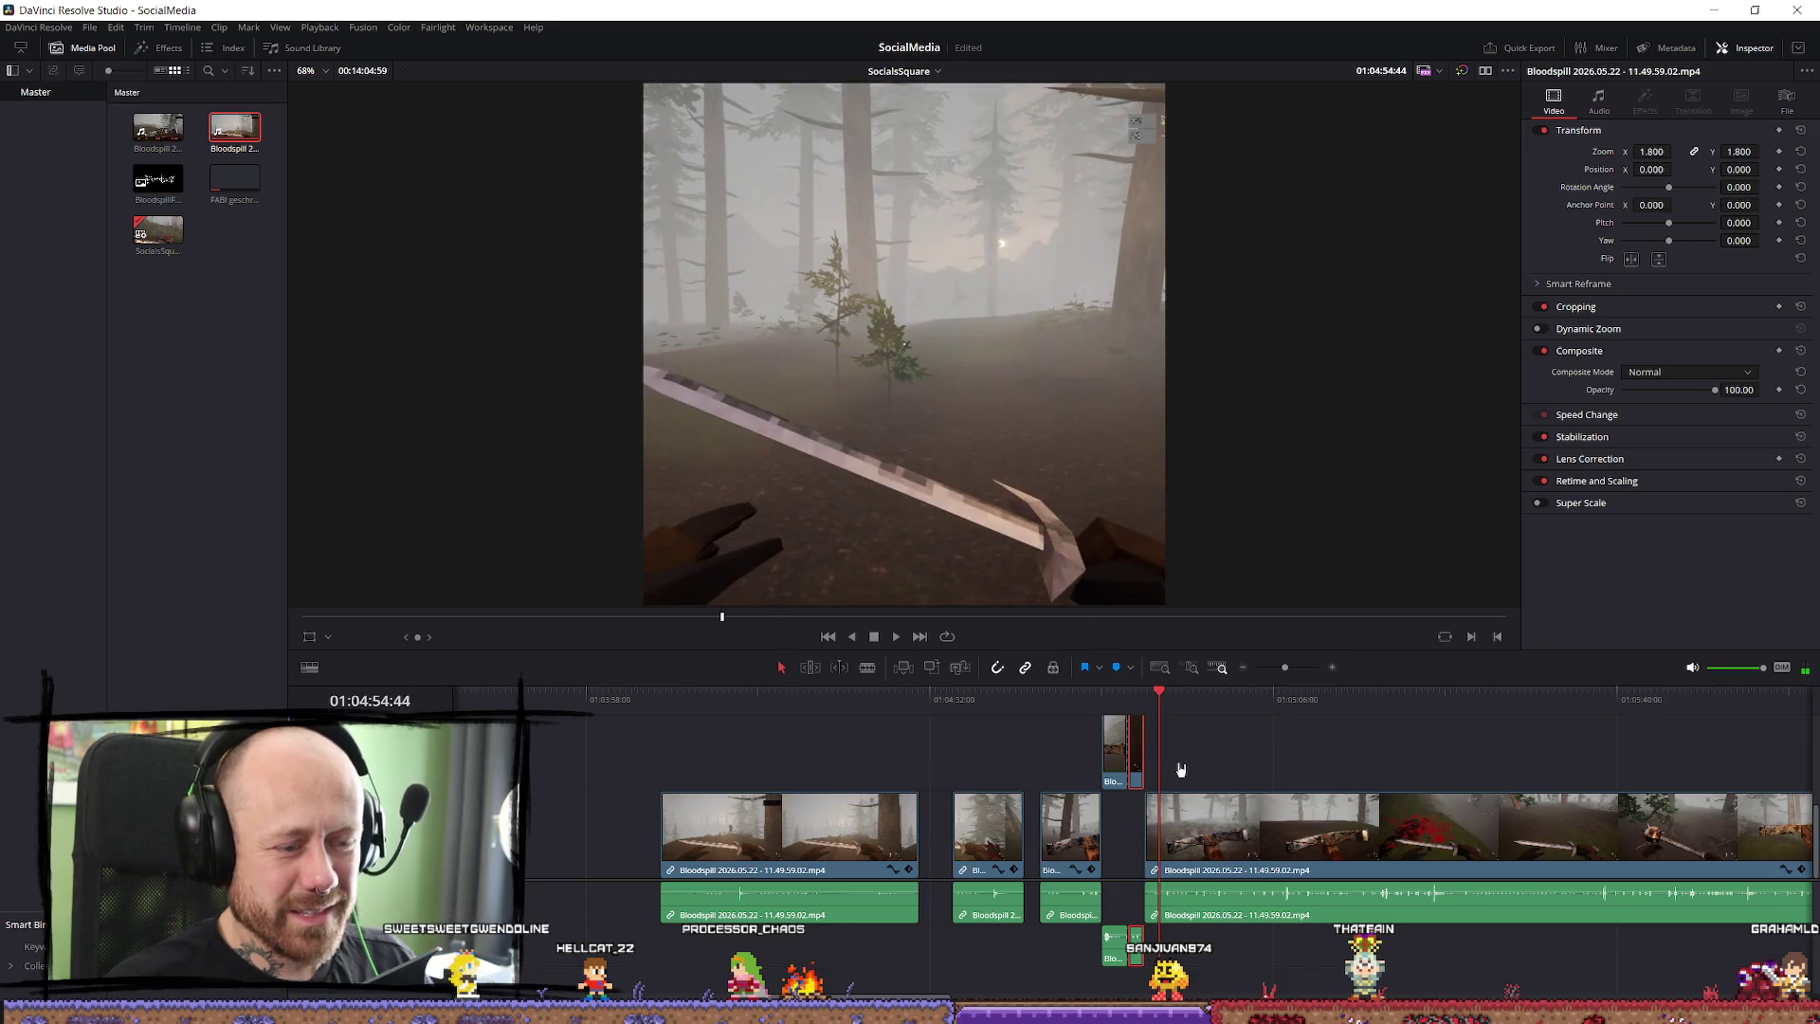
pyautogui.moveTo(1136, 768)
pyautogui.mouseDown()
pyautogui.moveTo(1152, 763)
pyautogui.moveTo(1131, 764)
pyautogui.mouseUp()
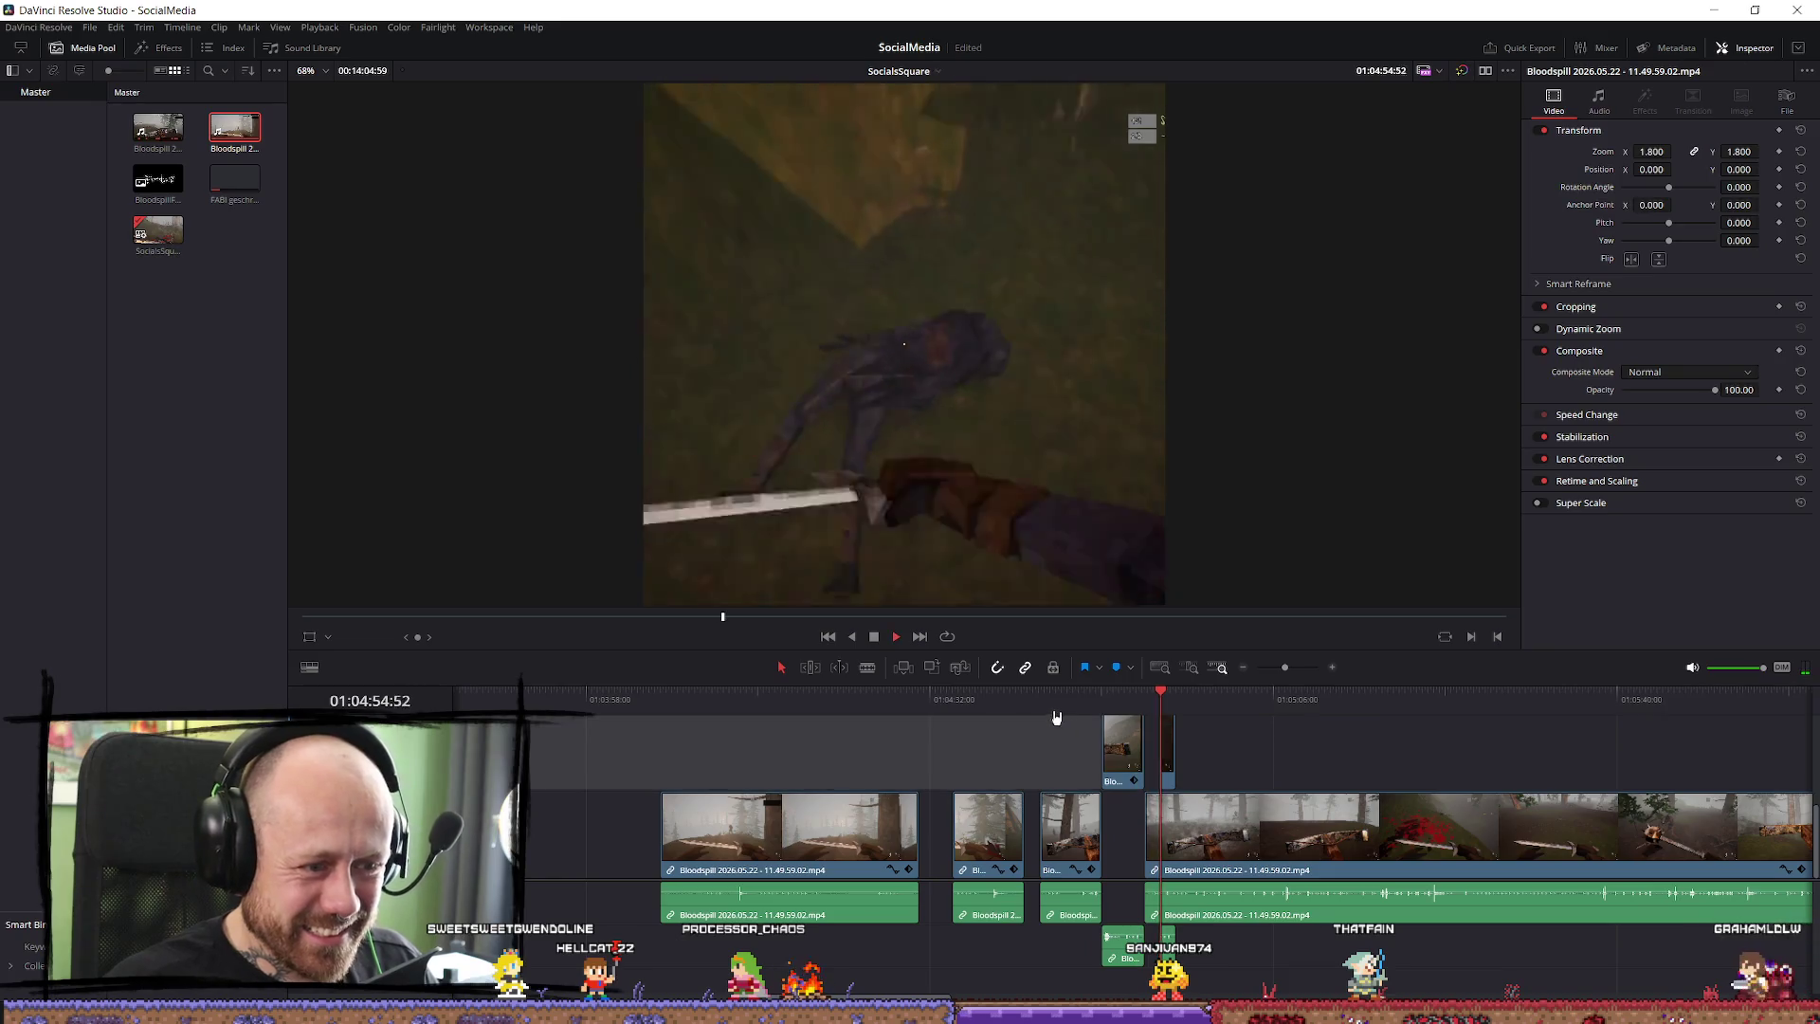
pyautogui.press('Up')
pyautogui.press('Up')
pyautogui.press('Up')
pyautogui.press('space')
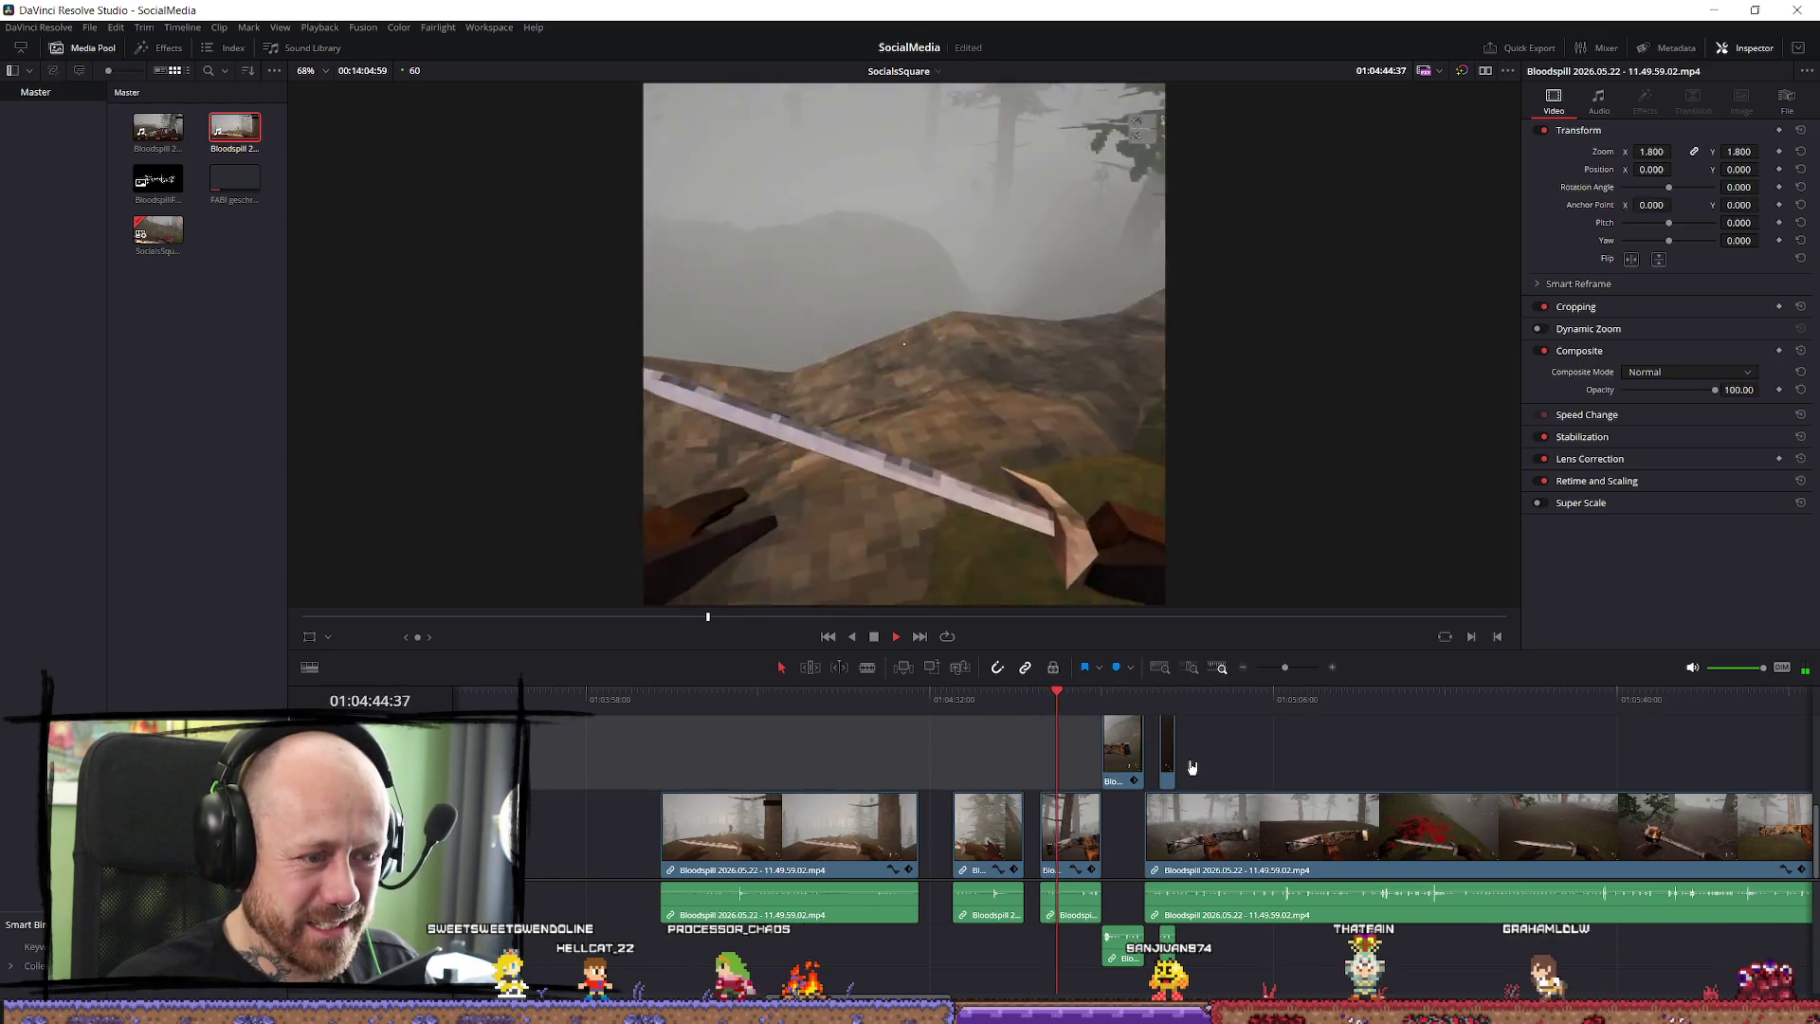
pyautogui.click(977, 709)
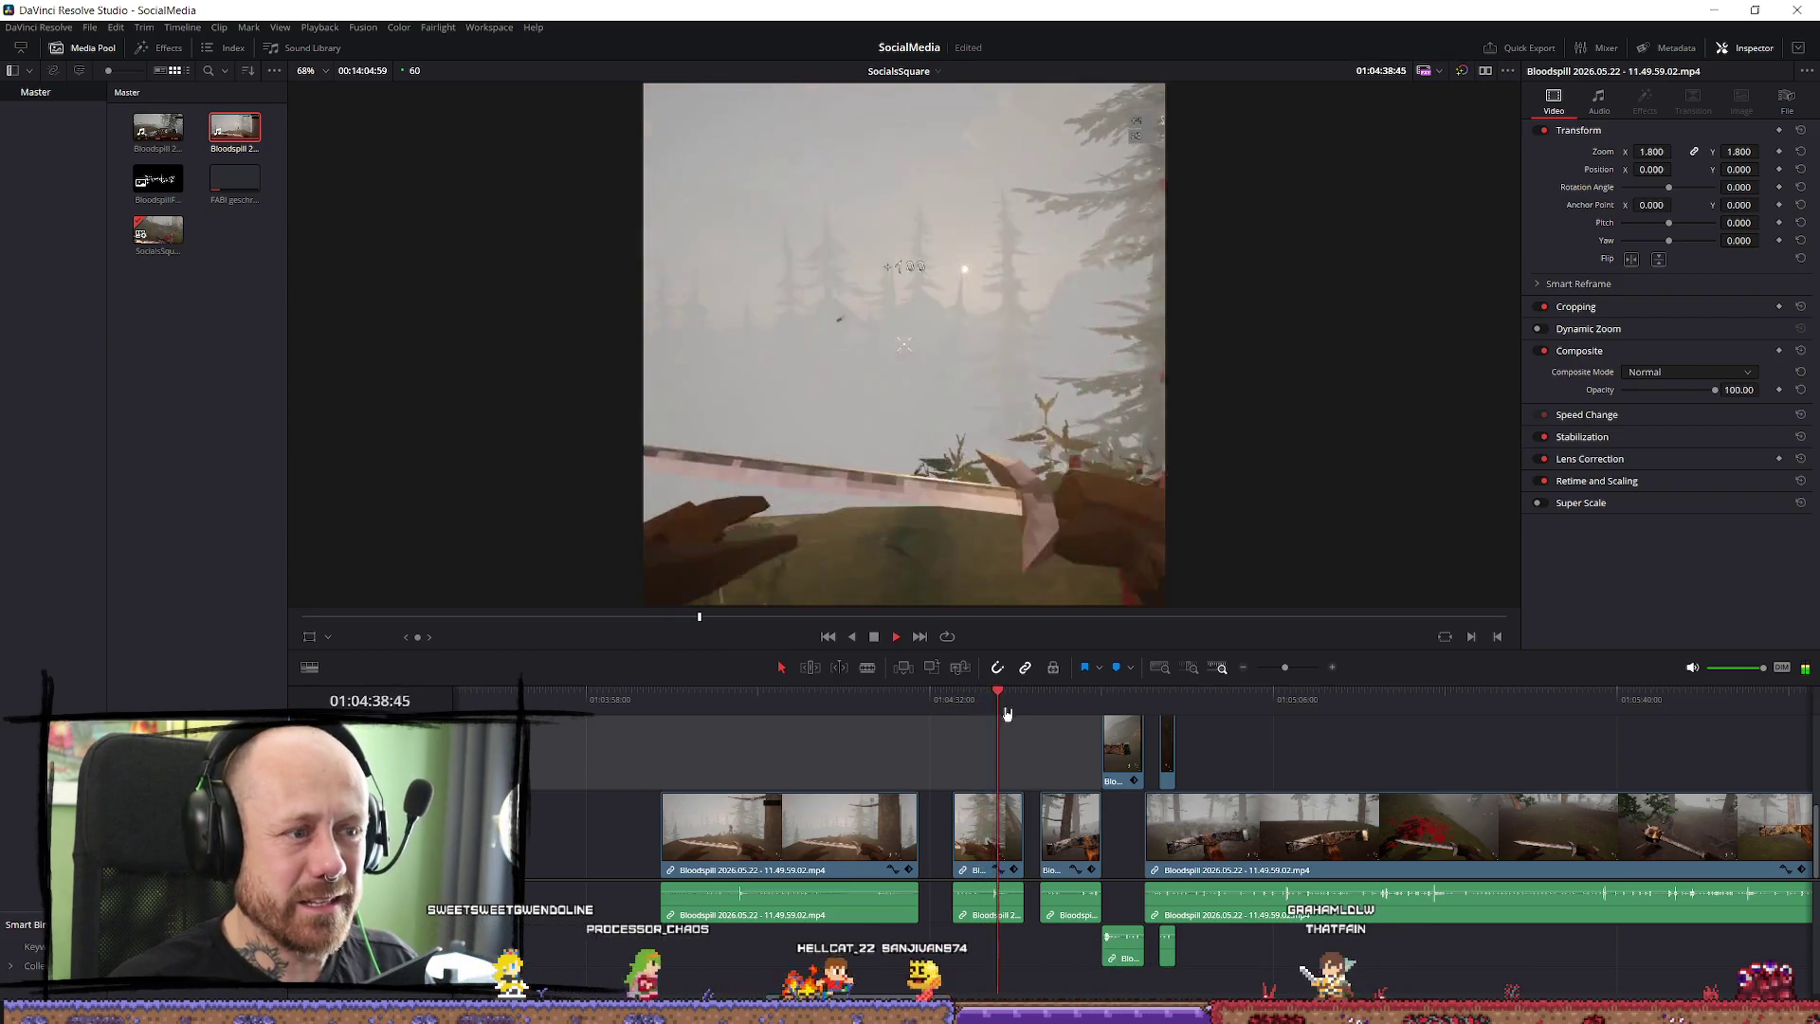
pyautogui.press('space')
# Lift another short V1 clip onto V2 beside the first, then shift it 47 frames earlier.
pyautogui.click(975, 857)
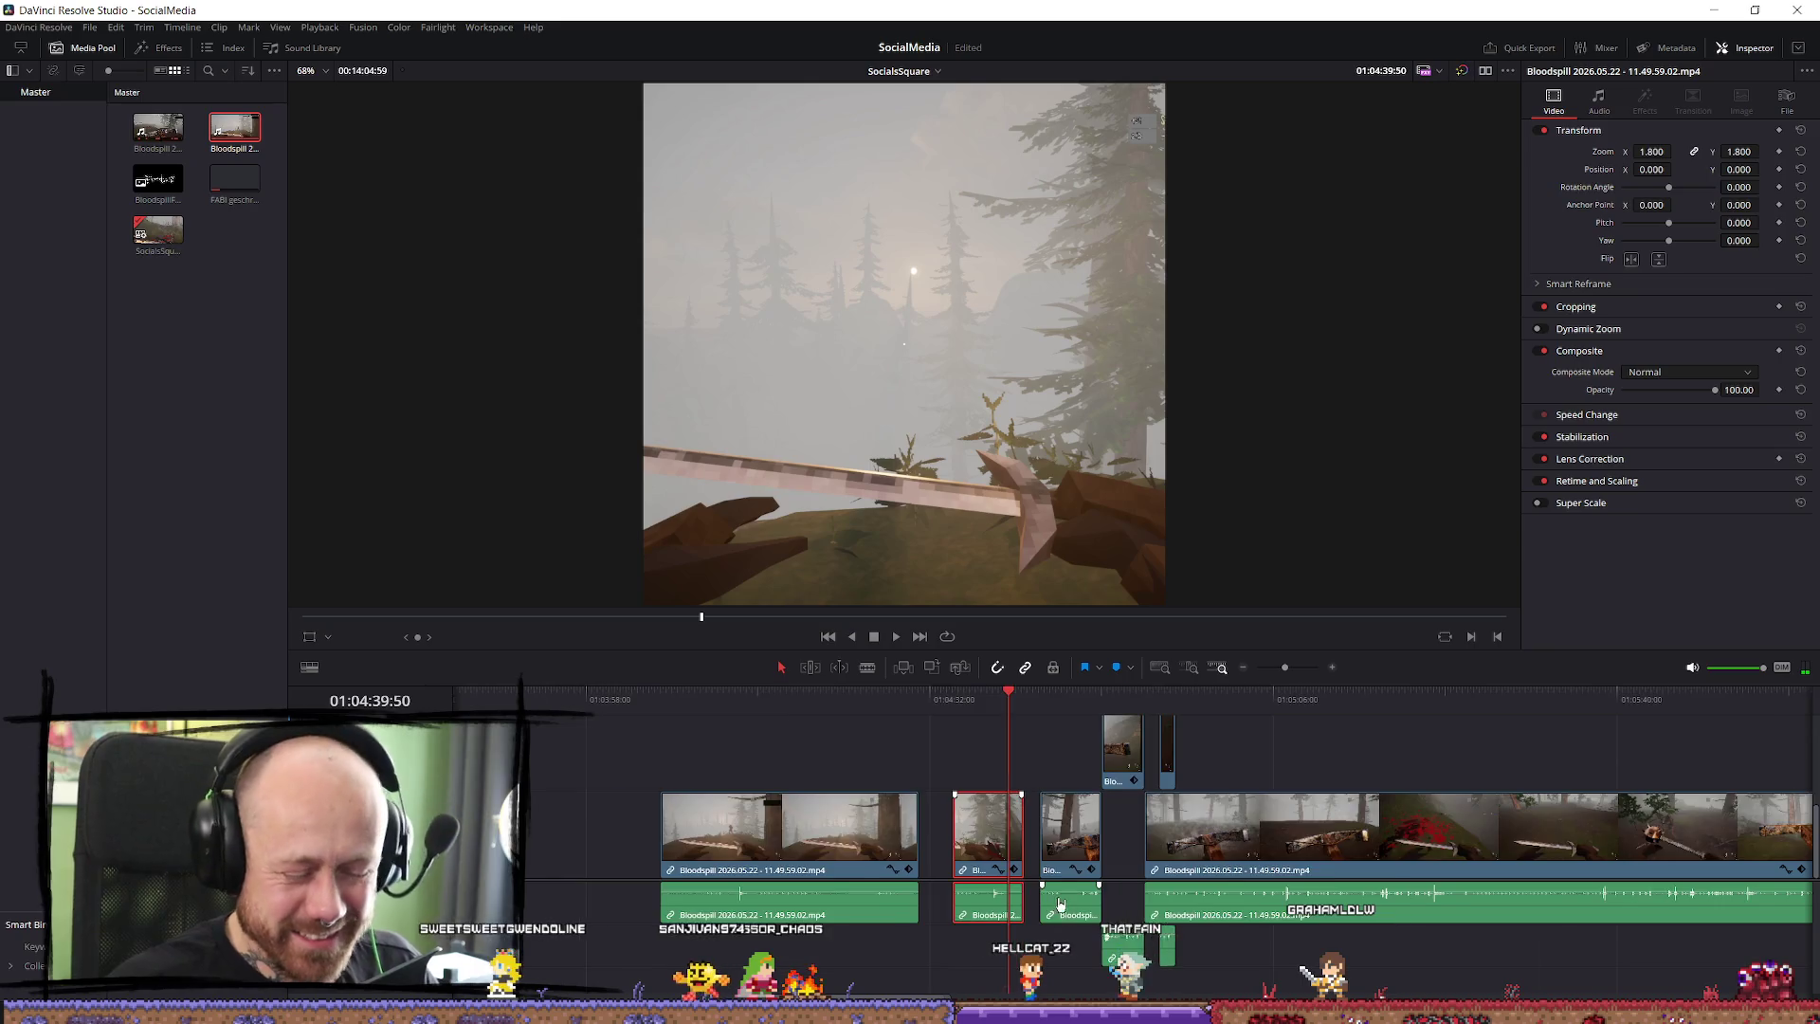
pyautogui.scroll(-2, 1322, 918)
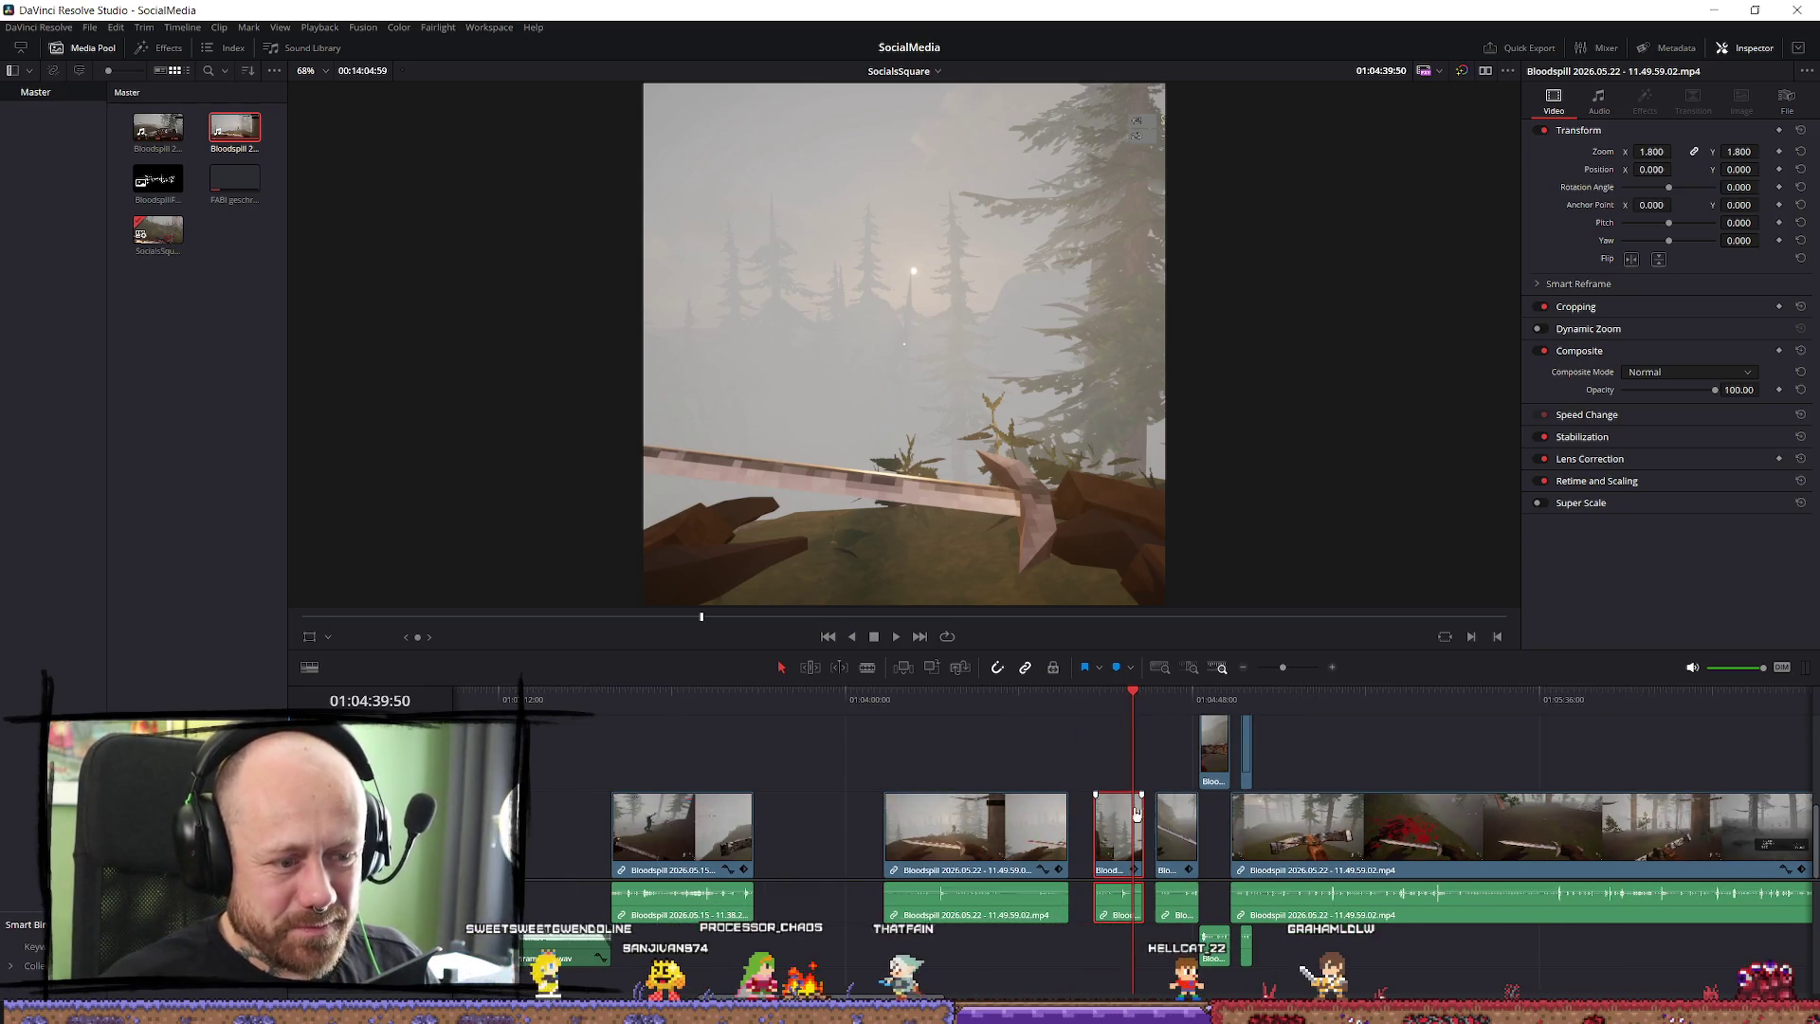
pyautogui.moveTo(1114, 794); pyautogui.dragTo(1102, 716)
pyautogui.moveTo(1219, 766); pyautogui.dragTo(1154, 766)
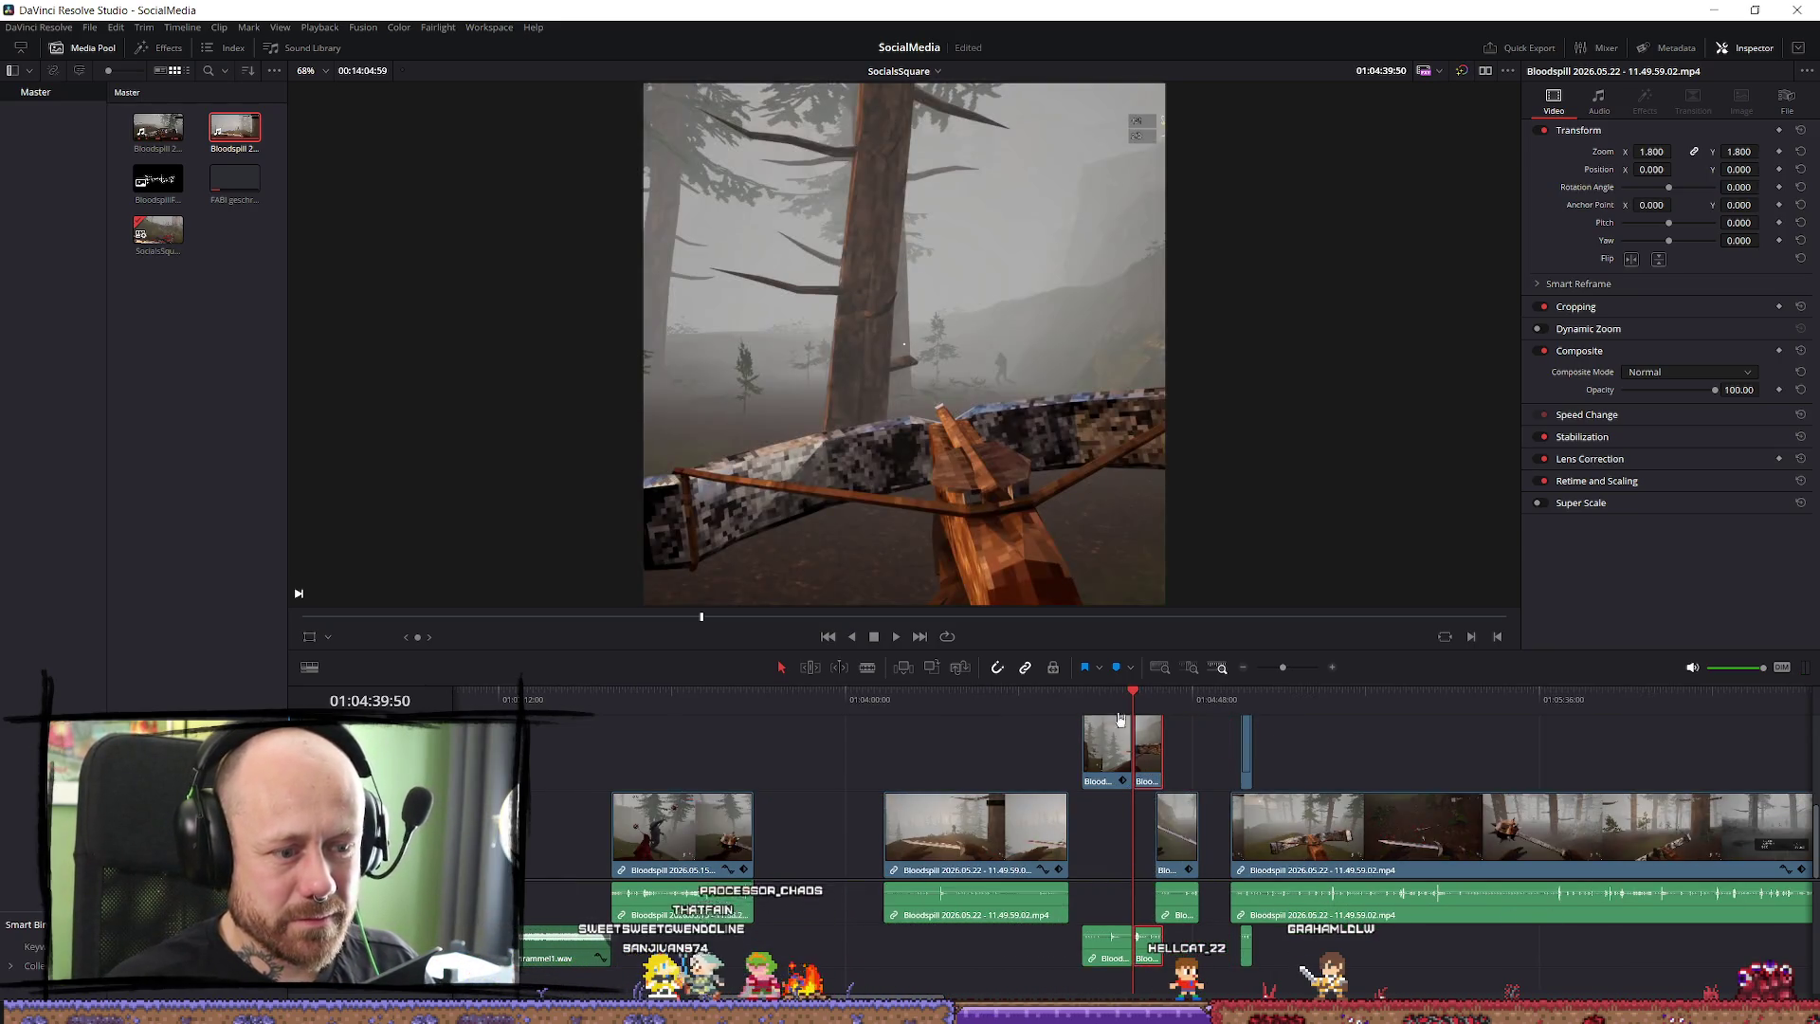
pyautogui.press('space')
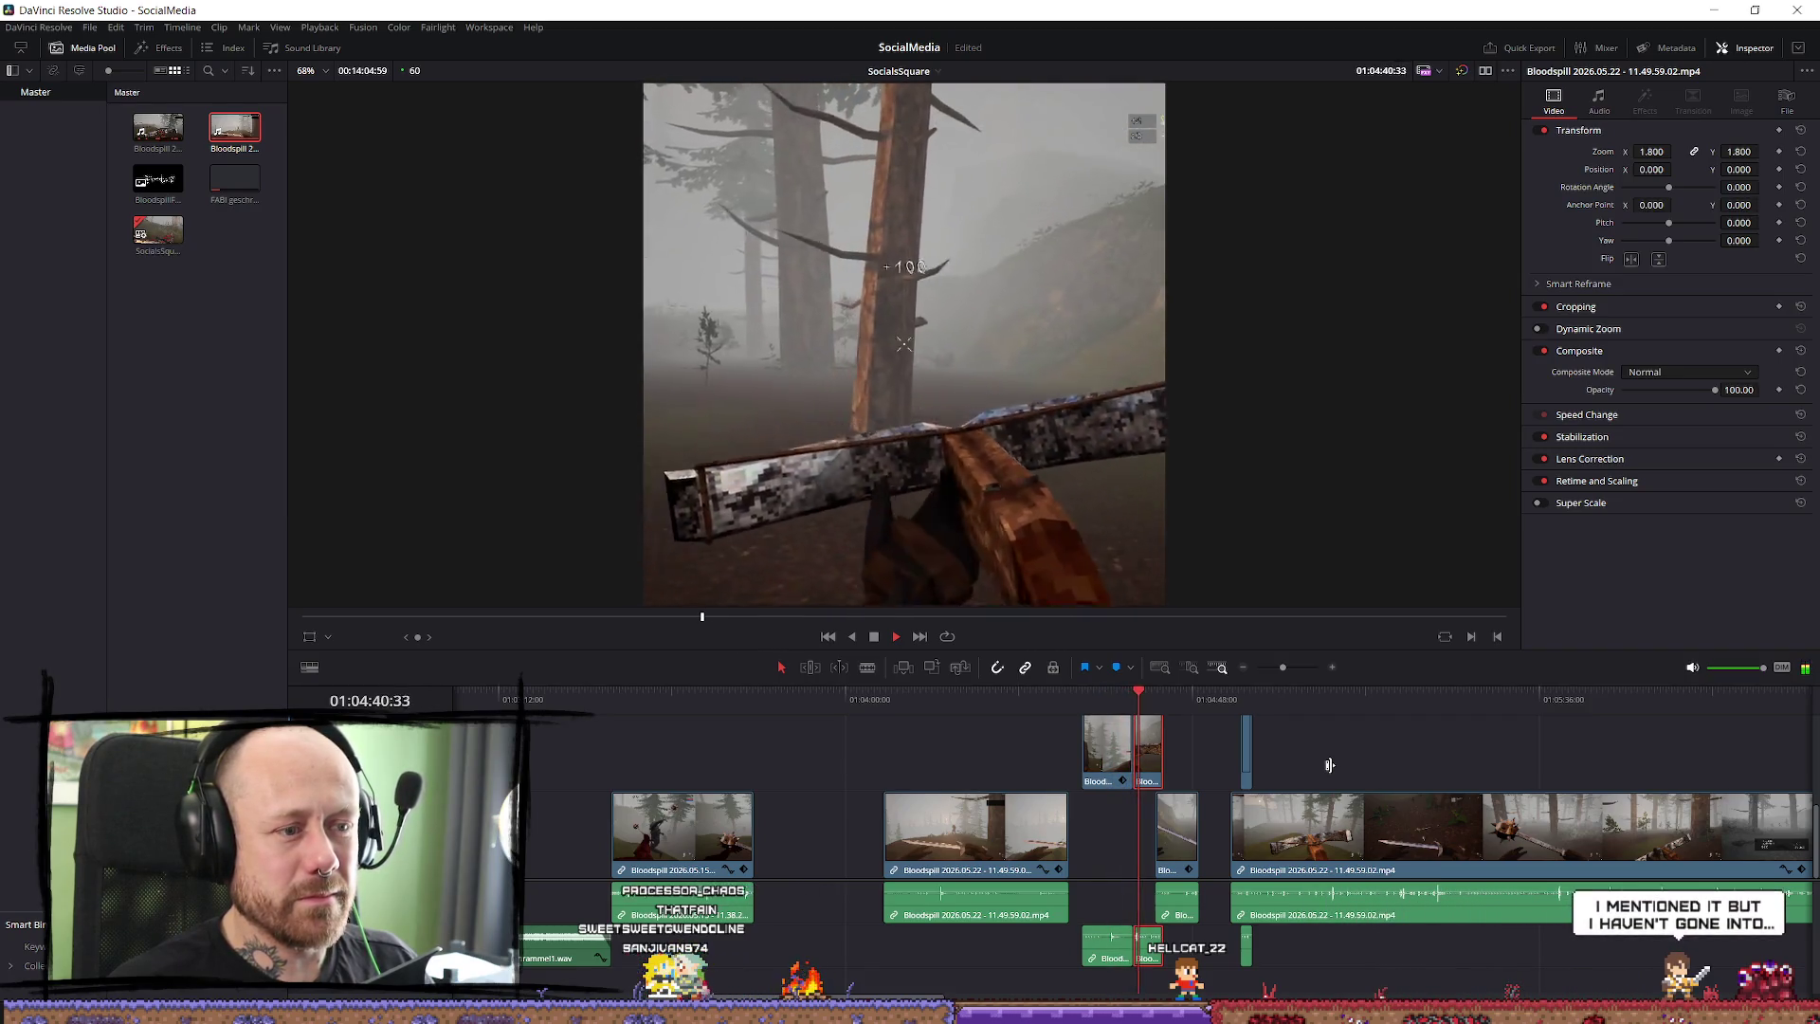
pyautogui.press('space')
pyautogui.moveTo(1152, 779); pyautogui.dragTo(1012, 749)
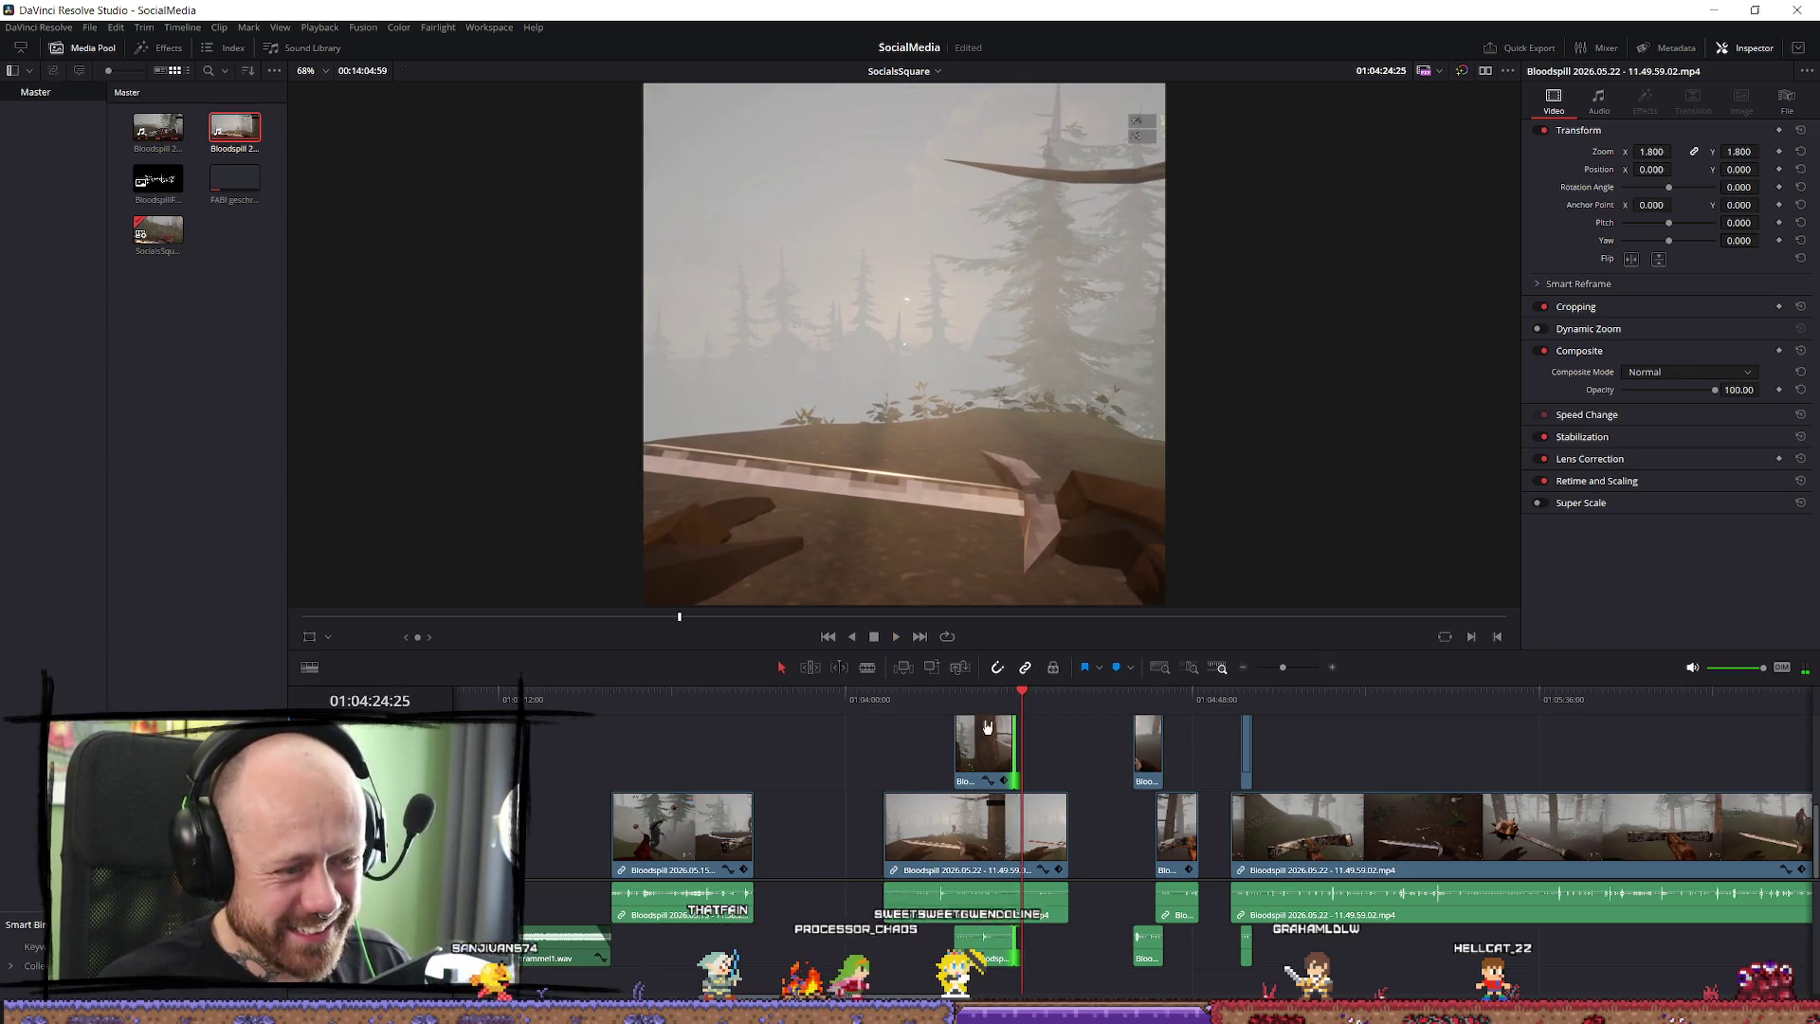
# Trim the V2 clip's out-point slightly shorter and preview the result.
pyautogui.press('/')
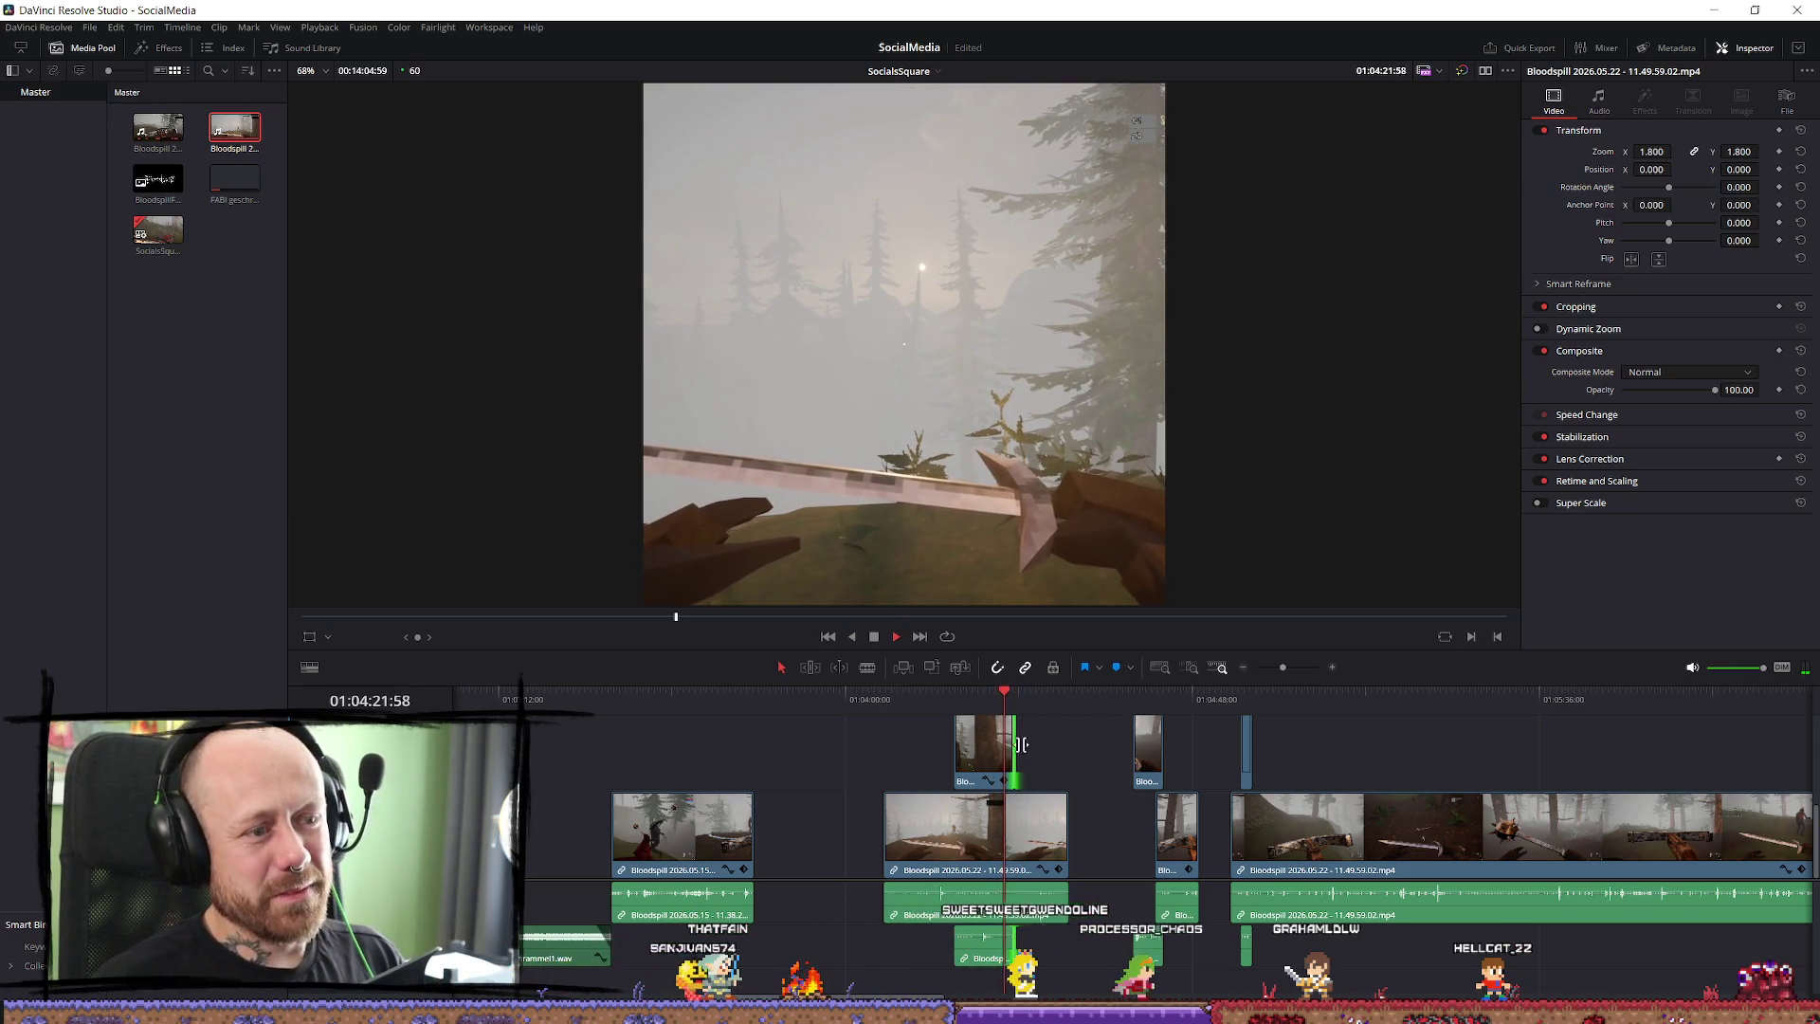
pyautogui.scroll(2, 1081, 777)
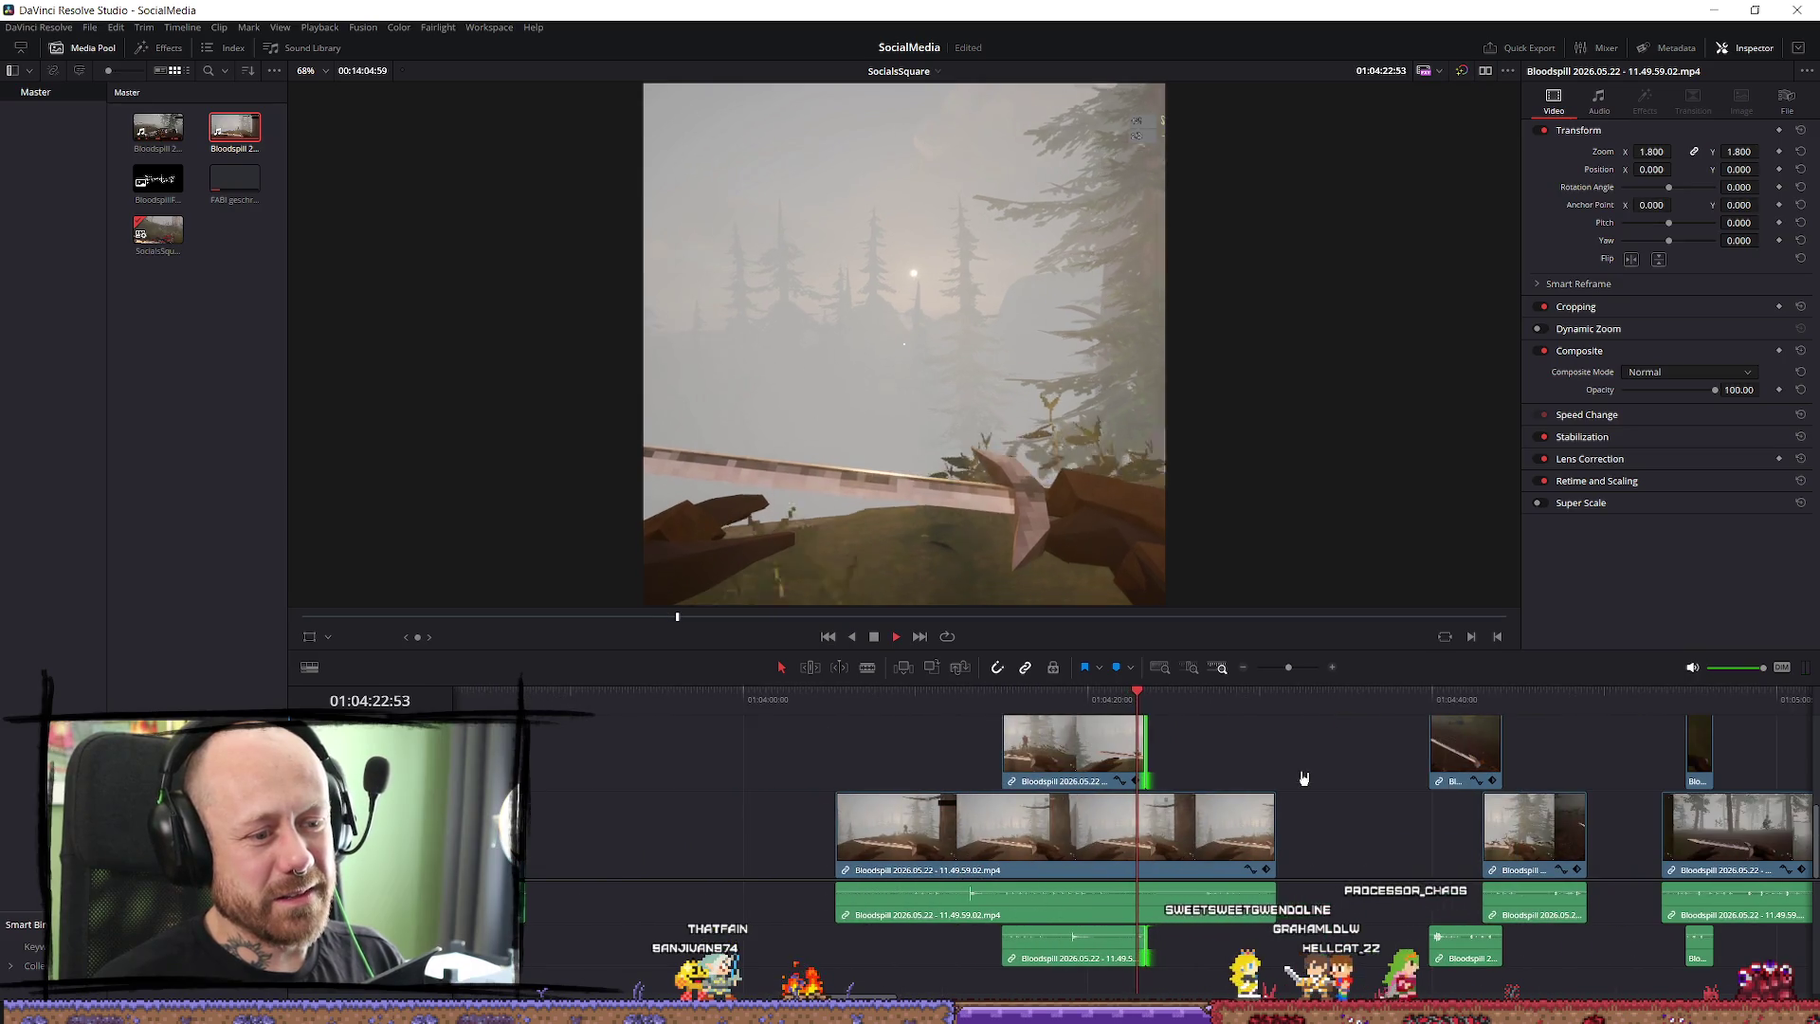
pyautogui.moveTo(1142, 742); pyautogui.dragTo(1137, 742)
pyautogui.press('/')
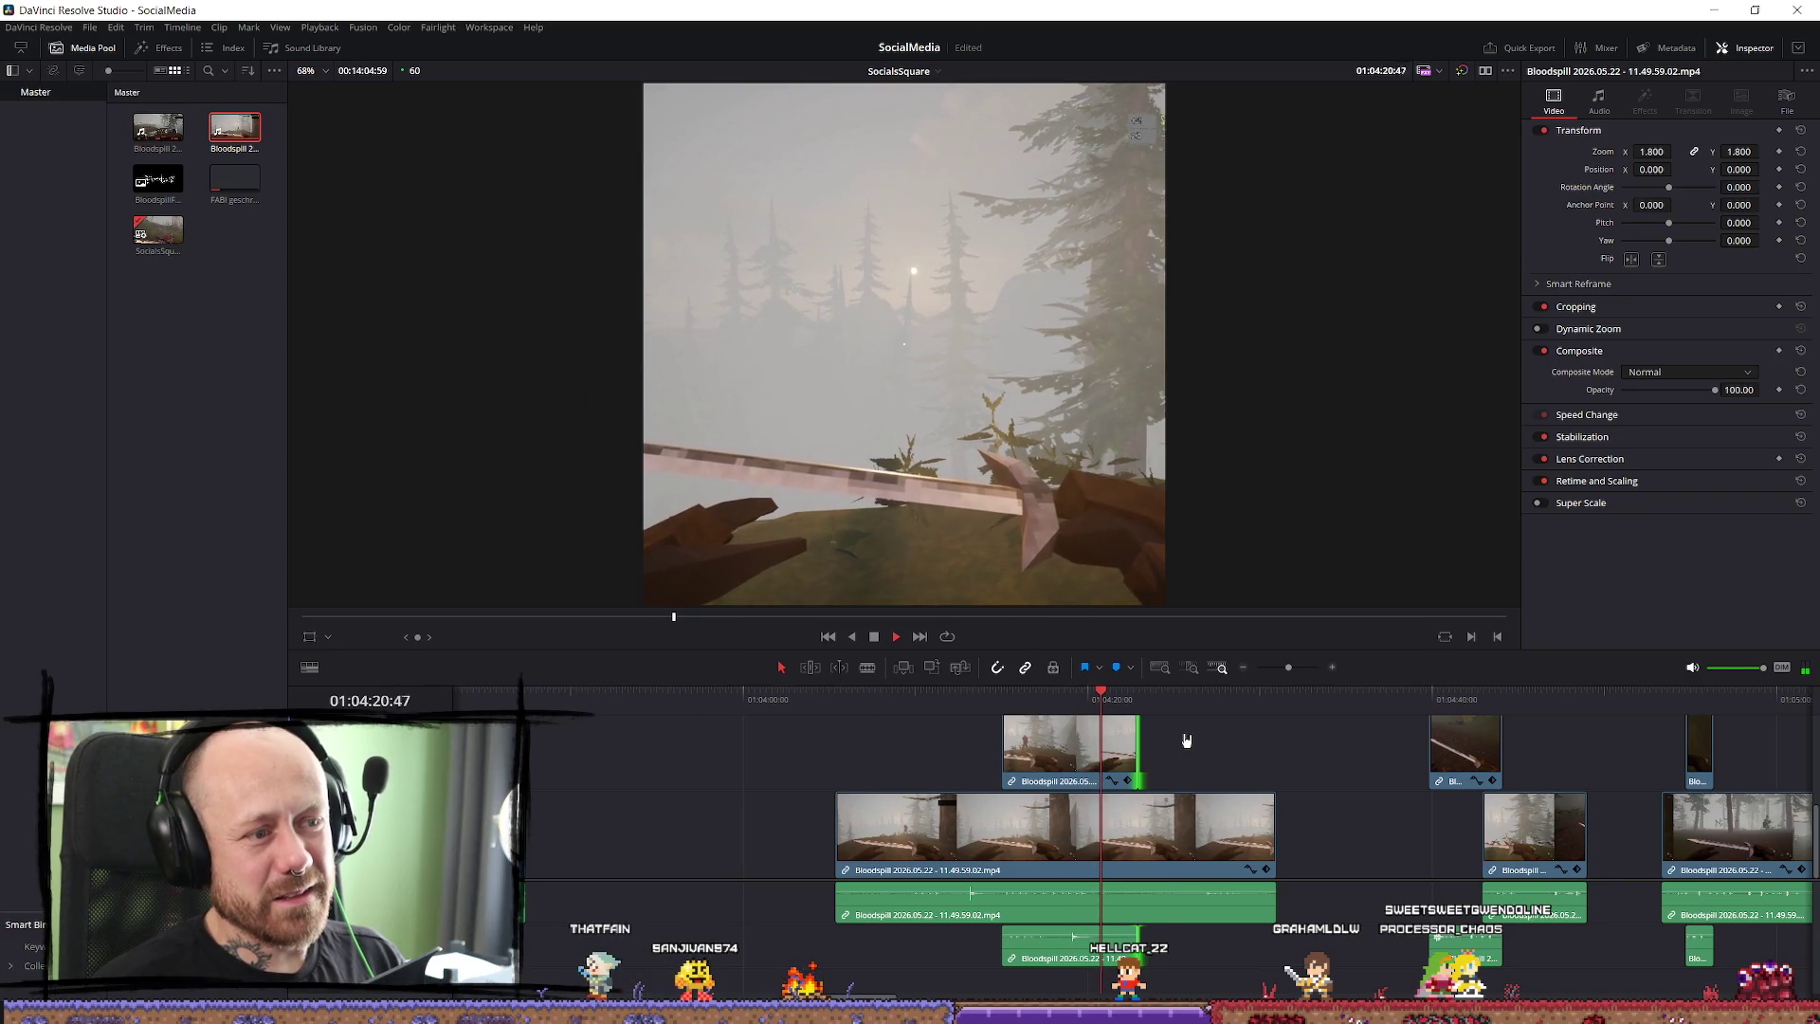
# Move the clip down onto V1 at about 01:03:54, ahead of the long clip, and save.
pyautogui.press('Up')
pyautogui.moveTo(1046, 758); pyautogui.dragTo(690, 833)
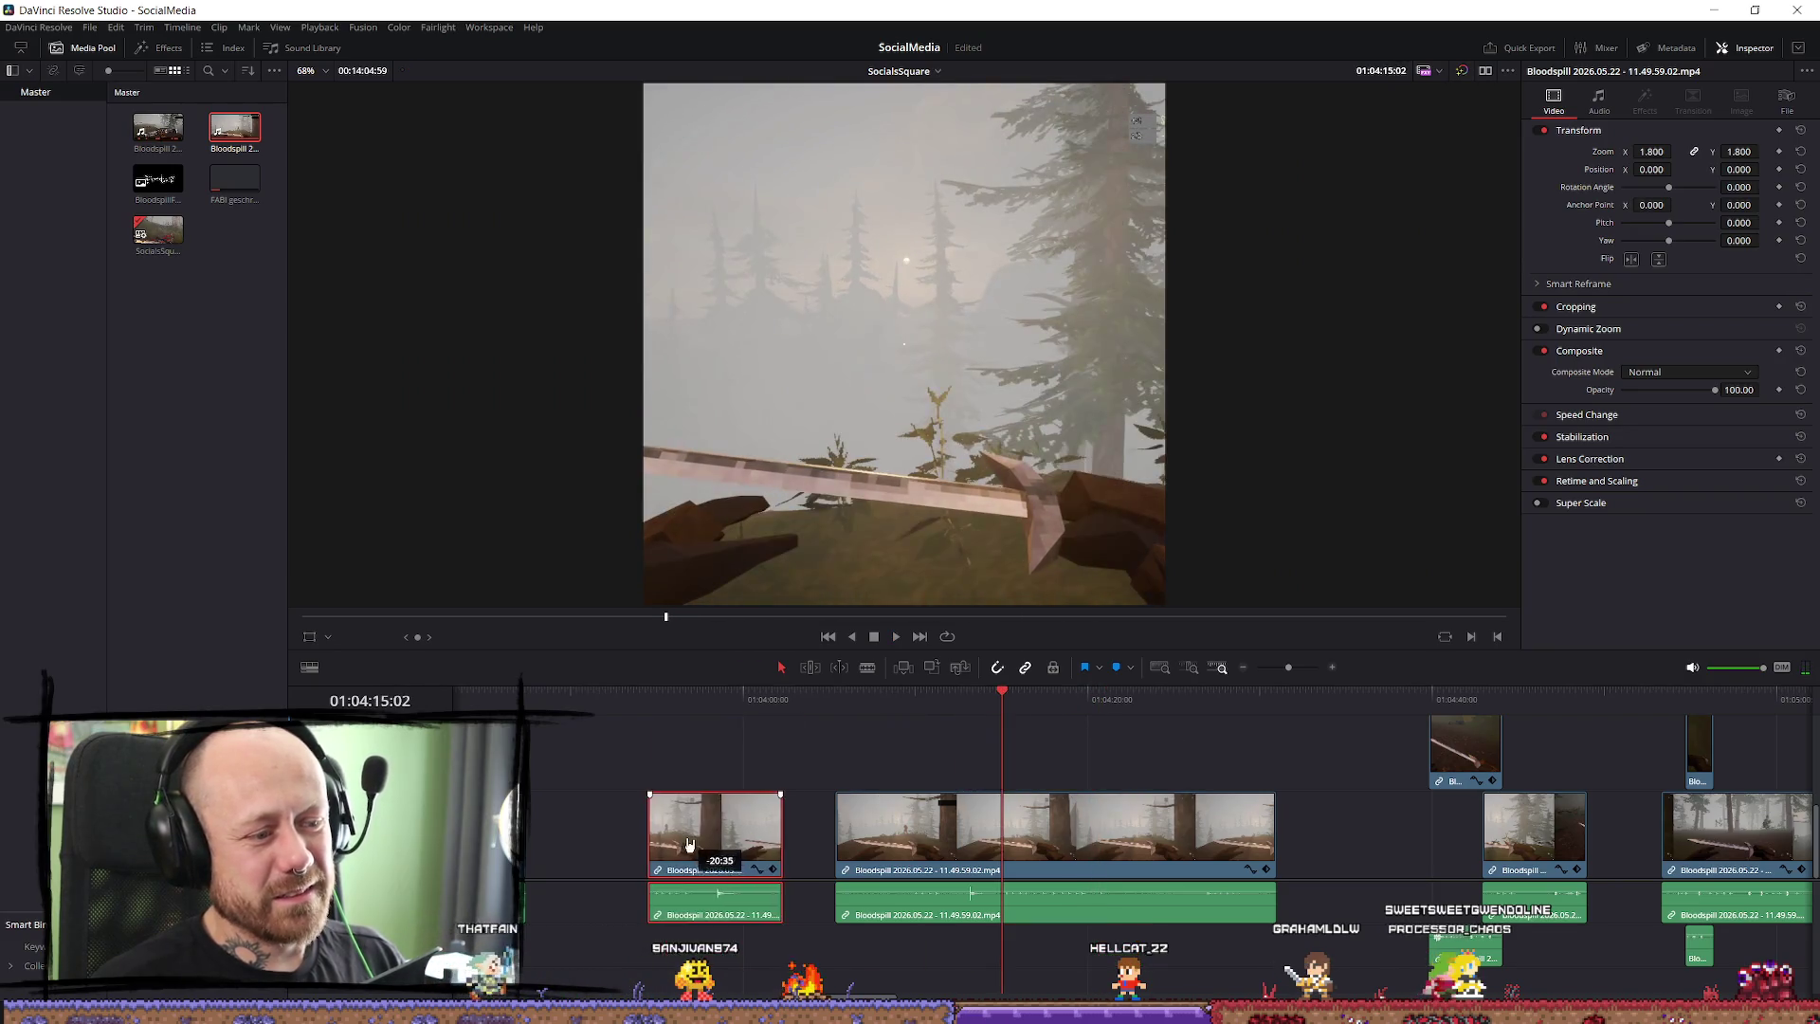
pyautogui.press('Up')
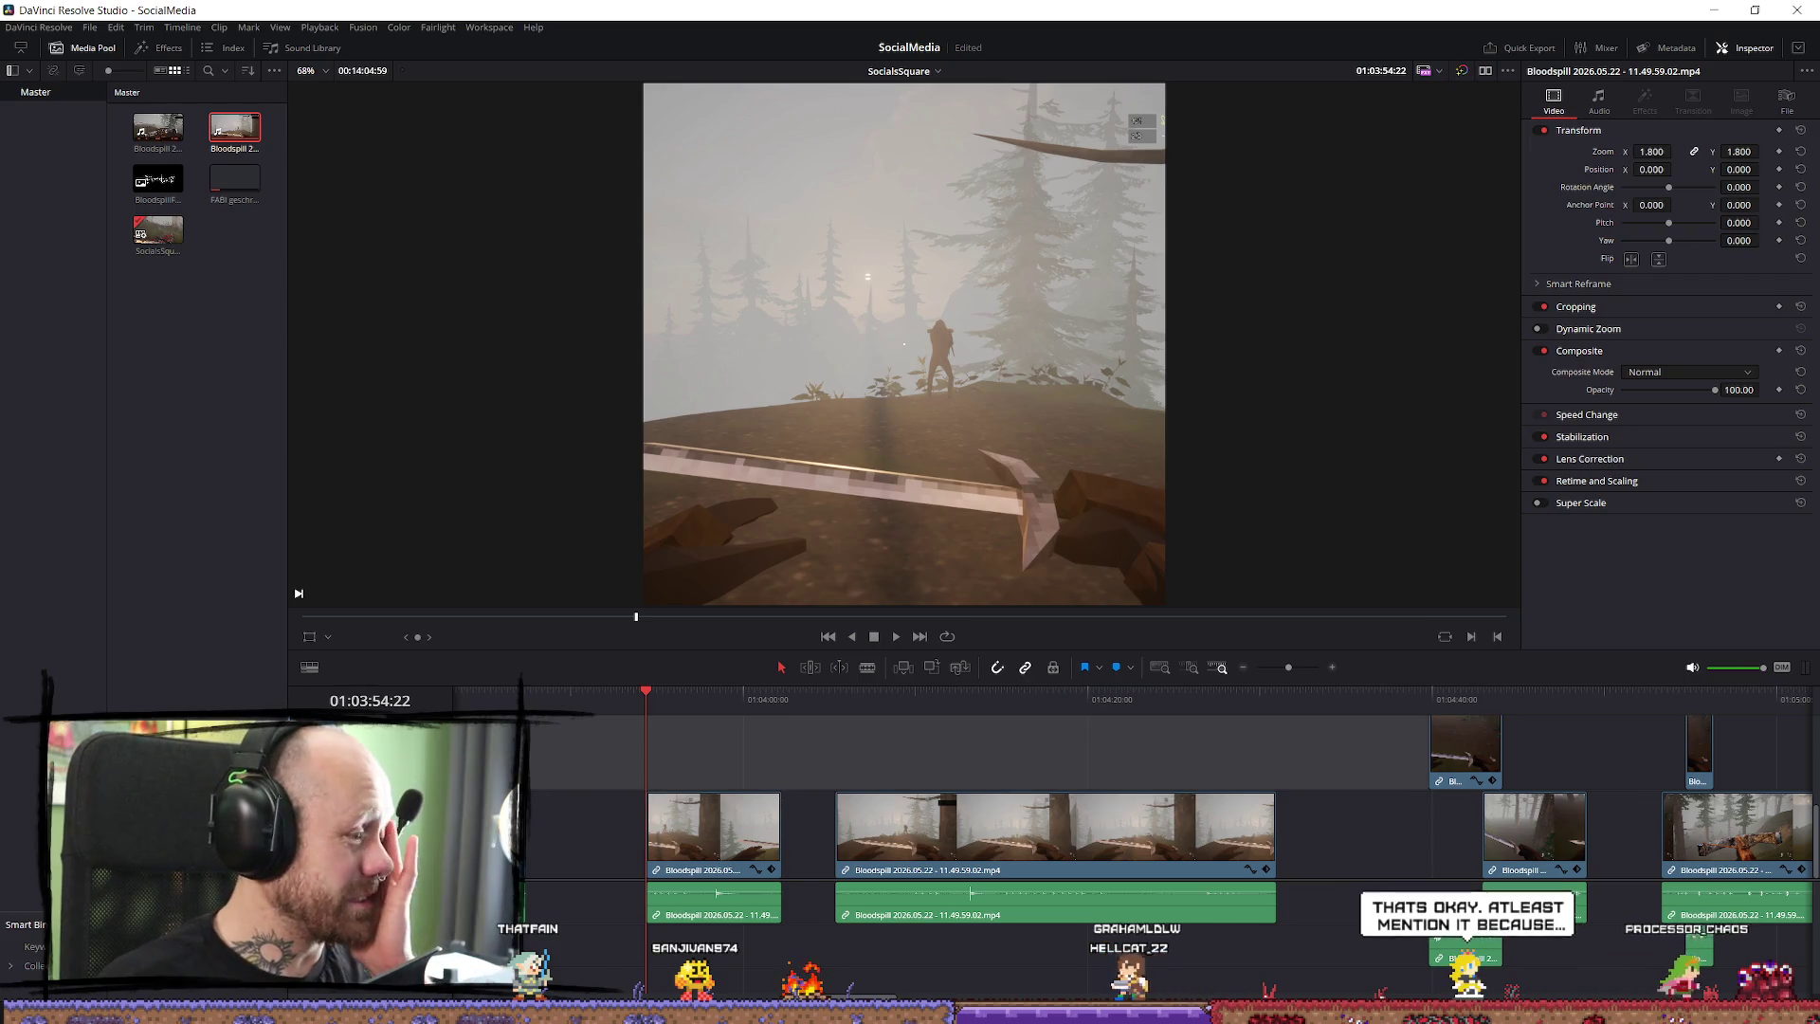
pyautogui.hotkey('ctrl', 's')
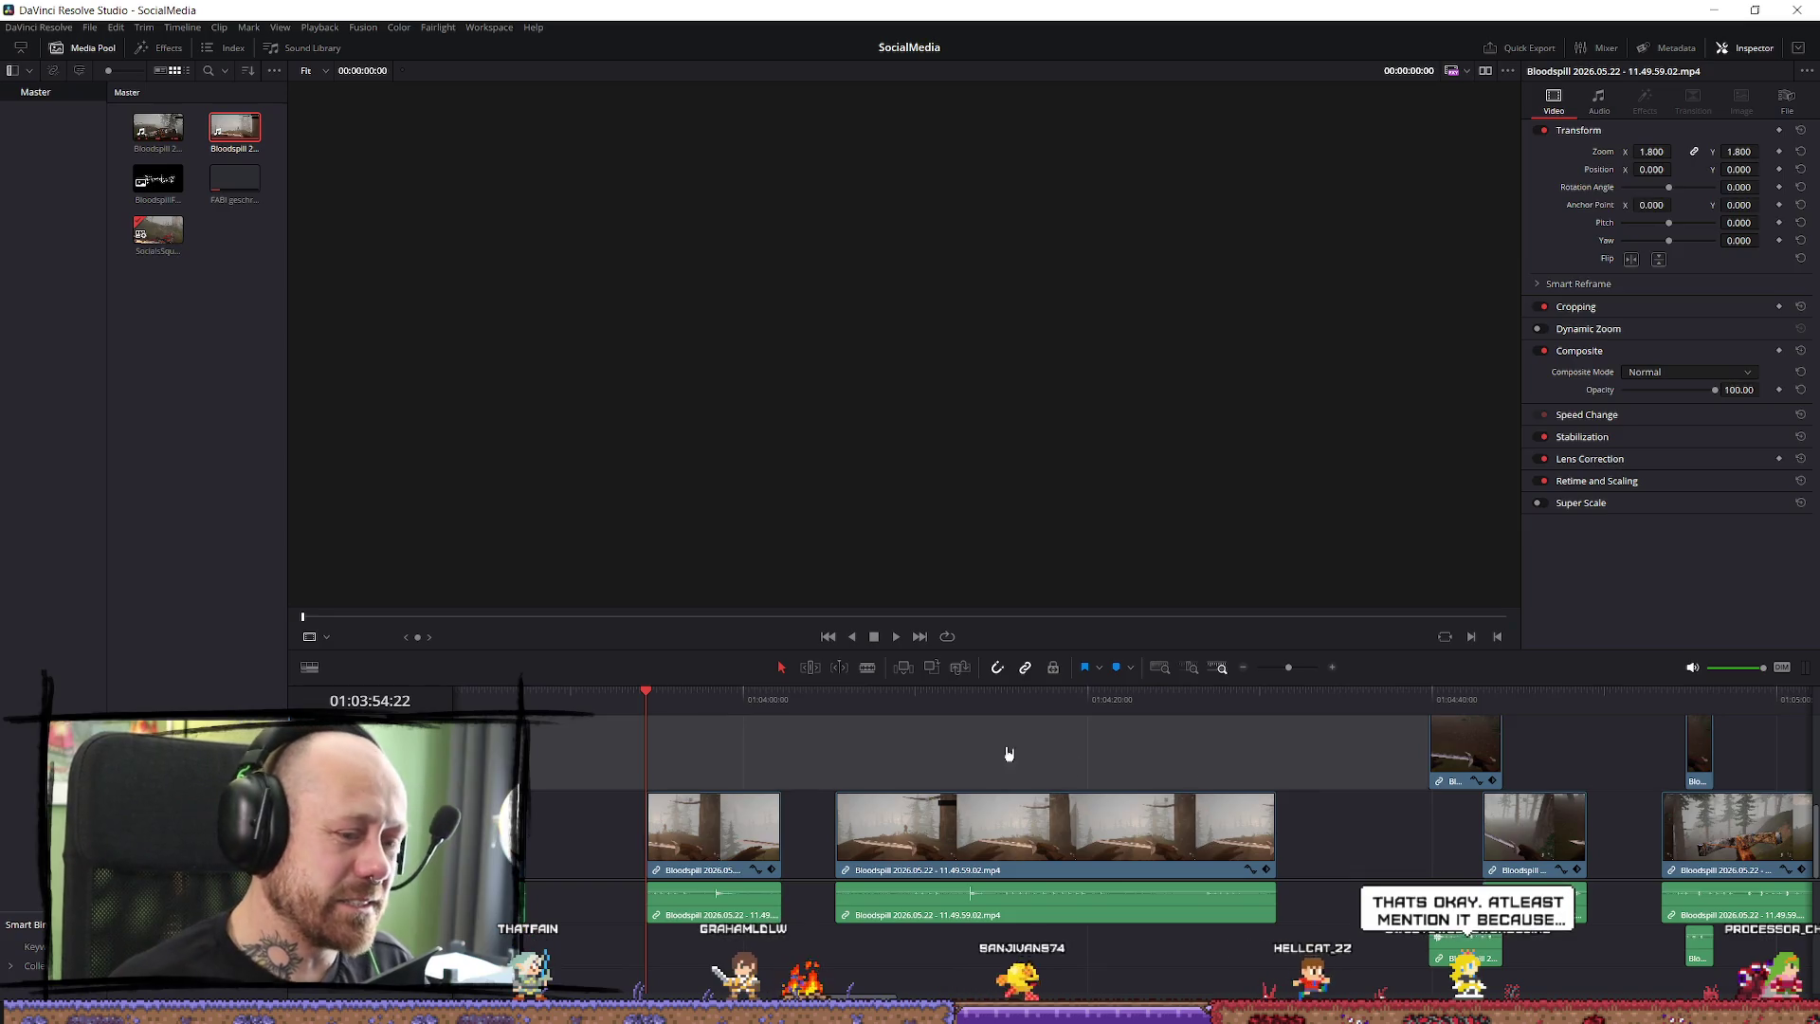
pyautogui.click(711, 716)
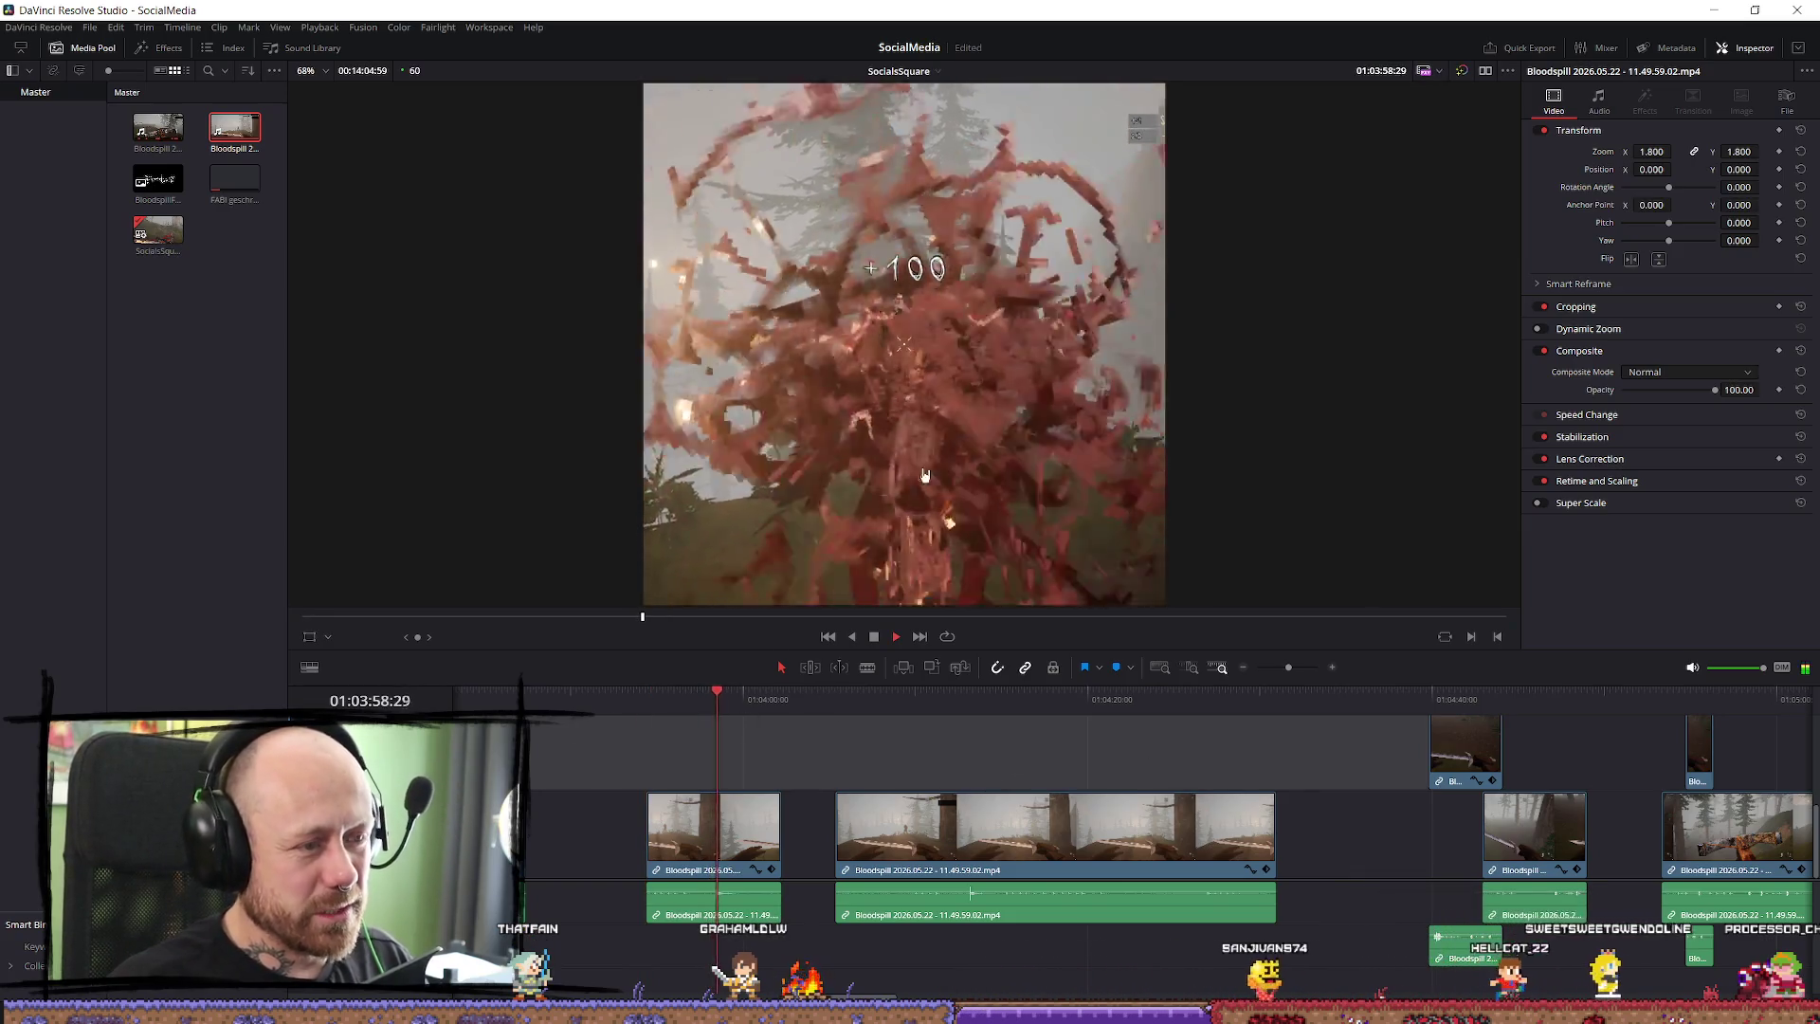
# Preview the opening of the moved clip, replaying the section a few times.
pyautogui.press('space')
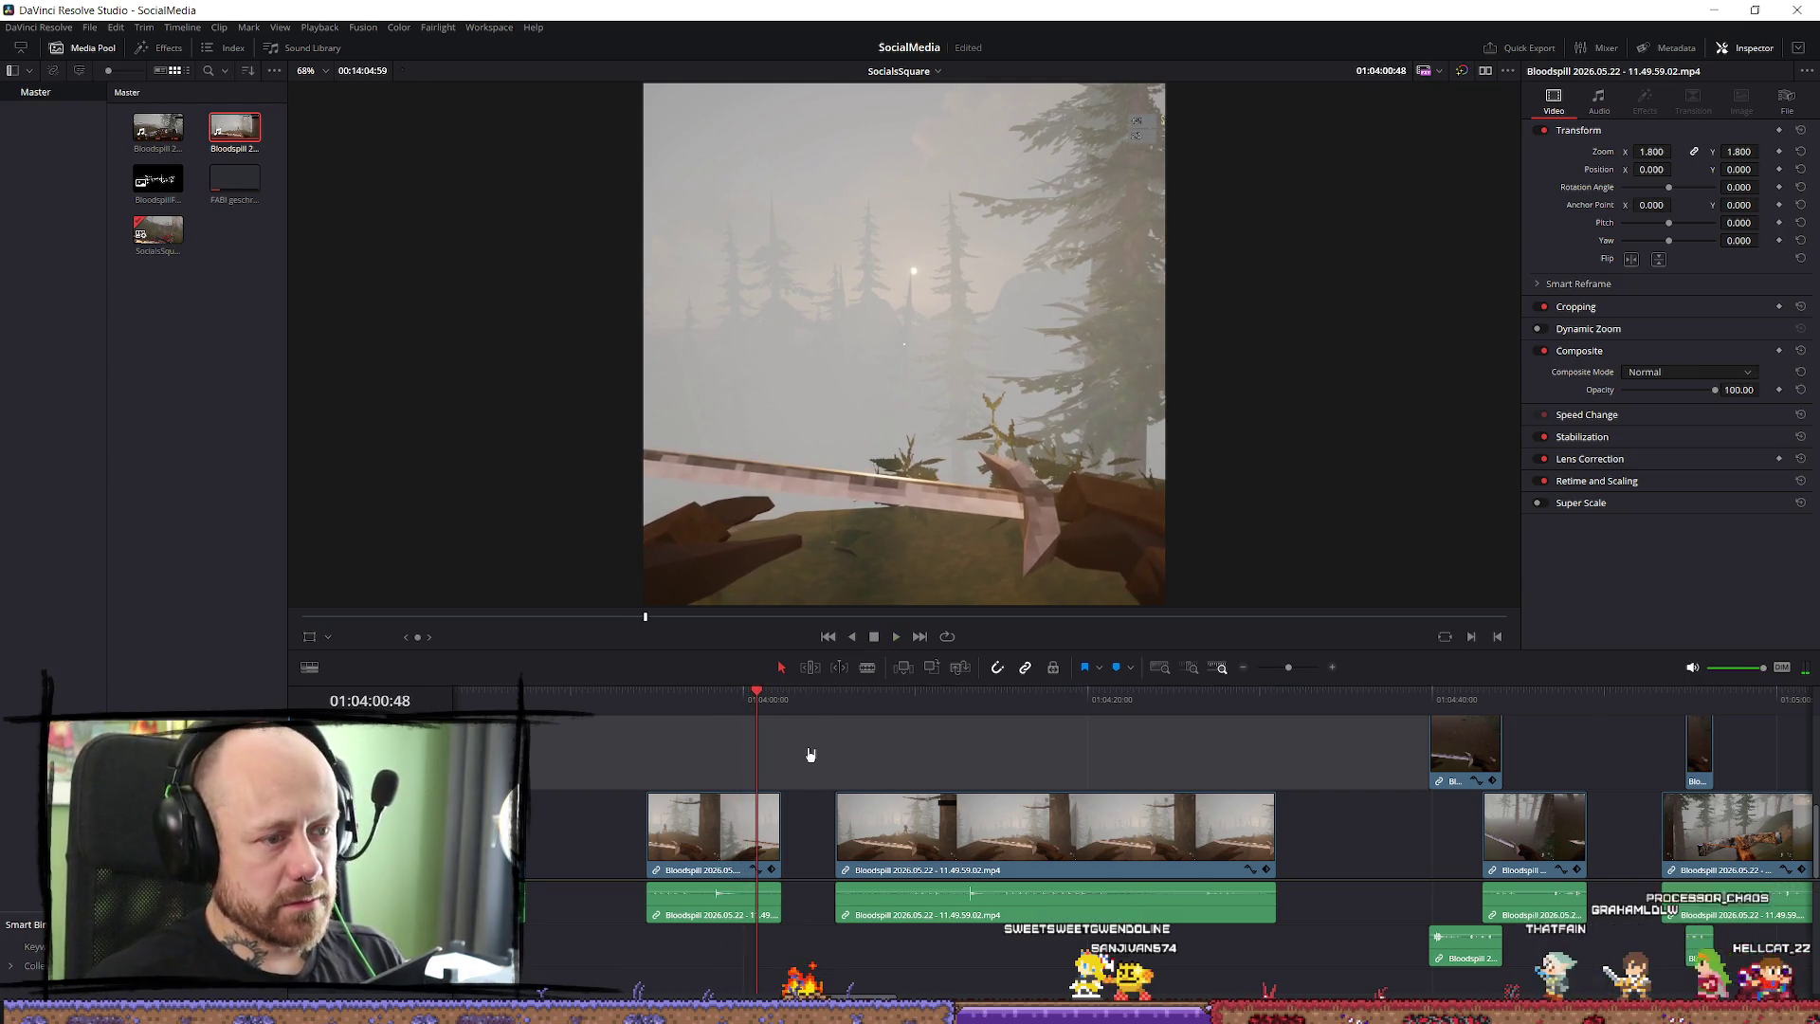
pyautogui.press('space')
pyautogui.scroll(-1, 845, 846)
pyautogui.scroll(1, 845, 846)
pyautogui.press('space')
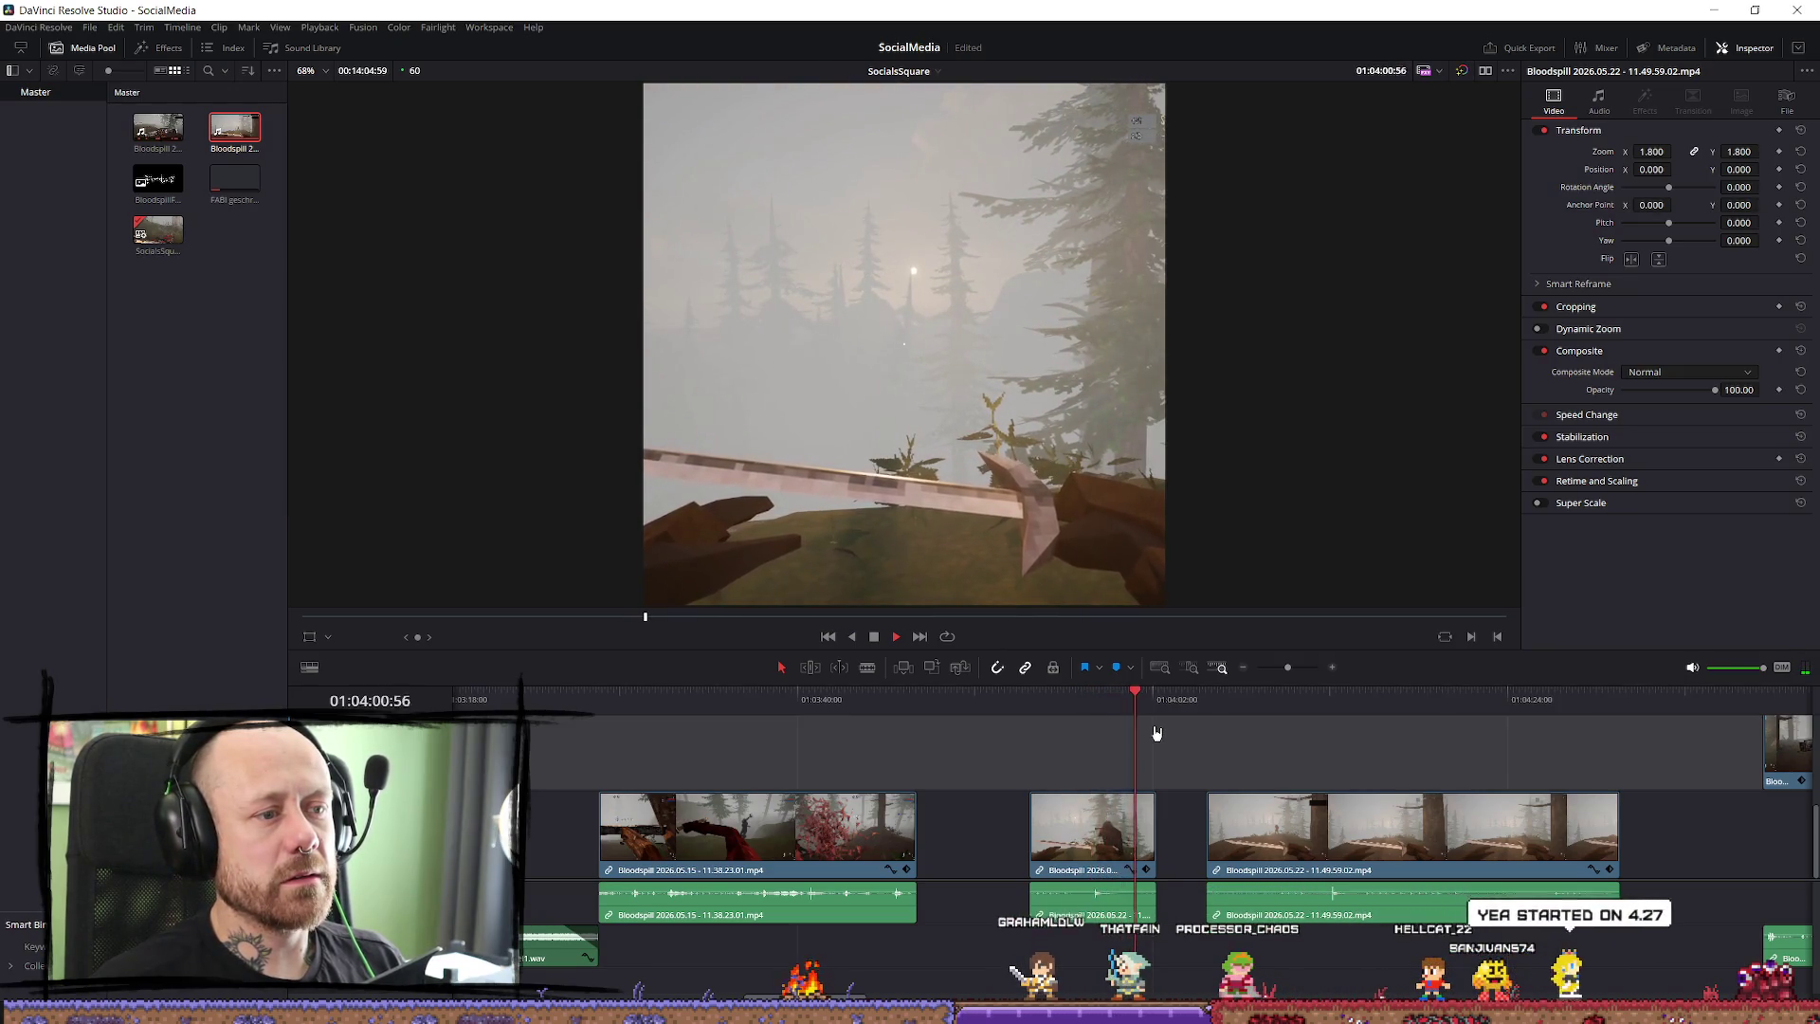
pyautogui.press('space')
pyautogui.press('space')
pyautogui.click(1113, 719)
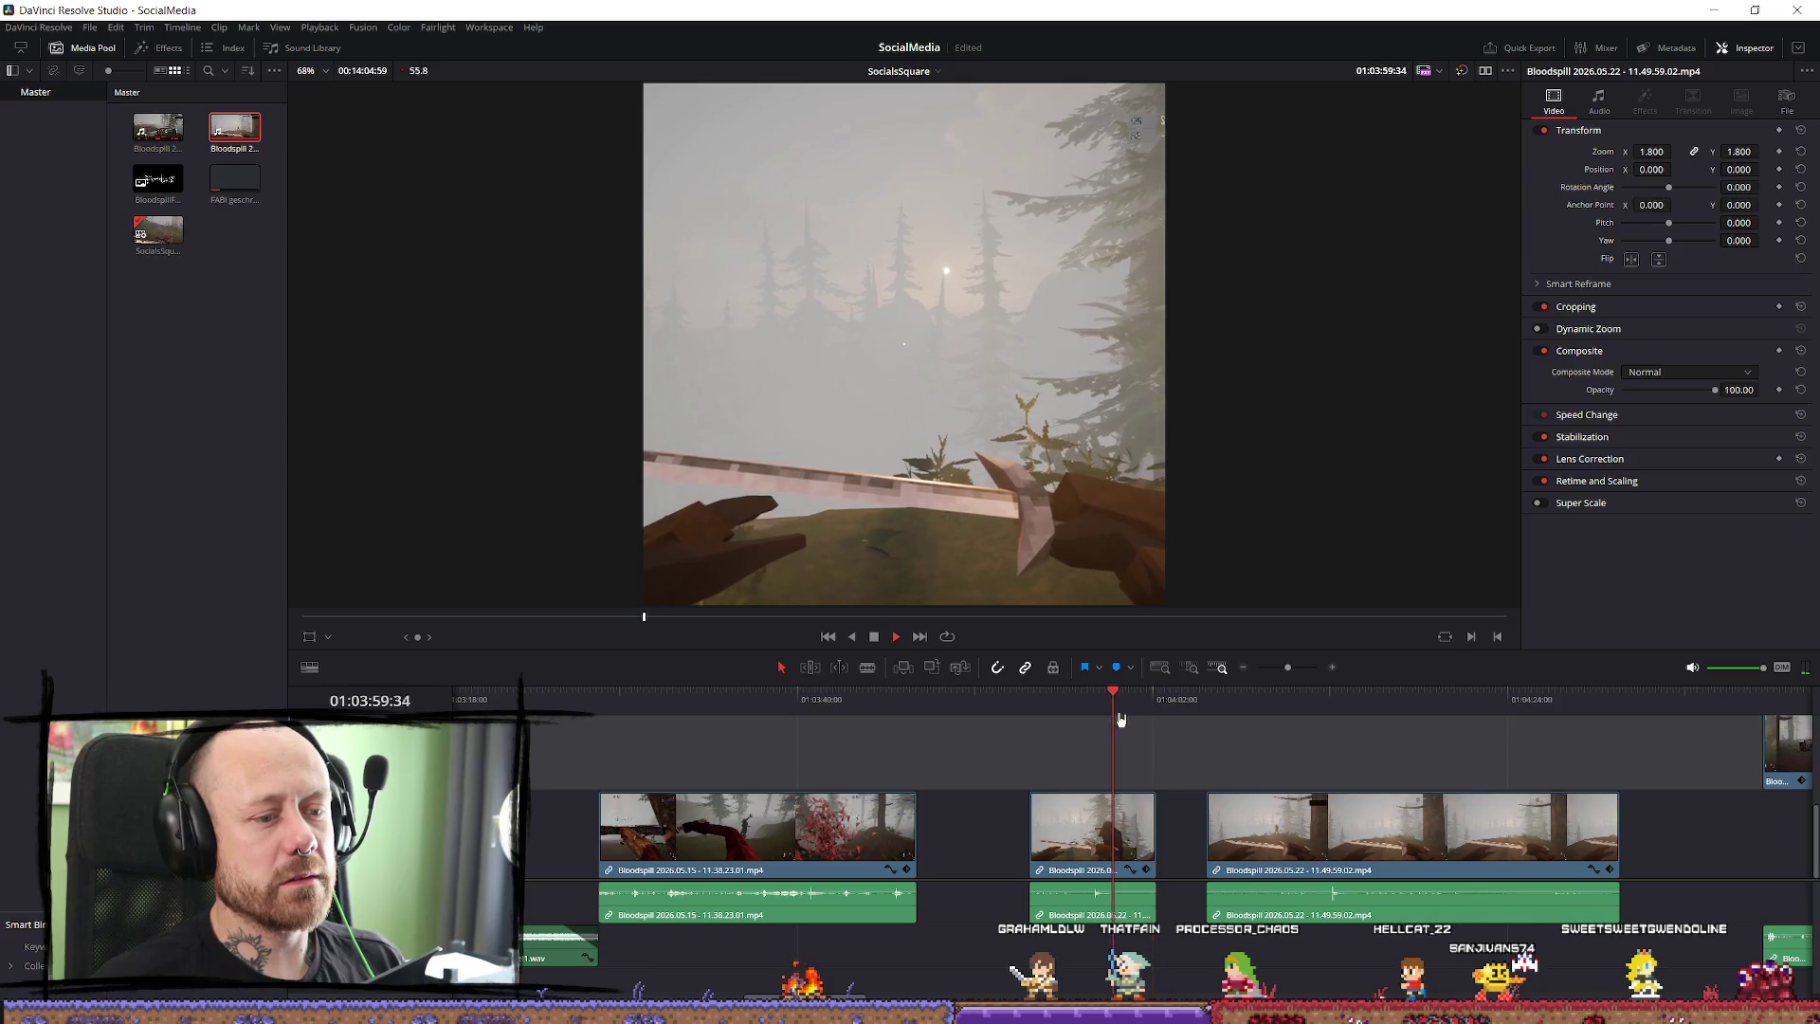
pyautogui.press('space')
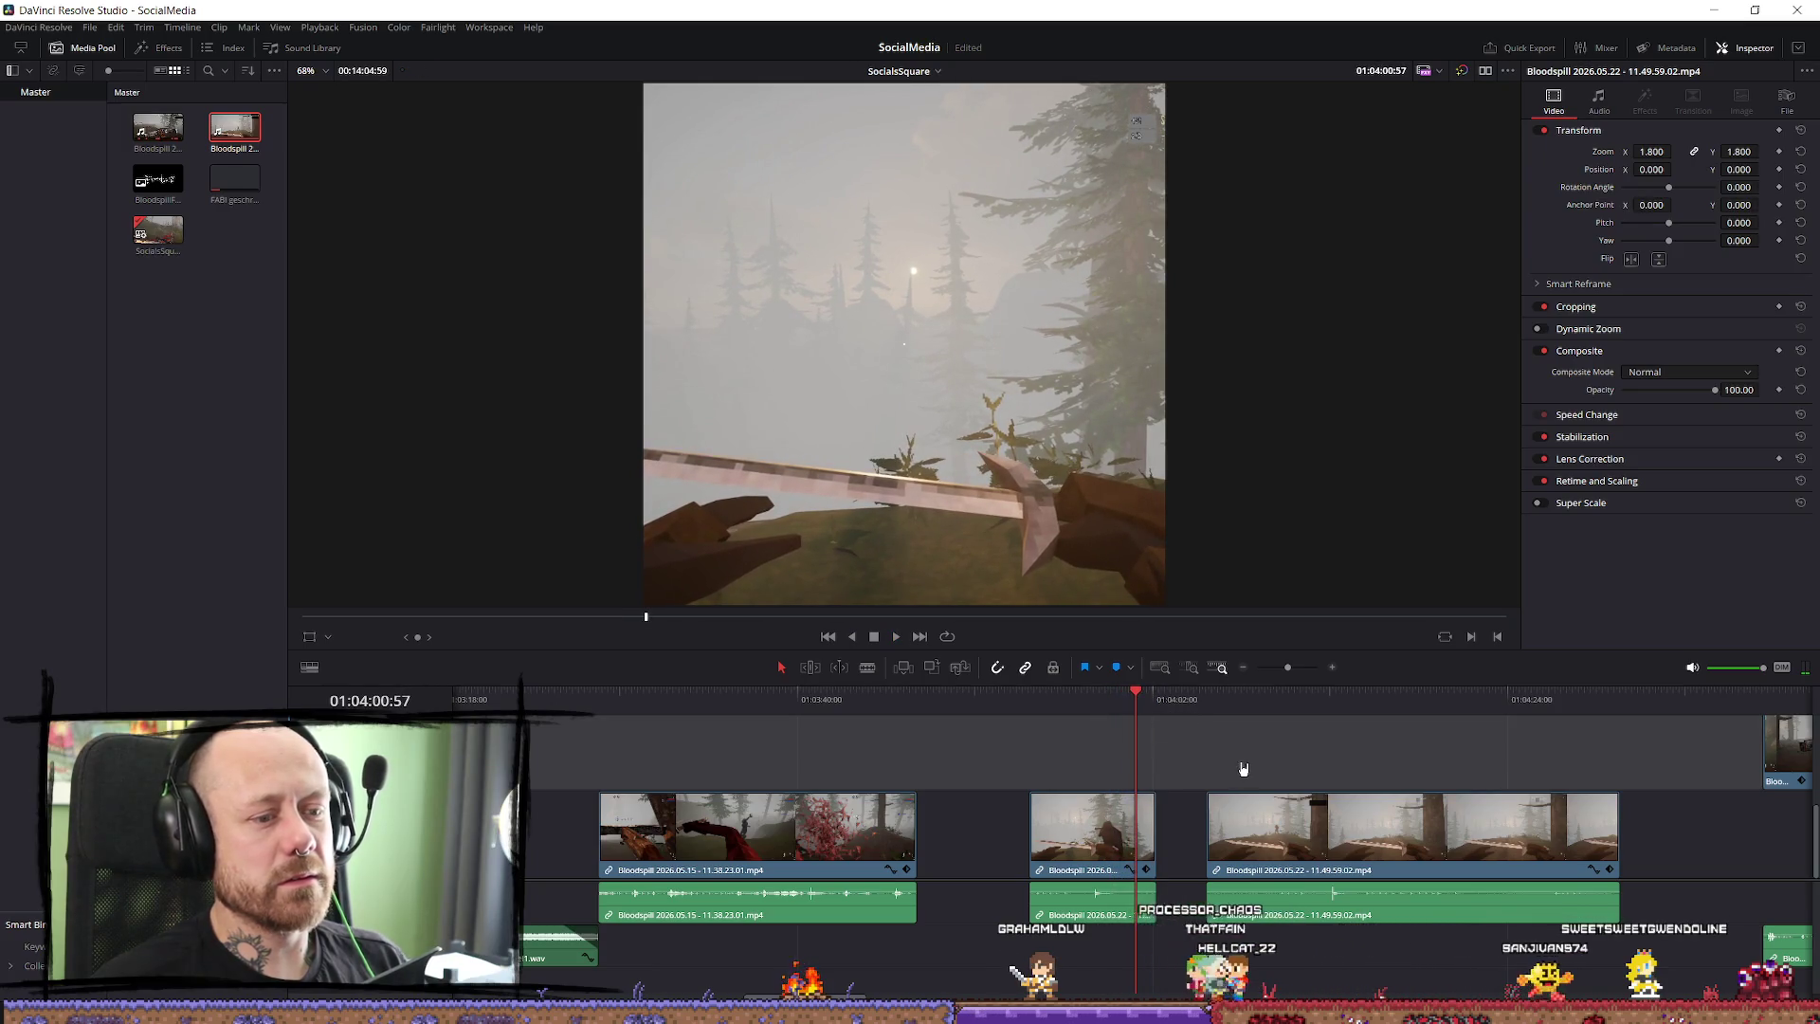
# Park the playhead at 01:03:54:22 and open the Effects Library.
pyautogui.click(252, 435)
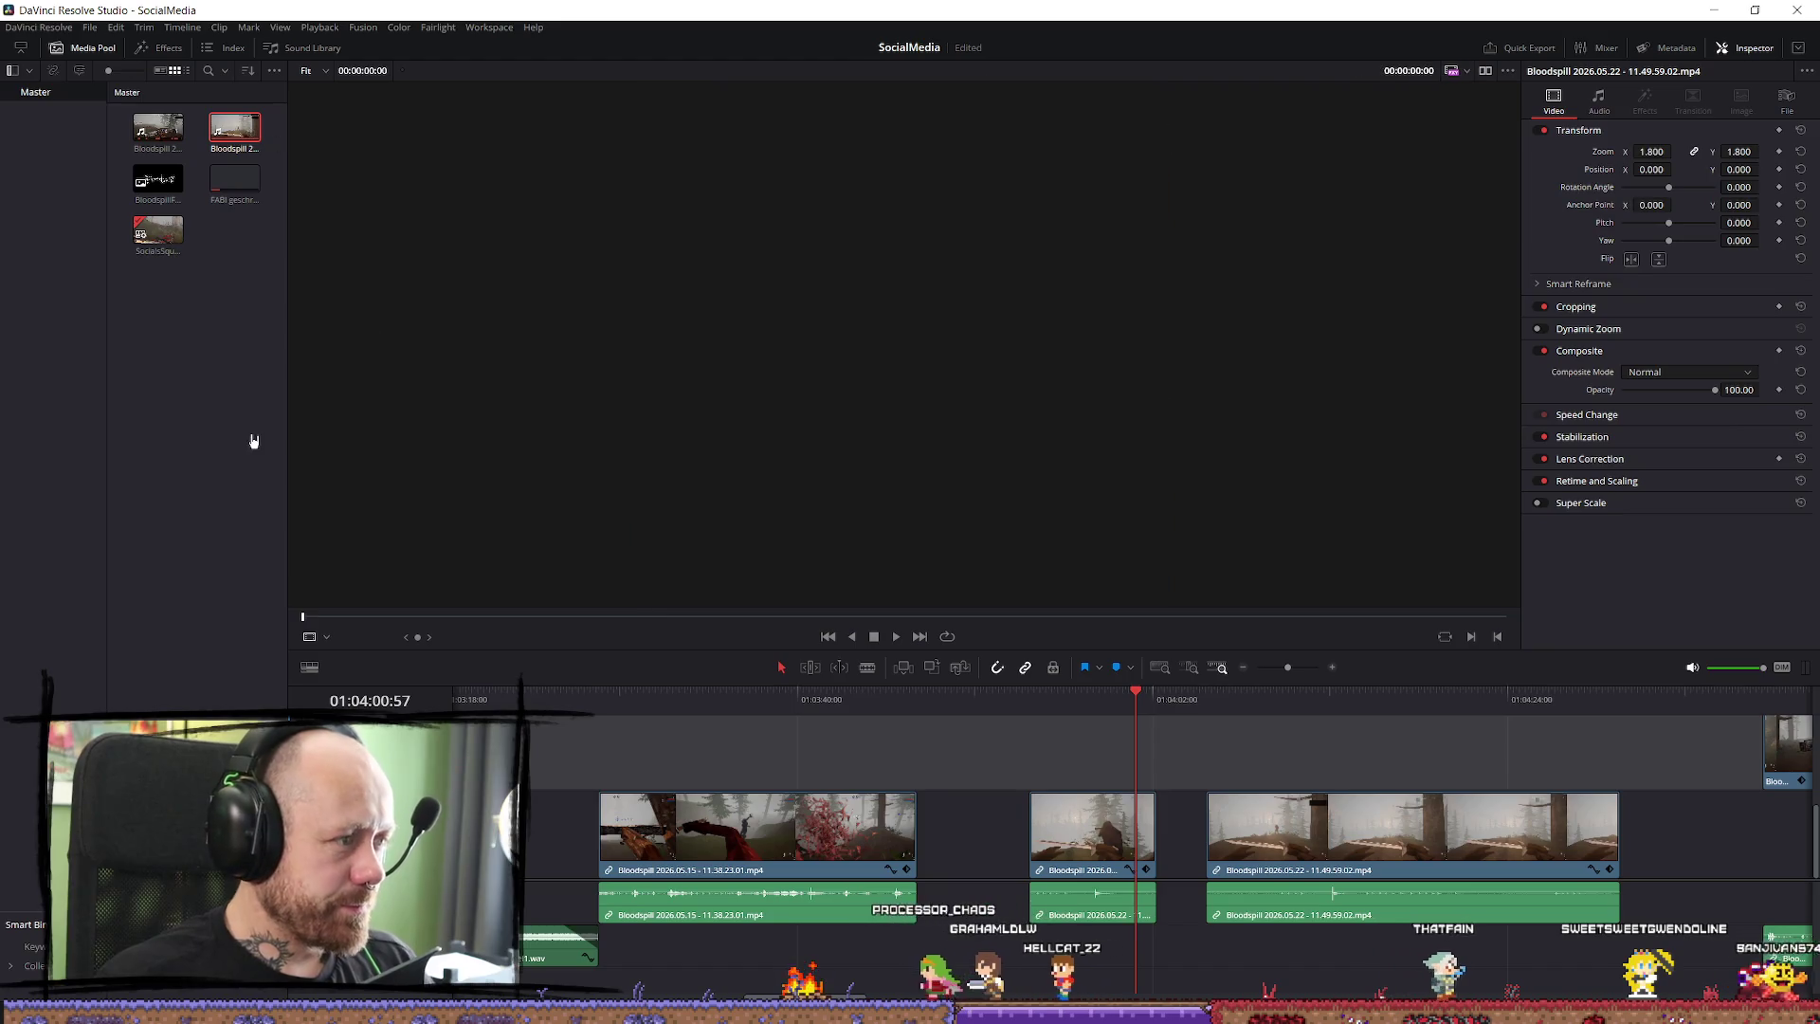
pyautogui.click(1046, 711)
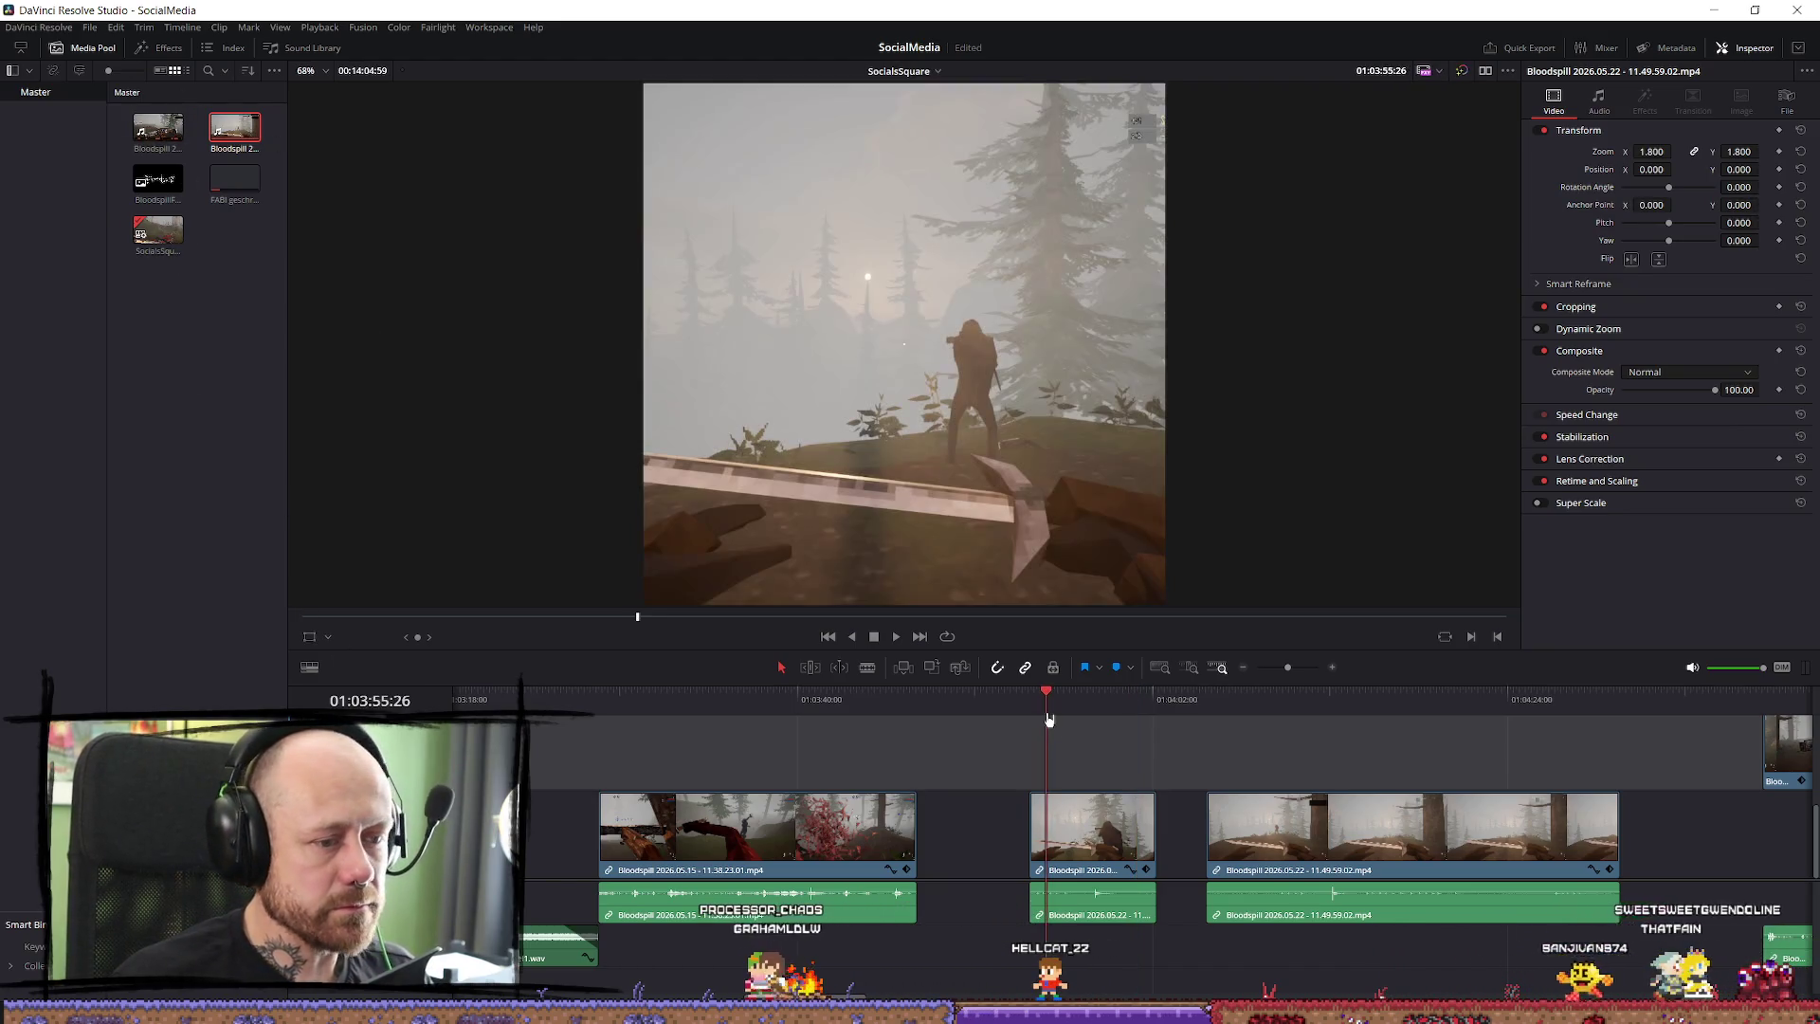
pyautogui.moveTo(1035, 711); pyautogui.dragTo(1028, 702)
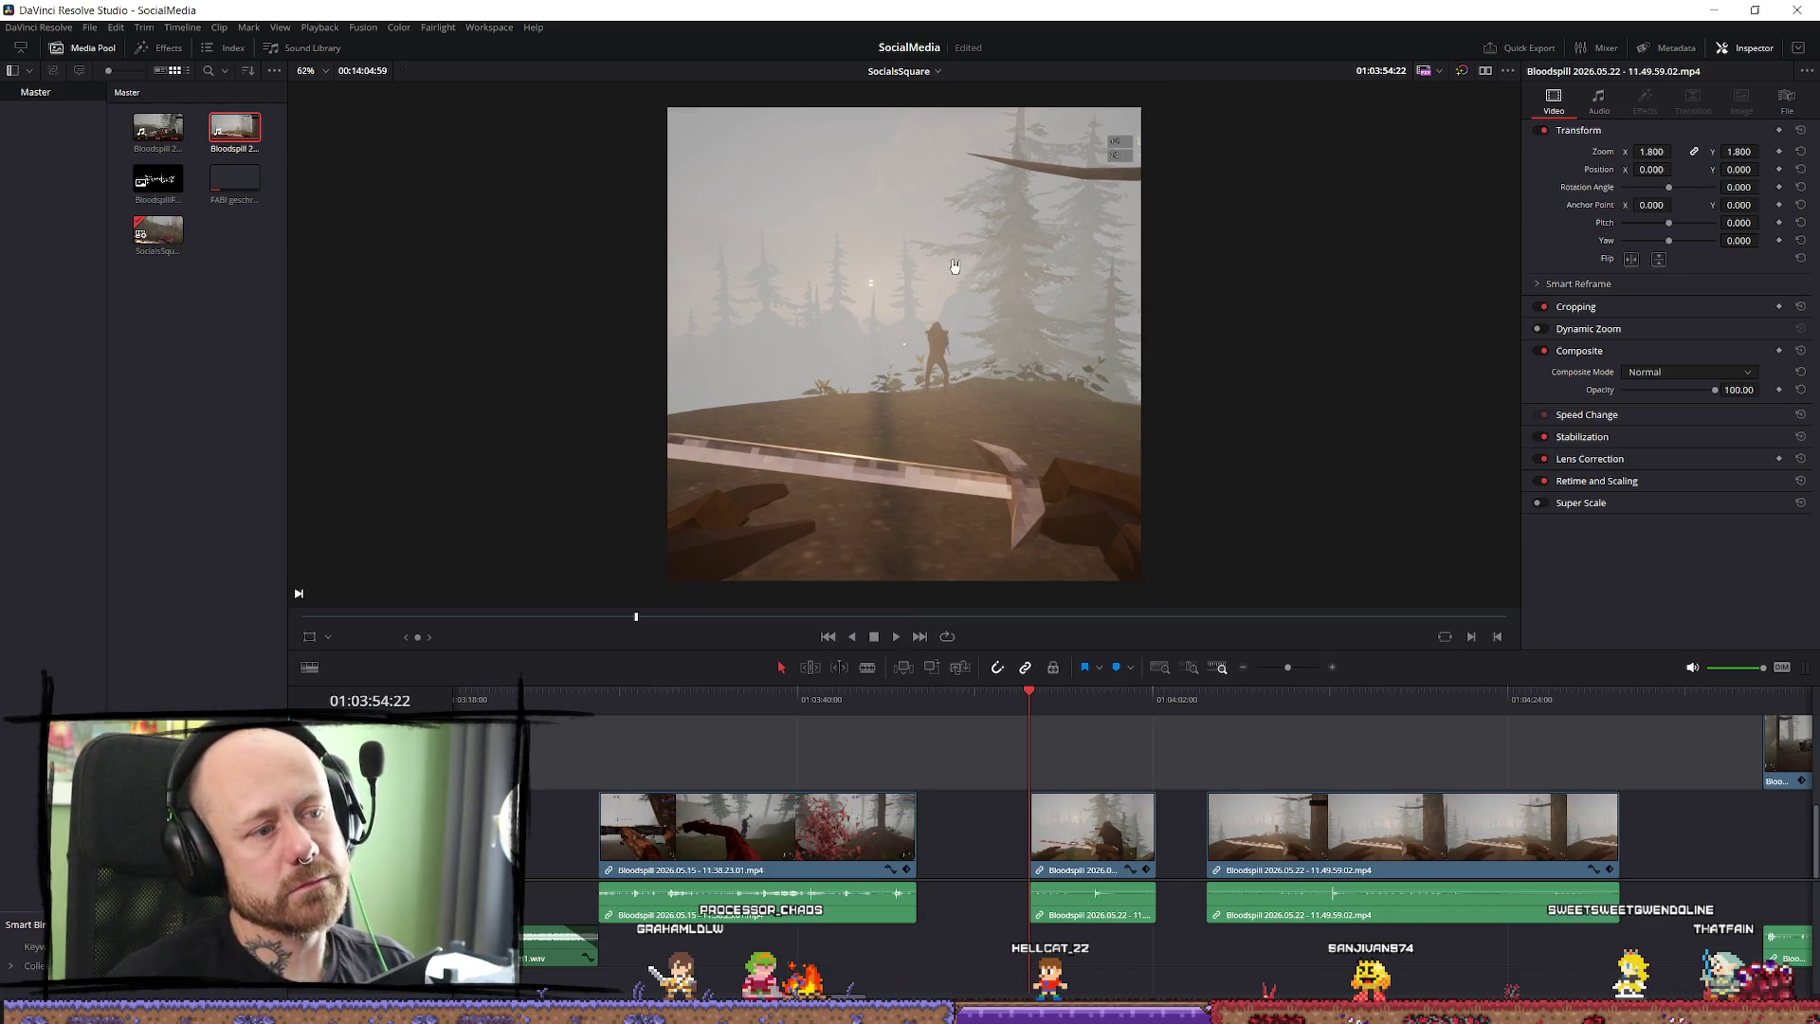
pyautogui.click(141, 150)
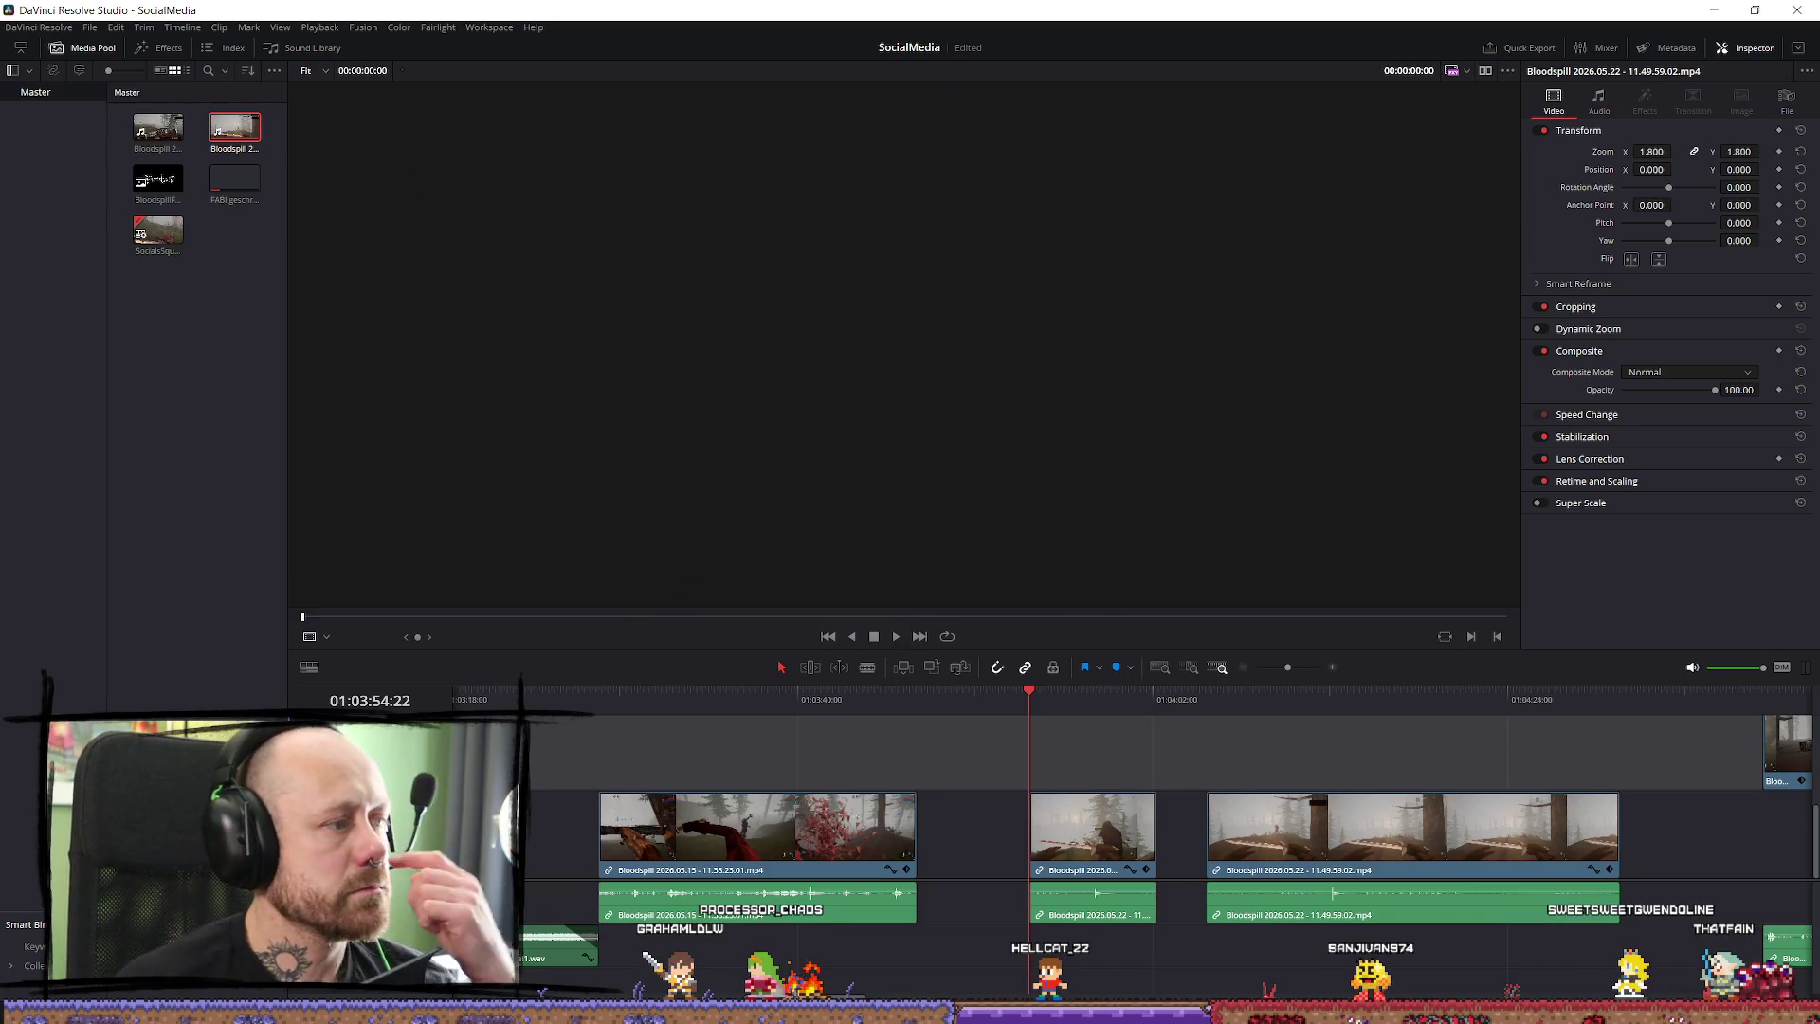
pyautogui.click(167, 49)
pyautogui.write('tex')
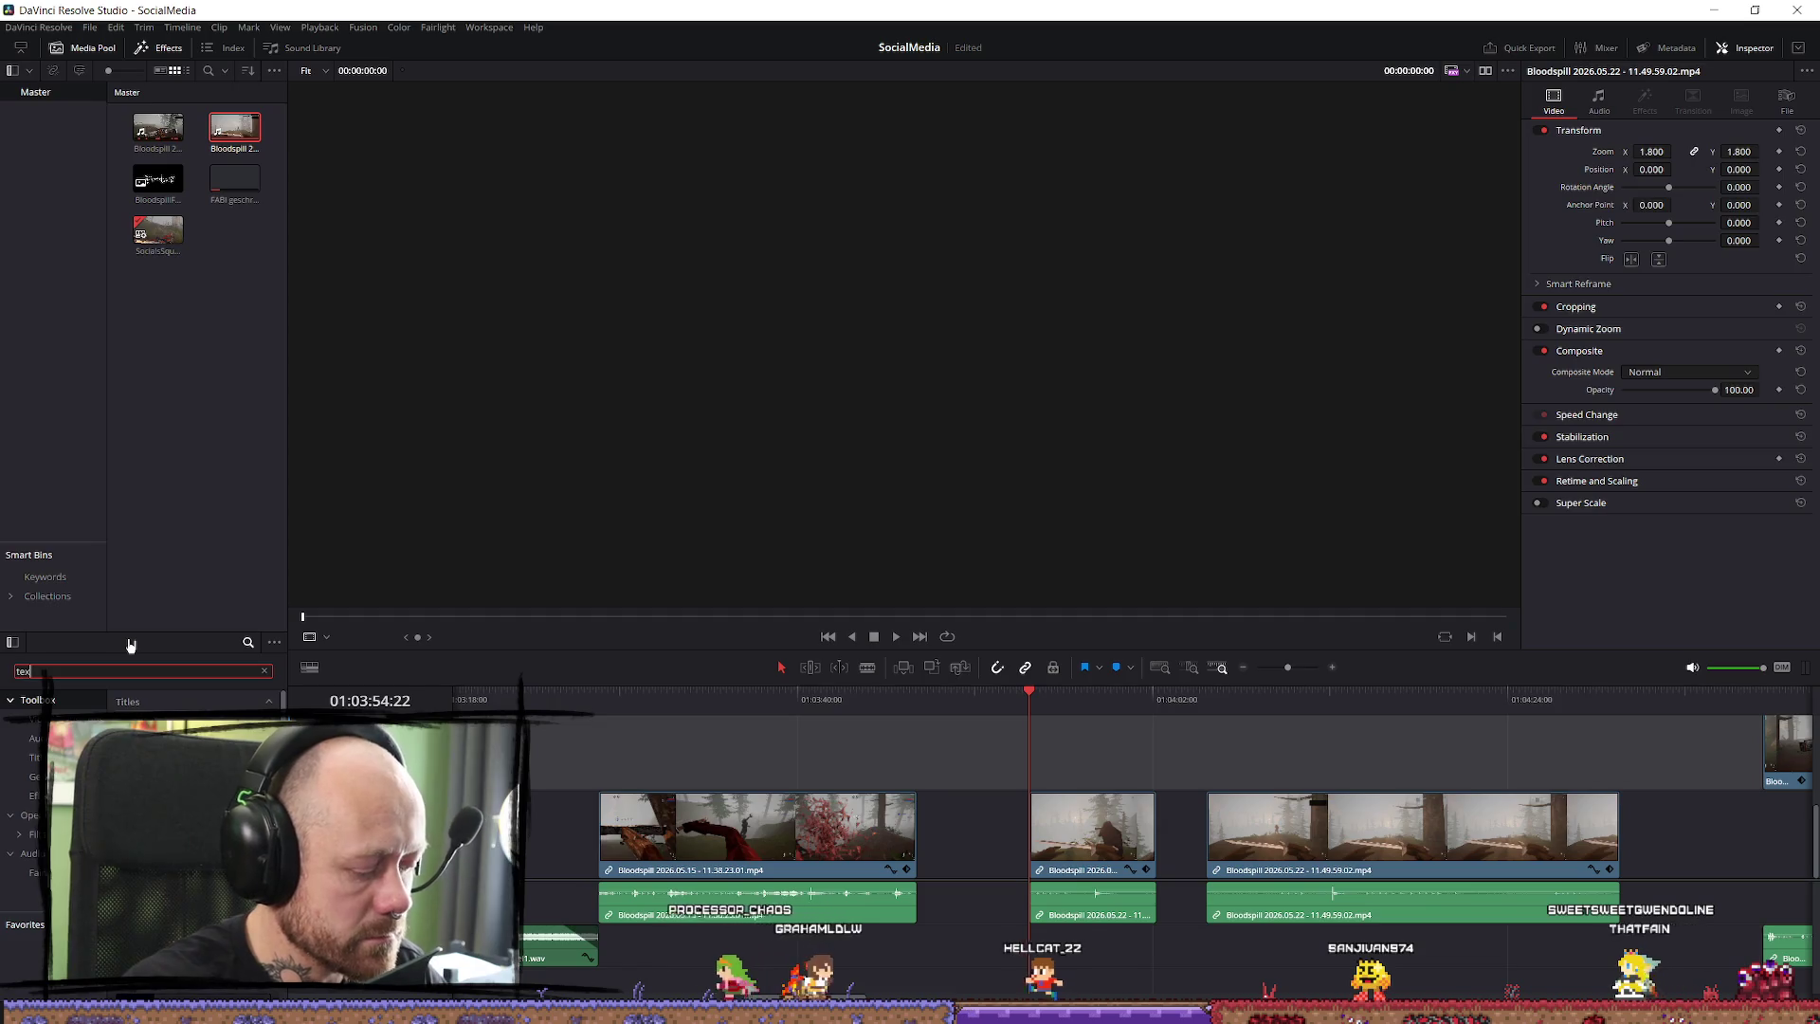
# Place a Text+ title on V2 at the playhead reading 'POV: you and bro enjoying the view'.
pyautogui.write('t')
pyautogui.moveTo(190, 749)
pyautogui.mouseDown()
pyautogui.moveTo(1086, 787)
pyautogui.moveTo(1041, 785)
pyautogui.mouseUp()
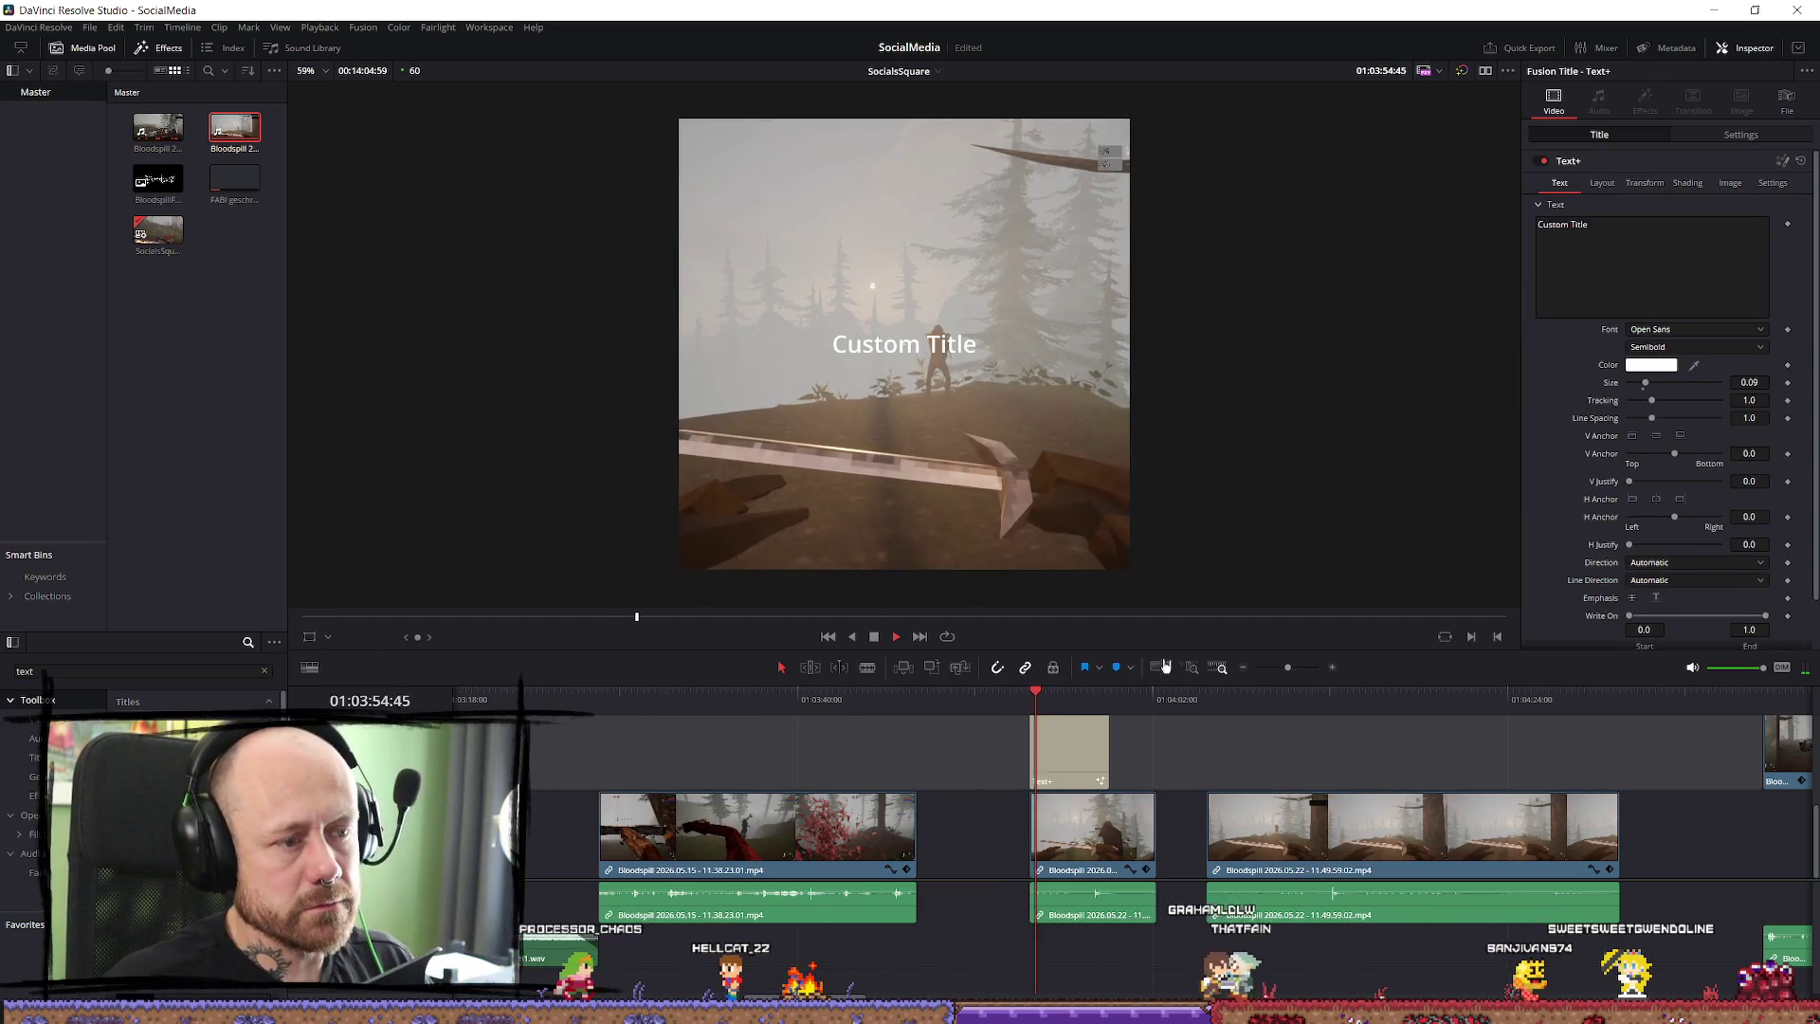
pyautogui.click(1673, 237)
pyautogui.write('POV:')
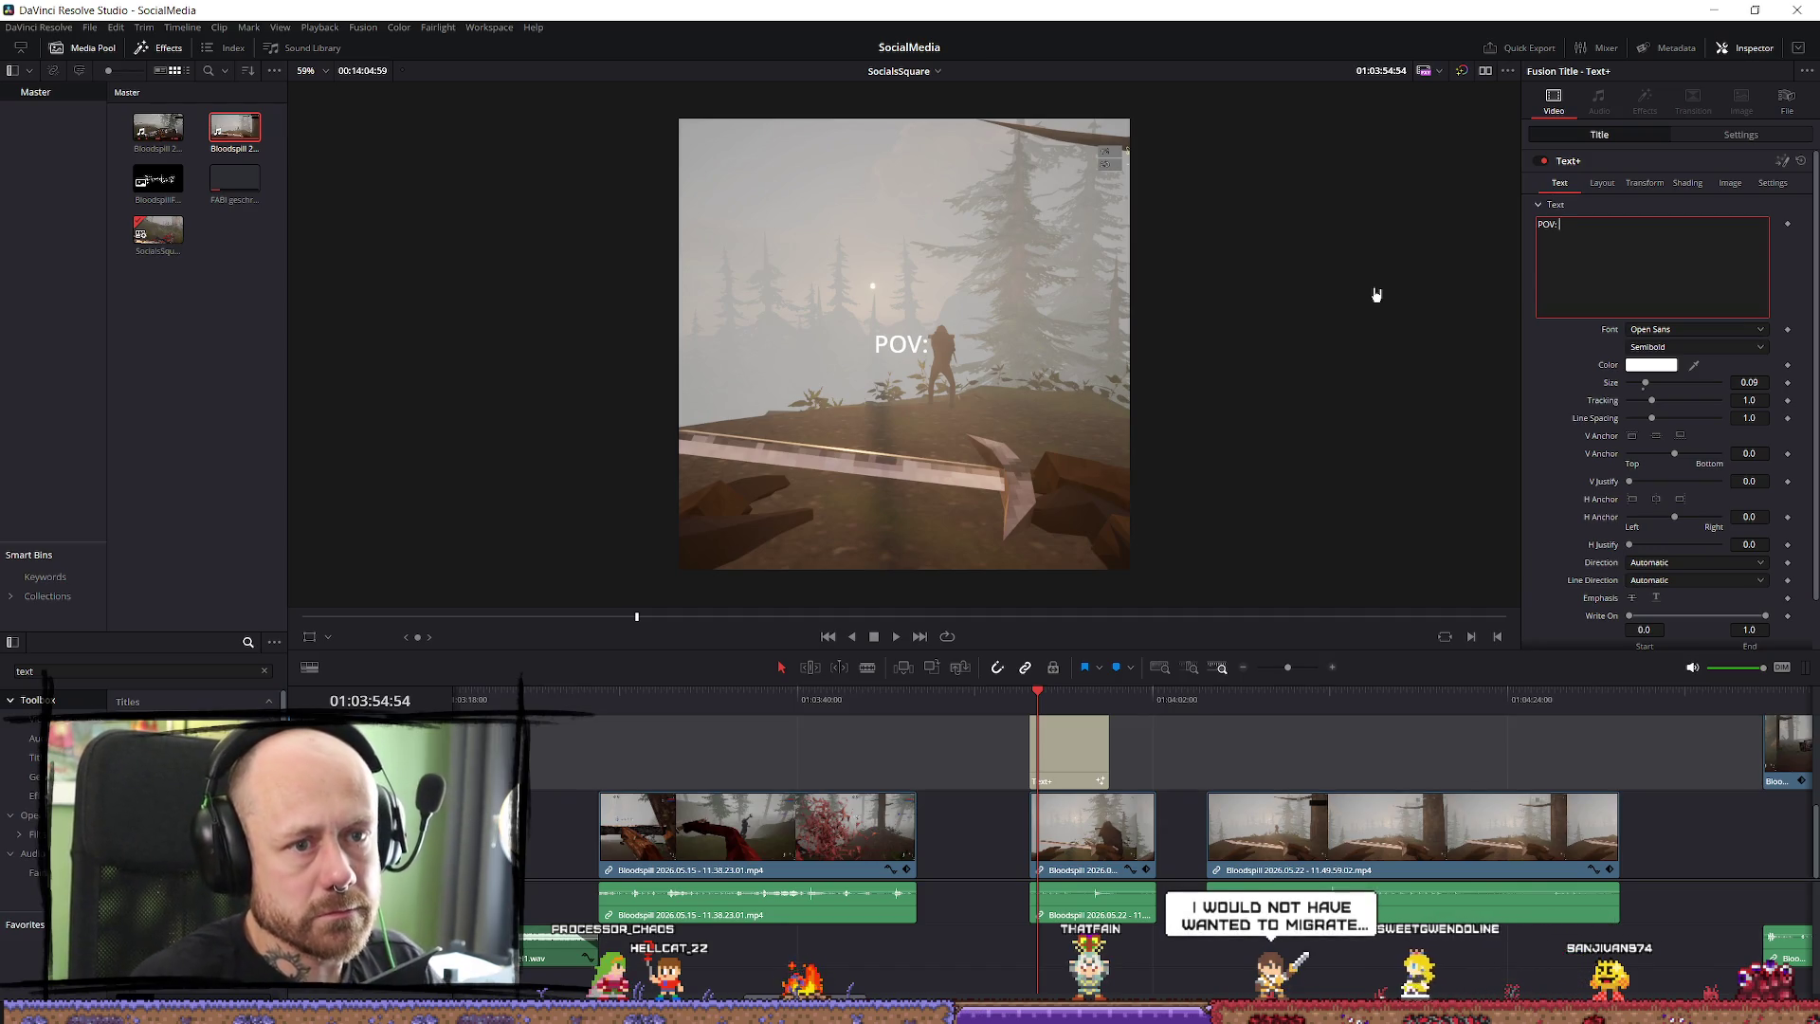
pyautogui.write('you and b')
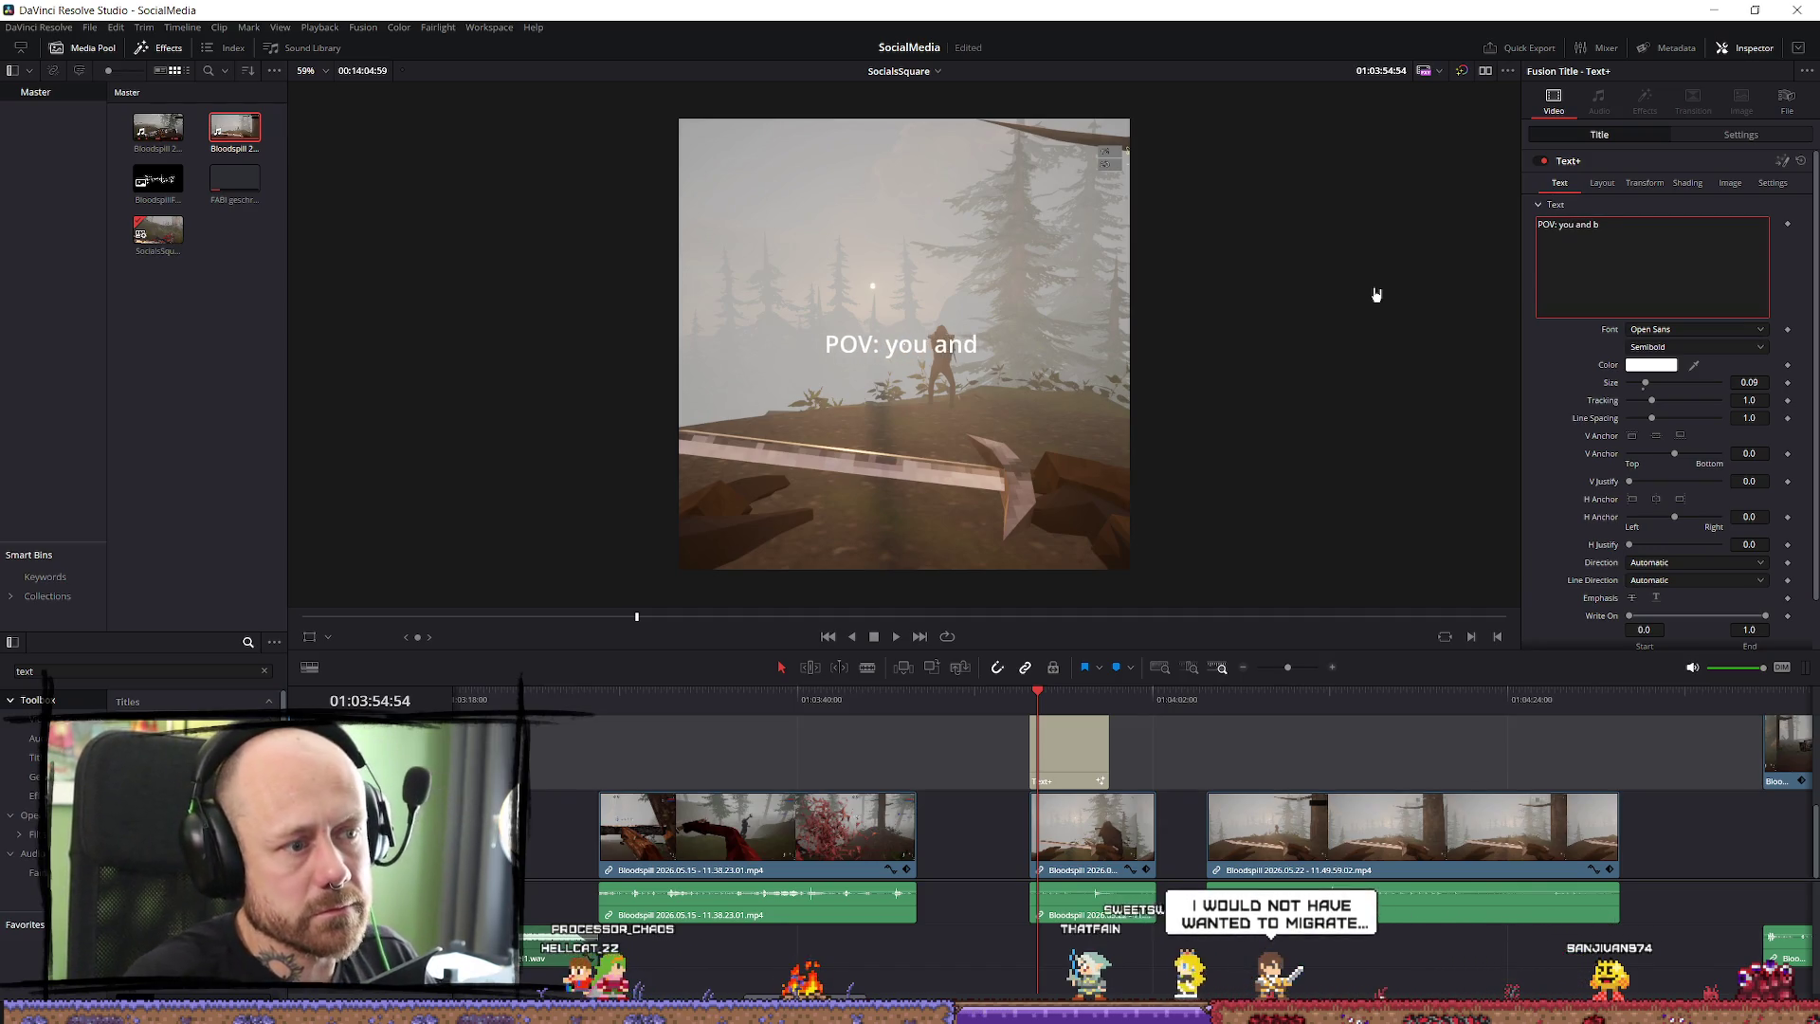
pyautogui.write('ro en')
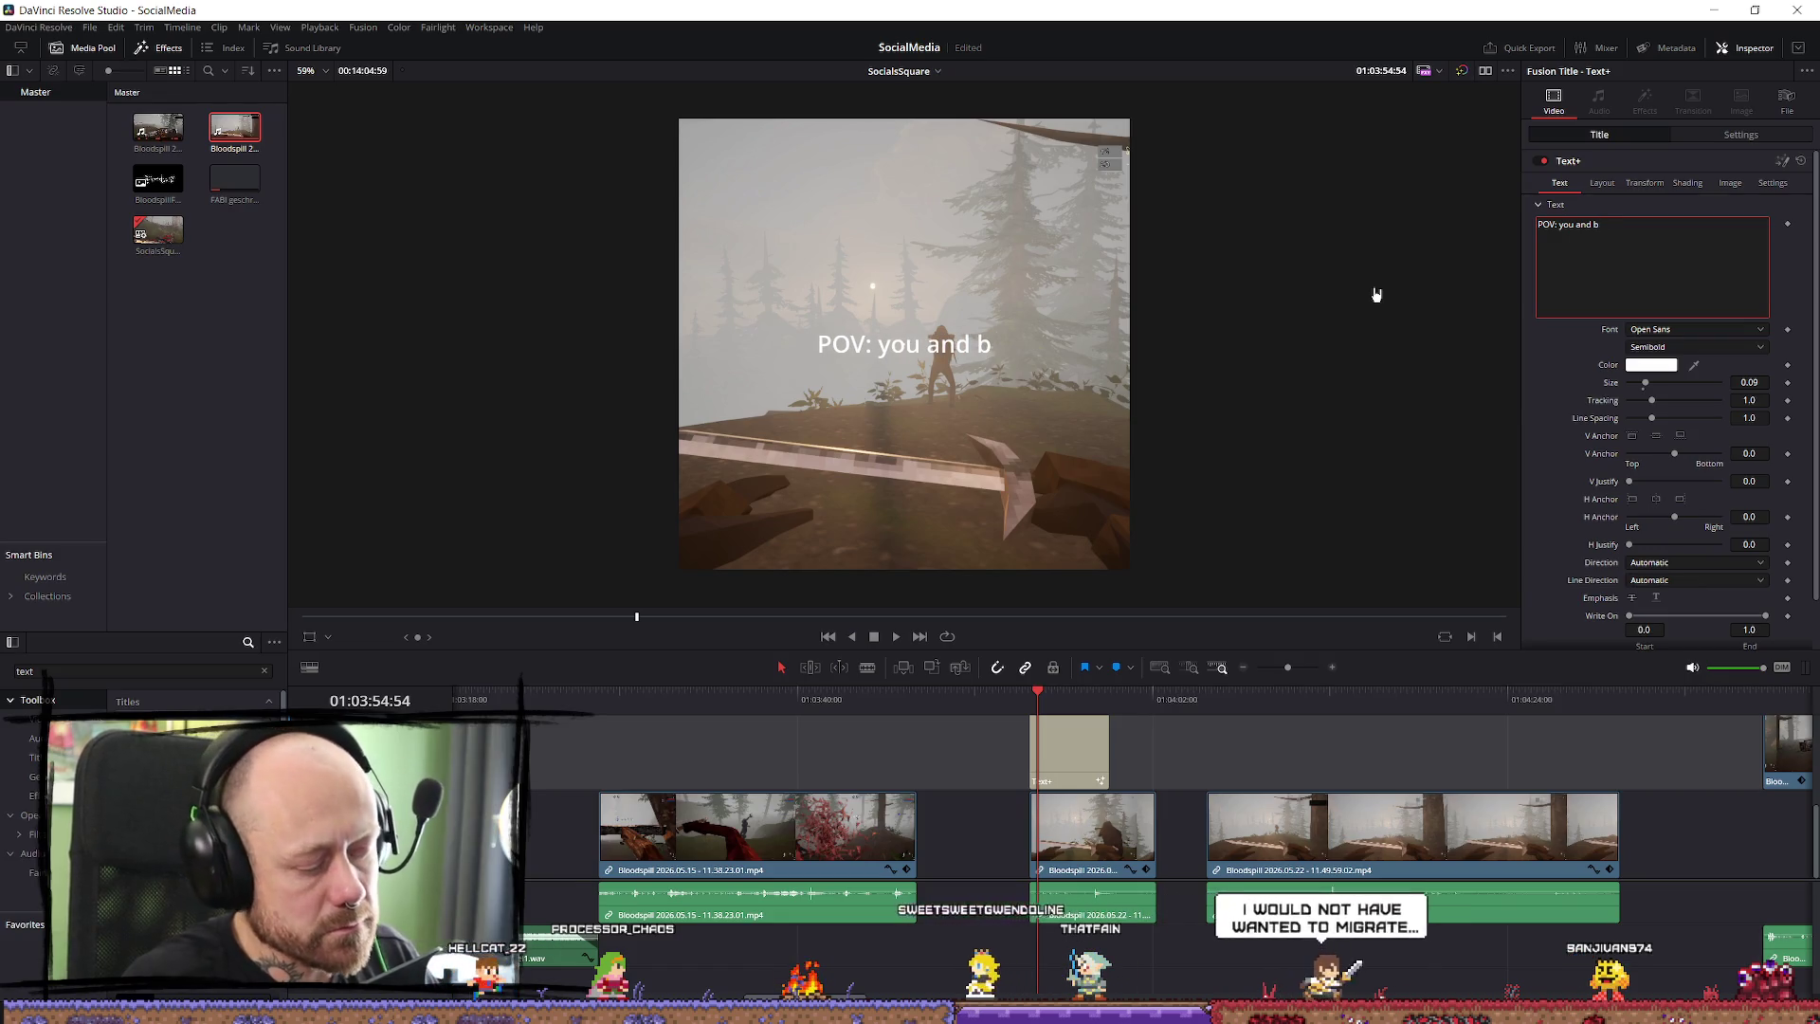
pyautogui.write('jo')
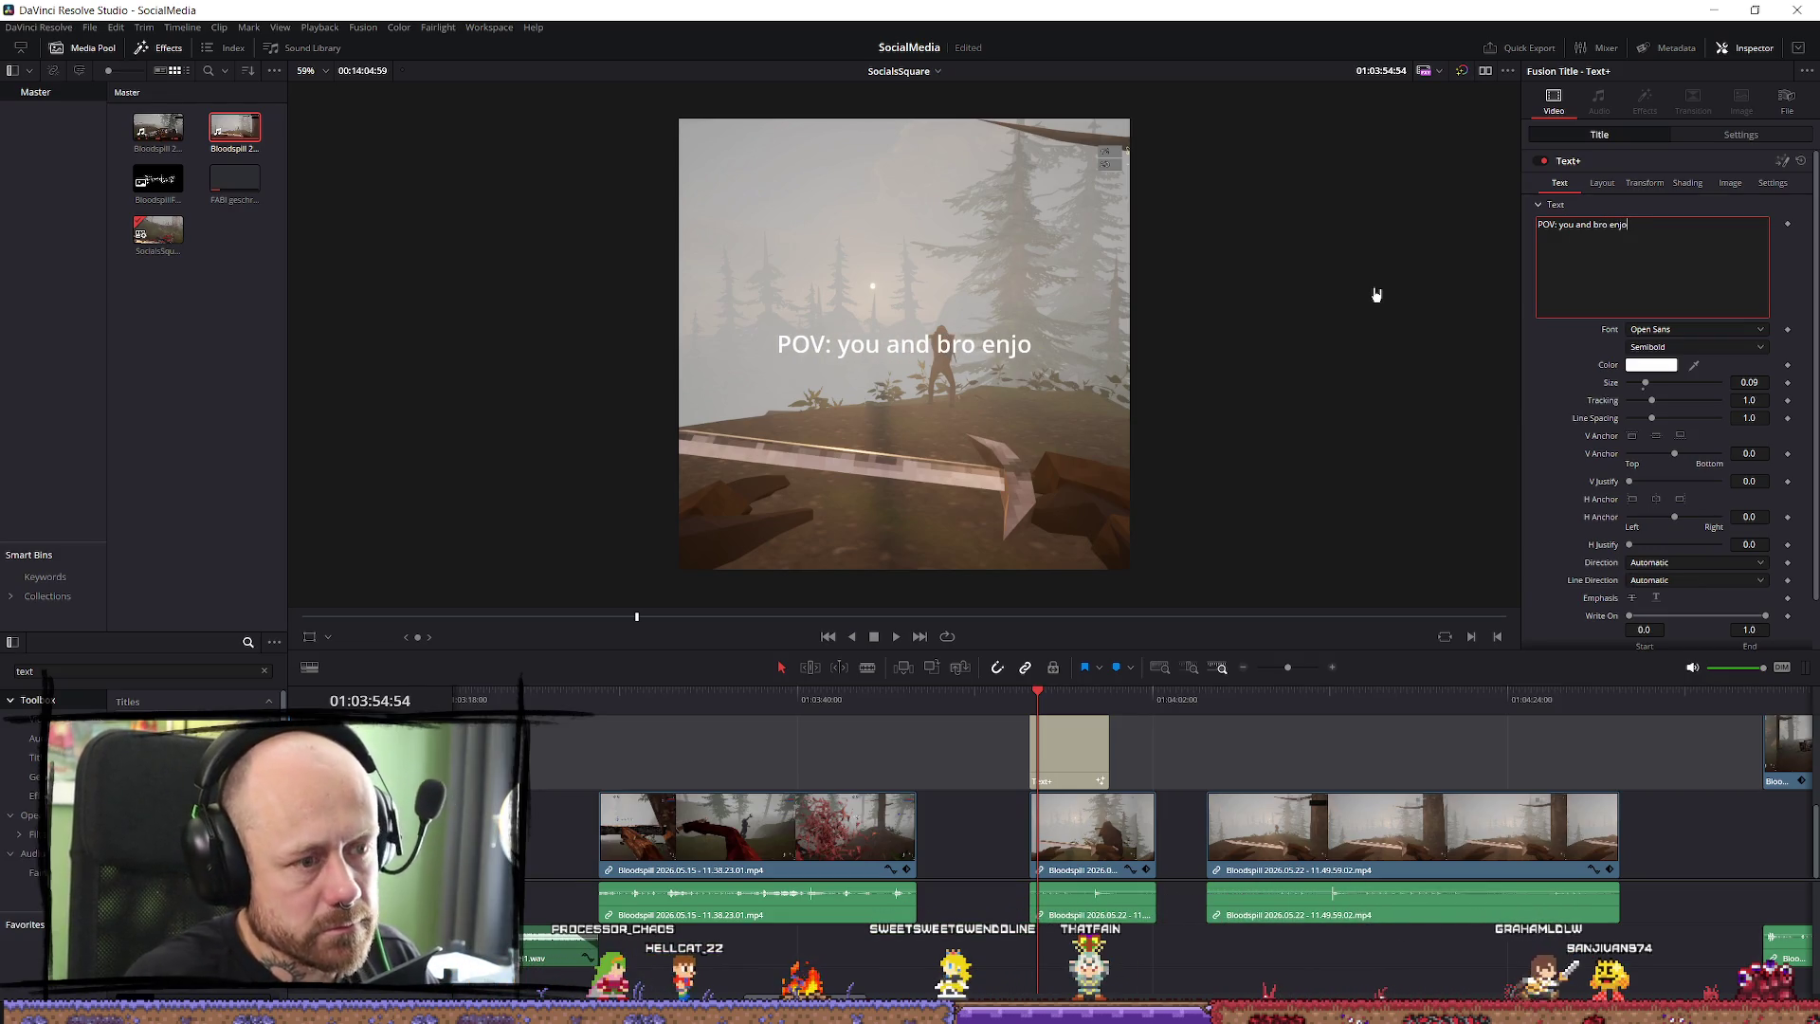
pyautogui.write('ying the v')
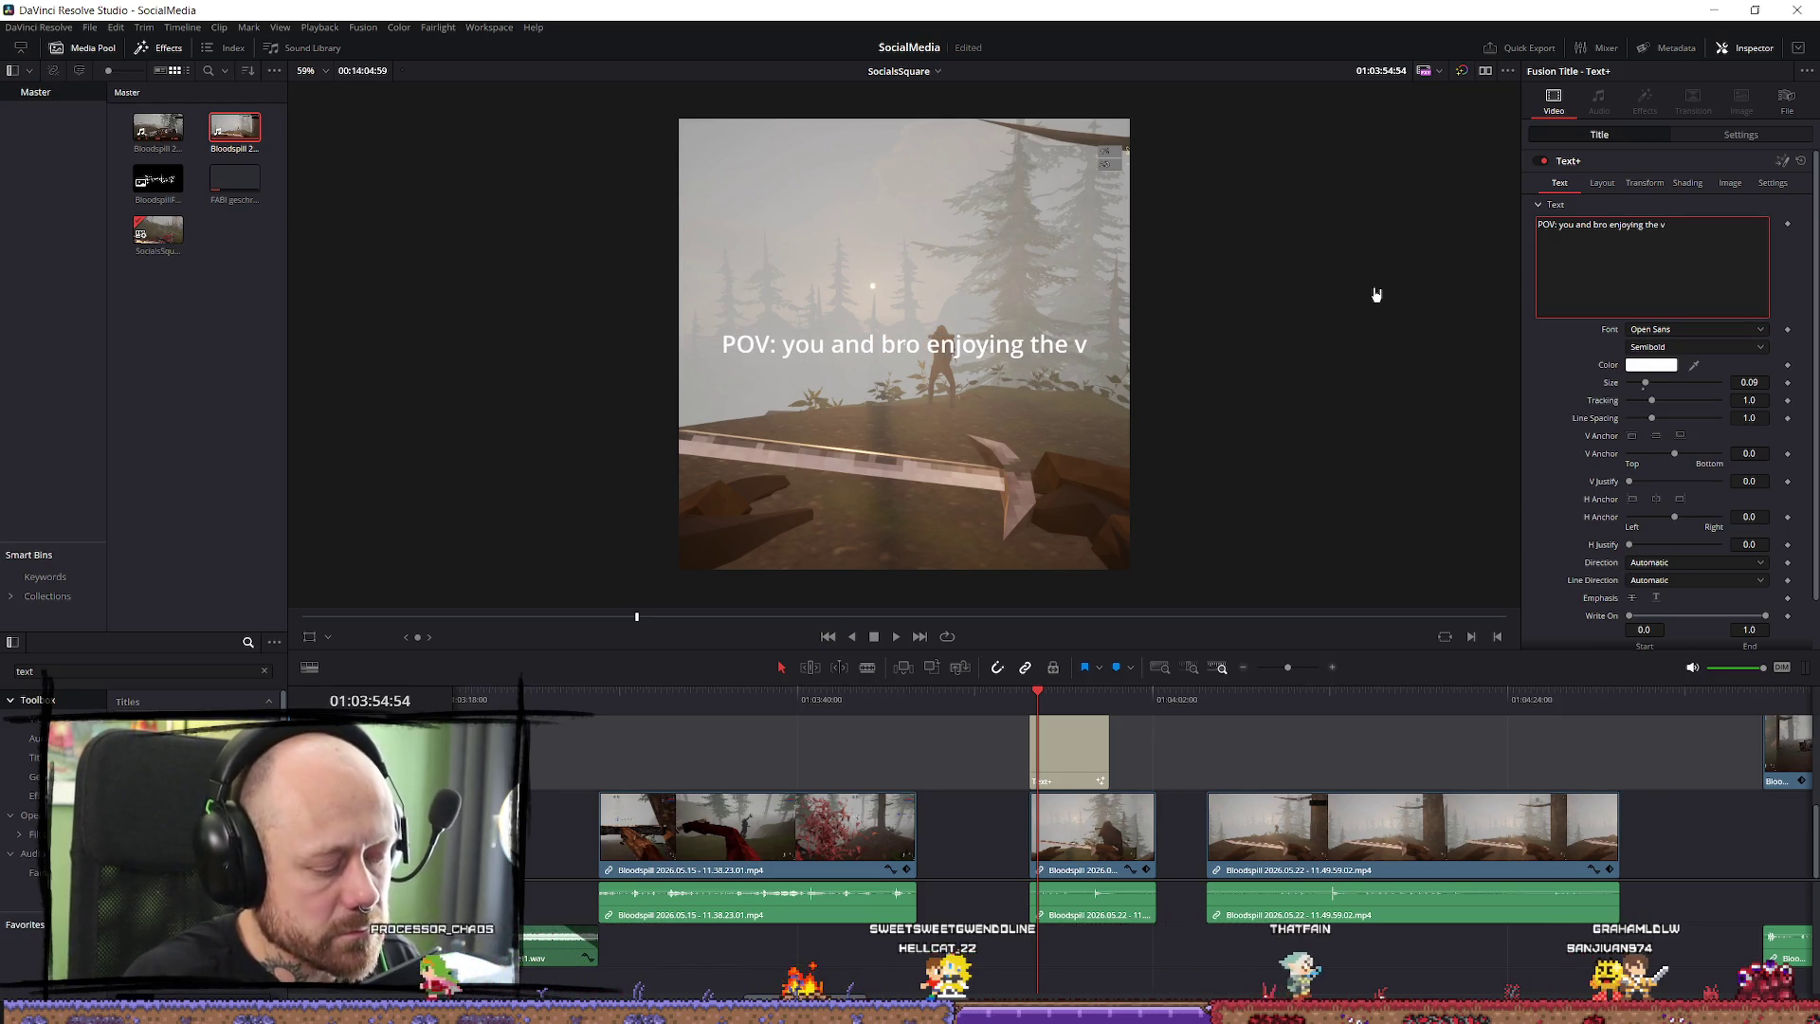
pyautogui.write('iew')
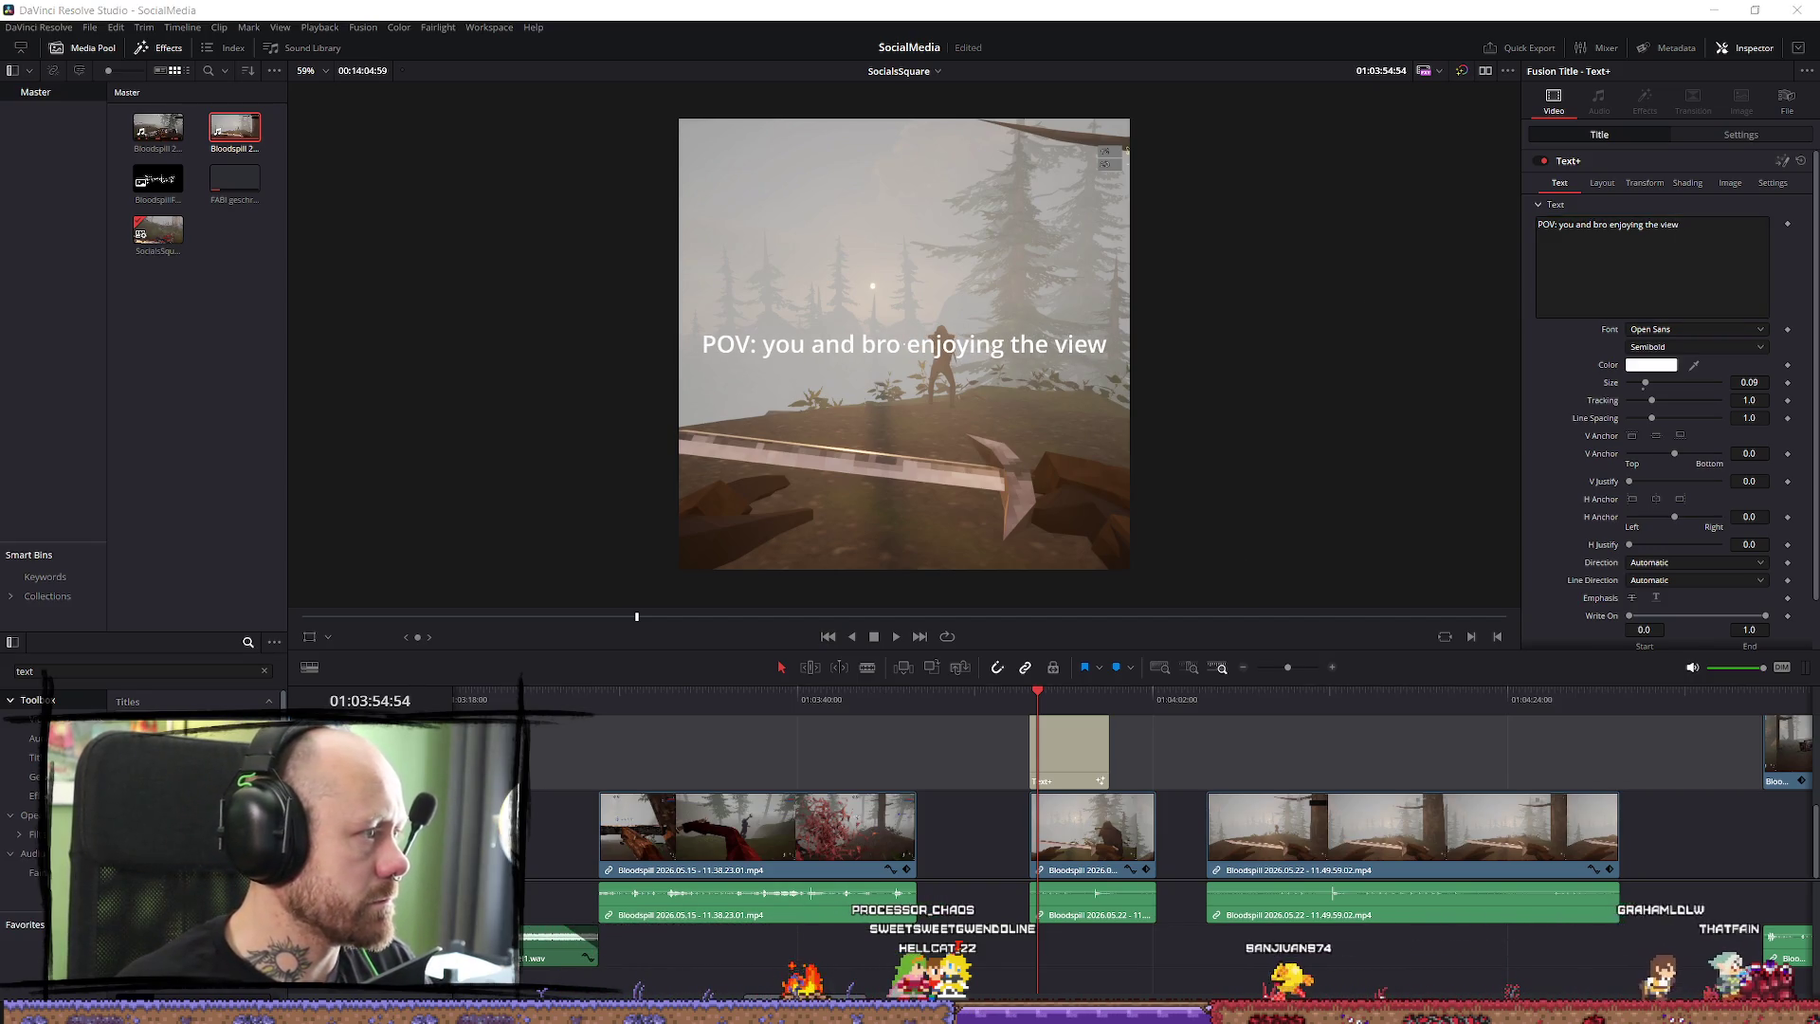
pyautogui.hotkey('alt', 'Tab')
pyautogui.click(1718, 19)
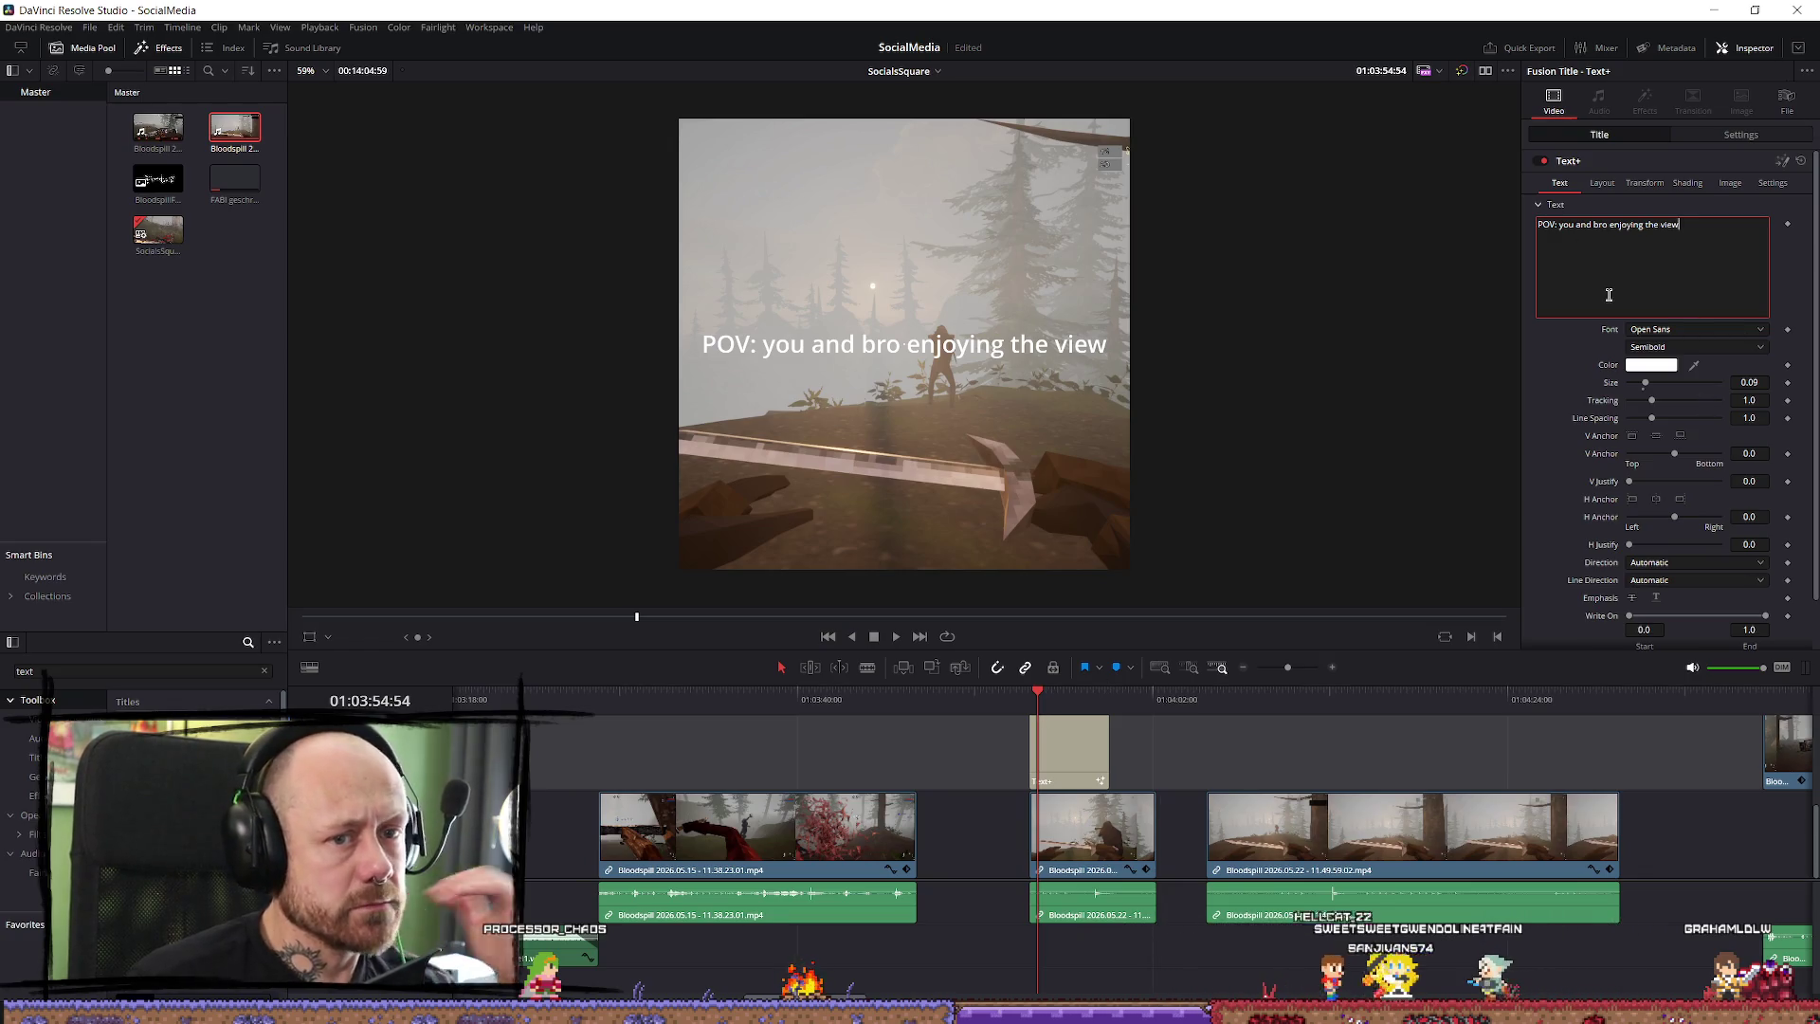
# End the caption with ' ...' and break it onto two lines after 'bro'.
pyautogui.write('....')
pyautogui.press('BackSpace')
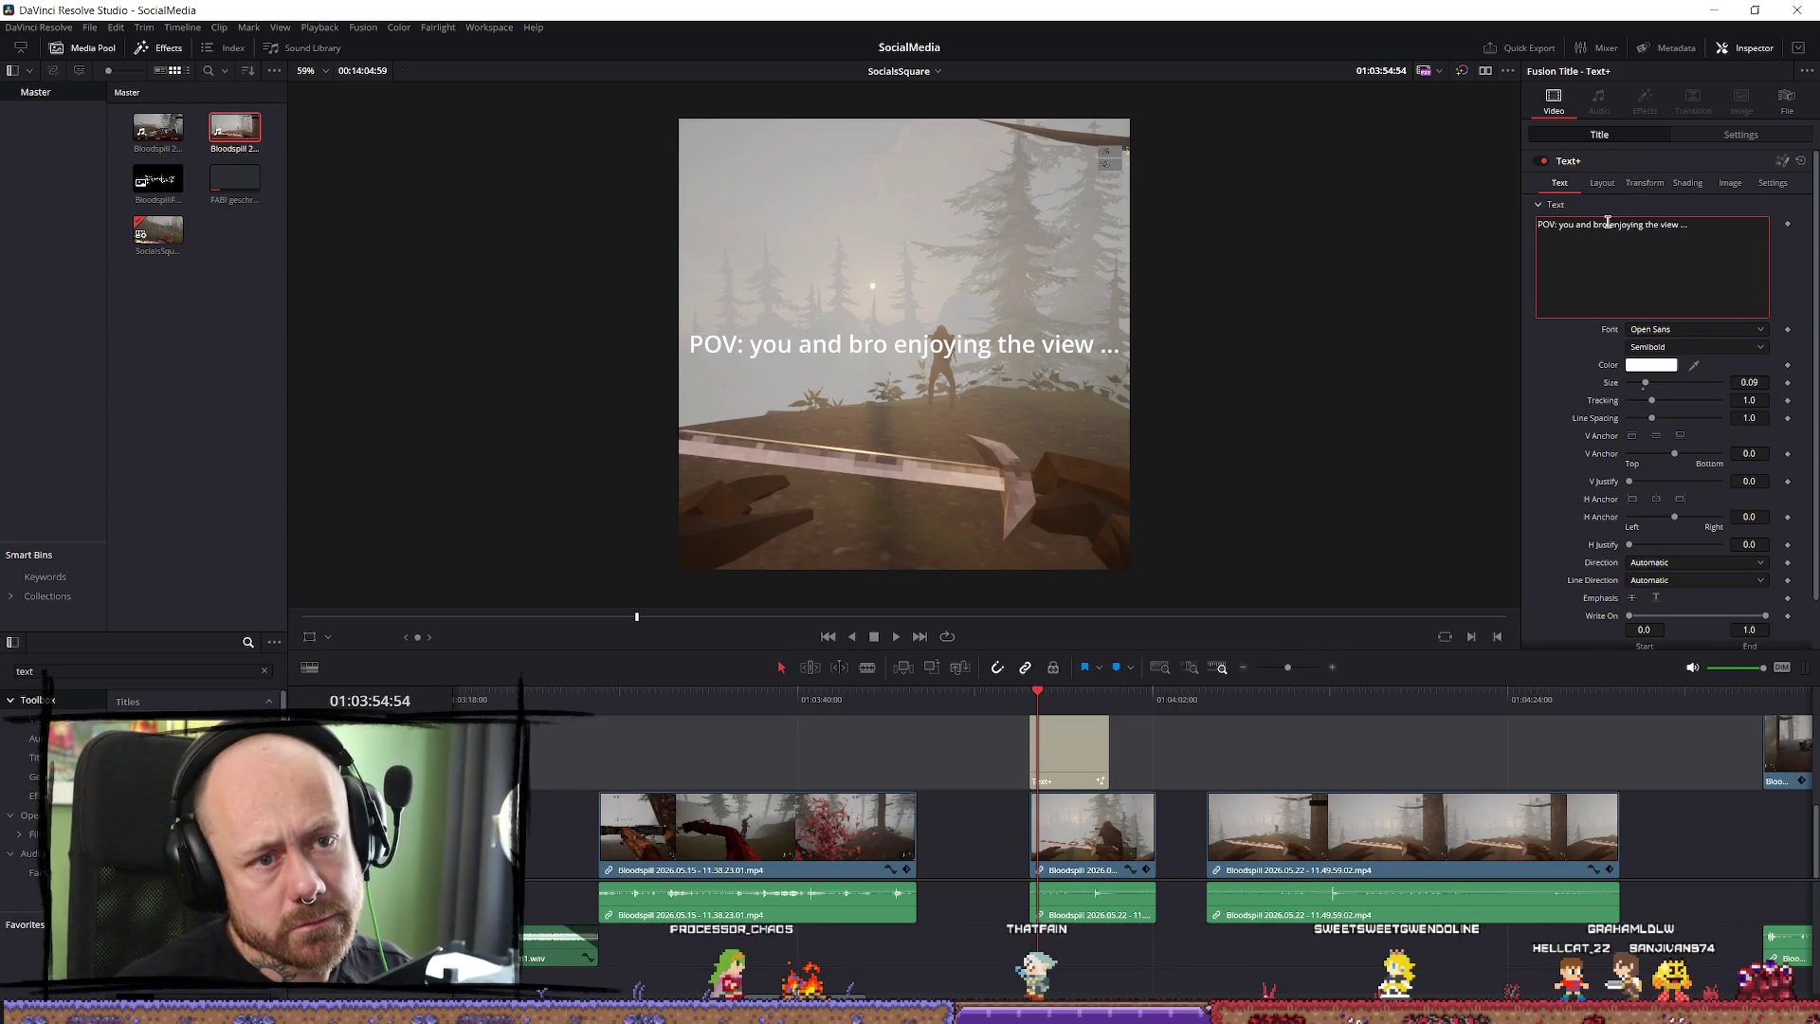
pyautogui.press('Return')
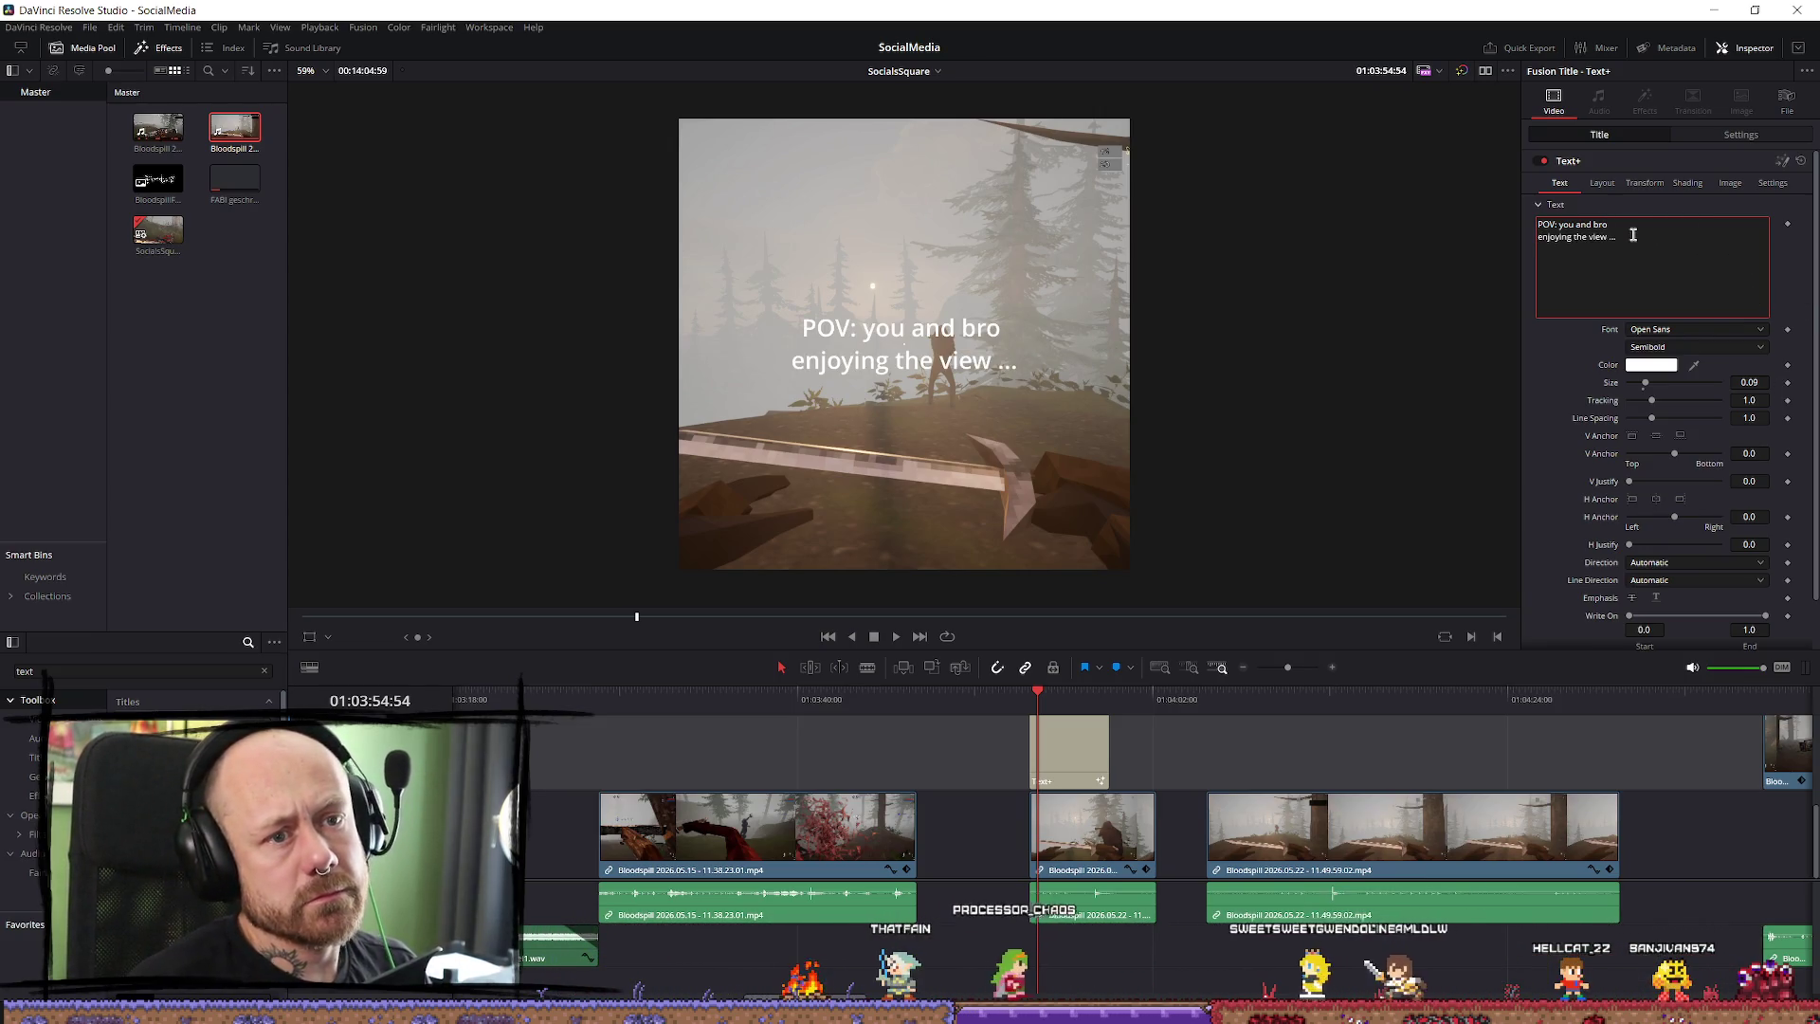
pyautogui.click(1628, 186)
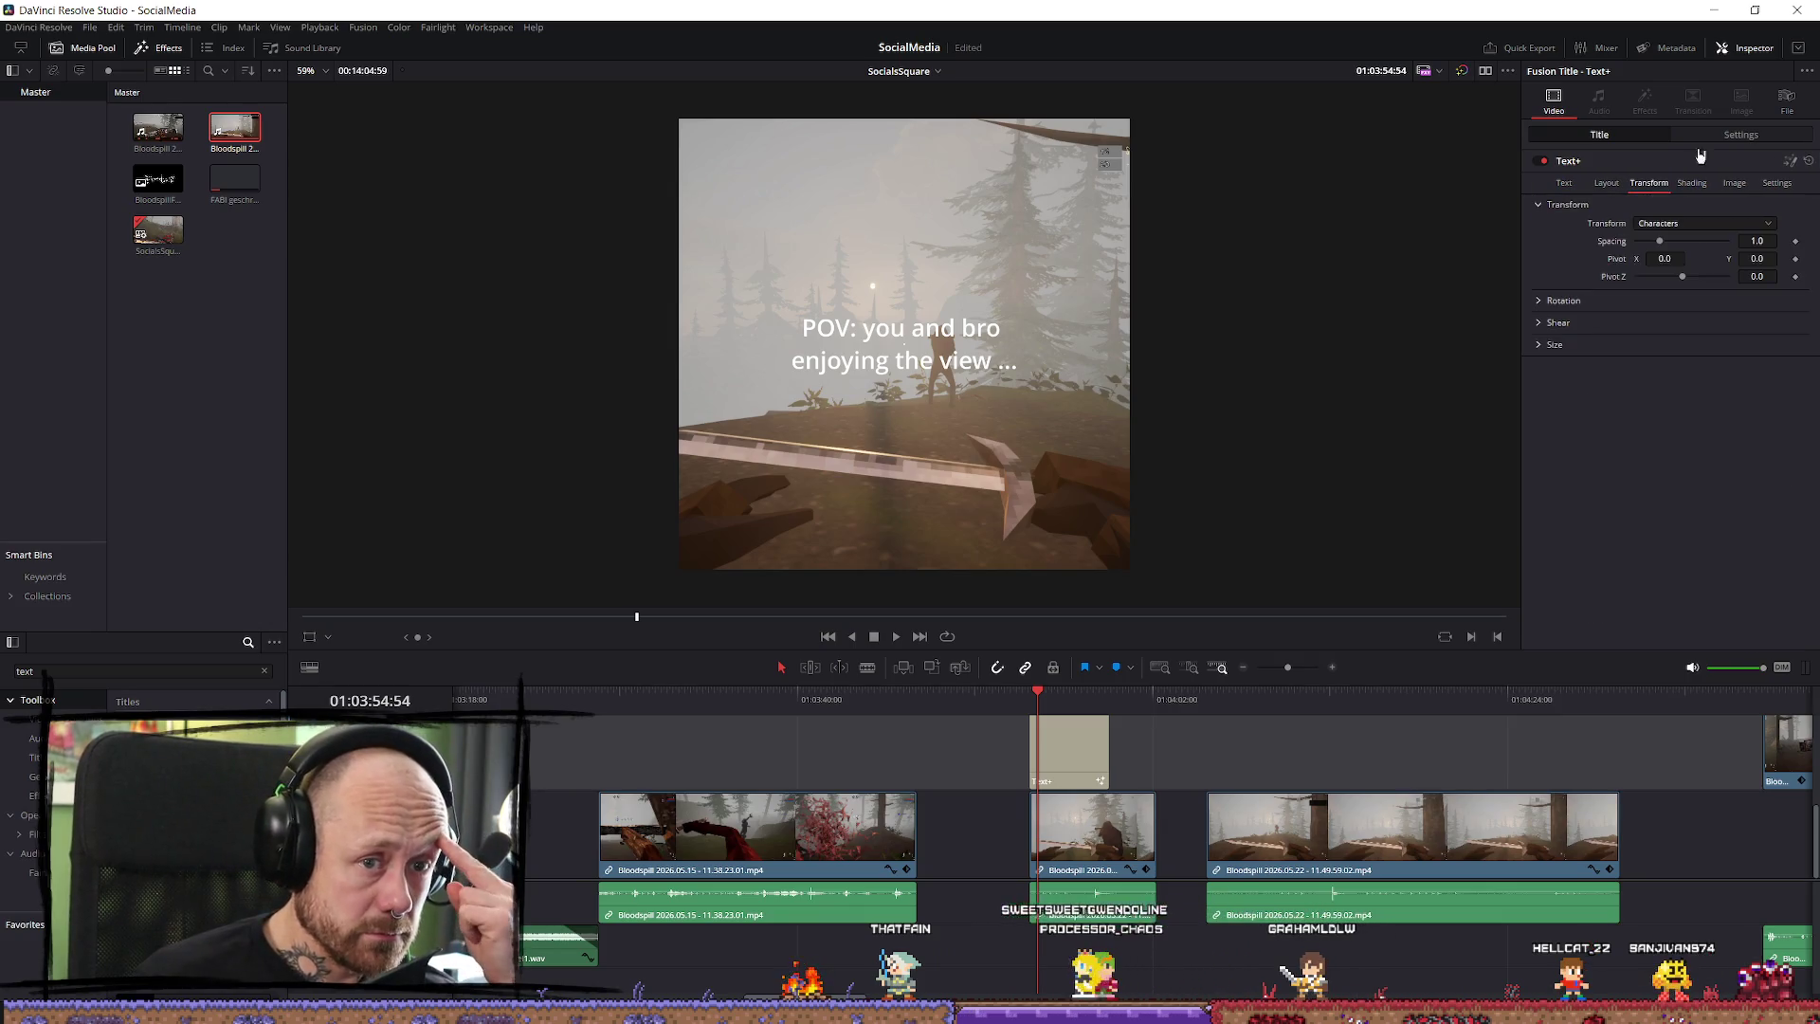
# Enlarge the caption with Zoom and move it to the top of the frame.
pyautogui.click(1721, 138)
pyautogui.moveTo(1676, 182)
pyautogui.mouseDown()
pyautogui.moveTo(1648, 183)
pyautogui.moveTo(1753, 228)
pyautogui.moveTo(1660, 182)
pyautogui.moveTo(1676, 200)
pyautogui.mouseUp()
pyautogui.click(1599, 134)
pyautogui.click(1706, 134)
pyautogui.click(1599, 134)
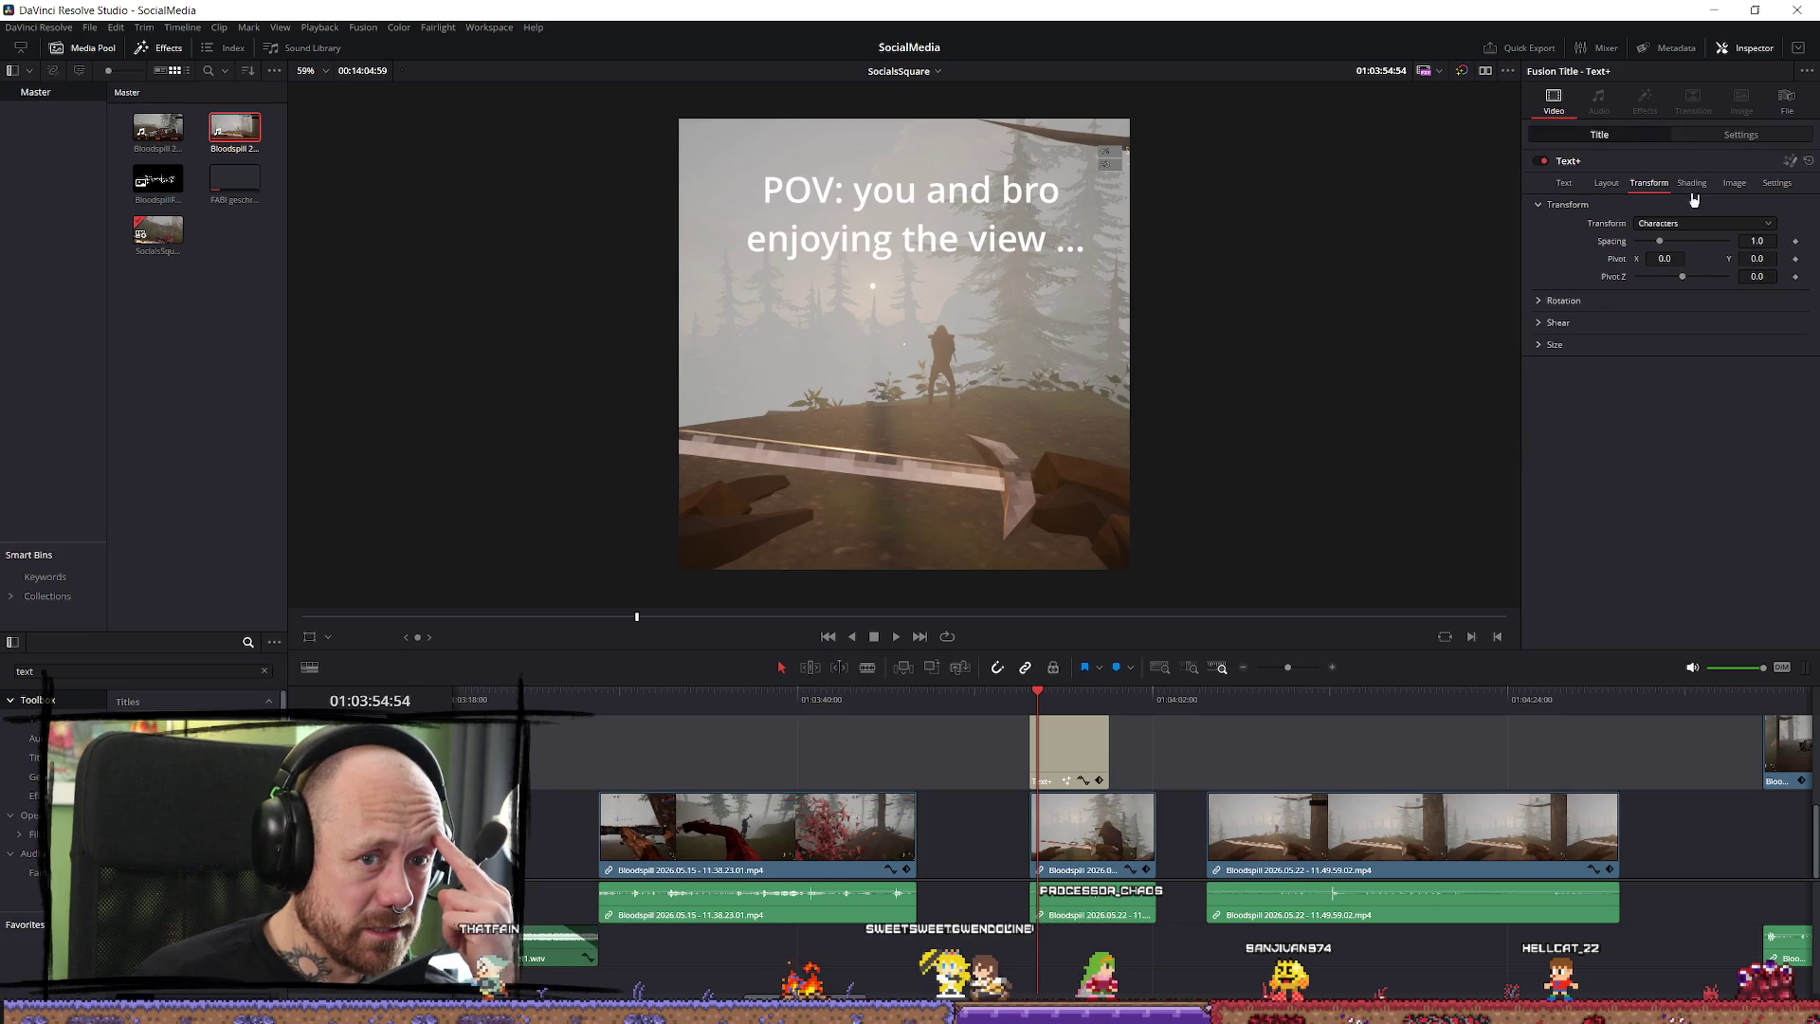
# Enable the Black Shadow shading element and browse fonts, keeping Open Sans.
pyautogui.click(1692, 185)
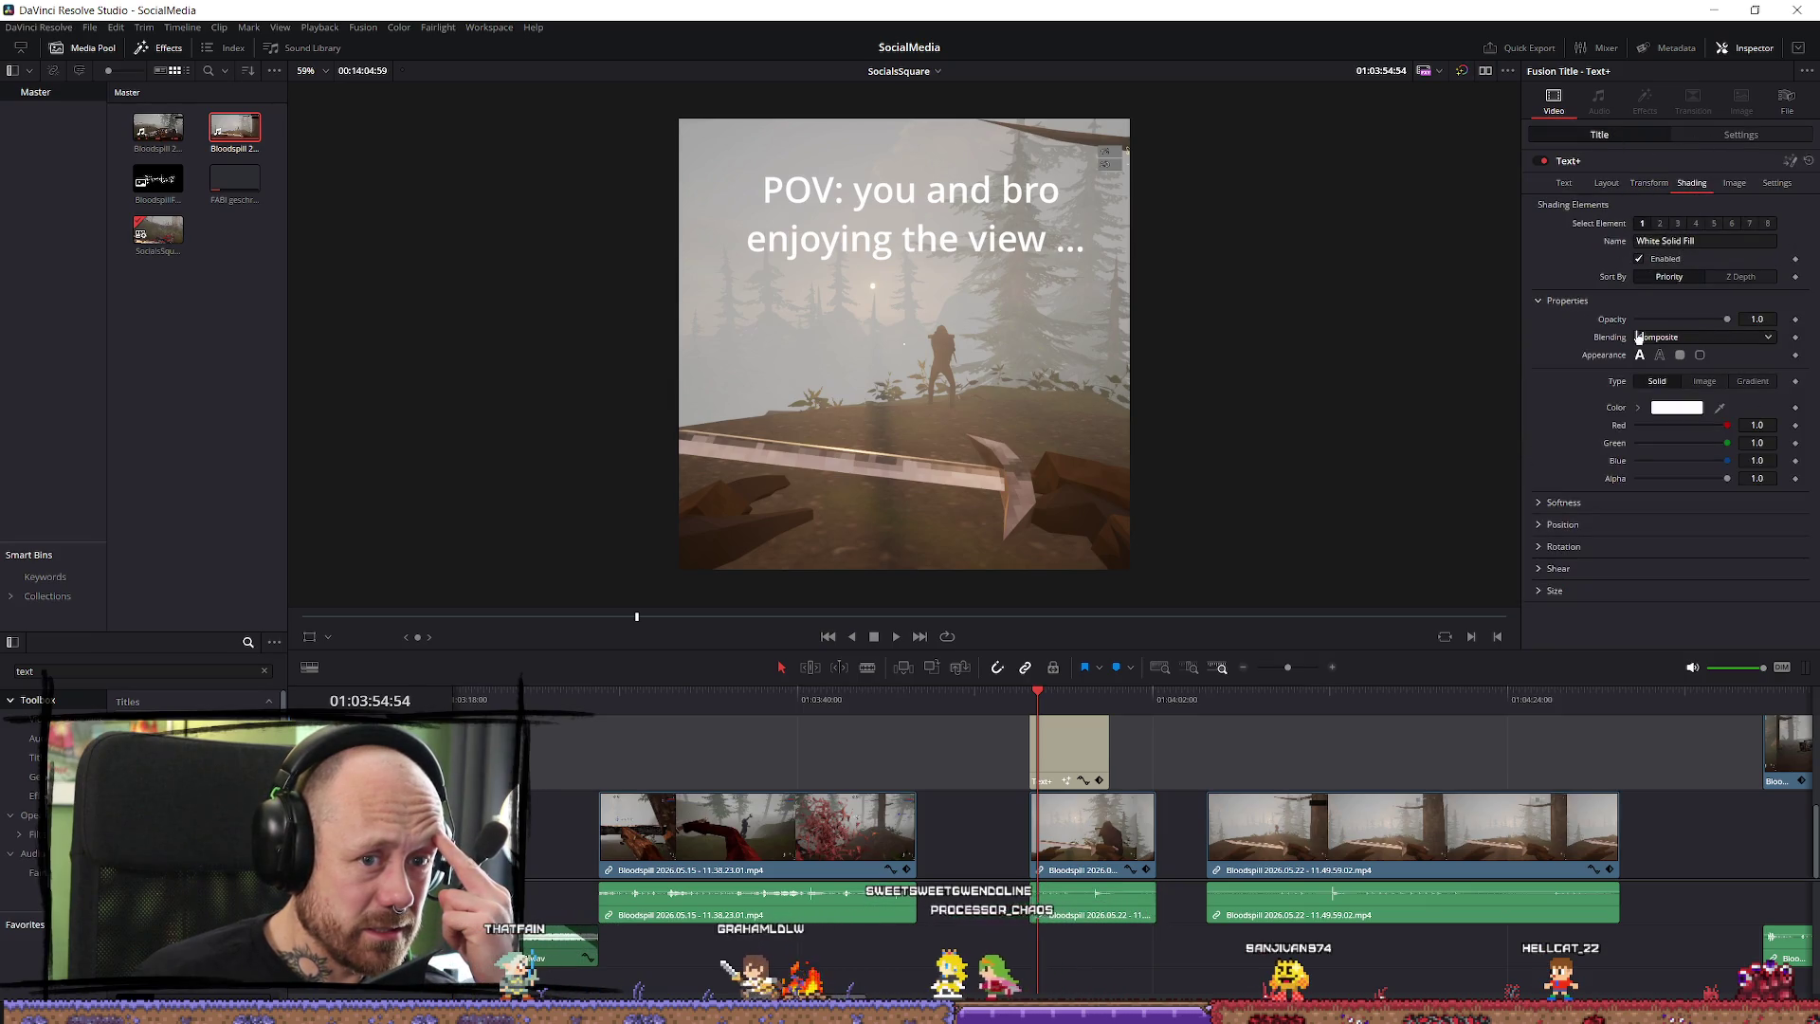
pyautogui.click(1660, 223)
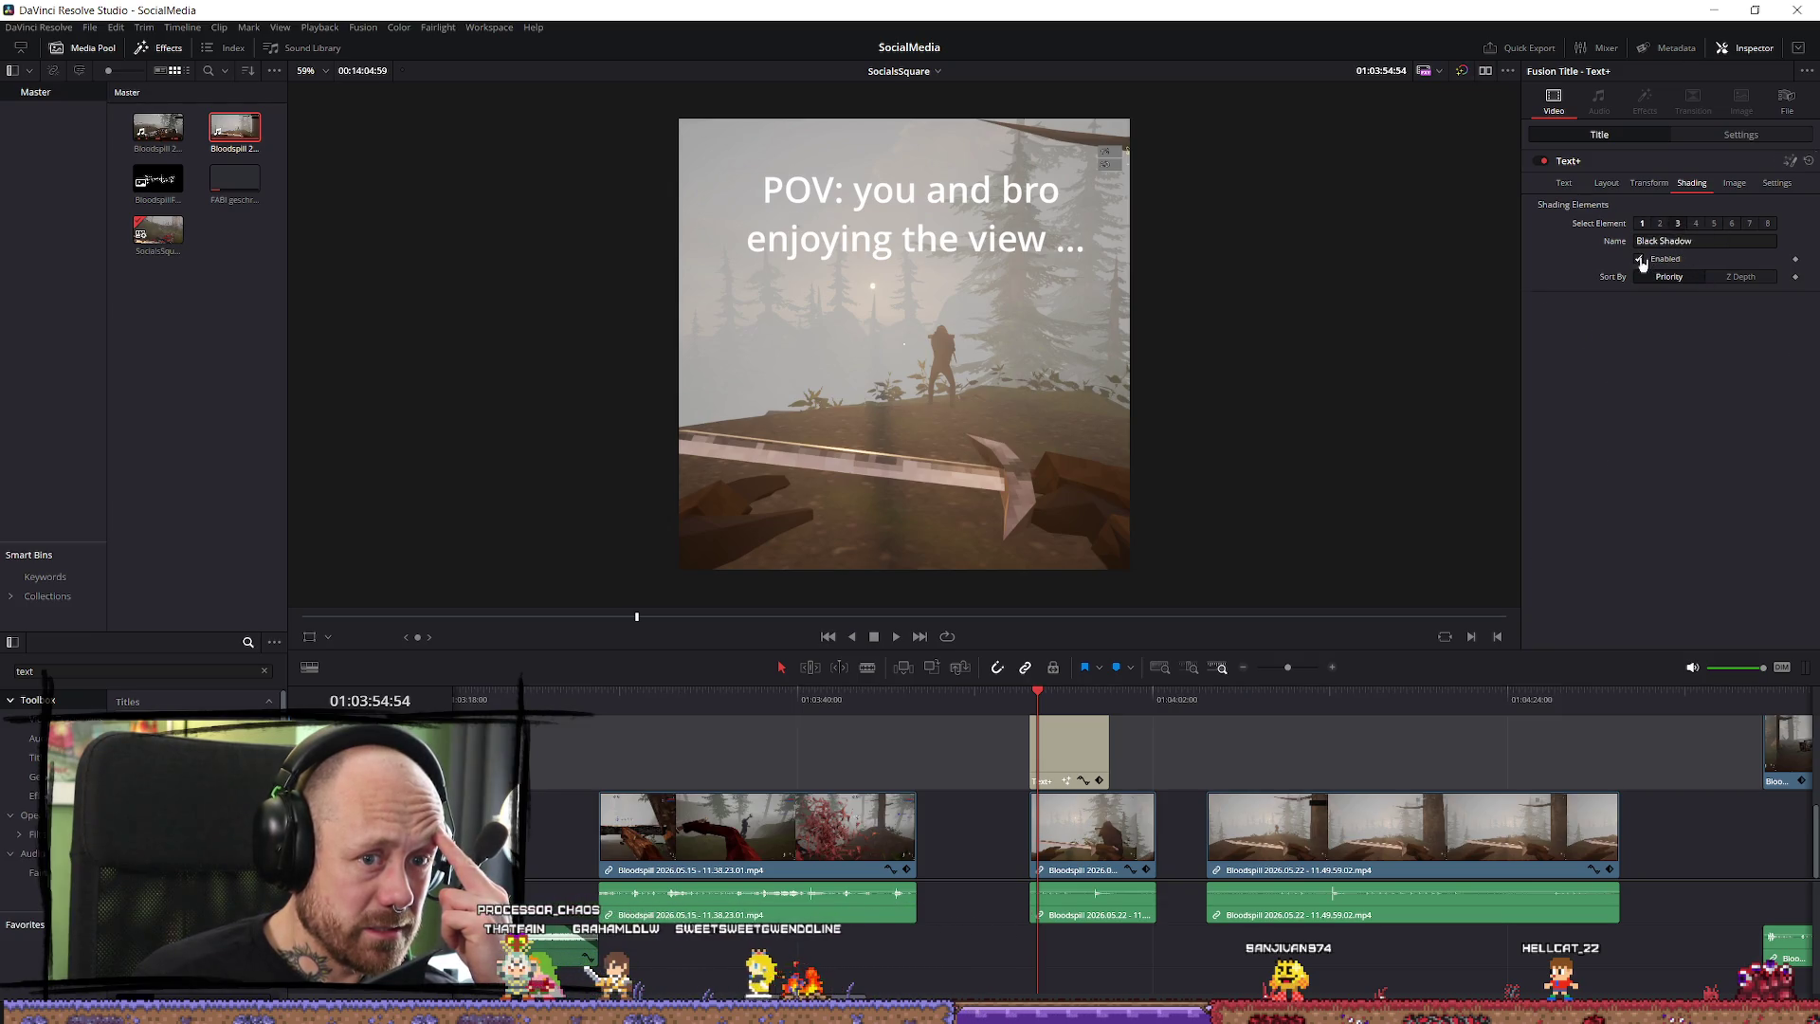
pyautogui.click(1640, 259)
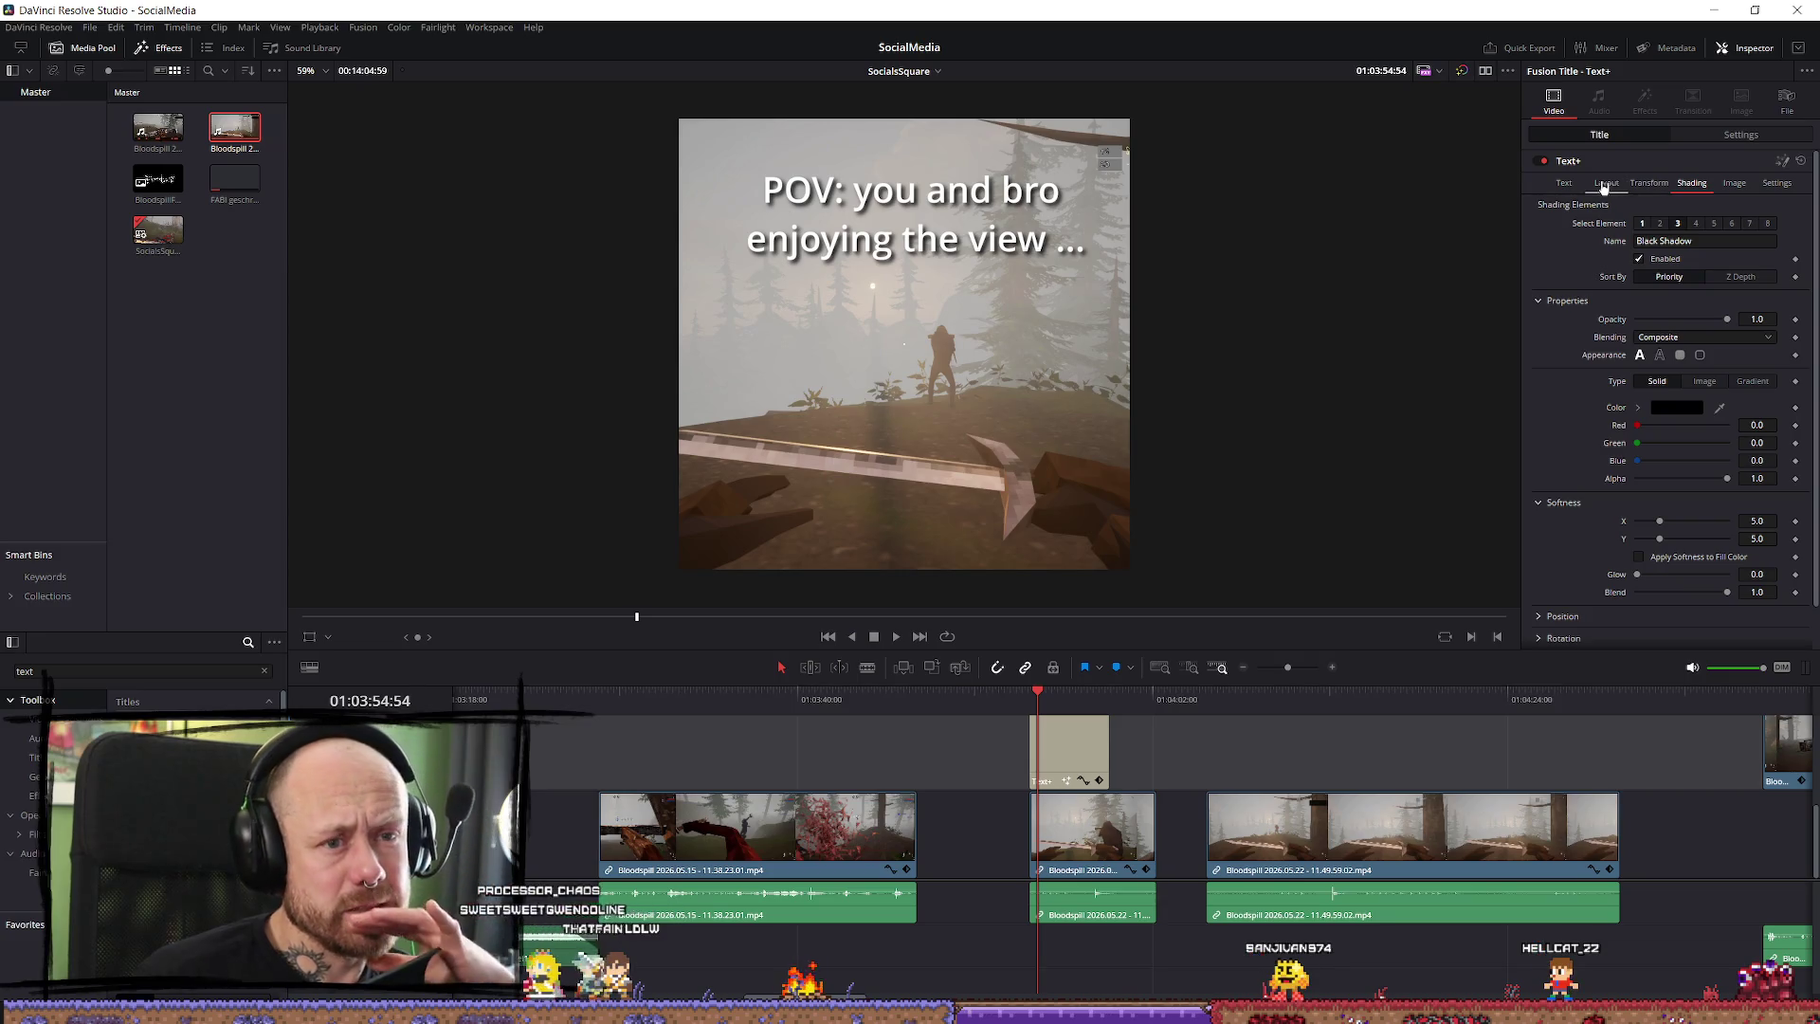
pyautogui.click(1560, 186)
pyautogui.click(1716, 331)
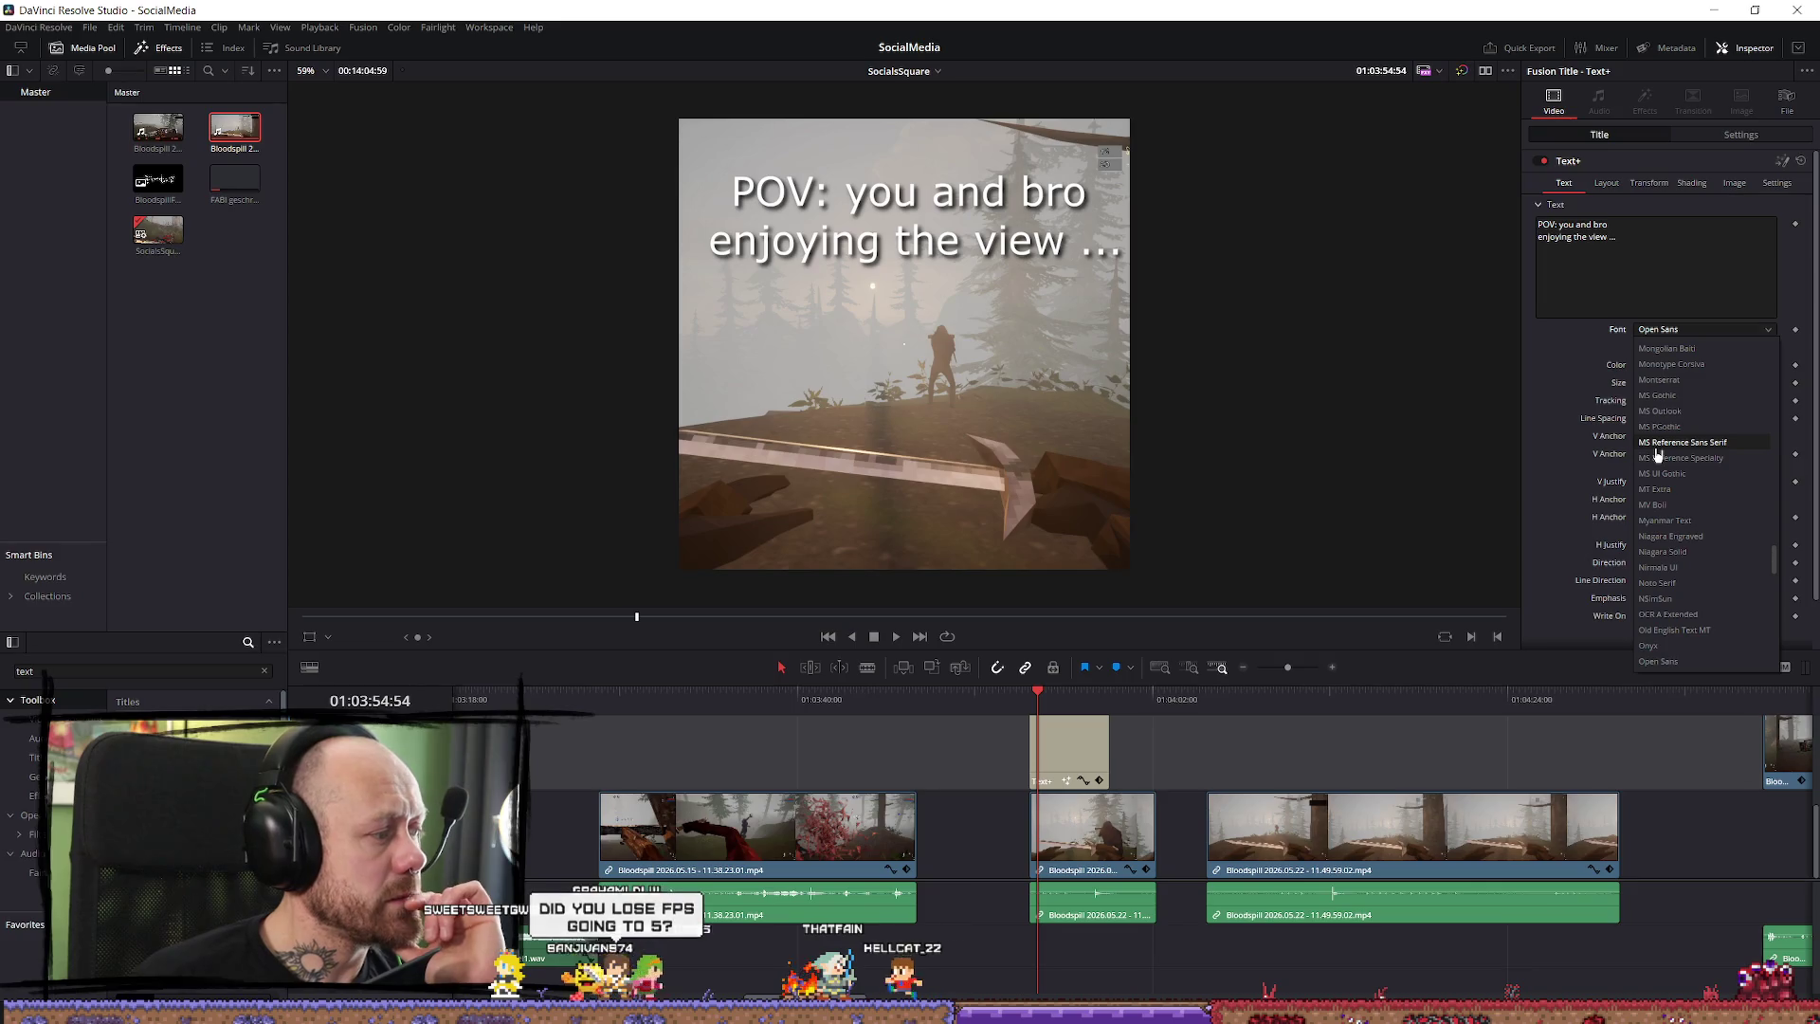
pyautogui.scroll(2, 1673, 464)
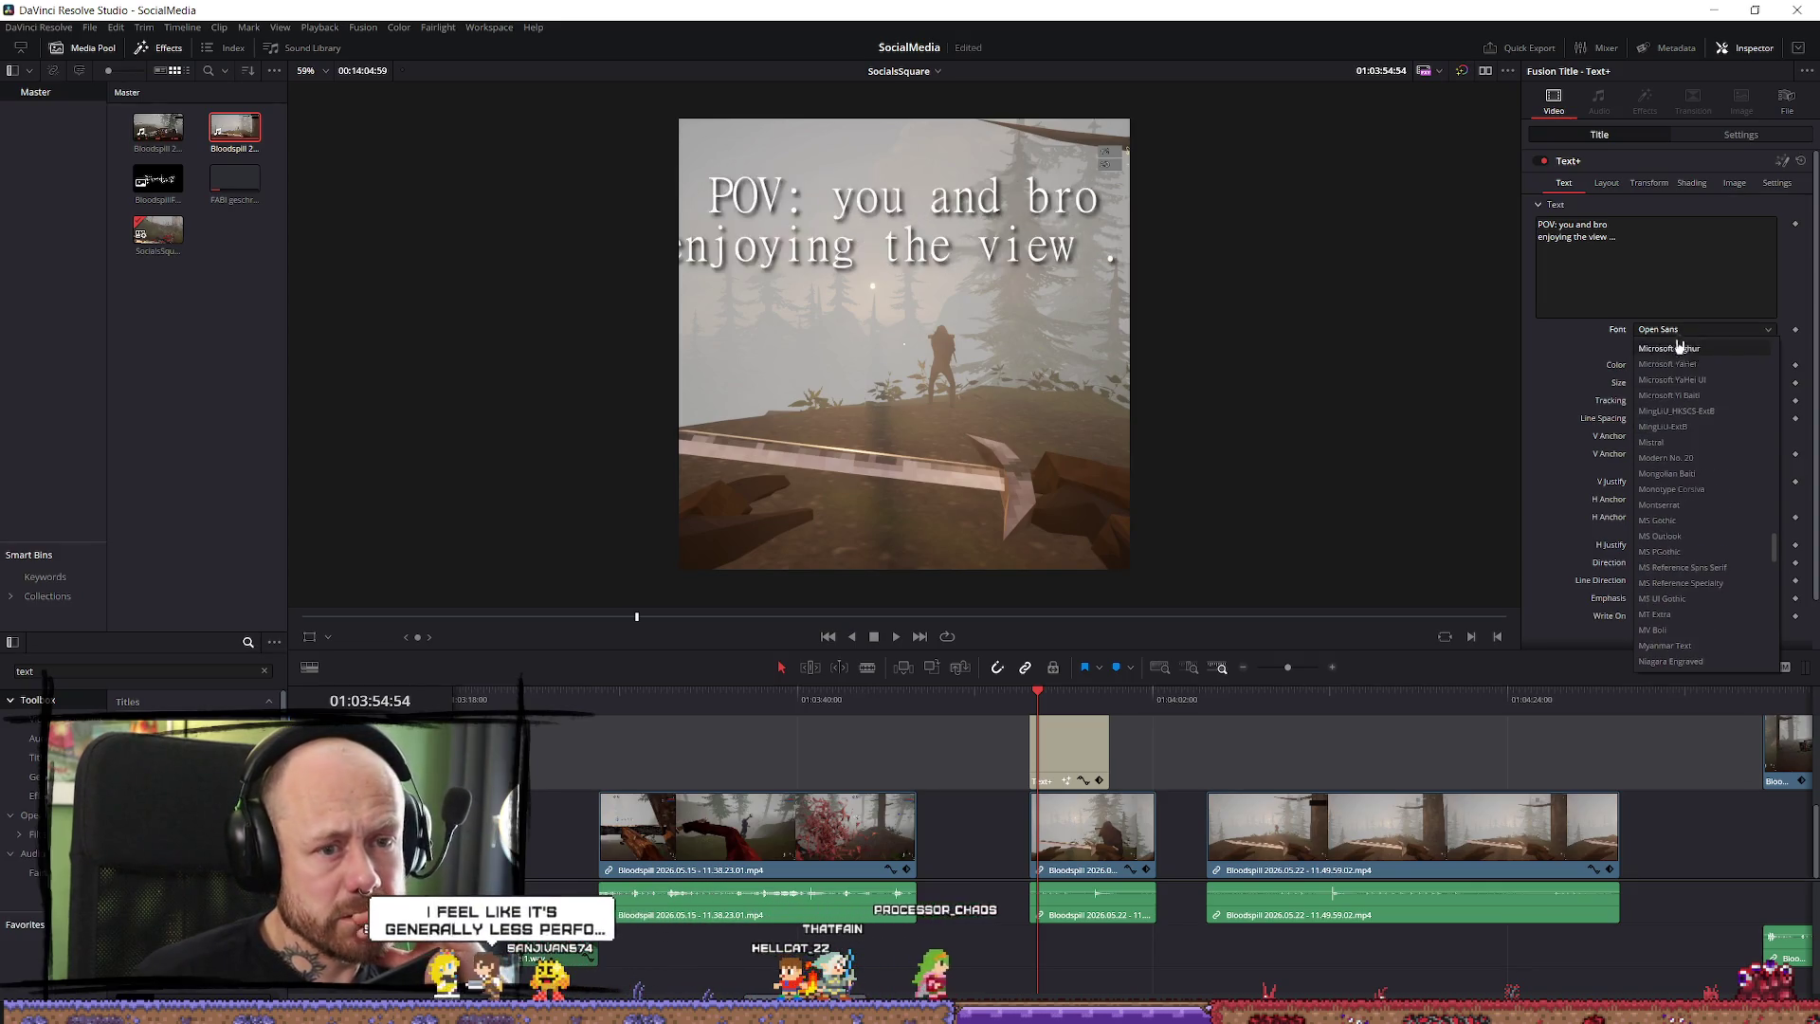
pyautogui.scroll(-15, 1669, 631)
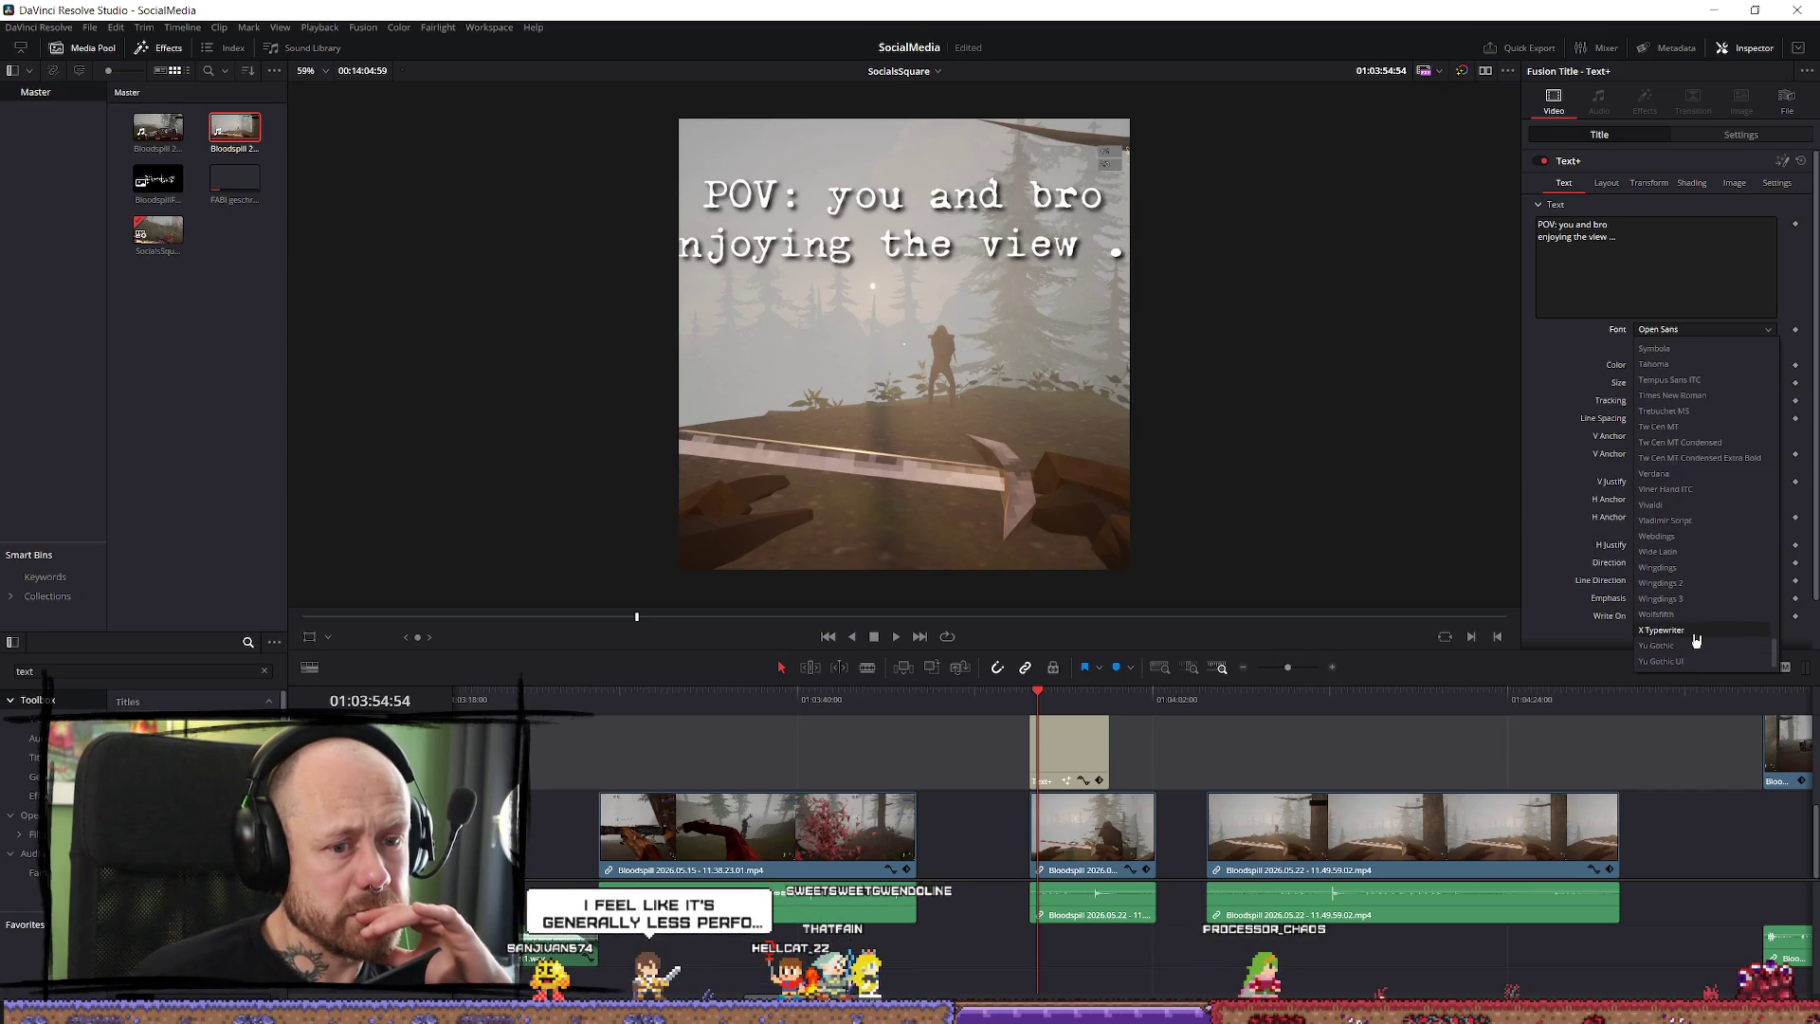
pyautogui.click(1668, 257)
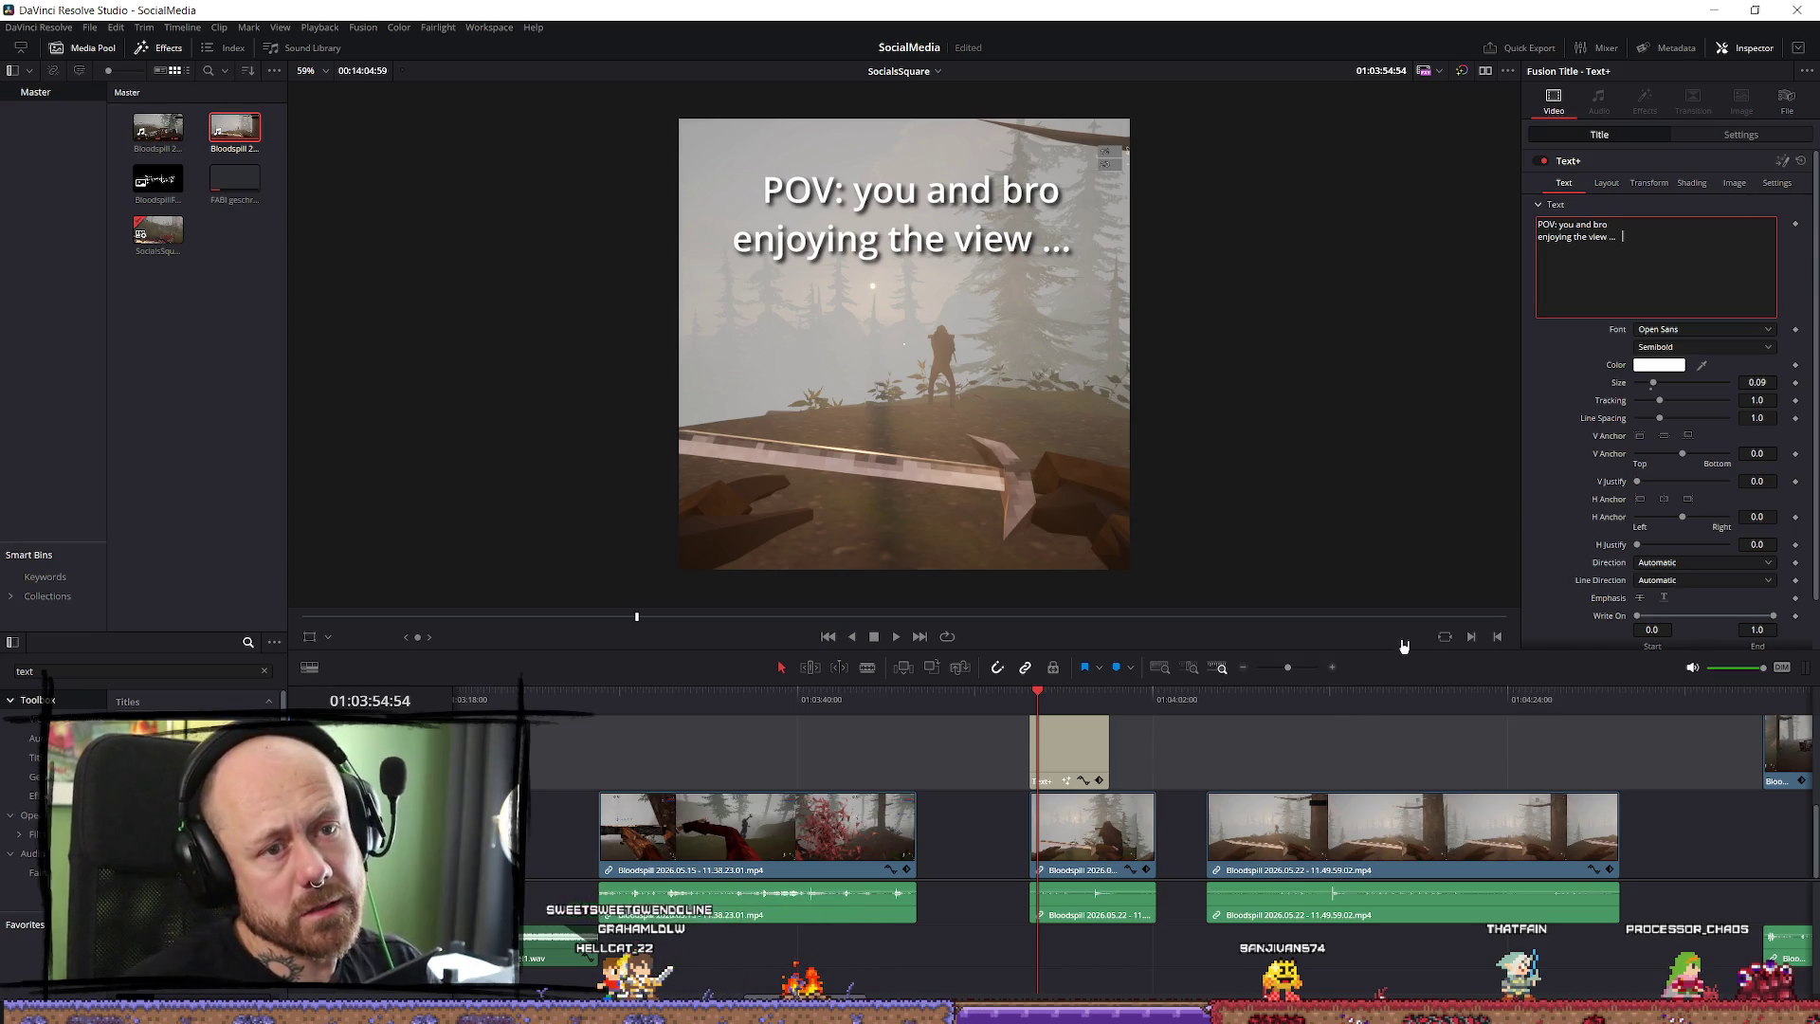
# Shorten the POV title clip to end at 01:03:57:35.
pyautogui.click(1130, 750)
pyautogui.press('space')
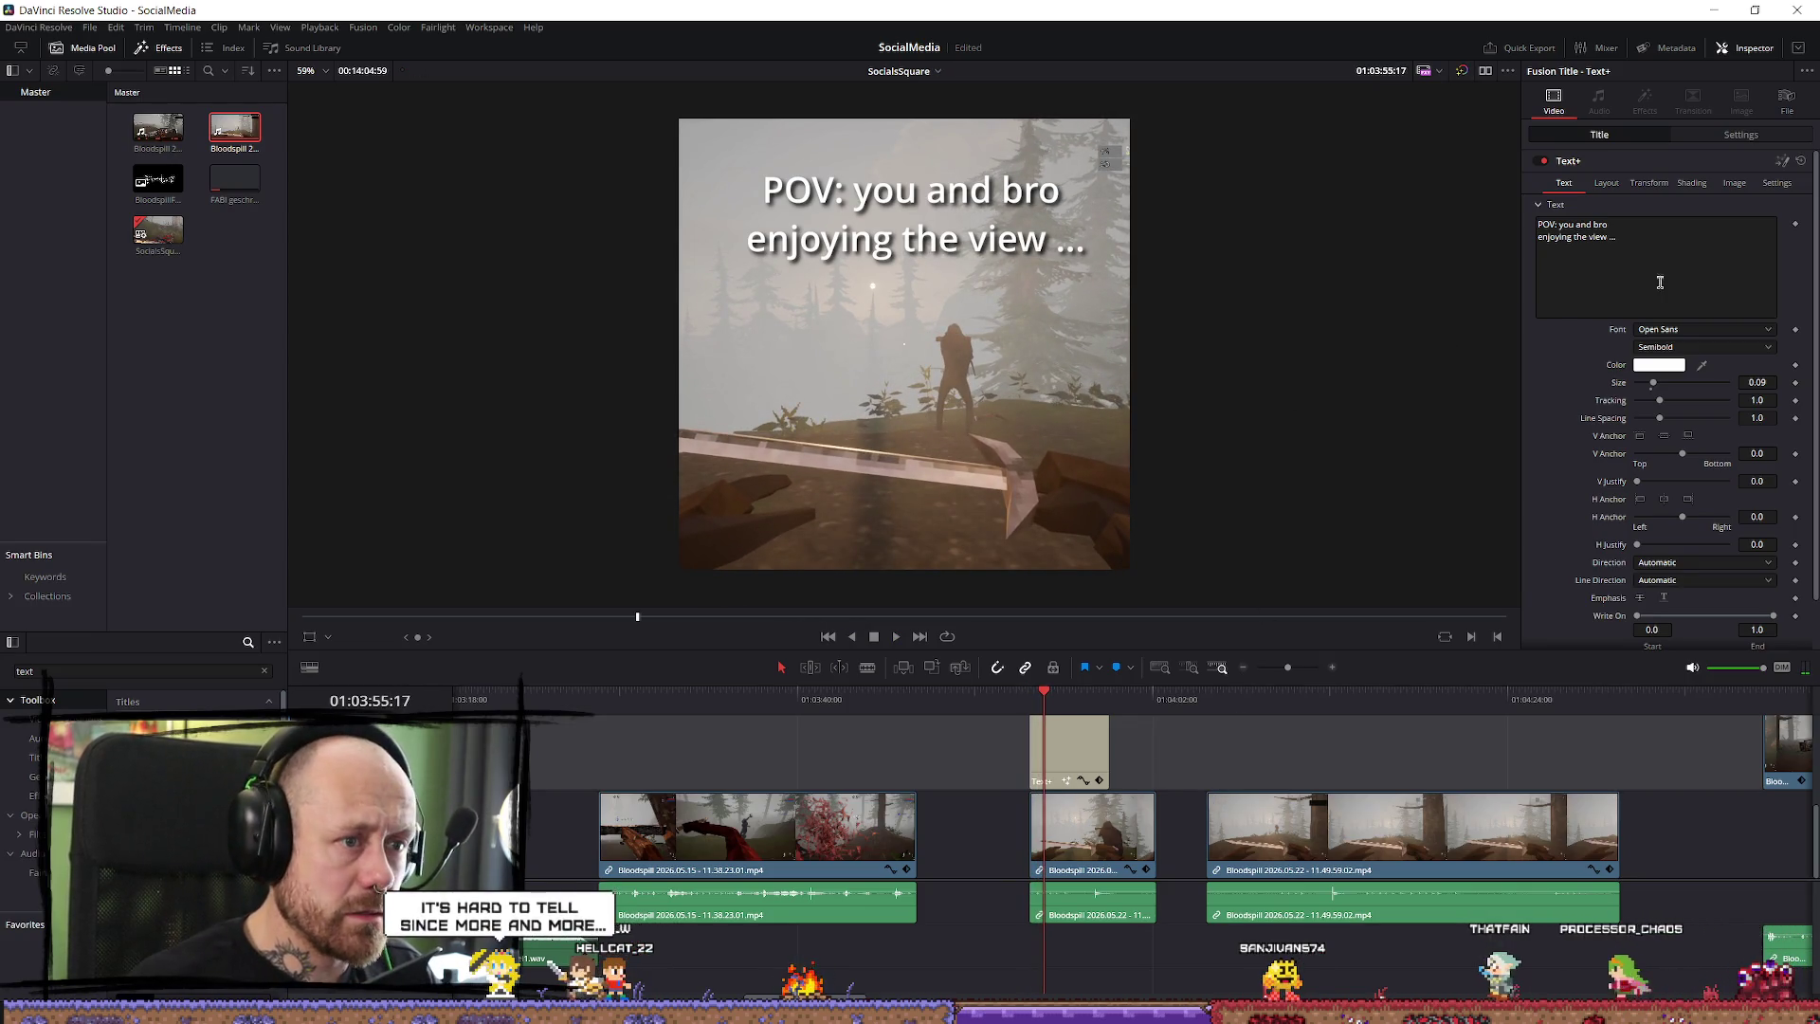
pyautogui.click(1097, 749)
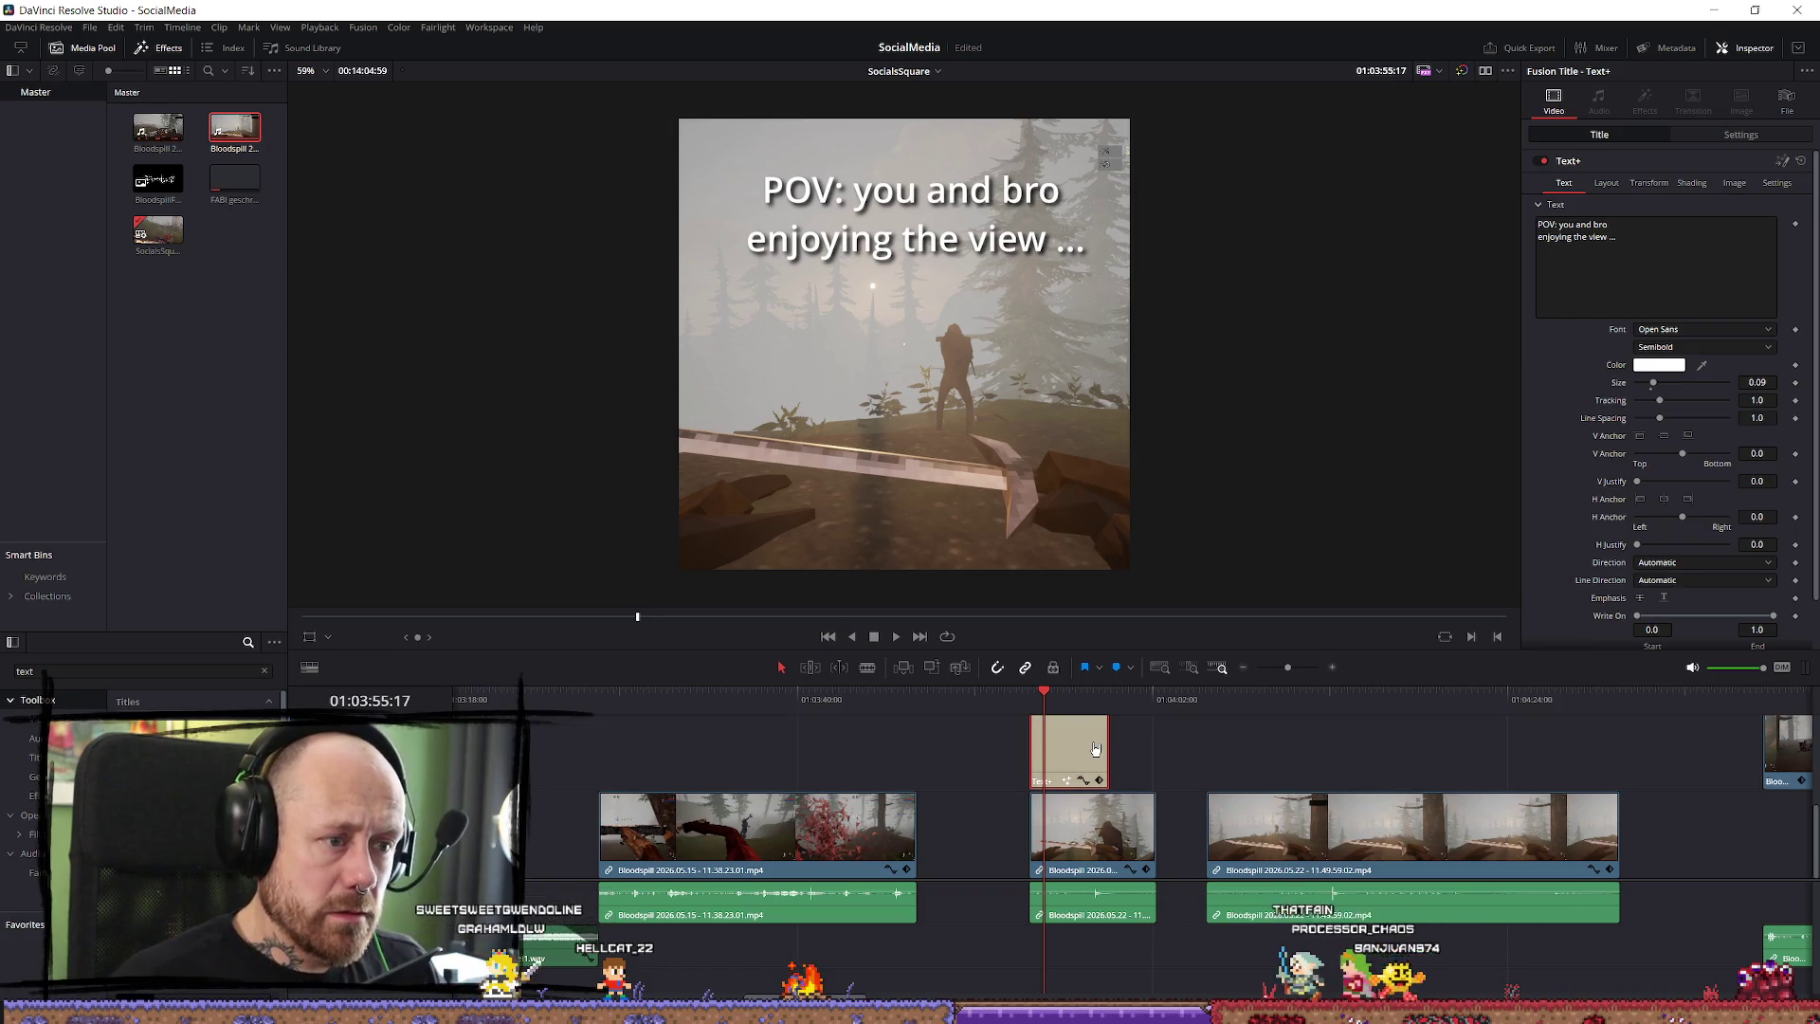
pyautogui.press('space')
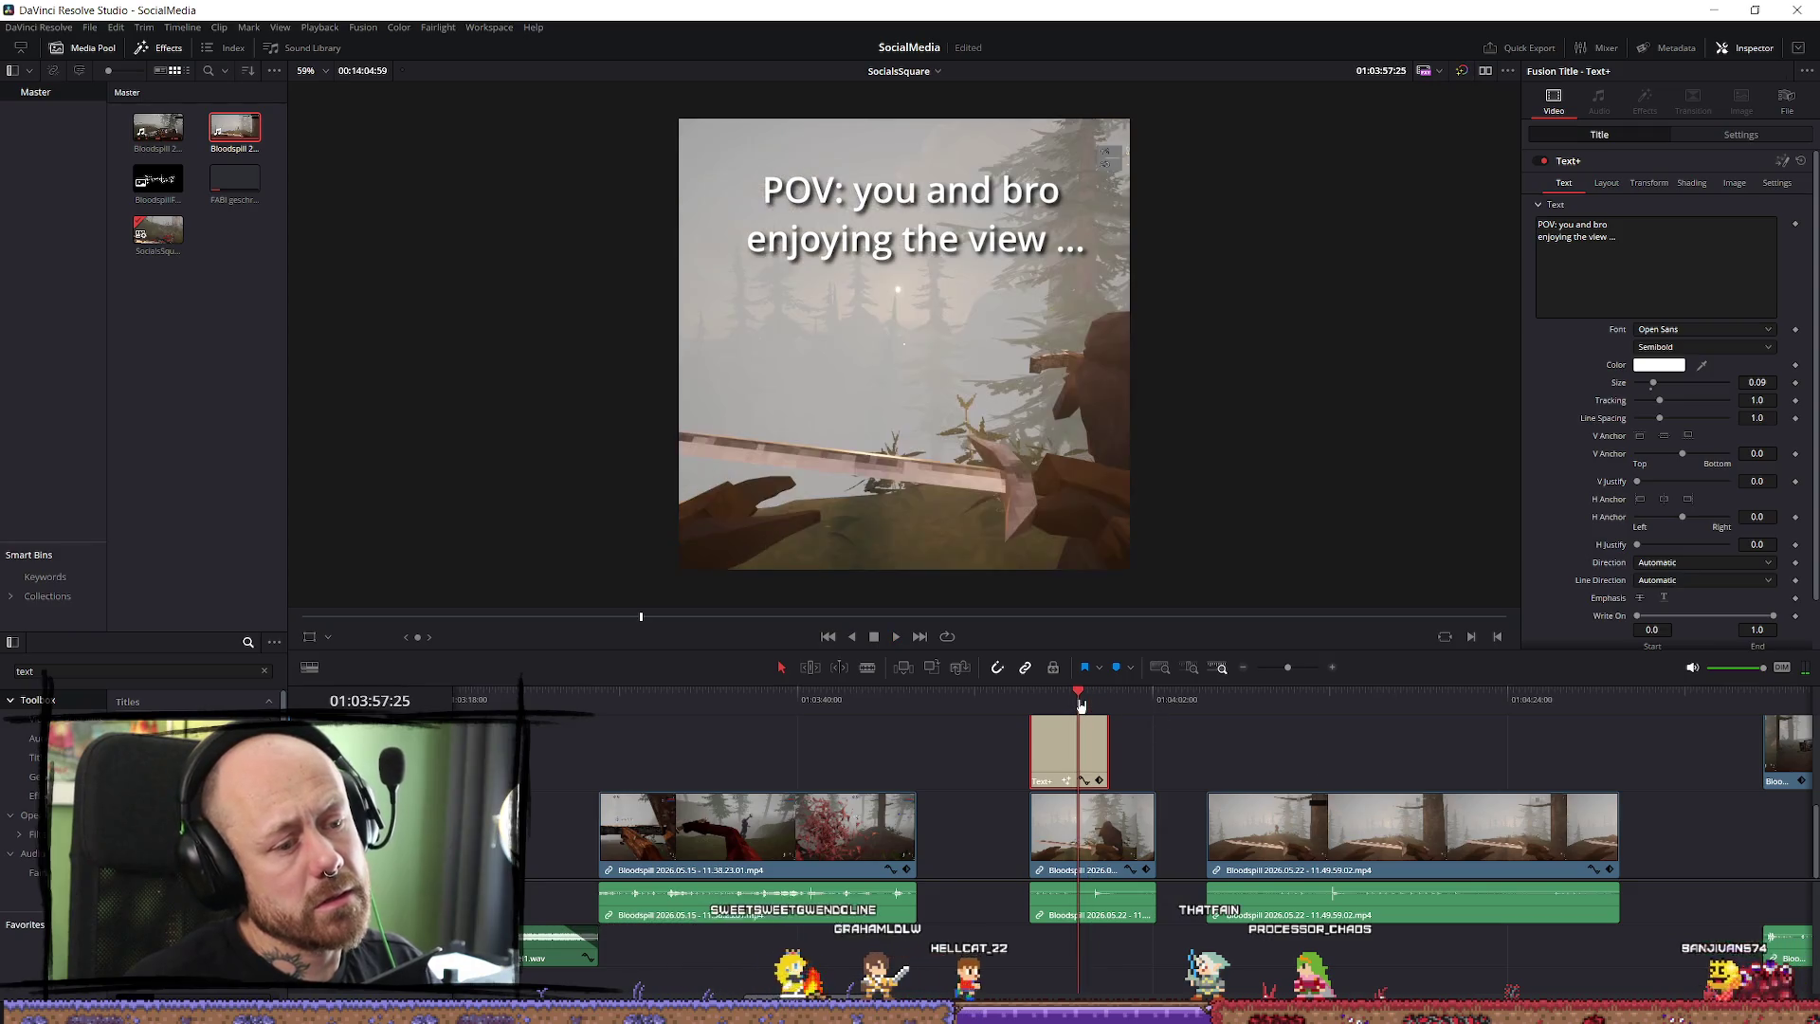
pyautogui.click(1084, 701)
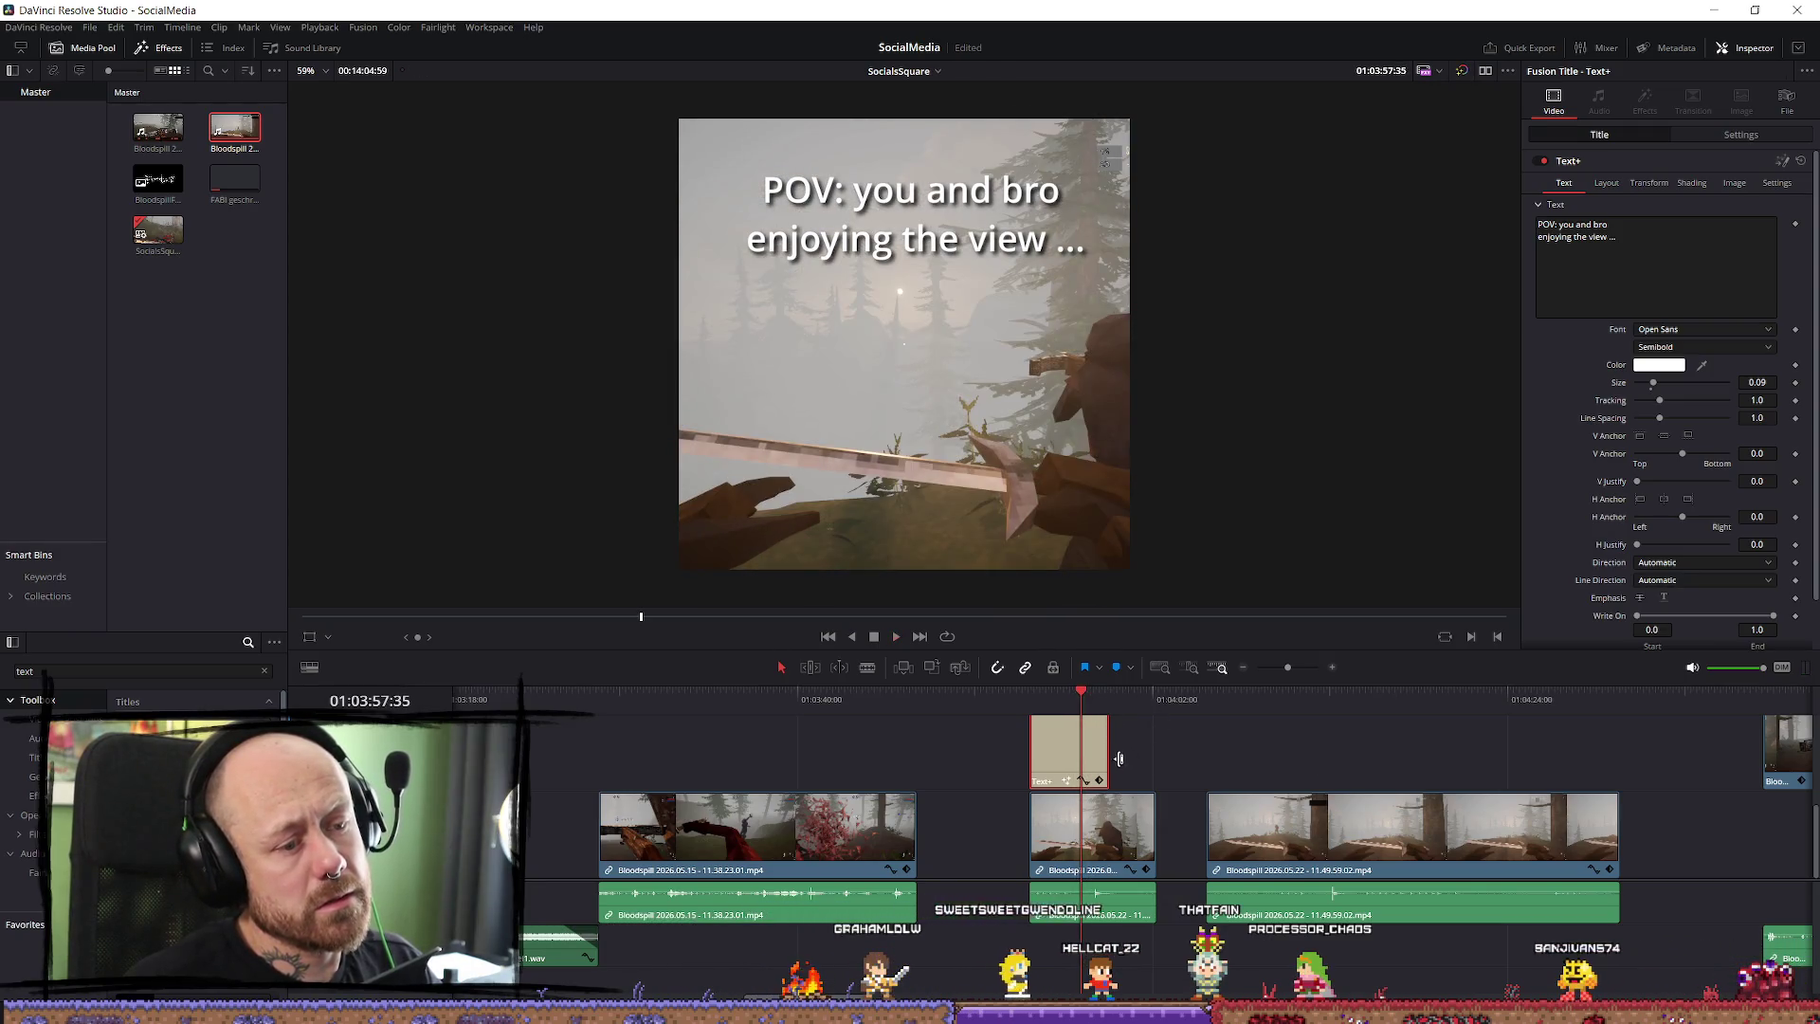
pyautogui.moveTo(1109, 758); pyautogui.dragTo(1077, 734)
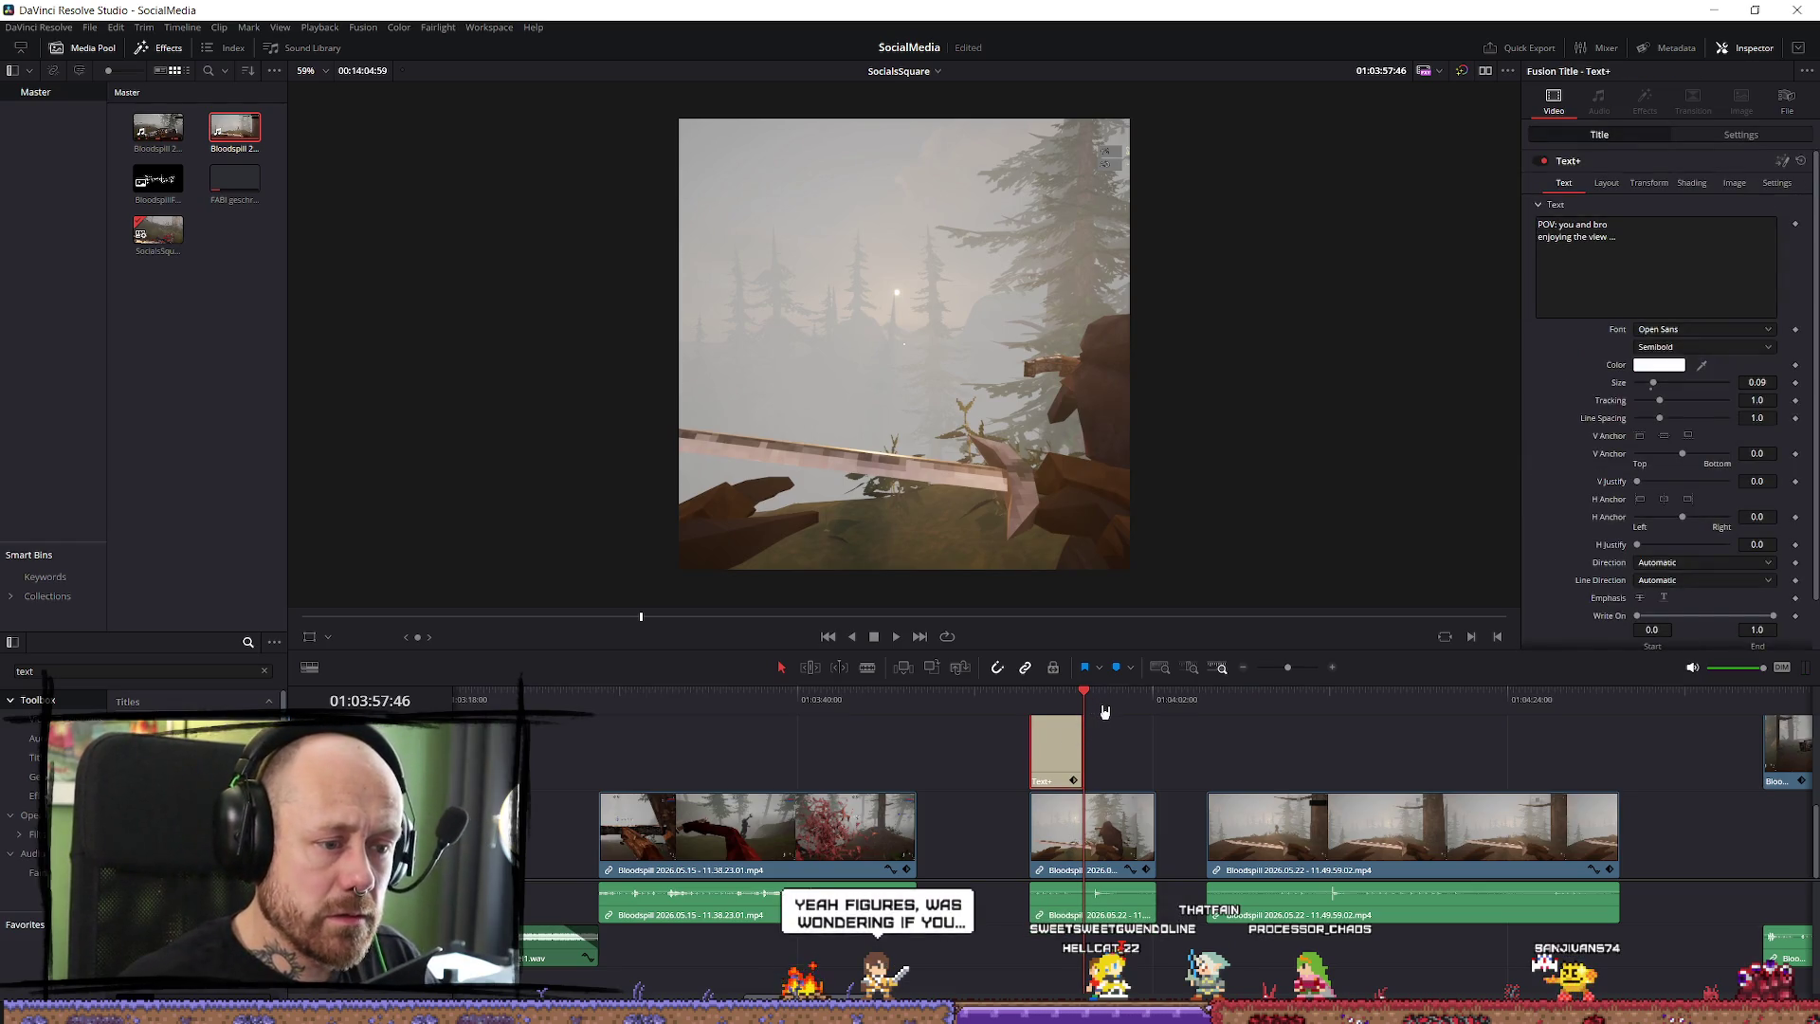
# Paste a copy of the title after it and change the text to 'until you realise / its deathmatch'.
pyautogui.hotkey('ctrl', 'v')
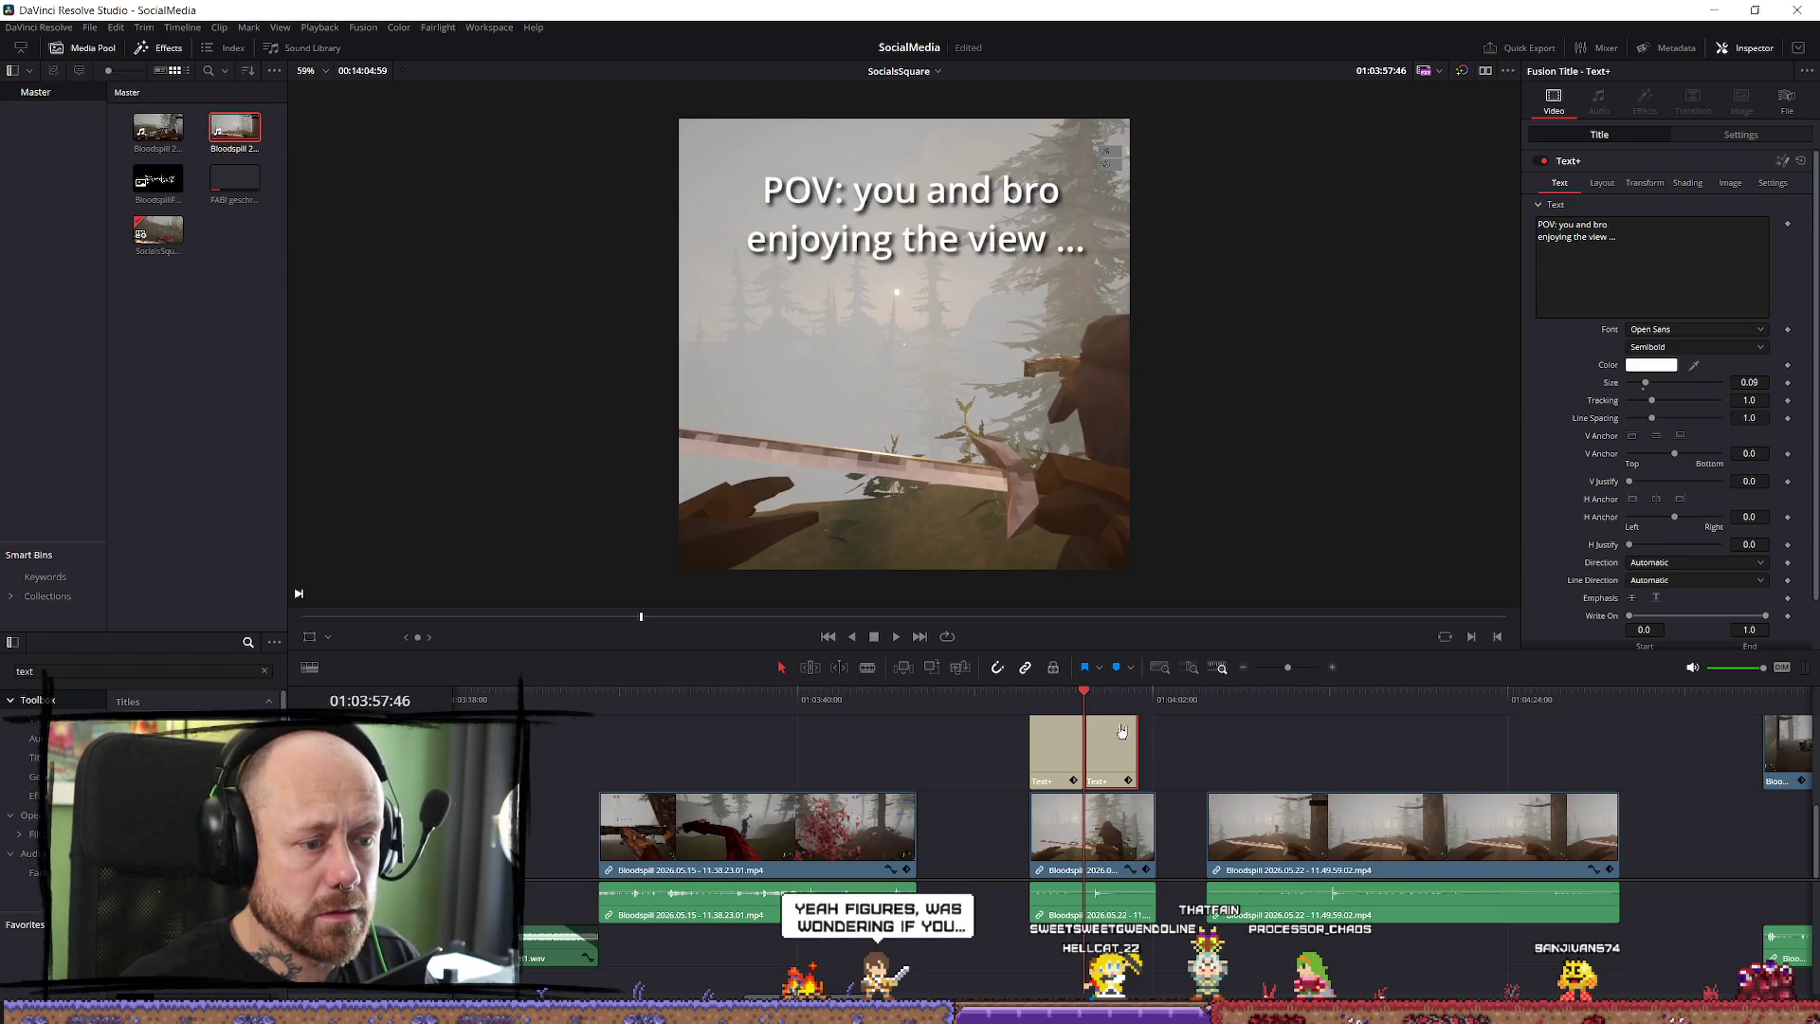
pyautogui.write('u')
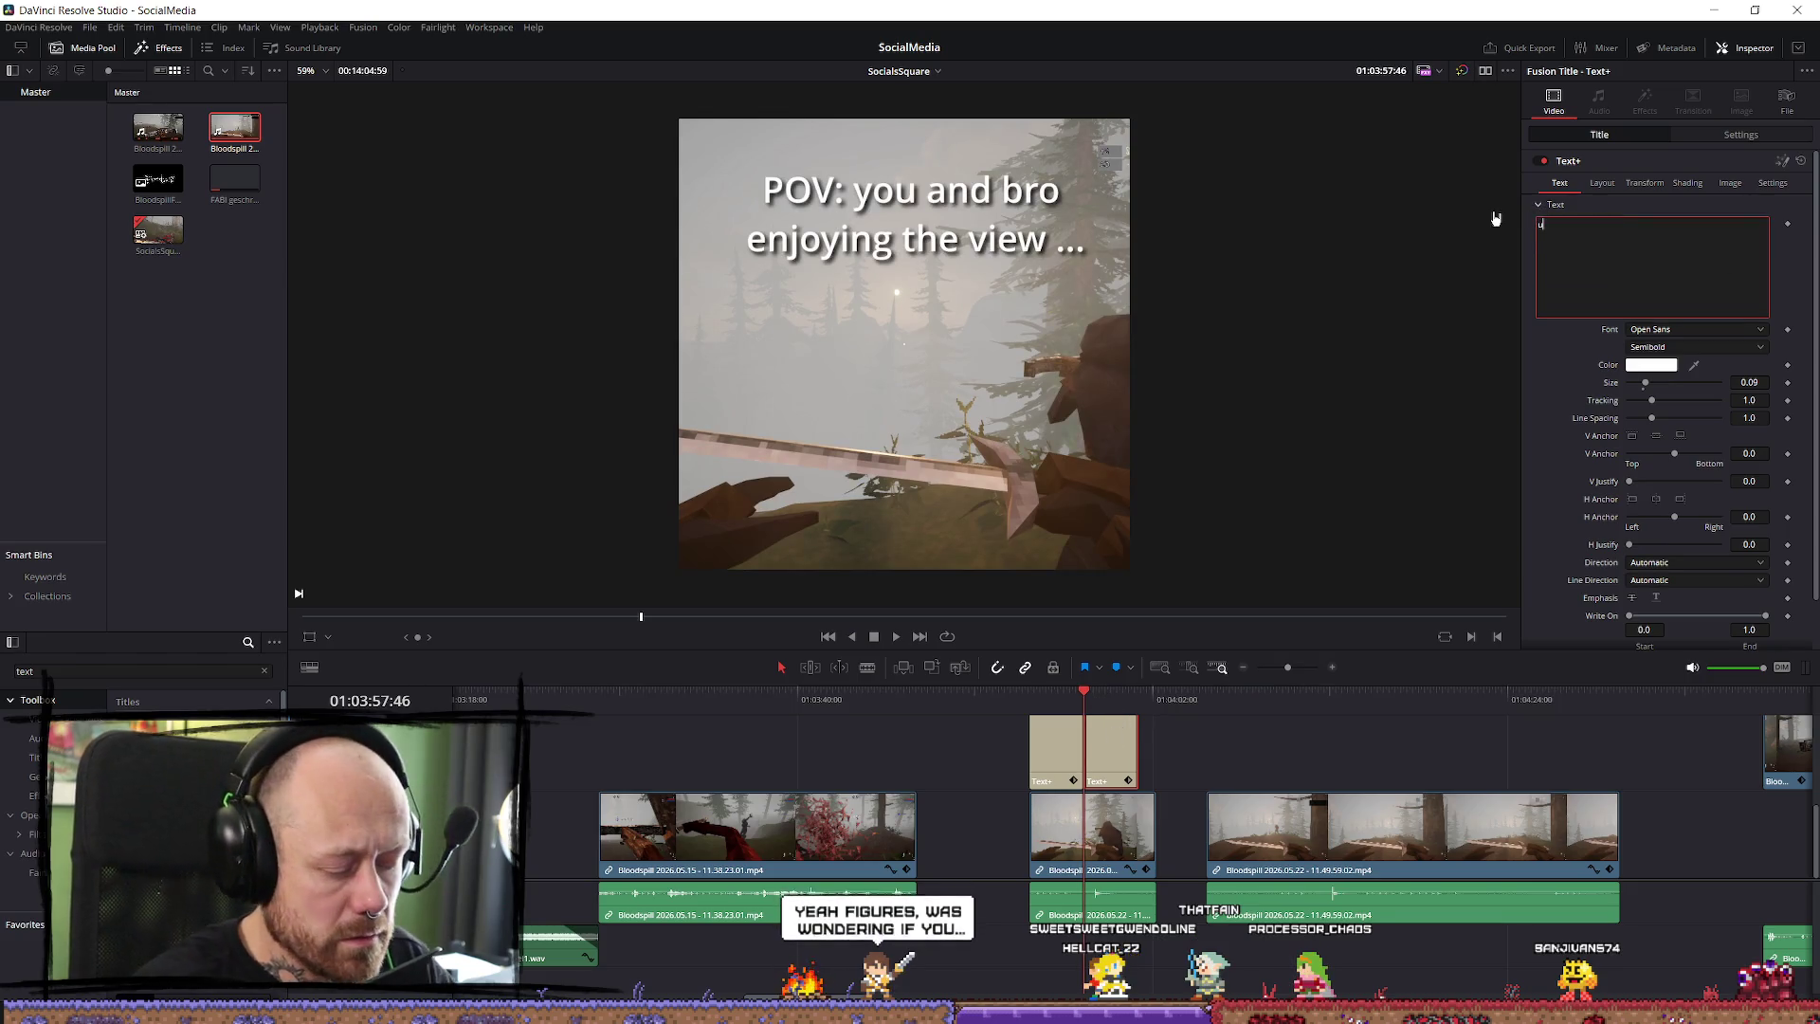
pyautogui.write('ntil you realise iu')
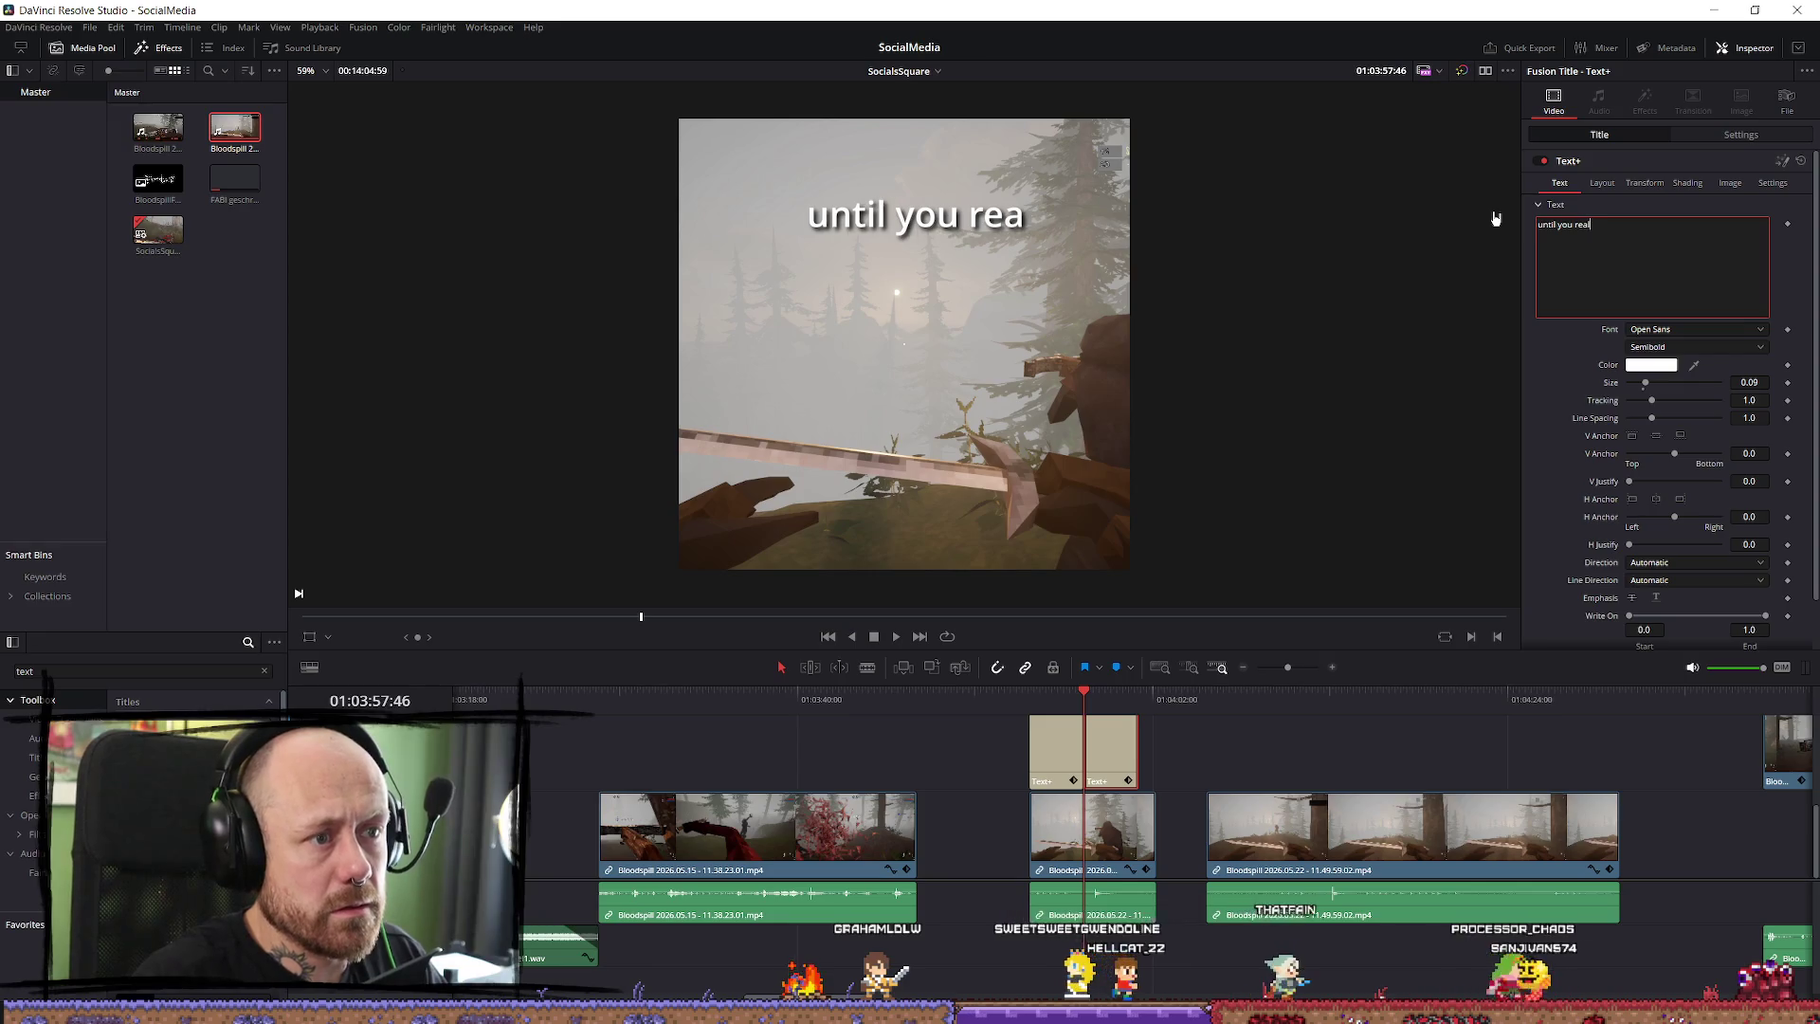
pyautogui.press('BackSpace')
pyautogui.press('BackSpace')
pyautogui.press('BackSpace')
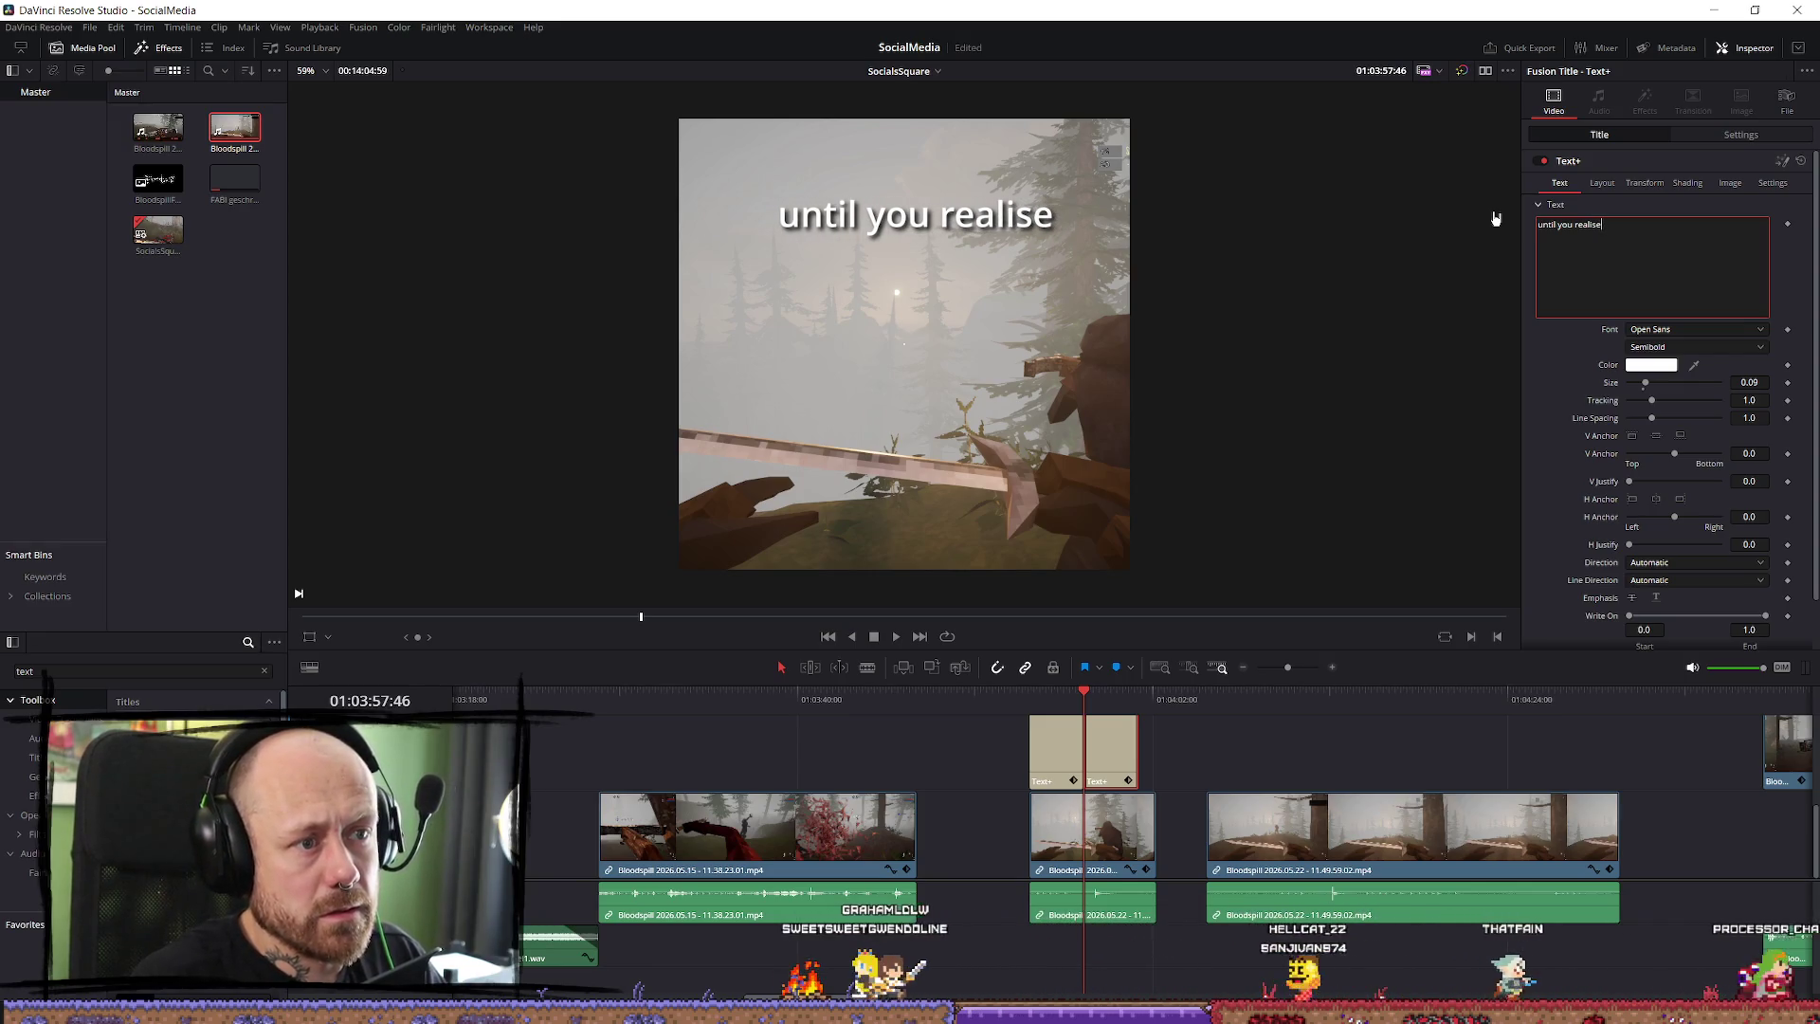
pyautogui.press('Return')
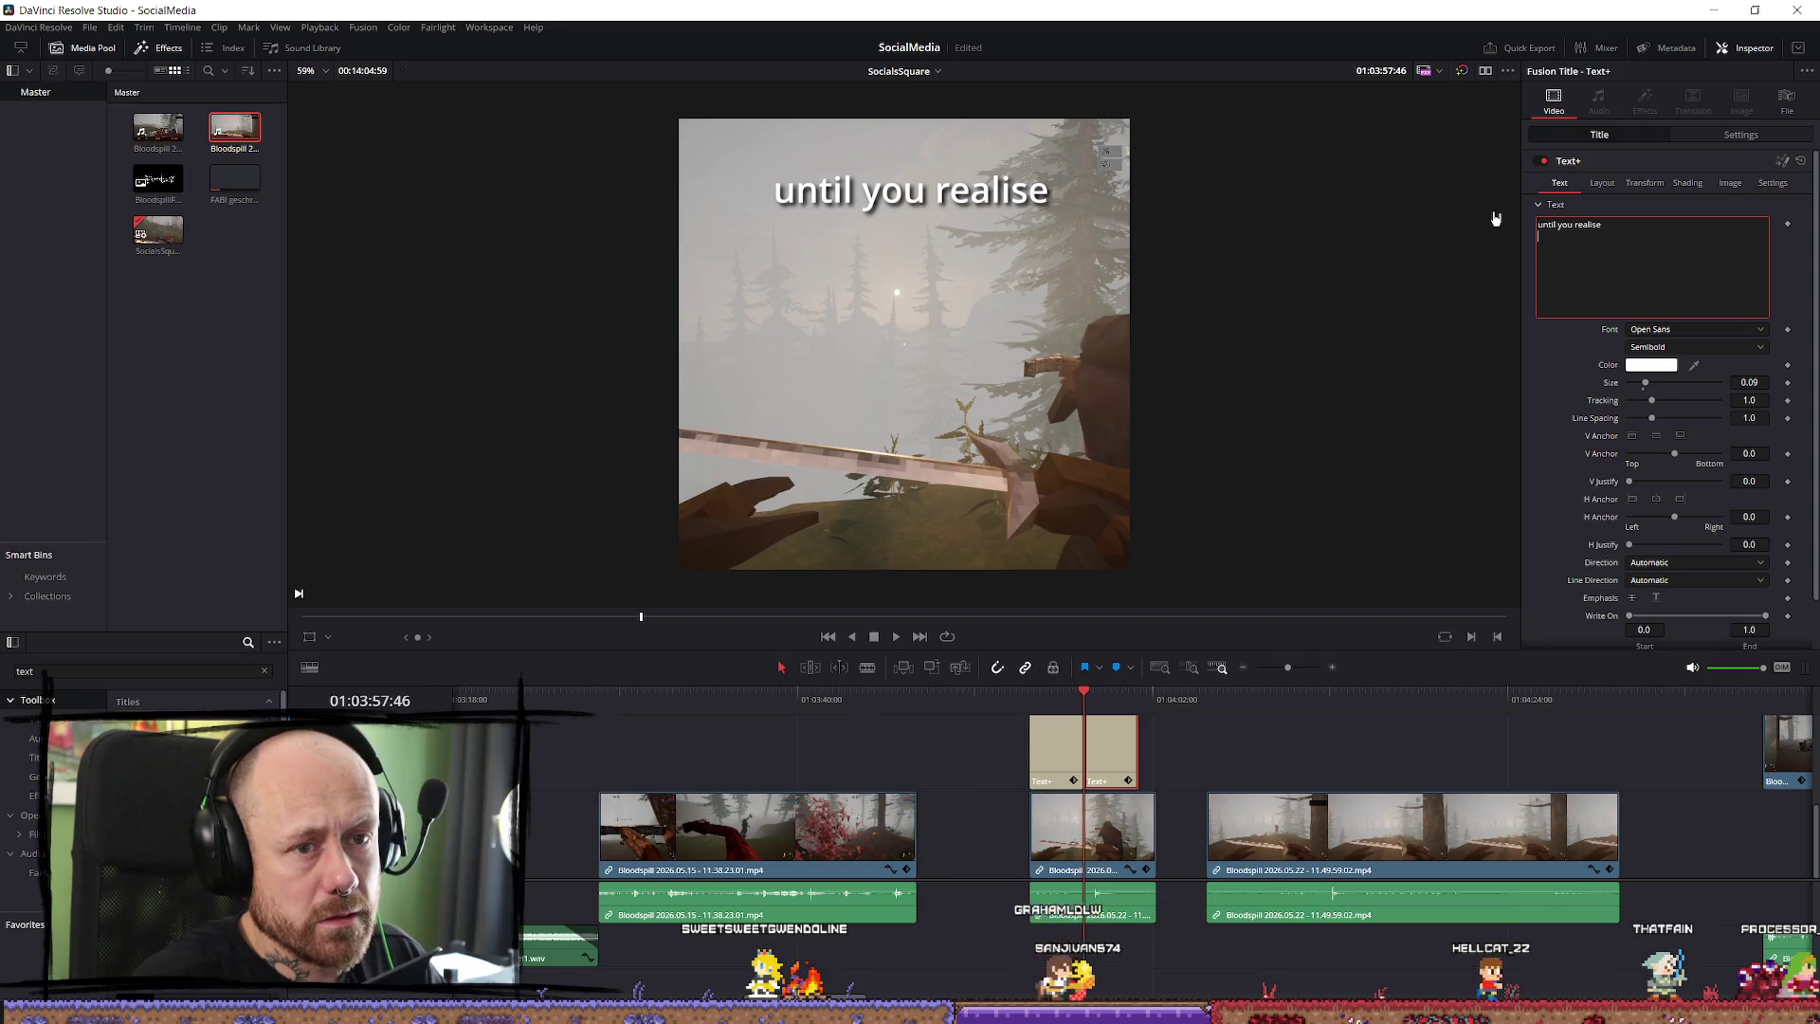
pyautogui.write('itsdeathmatch')
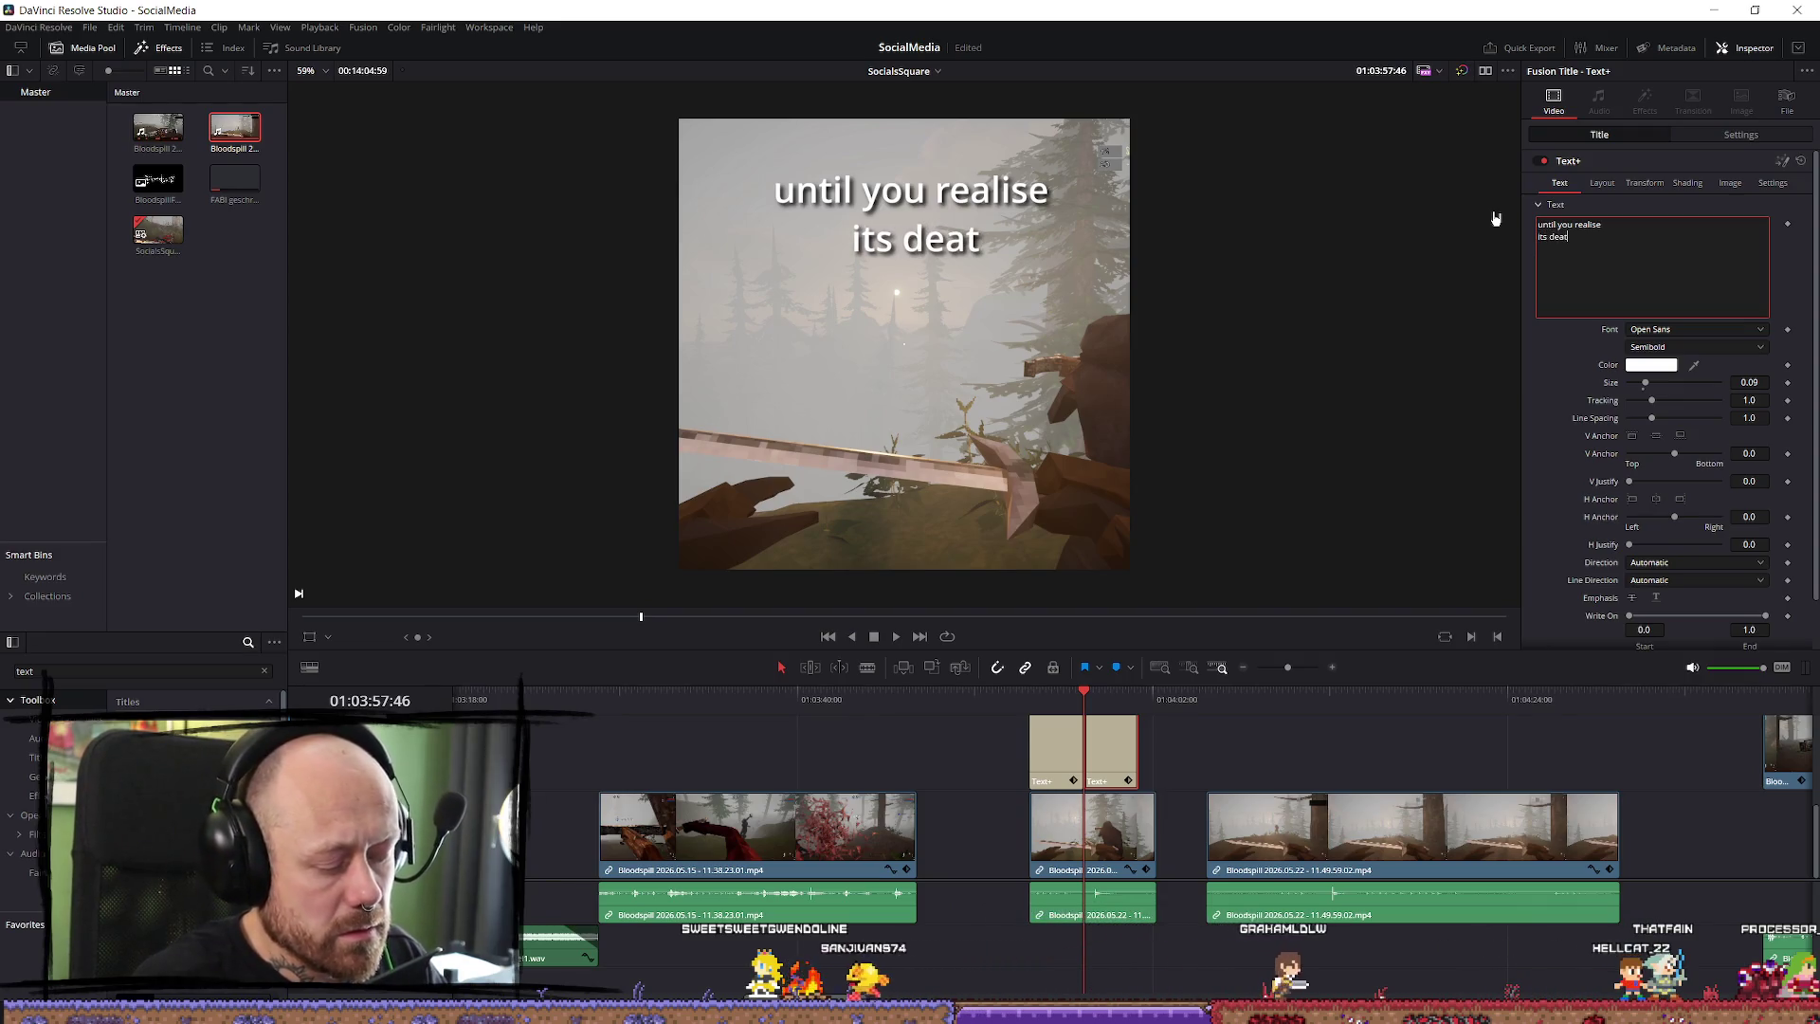
pyautogui.press('Return')
pyautogui.press('BackSpace')
pyautogui.click(1069, 698)
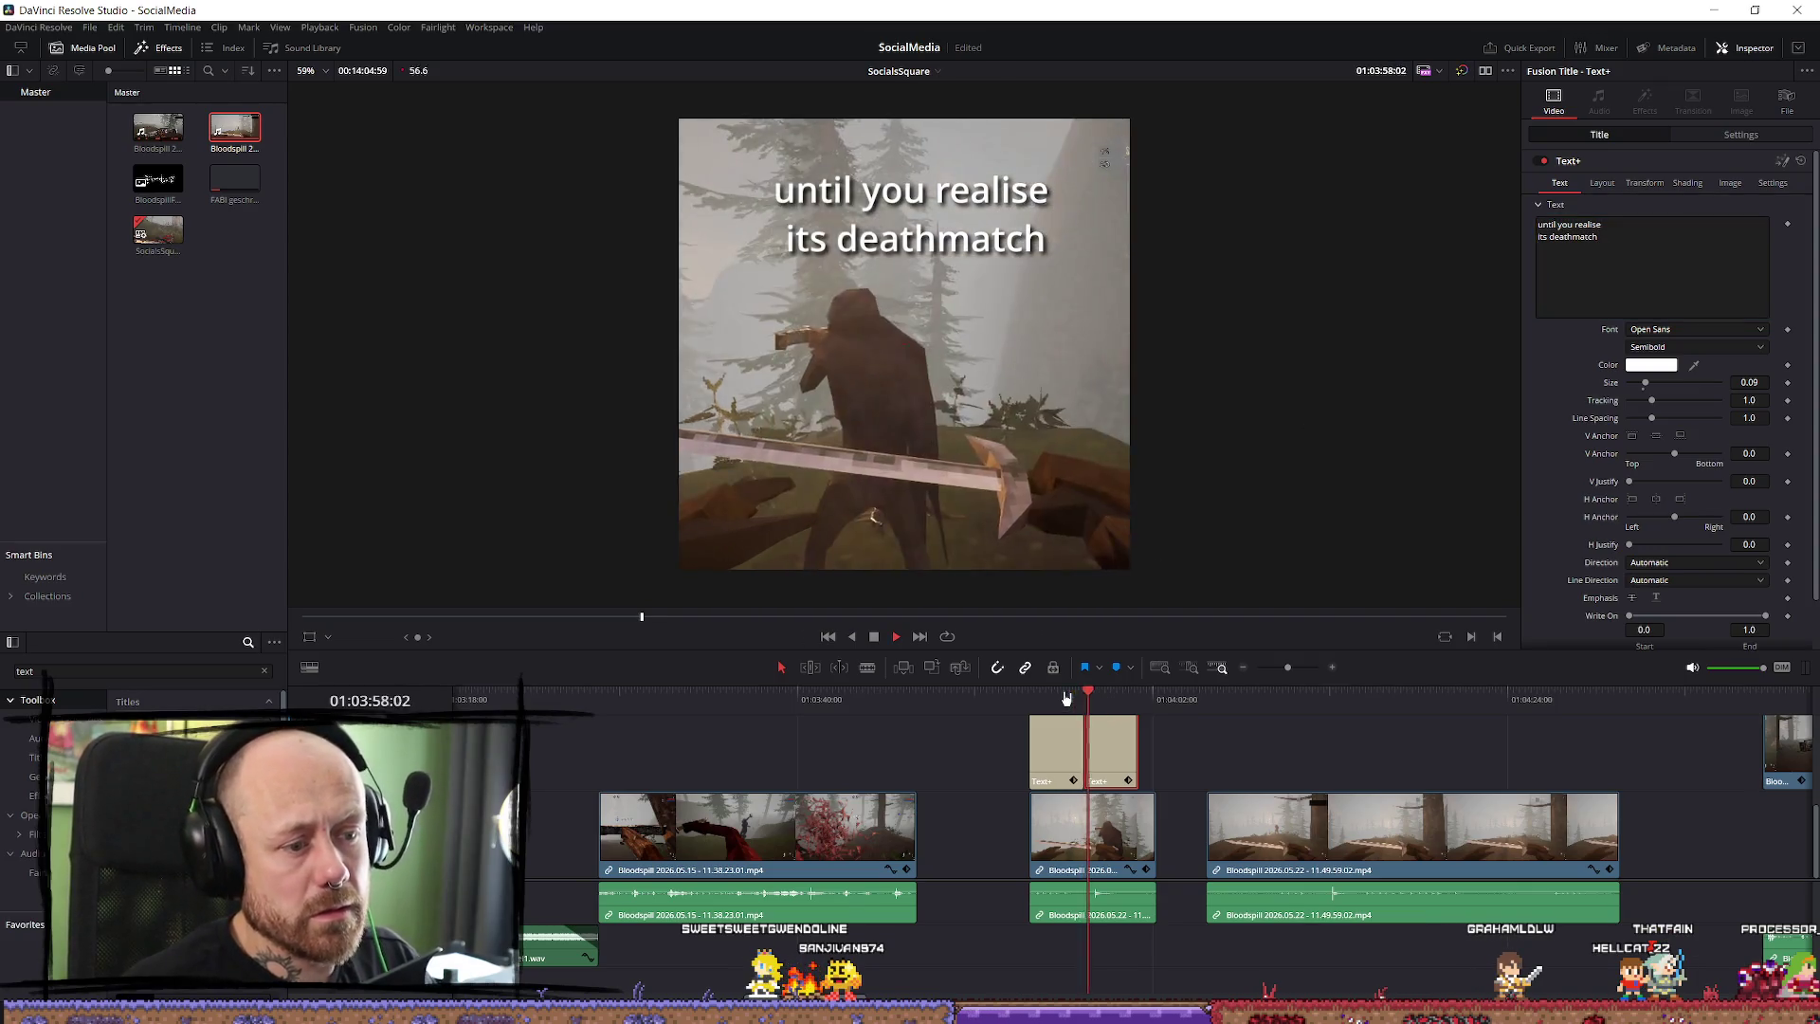
# Move the deathmatch caption later and zoom the timeline in on the captions.
pyautogui.press('space')
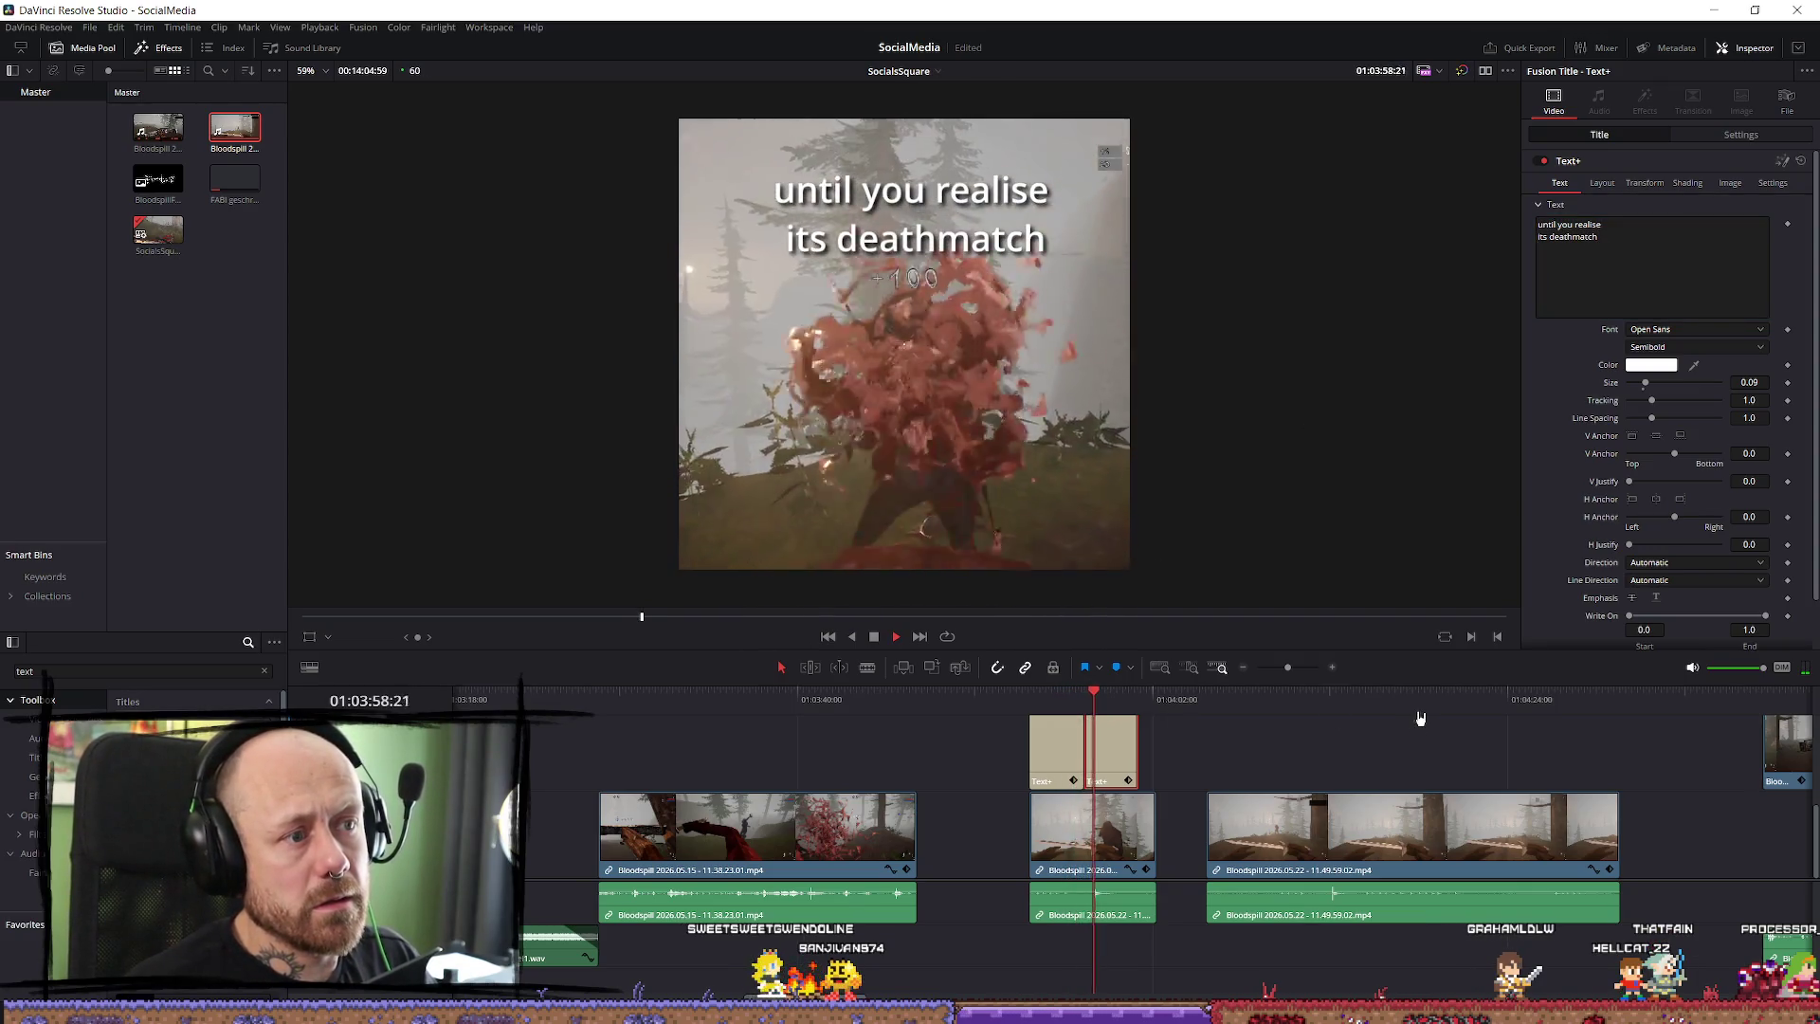
pyautogui.press('space')
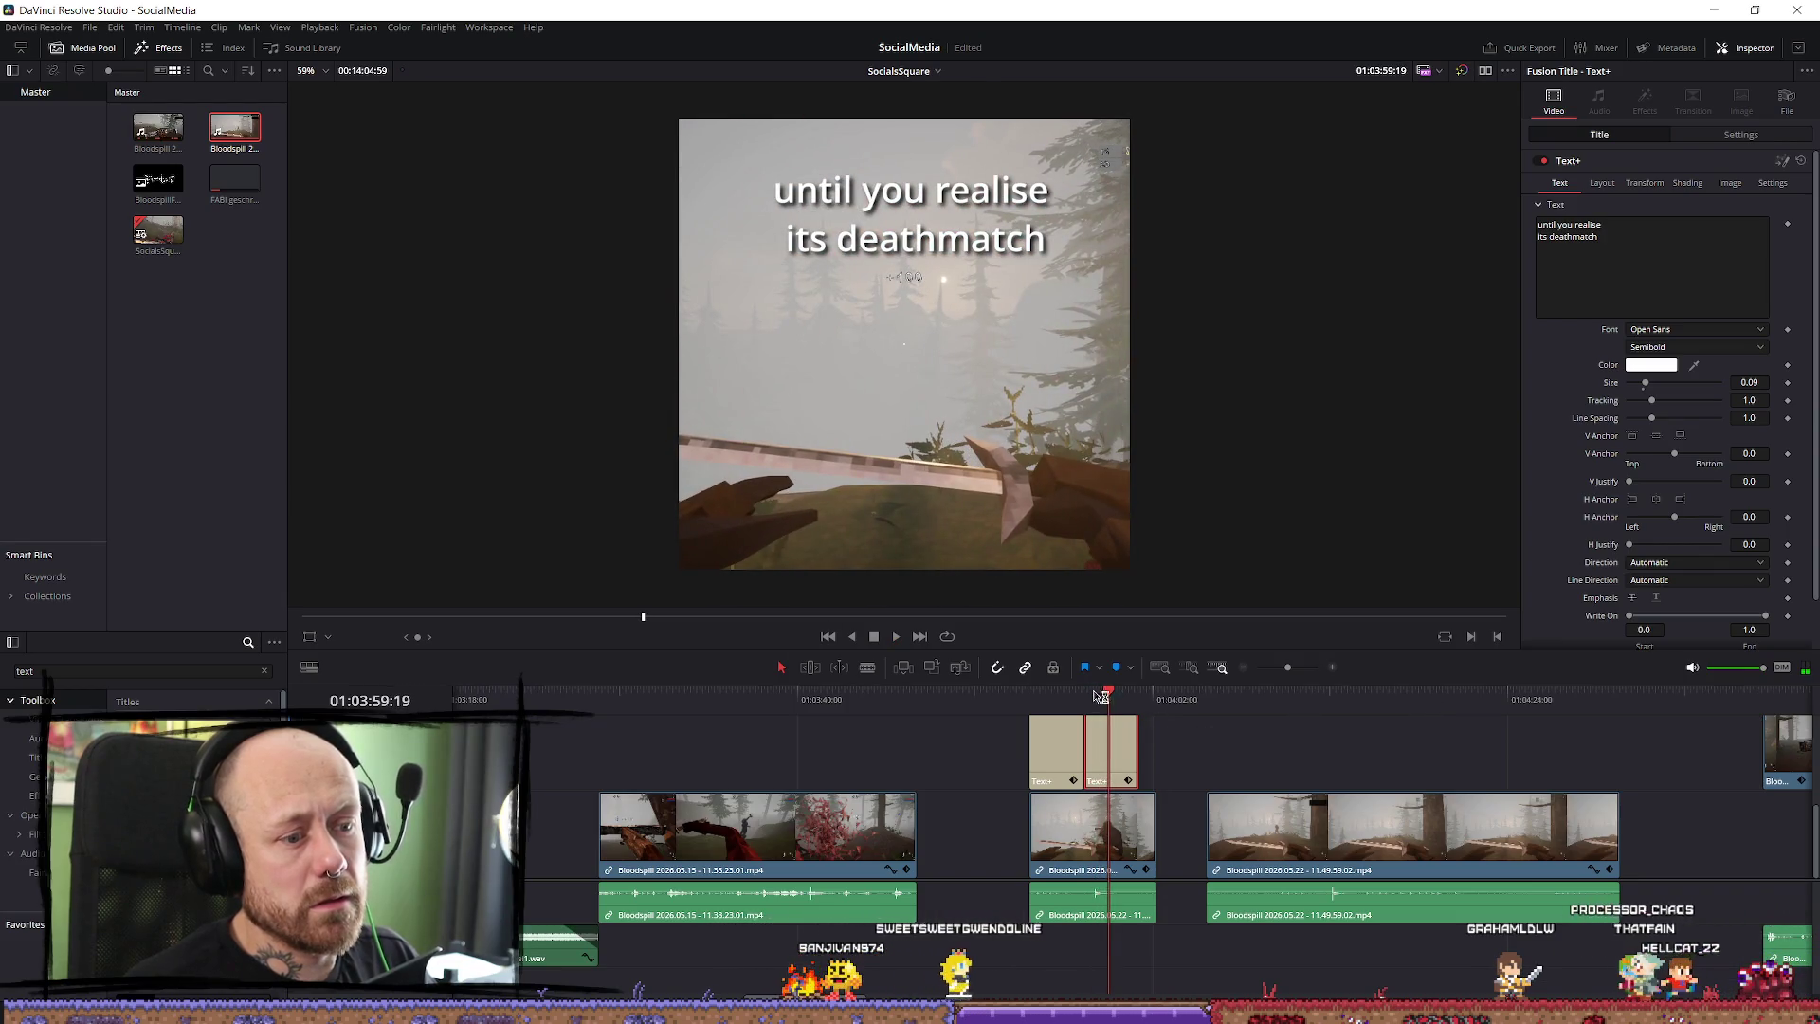
pyautogui.click(1075, 699)
pyautogui.moveTo(1104, 748)
pyautogui.mouseDown()
pyautogui.moveTo(1218, 760)
pyautogui.moveTo(1204, 756)
pyautogui.mouseUp()
pyautogui.press('space')
pyautogui.press('space')
pyautogui.hotkey('ctrl', '=')
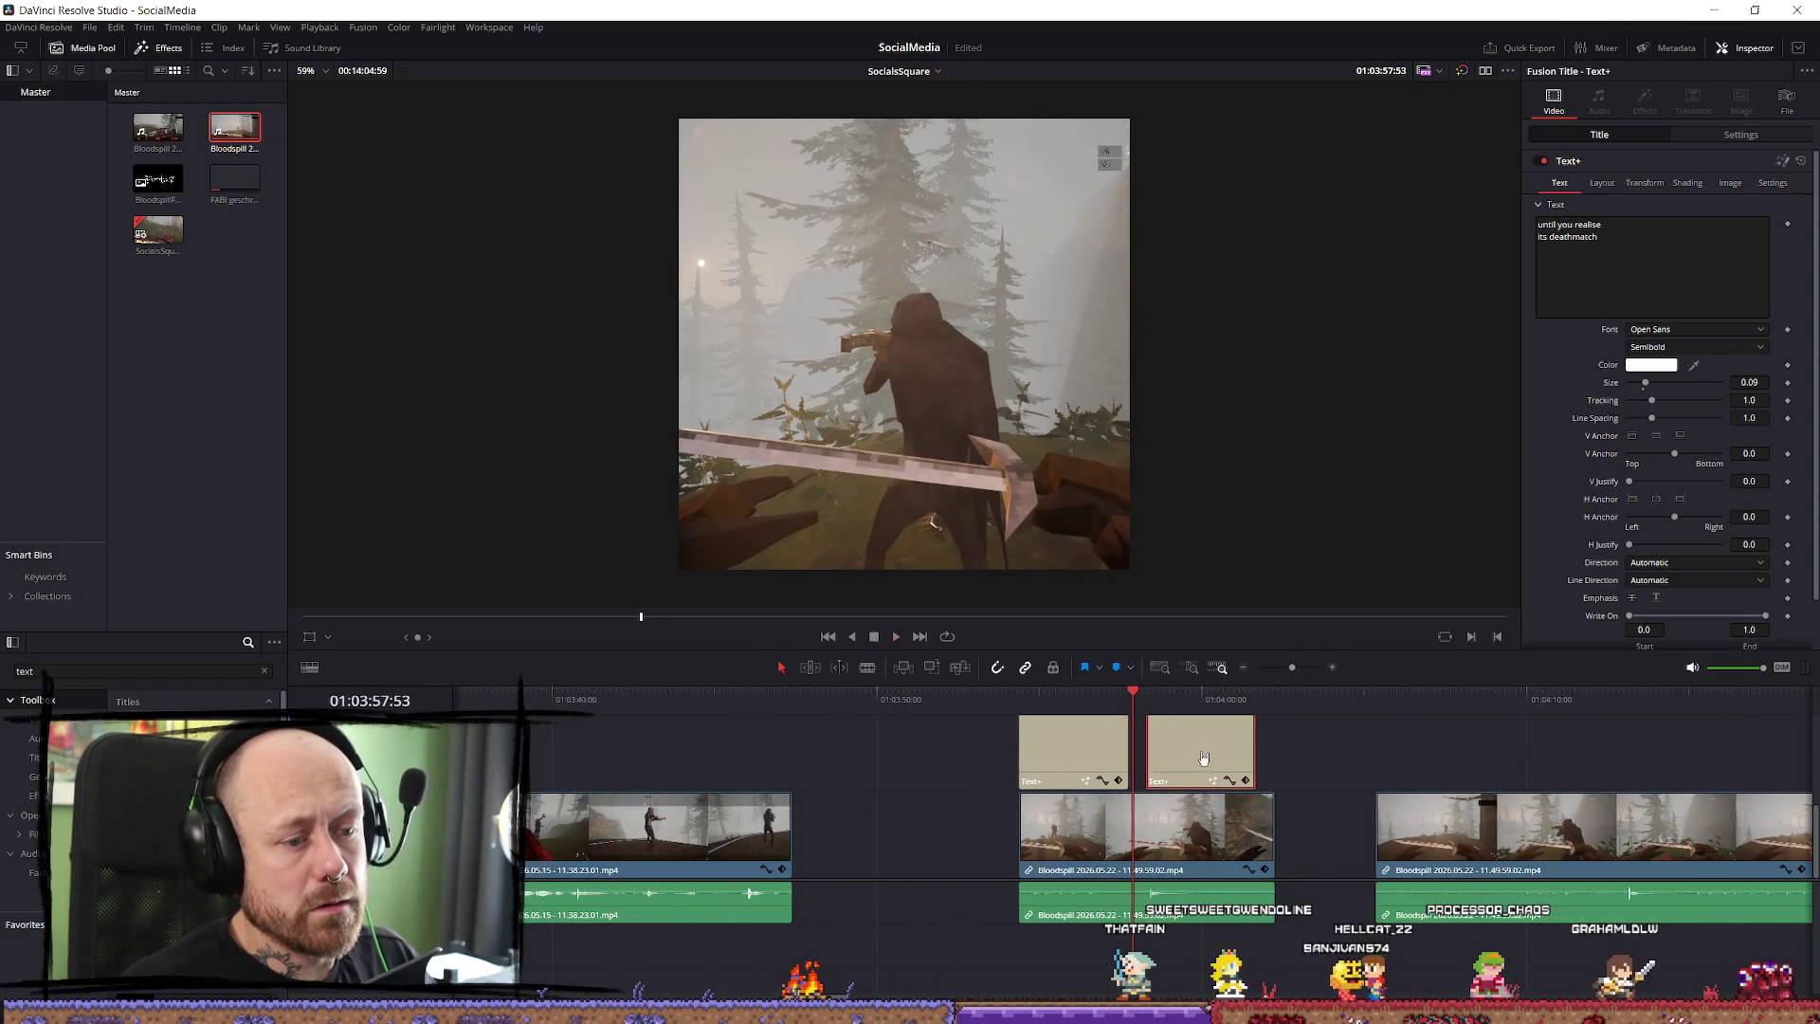
pyautogui.press('space')
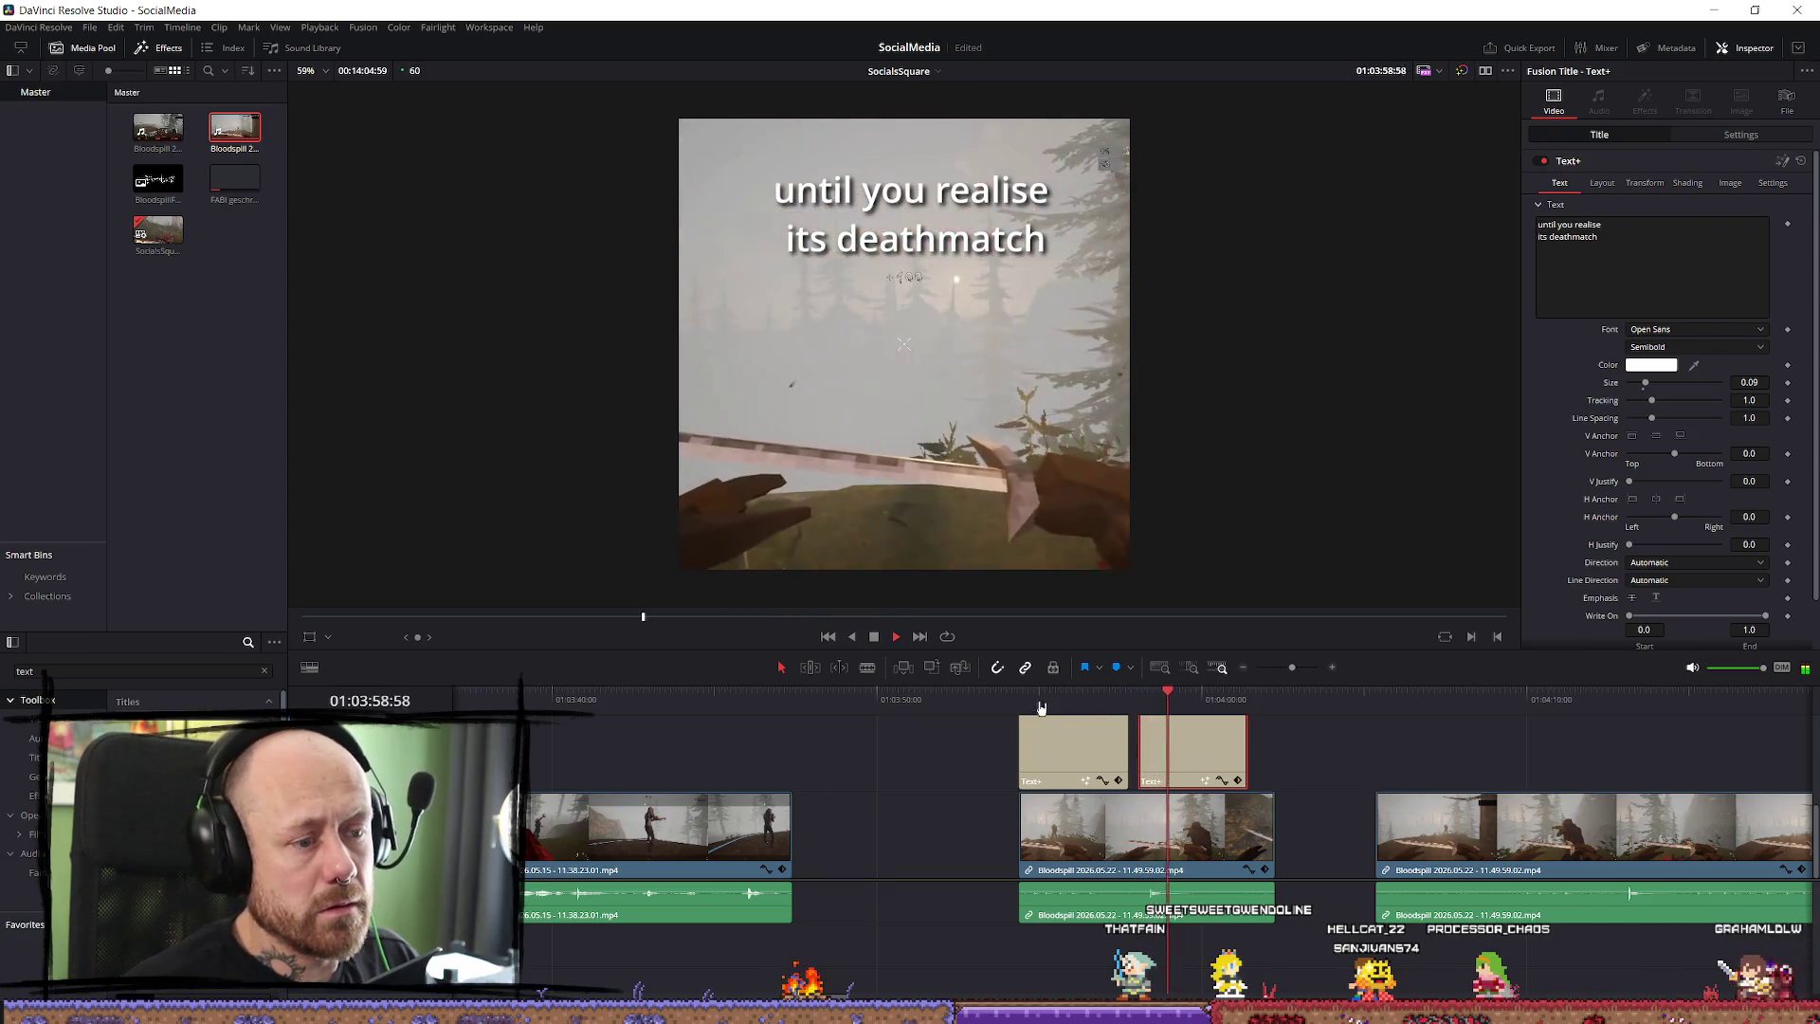
# Review the captions and extend the POV caption's end to meet the deathmatch caption.
pyautogui.press('Up')
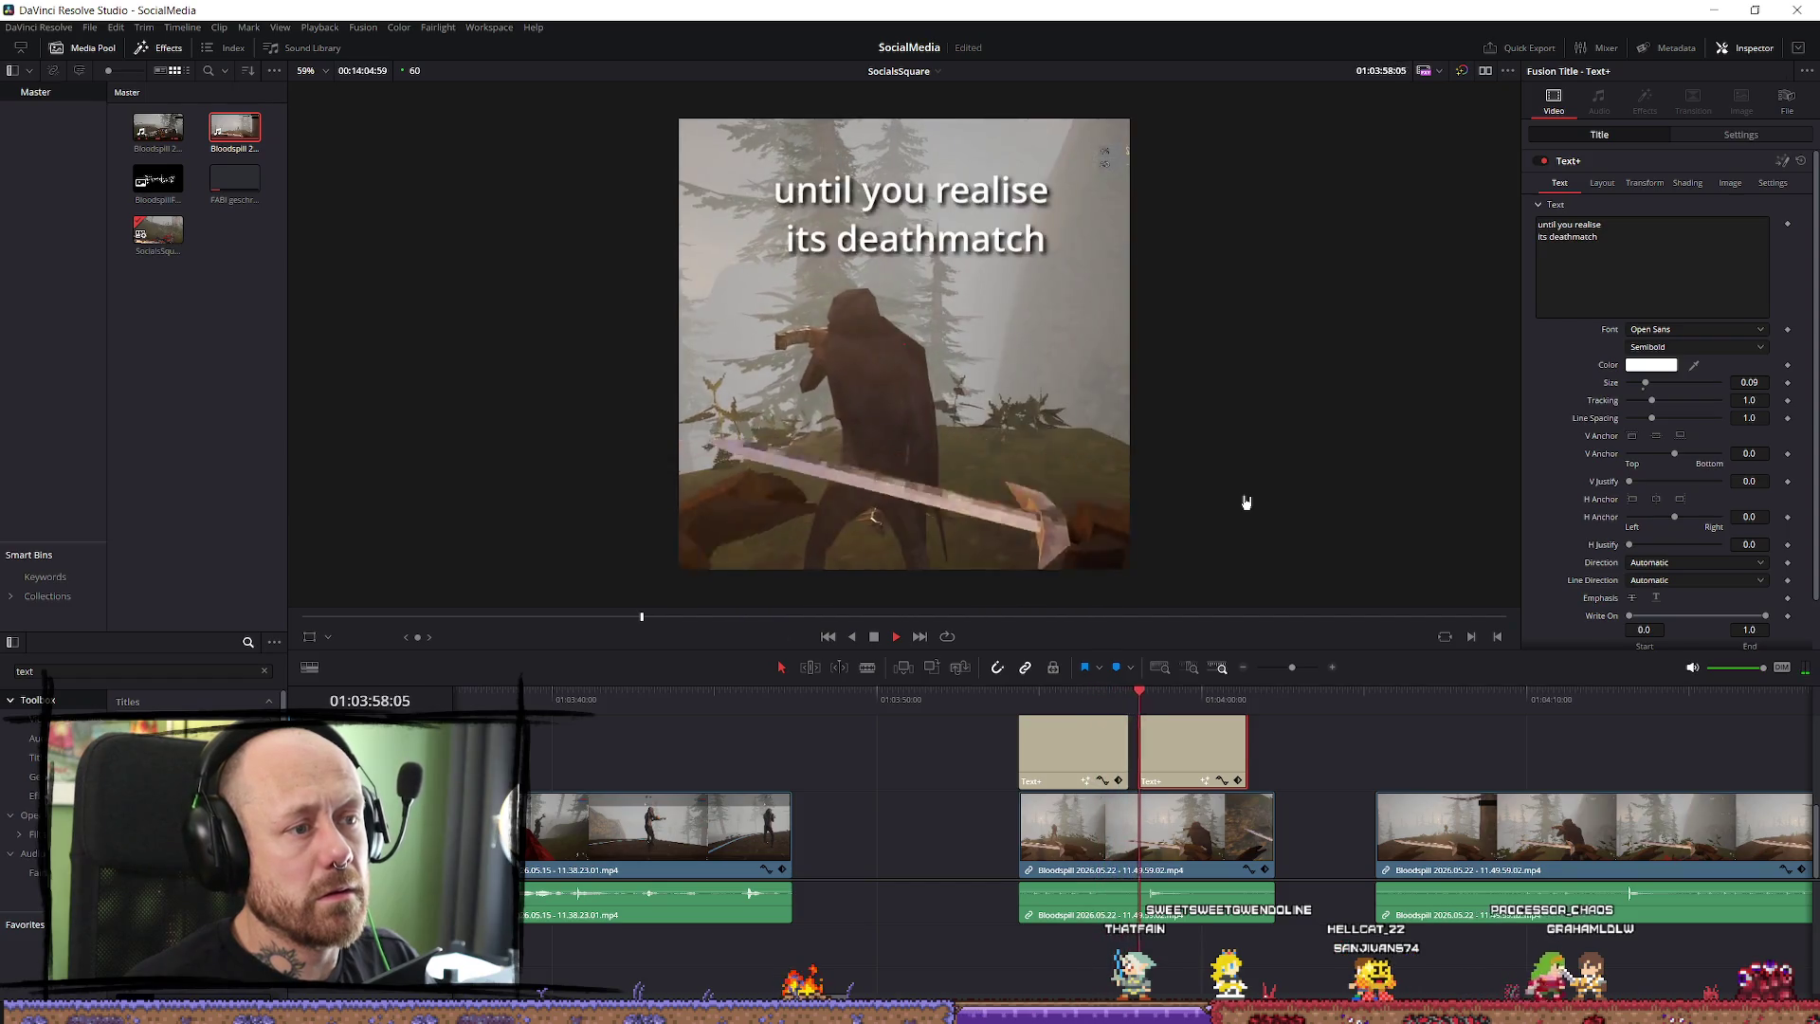
pyautogui.press('space')
pyautogui.press('Up')
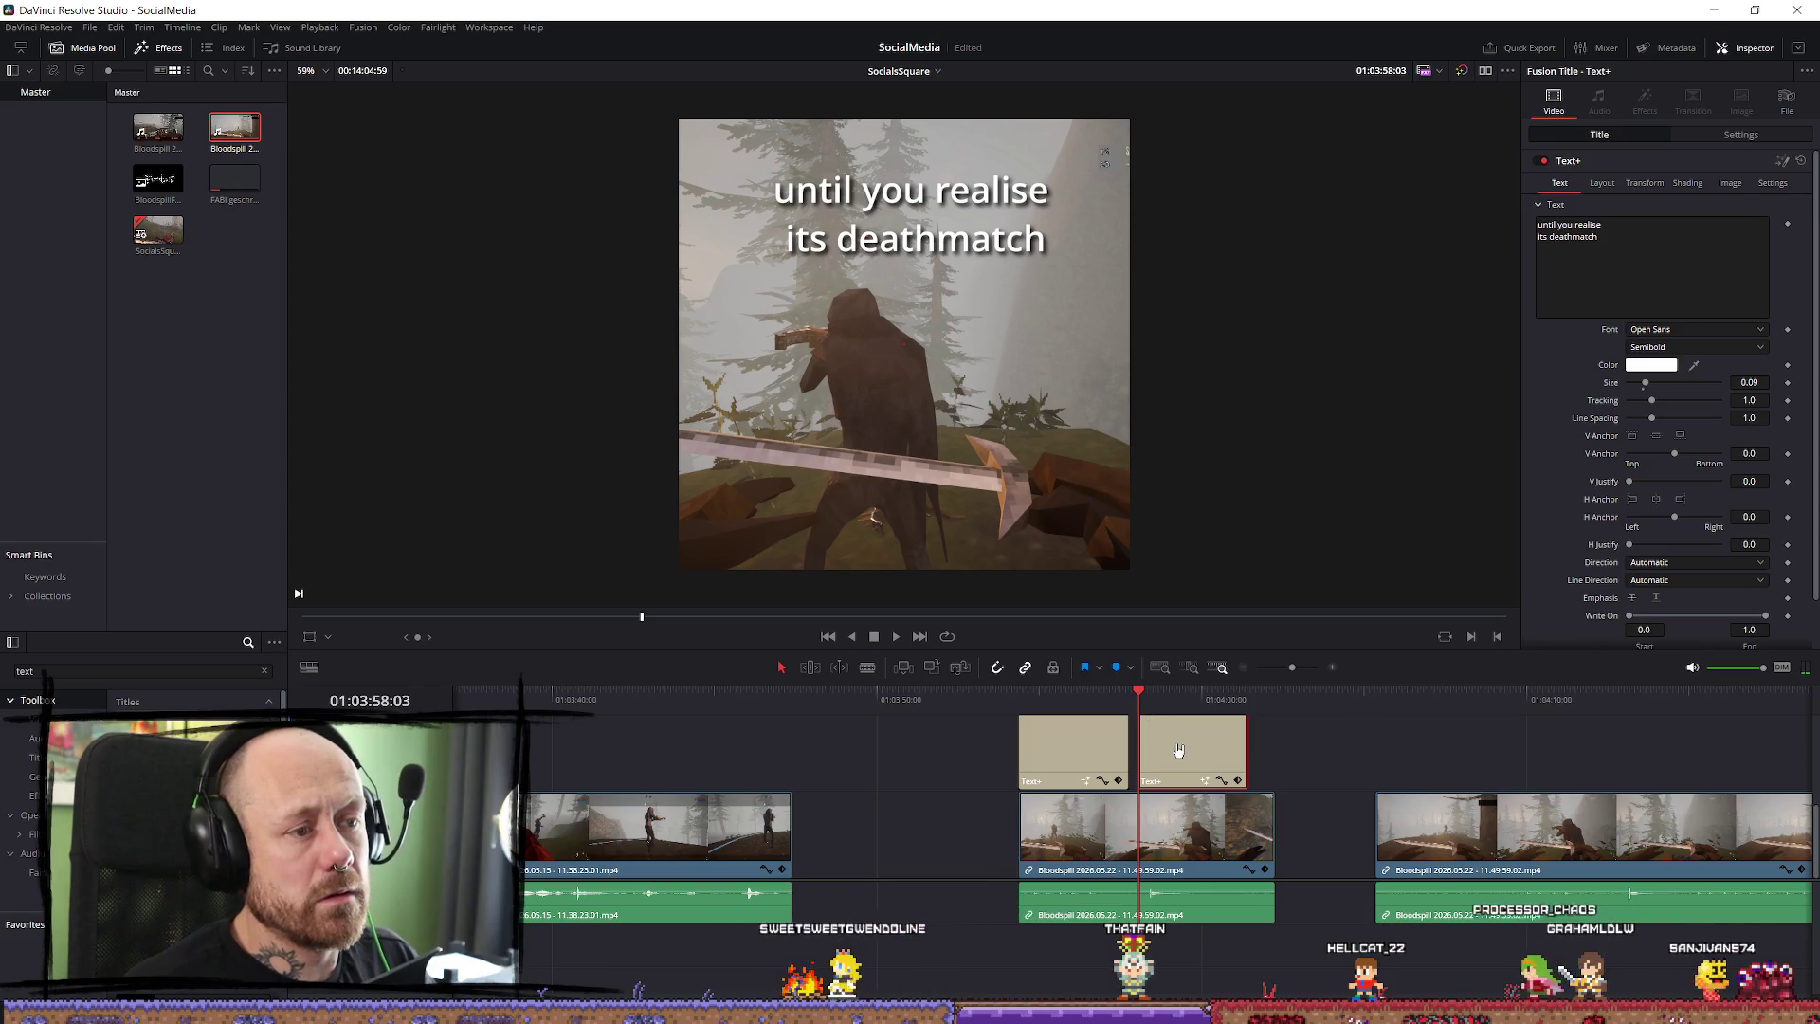
pyautogui.press('space')
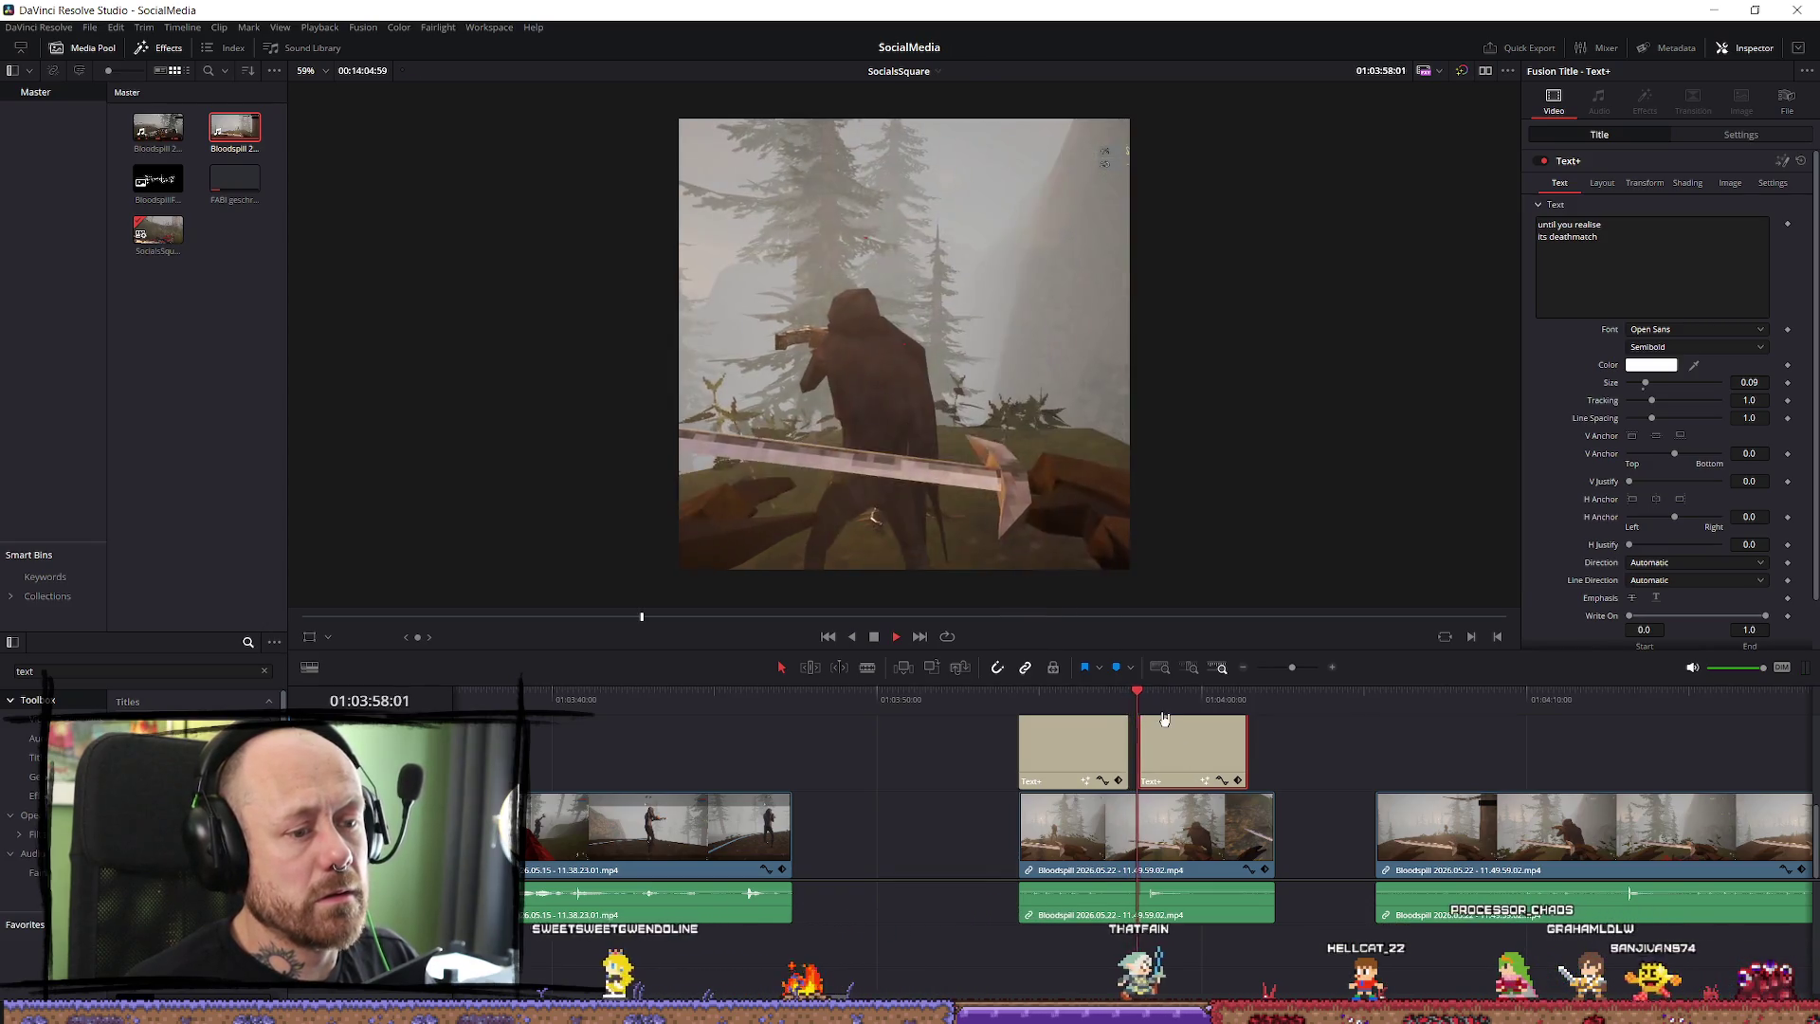
pyautogui.click(1107, 700)
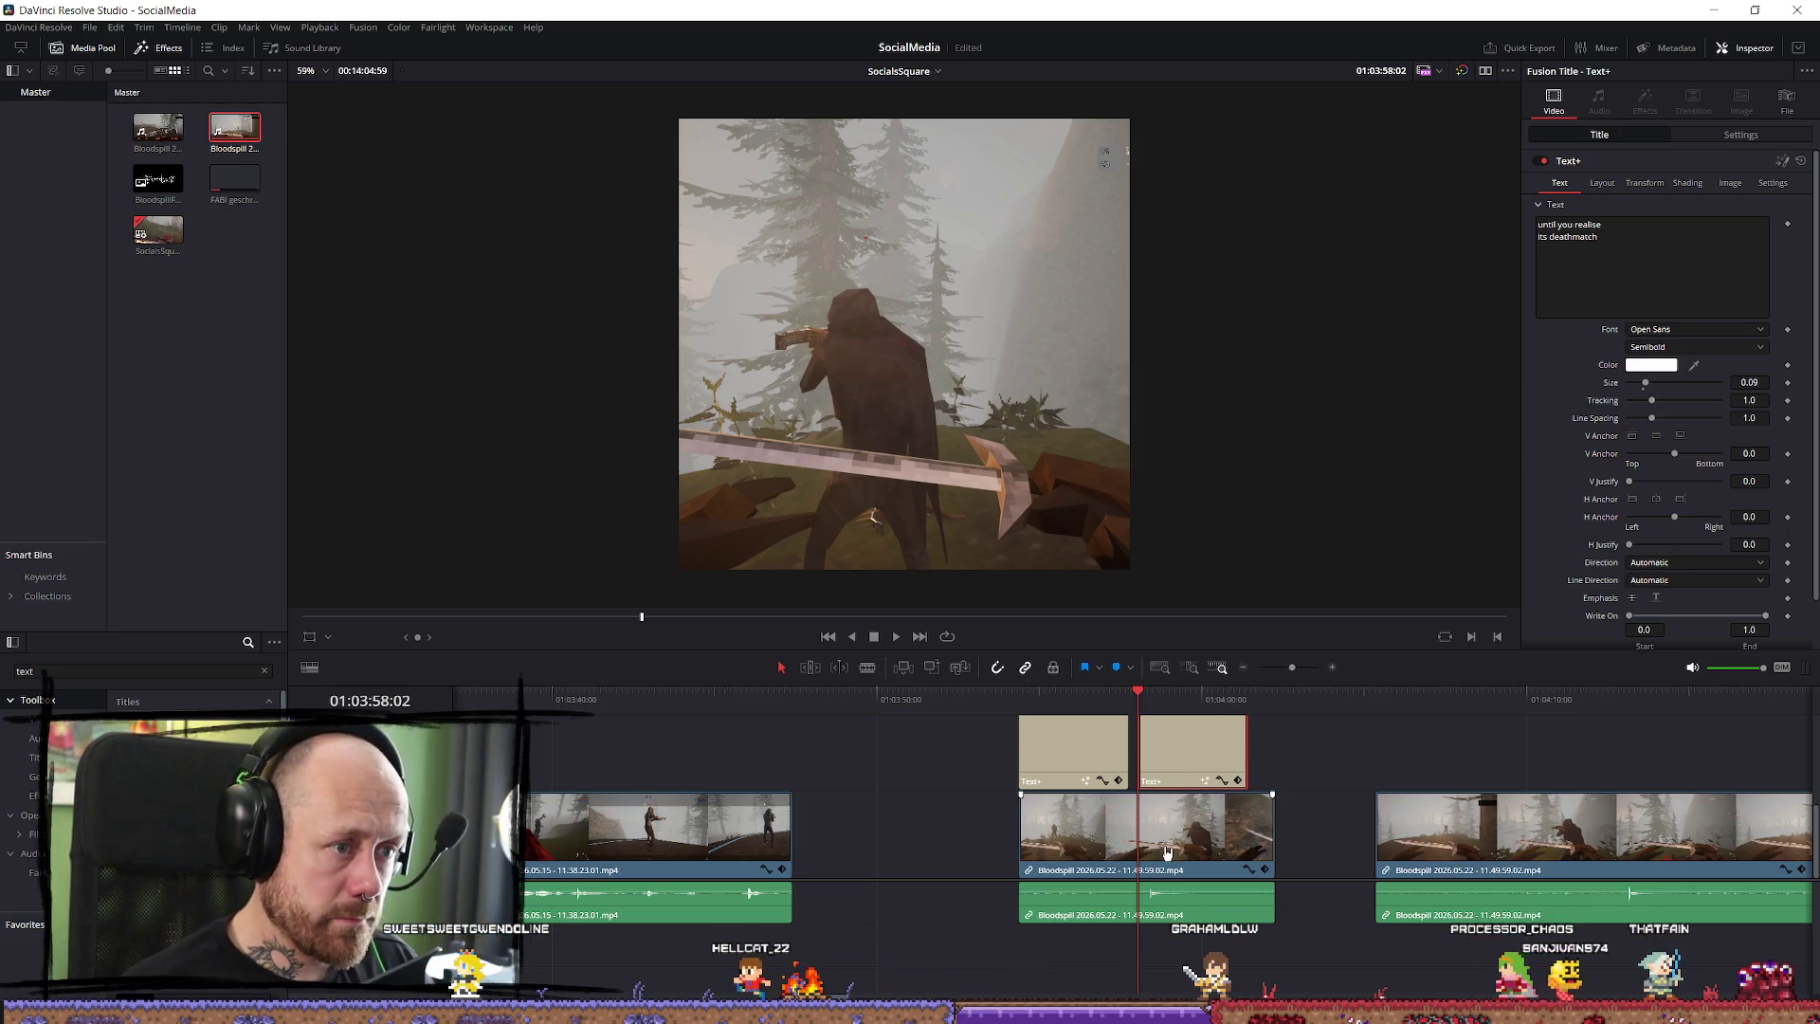
pyautogui.press('space')
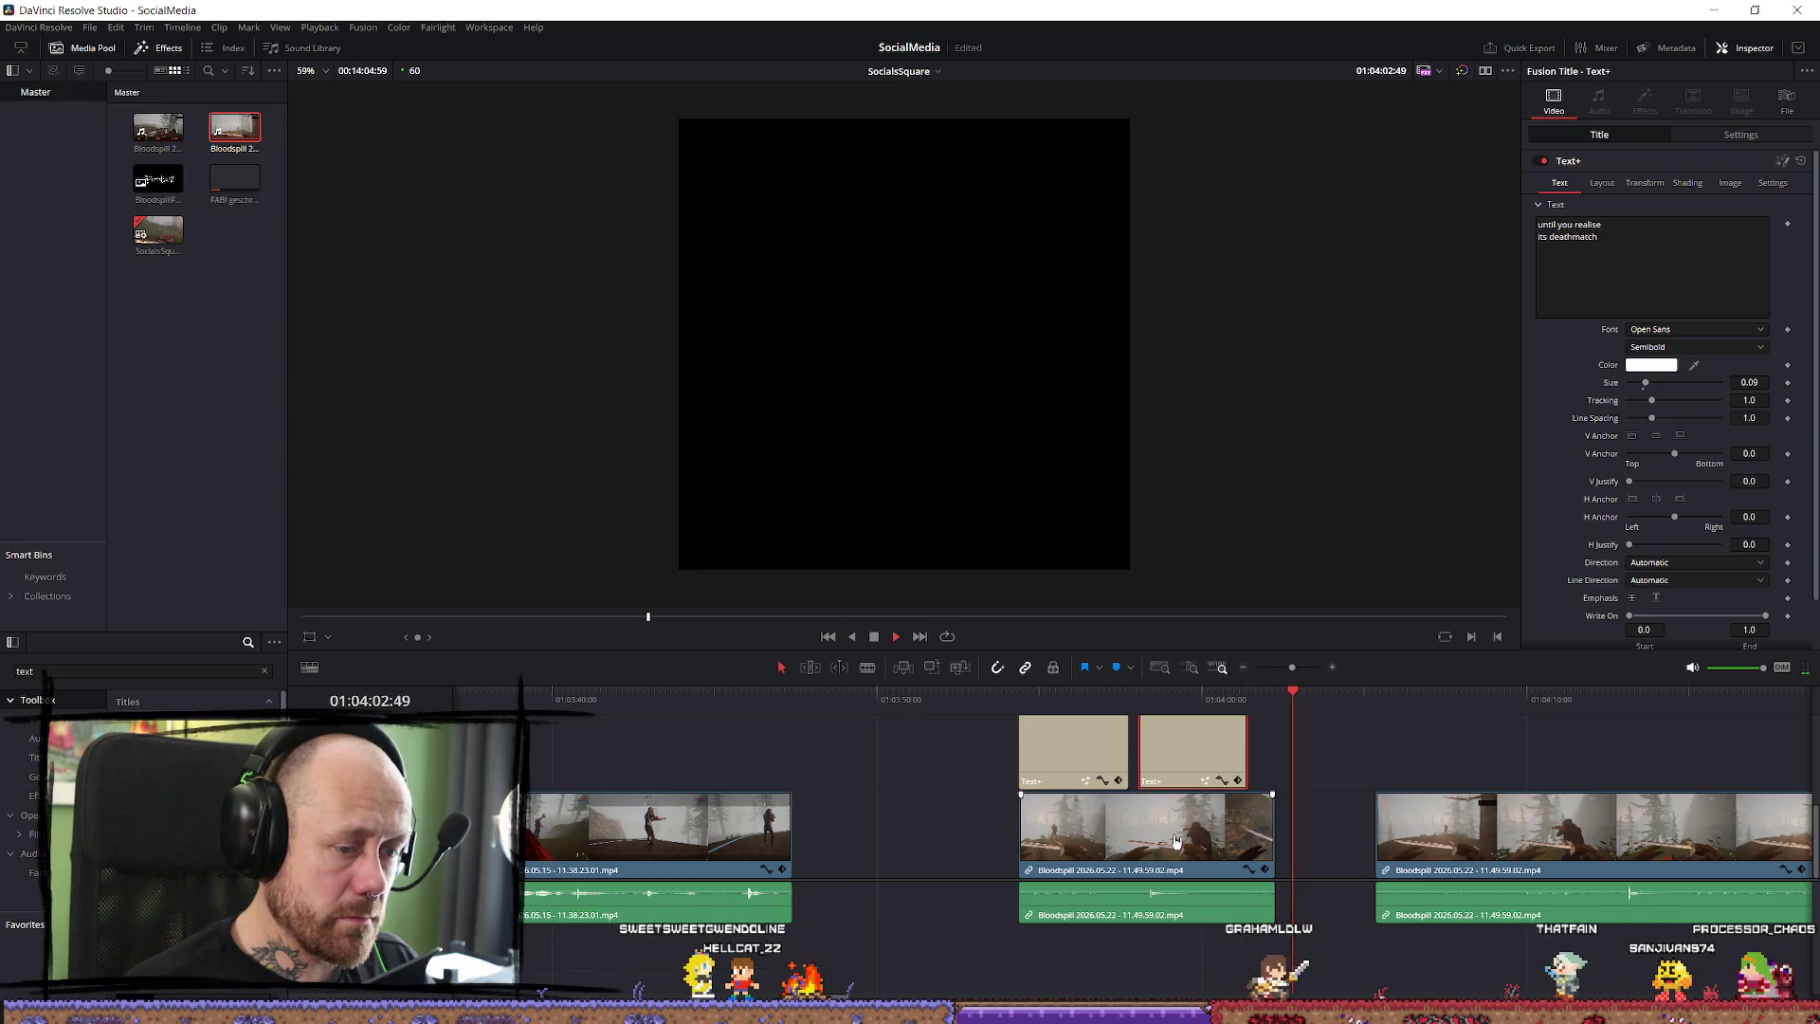
pyautogui.click(1128, 701)
pyautogui.press('space')
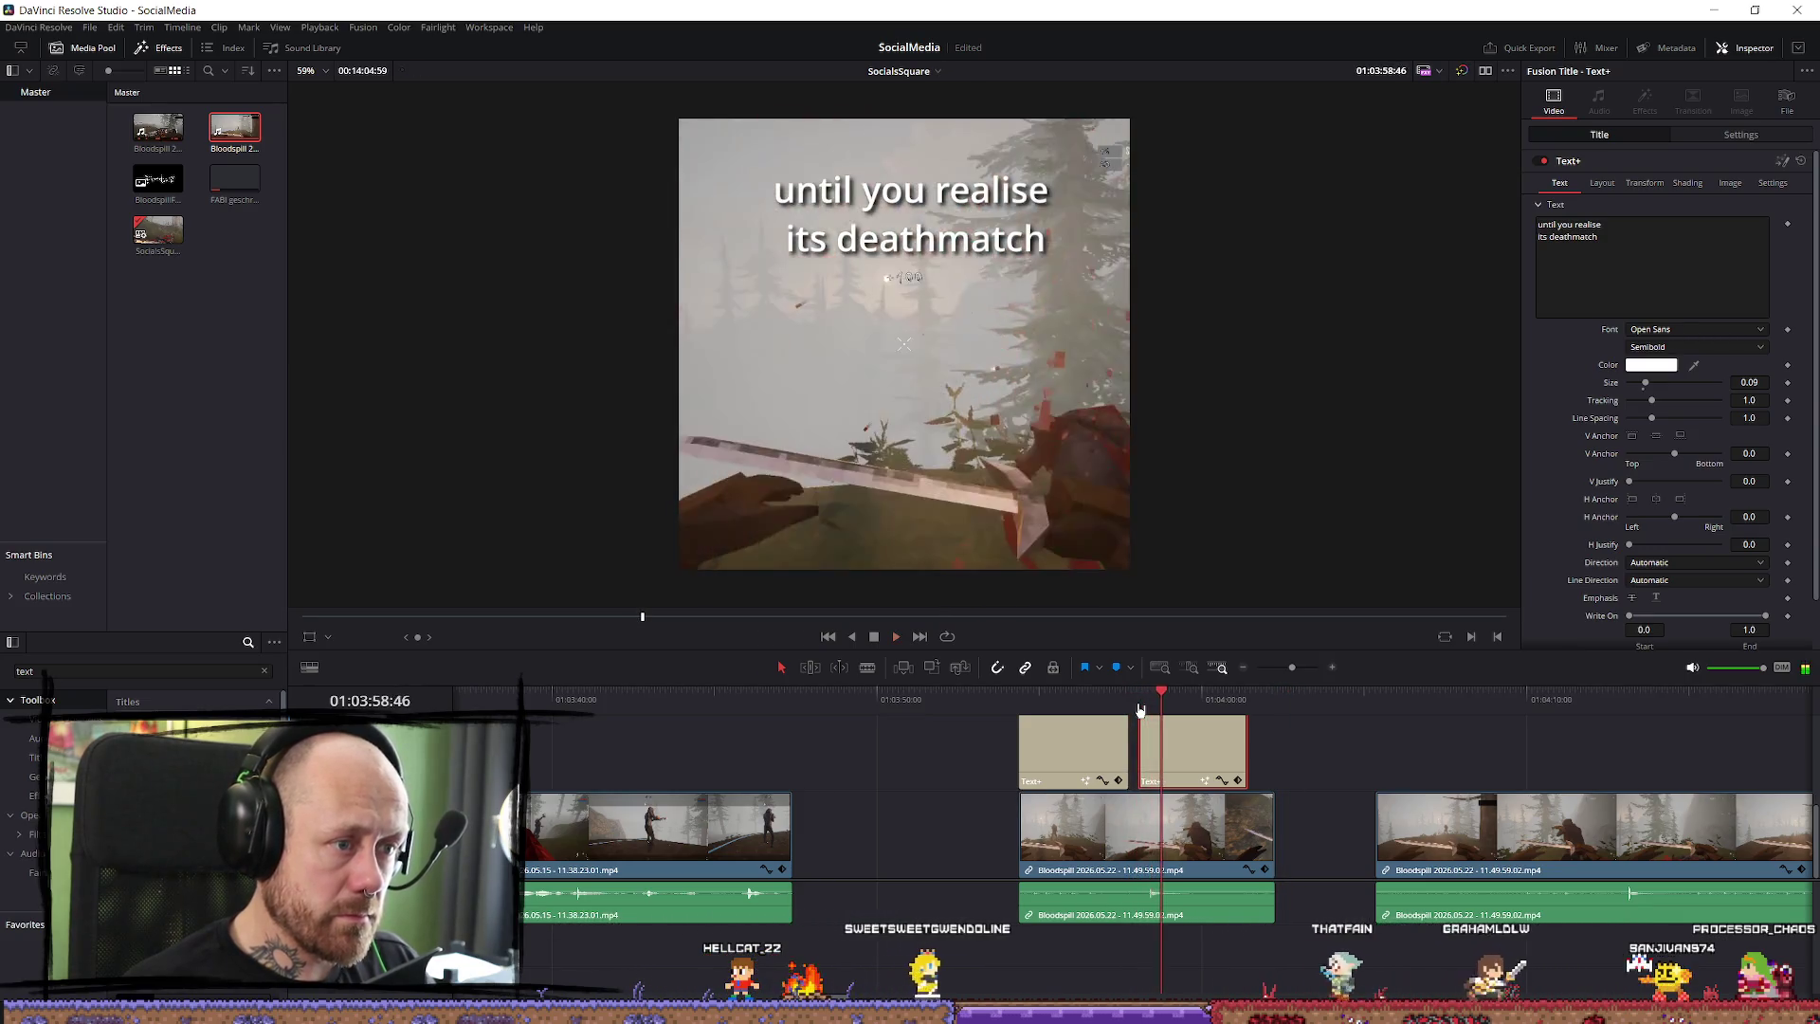
pyautogui.moveTo(1139, 709)
pyautogui.mouseDown()
pyautogui.moveTo(1162, 707)
pyautogui.moveTo(1111, 706)
pyautogui.mouseUp()
pyautogui.press('space')
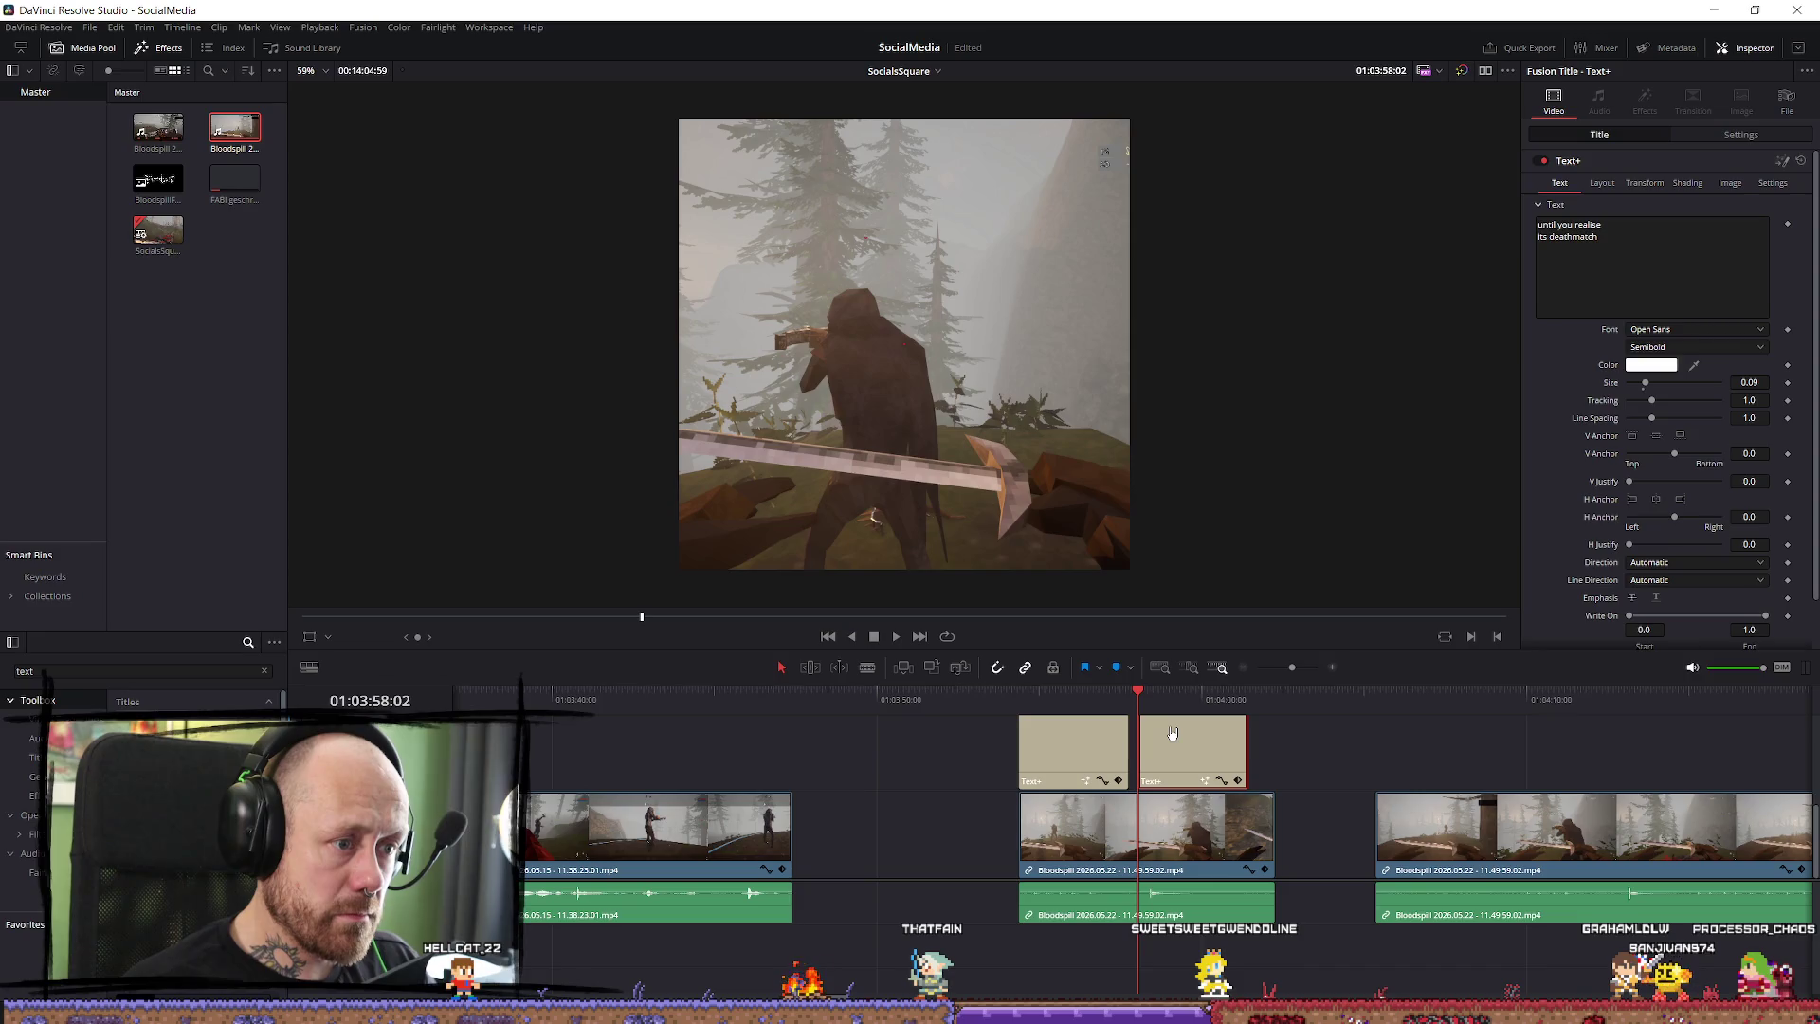
pyautogui.press('space')
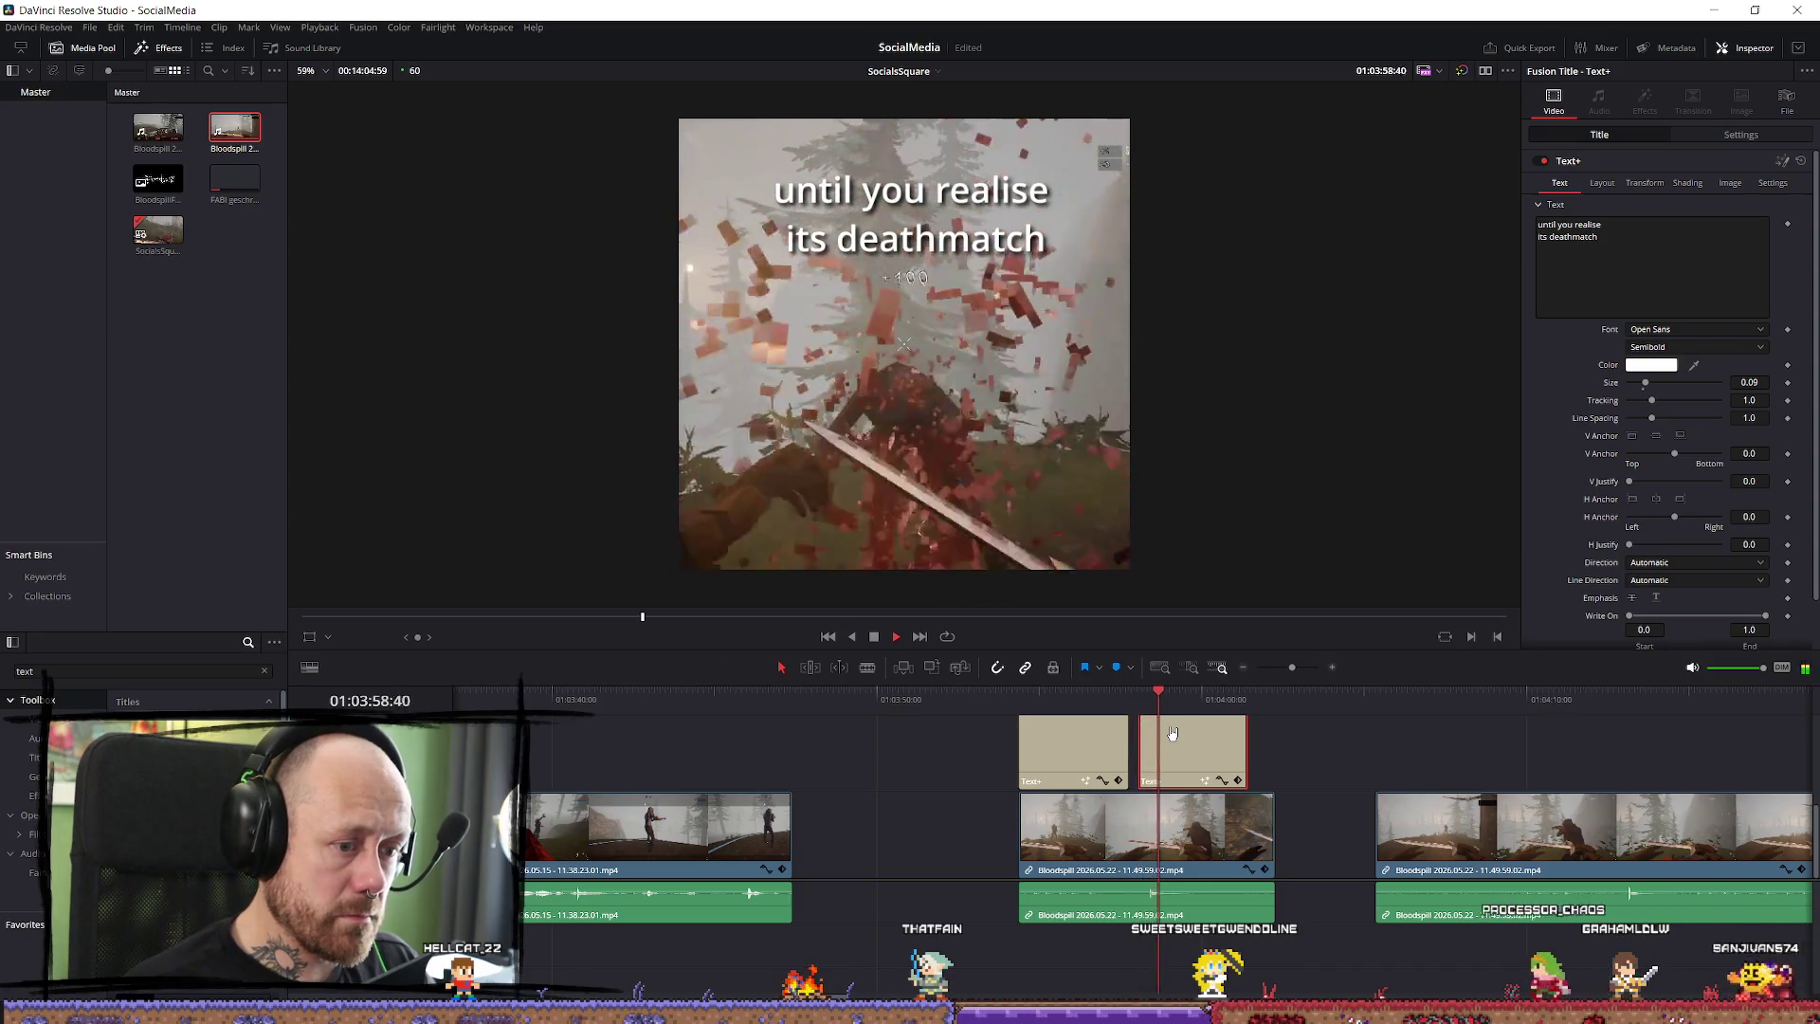
pyautogui.click(1088, 704)
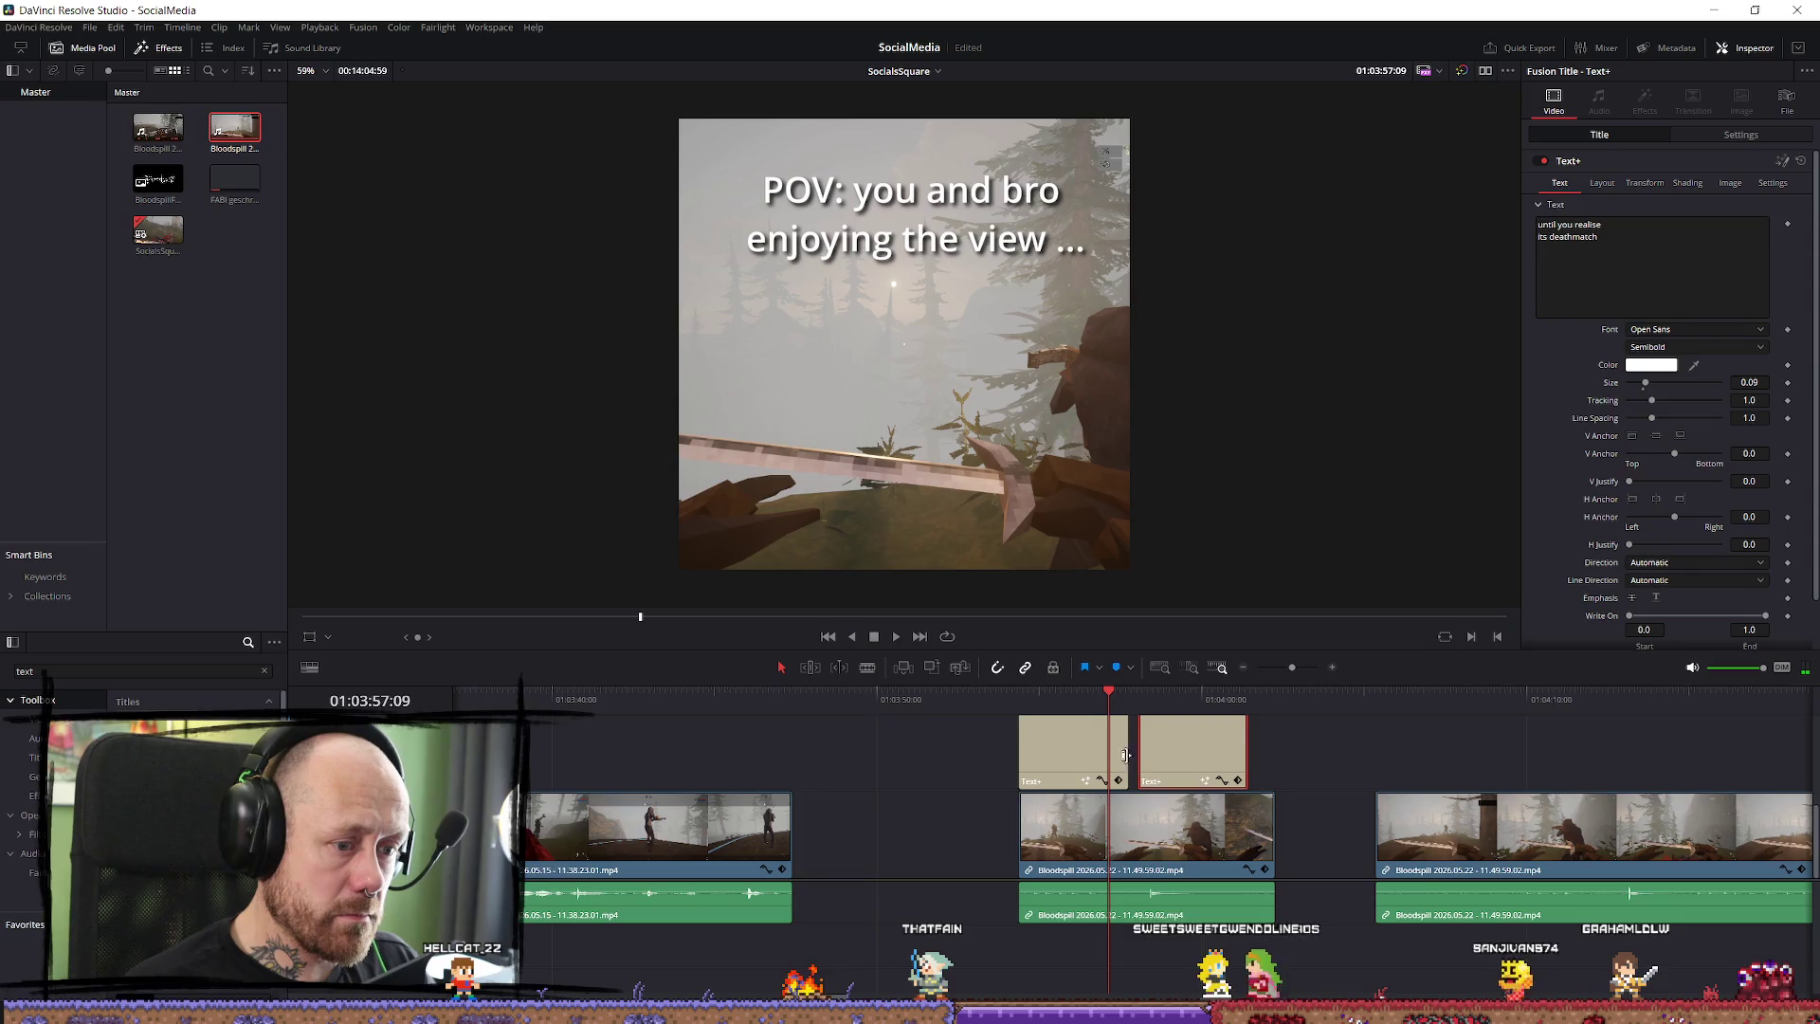
pyautogui.moveTo(1128, 756)
pyautogui.mouseDown()
pyautogui.moveTo(1208, 749)
pyautogui.moveTo(1194, 801)
pyautogui.moveTo(1141, 777)
pyautogui.mouseUp()
# Trim the deathmatch caption's left edge so it starts at 01:03:58:03.
pyautogui.scroll(3, 1204, 761)
pyautogui.scroll(3, 1210, 799)
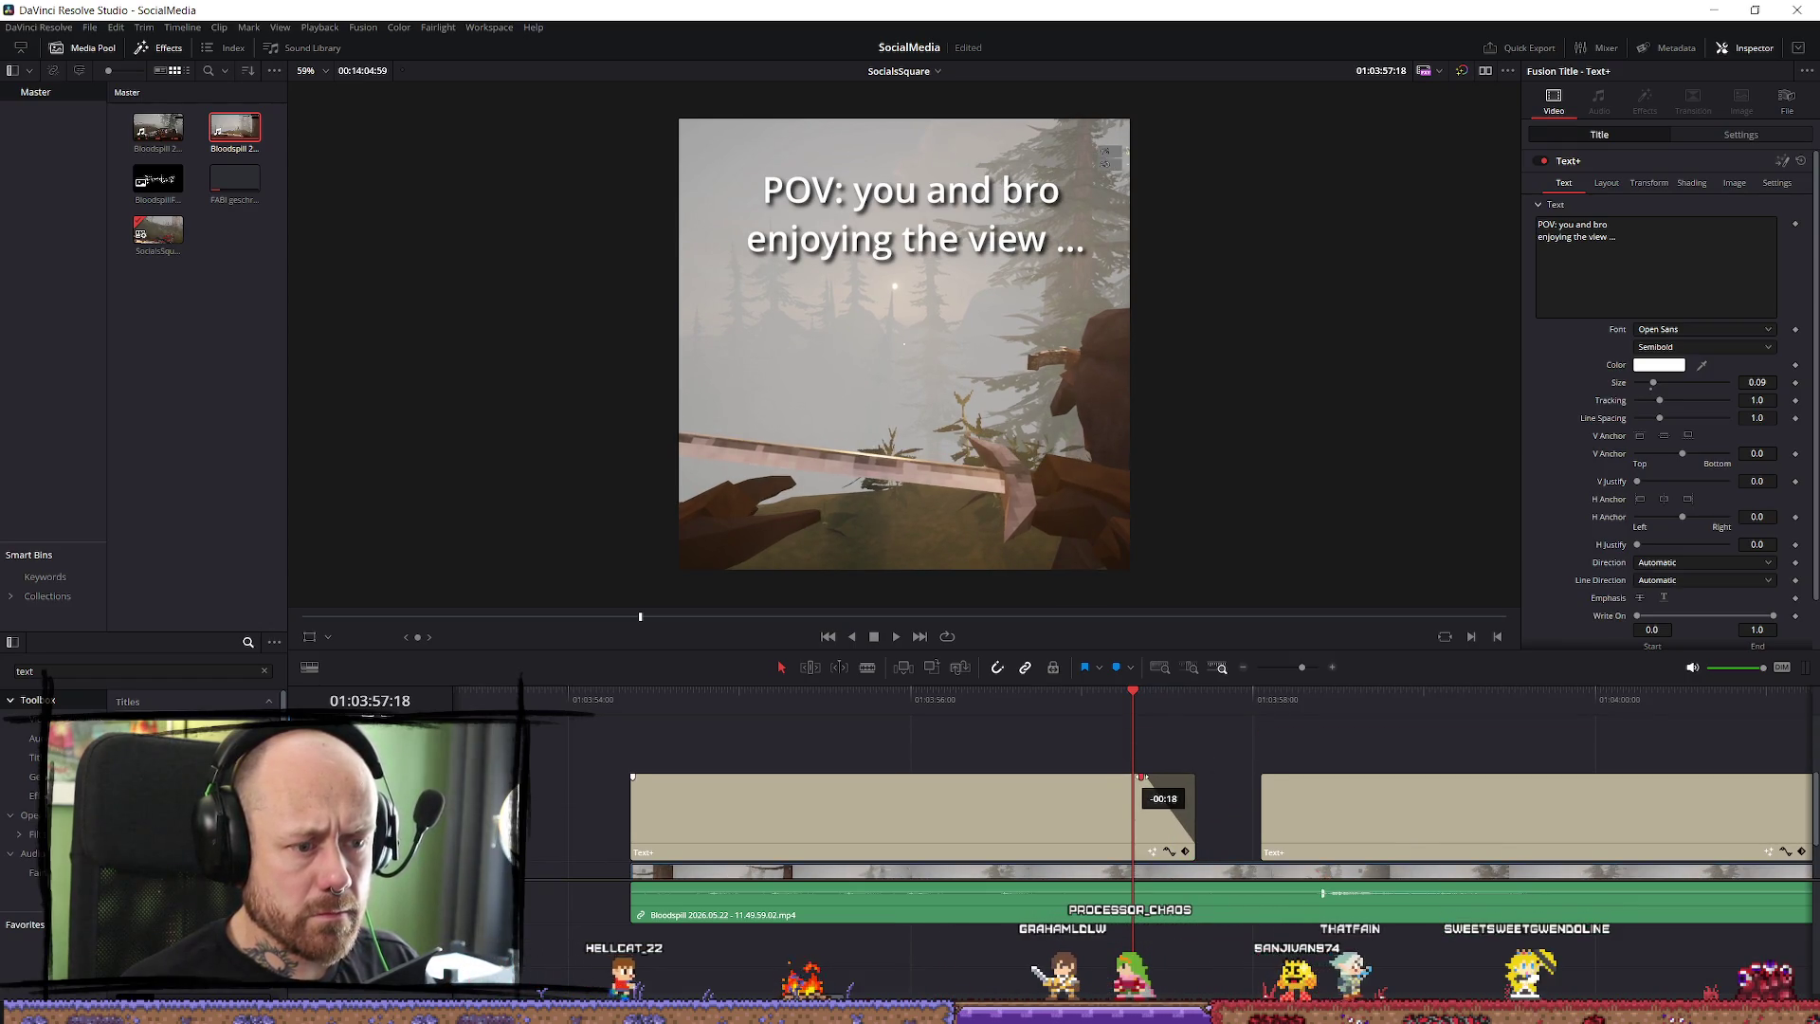
pyautogui.press('space')
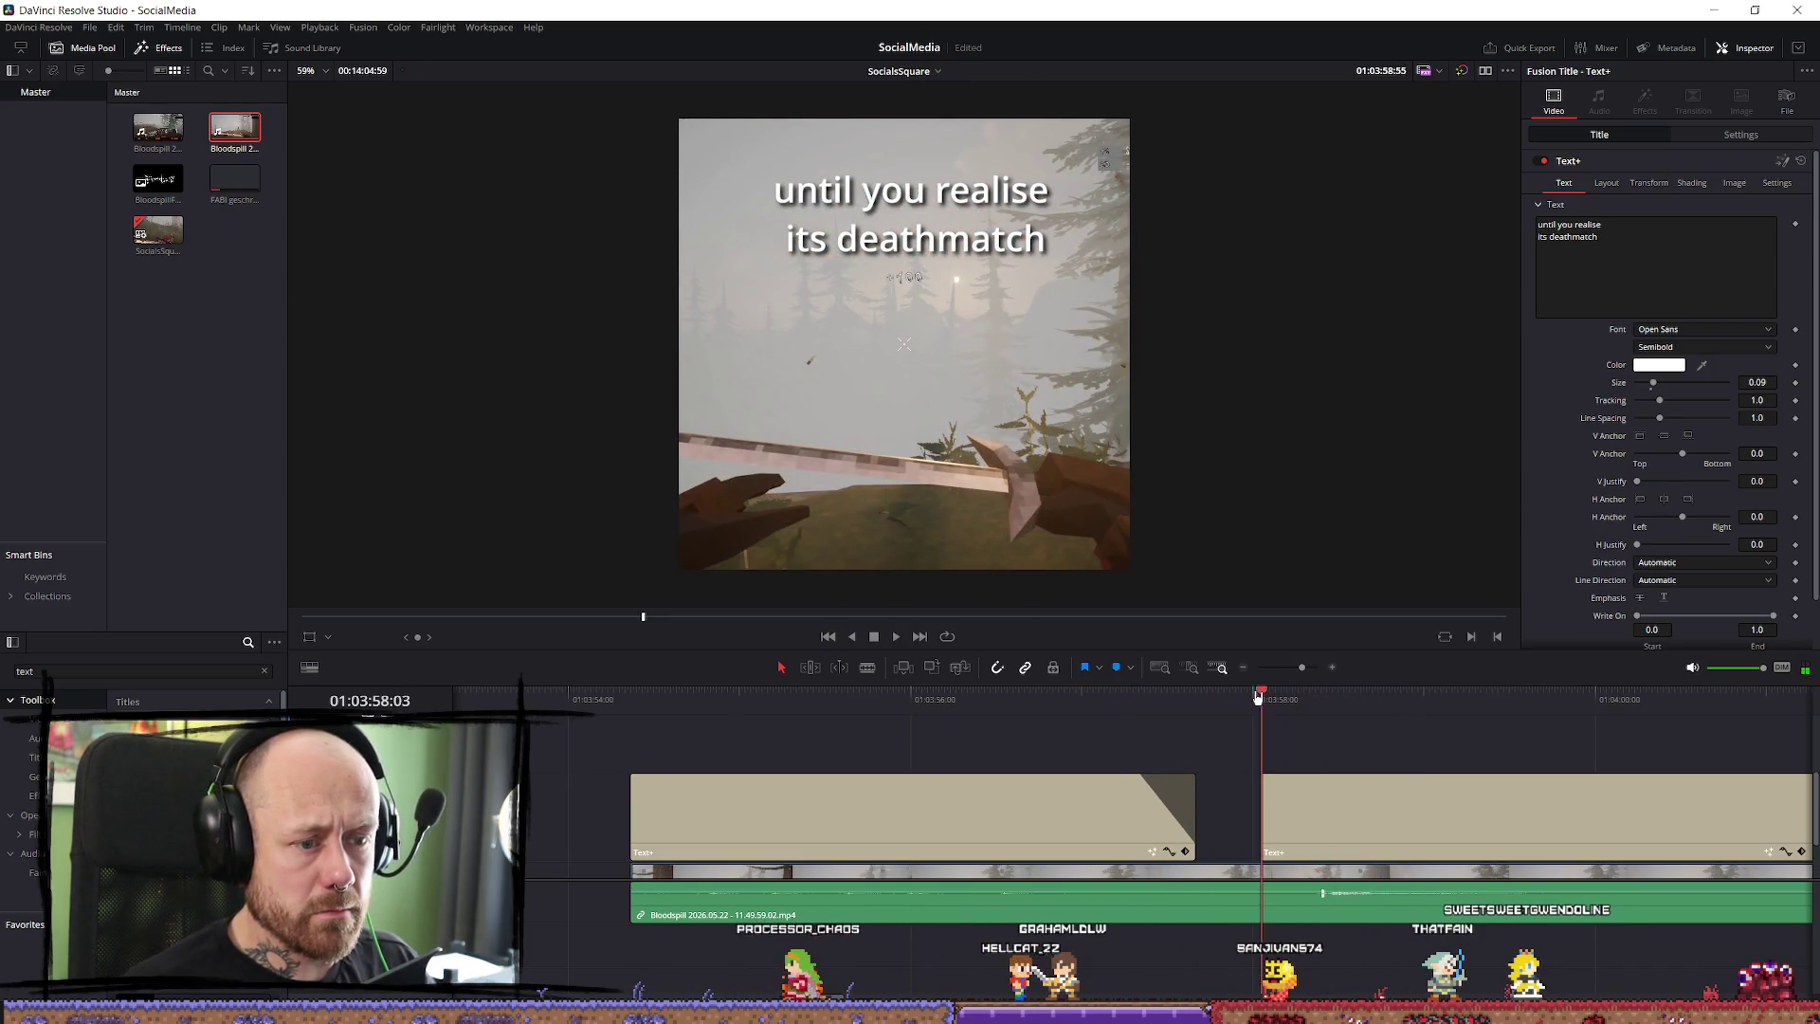
pyautogui.press('space')
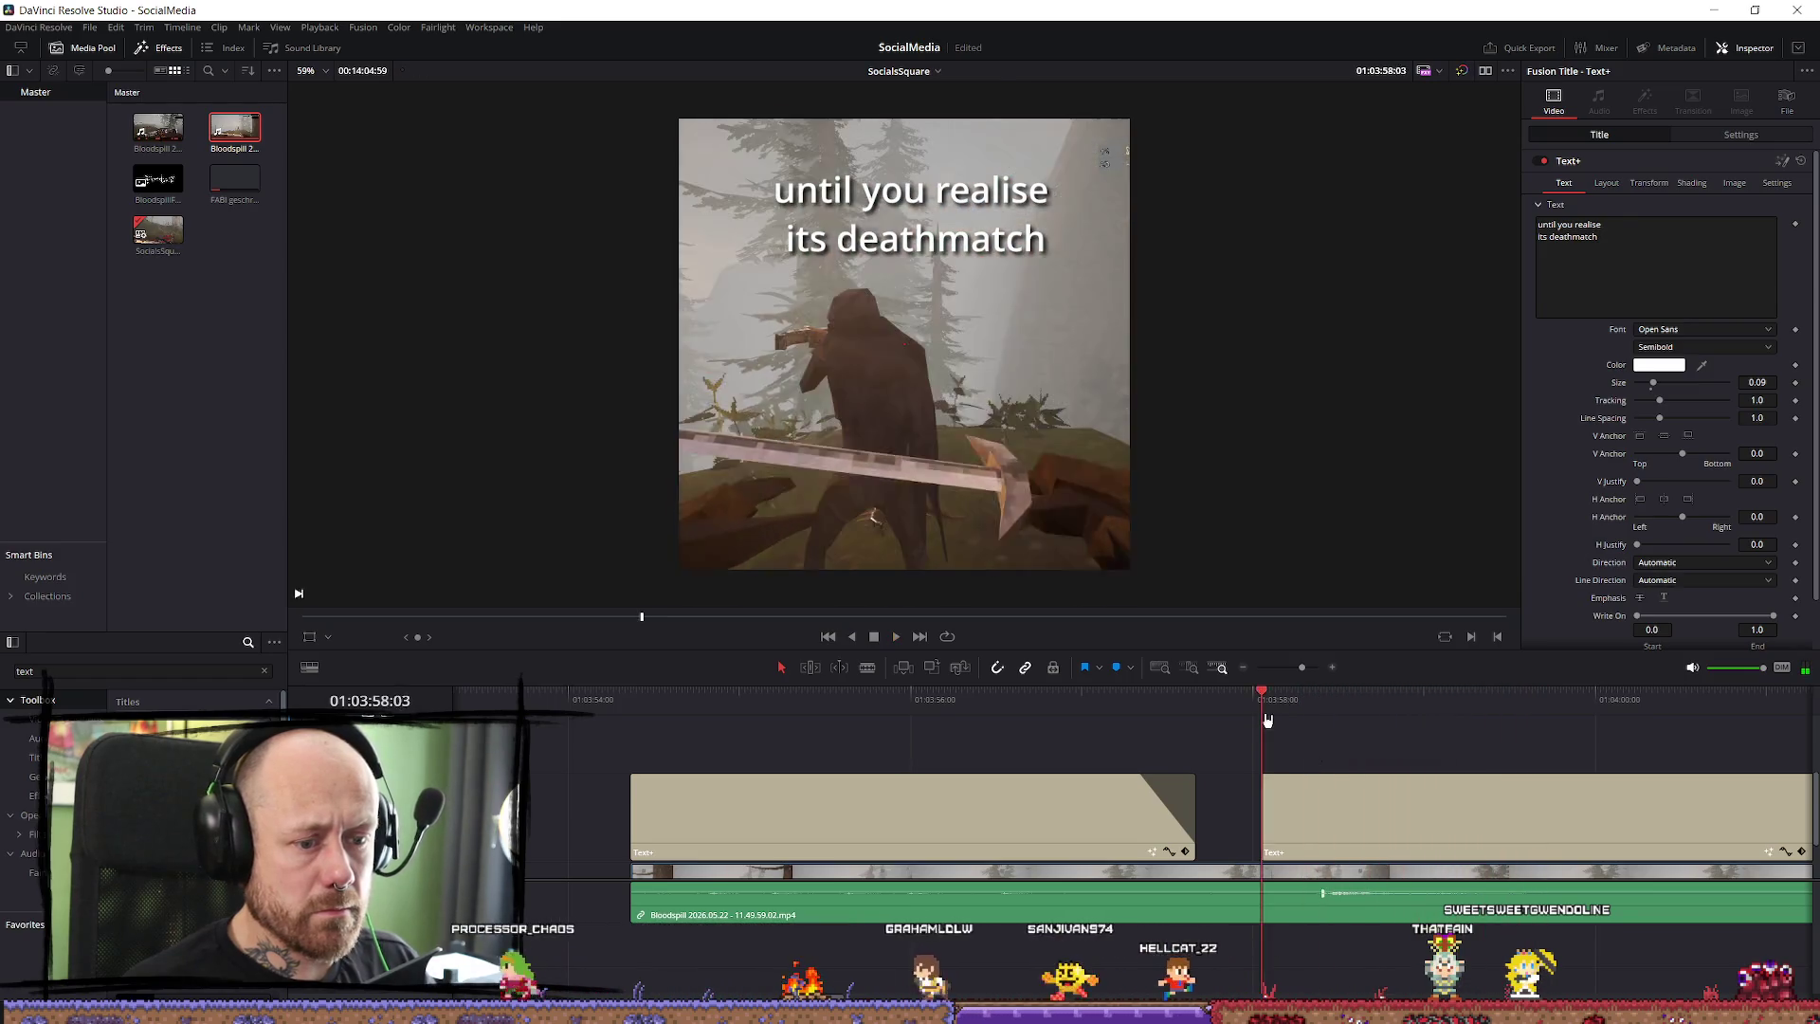
pyautogui.press('space')
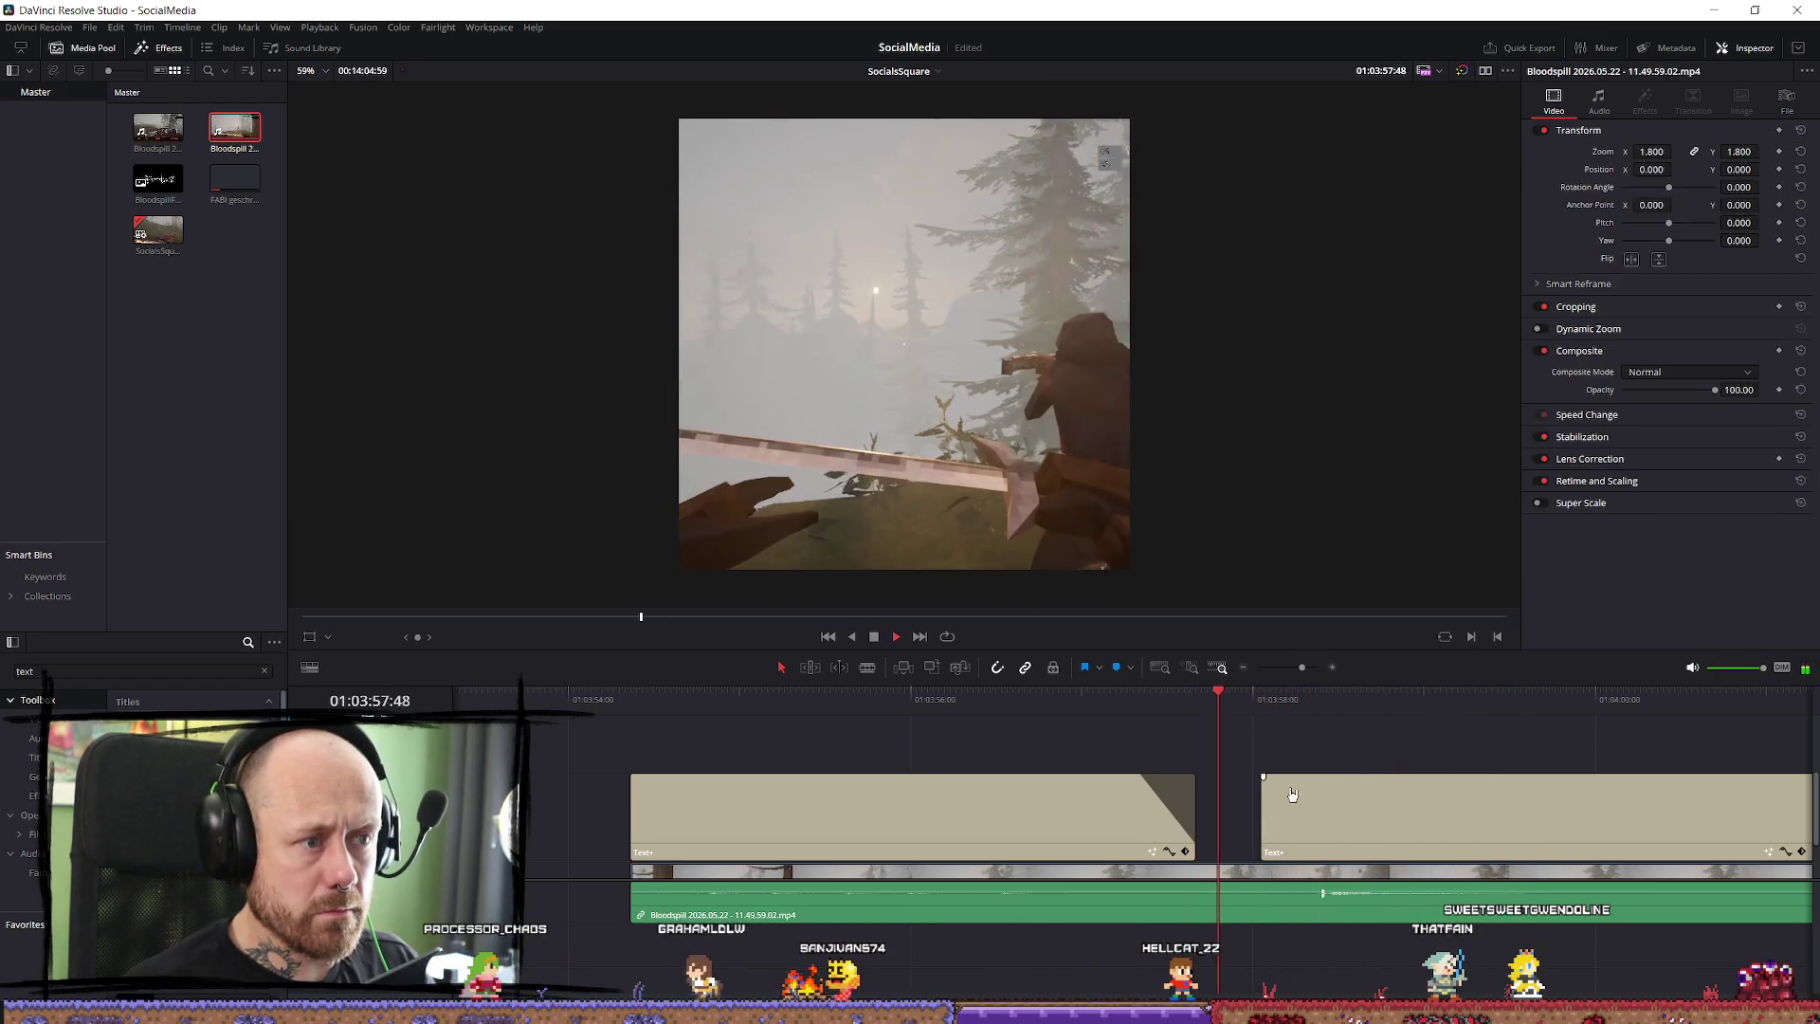
pyautogui.press('space')
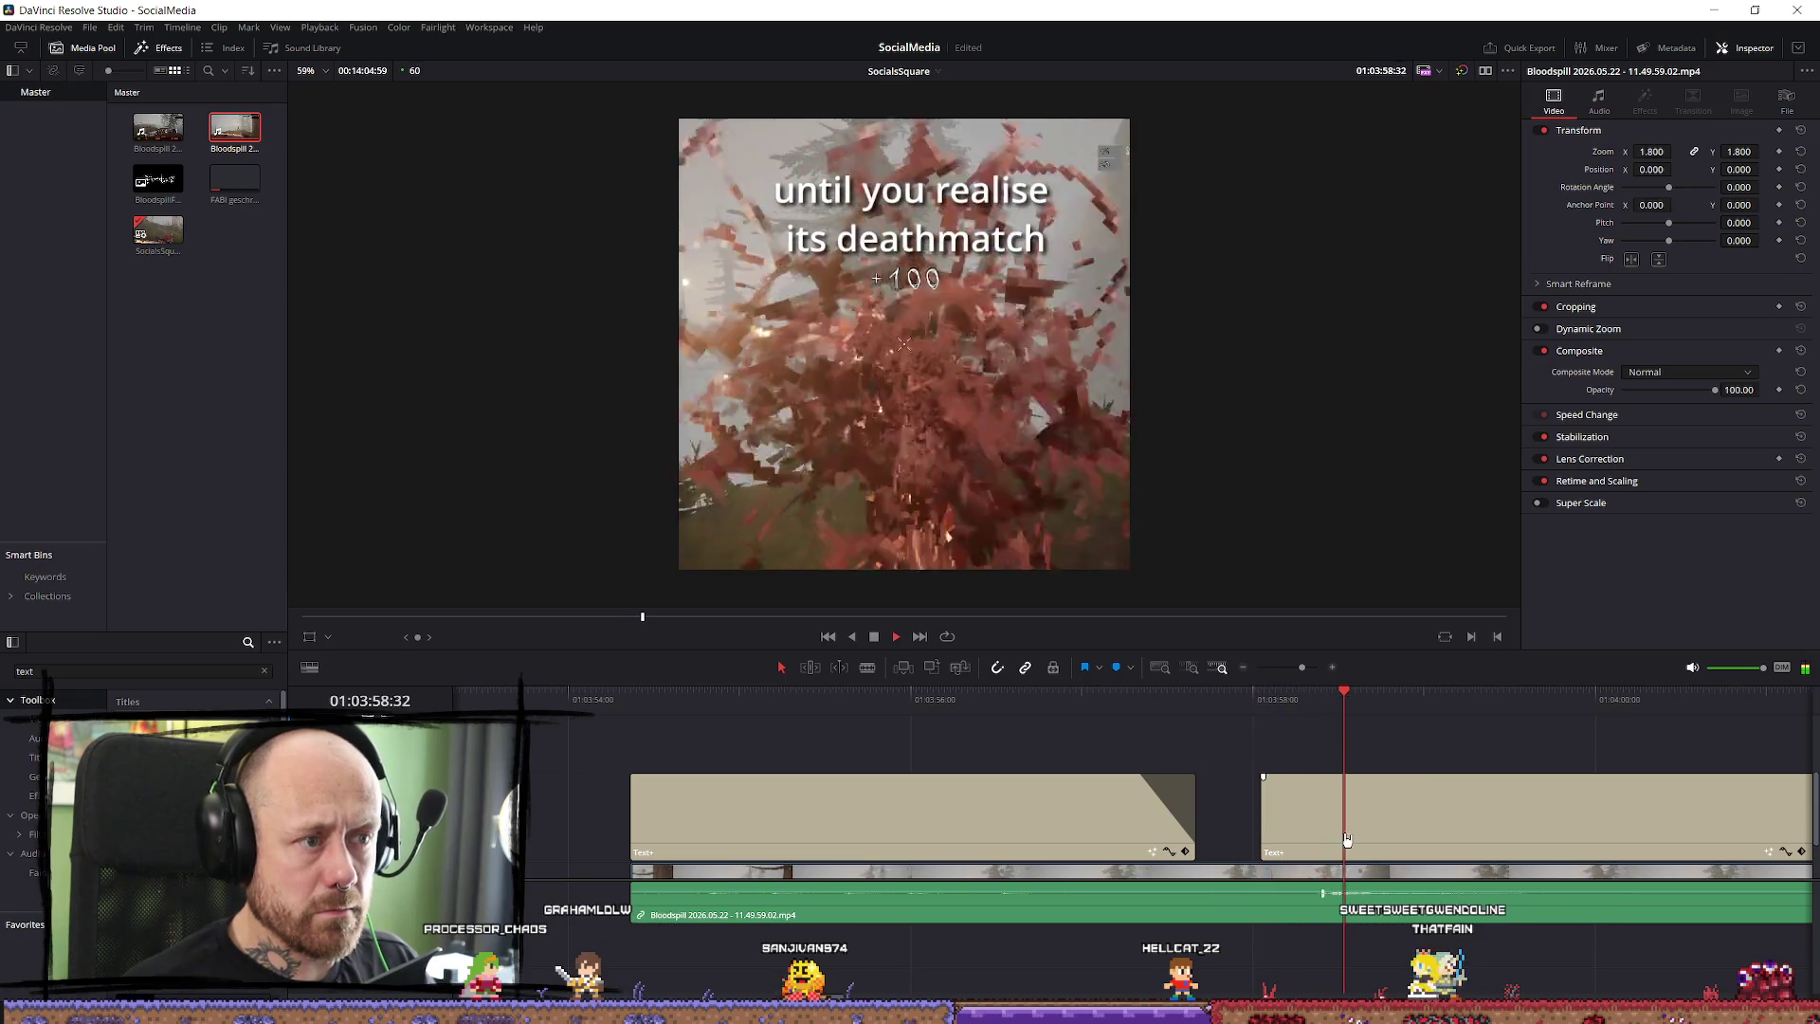
pyautogui.press('space')
pyautogui.moveTo(1264, 823); pyautogui.dragTo(1240, 823)
pyautogui.click(1175, 702)
pyautogui.press('space')
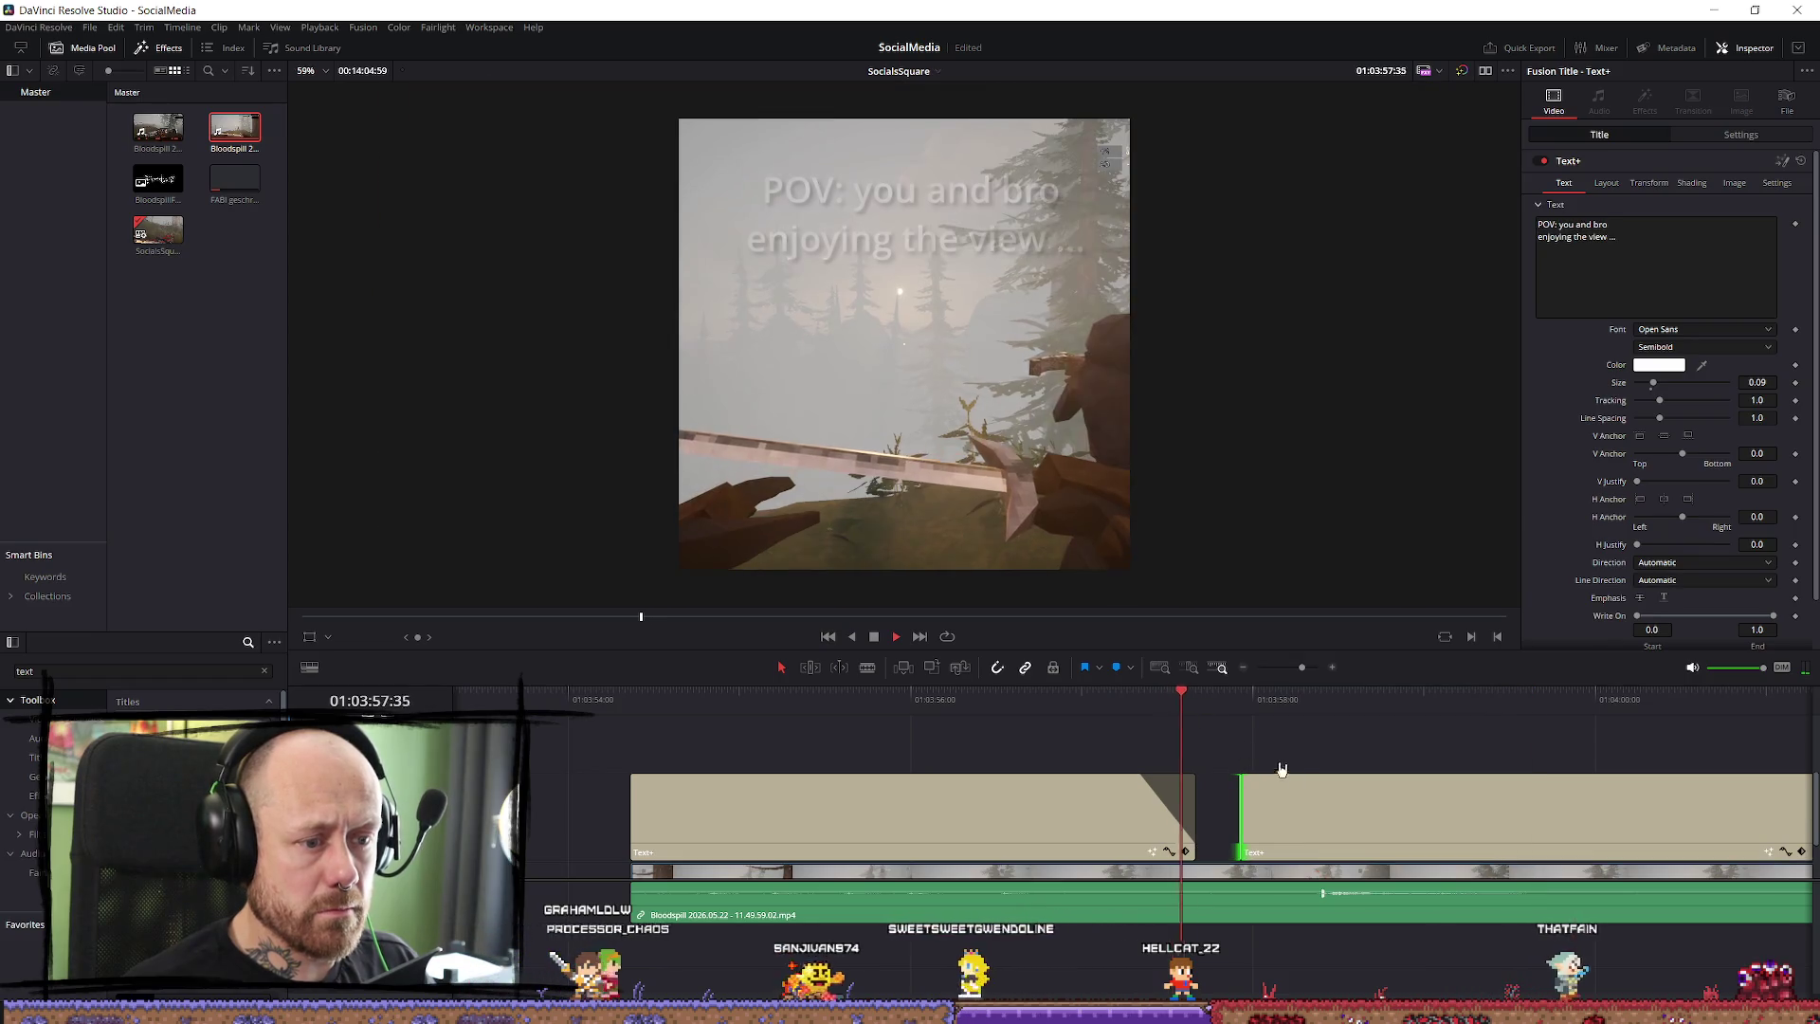
pyautogui.press('space')
pyautogui.moveTo(1256, 823); pyautogui.dragTo(1277, 823)
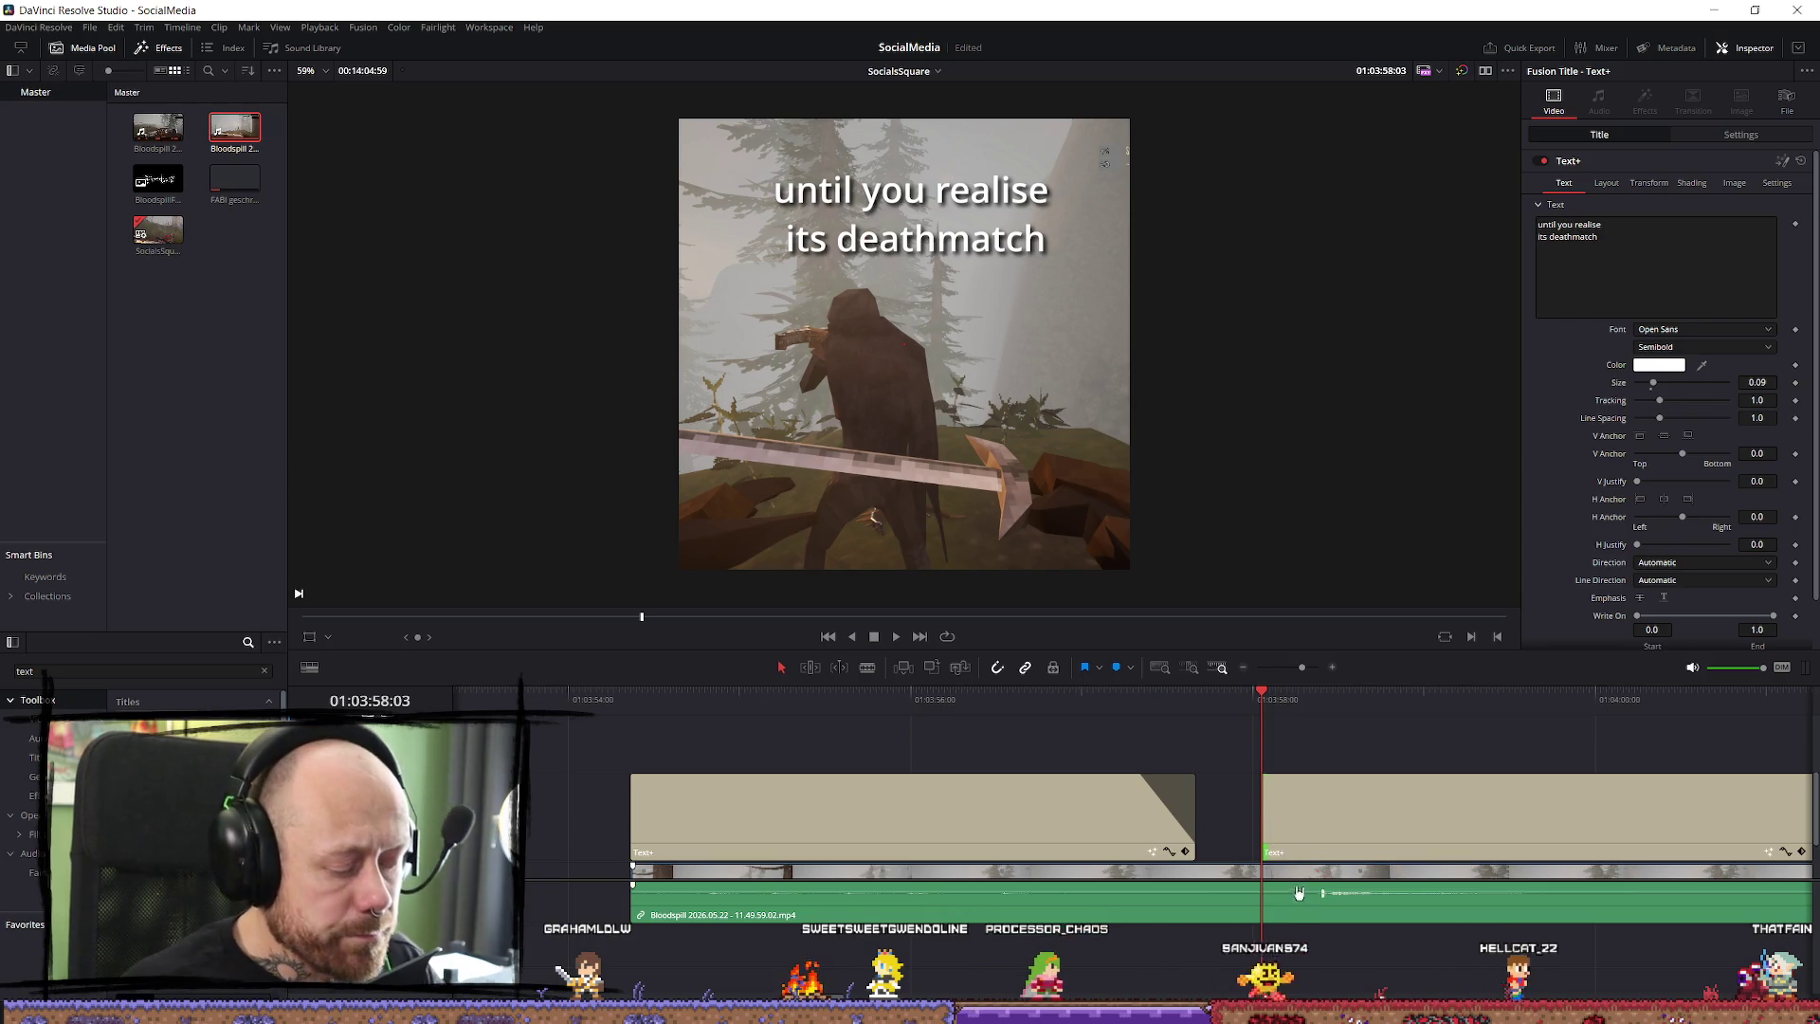
# Blade the gameplay clip near 01:03:58:03 where the deathmatch caption begins.
pyautogui.scroll(-2, 1275, 834)
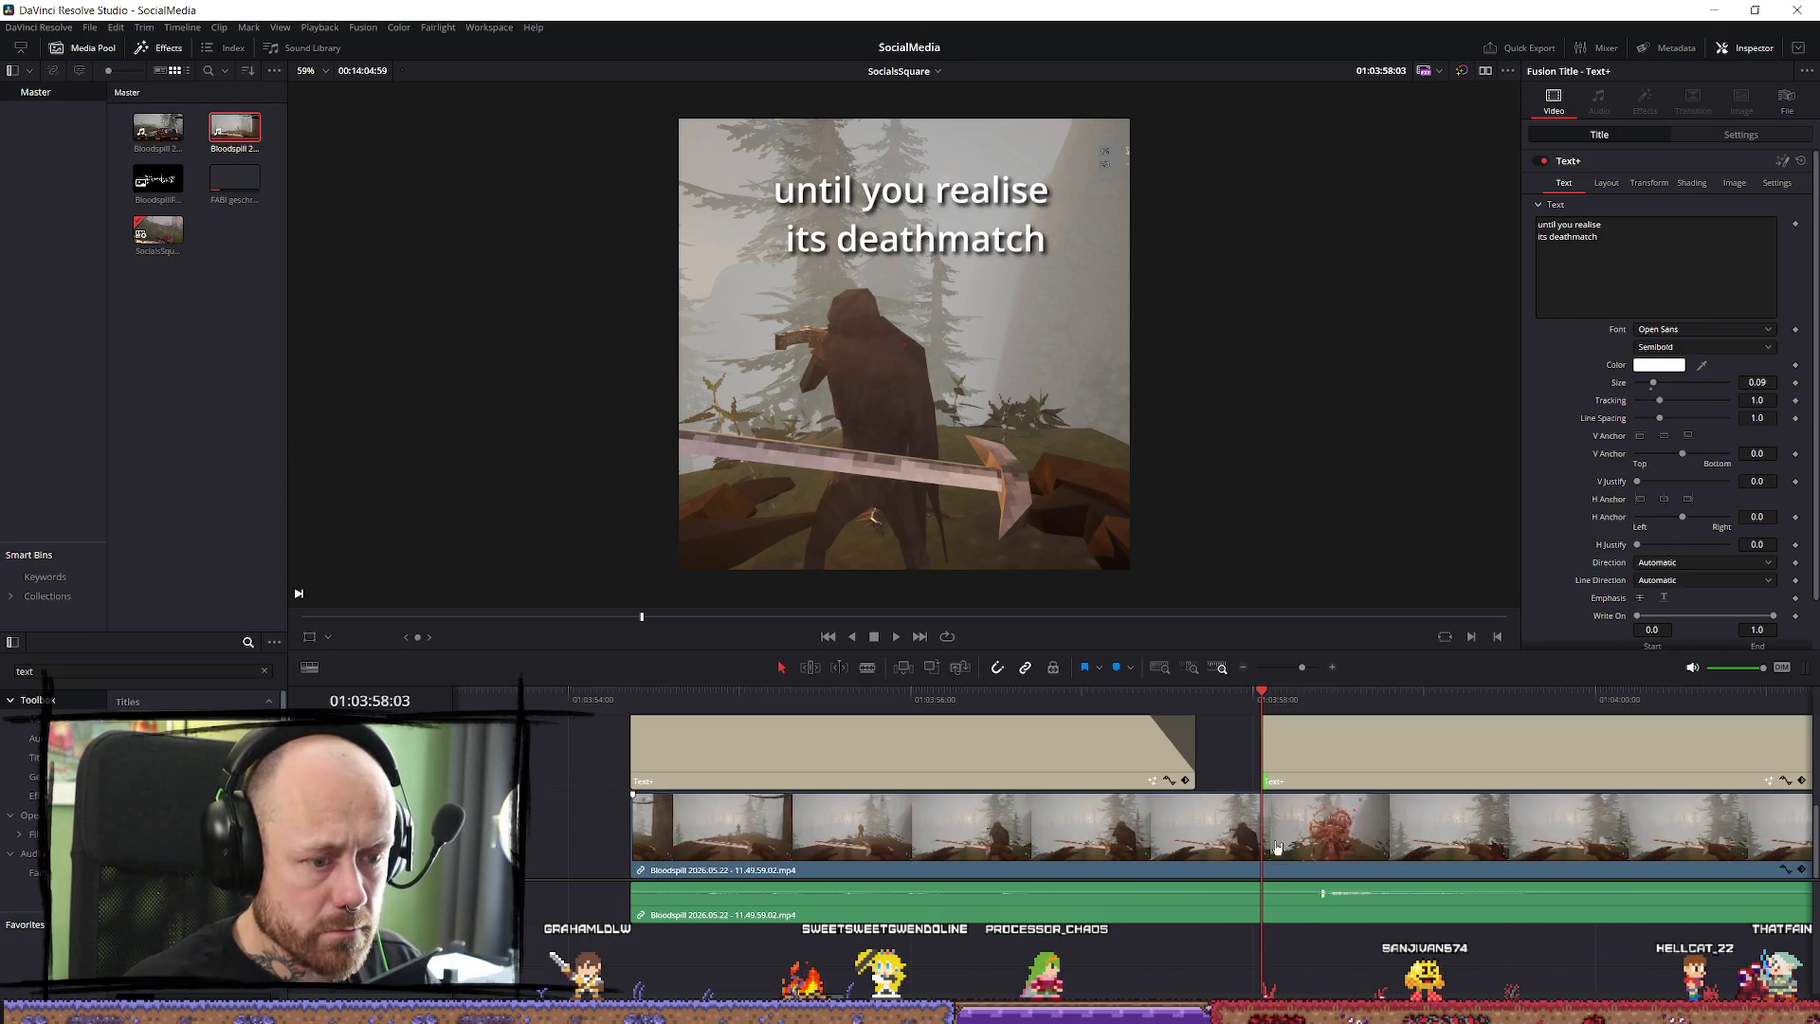
pyautogui.press('b')
pyautogui.moveTo(1274, 830)
pyautogui.mouseDown()
pyautogui.moveTo(1172, 809)
pyautogui.moveTo(1098, 820)
pyautogui.mouseUp()
pyautogui.hotkey('ctrl', '=')
pyautogui.hotkey('ctrl', '=')
pyautogui.click(1092, 821)
# Push the clips after the short gameplay piece to the right to open a gap.
pyautogui.press('a')
pyautogui.click(1117, 838)
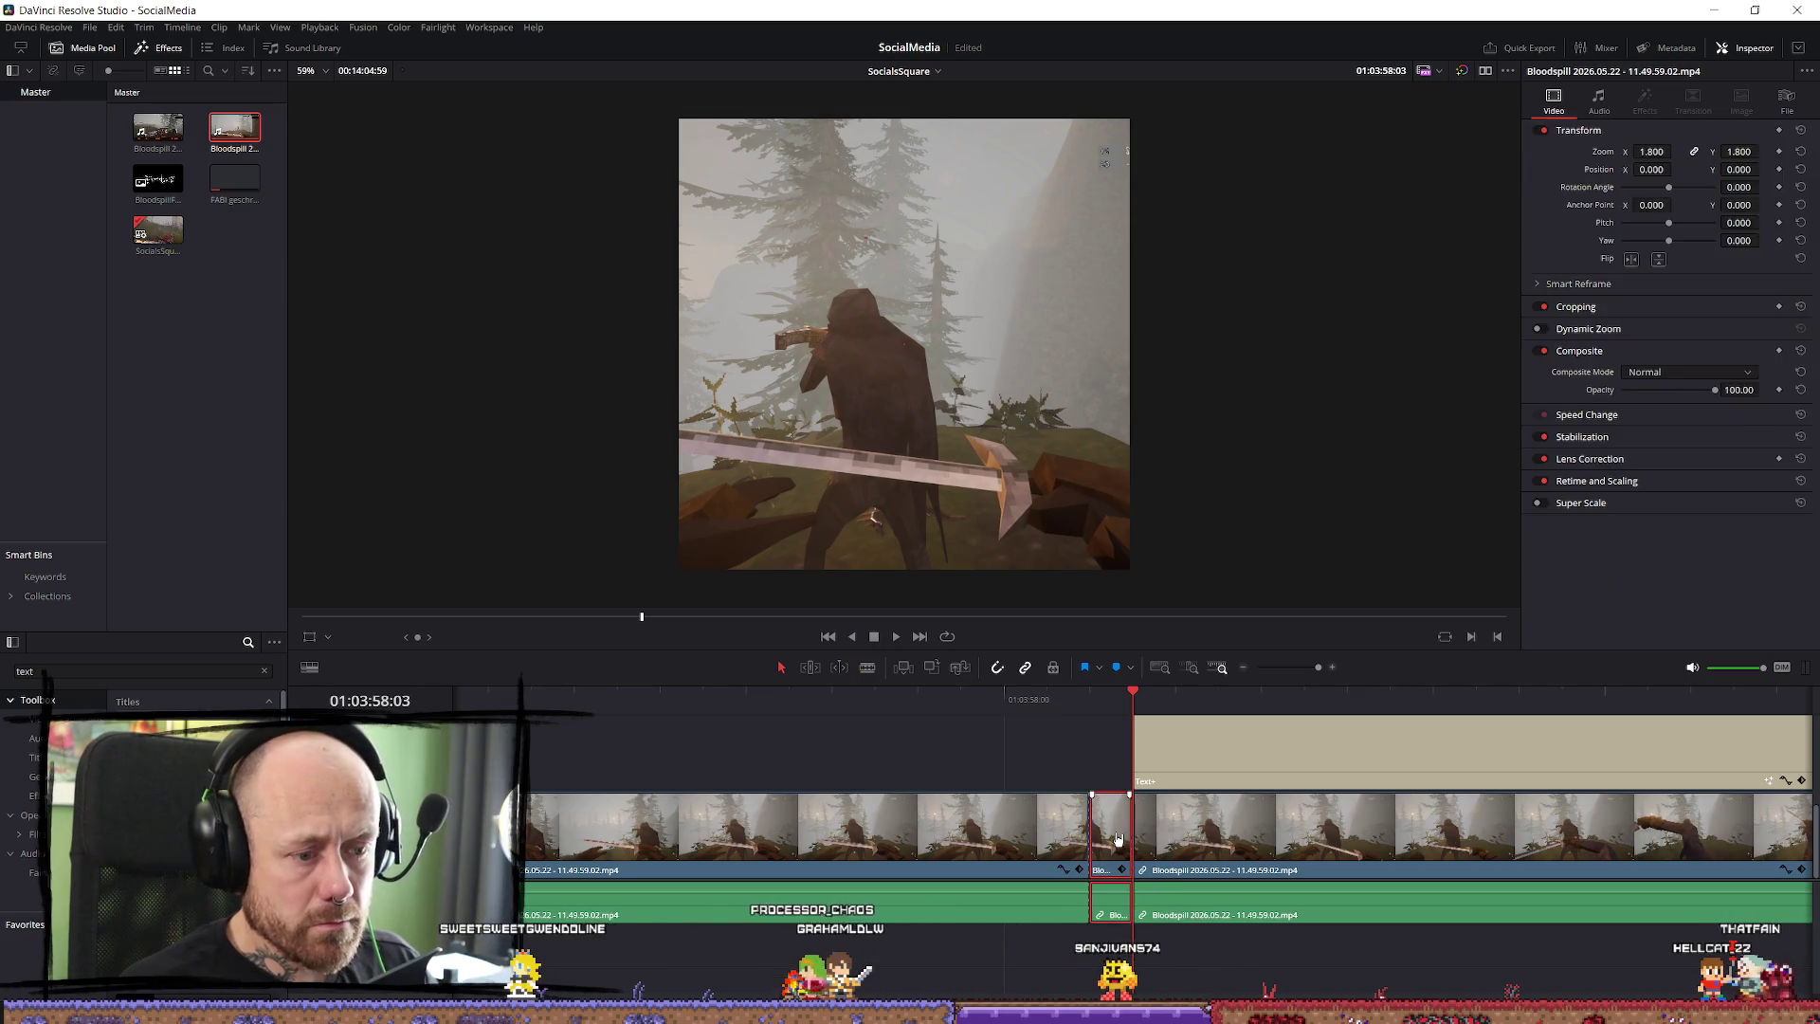
pyautogui.click(1175, 830)
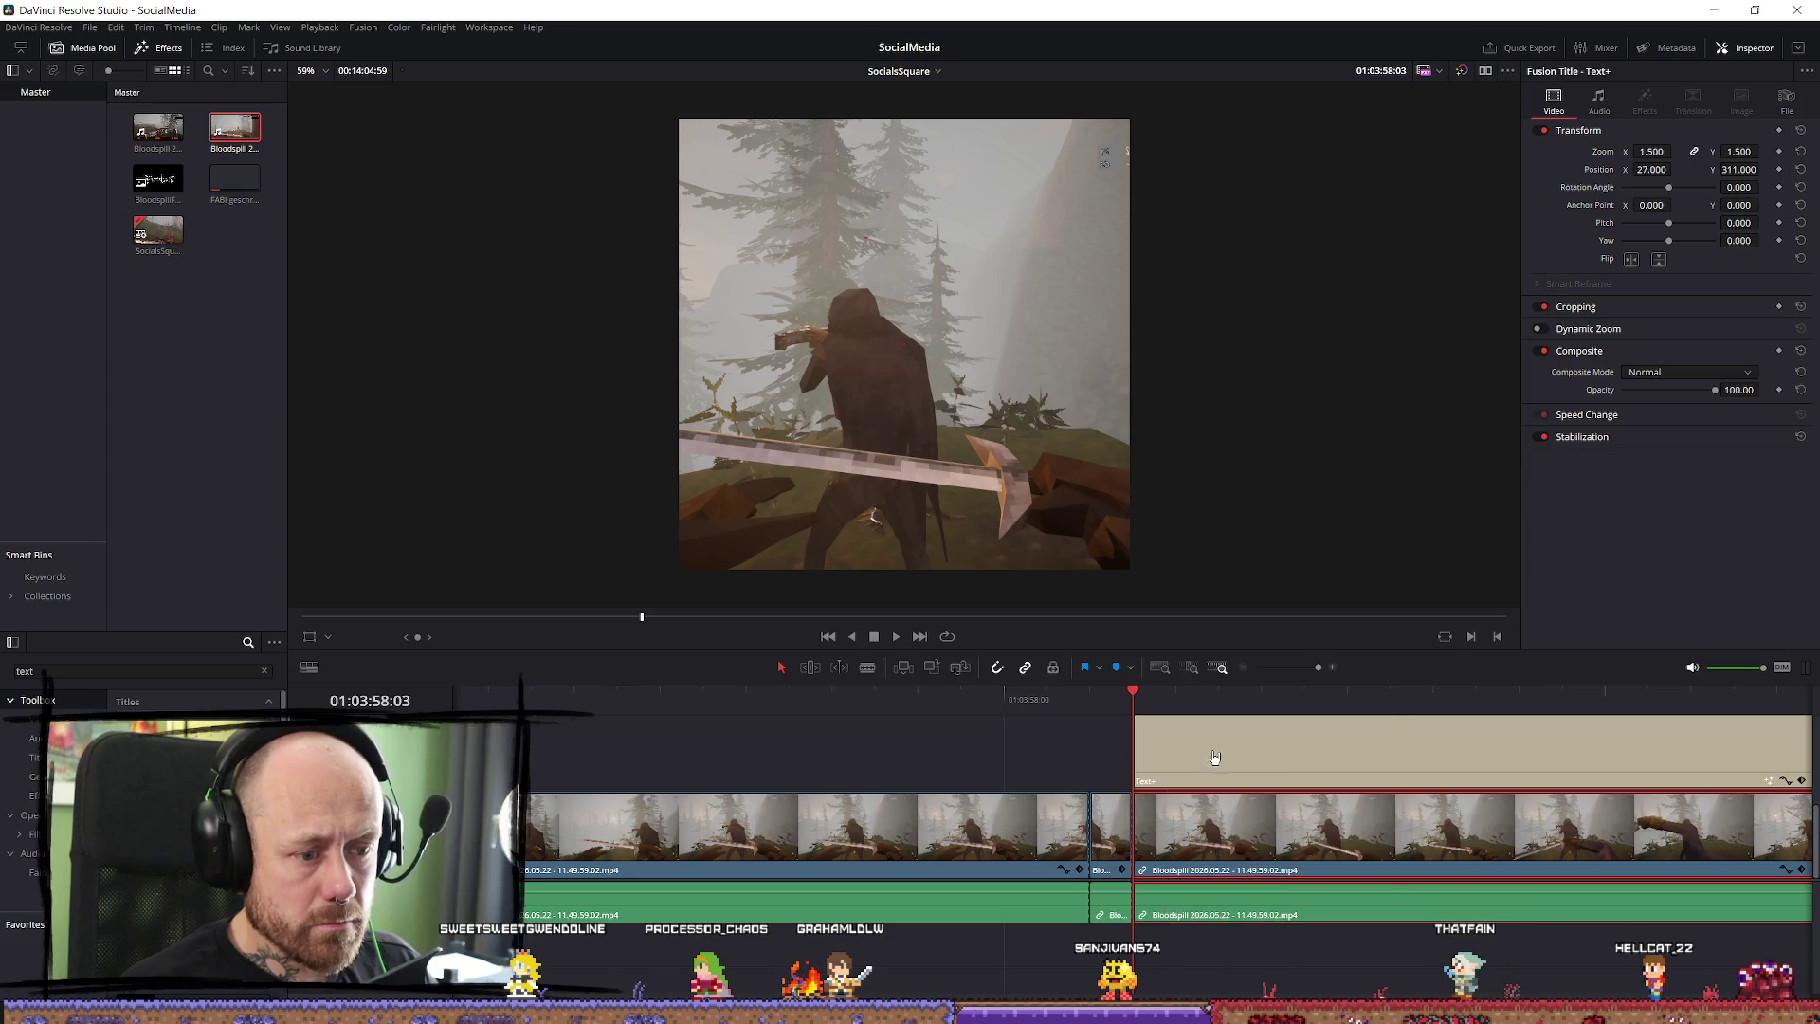
pyautogui.hotkey('shift', '.')
# Stretch the short gameplay clip as a freeze frame until it meets the next clip.
pyautogui.rightClick(1119, 855)
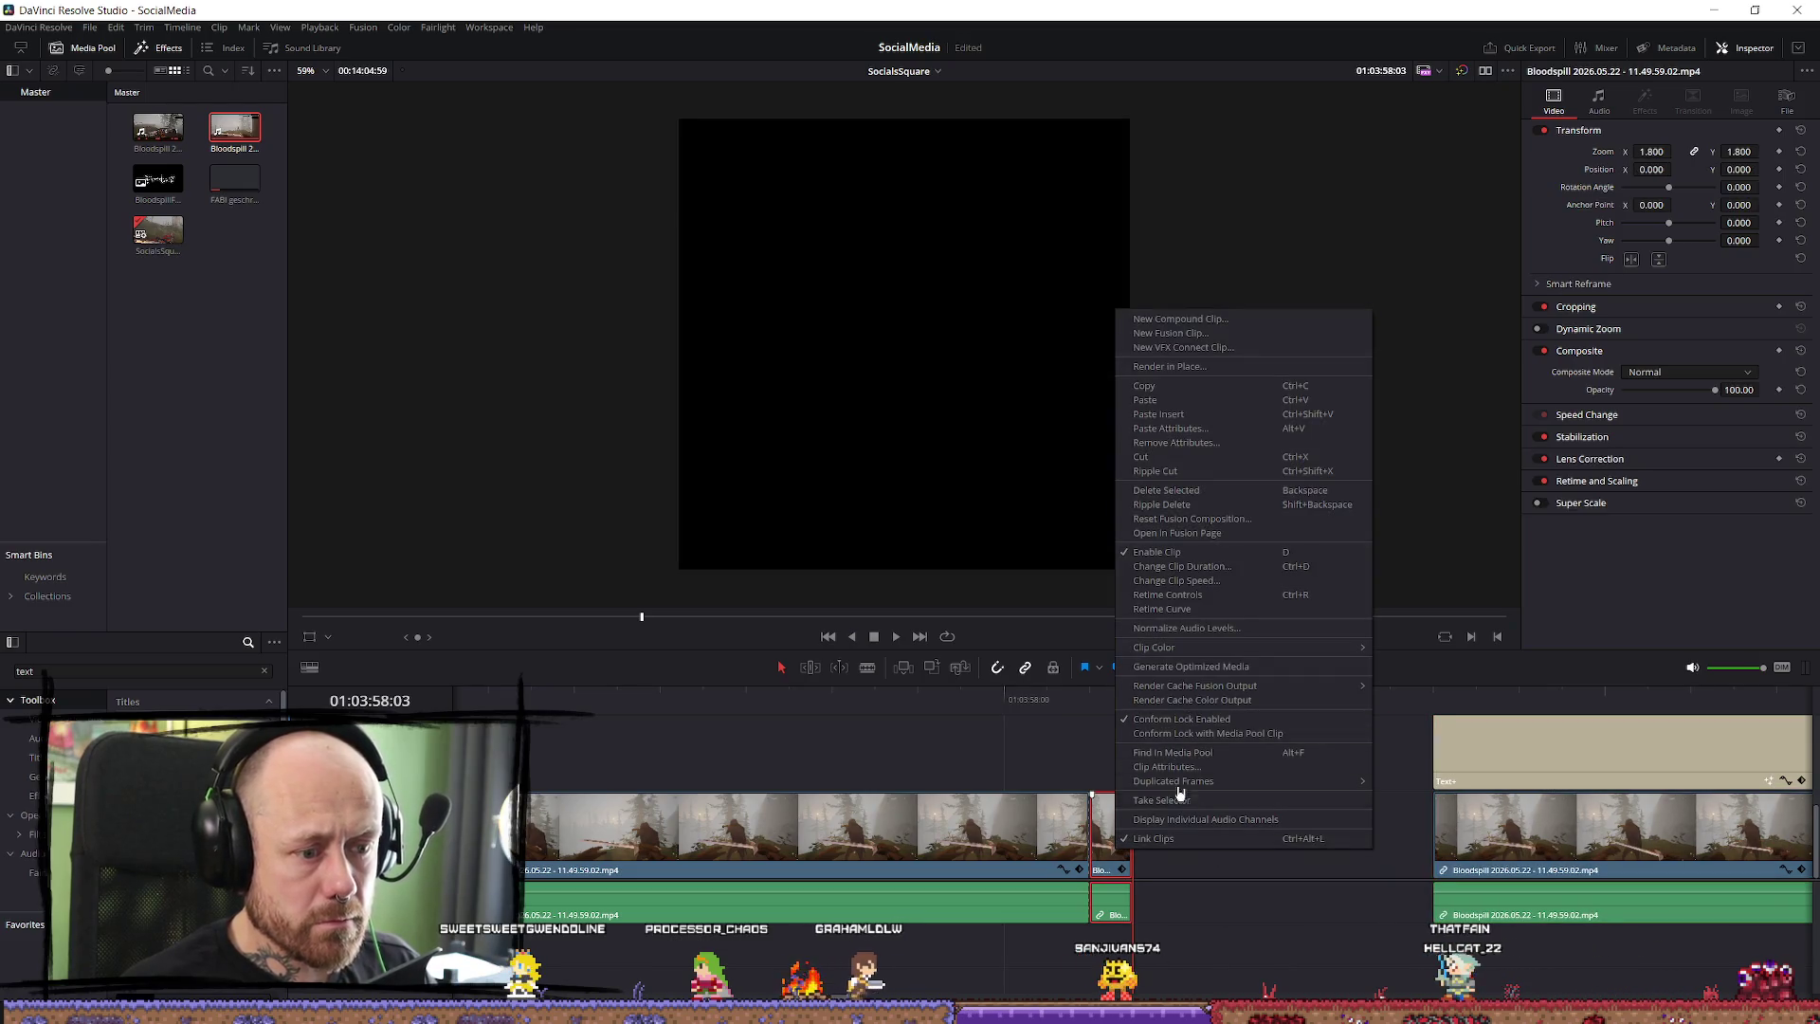
pyautogui.click(1230, 590)
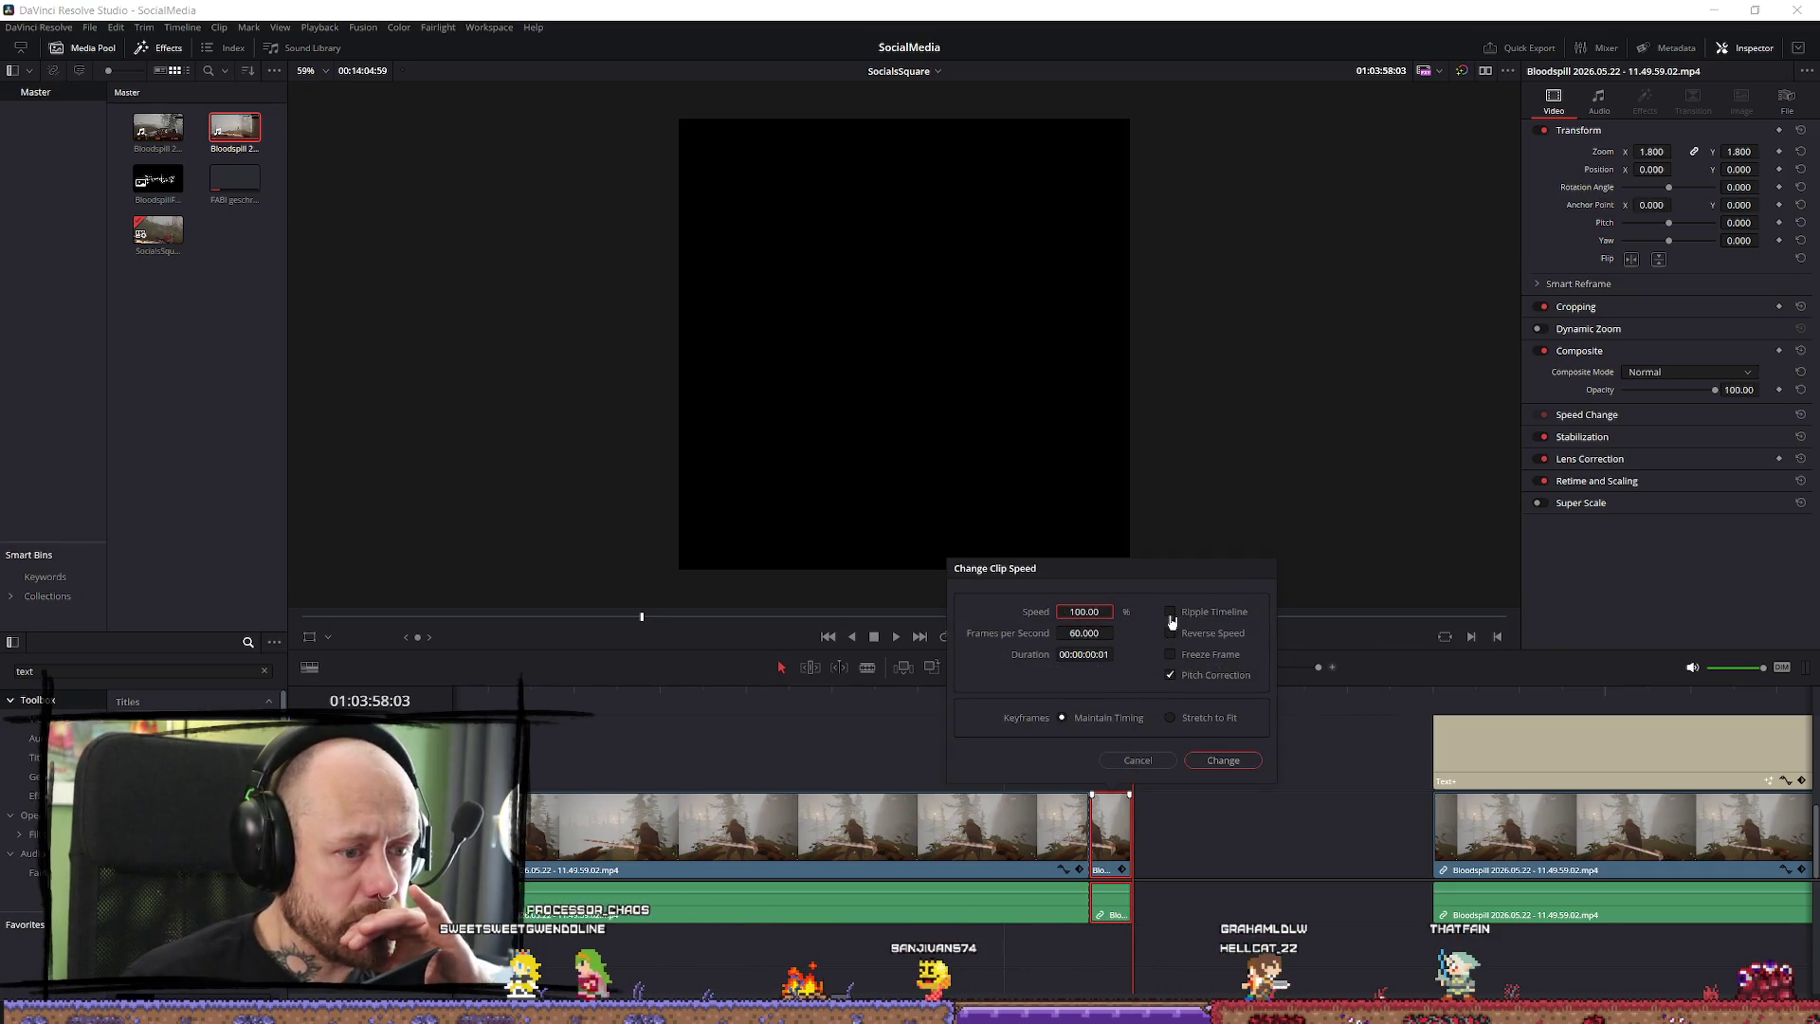
pyautogui.click(1223, 761)
pyautogui.moveTo(1128, 829); pyautogui.dragTo(1390, 836)
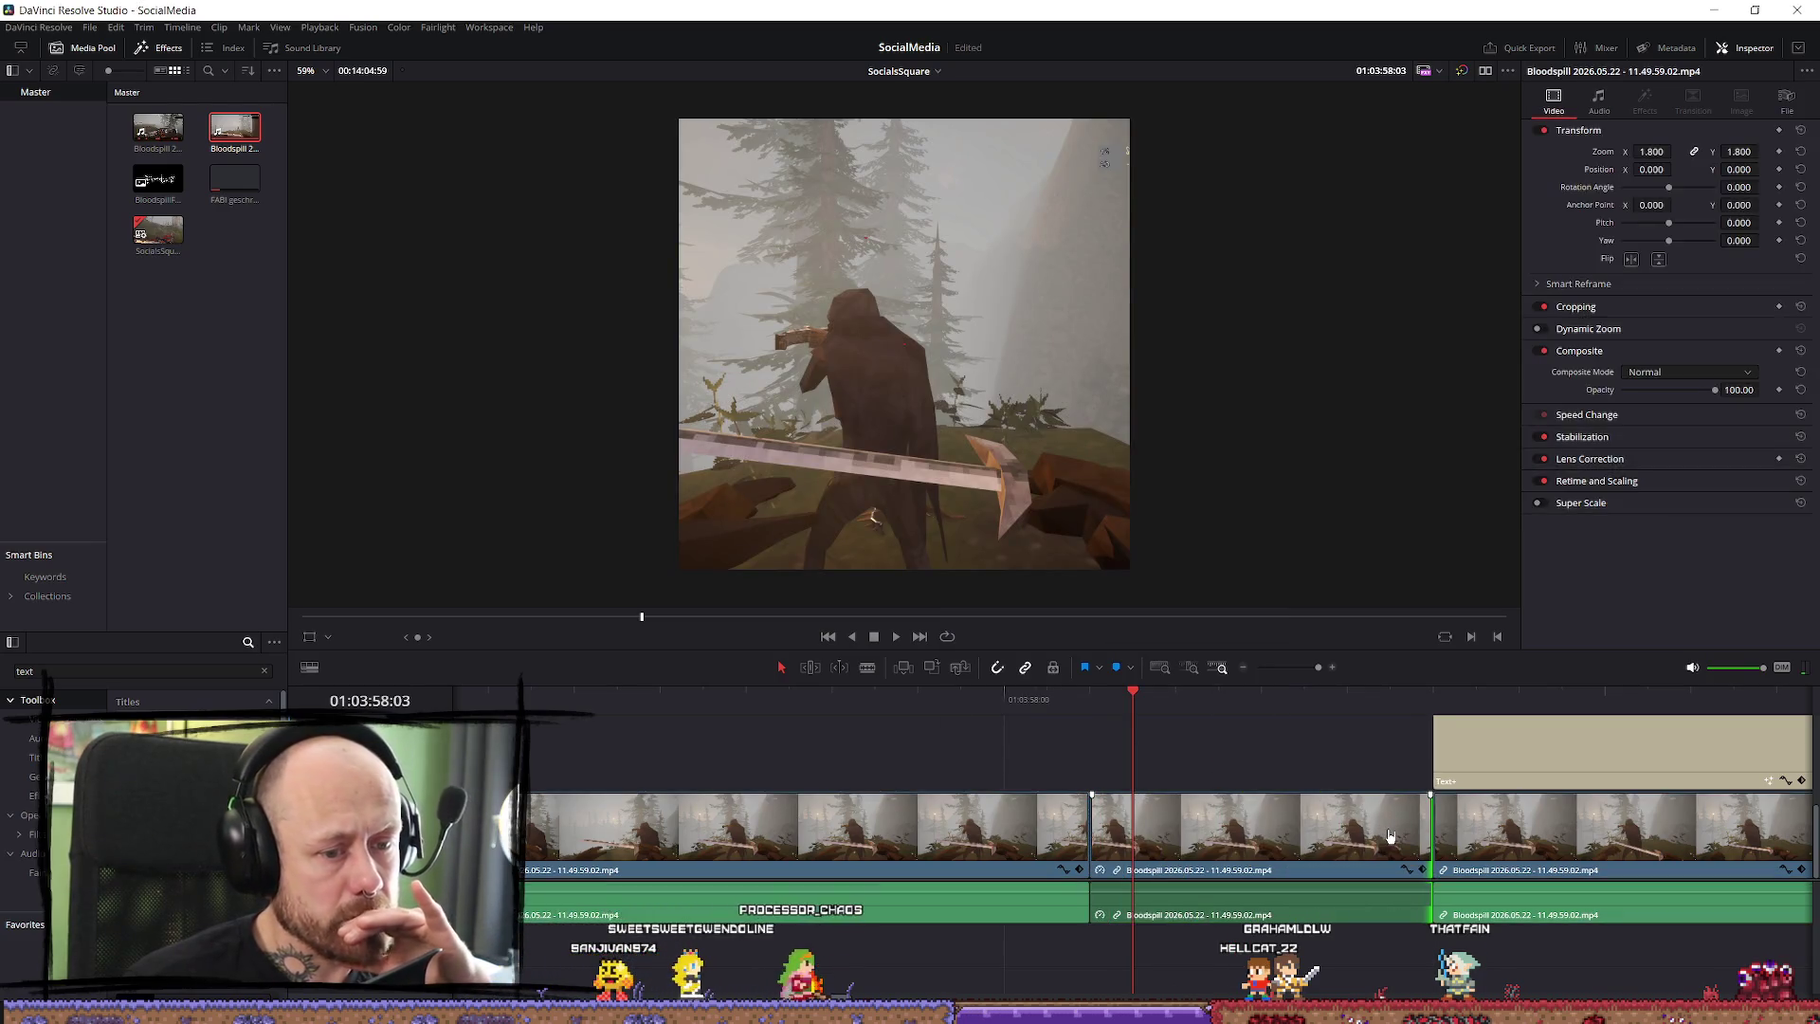
pyautogui.scroll(-4, 1365, 825)
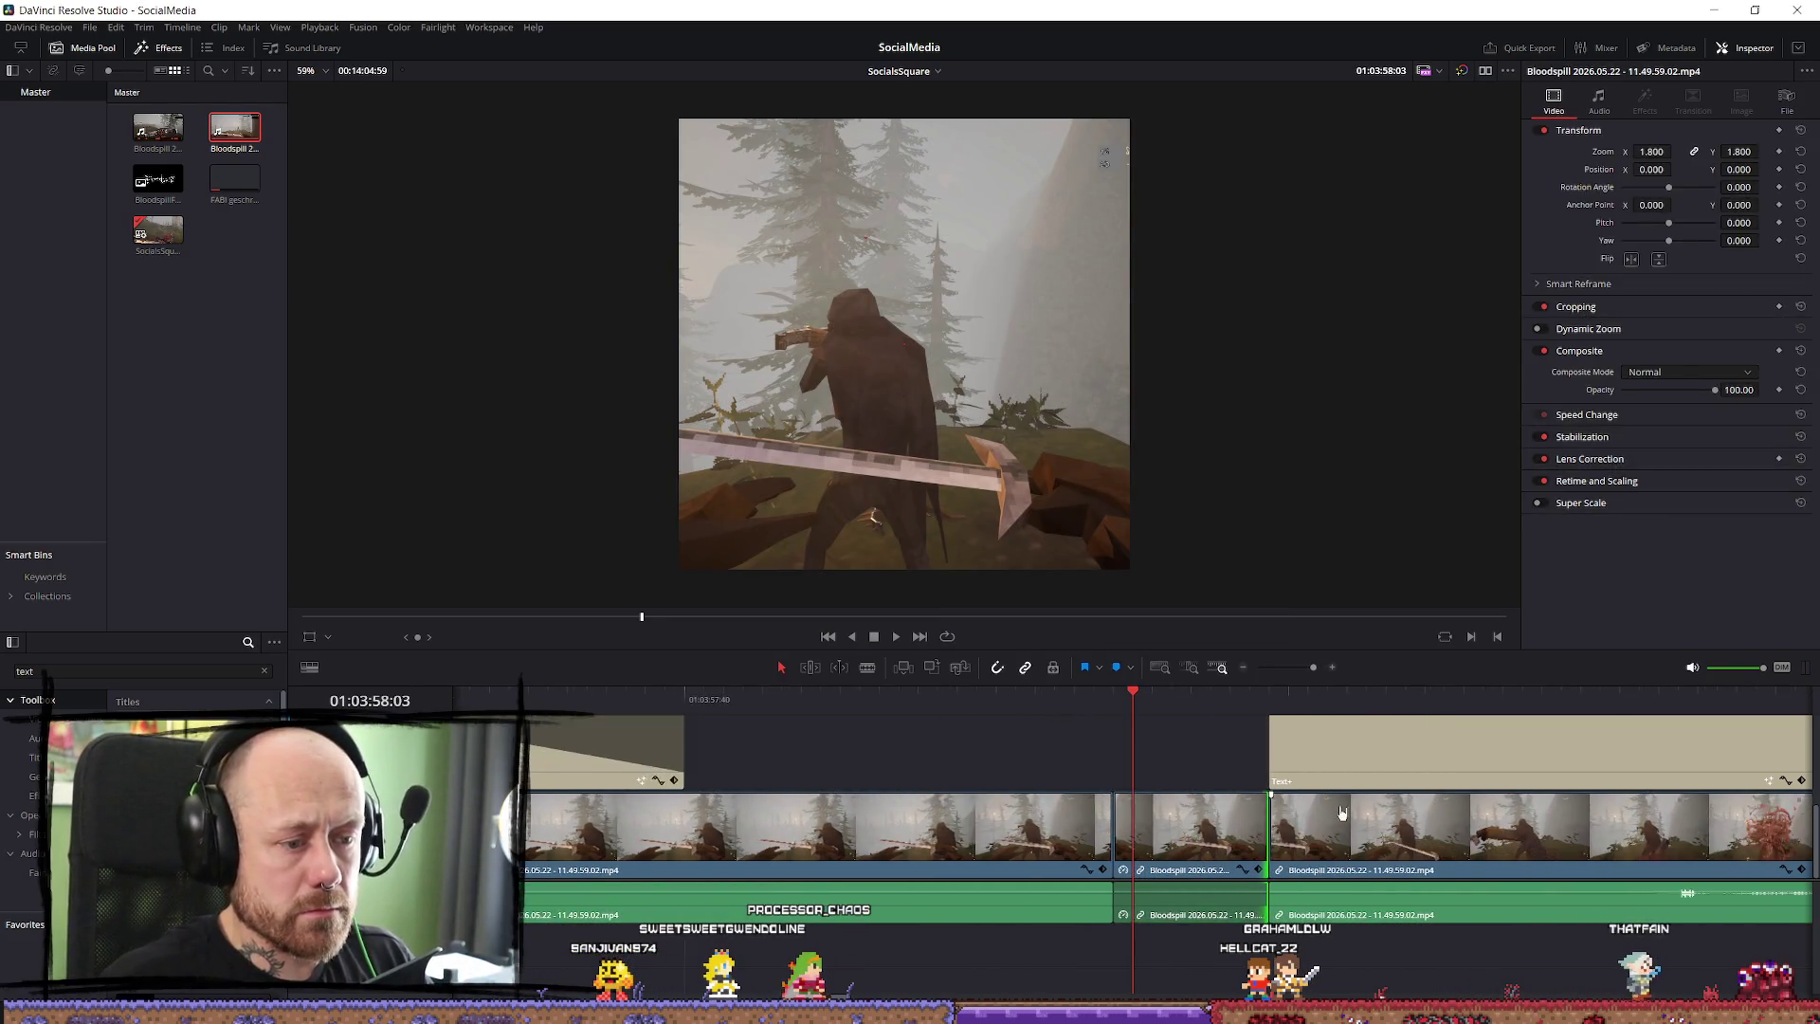
# Move the deathmatch caption five frames later and extend the short clip to close the gap.
pyautogui.scroll(-3, 1339, 813)
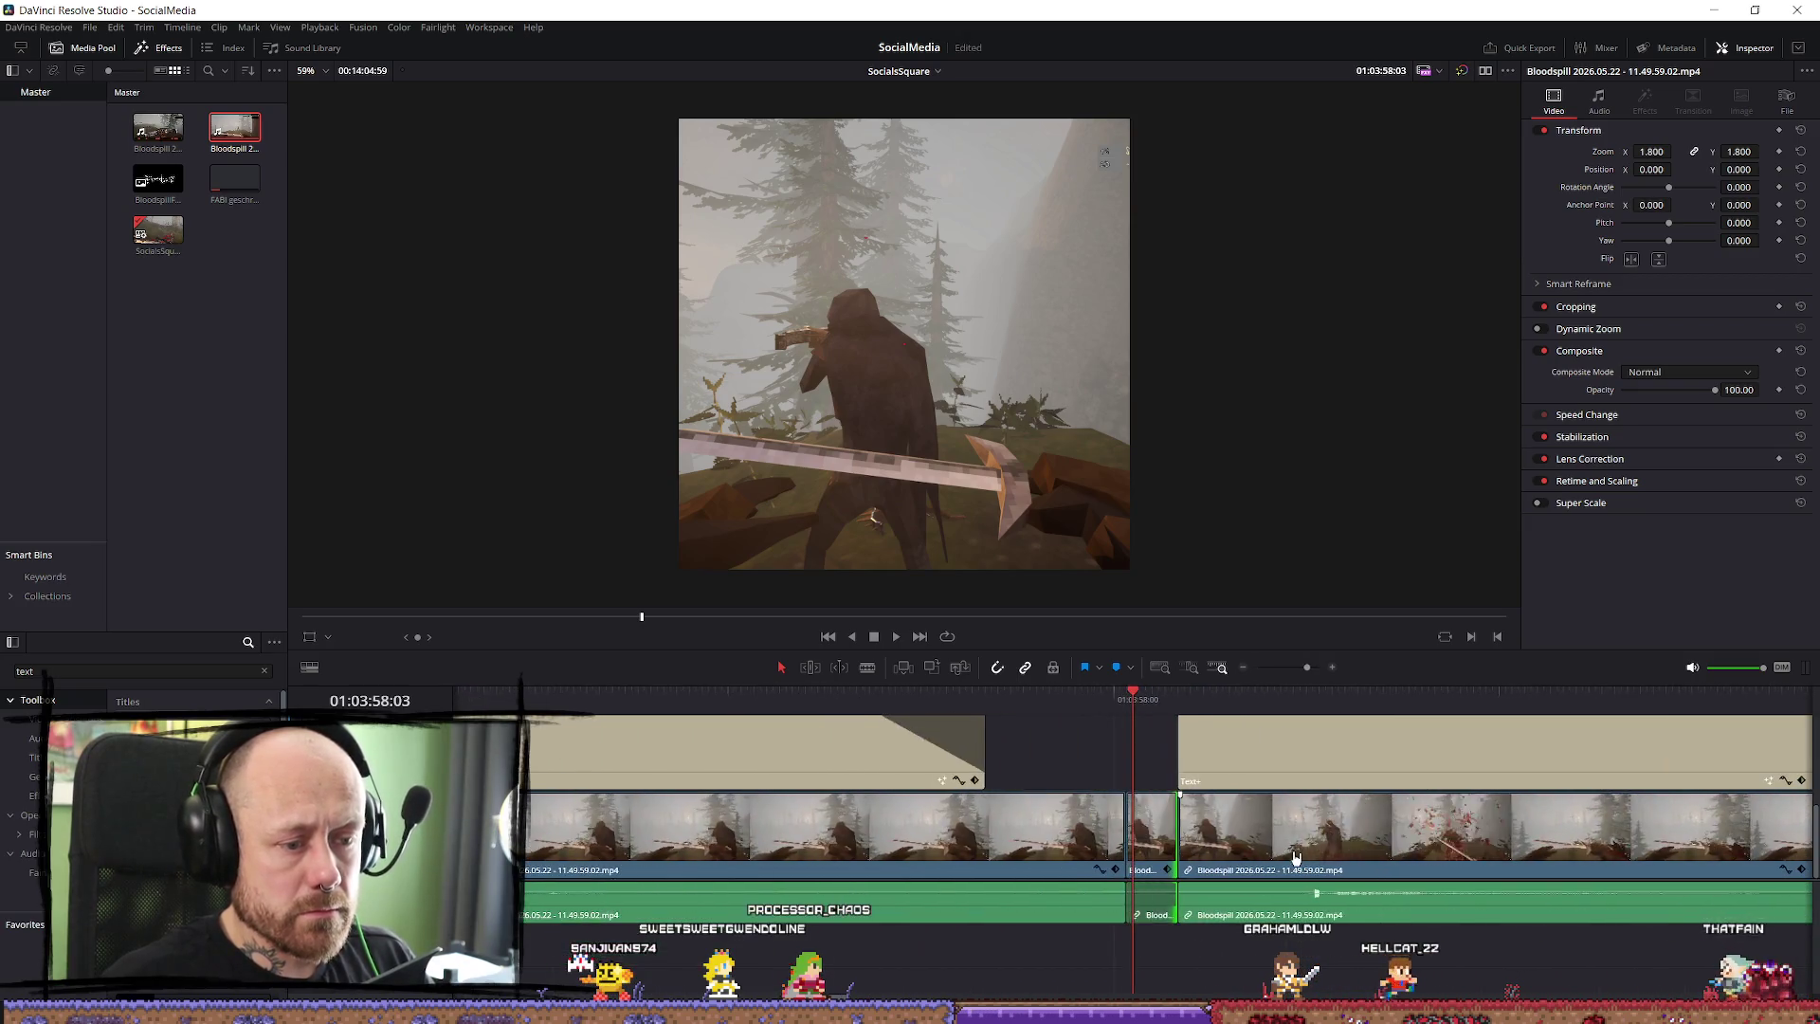
pyautogui.scroll(1, 1296, 856)
pyautogui.moveTo(1309, 846); pyautogui.dragTo(1362, 853)
pyautogui.moveTo(1293, 764); pyautogui.dragTo(1193, 752)
pyautogui.click(1191, 844)
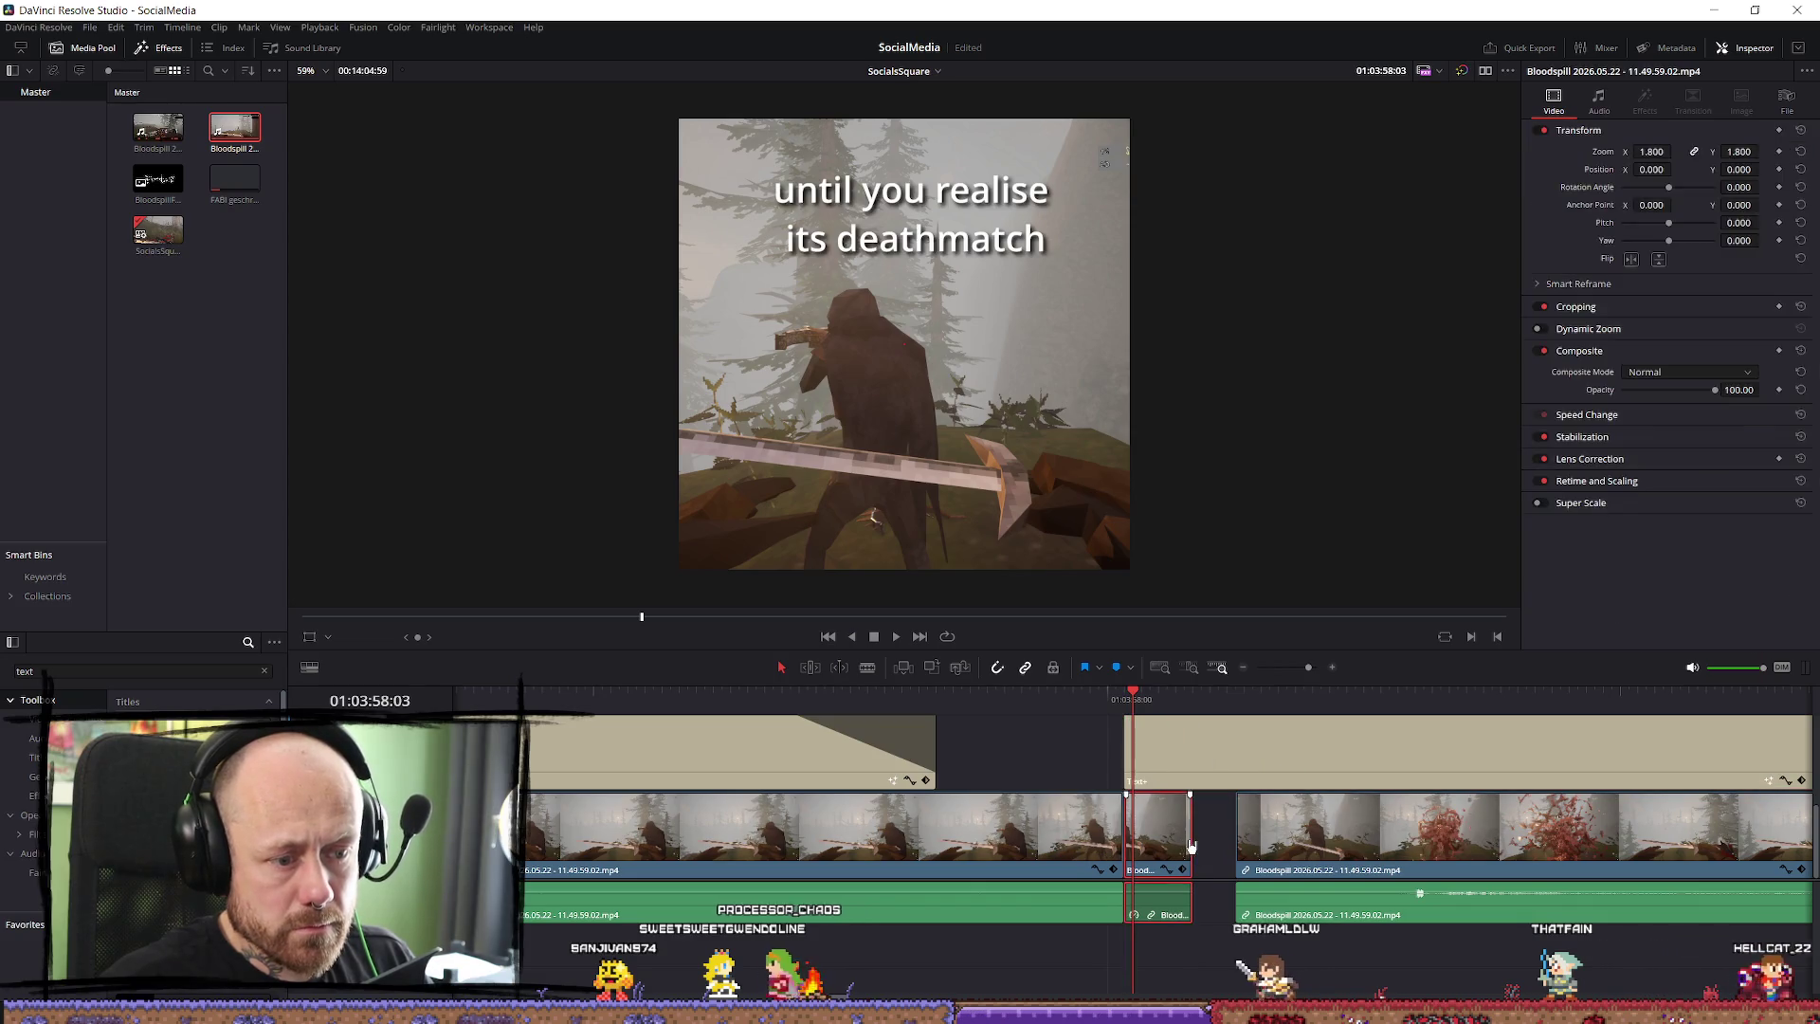
pyautogui.moveTo(1185, 837); pyautogui.dragTo(1233, 837)
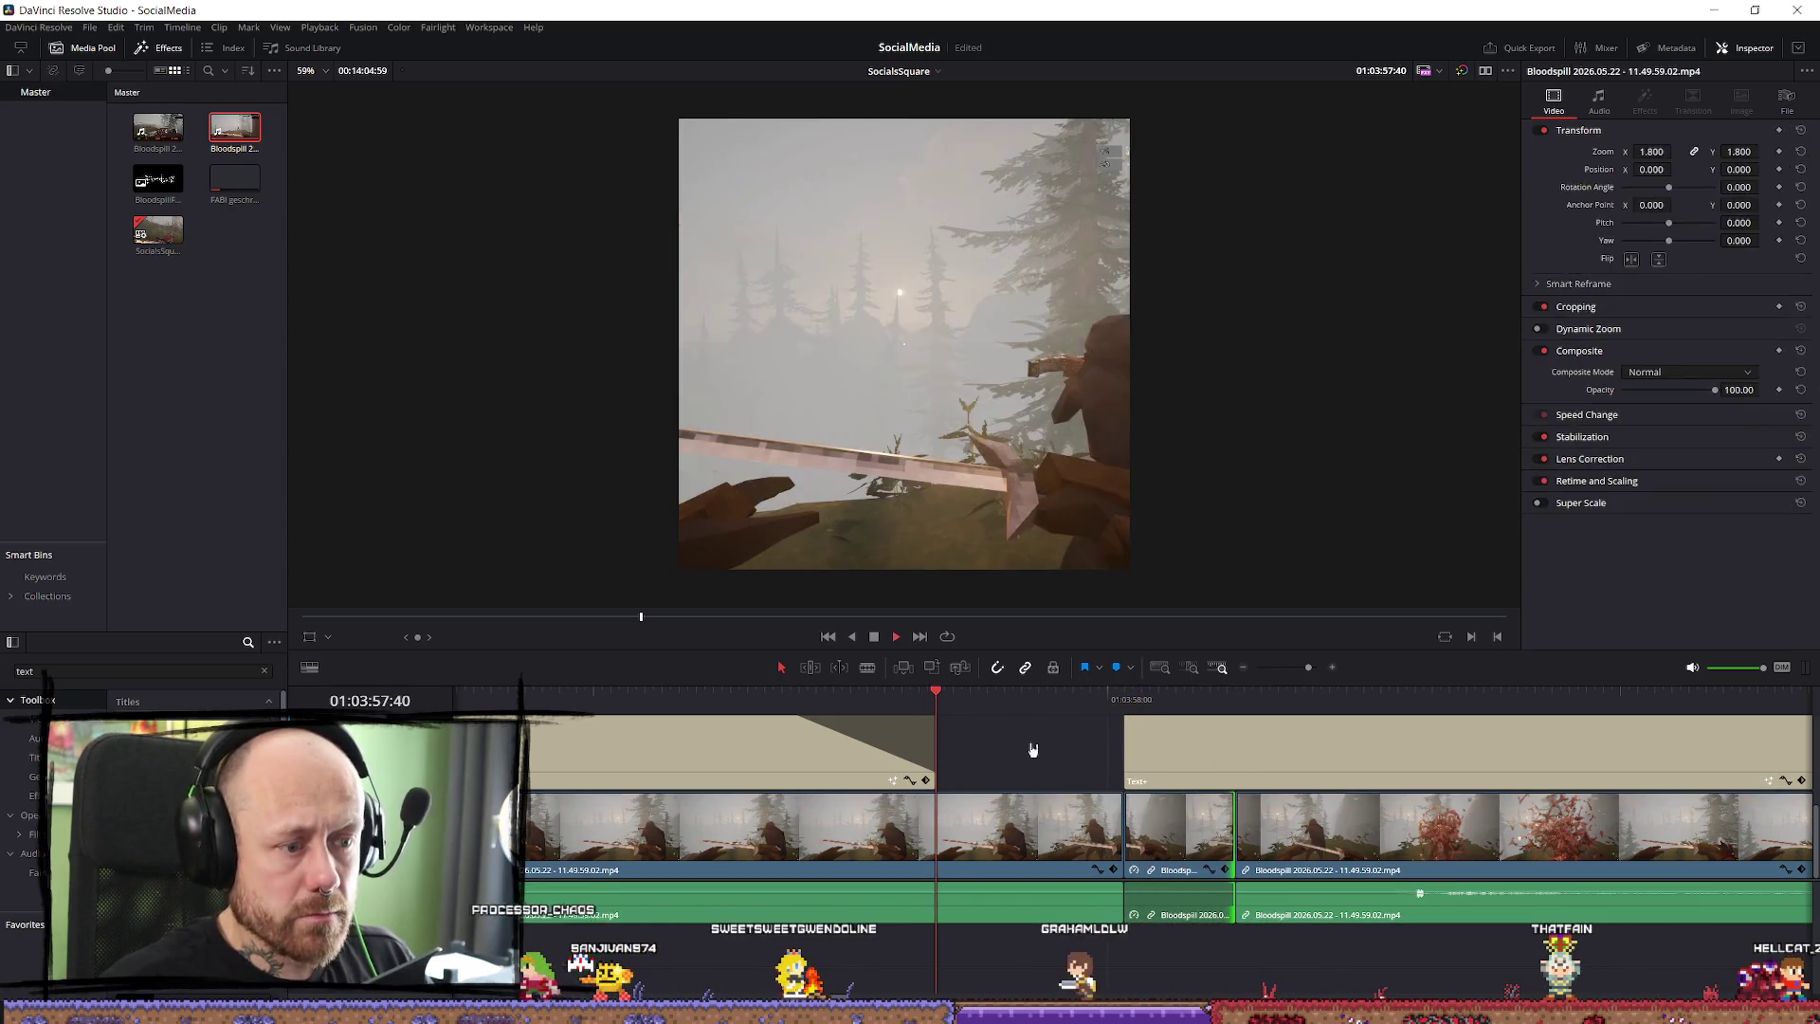
# Play back the edit to review the POV caption and the clips.
pyautogui.press('space')
pyautogui.click(1249, 769)
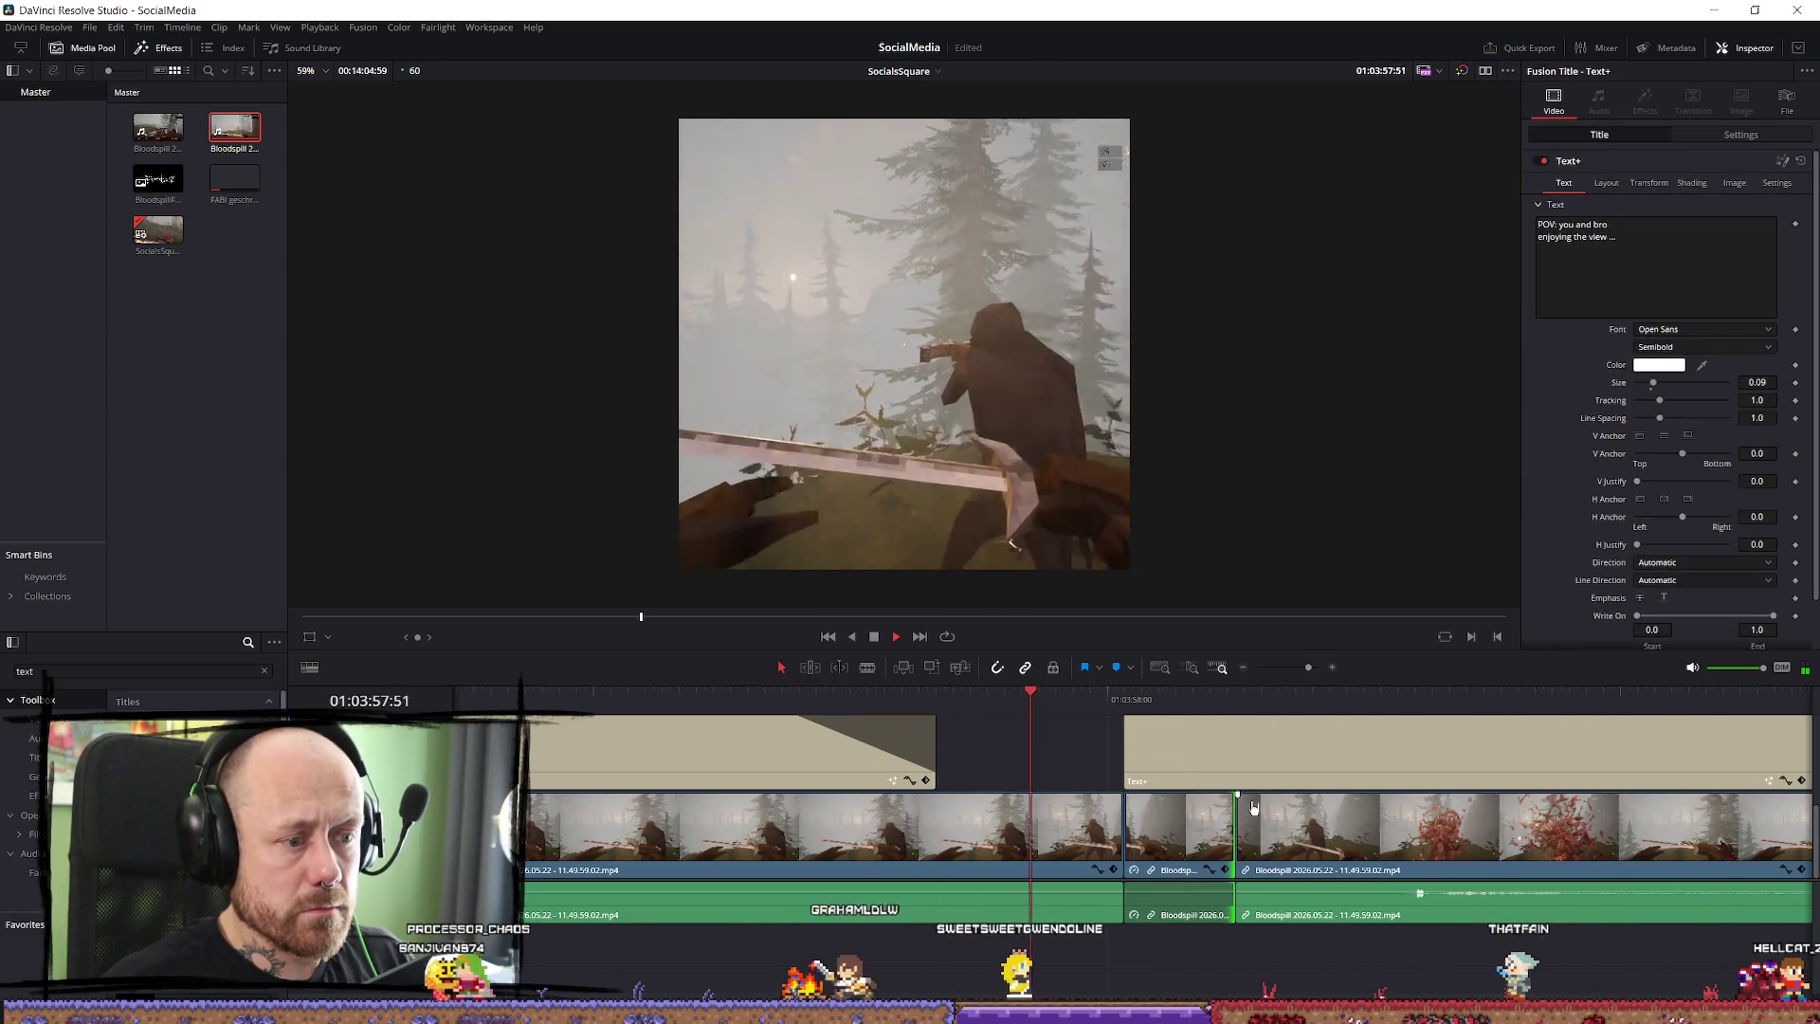
pyautogui.press('space')
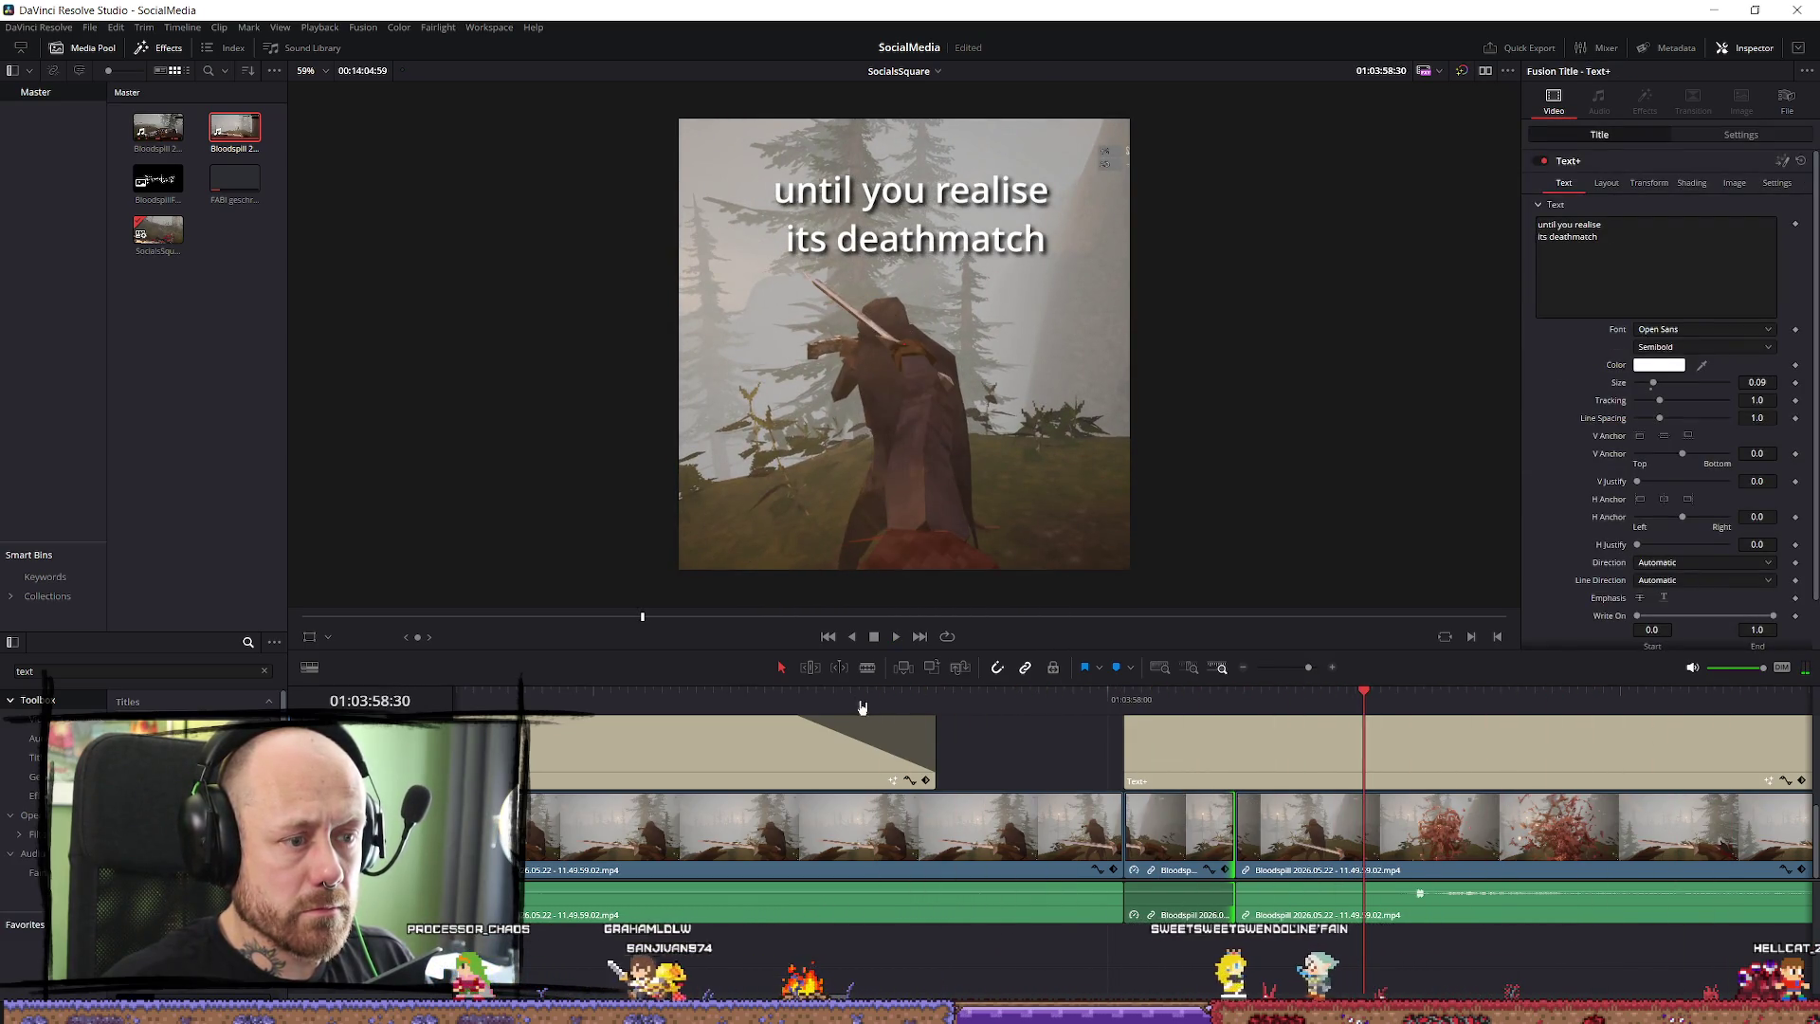
pyautogui.hotkey('shift', 'Left')
pyautogui.click(1327, 839)
pyautogui.scroll(-3, 1403, 872)
pyautogui.press('space')
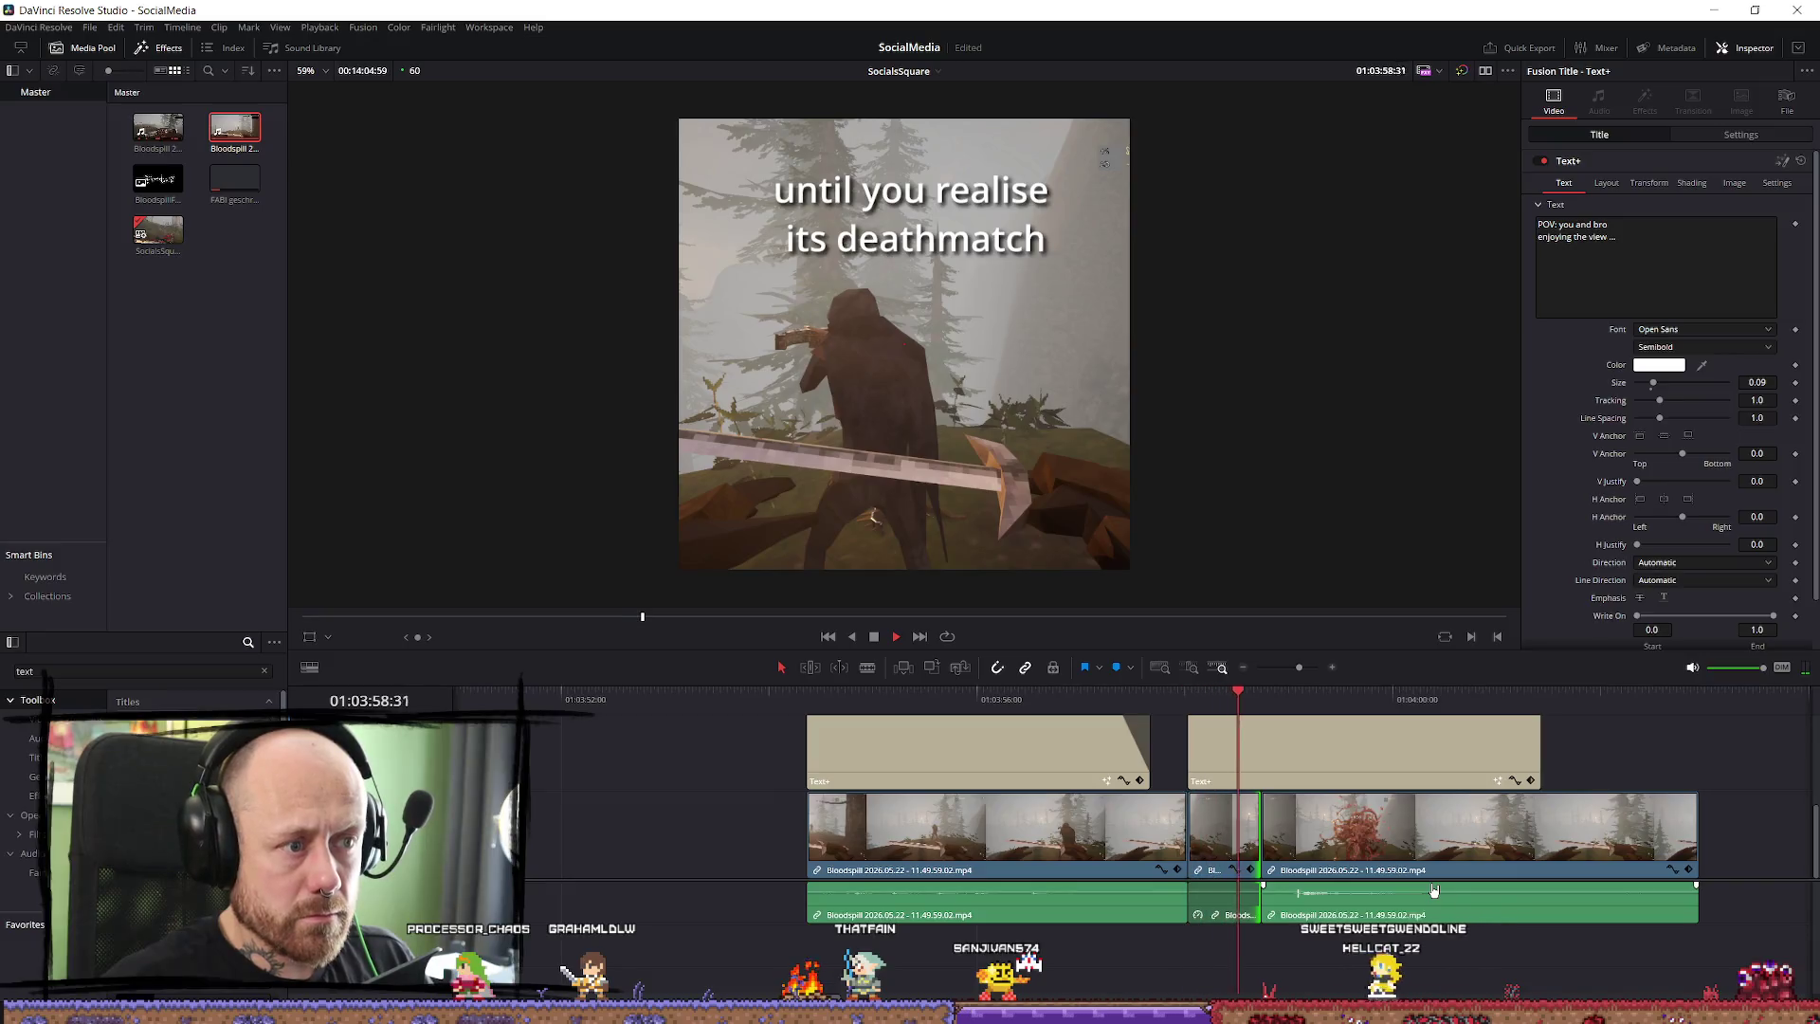
# Trim the short middle clip 11 frames shorter and pull the next clip left to close the gap.
pyautogui.click(1175, 703)
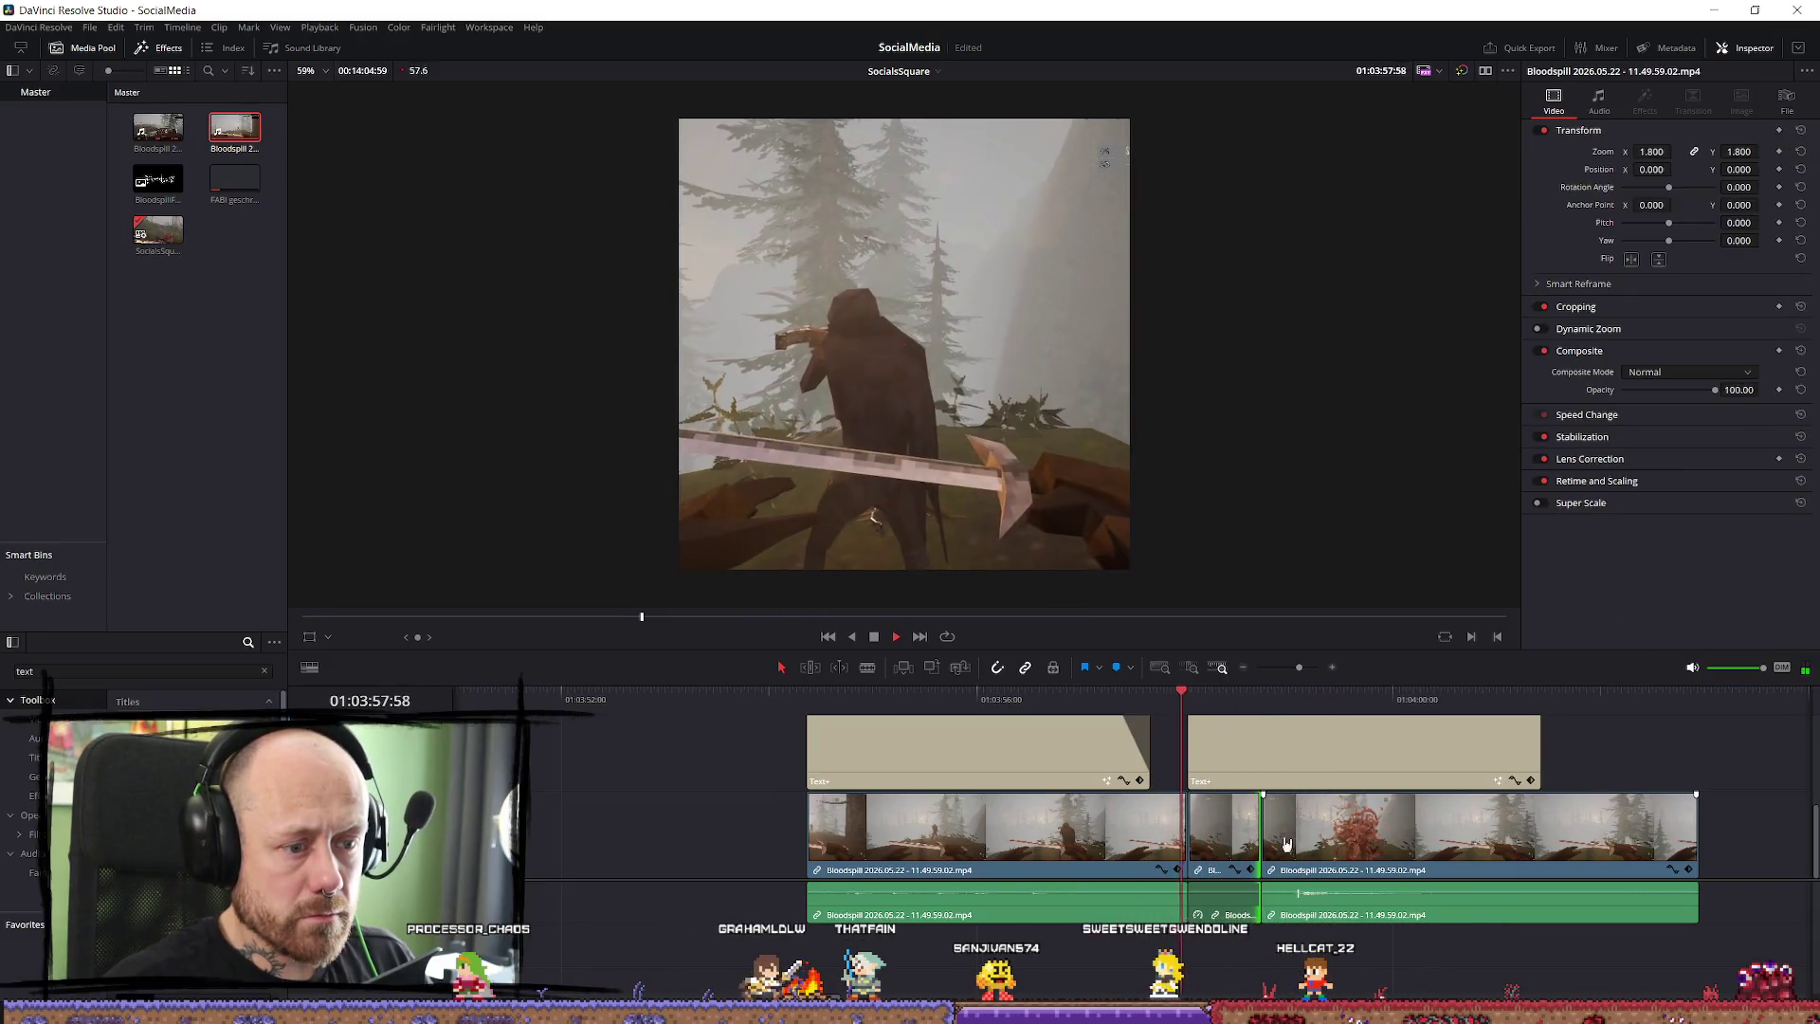
pyautogui.moveTo(1260, 835); pyautogui.dragTo(1229, 834)
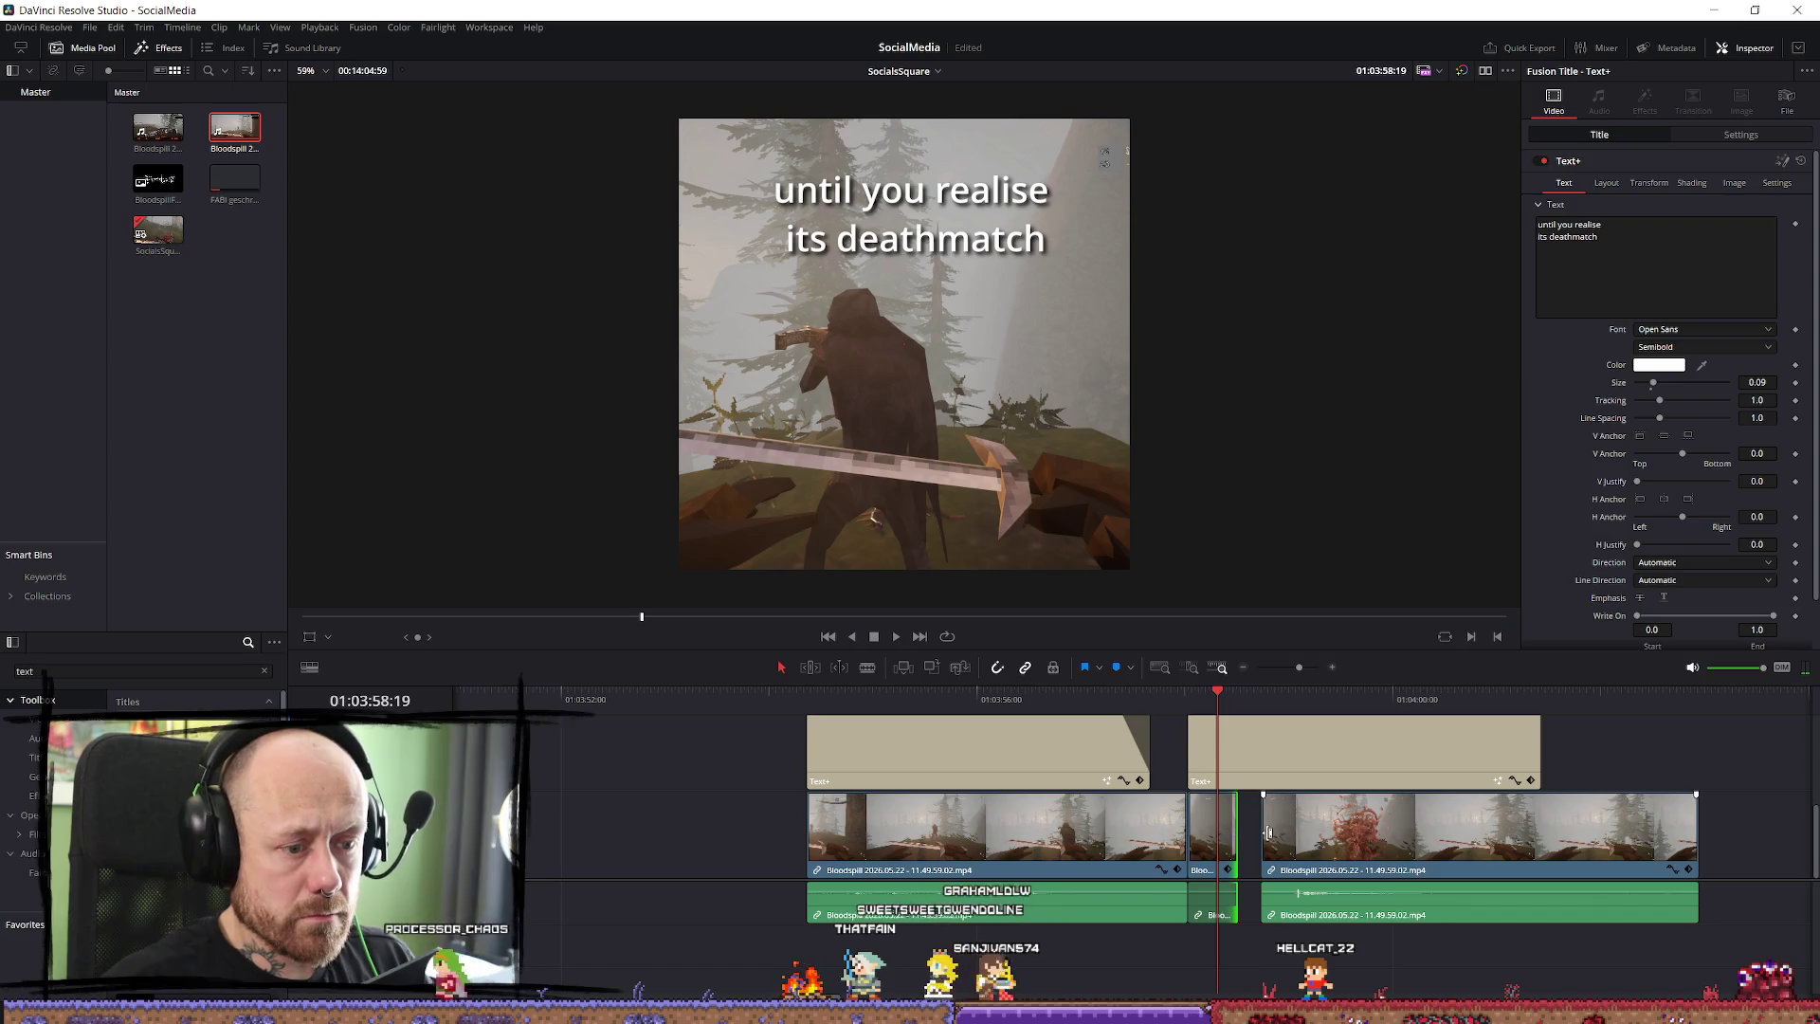
pyautogui.moveTo(1557, 891); pyautogui.dragTo(1535, 891)
pyautogui.press('space')
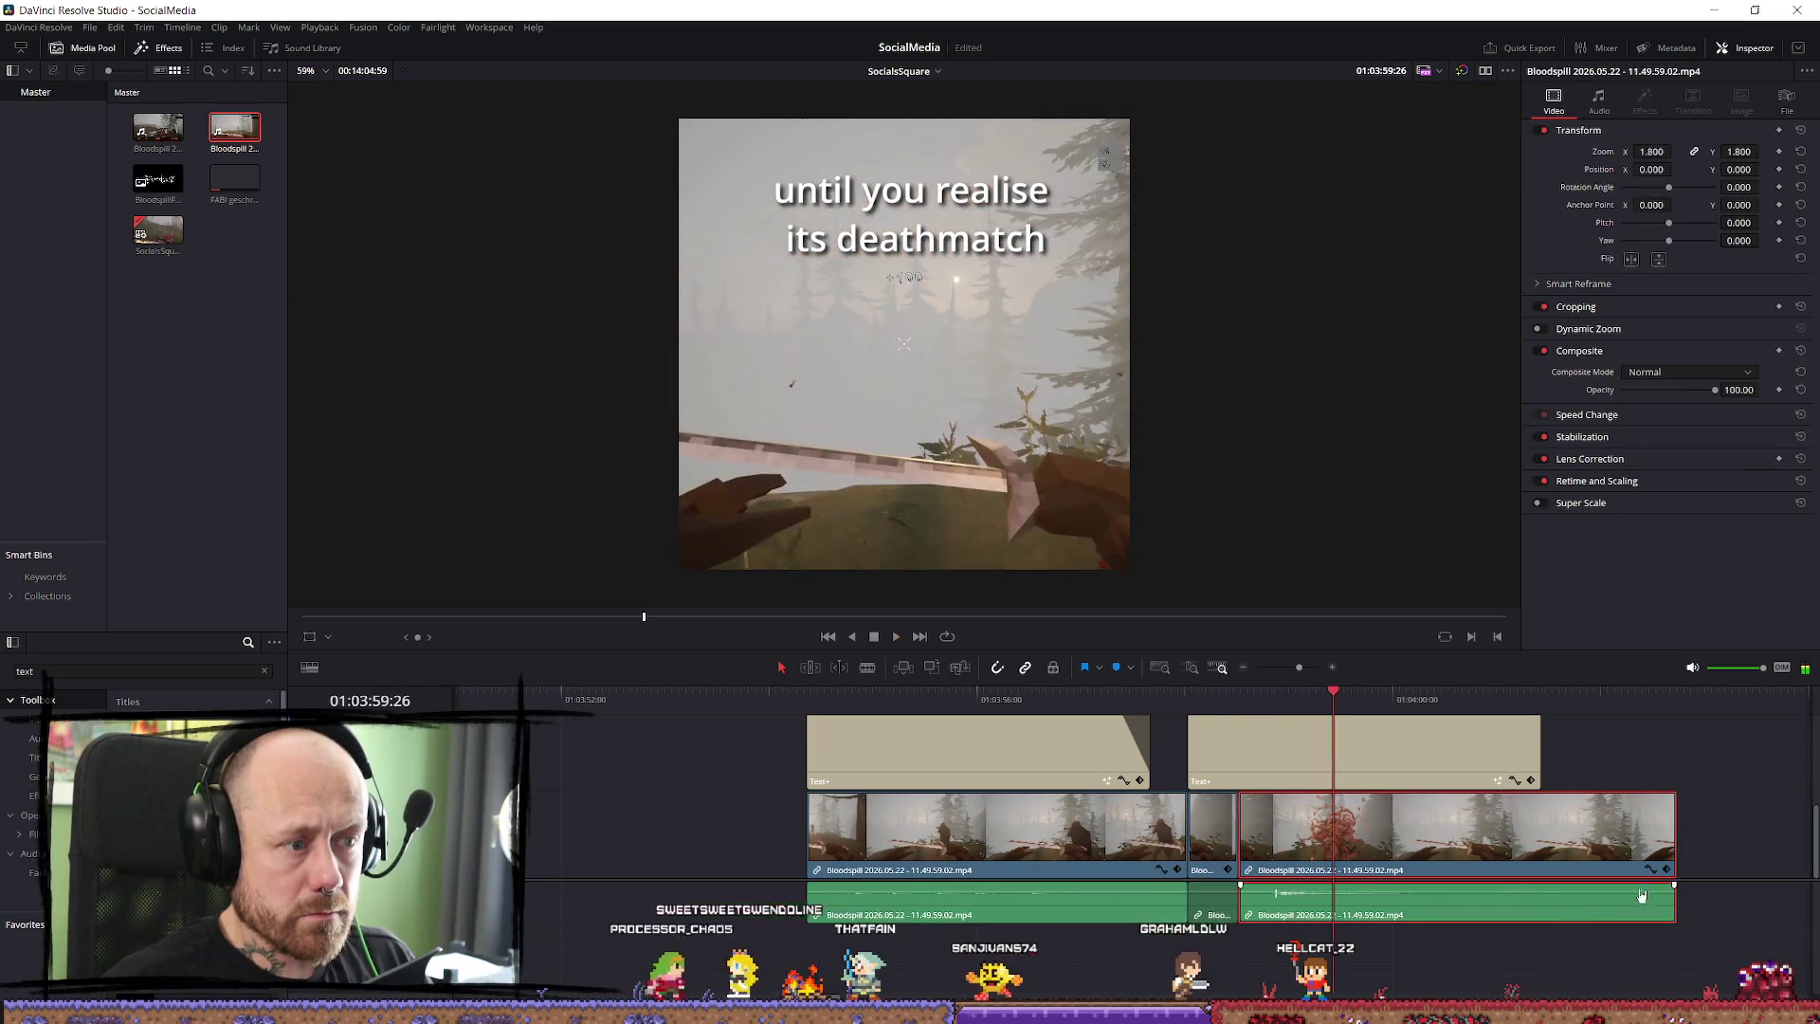
# Play the tightened cut near the end, then again from the beginning.
pyautogui.click(1547, 709)
pyautogui.press('space')
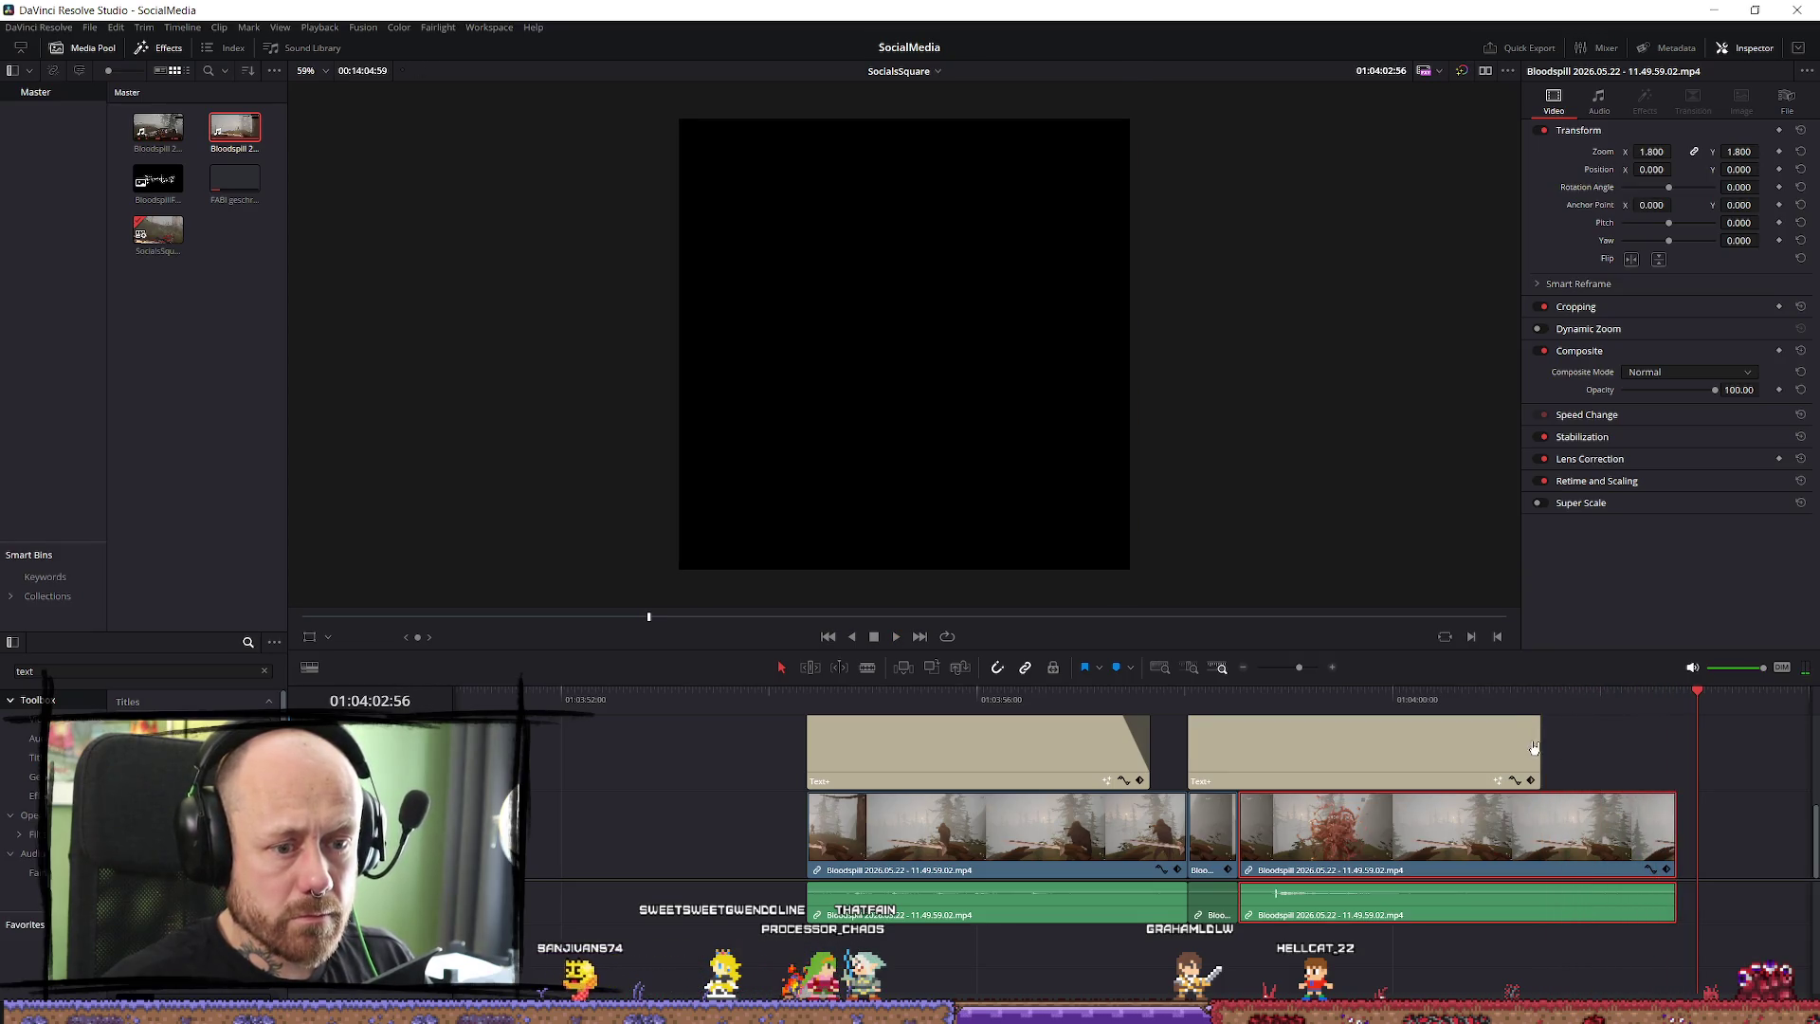
pyautogui.click(1575, 702)
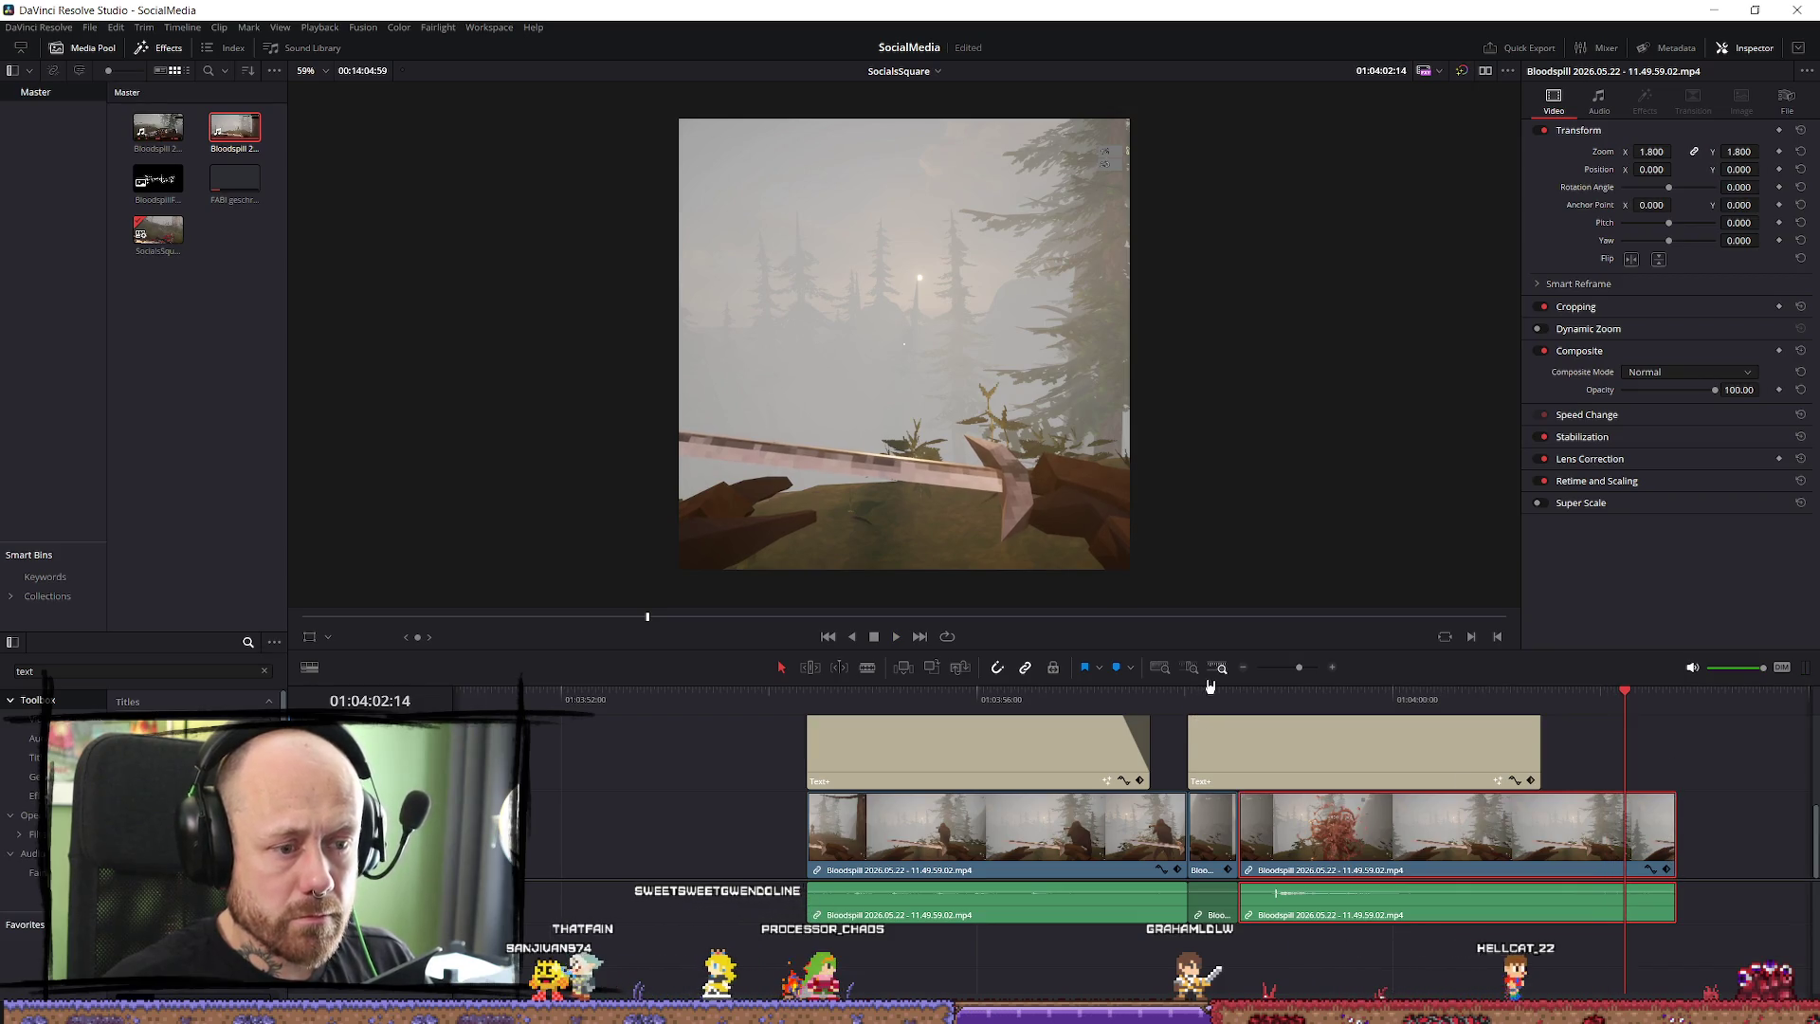
pyautogui.press('Home')
pyautogui.press('space')
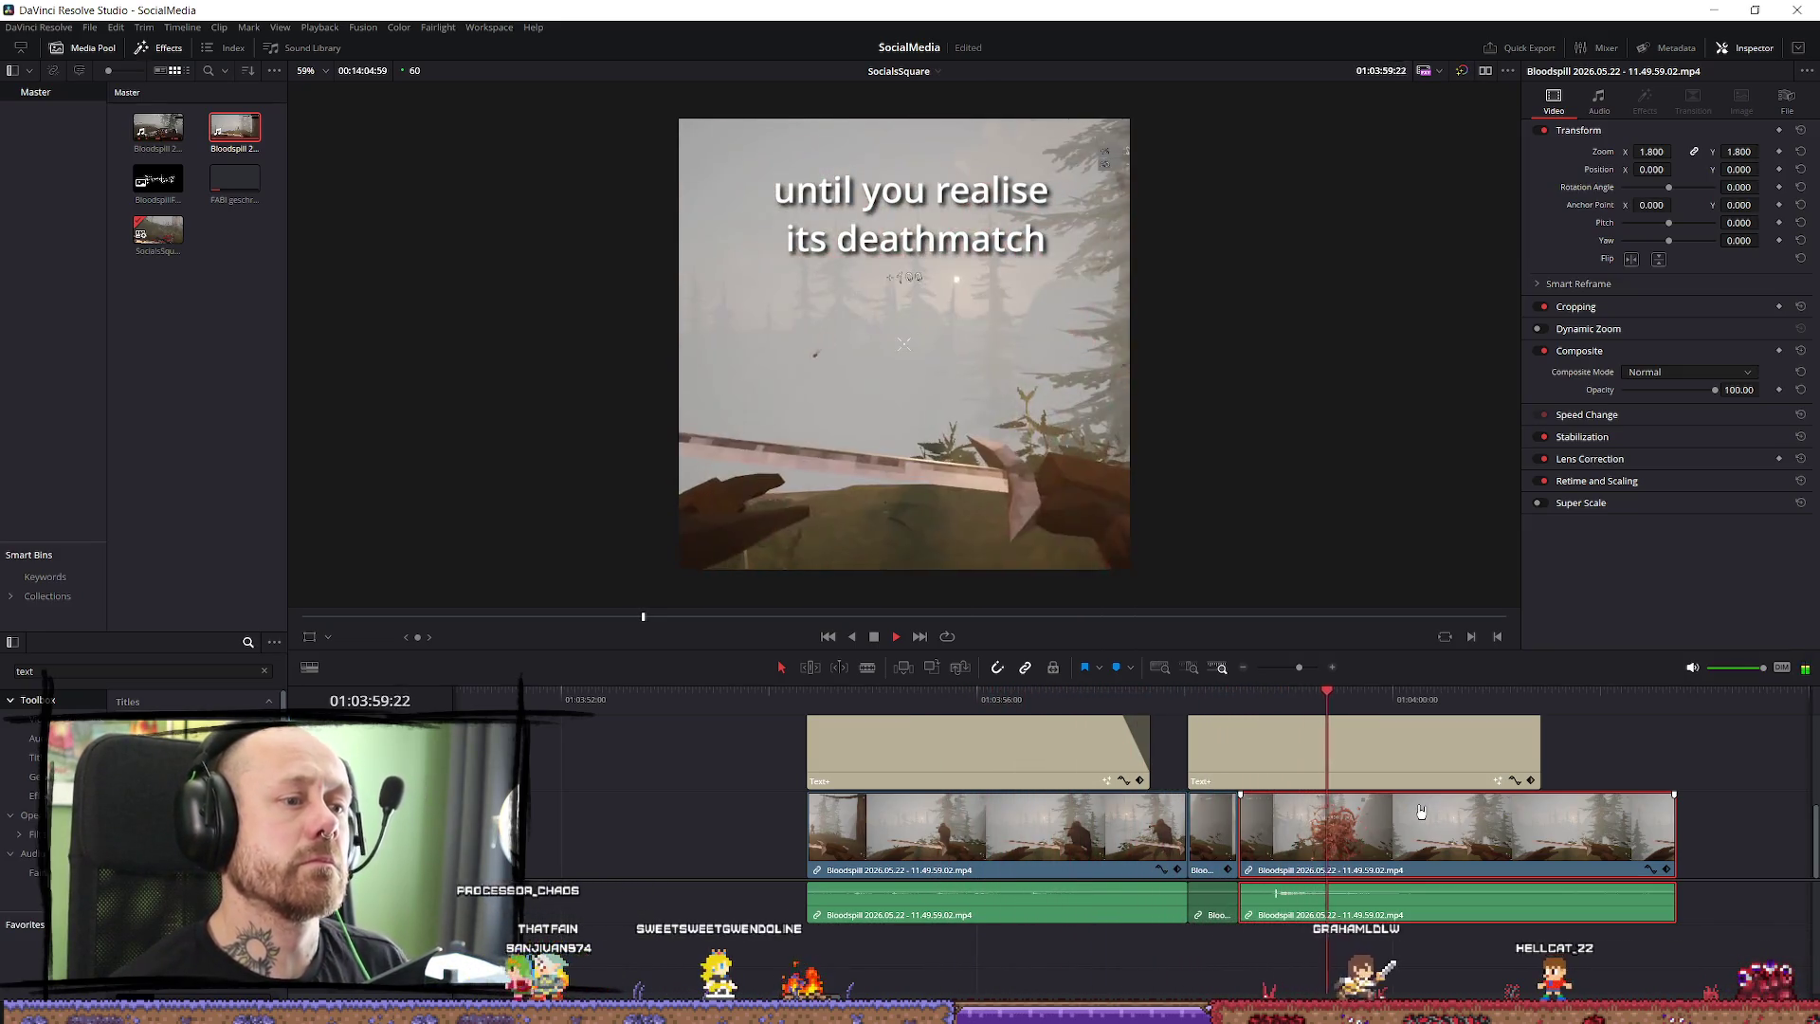
pyautogui.click(1151, 704)
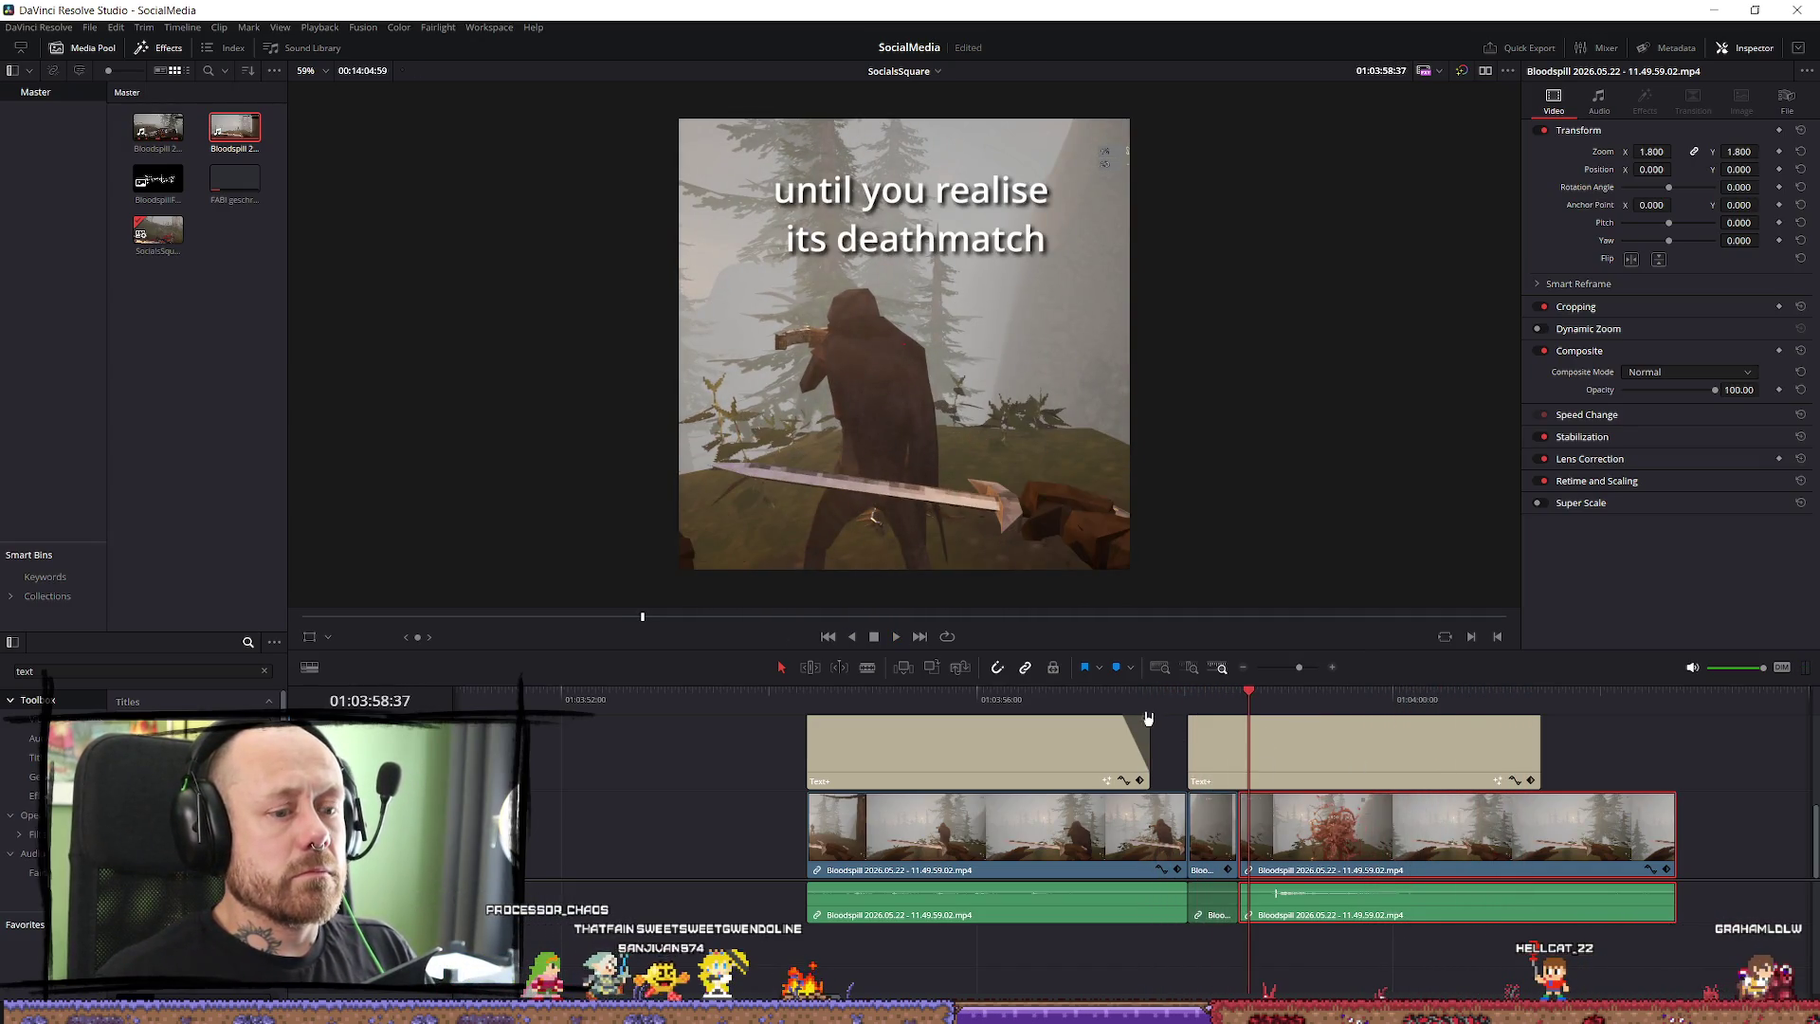
pyautogui.click(1128, 703)
# Select the last video clip's end and move the playhead past the end of the clips.
pyautogui.click(1676, 889)
pyautogui.click(1674, 896)
pyautogui.click(1673, 910)
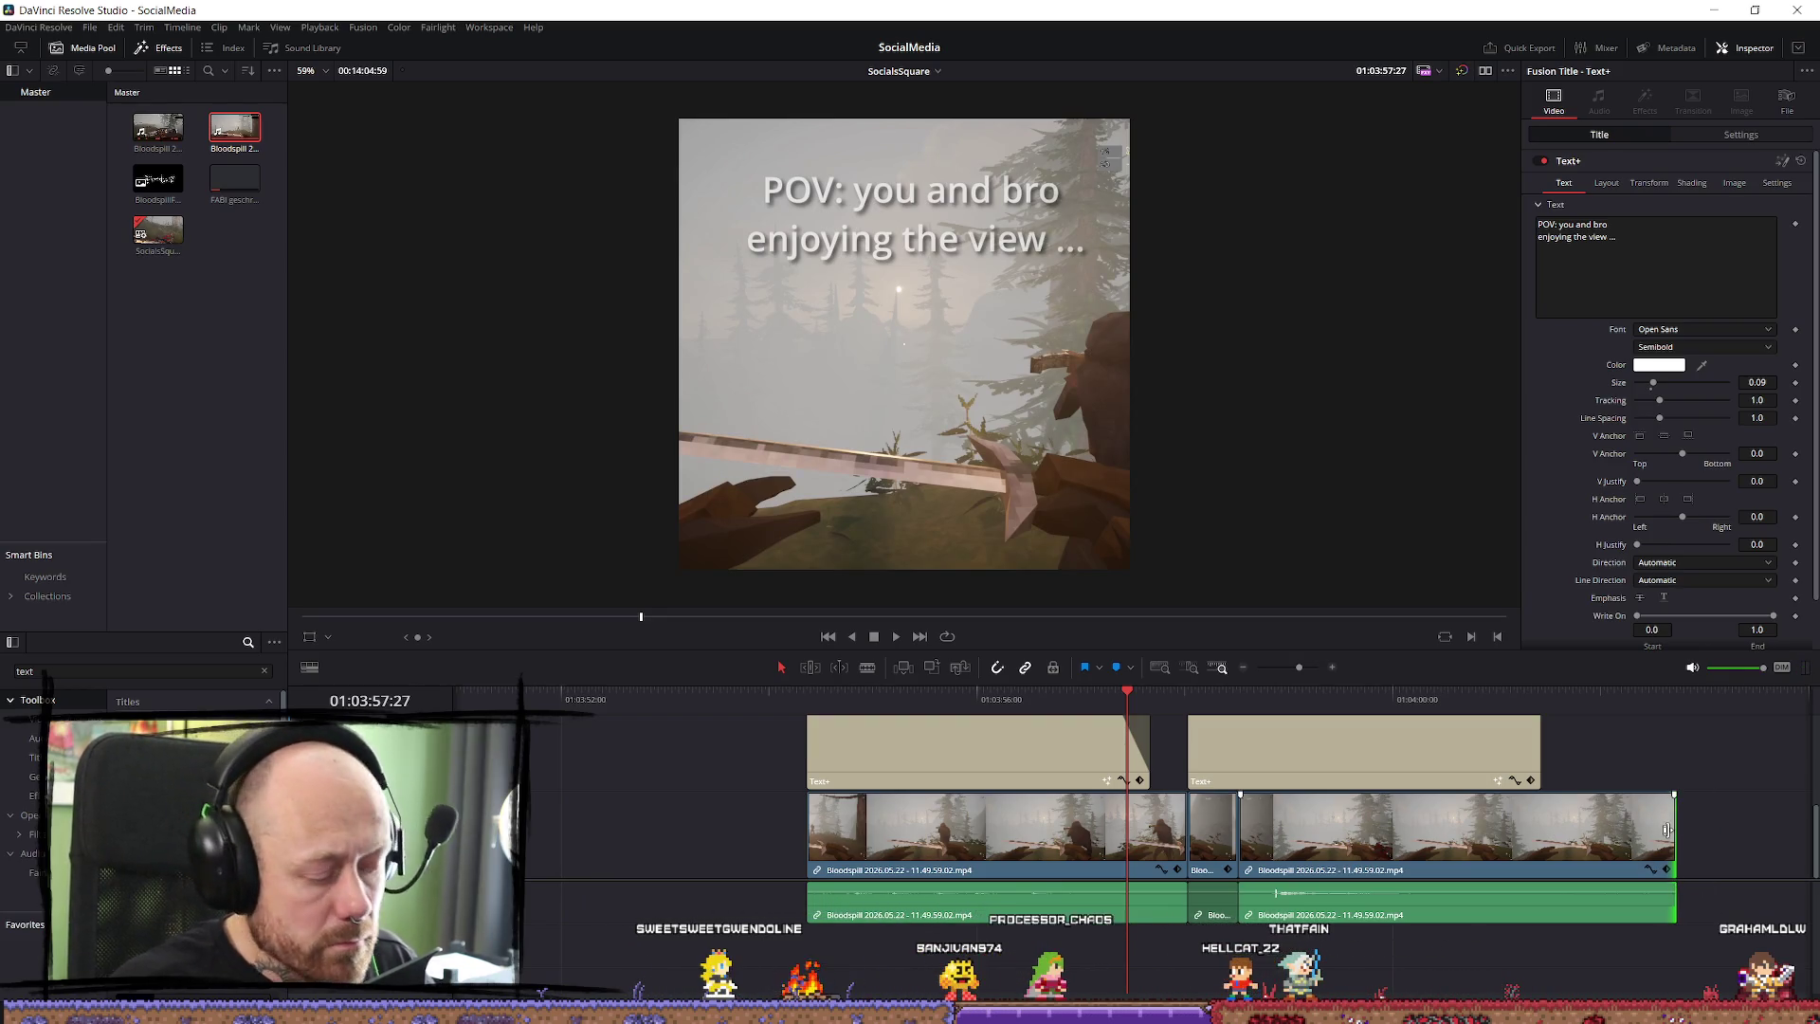
pyautogui.click(1614, 857)
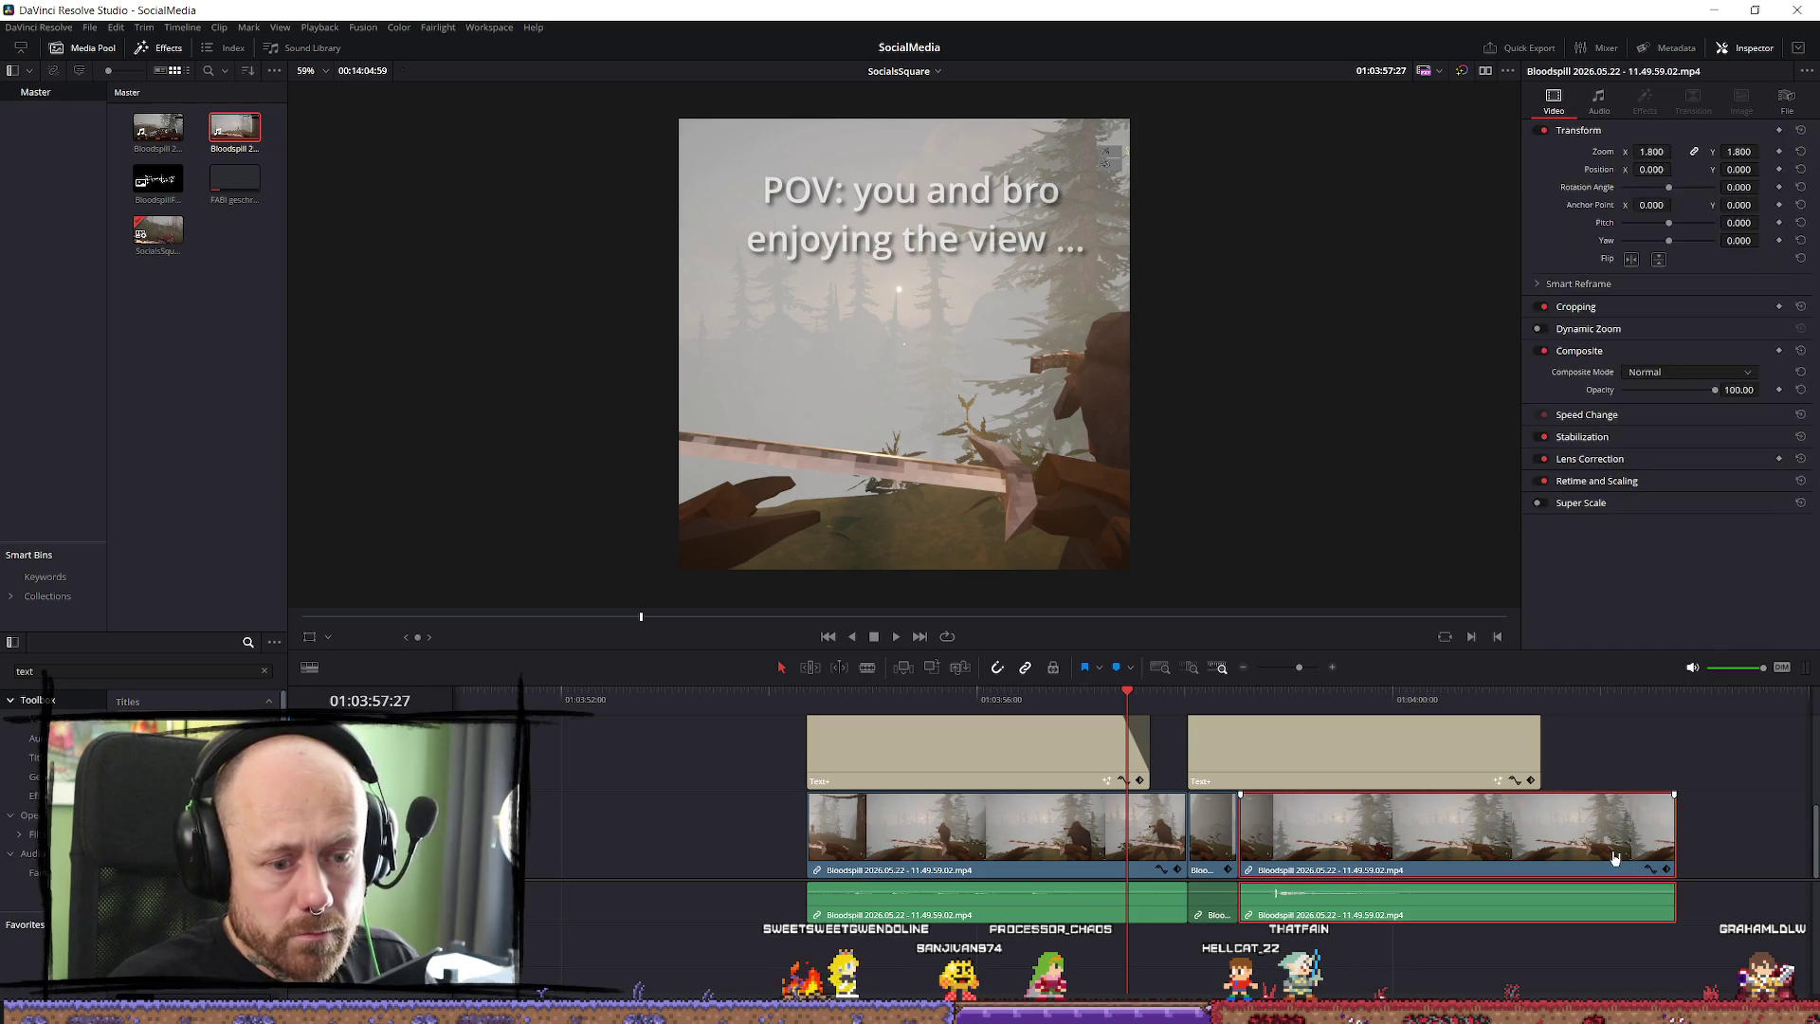
pyautogui.click(1704, 709)
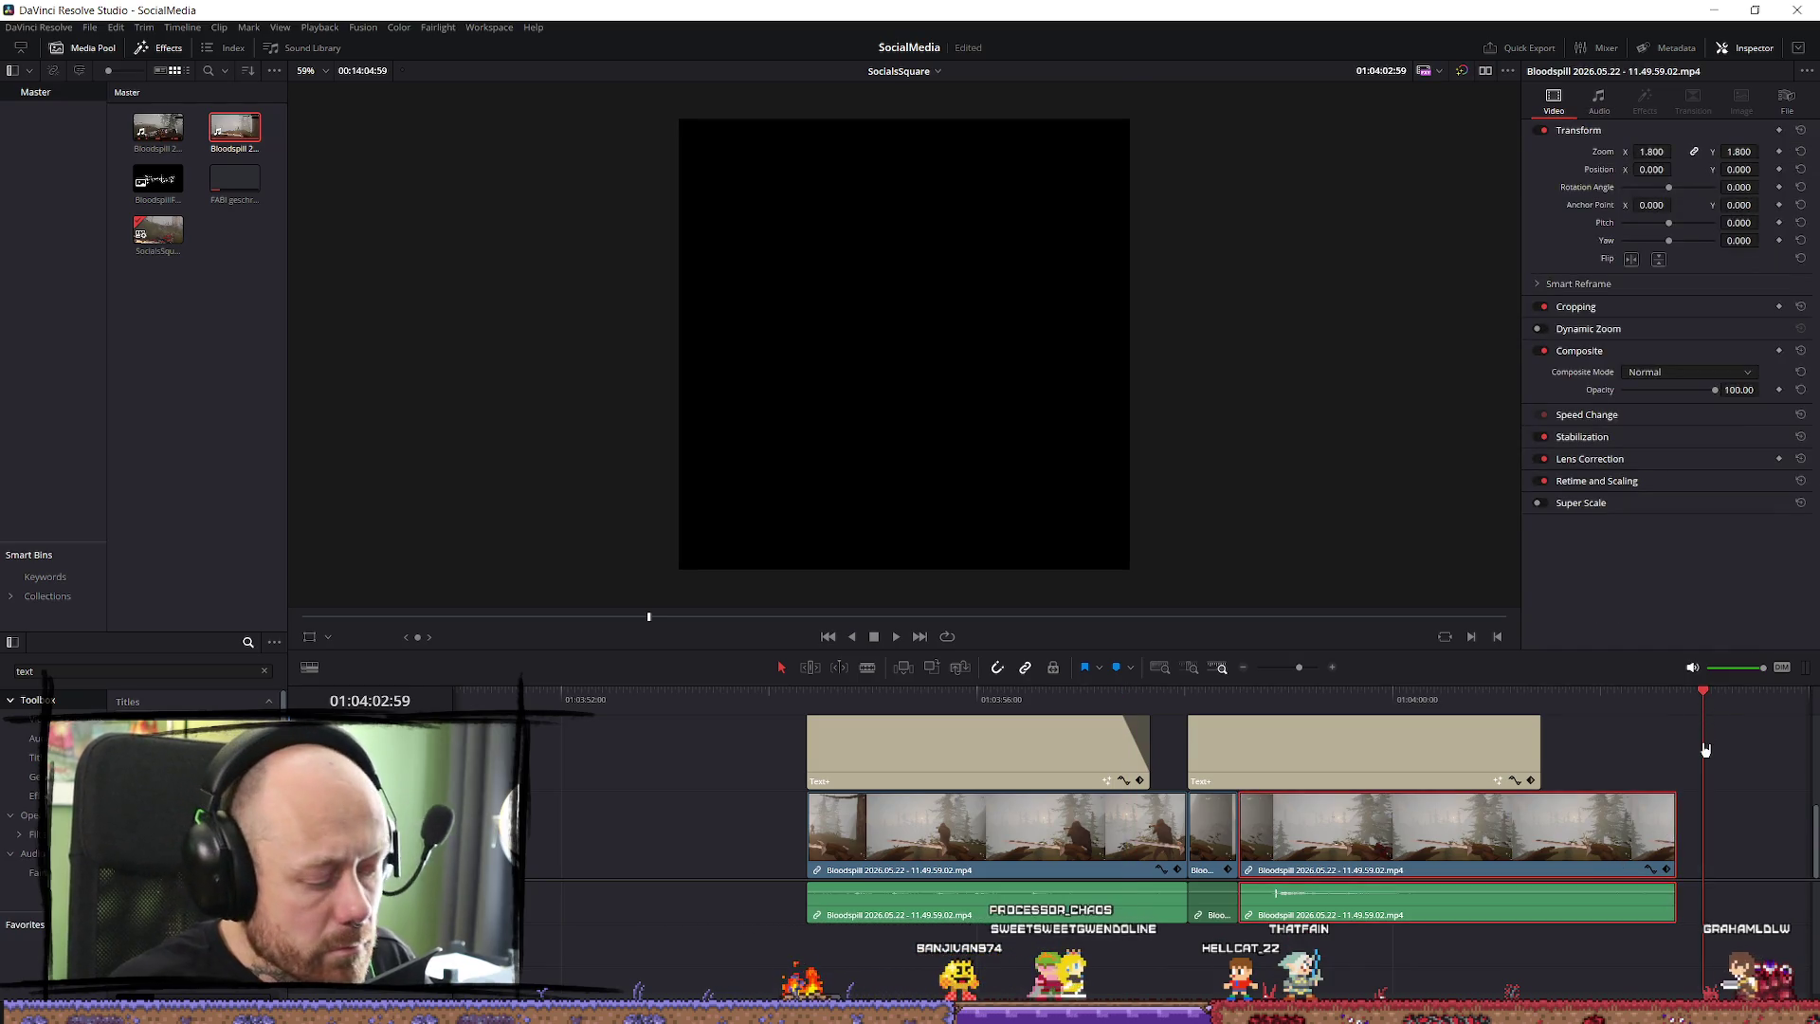
# Paste a copy of the last clip, unlink it and delete its video, keeping only the audio.
pyautogui.hotkey('ctrl', 'v')
pyautogui.scroll(-4, 1329, 862)
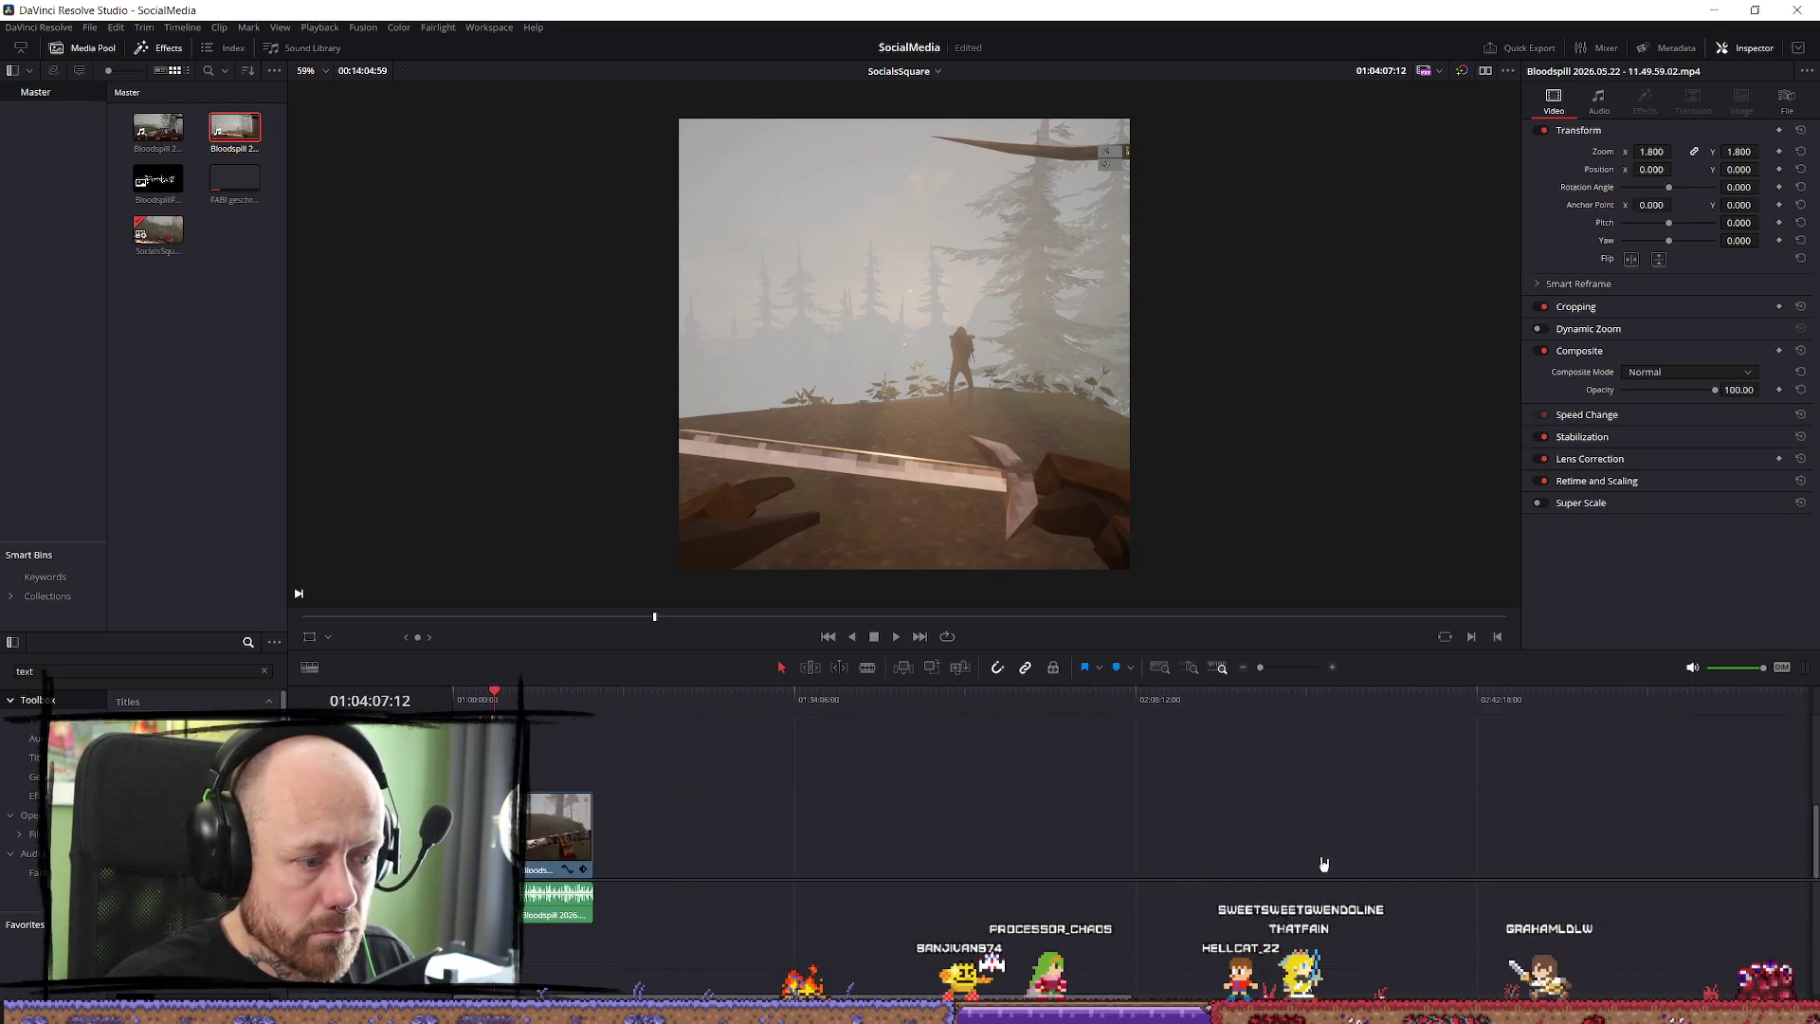
pyautogui.scroll(2, 846, 863)
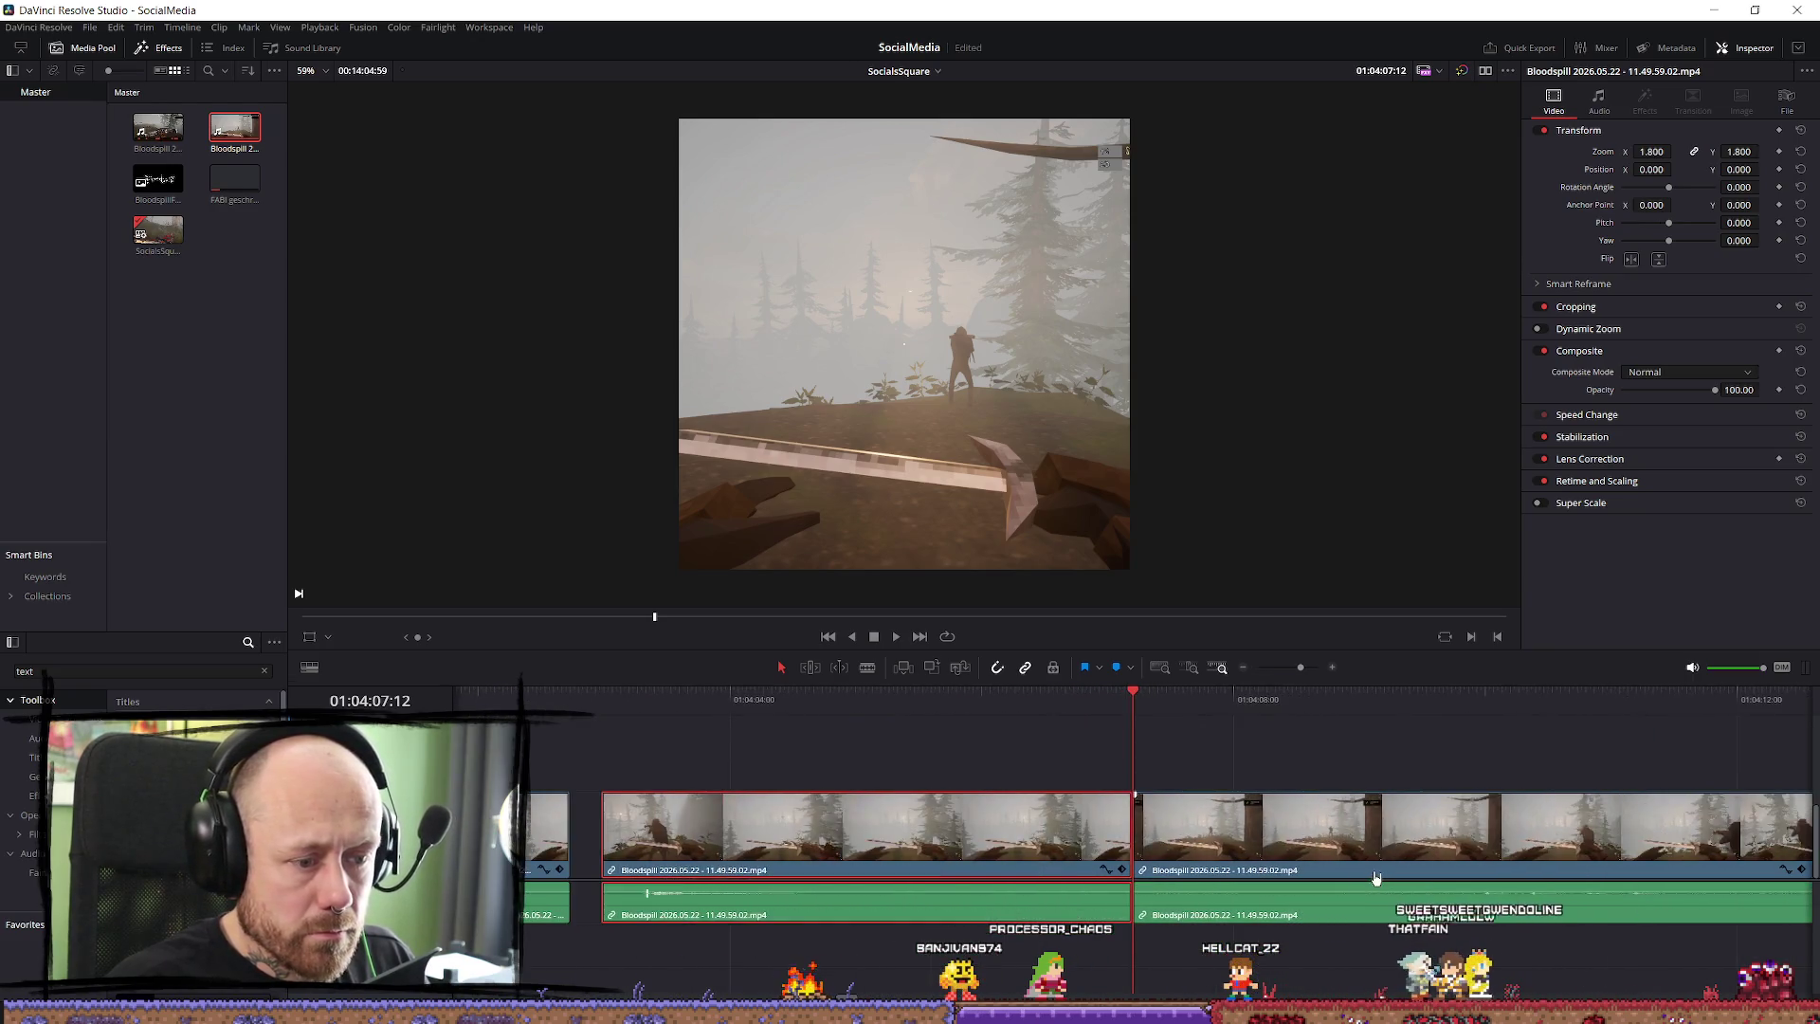
pyautogui.moveTo(1021, 783)
pyautogui.mouseDown()
pyautogui.moveTo(1021, 749)
pyautogui.moveTo(1031, 824)
pyautogui.mouseUp()
pyautogui.rightClick(1033, 828)
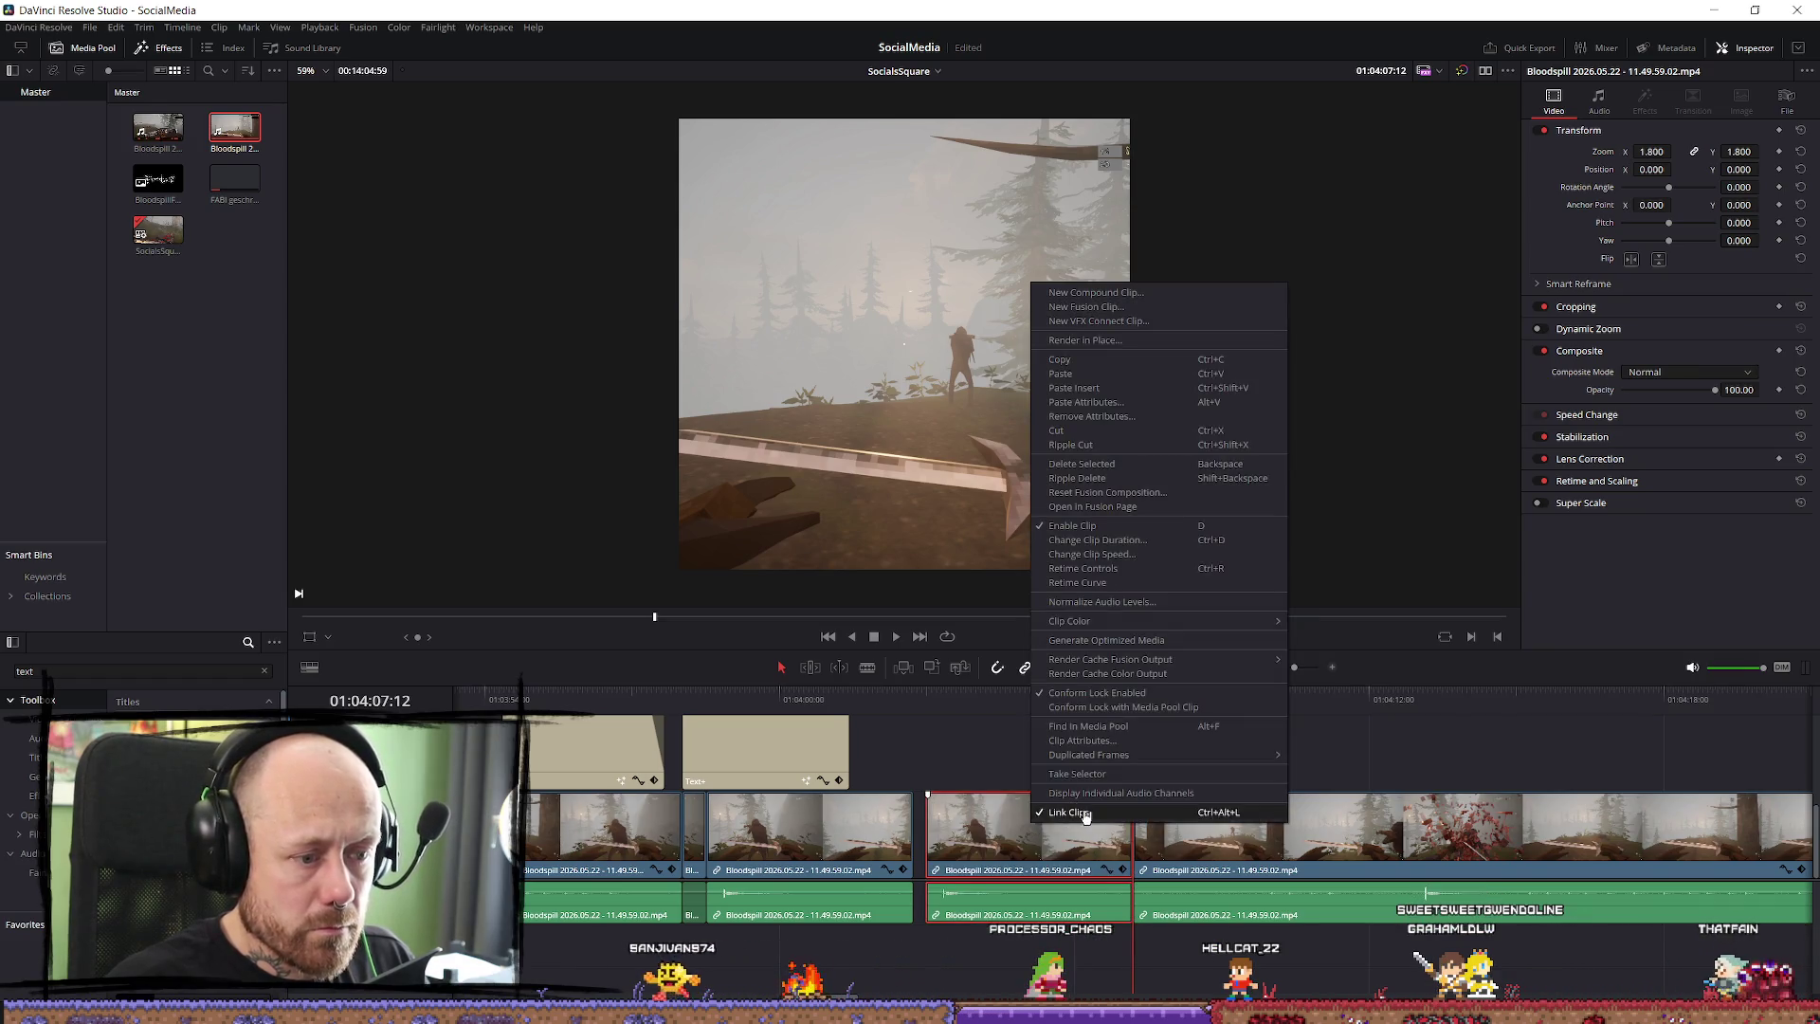
pyautogui.click(1069, 812)
pyautogui.press('Delete')
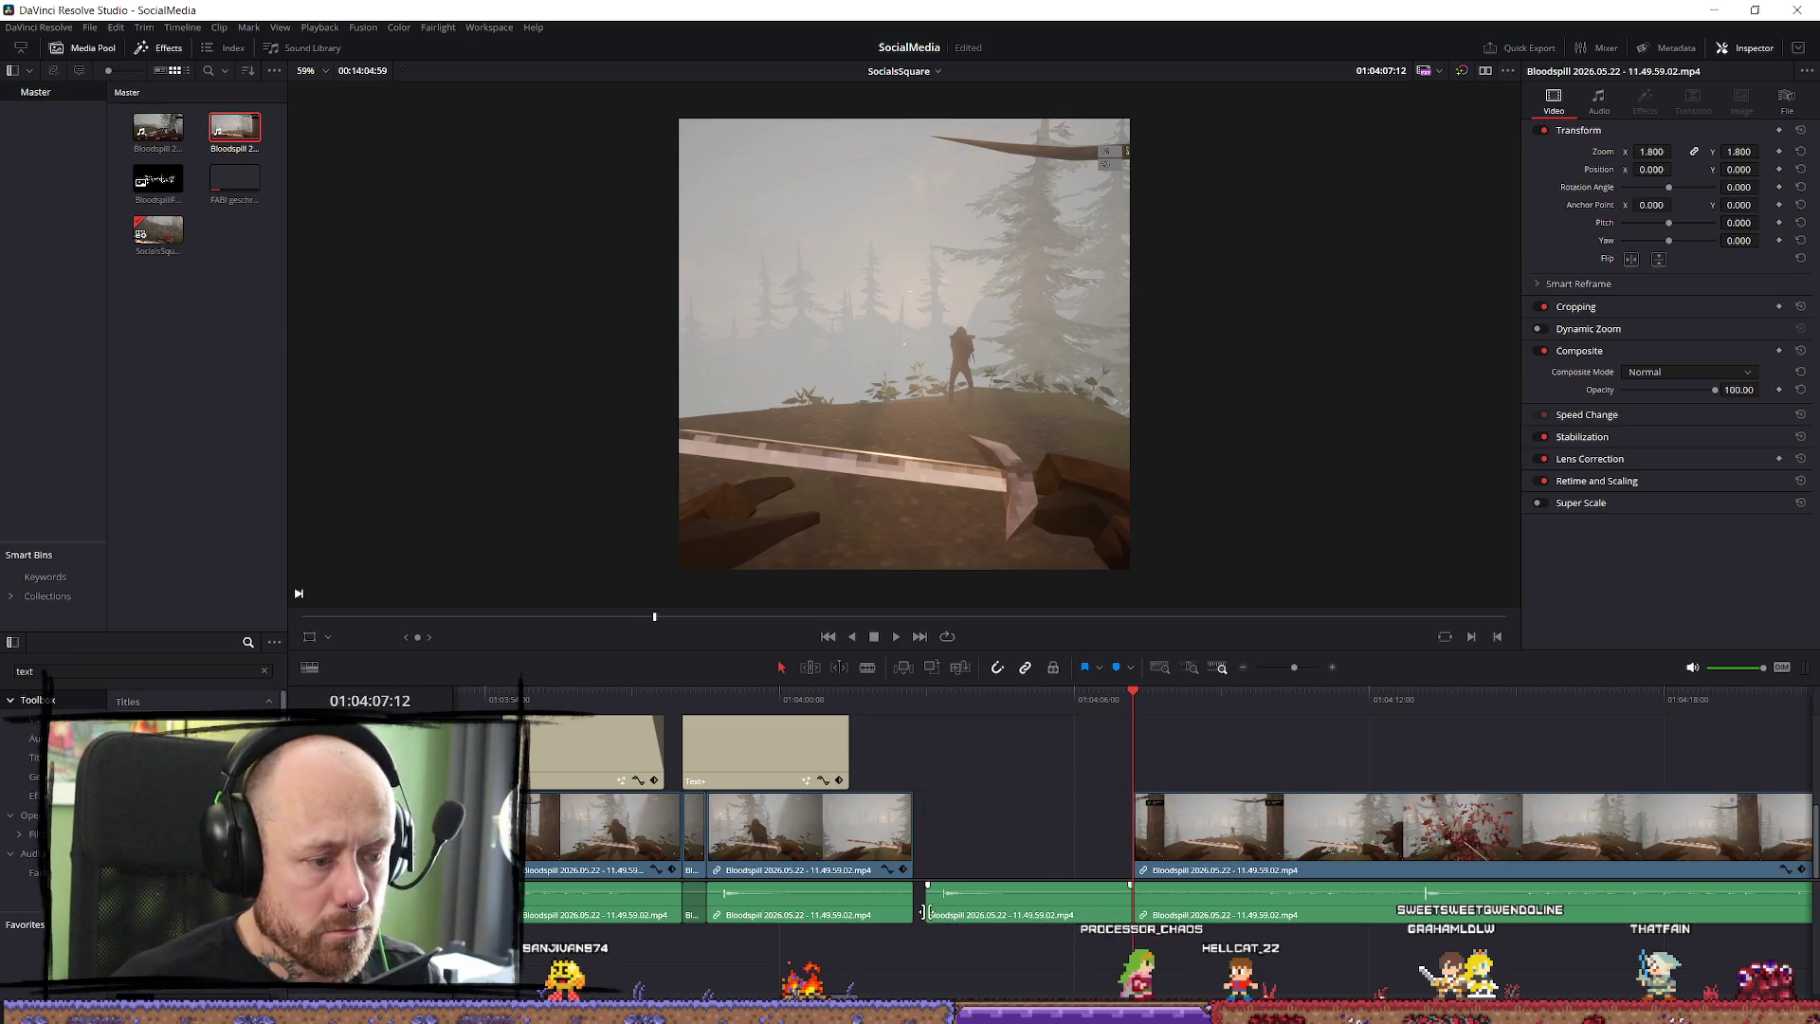
# Move the added audio earlier onto a second audio track, trim both ends and fade it in.
pyautogui.moveTo(928, 913); pyautogui.dragTo(945, 913)
pyautogui.moveTo(1062, 908)
pyautogui.mouseDown()
pyautogui.moveTo(986, 973)
pyautogui.moveTo(707, 948)
pyautogui.mouseUp()
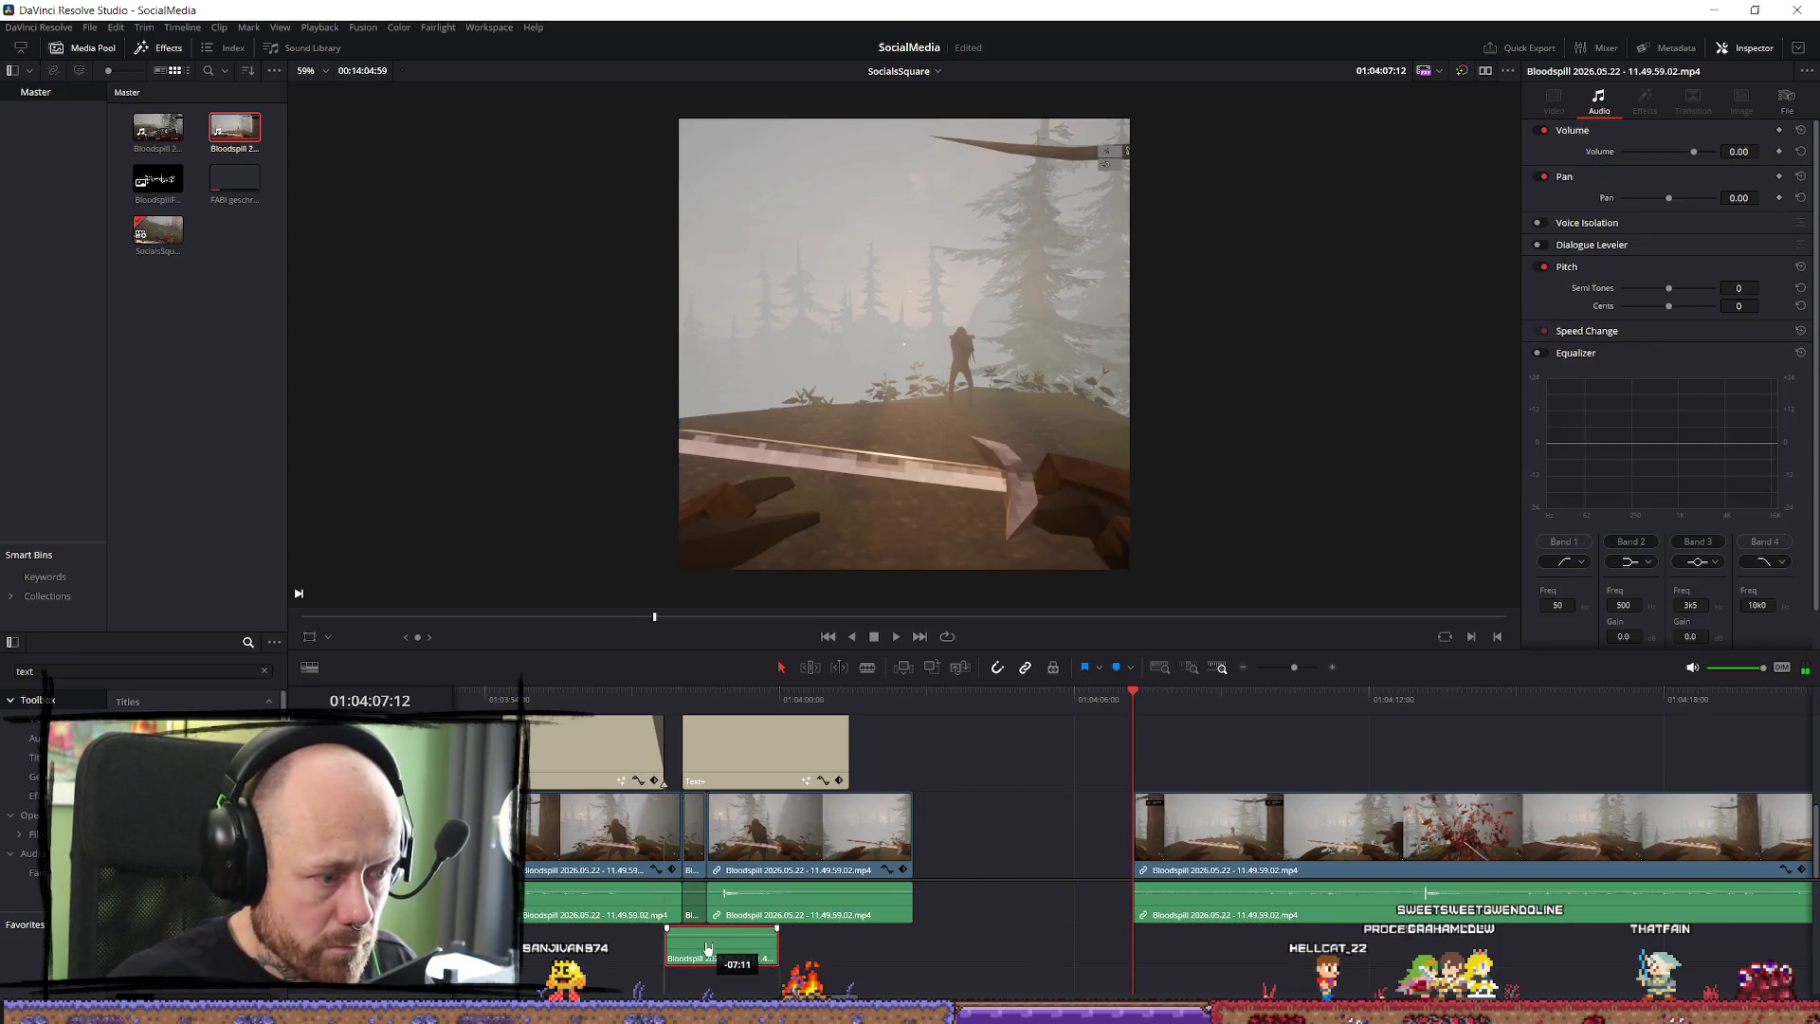
pyautogui.press('Up')
pyautogui.press('Up')
pyautogui.press('Up')
pyautogui.scroll(2, 976, 945)
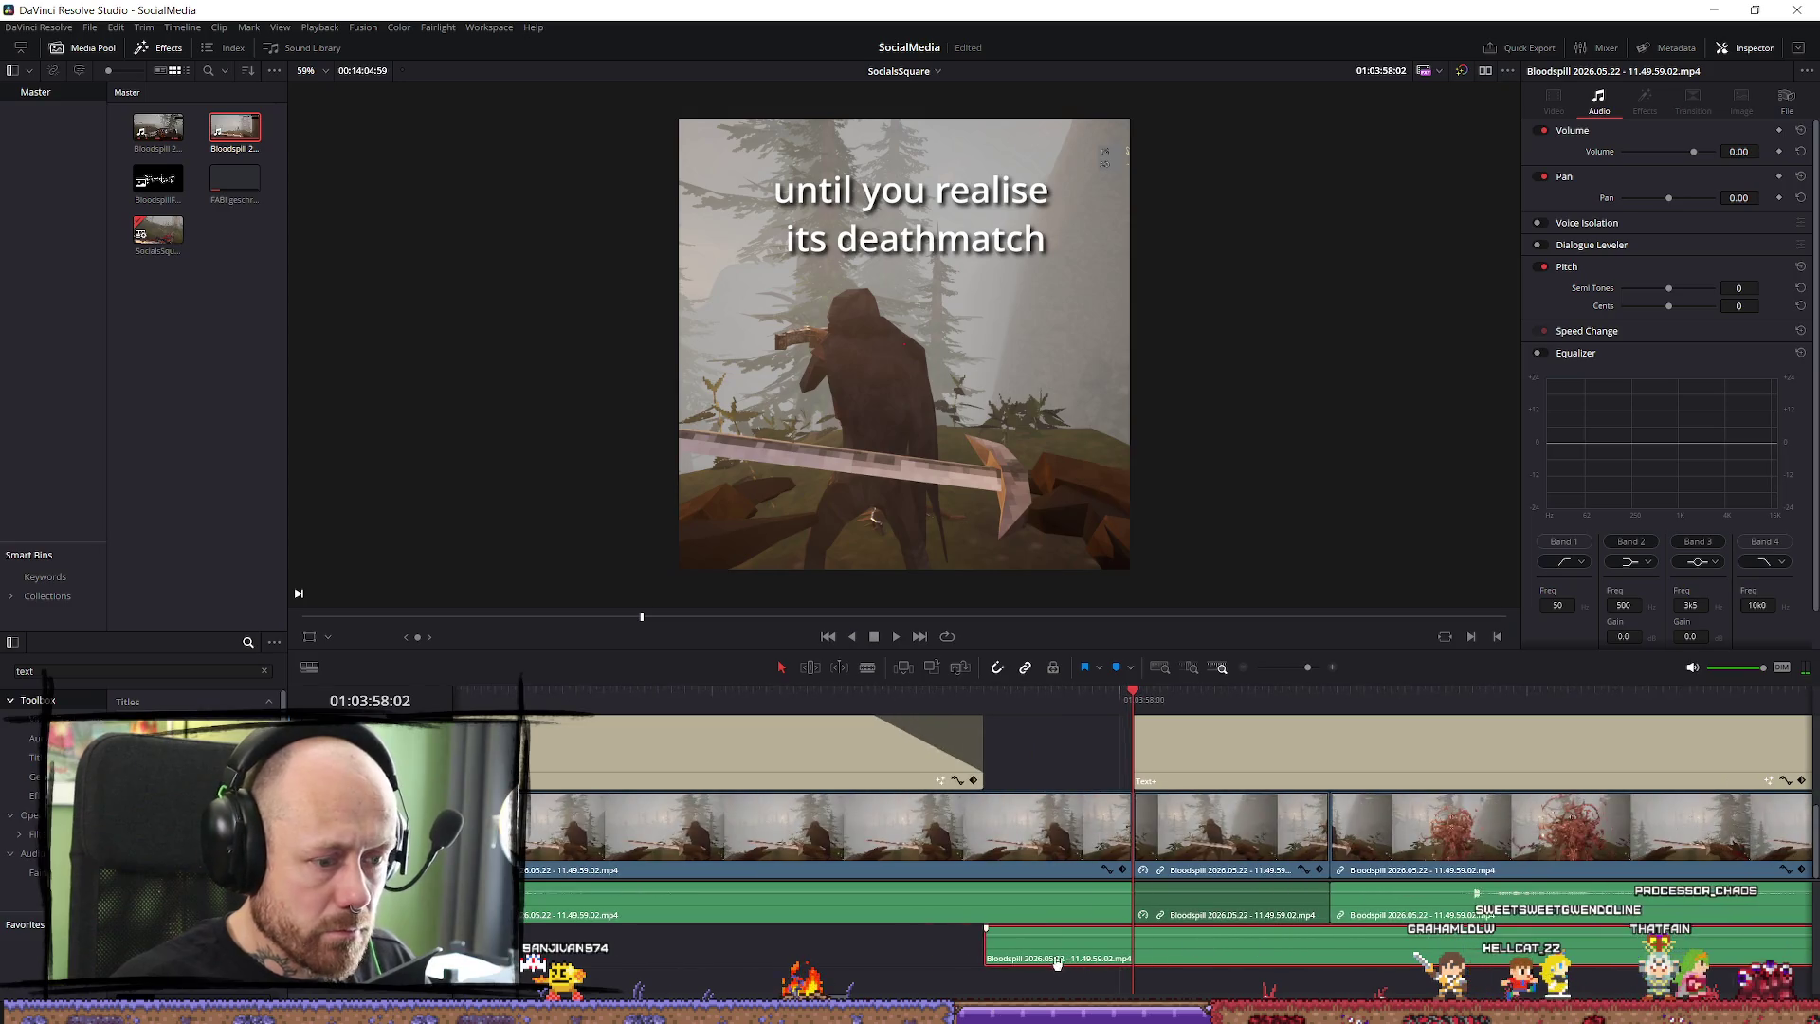
pyautogui.moveTo(986, 929)
pyautogui.mouseDown()
pyautogui.moveTo(1111, 930)
pyautogui.moveTo(1022, 951)
pyautogui.moveTo(1104, 951)
pyautogui.mouseUp()
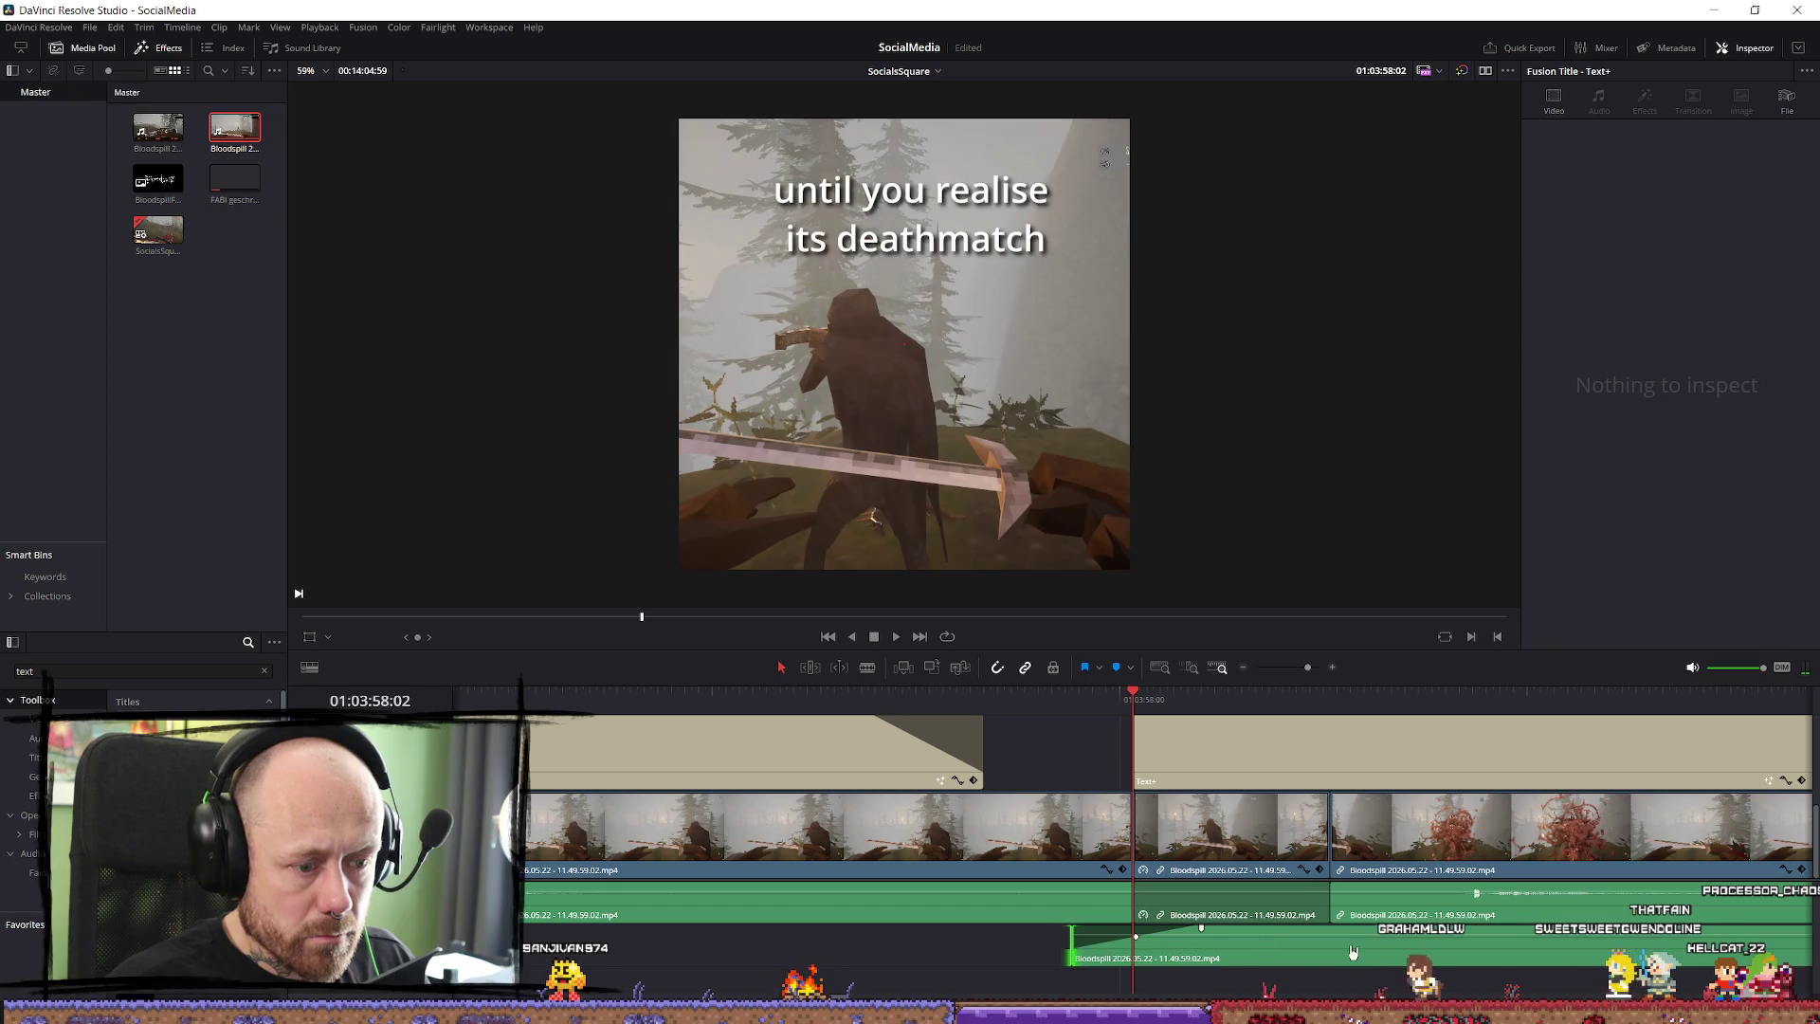
pyautogui.scroll(-1, 1620, 952)
pyautogui.moveTo(1681, 948)
pyautogui.mouseDown()
pyautogui.moveTo(1258, 948)
pyautogui.moveTo(1339, 952)
pyautogui.mouseUp()
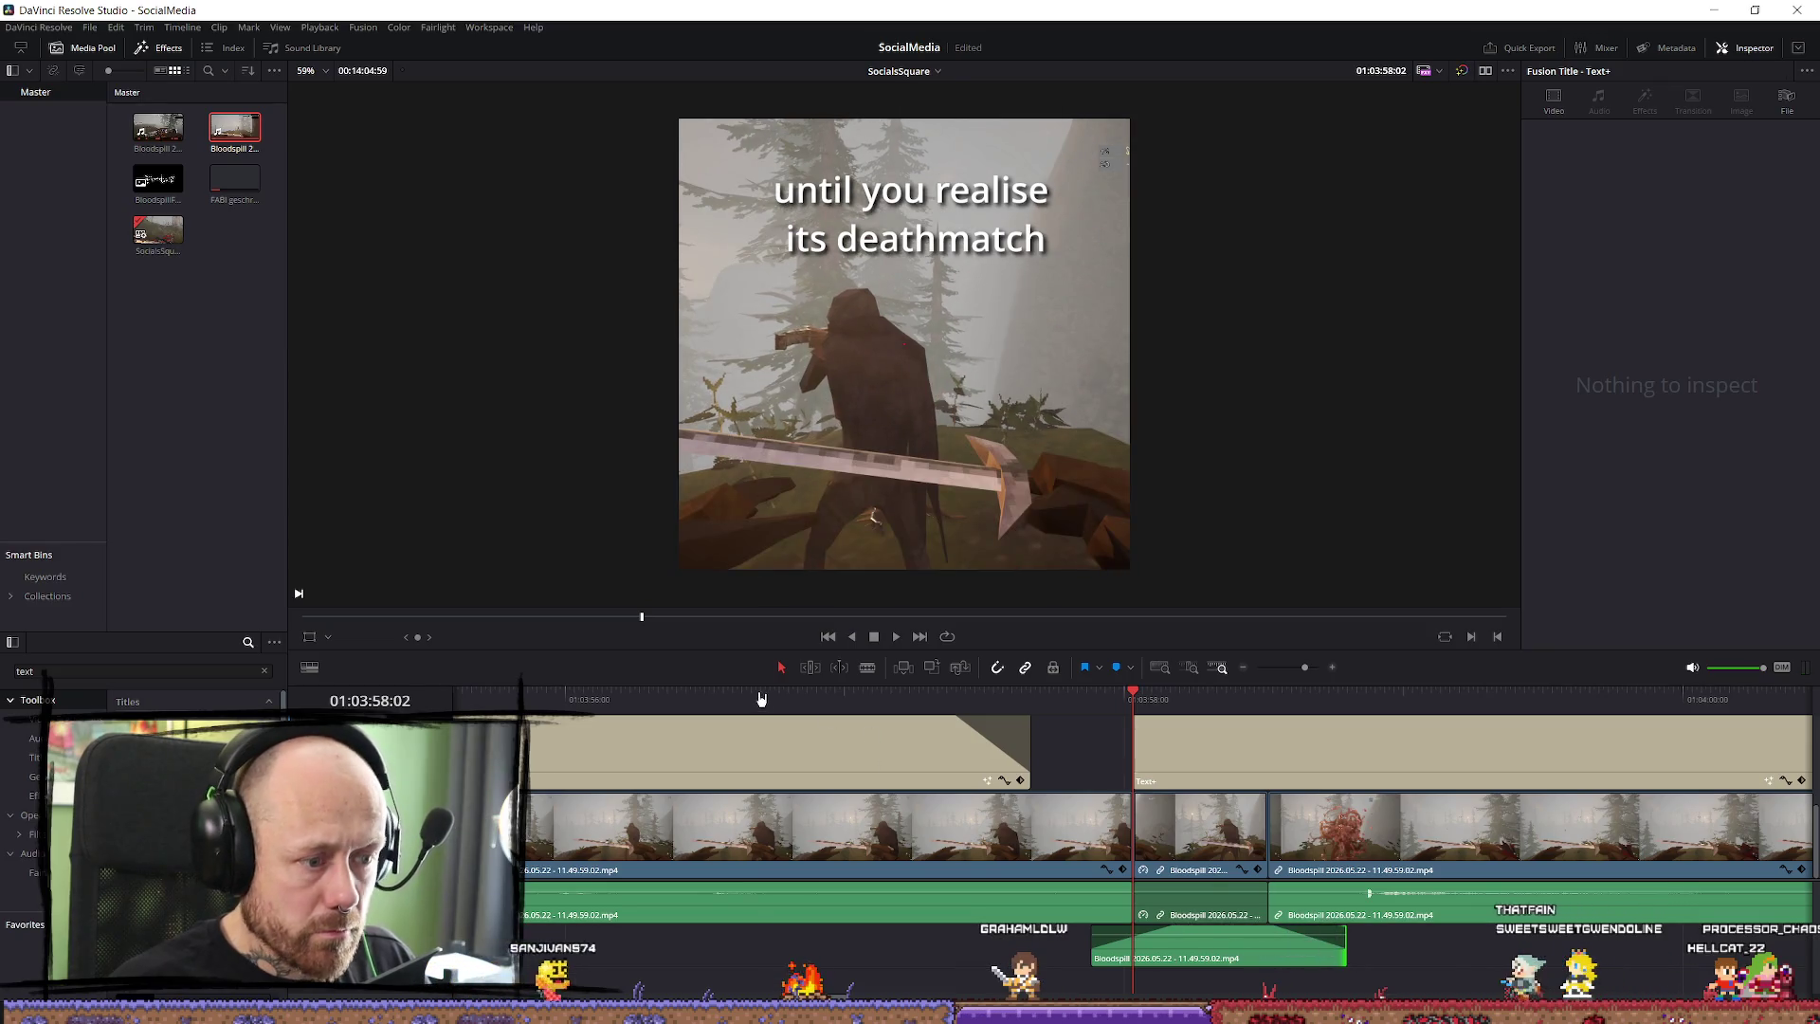
# Play the edit with the new audio and shift the audio six frames earlier.
pyautogui.click(761, 698)
pyautogui.press('space')
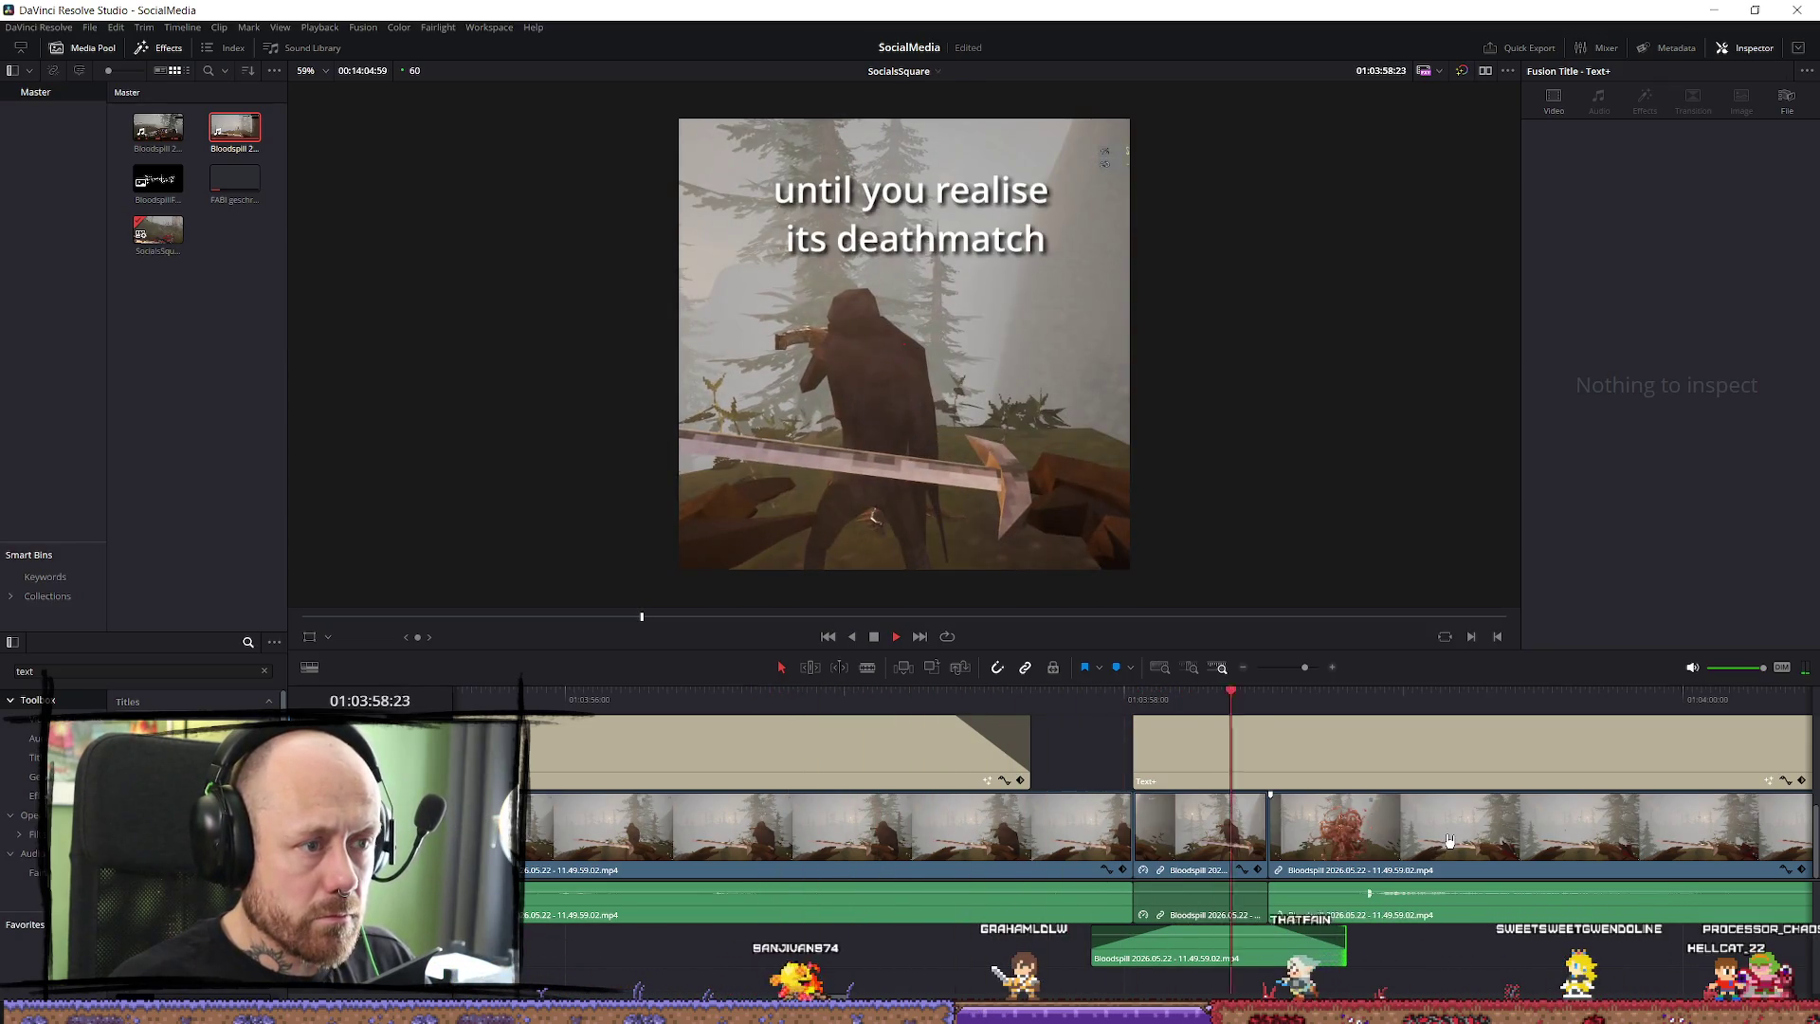
pyautogui.press('Up')
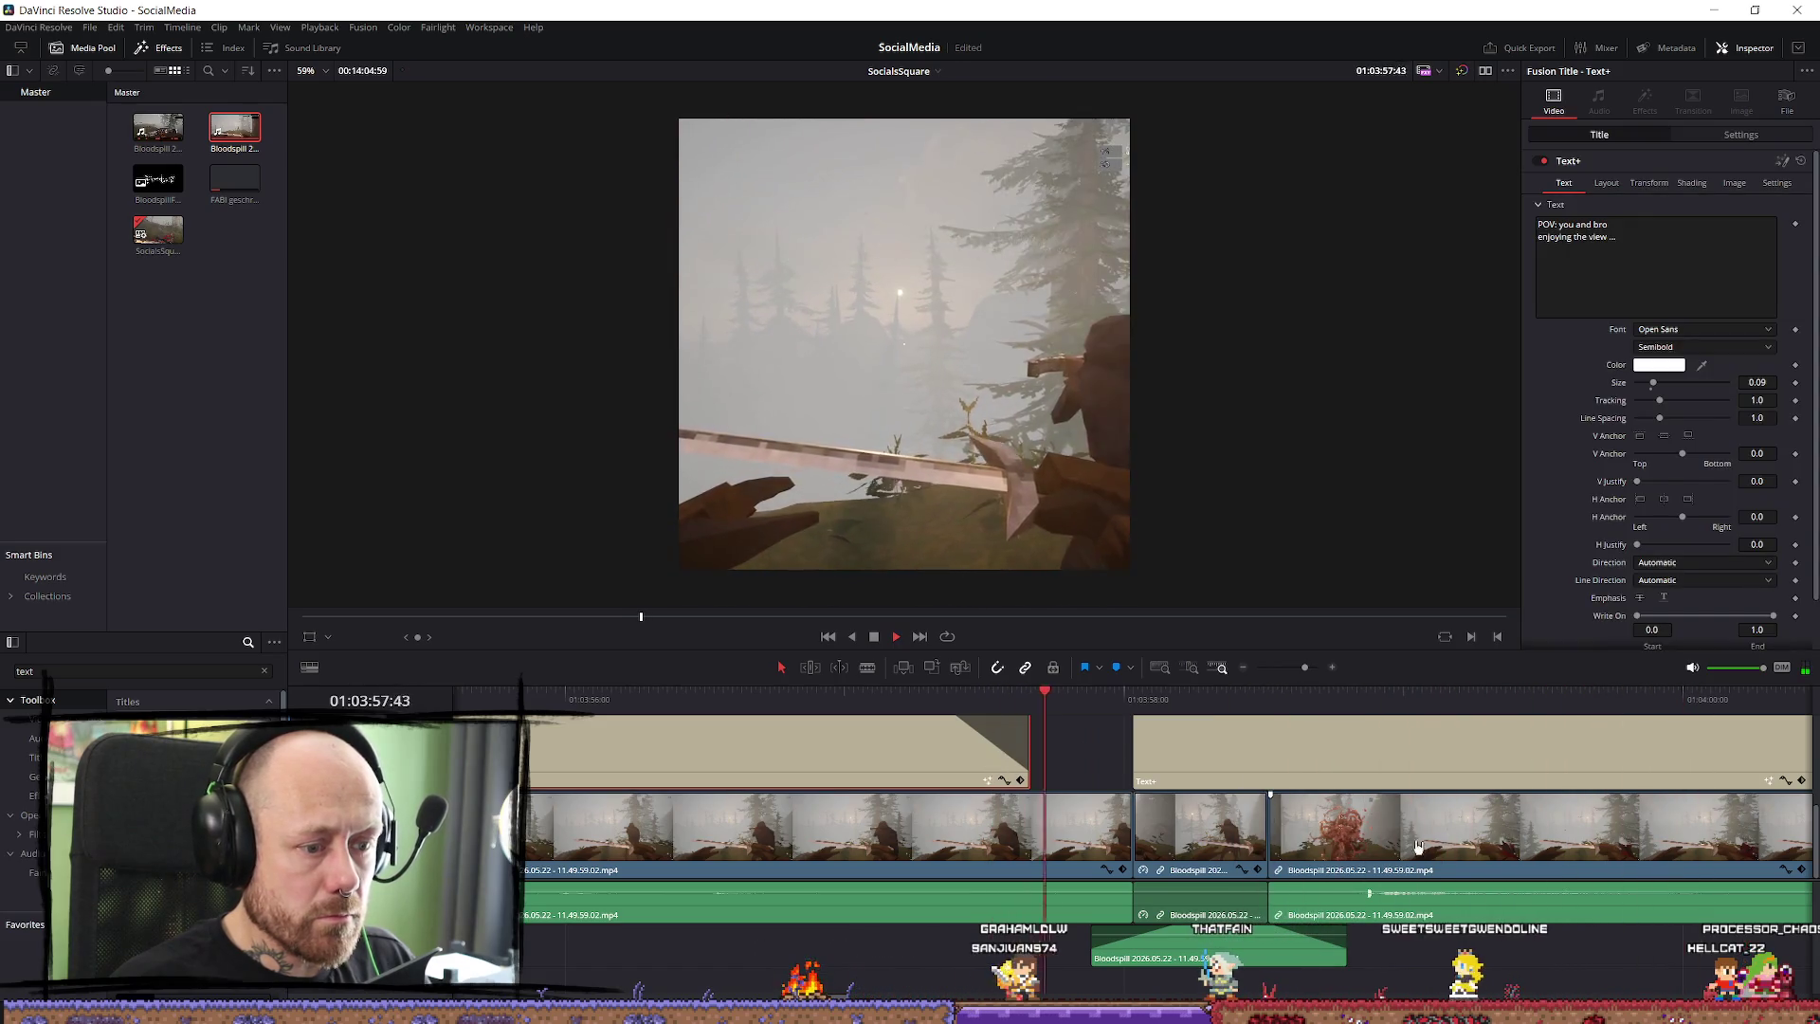
pyautogui.moveTo(1171, 933)
pyautogui.mouseDown()
pyautogui.moveTo(1138, 939)
pyautogui.moveTo(1183, 933)
pyautogui.mouseUp()
pyautogui.click(1185, 981)
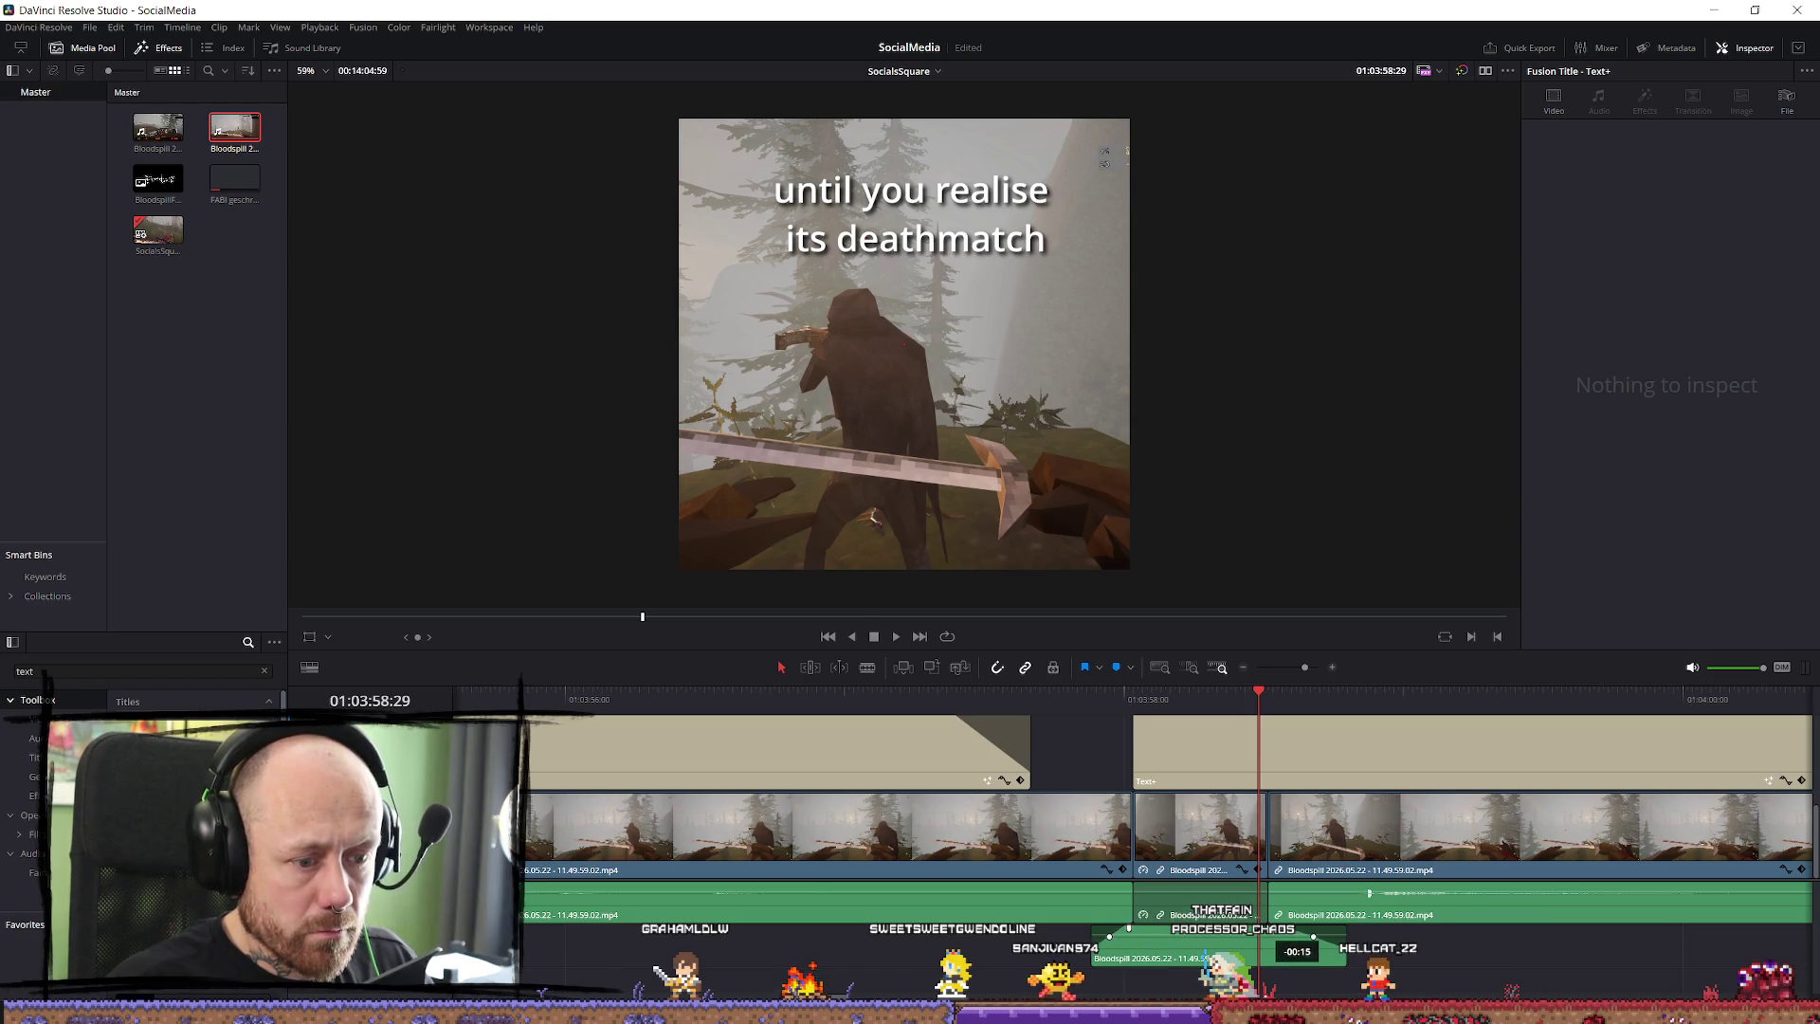
# Review the captions and mark an in point at the start of the captioned clips.
pyautogui.click(934, 699)
pyautogui.press('space')
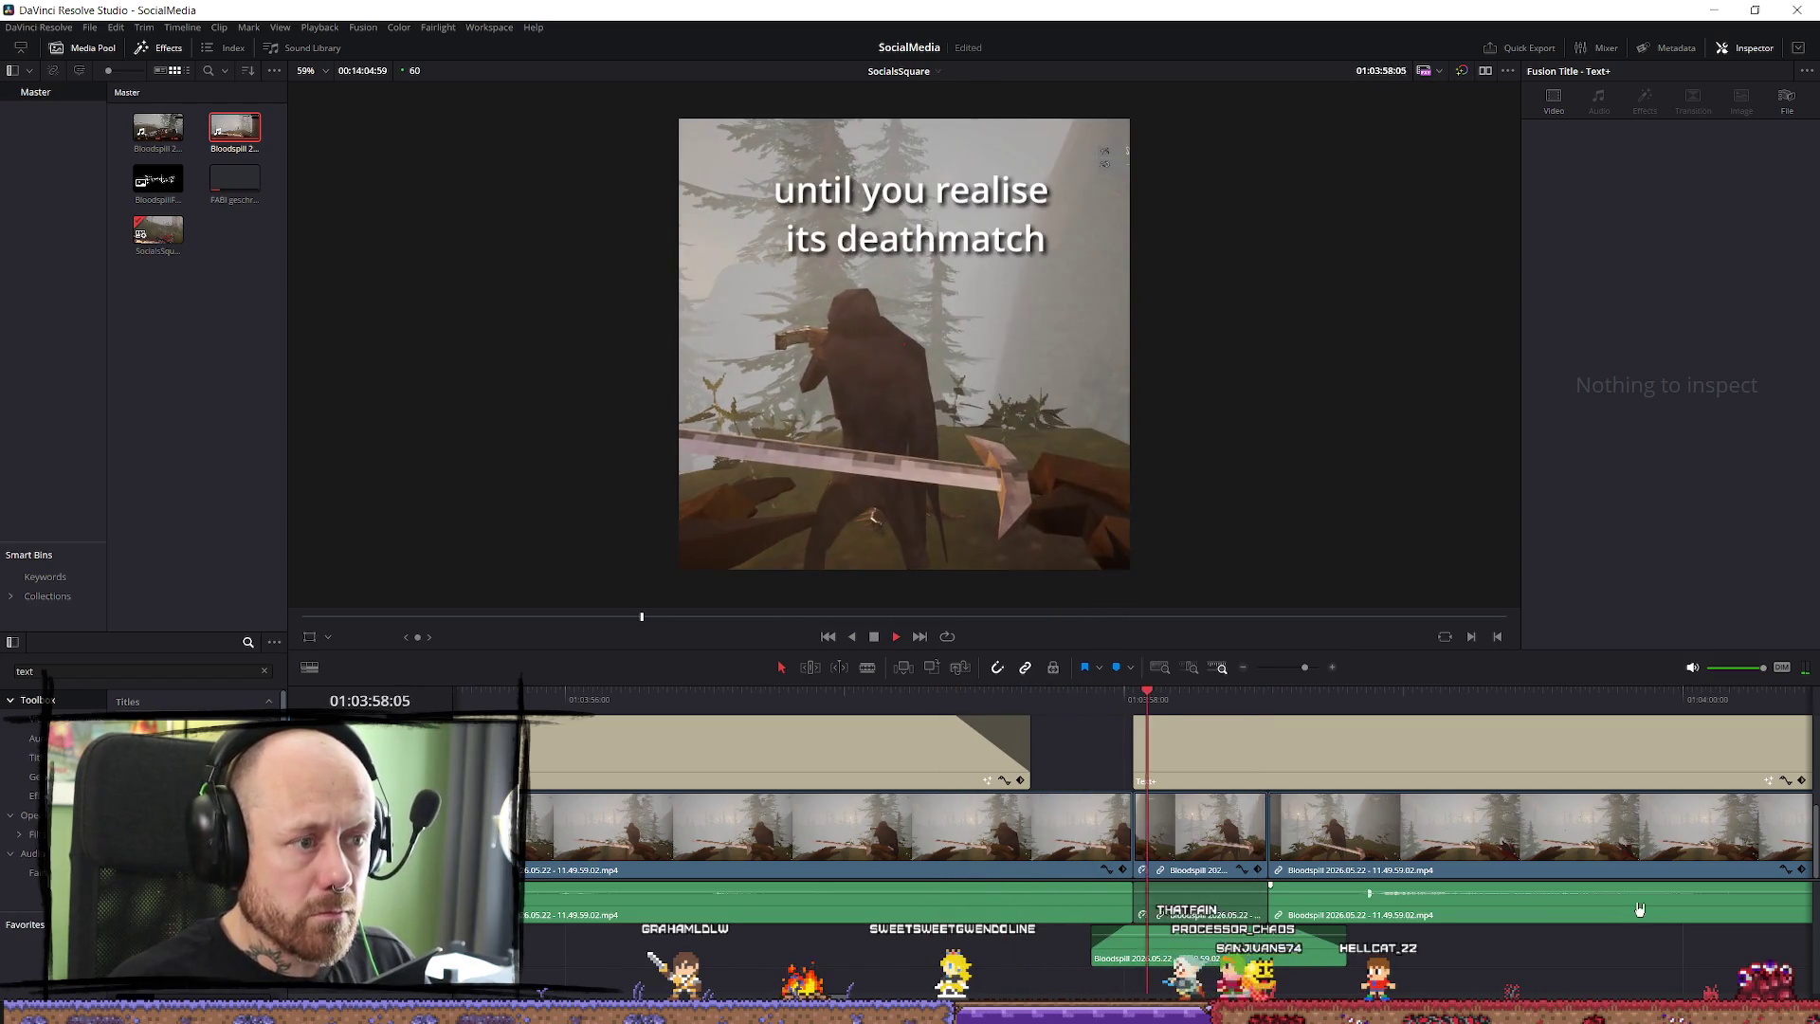
pyautogui.click(612, 698)
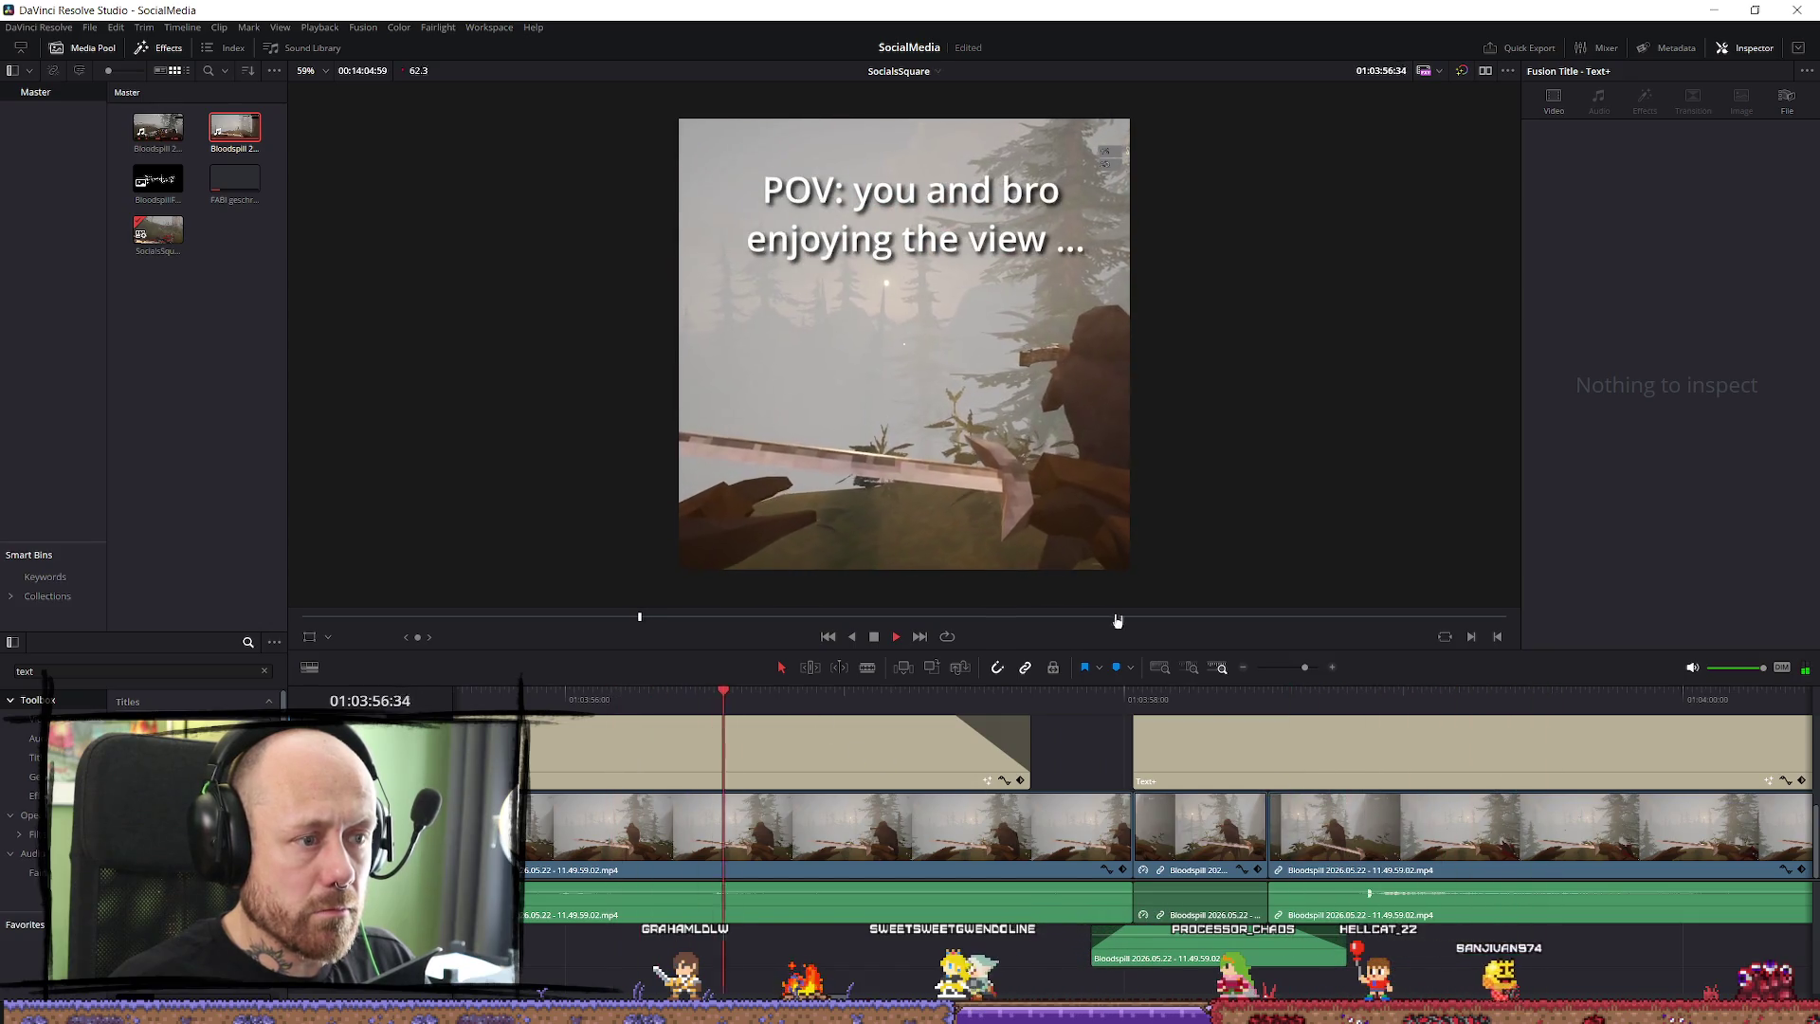
pyautogui.scroll(-2, 1002, 480)
pyautogui.scroll(1, 963, 488)
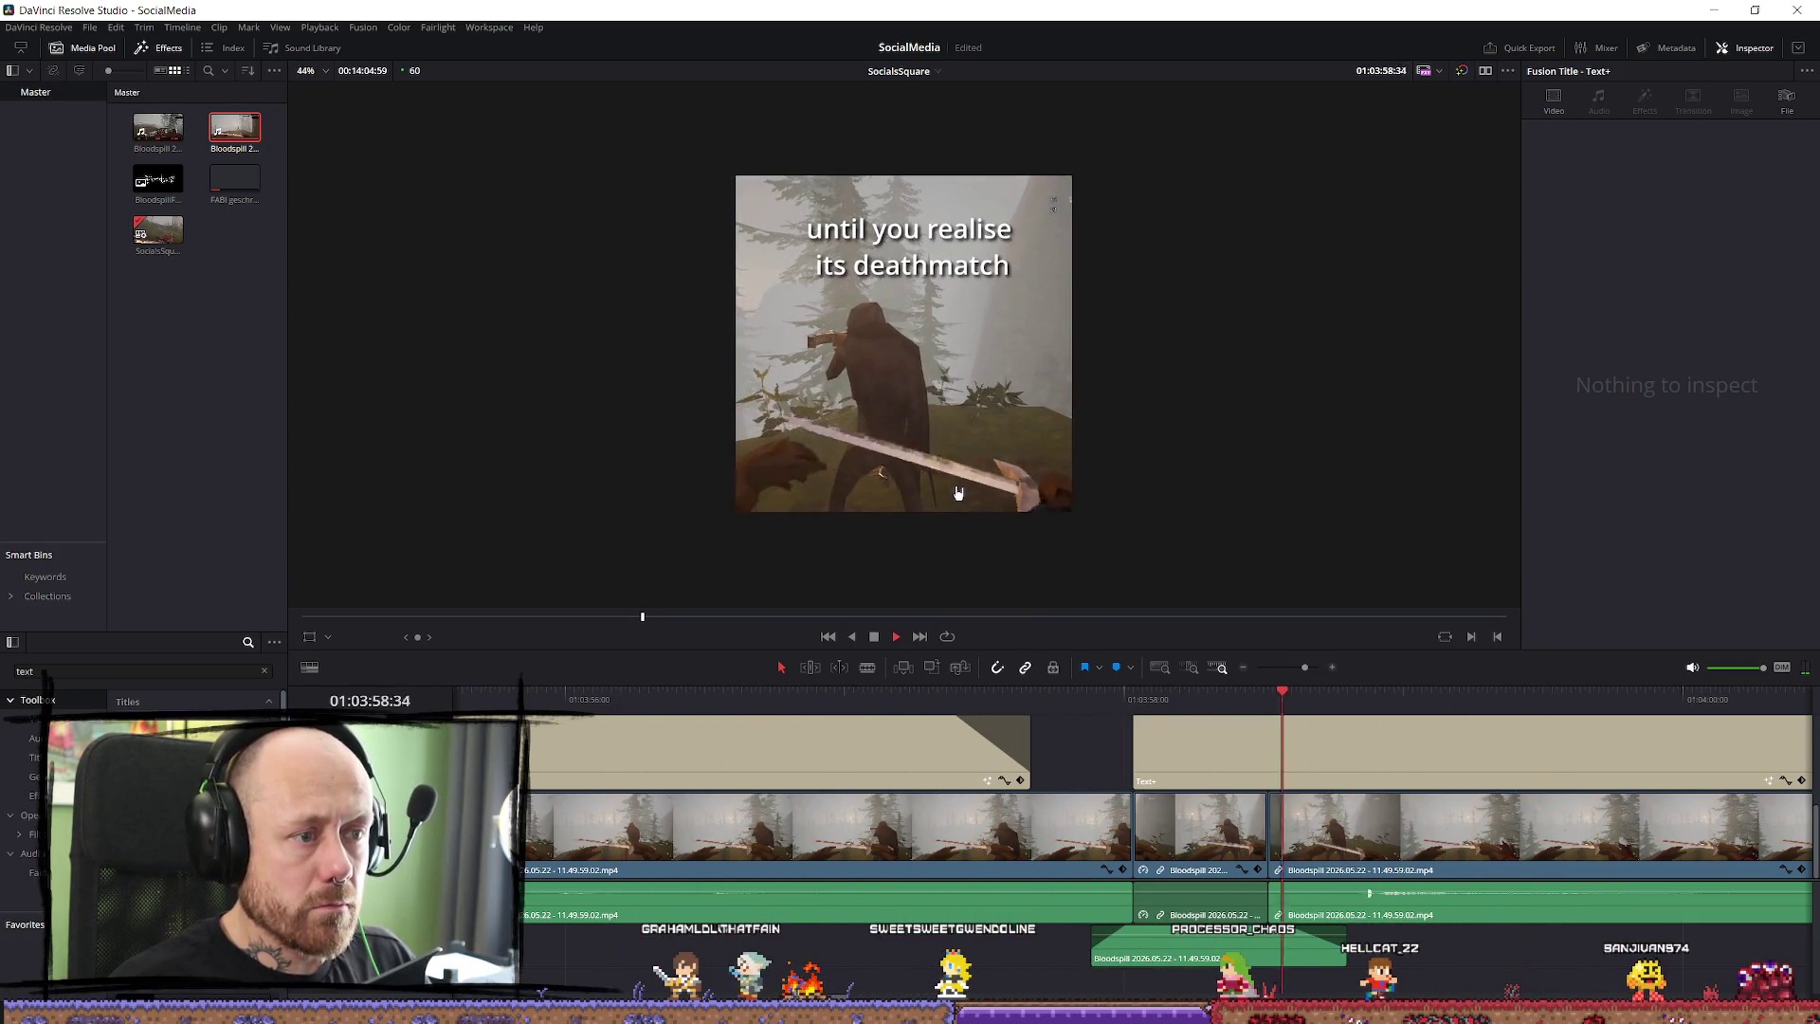
pyautogui.scroll(-3, 963, 749)
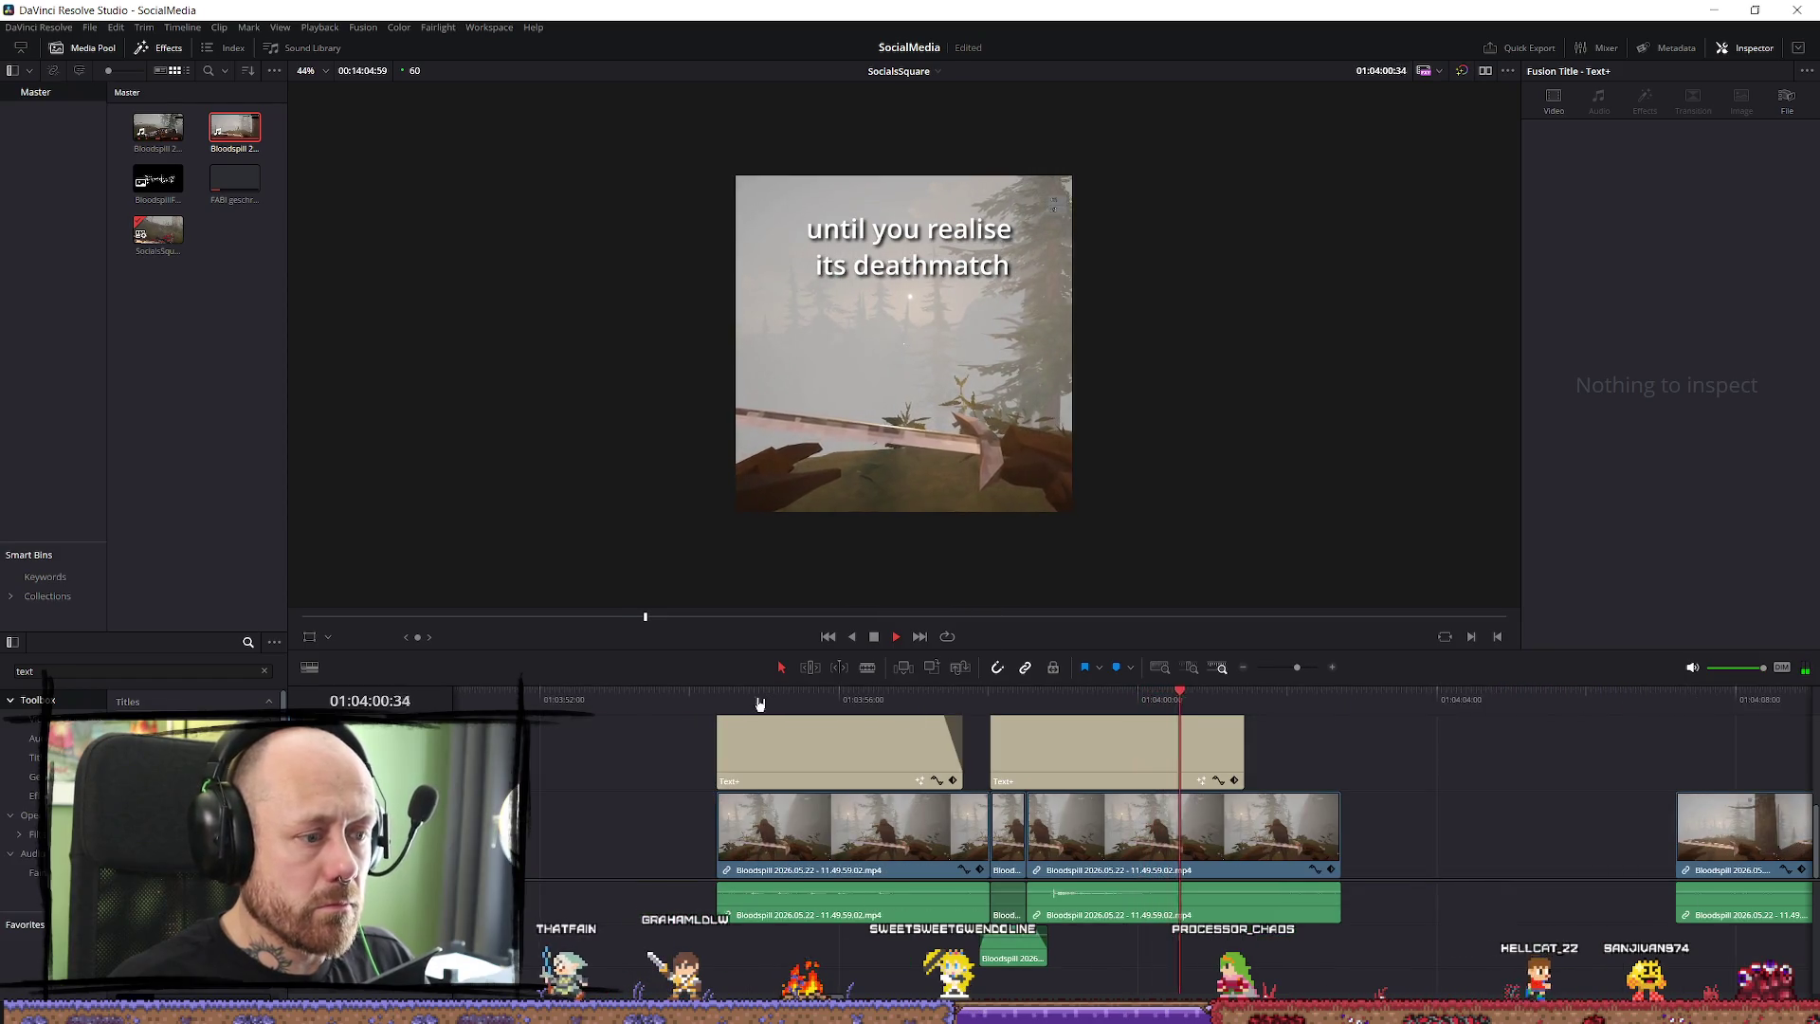
pyautogui.click(717, 699)
pyautogui.press('space')
pyautogui.press('i')
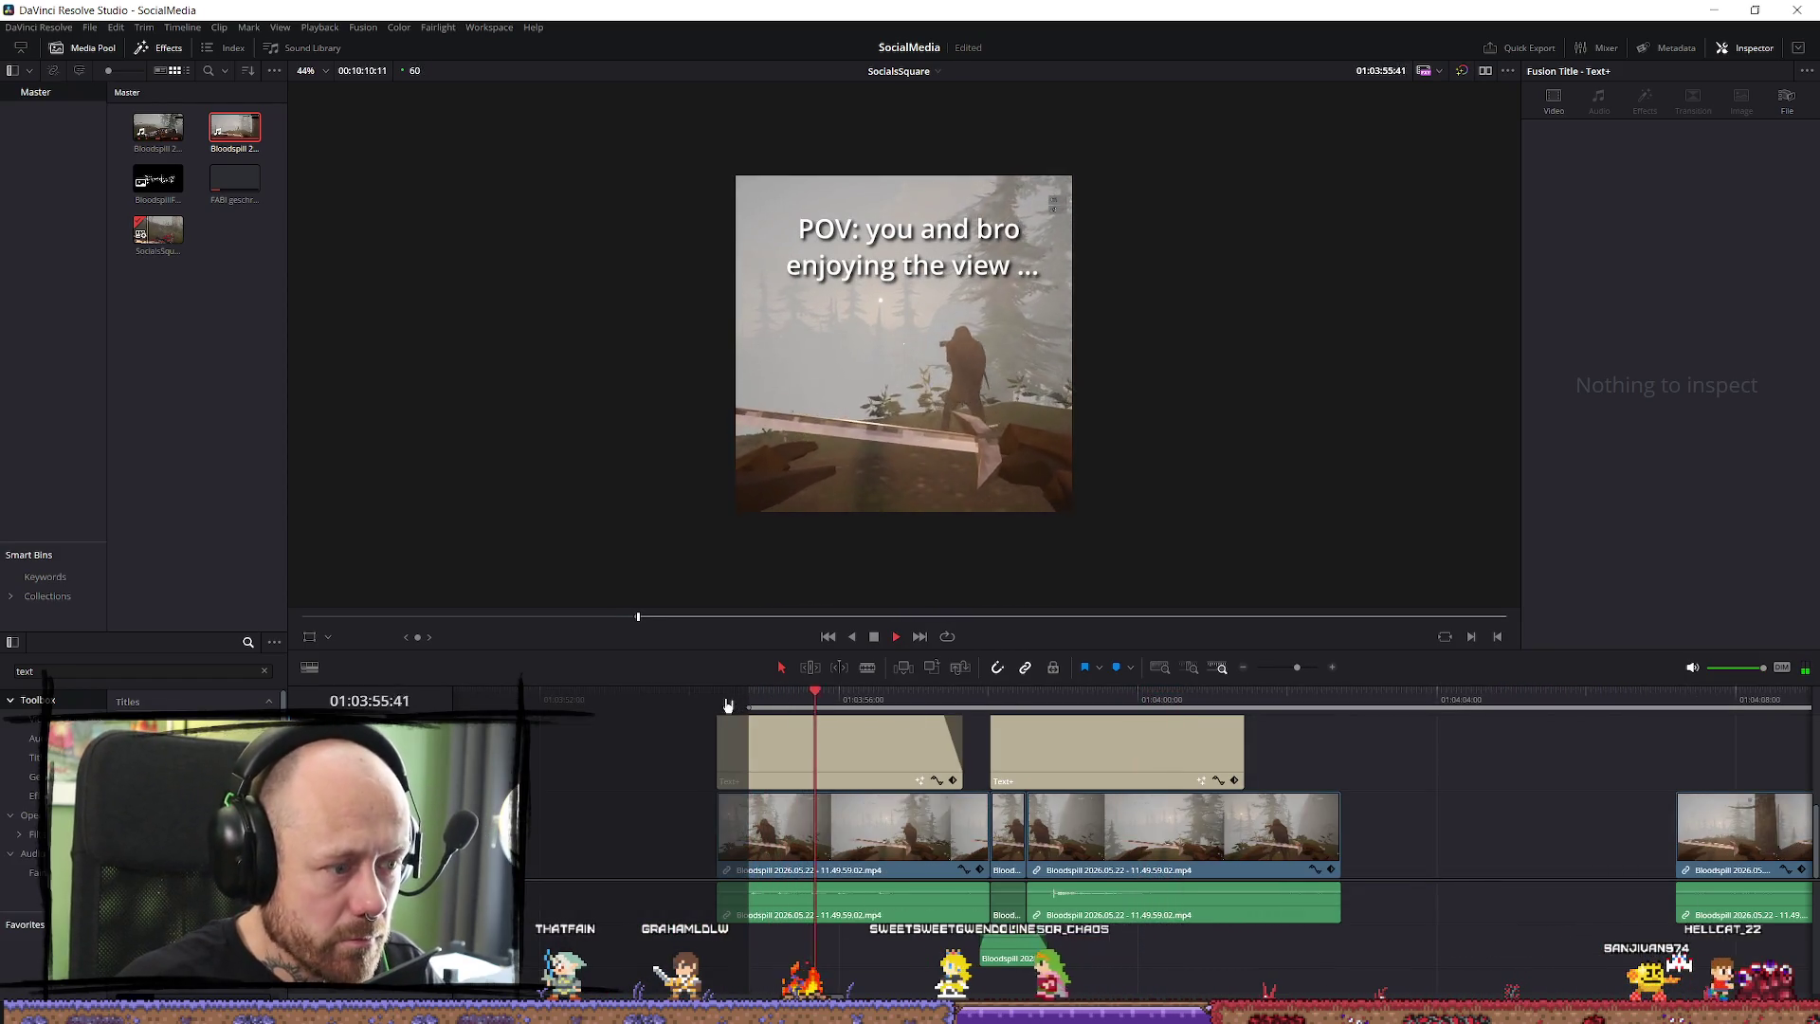
pyautogui.click(717, 703)
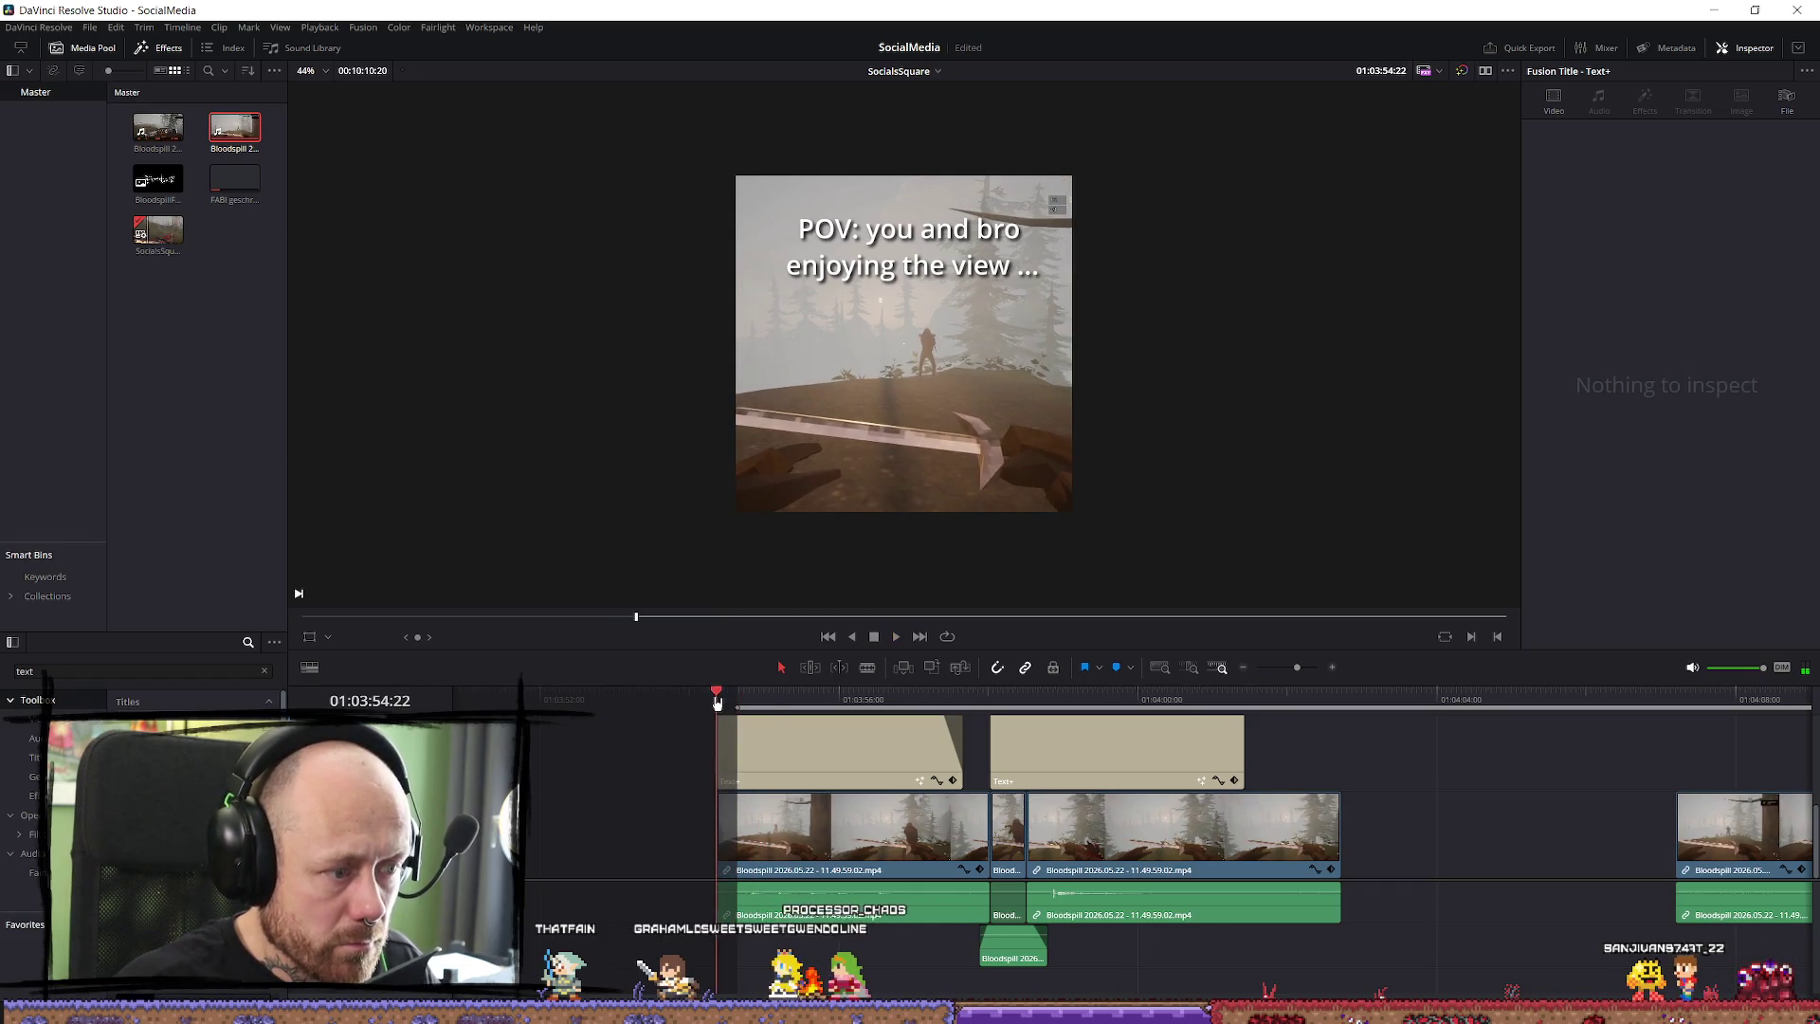
# Mark an out point at the gameplay clip's end and extend the second caption to it.
pyautogui.click(1027, 702)
pyautogui.moveTo(1112, 706); pyautogui.dragTo(1339, 719)
pyautogui.press('o')
pyautogui.moveTo(1237, 743); pyautogui.dragTo(1314, 747)
pyautogui.press('space')
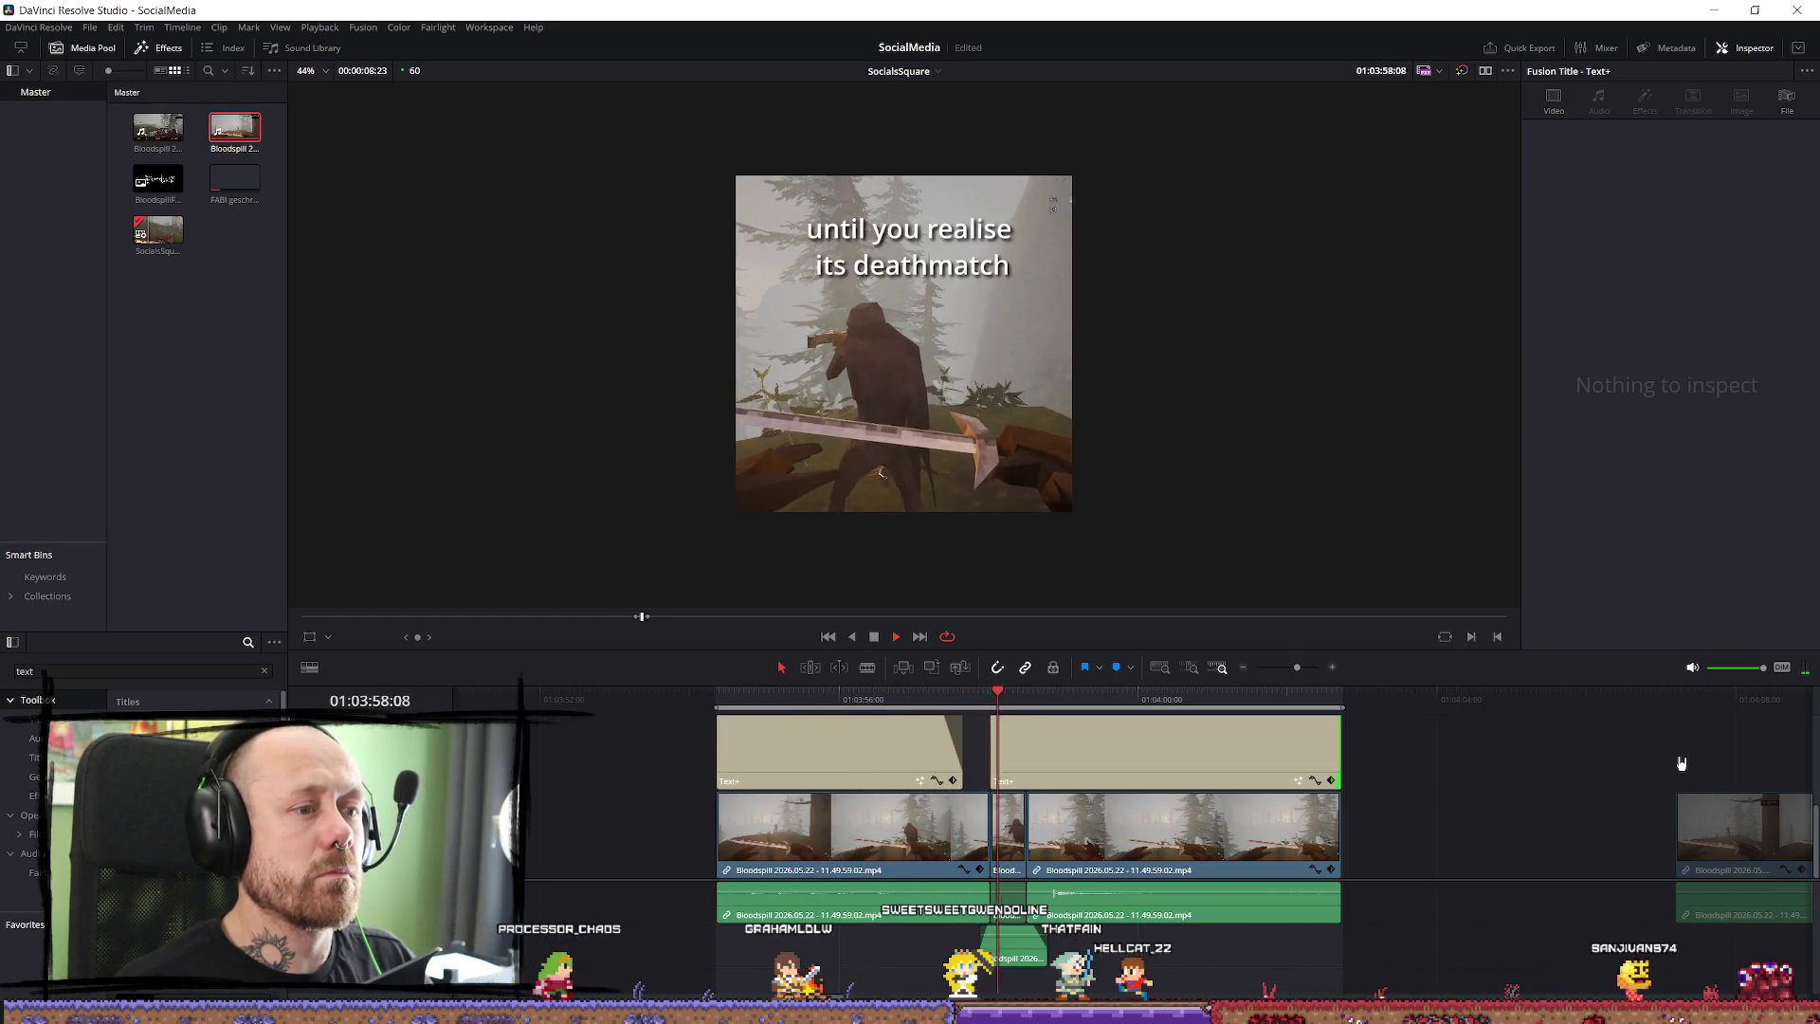
# Trim the second caption and gameplay clip back to the playhead, then replay from the start.
pyautogui.press('space')
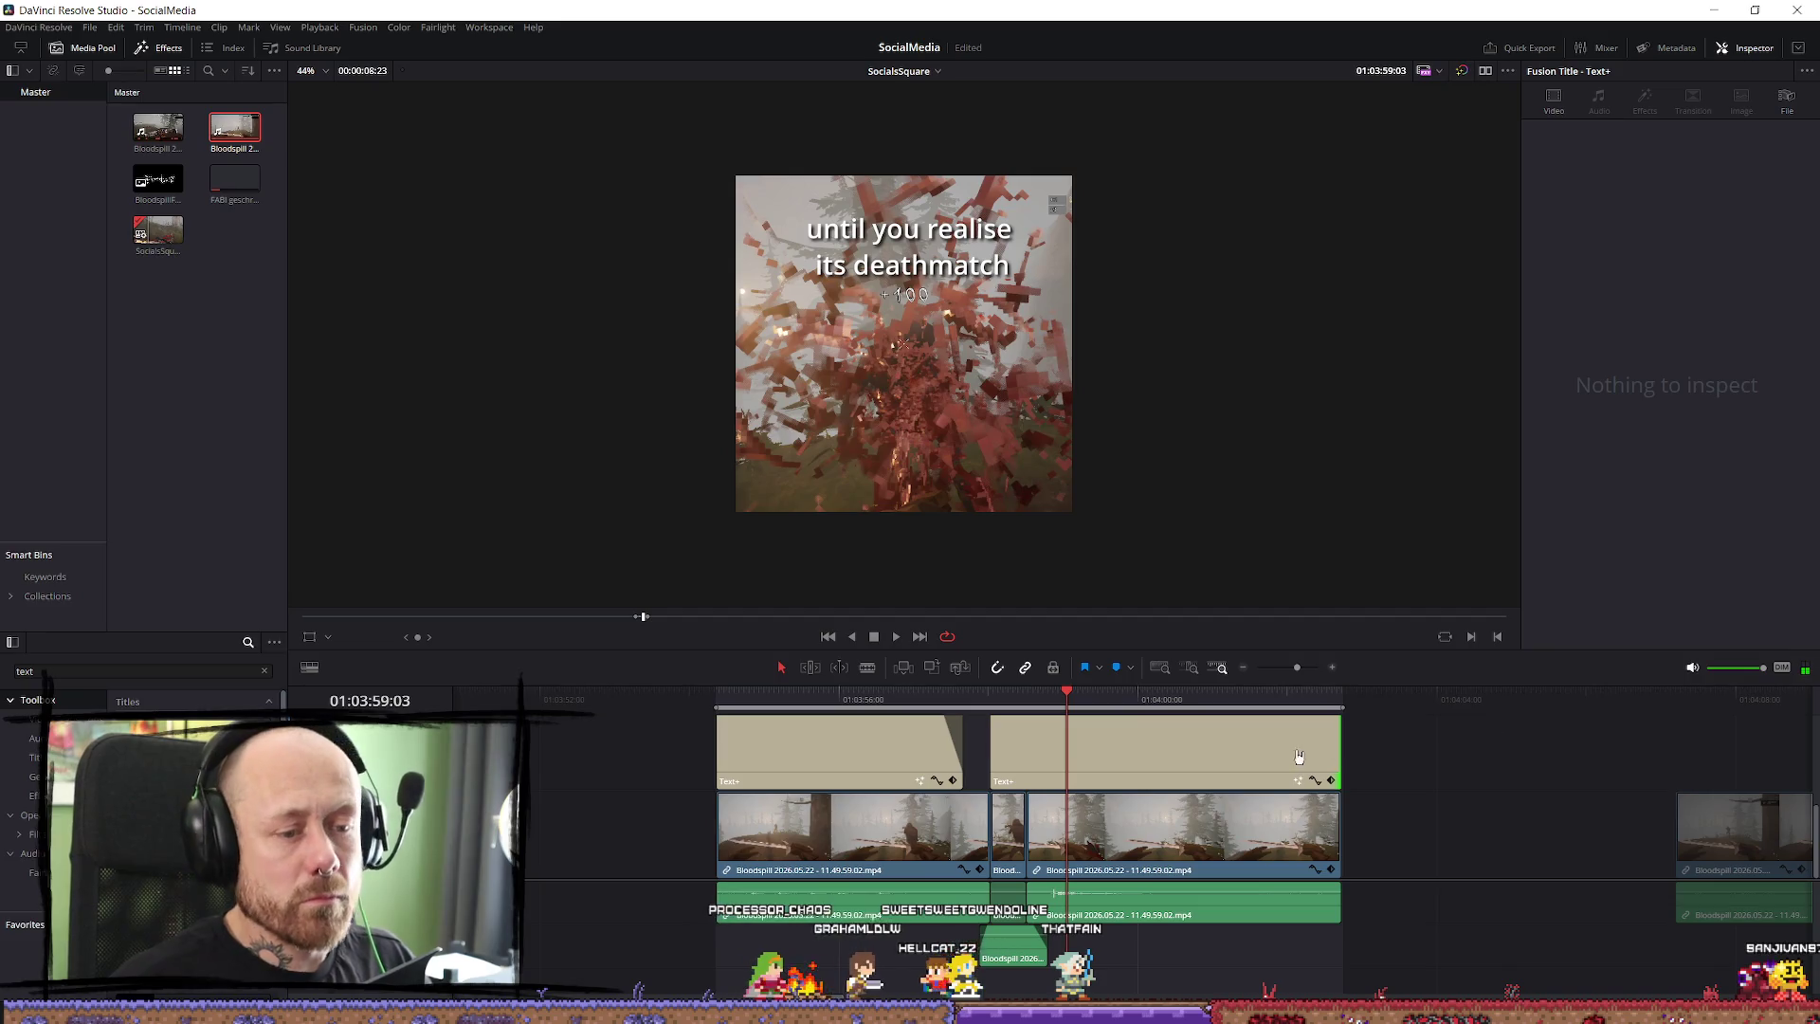
pyautogui.press('space')
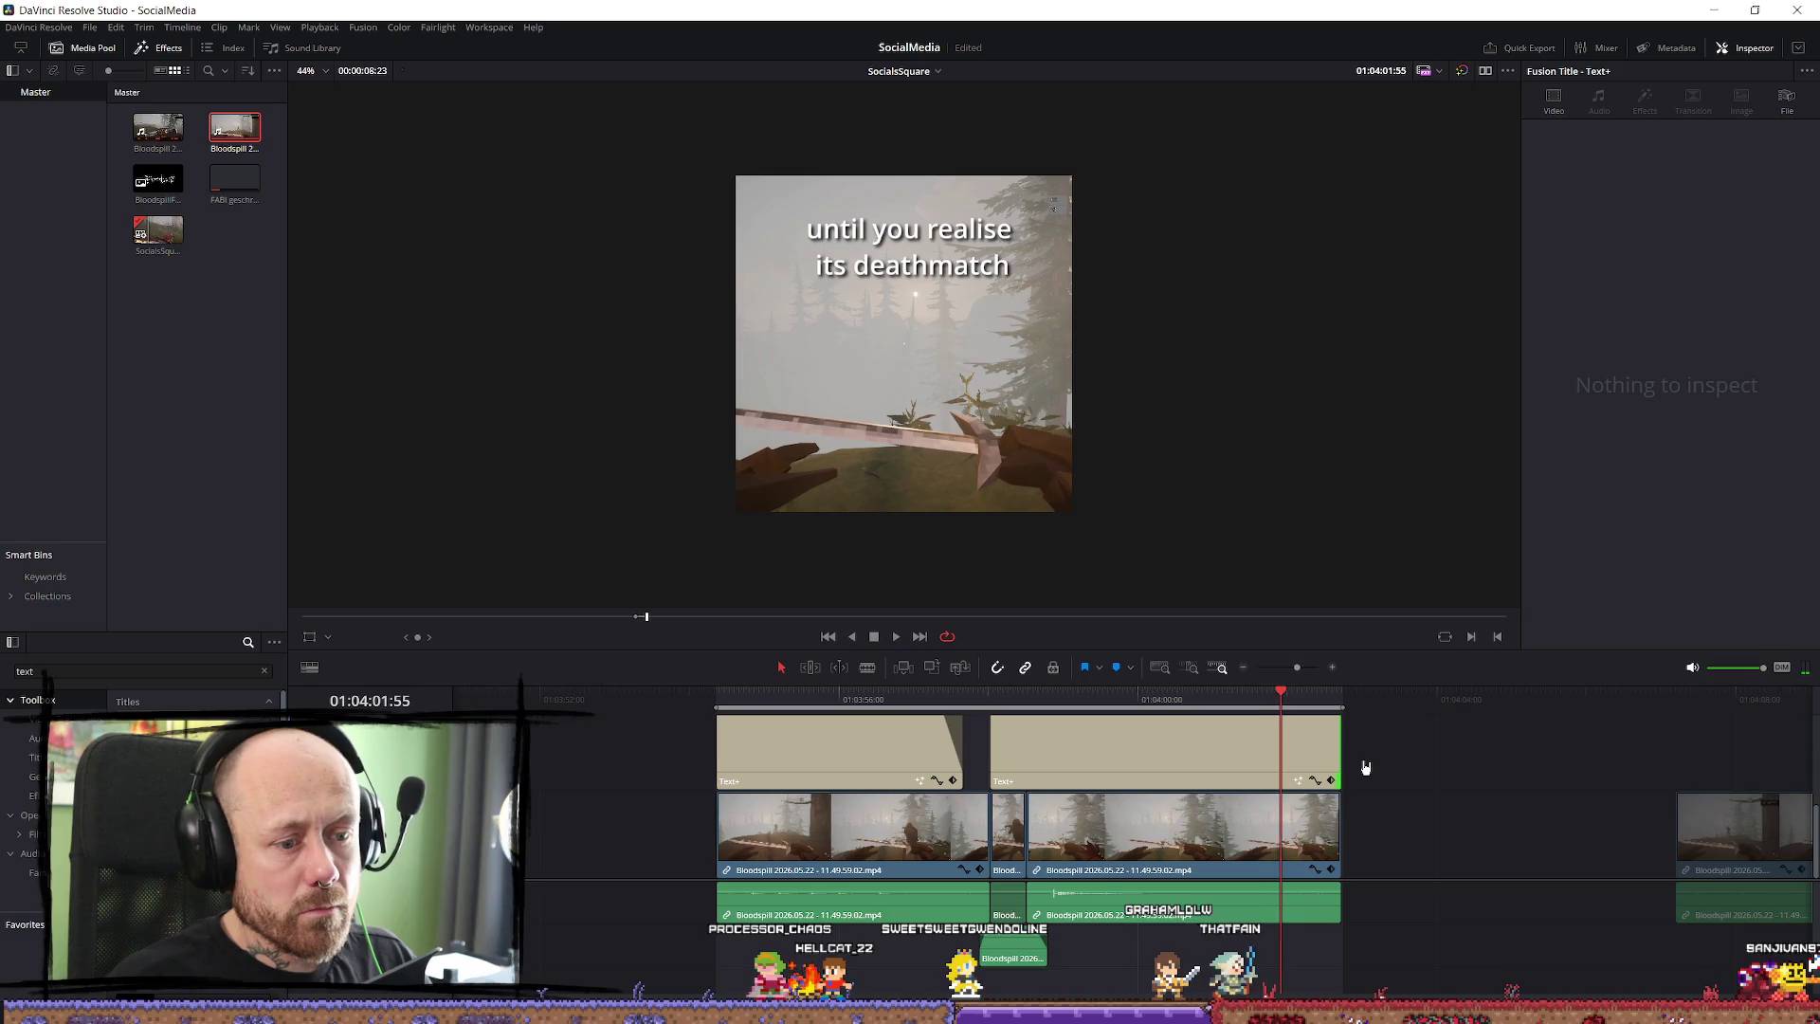
pyautogui.moveTo(1334, 754); pyautogui.dragTo(1281, 746)
pyautogui.moveTo(1337, 835); pyautogui.dragTo(1281, 834)
pyautogui.click(724, 701)
pyautogui.press('space')
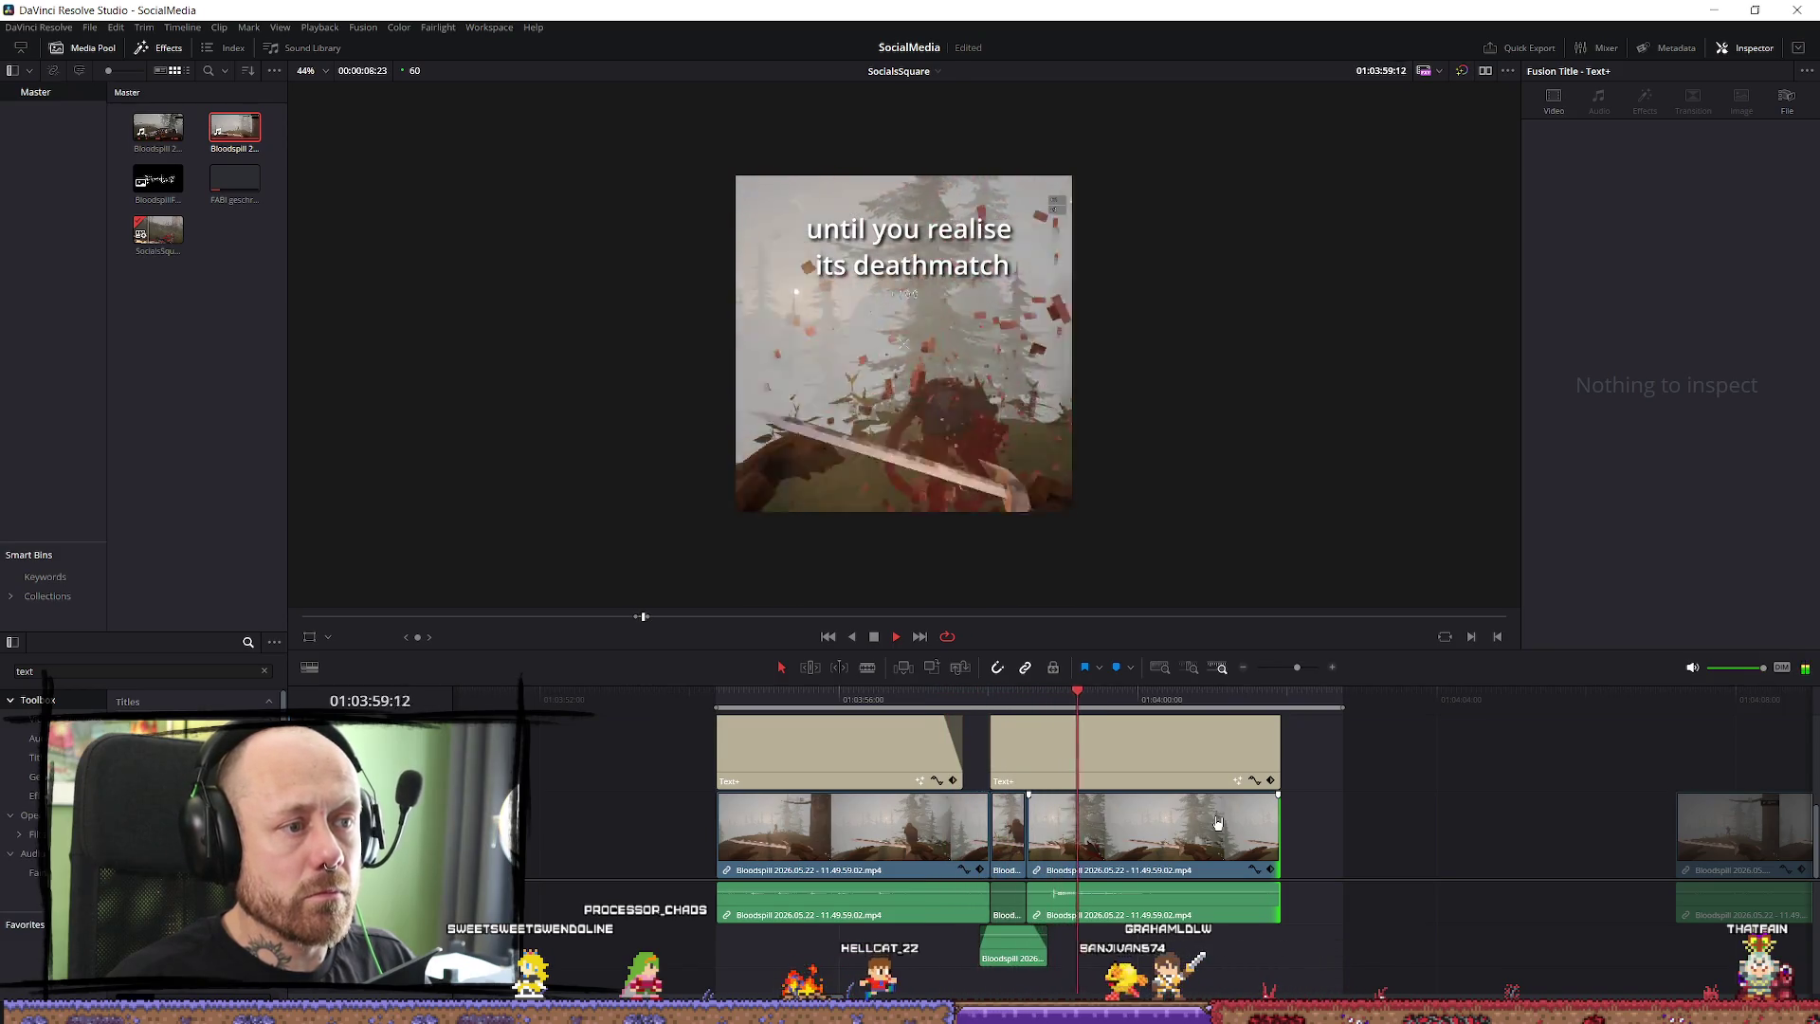
pyautogui.press('space')
pyautogui.press('space')
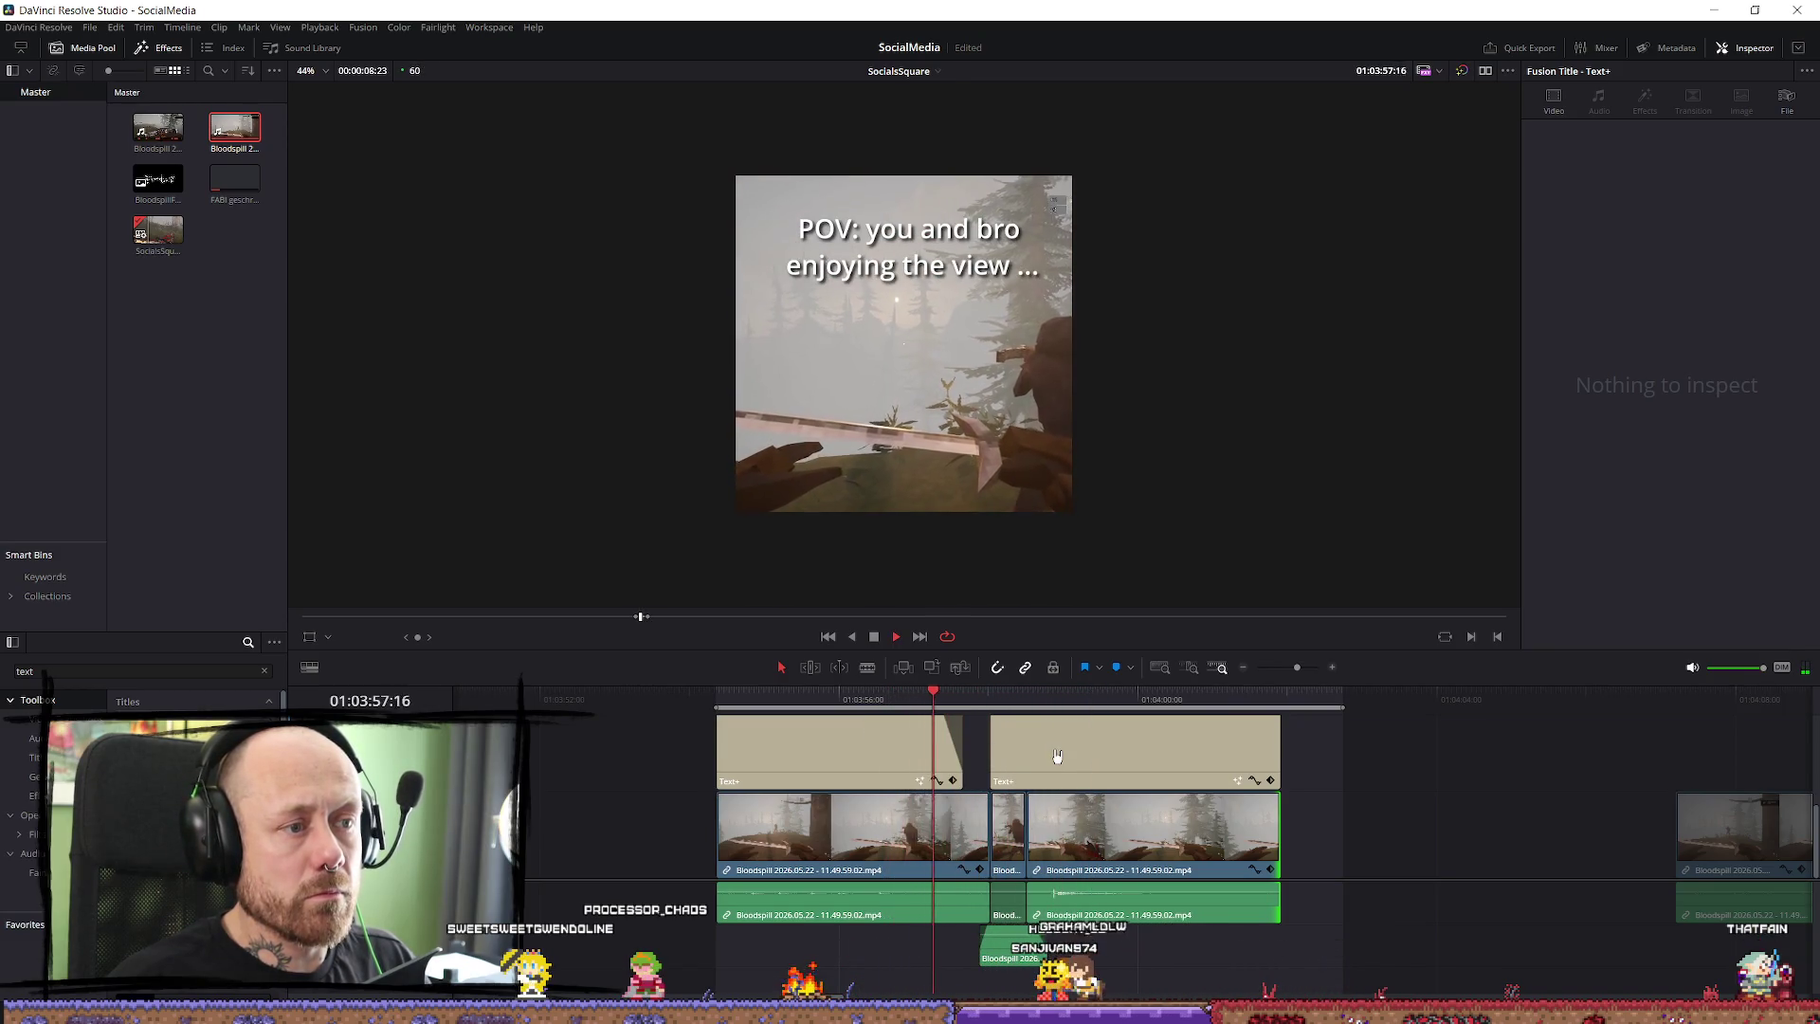
# Trim a few frames before the cut and move the next clip left to close the gap.
pyautogui.scroll(3, 1148, 877)
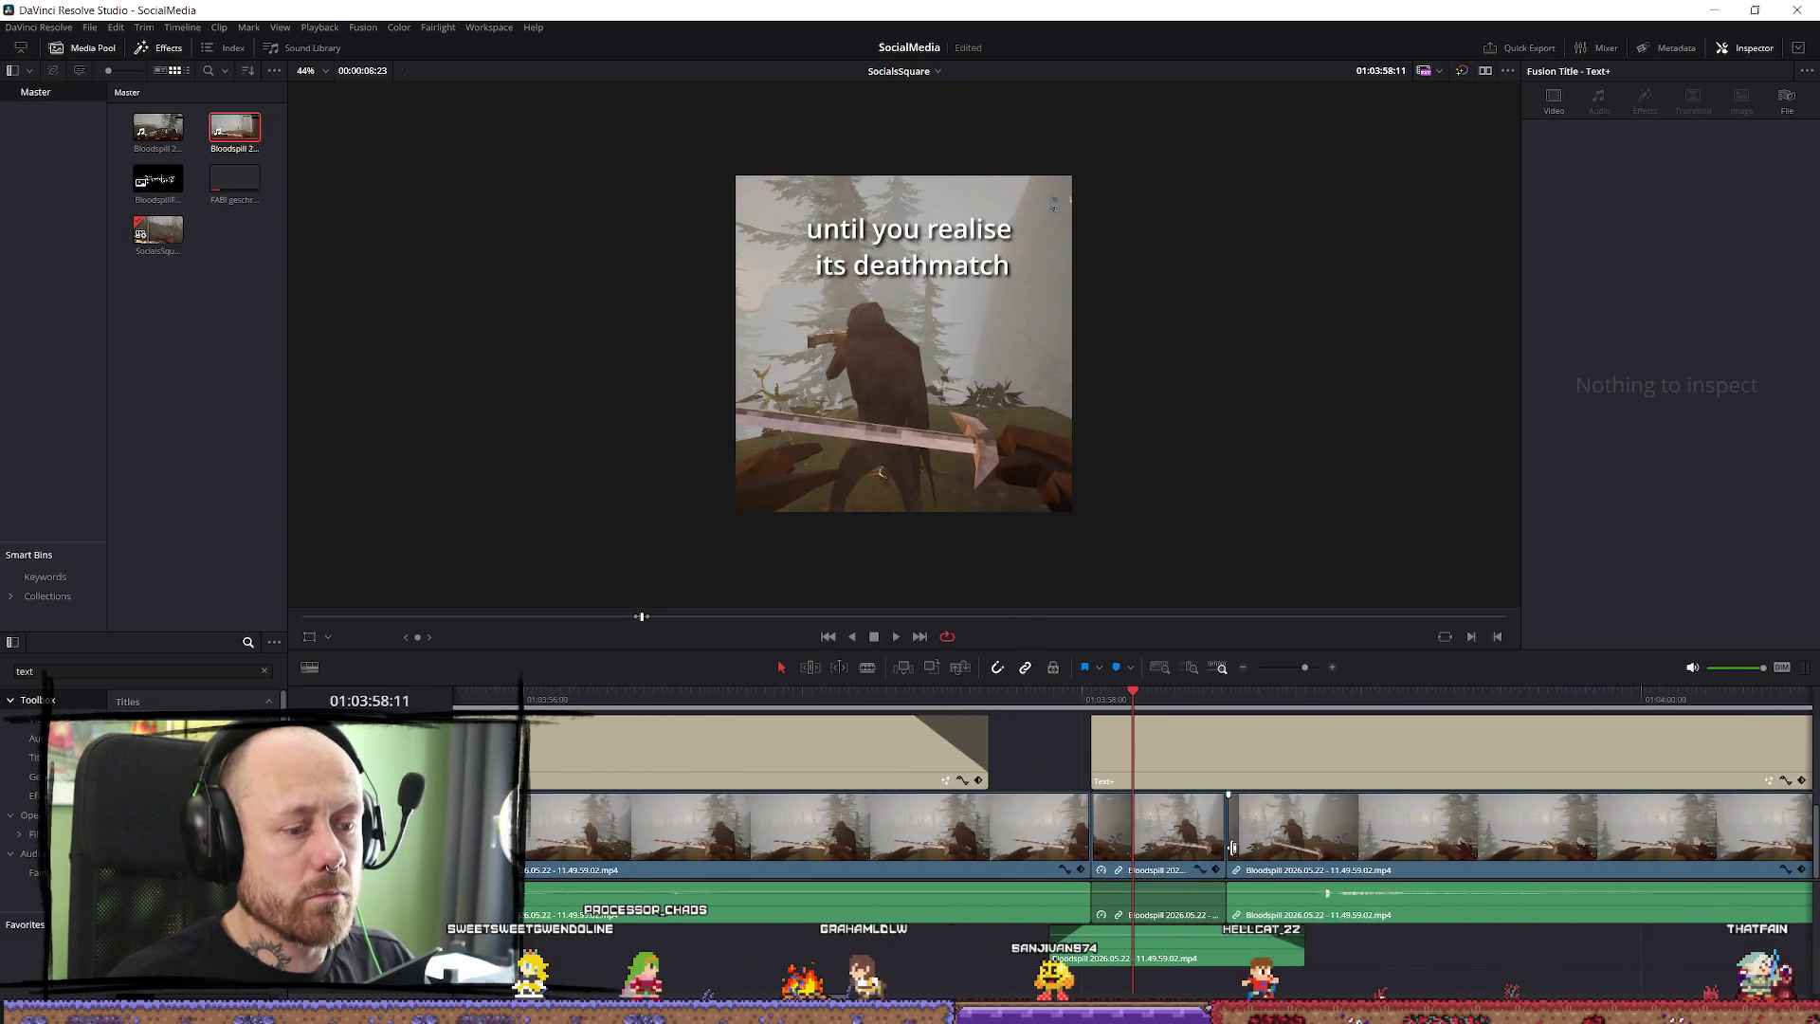
pyautogui.moveTo(1220, 830); pyautogui.dragTo(1166, 831)
pyautogui.moveTo(1365, 846); pyautogui.dragTo(1304, 847)
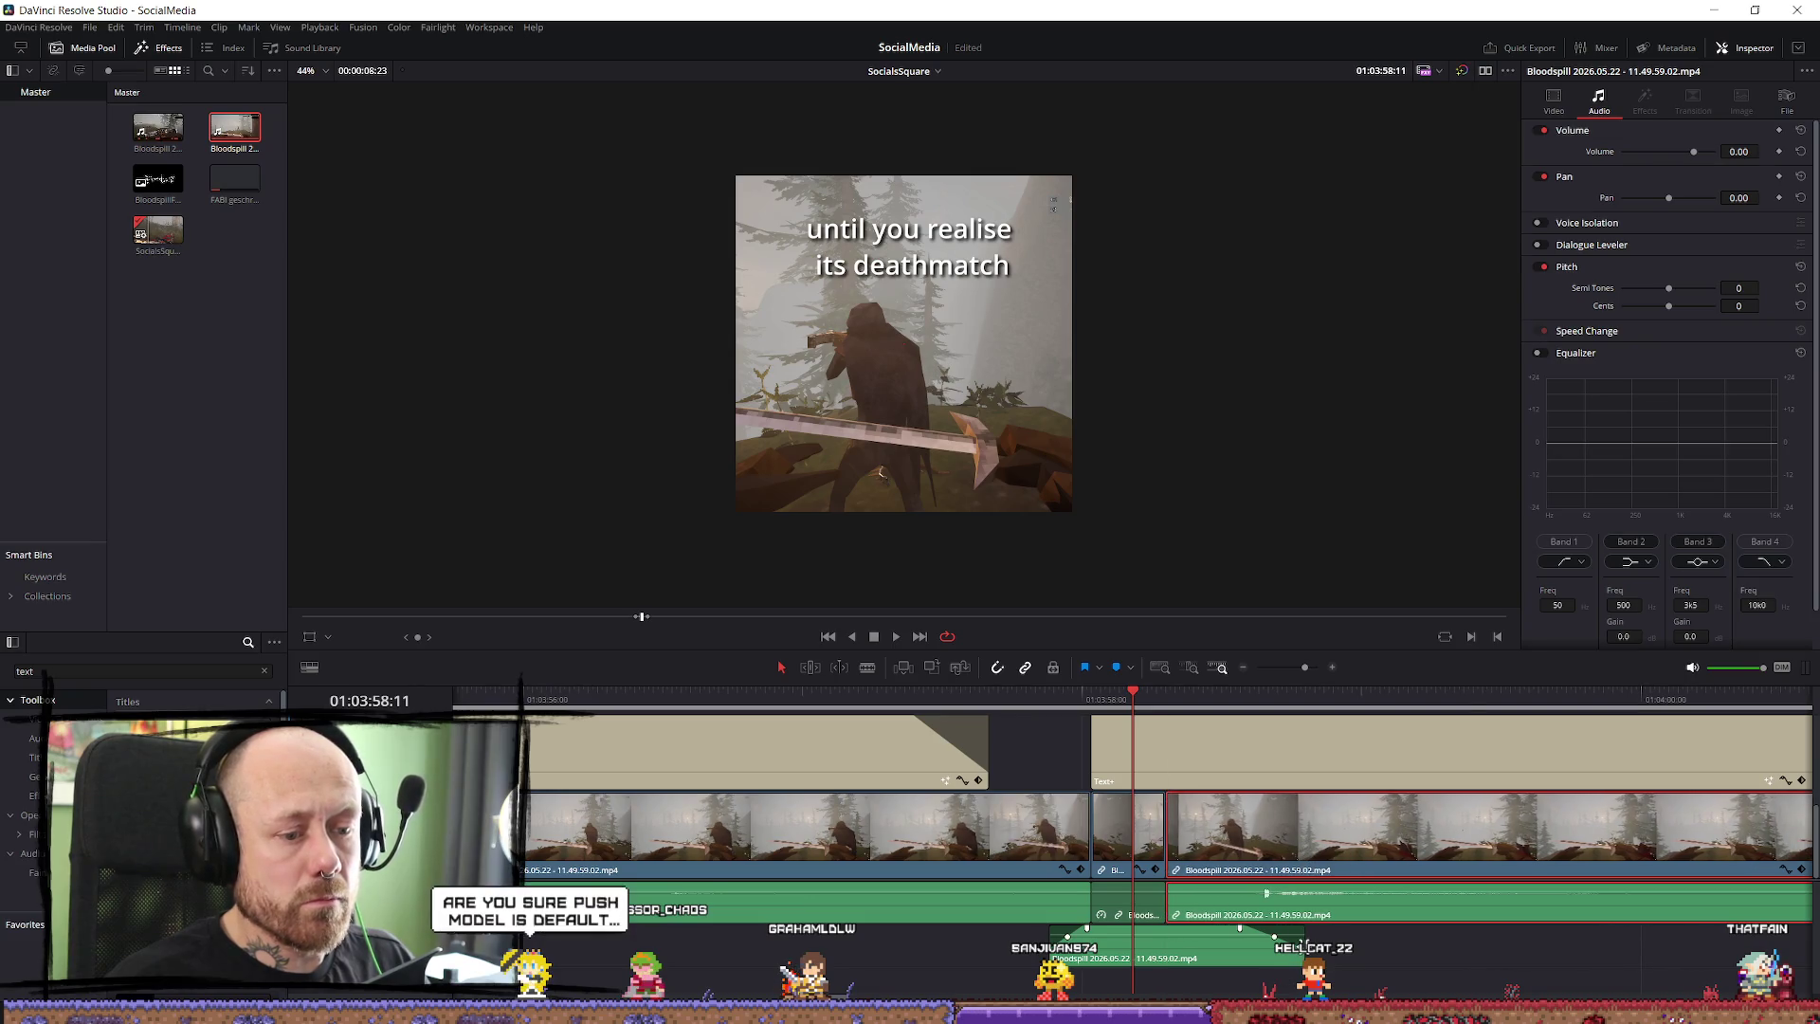
pyautogui.click(1208, 966)
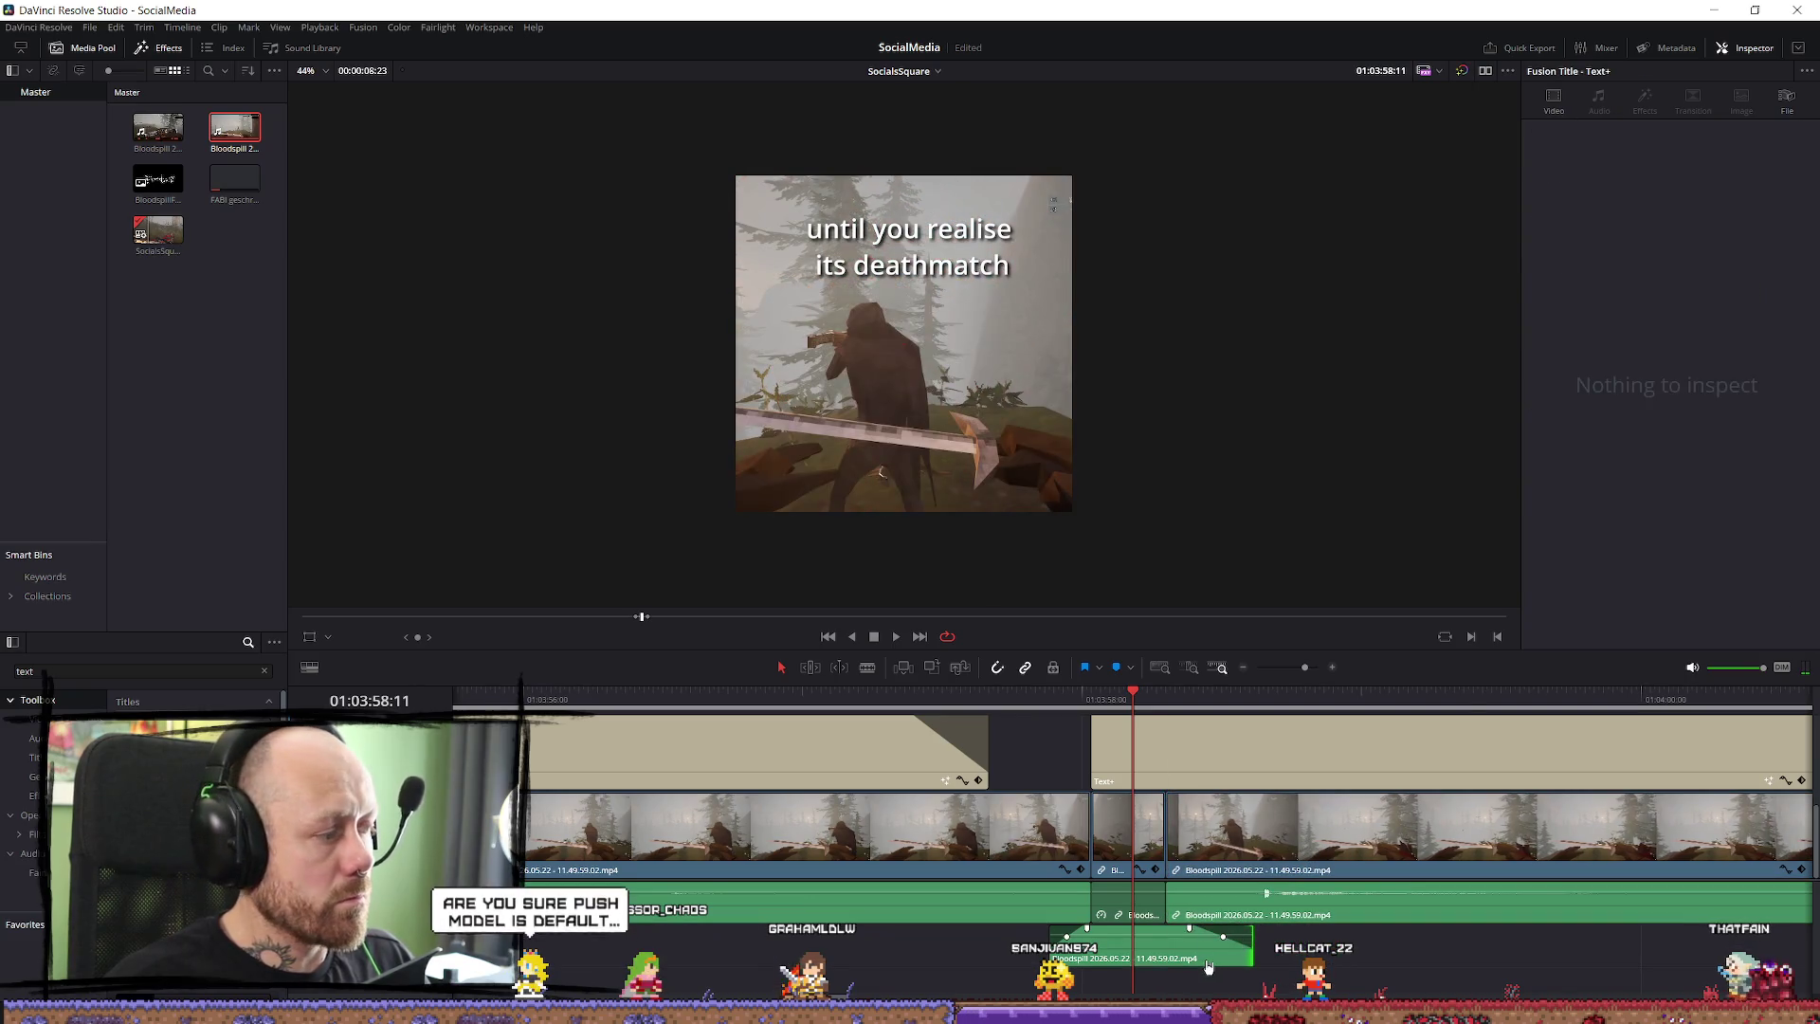
pyautogui.press('j')
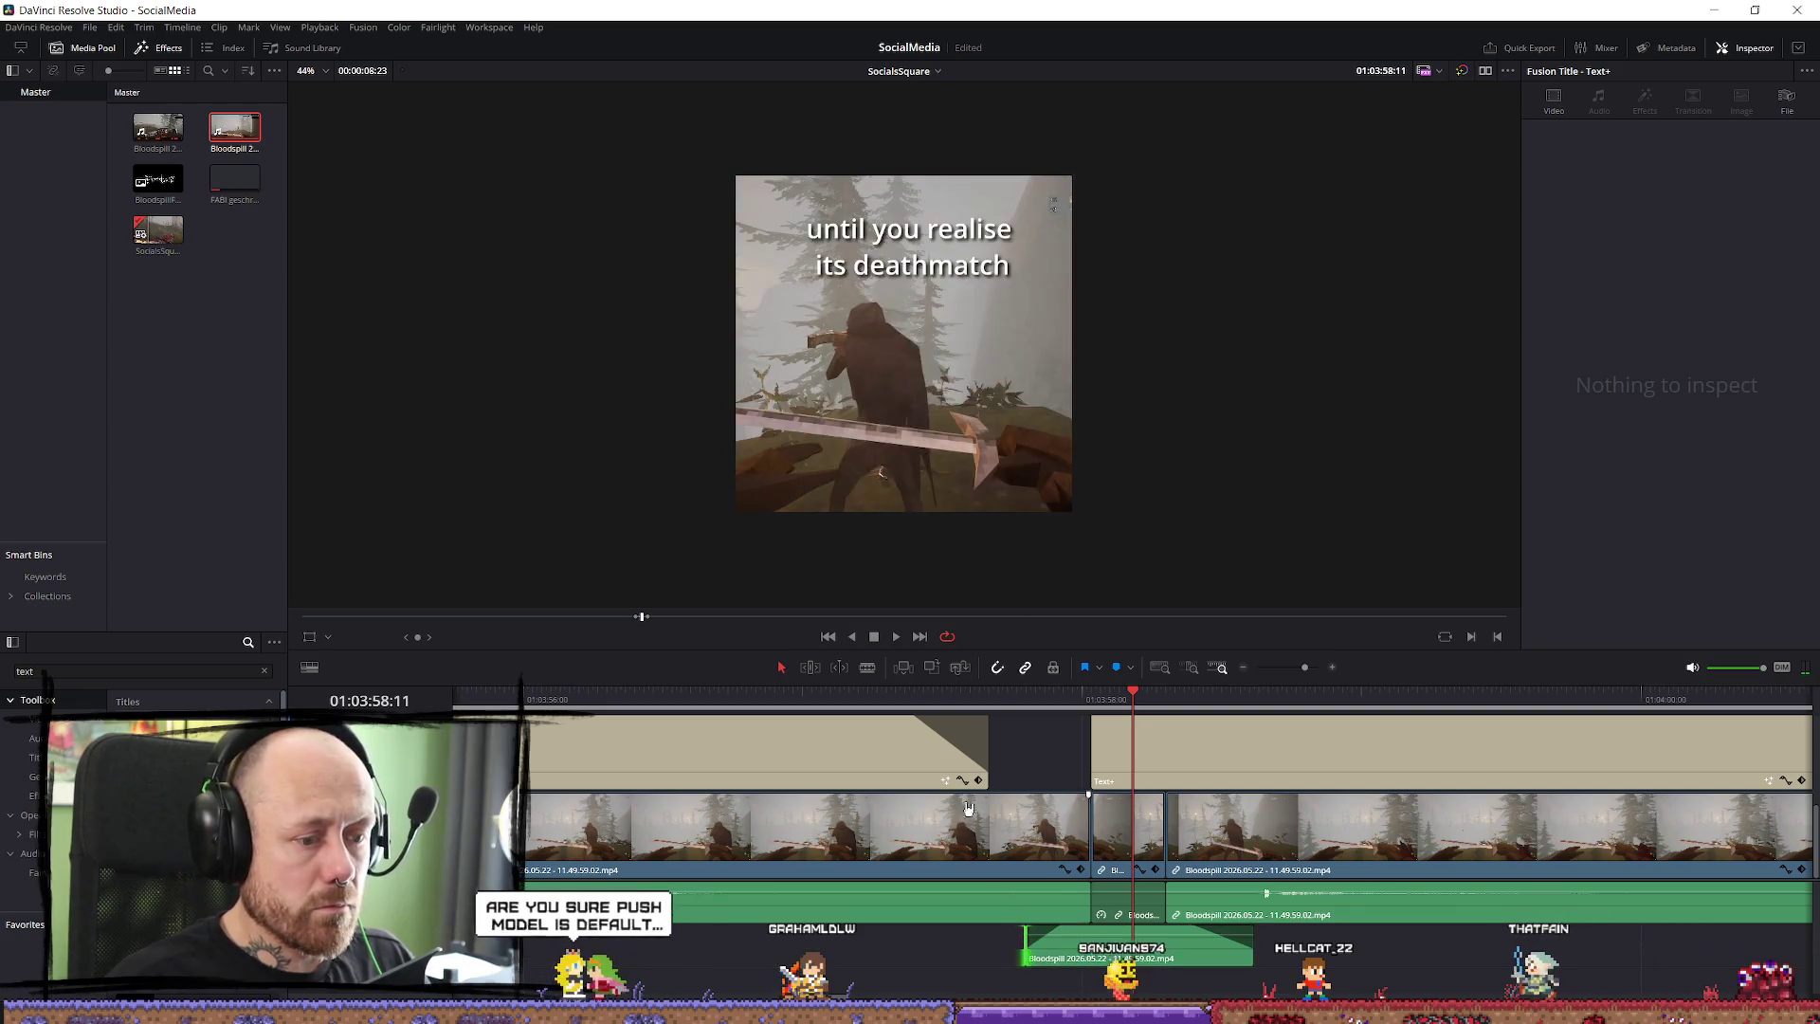
pyautogui.press('l')
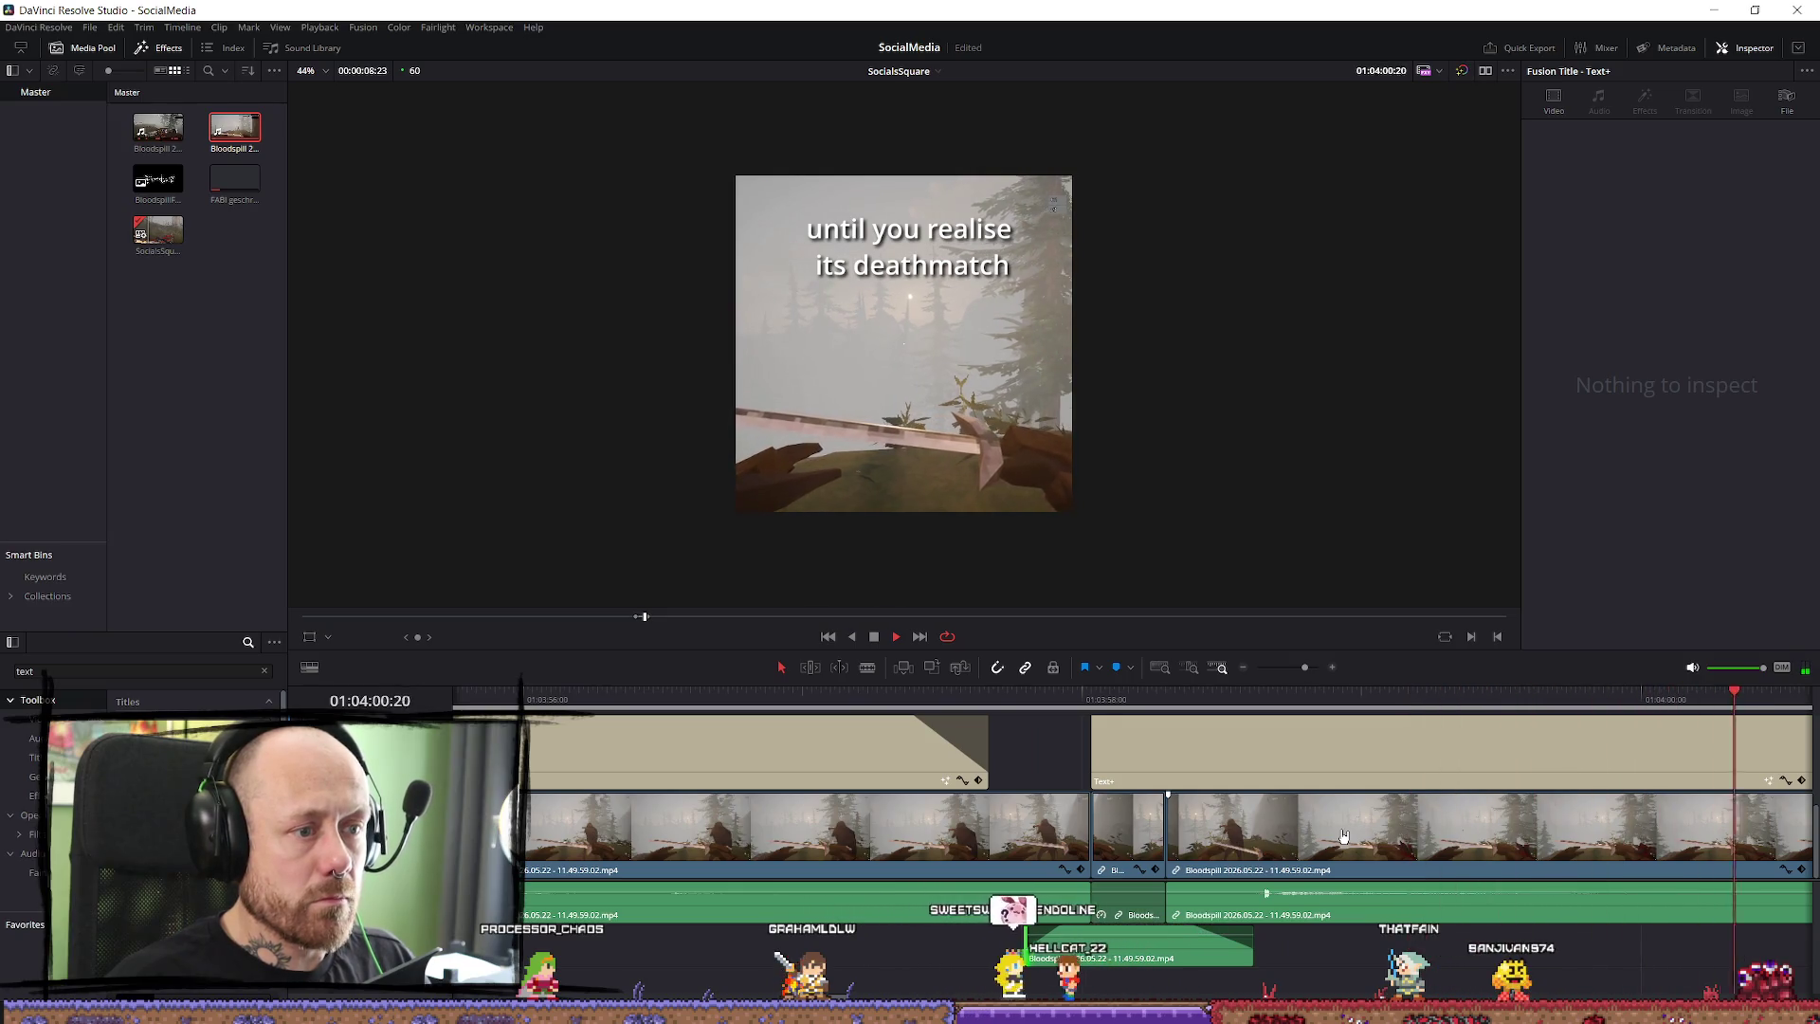
pyautogui.press('k')
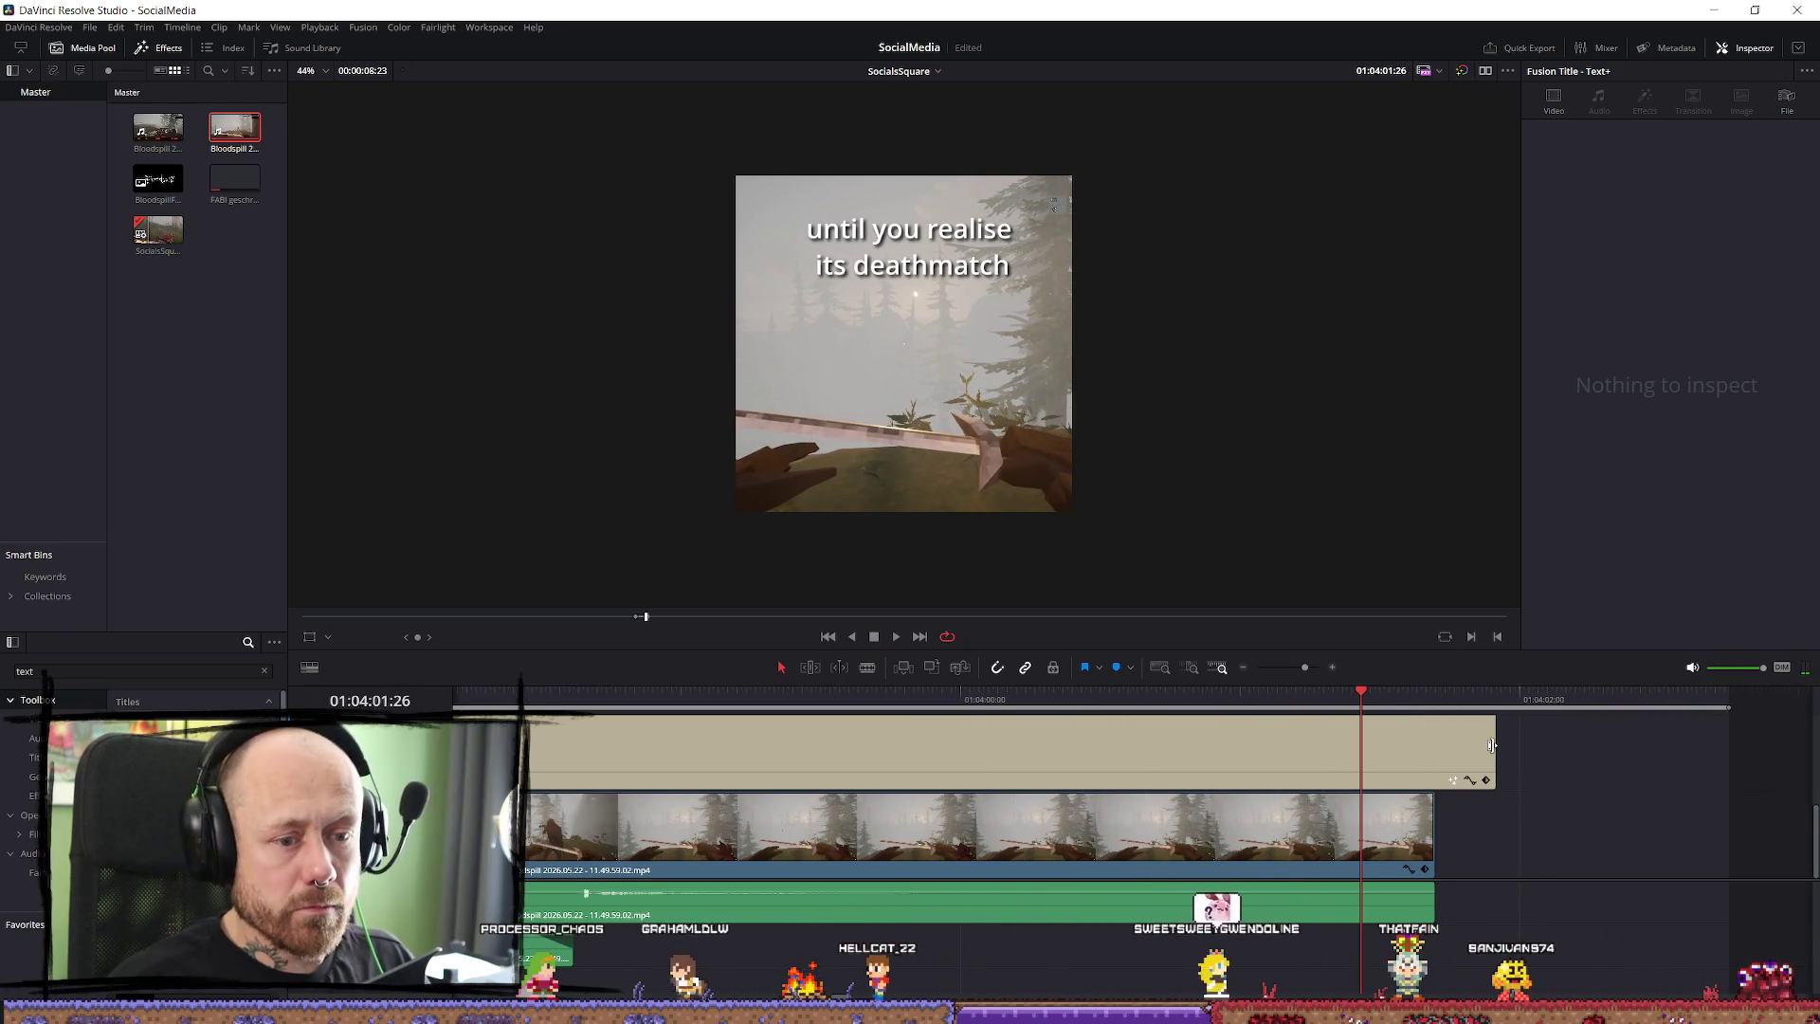
# Shorten the last caption so it ends with its gameplay clip.
pyautogui.moveTo(1492, 745); pyautogui.dragTo(1432, 745)
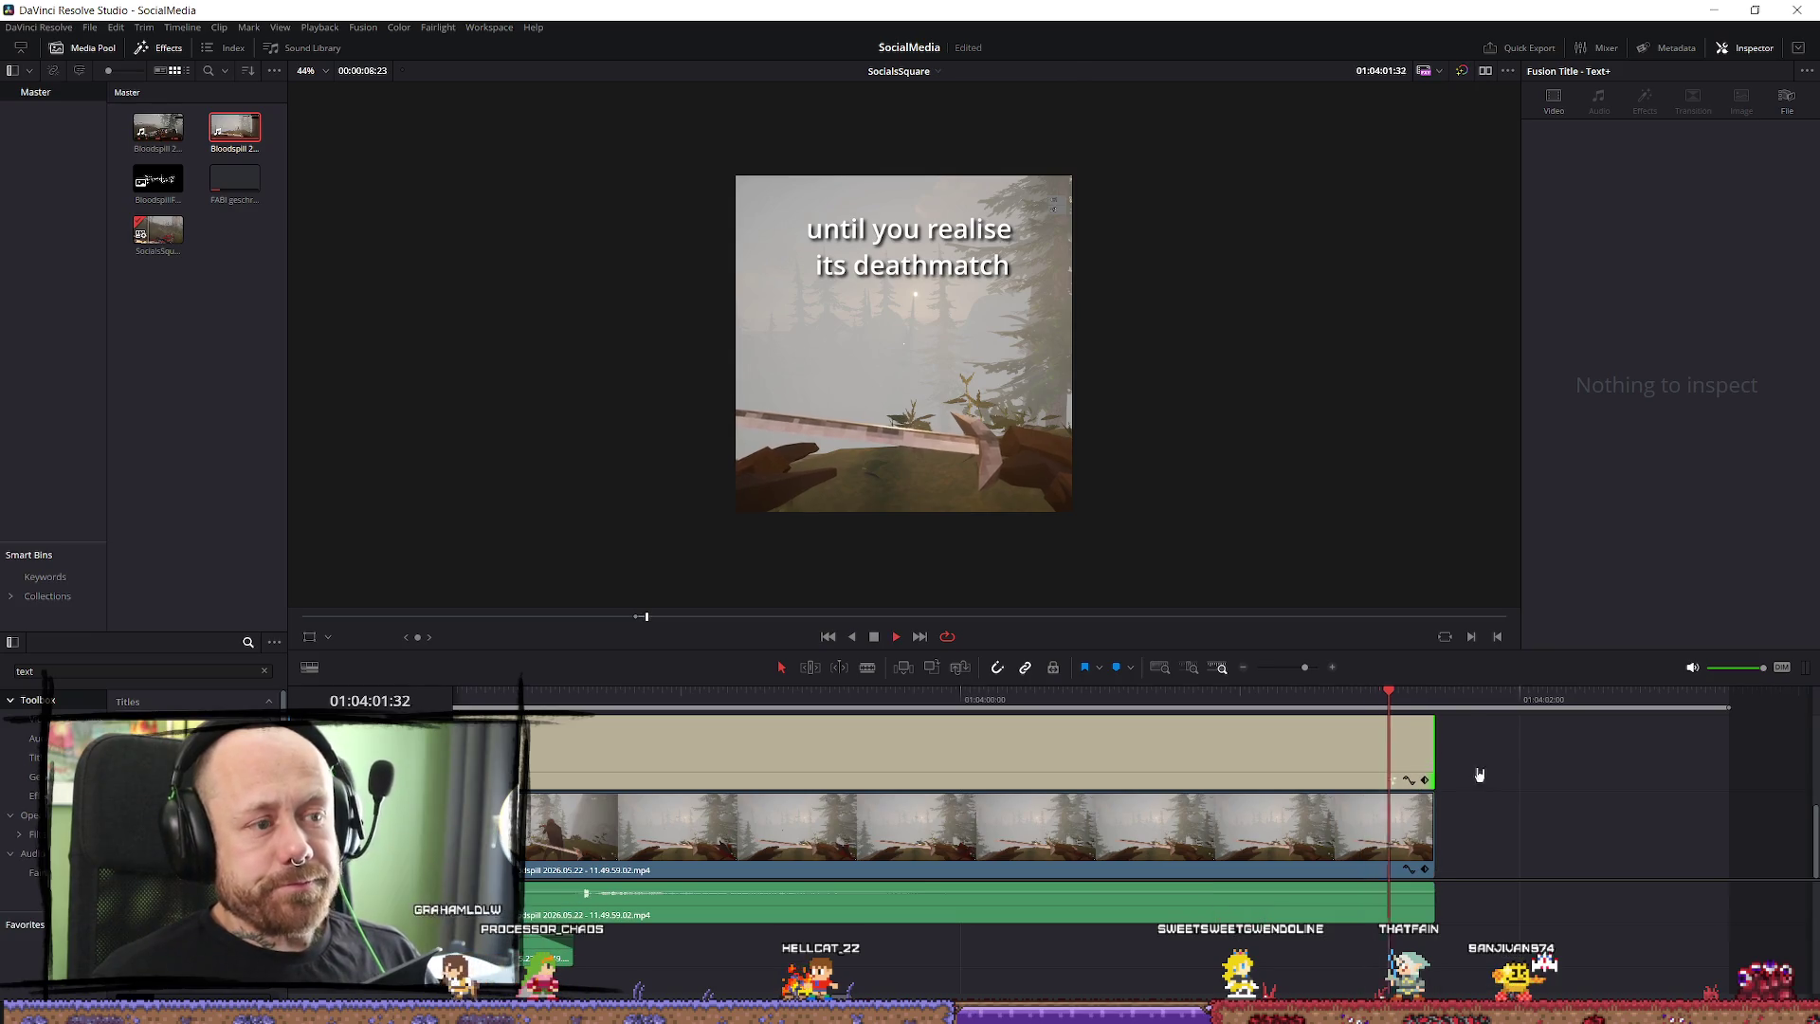
pyautogui.press('l')
pyautogui.scroll(-5, 1188, 716)
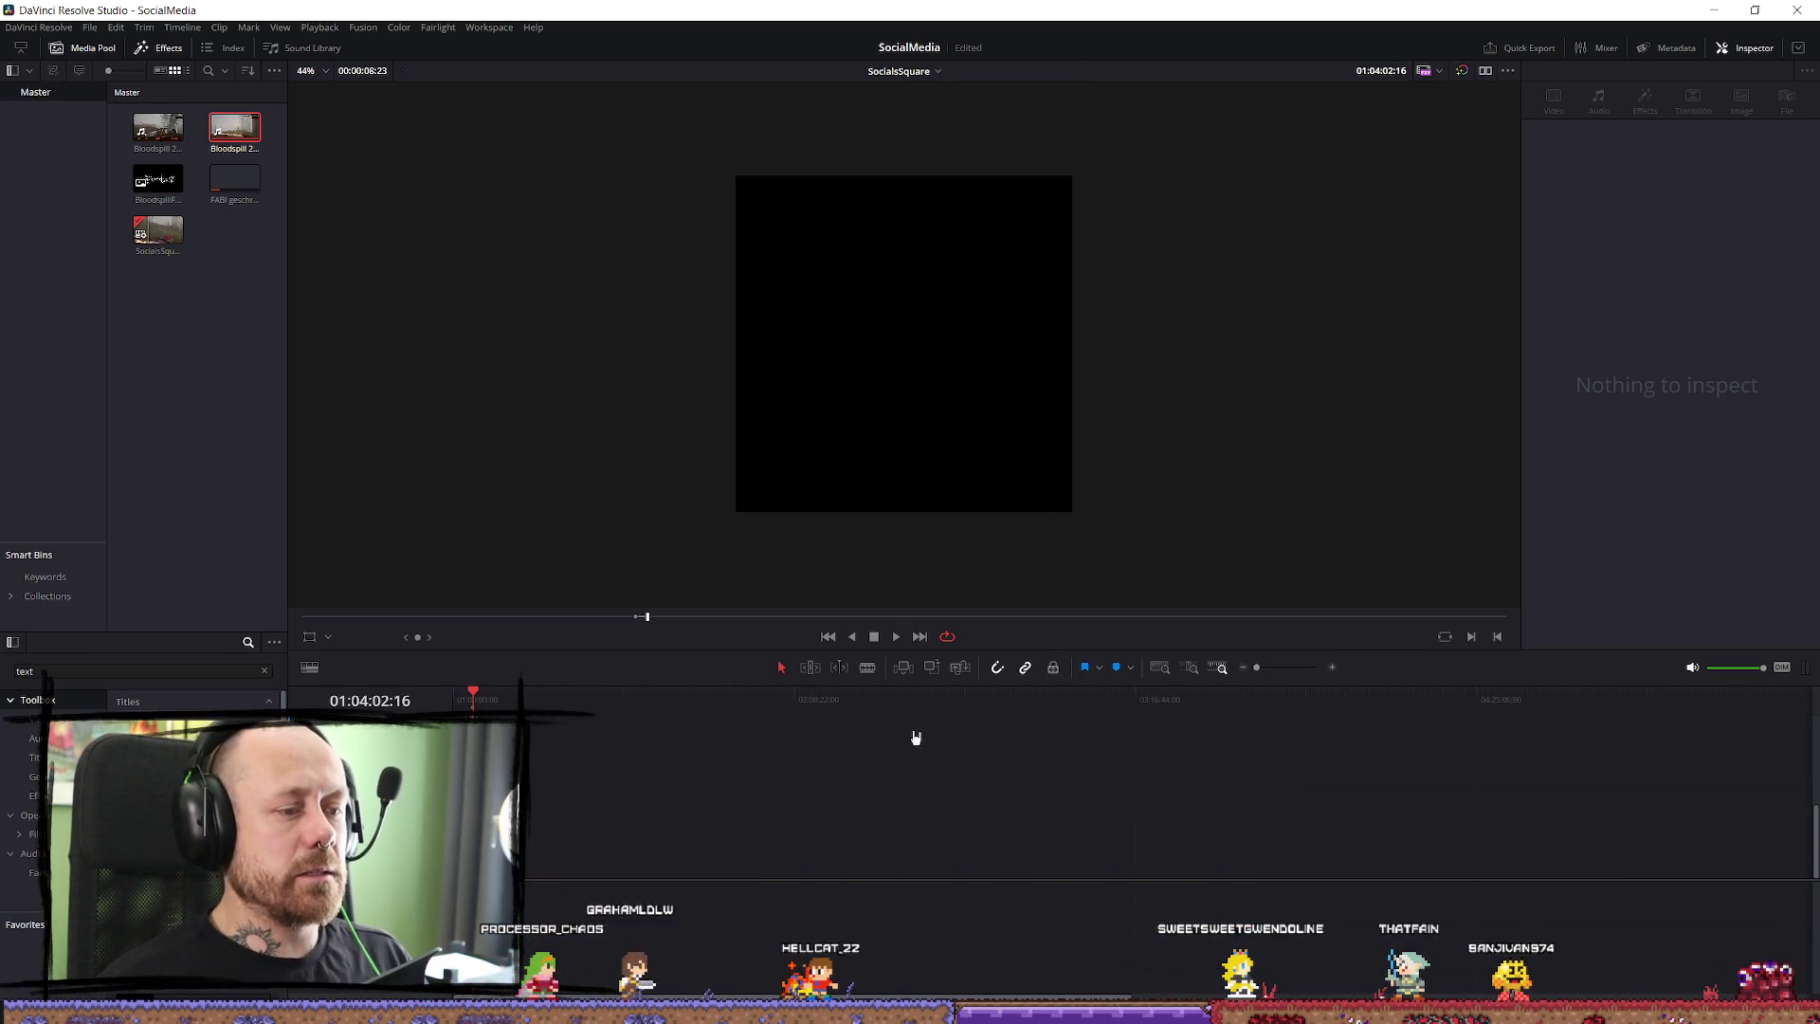
# Play back the captioned section, stopping at the second caption.
pyautogui.scroll(-2, 1014, 723)
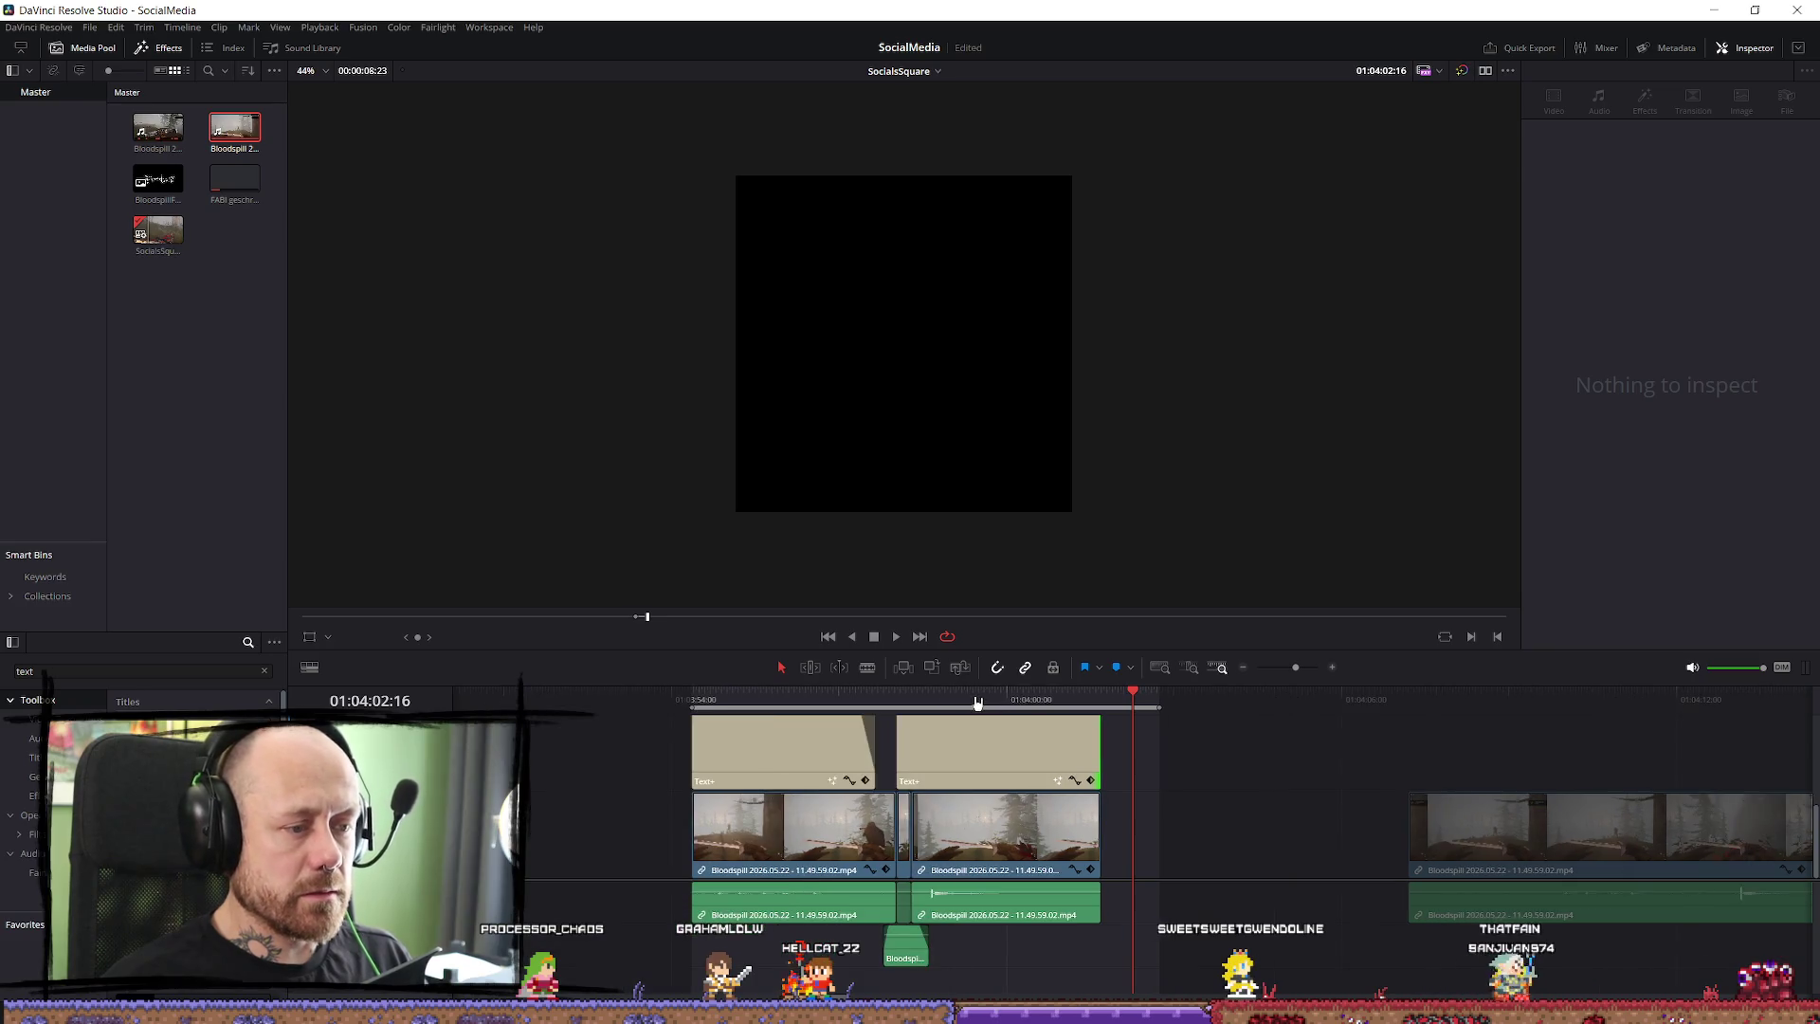
pyautogui.click(702, 702)
pyautogui.click(1110, 707)
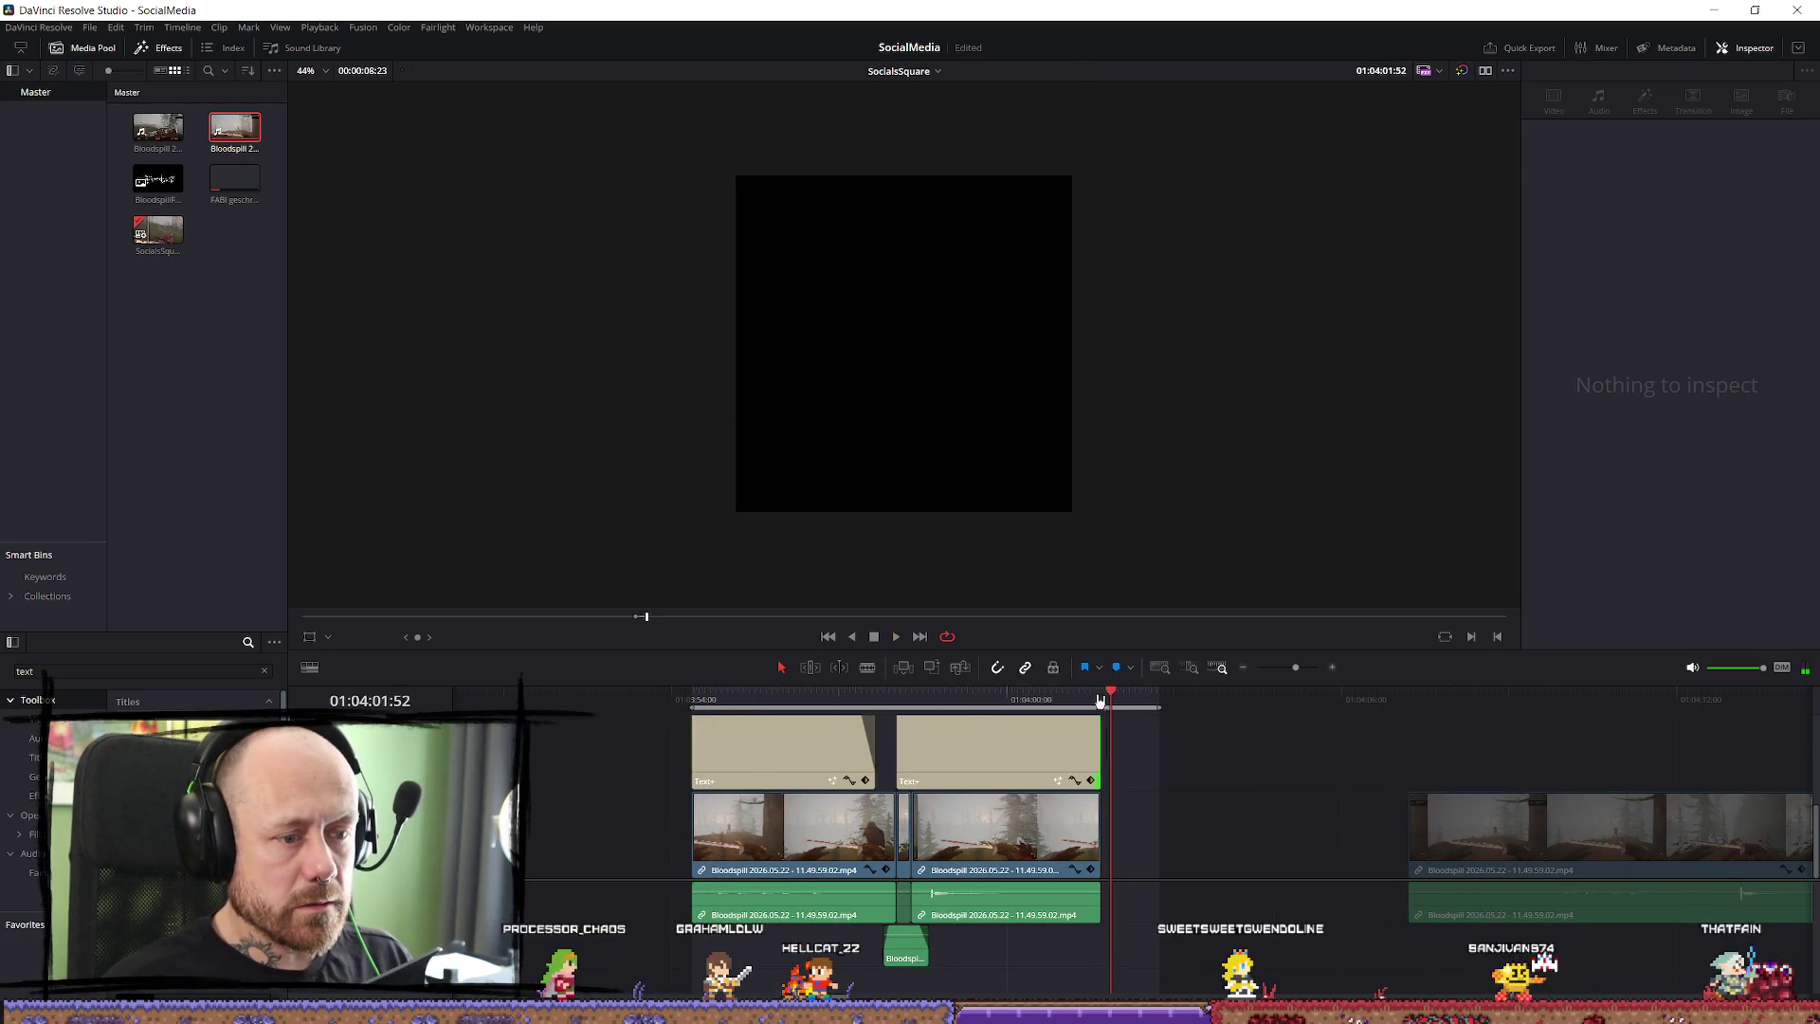
pyautogui.click(807, 701)
pyautogui.press('space')
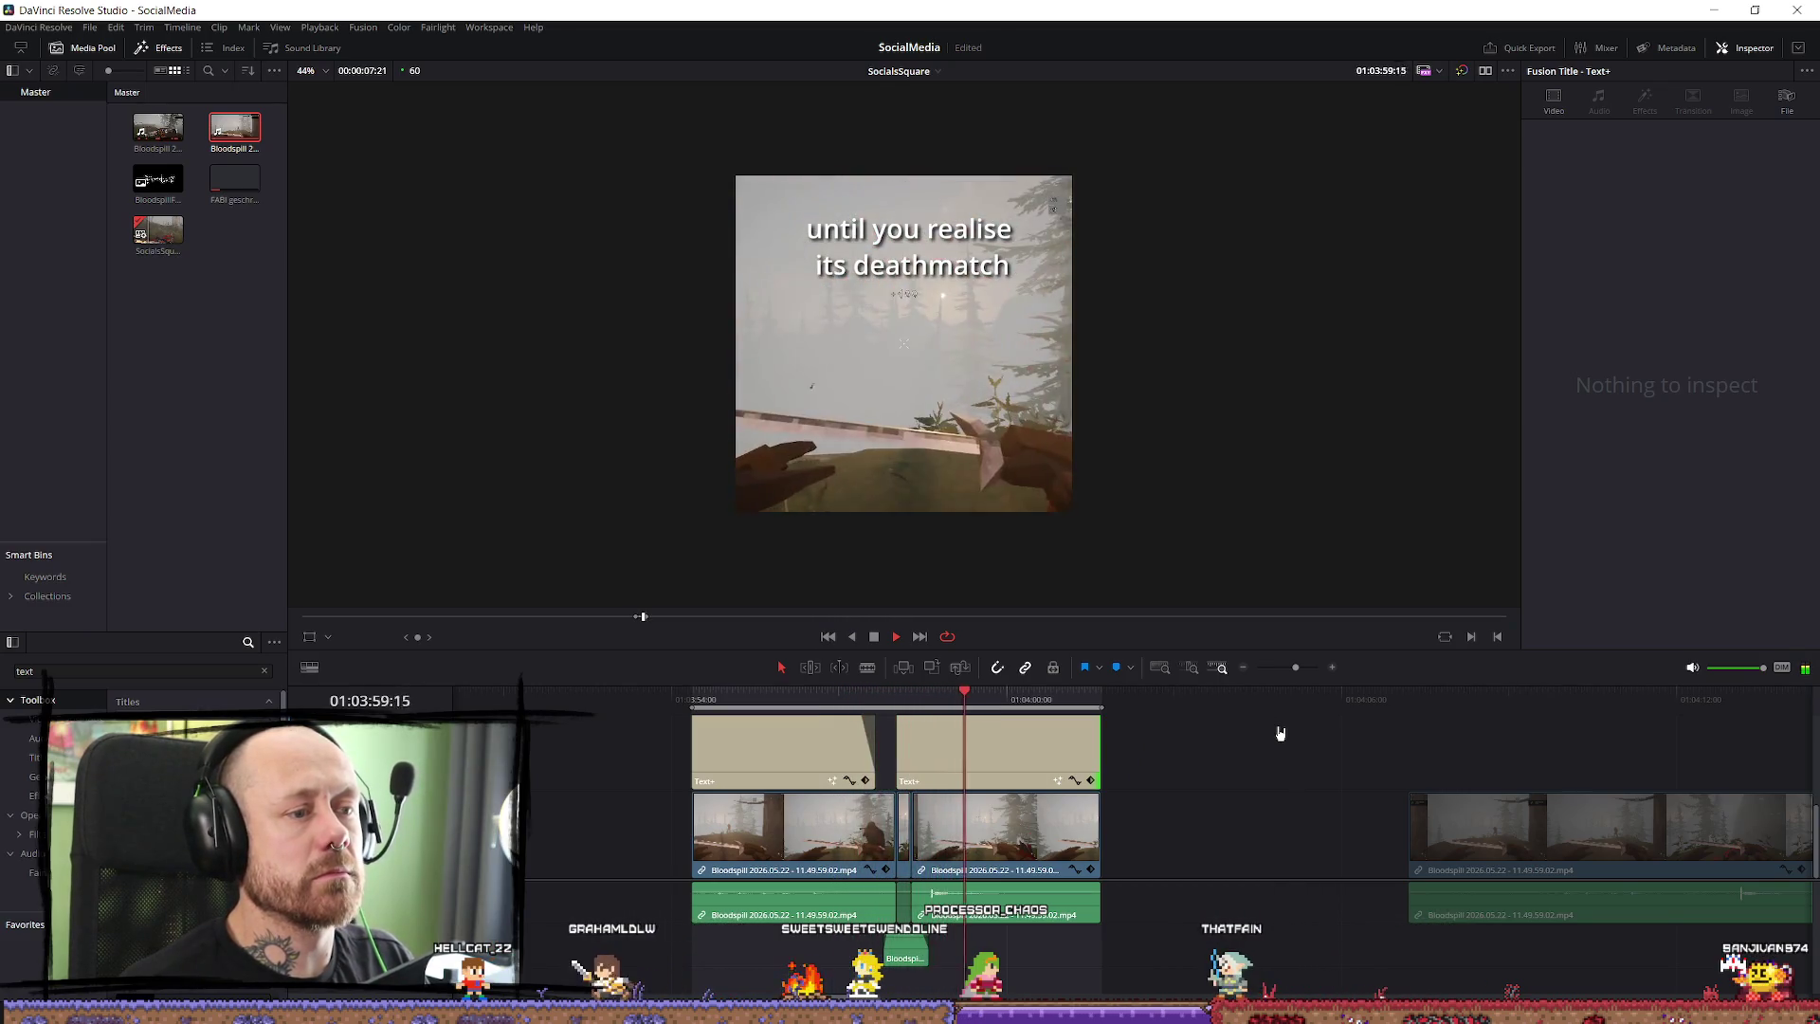
pyautogui.press('space')
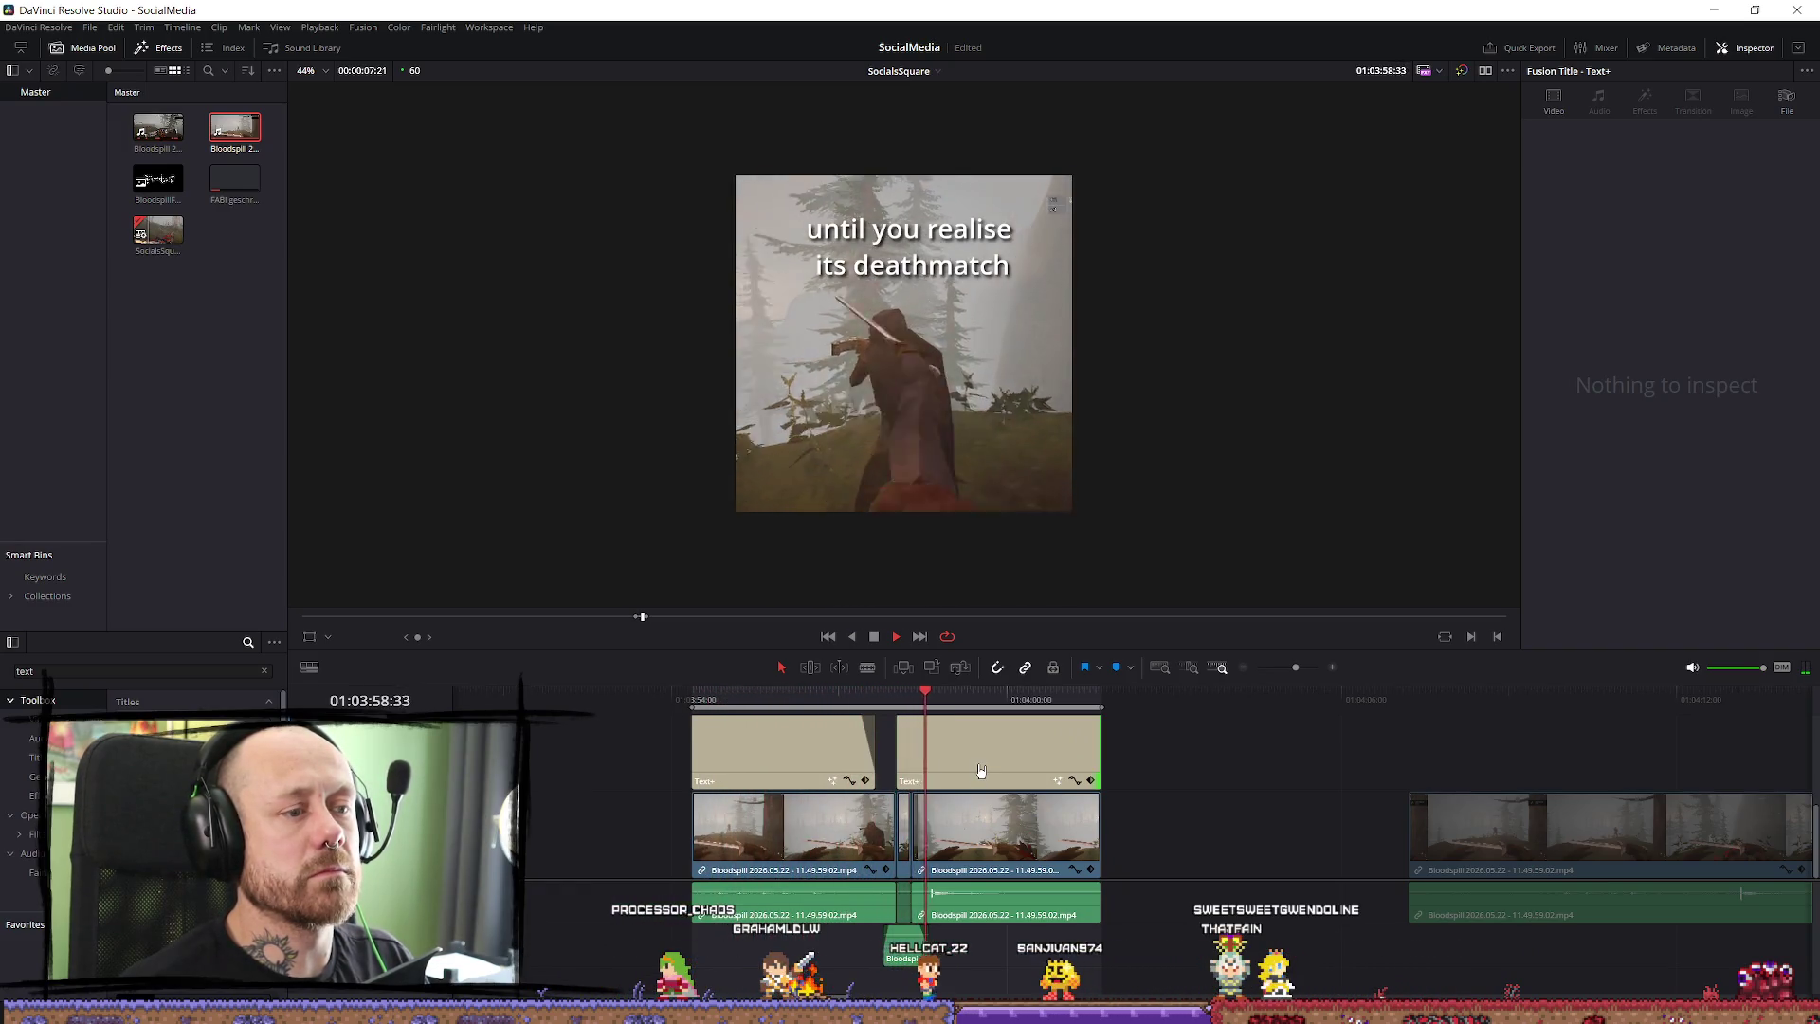
pyautogui.press('space')
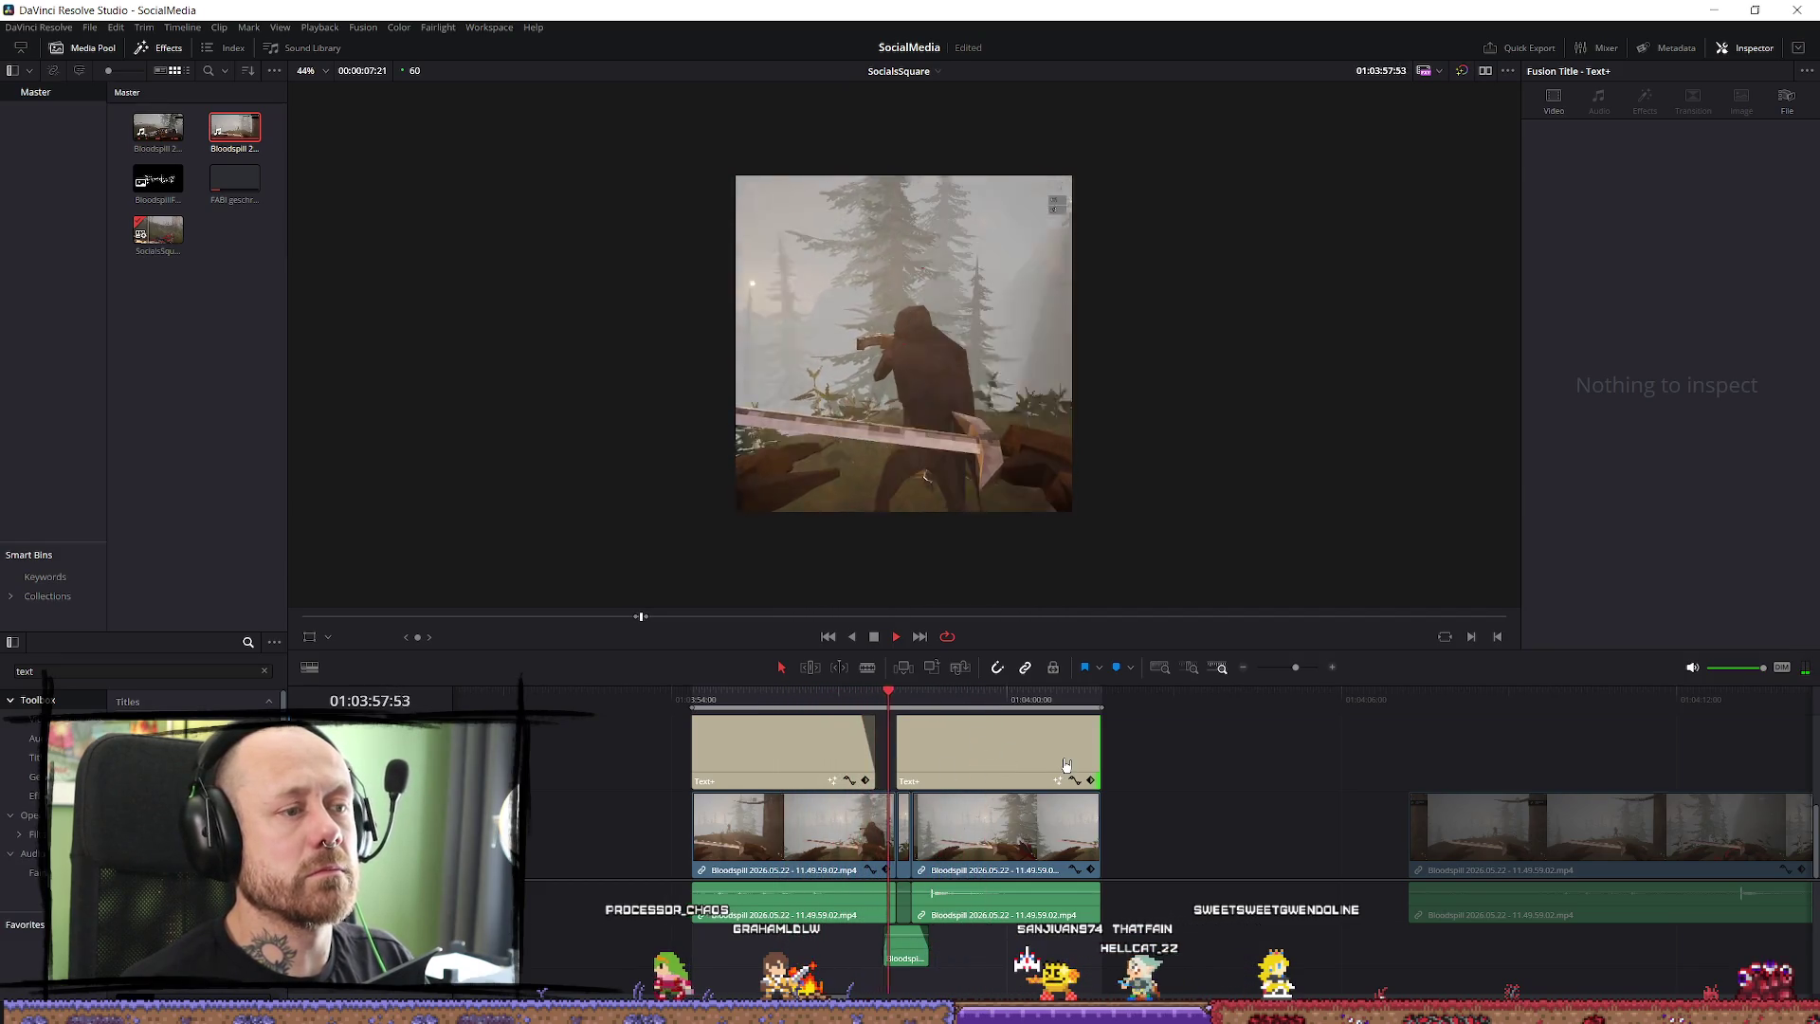
pyautogui.press('space')
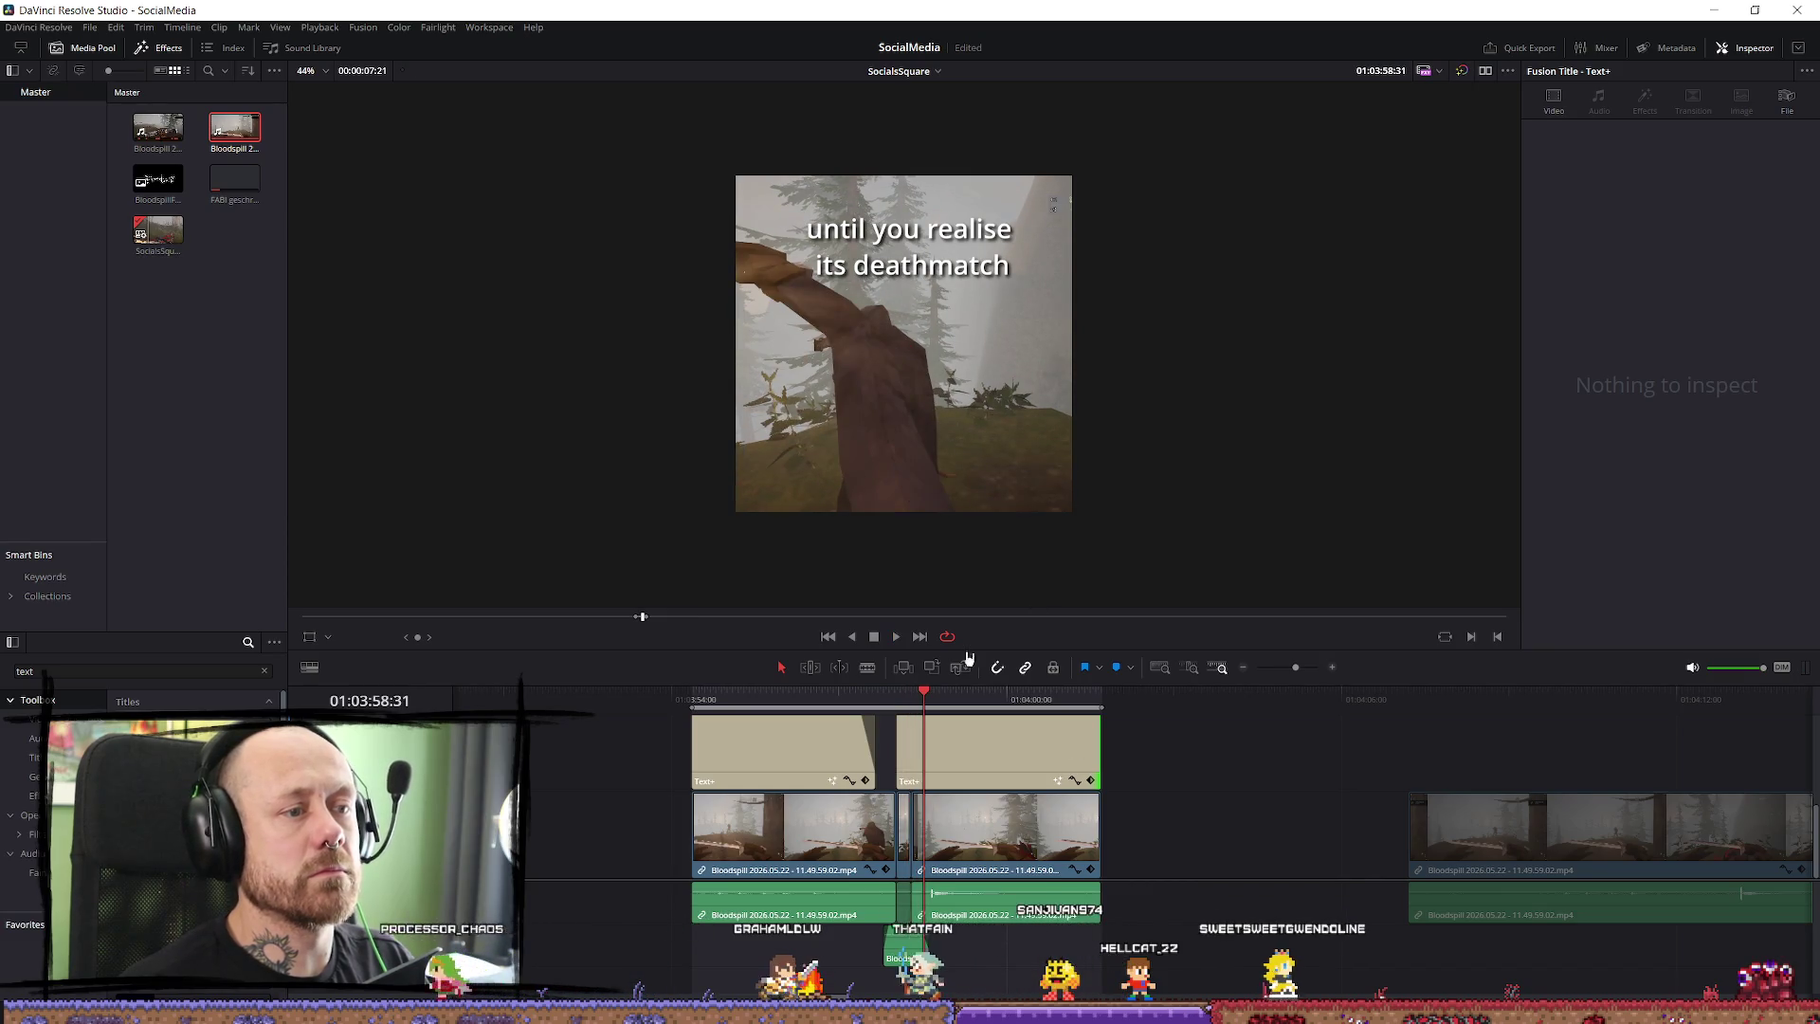
# Show the 'until you realise its deathmatch' caption's text settings in the Inspector.
pyautogui.click(996, 749)
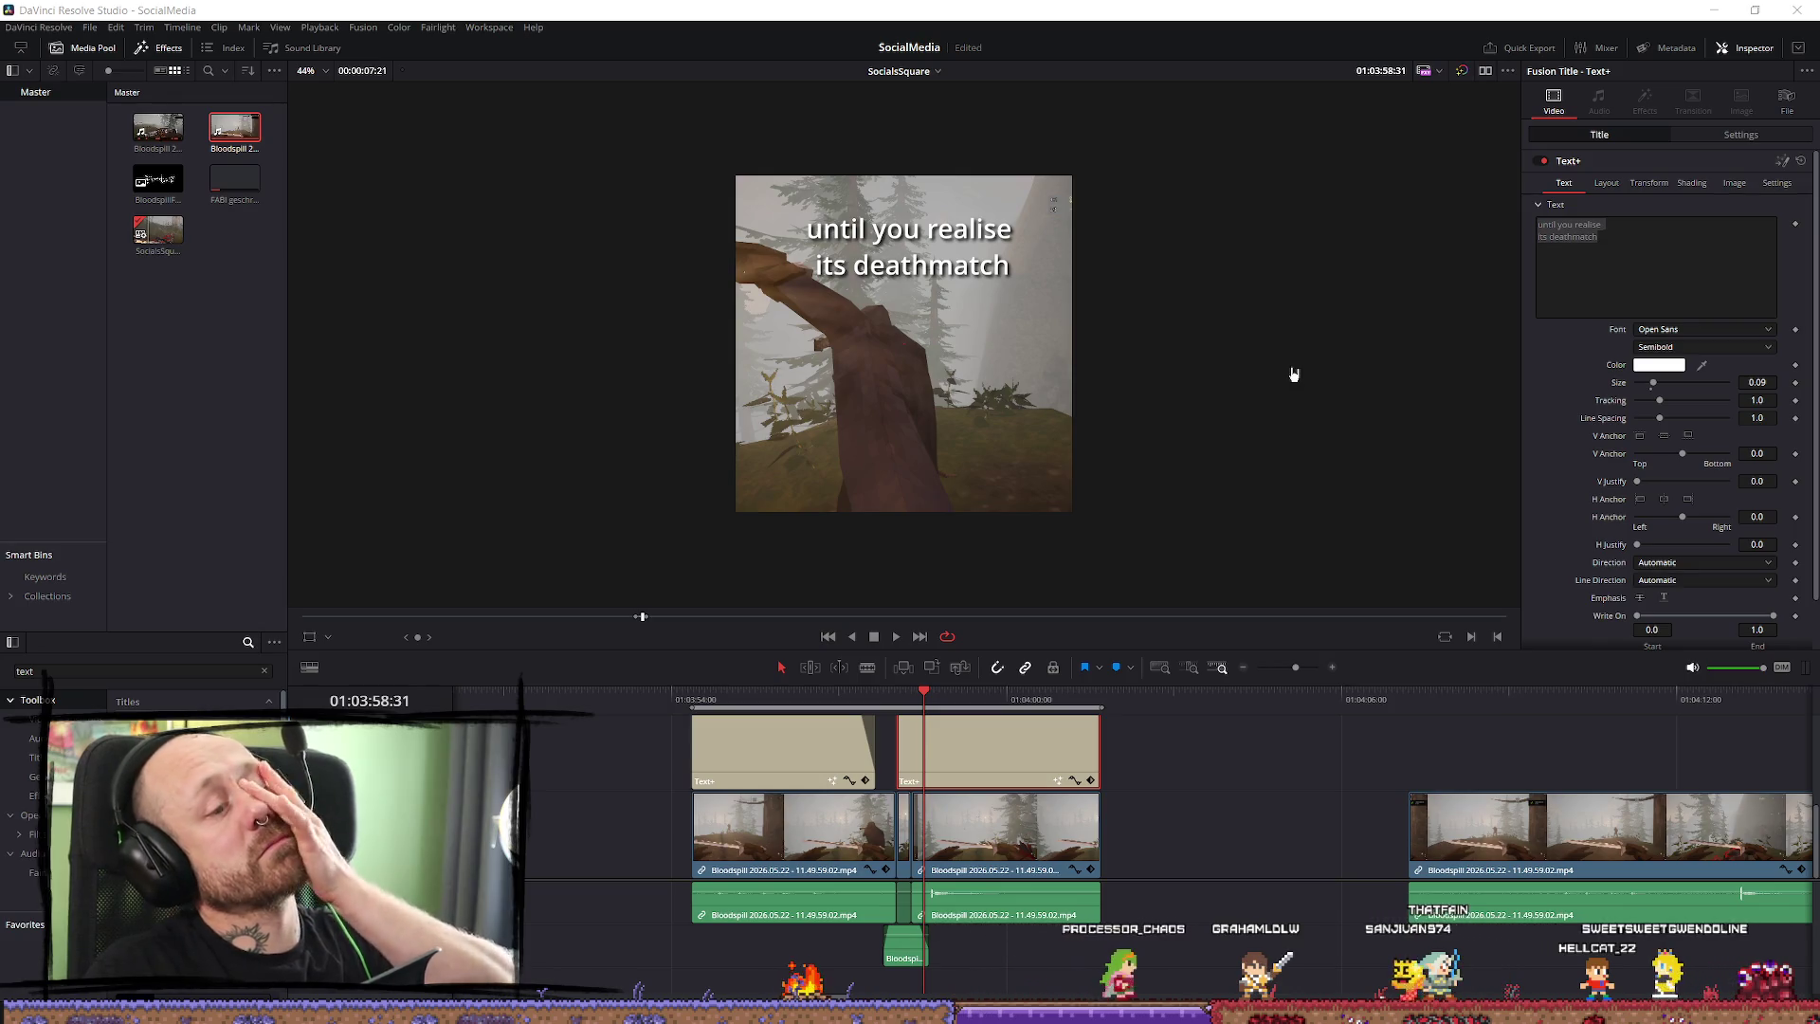
pyautogui.press('Up')
pyautogui.press('space')
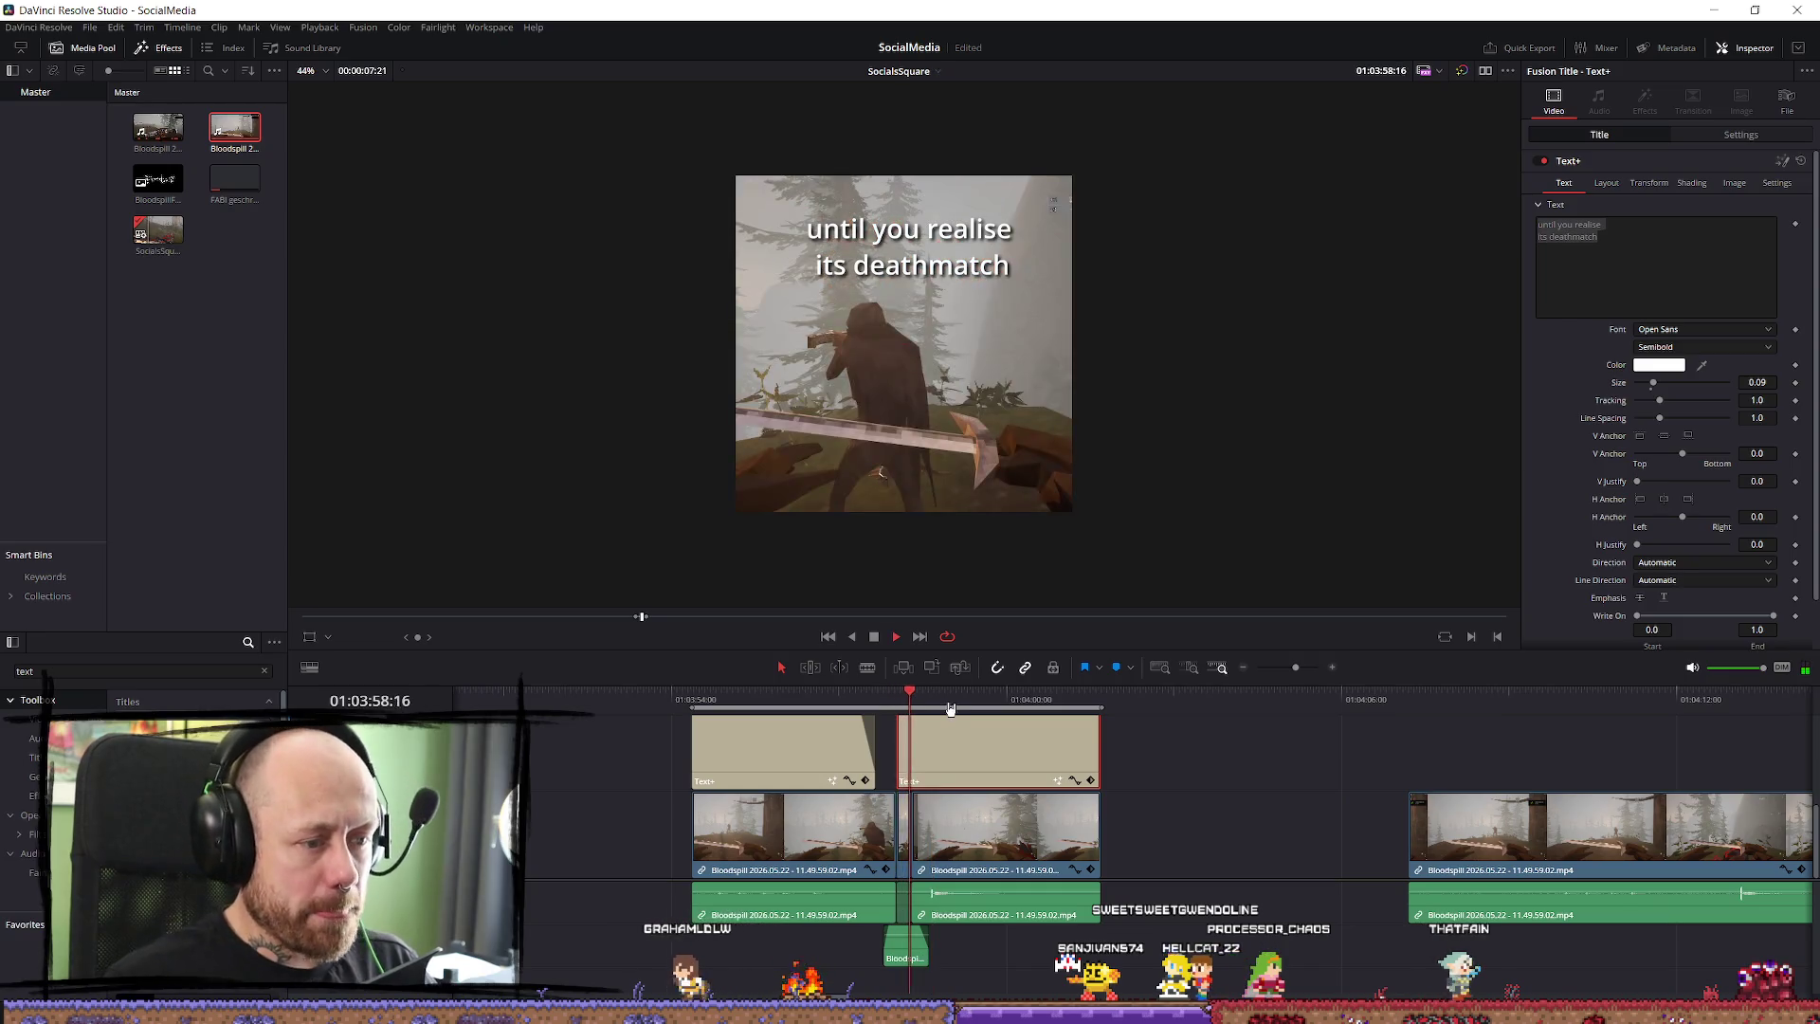
pyautogui.click(900, 695)
pyautogui.scroll(-10, 1208, 843)
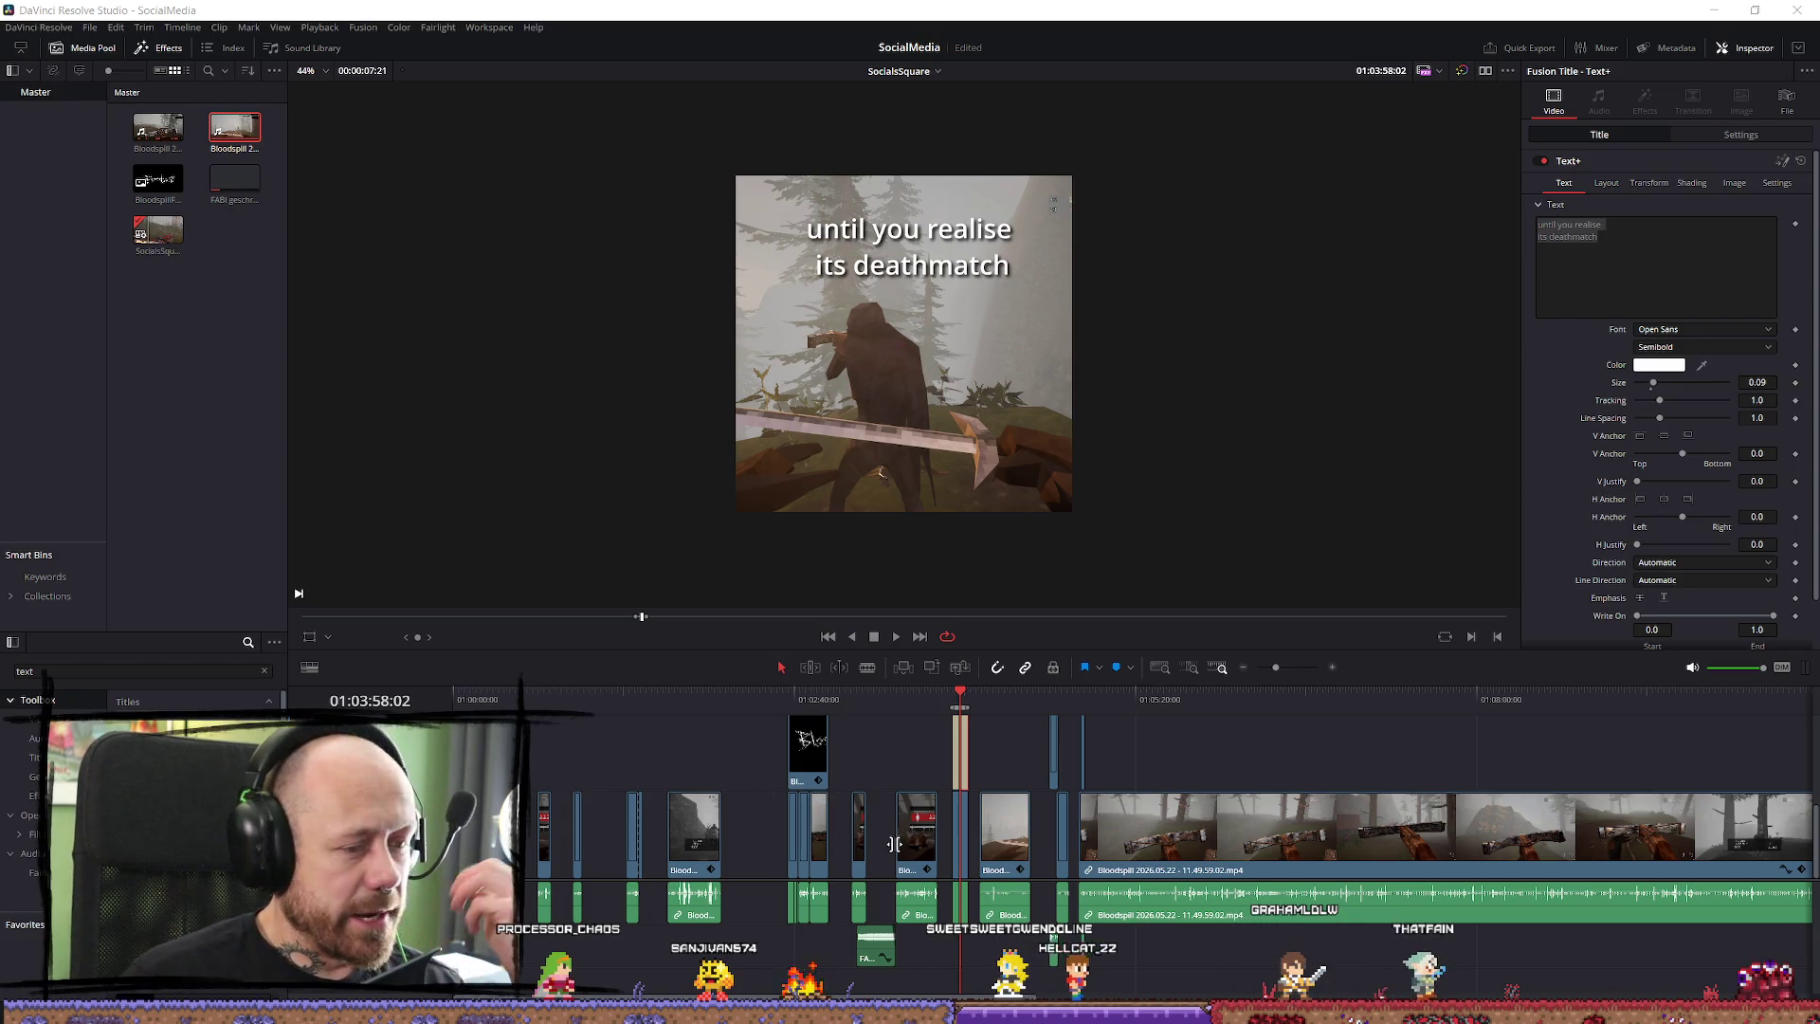
pyautogui.keyDown('ctrl'); pyautogui.scroll(6, 1199, 831); pyautogui.keyUp('ctrl')
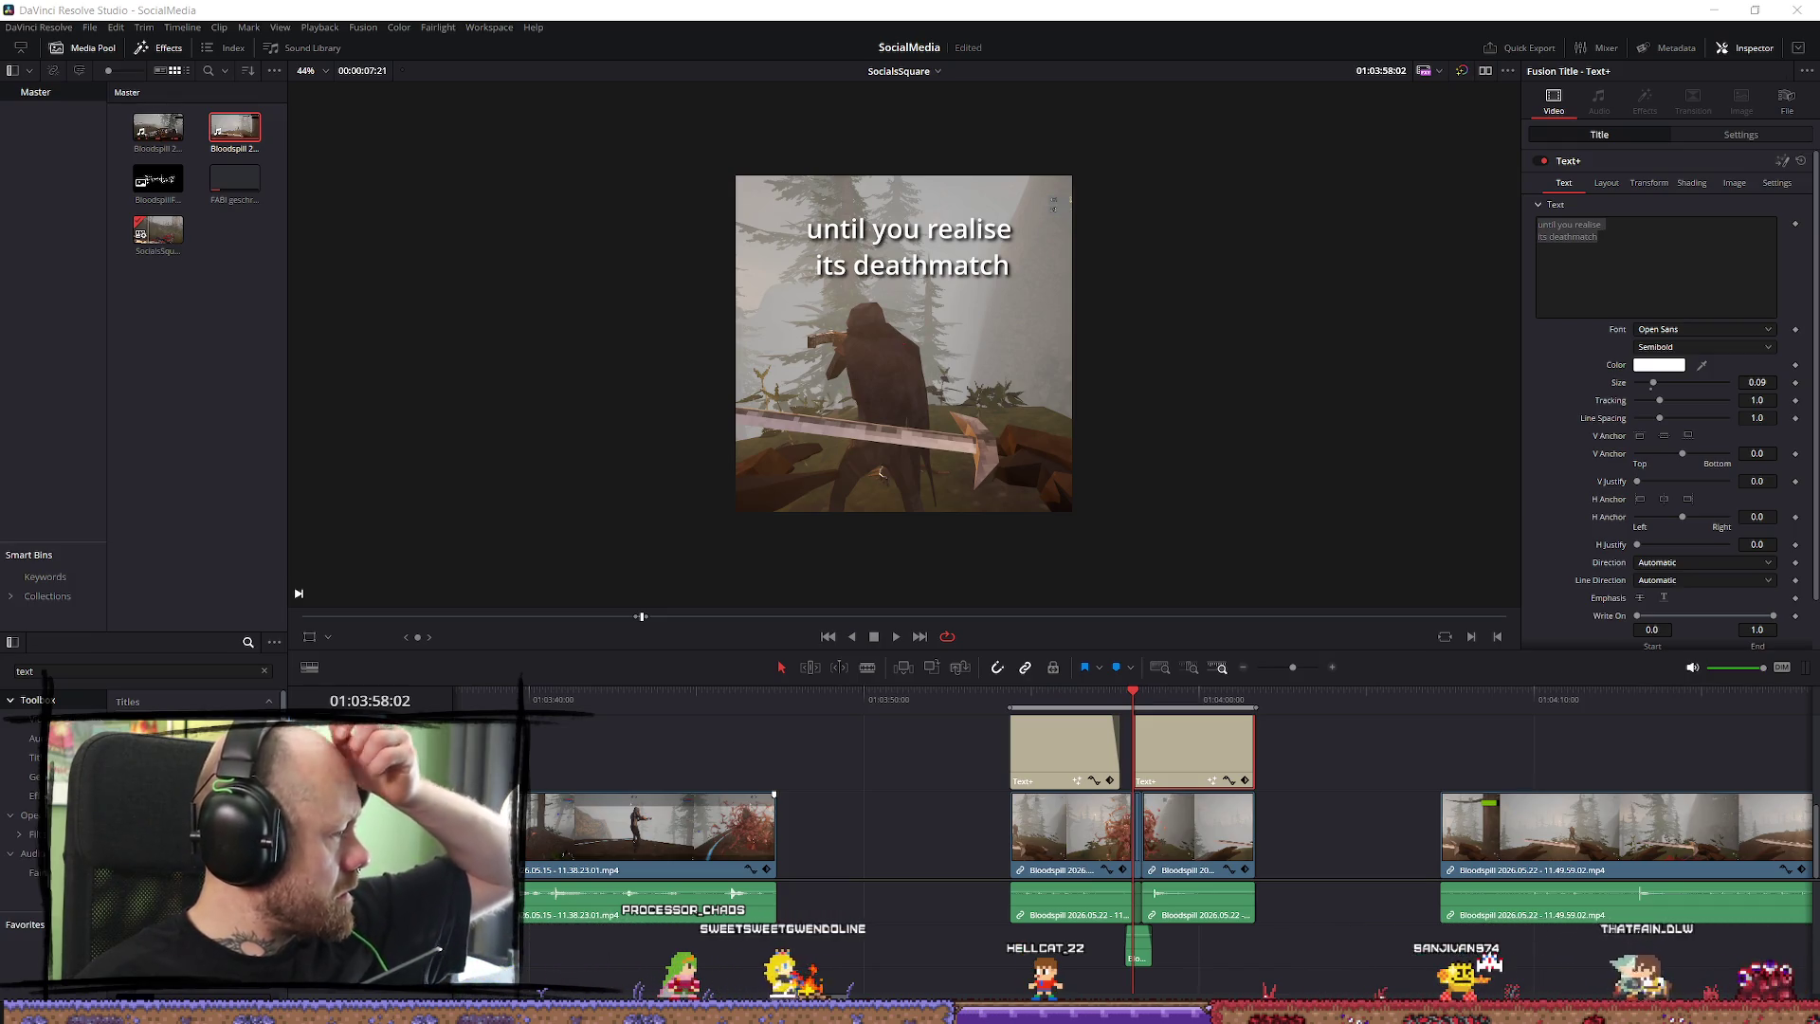
# Place the Punch sound, delete the duplicate Punch clip and move the remaining one earlier.
pyautogui.moveTo(953, 910)
pyautogui.mouseDown()
pyautogui.moveTo(1183, 957)
pyautogui.moveTo(1312, 948)
pyautogui.mouseUp()
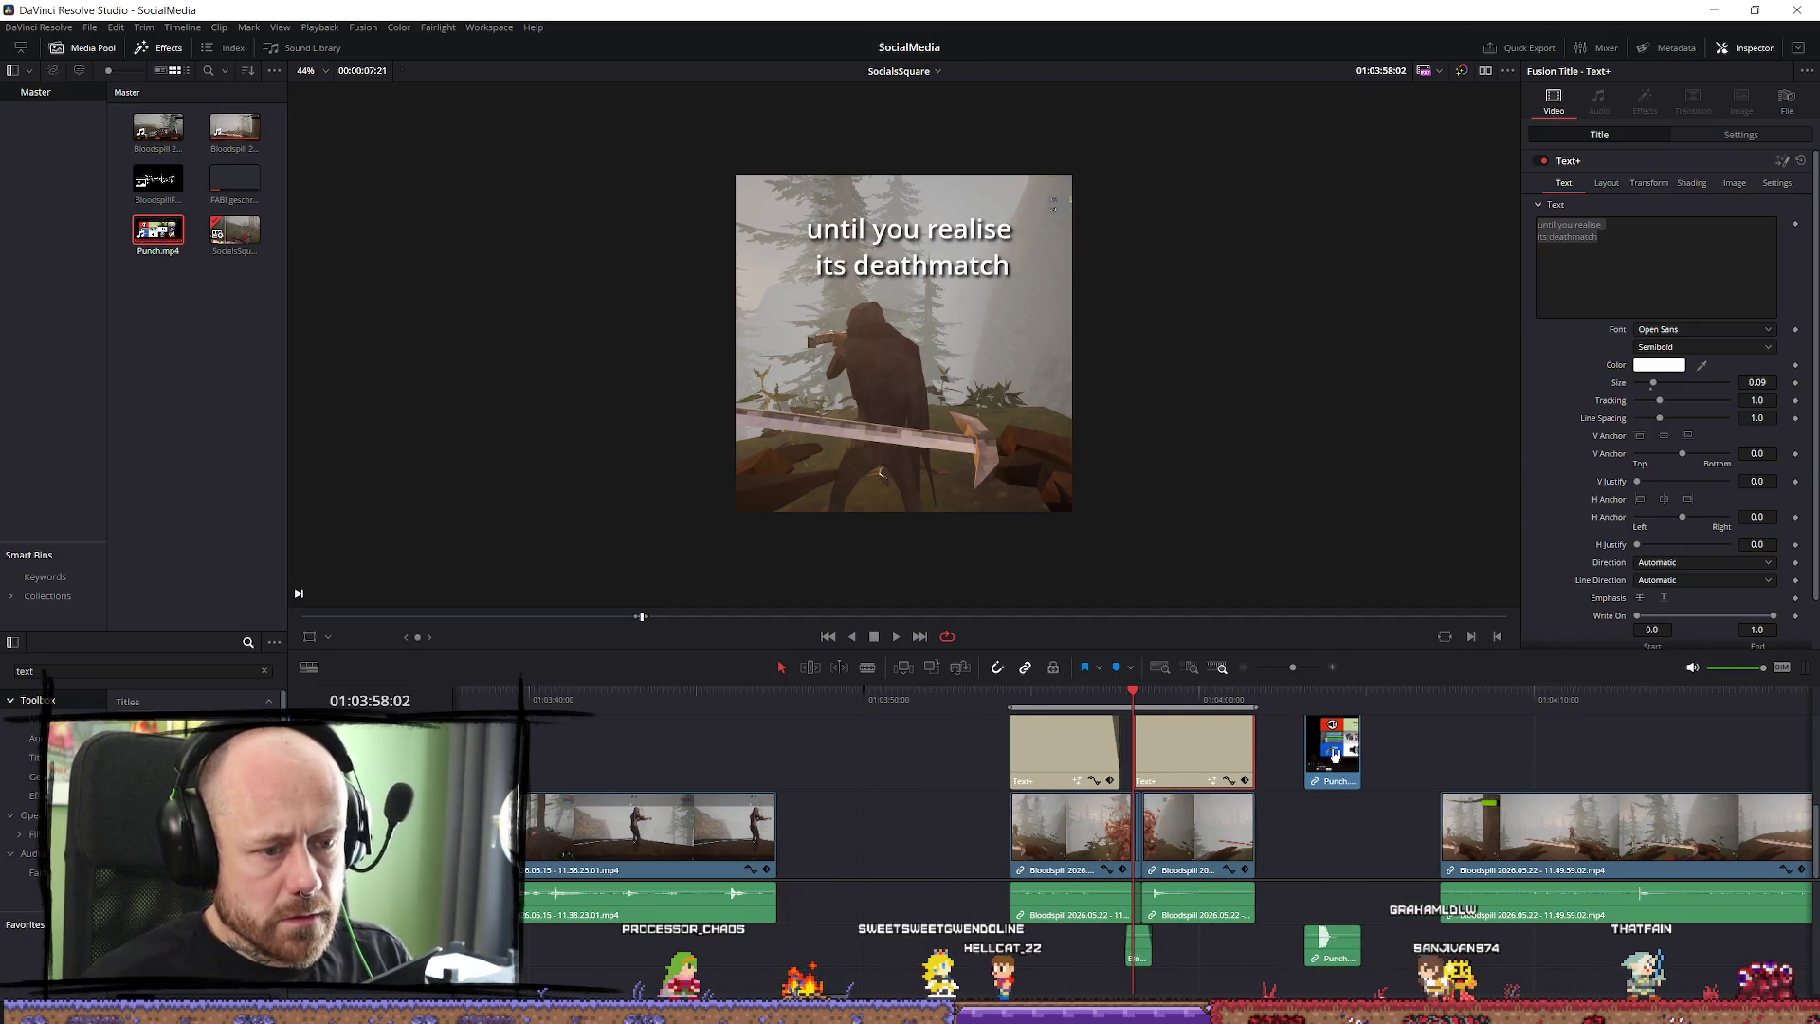
pyautogui.rightClick(1341, 755)
pyautogui.click(1376, 740)
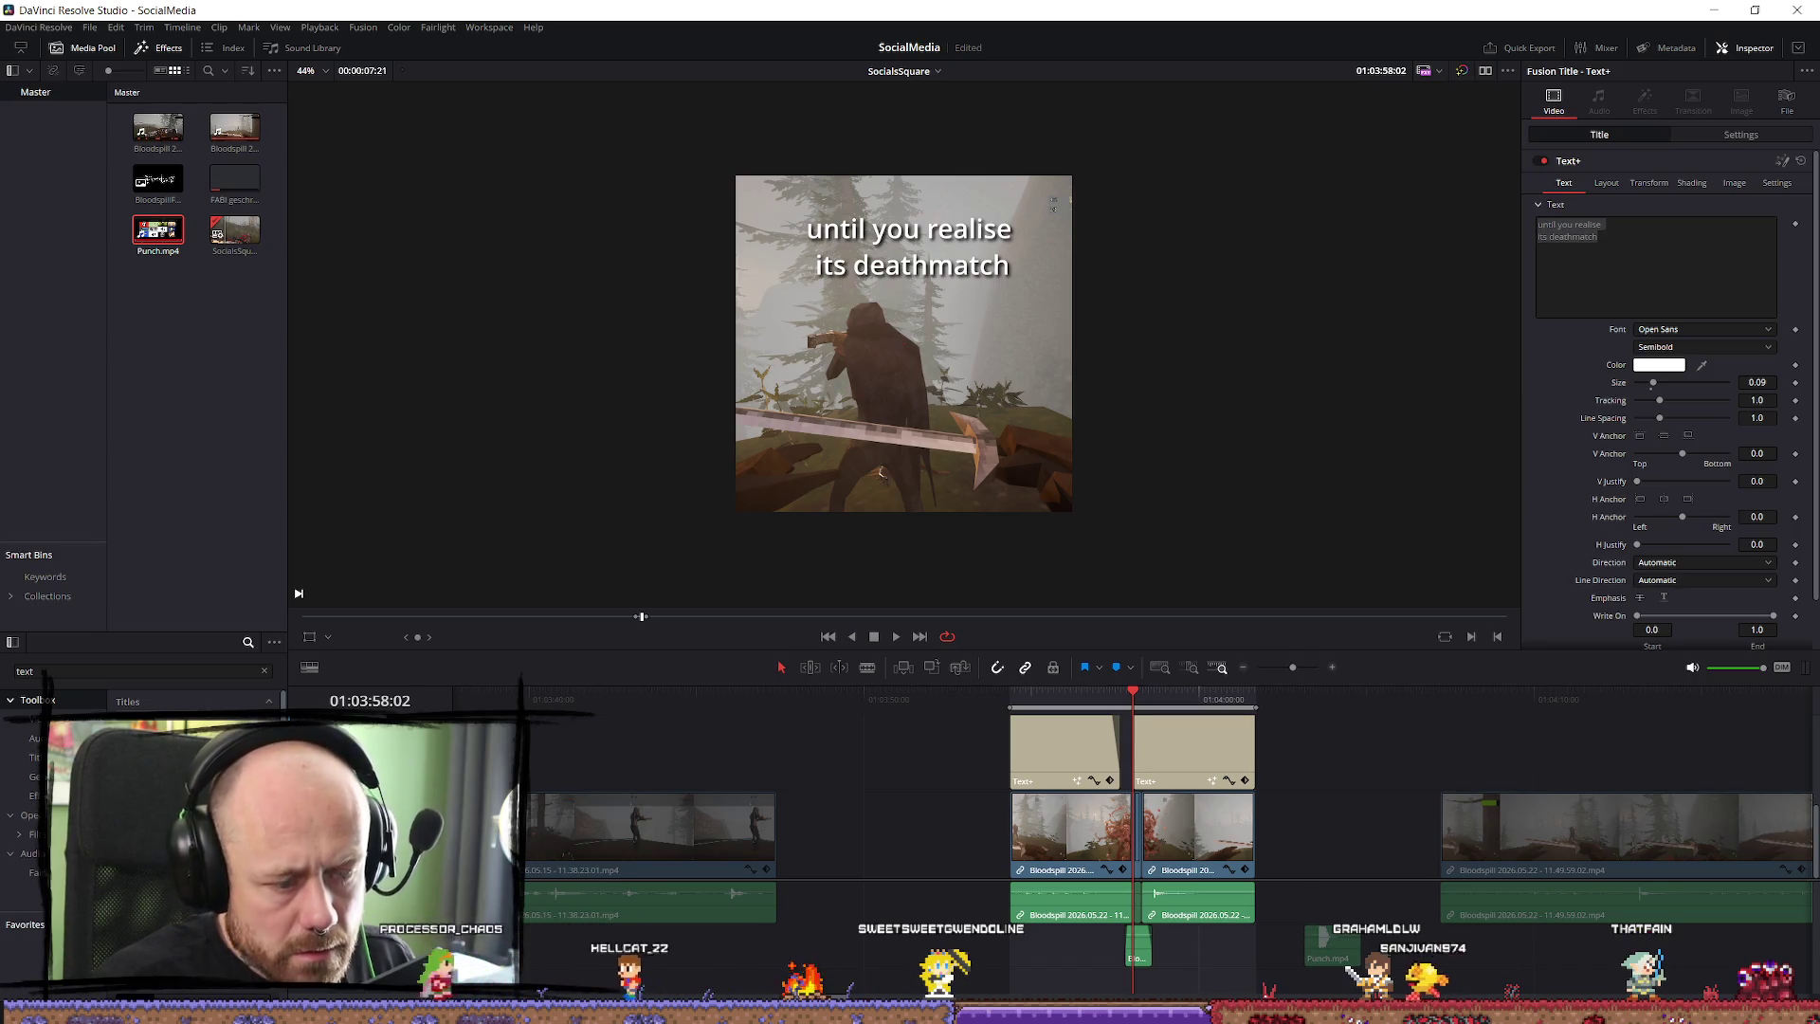
pyautogui.moveTo(1337, 953); pyautogui.dragTo(1196, 945)
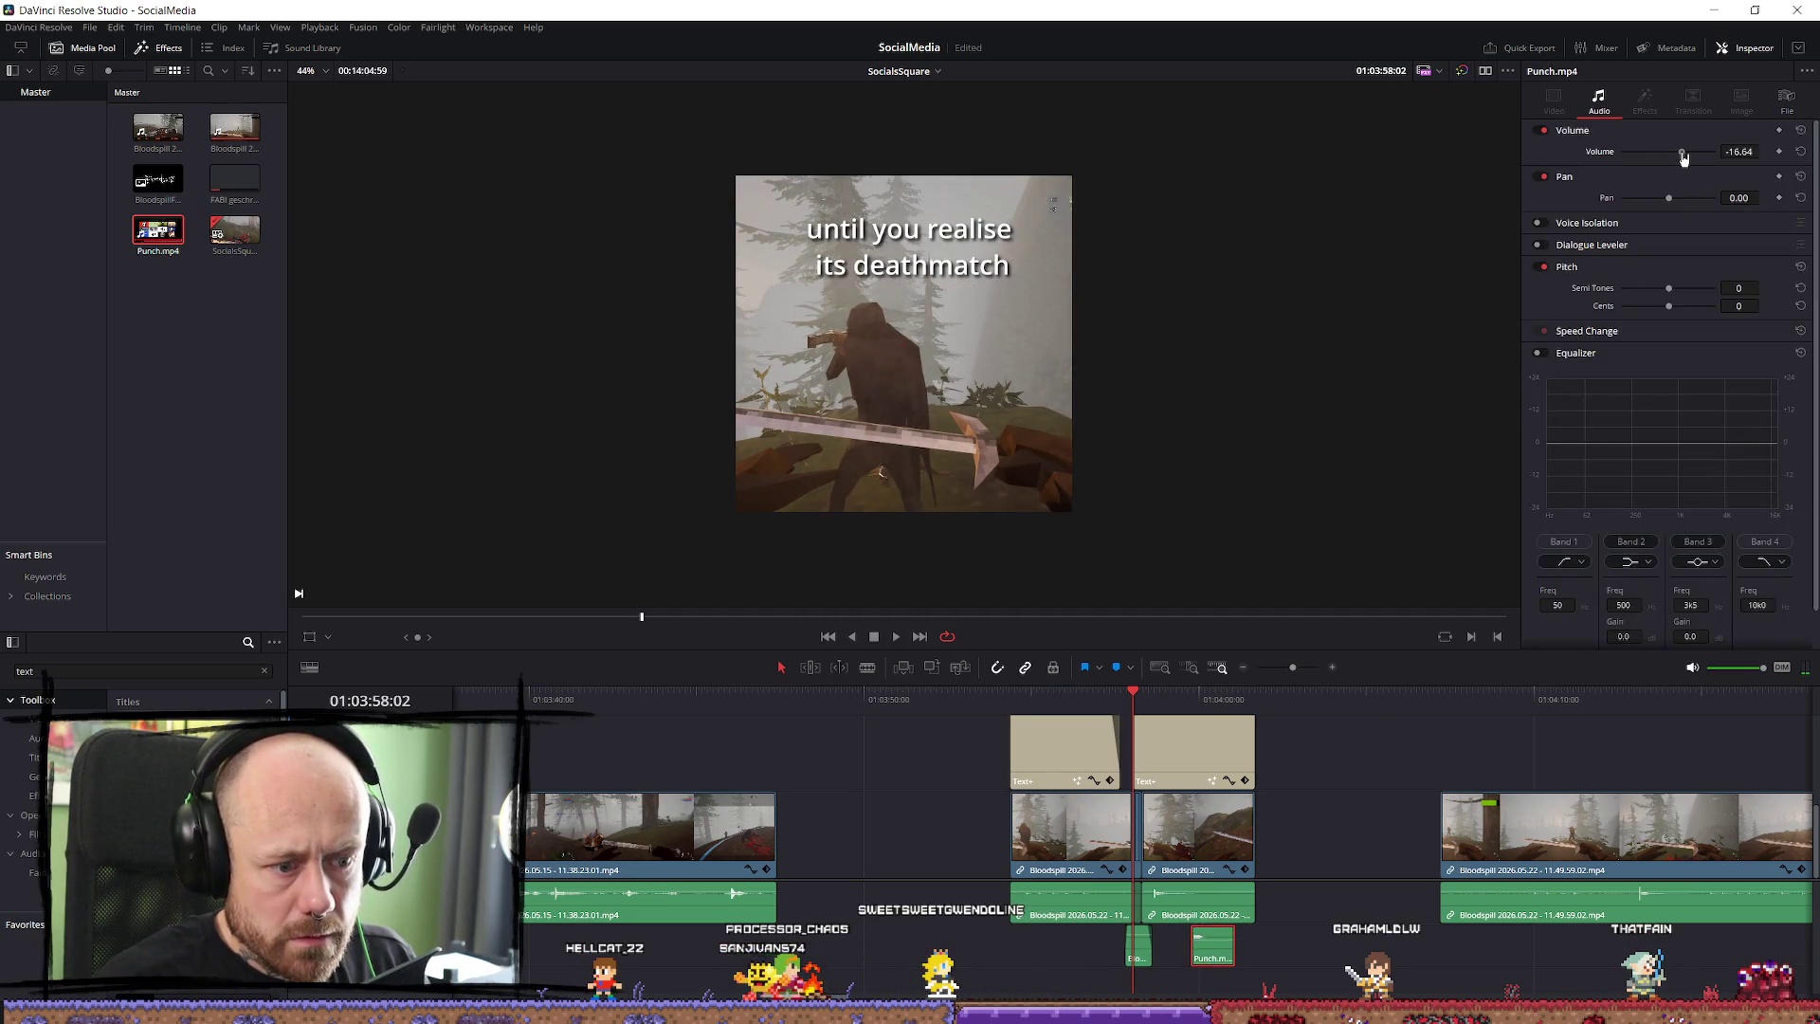
# Zoom in, align the Punch clip to the hit at the playhead and play the moment.
pyautogui.hotkey('ctrl', '=')
pyautogui.hotkey('ctrl', '=')
pyautogui.hotkey('ctrl', '=')
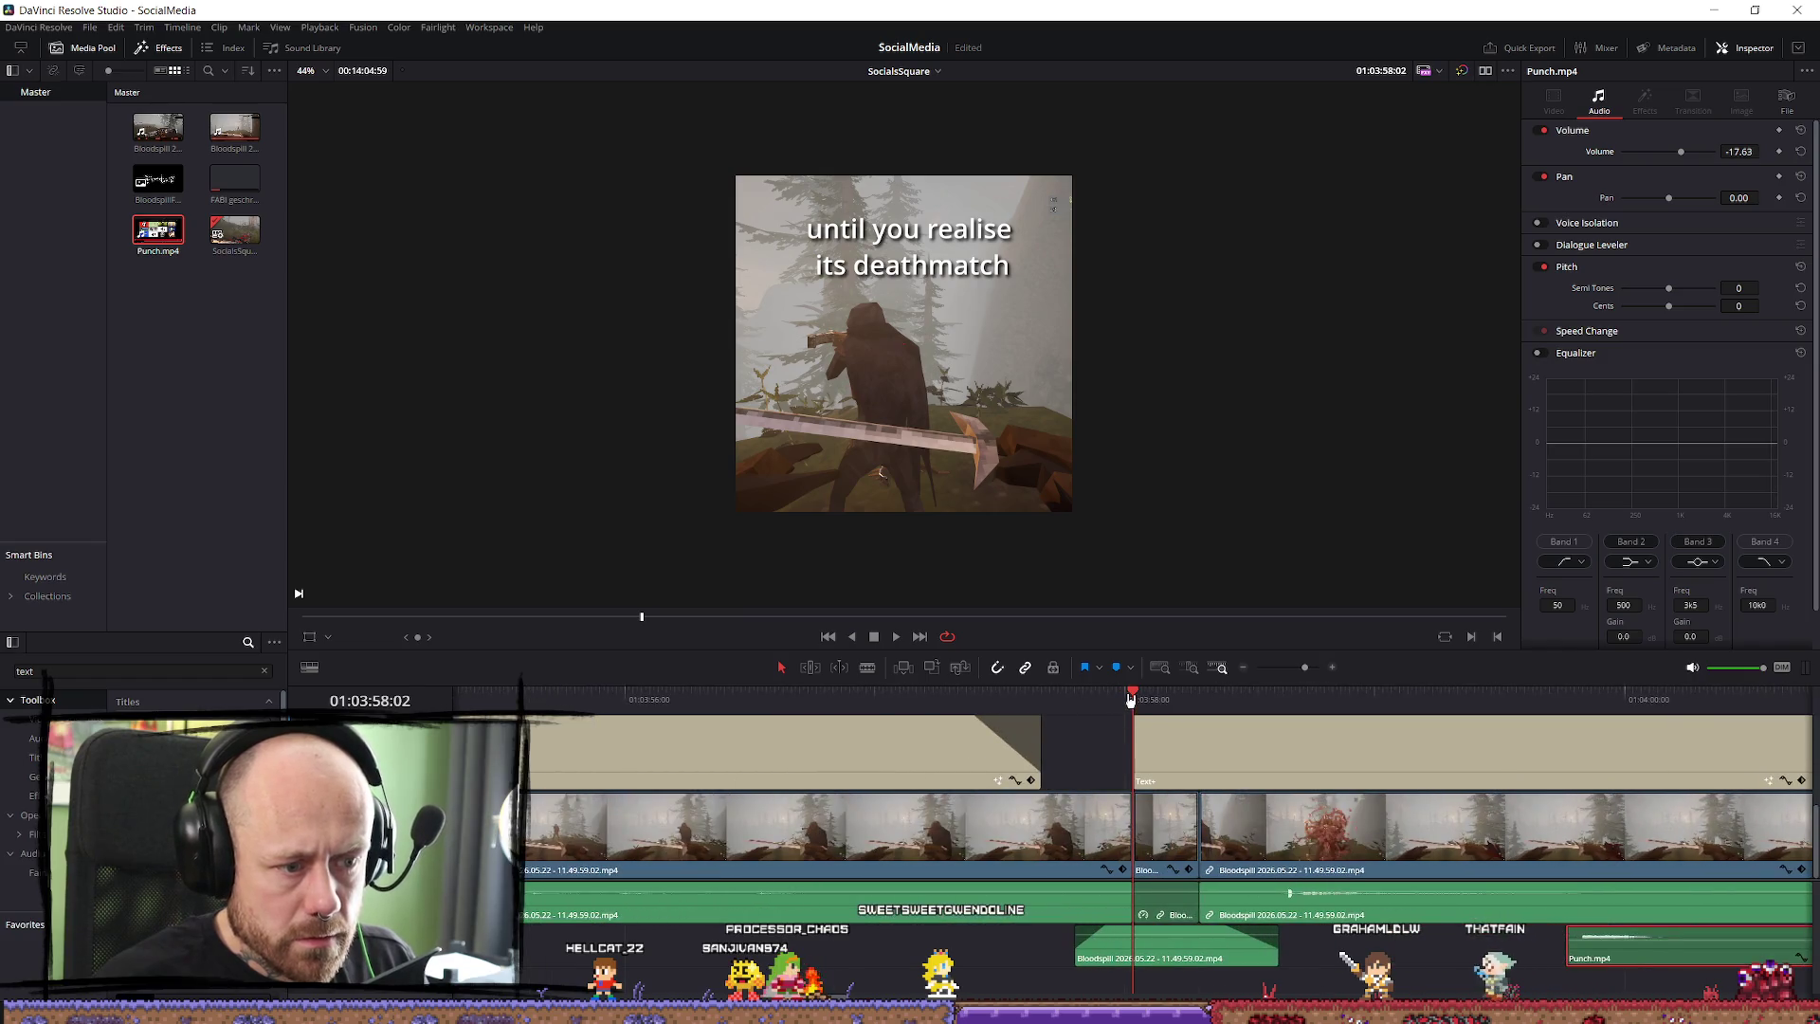
pyautogui.click(1731, 971)
pyautogui.moveTo(1608, 953); pyautogui.dragTo(1176, 981)
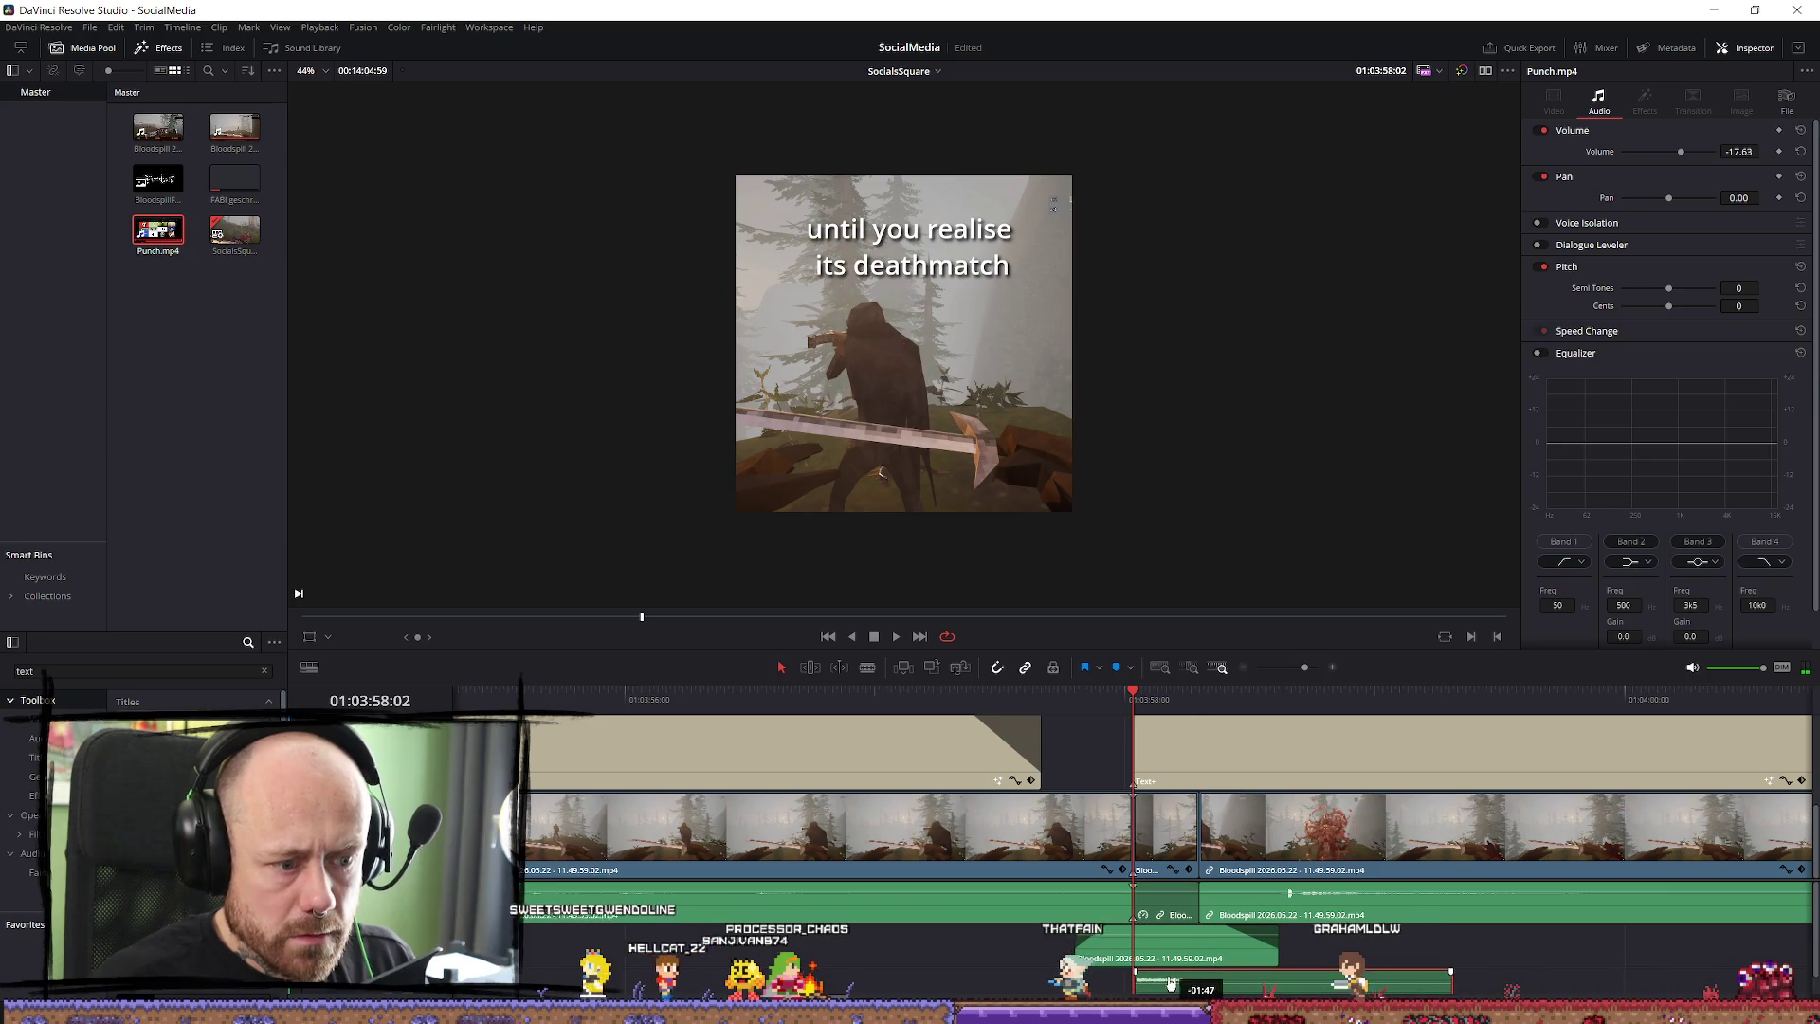
pyautogui.press('space')
pyautogui.click(1048, 702)
pyautogui.press('space')
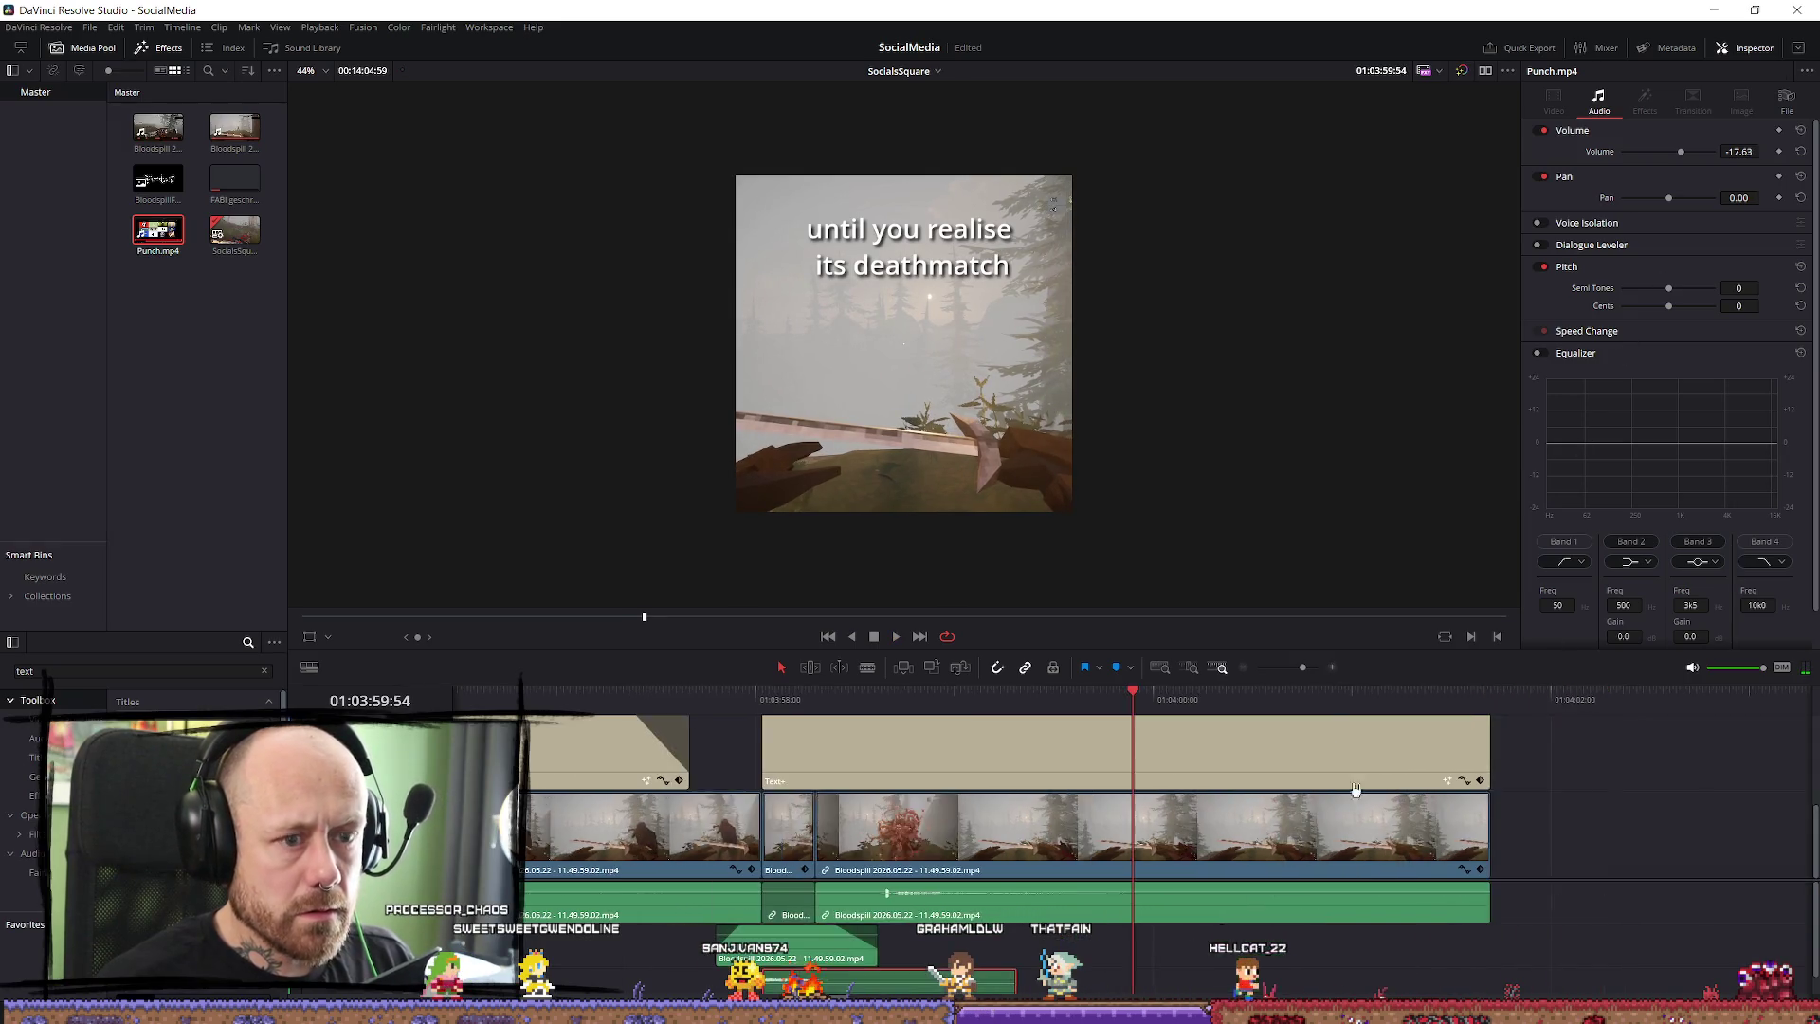
pyautogui.click(1005, 977)
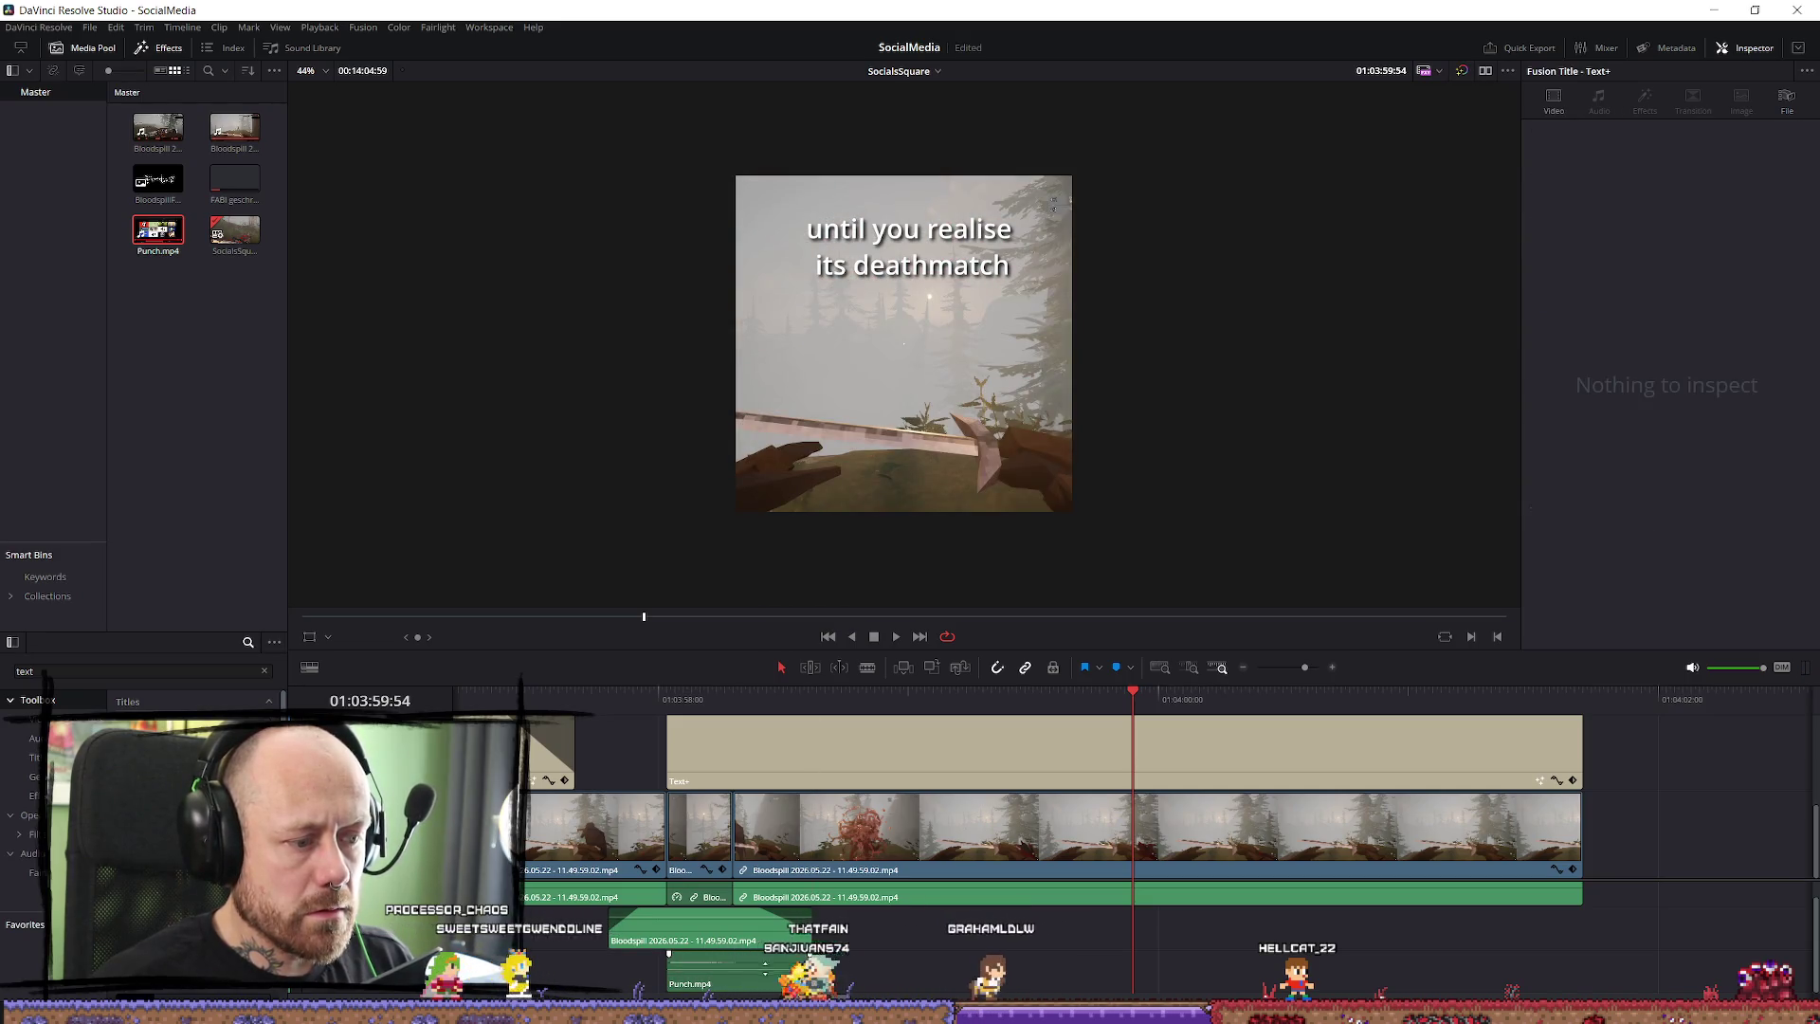
# Replay the caption section and make the deathmatch caption start slightly earlier.
pyautogui.press('/')
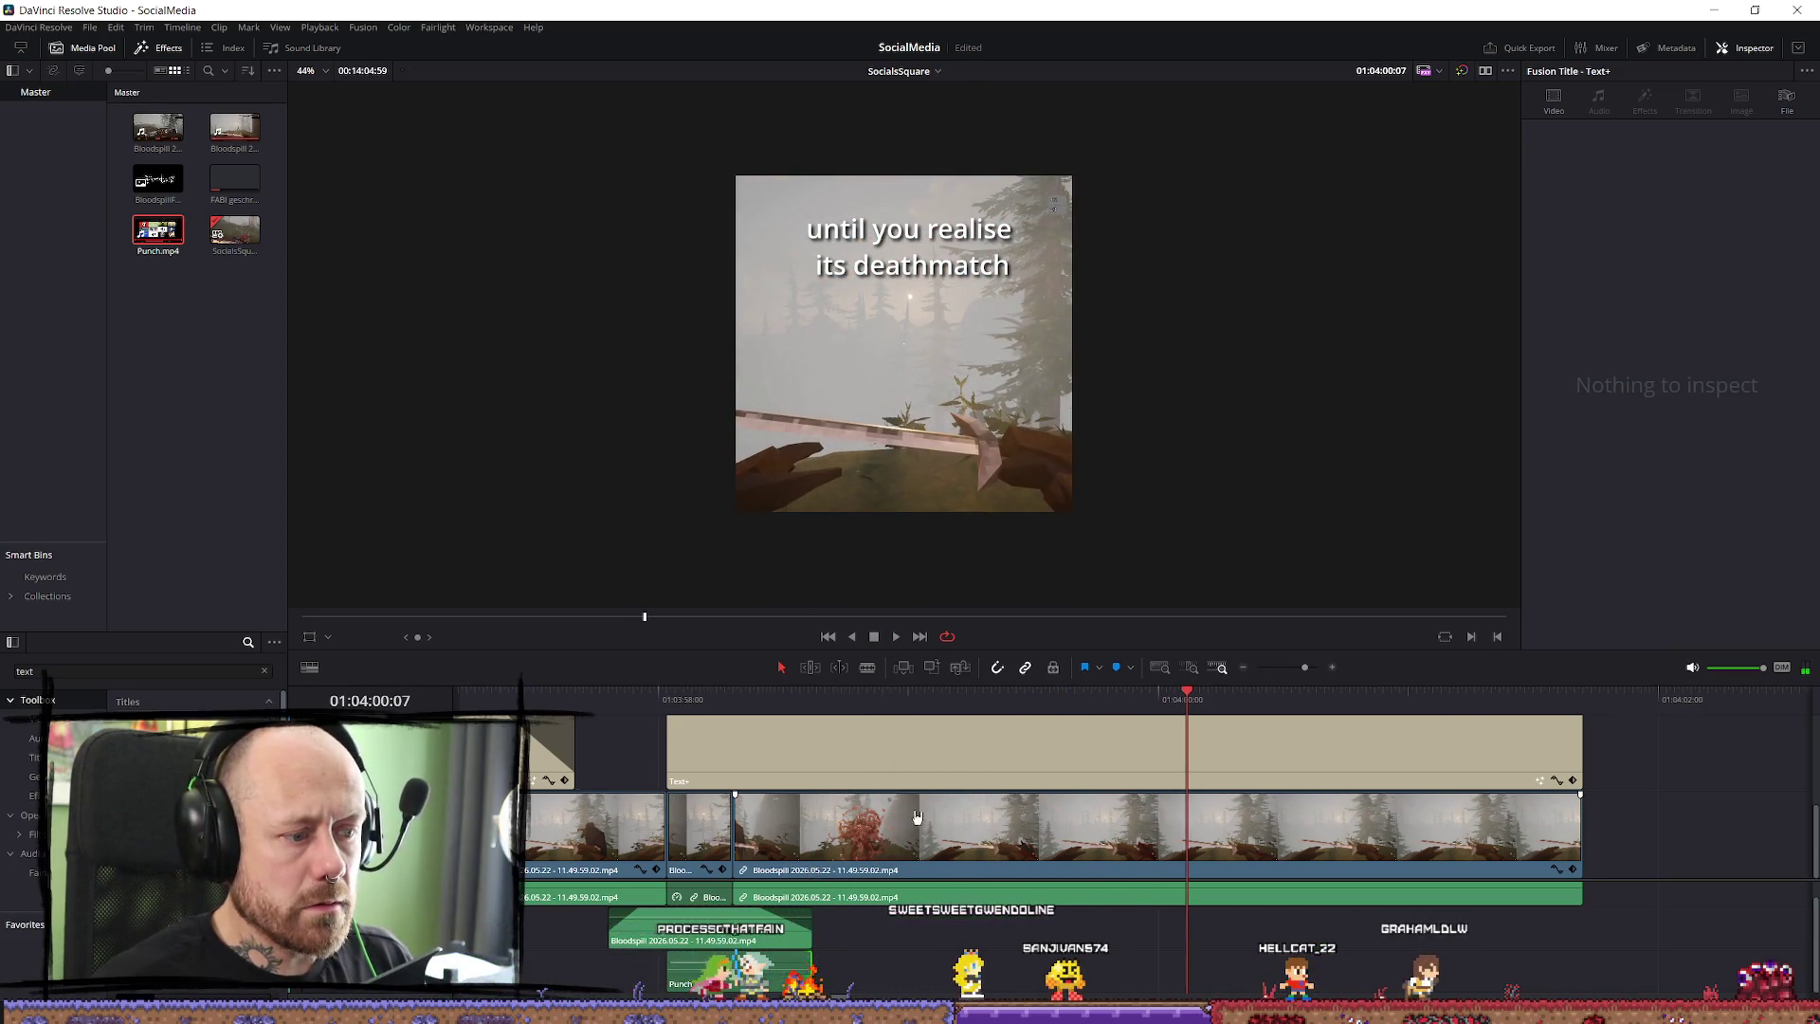
pyautogui.scroll(-2, 916, 817)
pyautogui.press('/')
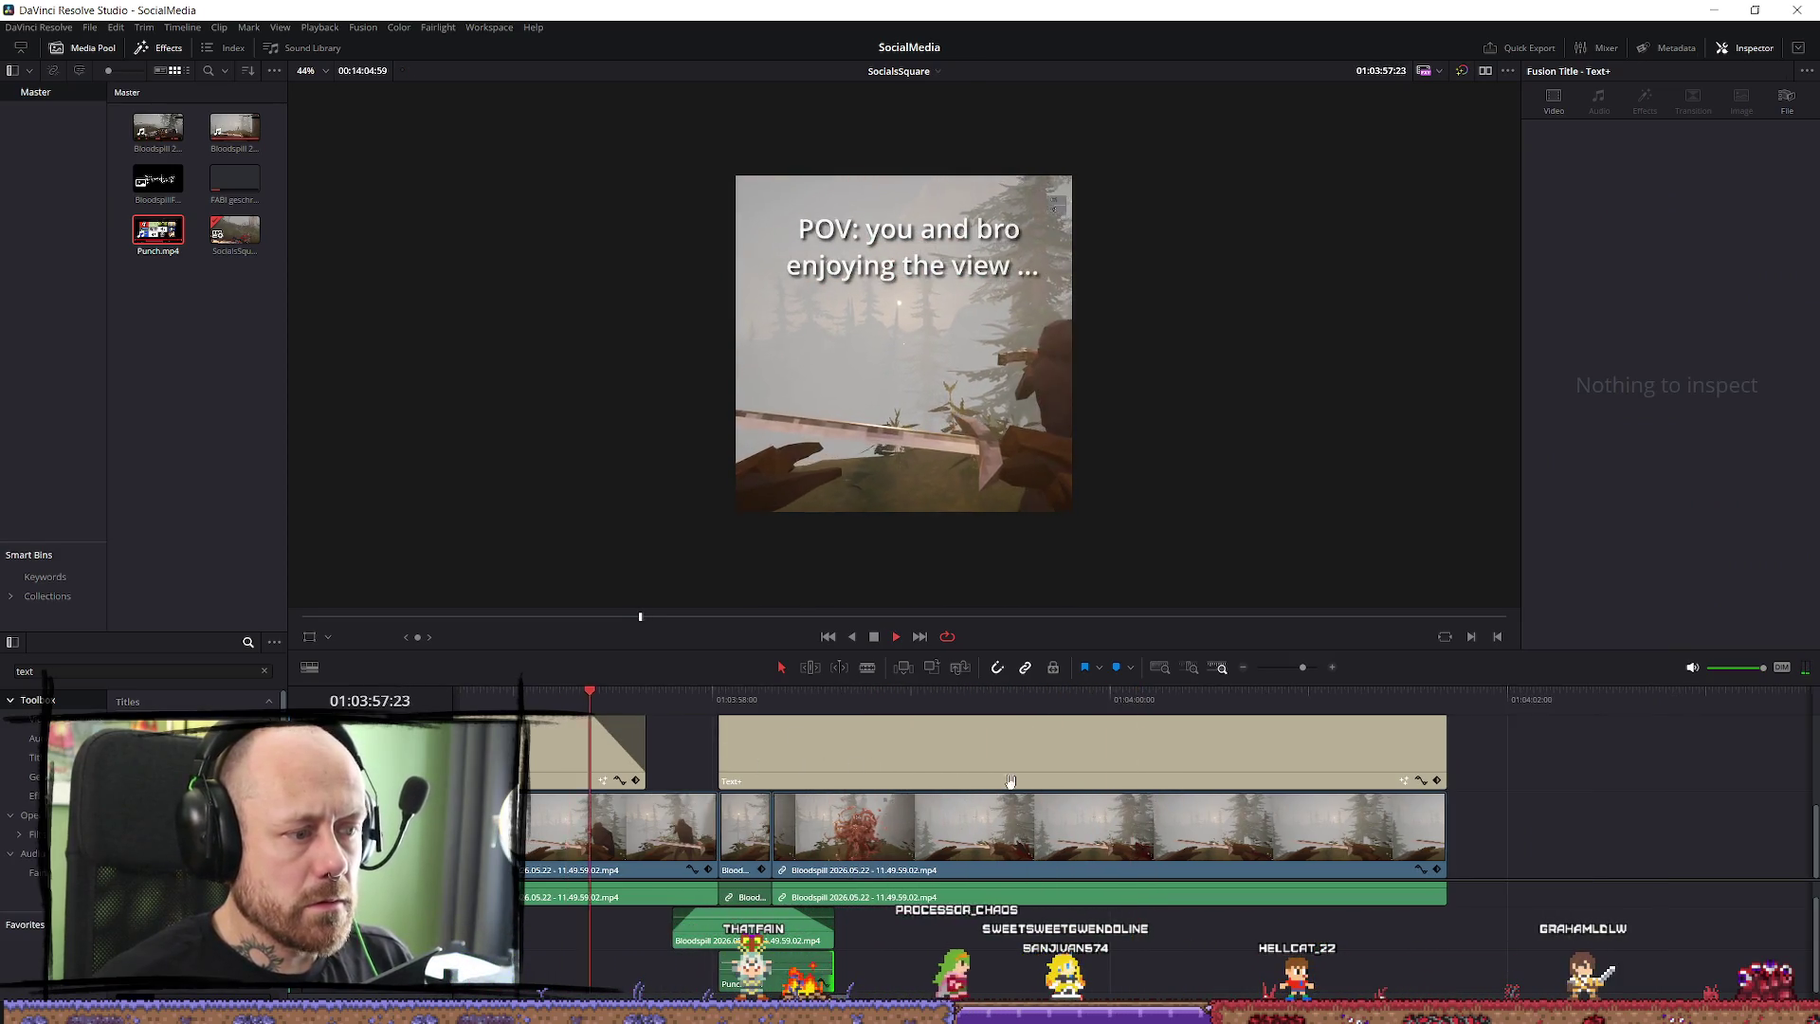
pyautogui.press('space')
pyautogui.scroll(2, 799, 768)
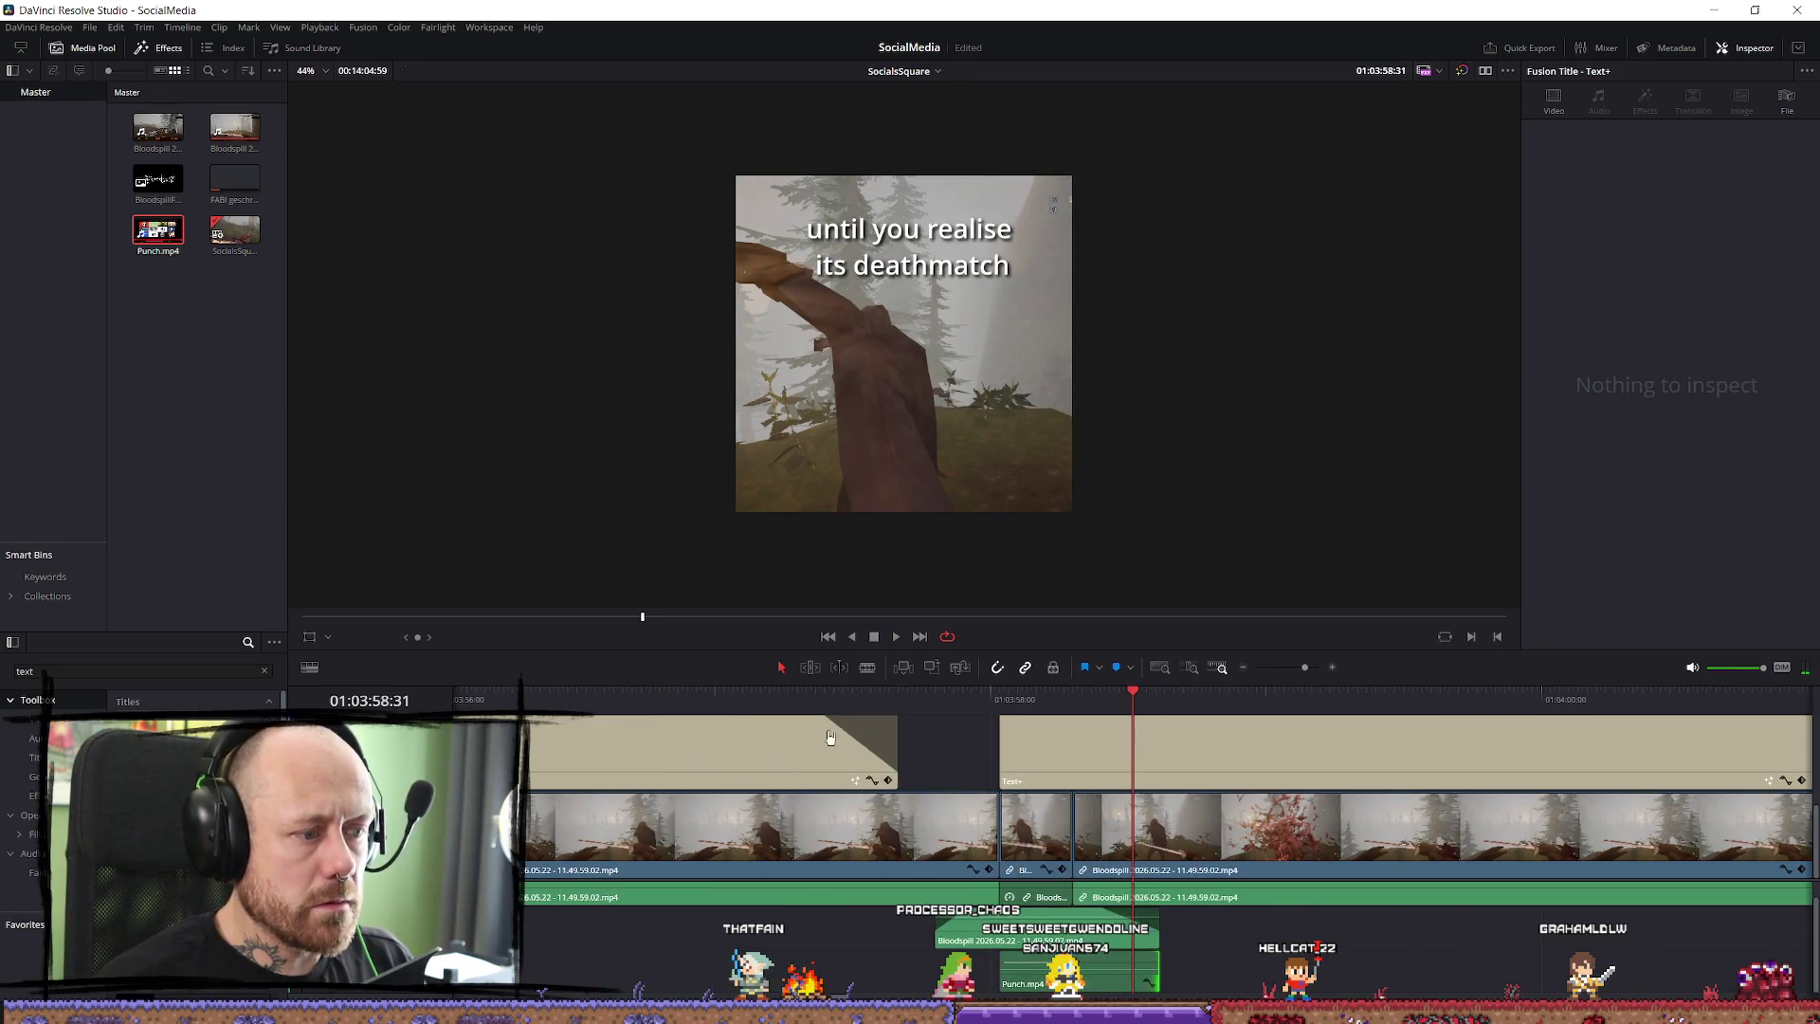
pyautogui.moveTo(1007, 725); pyautogui.dragTo(983, 730)
# Select the Punch sound clip and play back the edited section from an earlier point.
pyautogui.click(1022, 984)
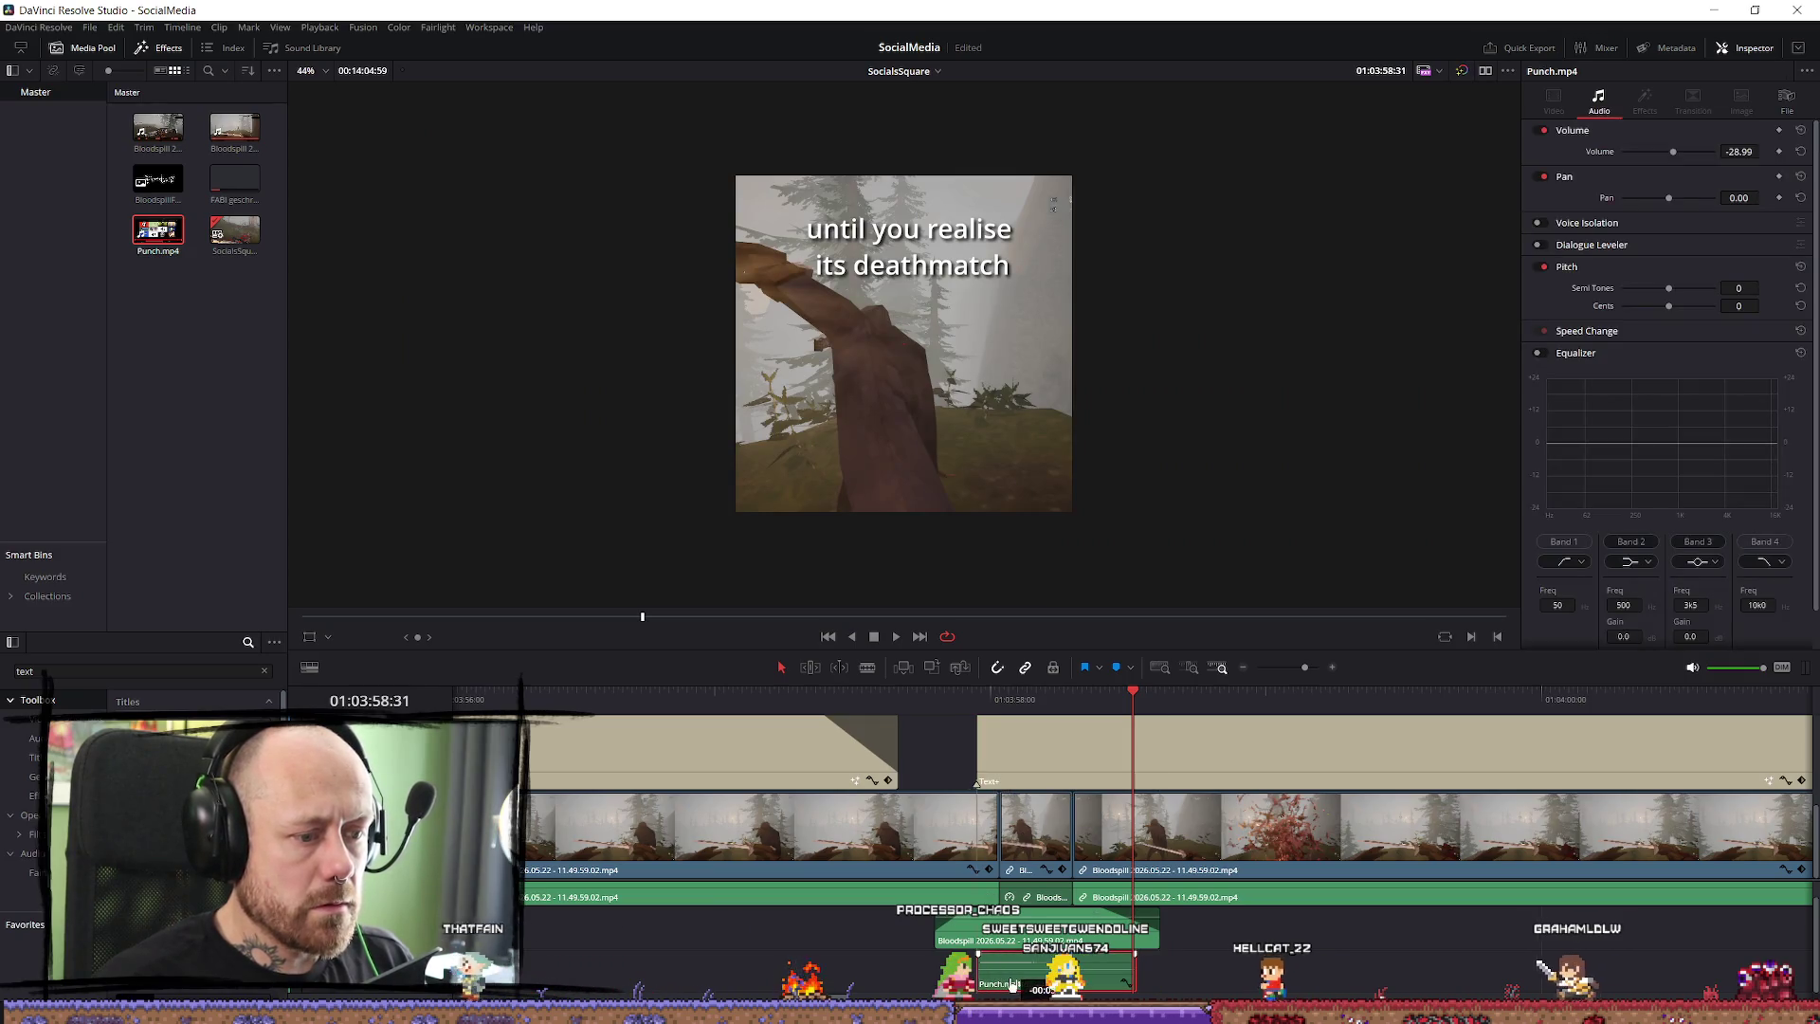
pyautogui.click(977, 699)
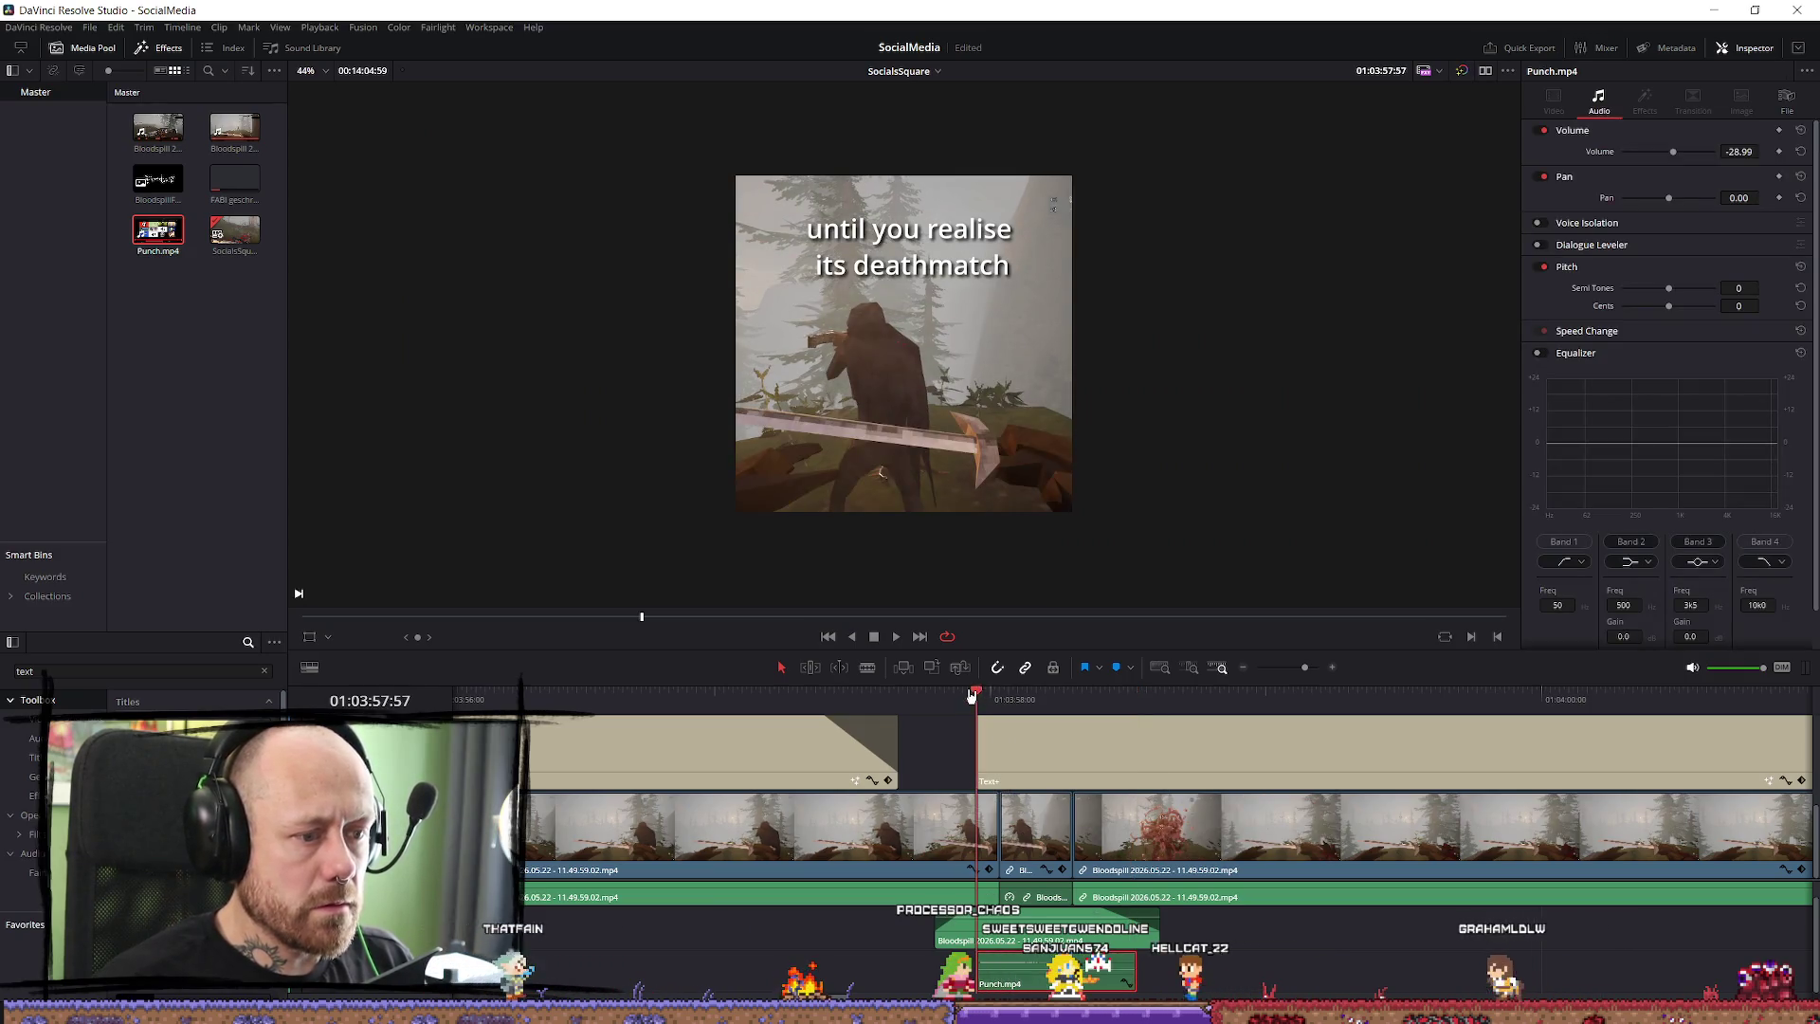
pyautogui.click(547, 700)
pyautogui.press('space')
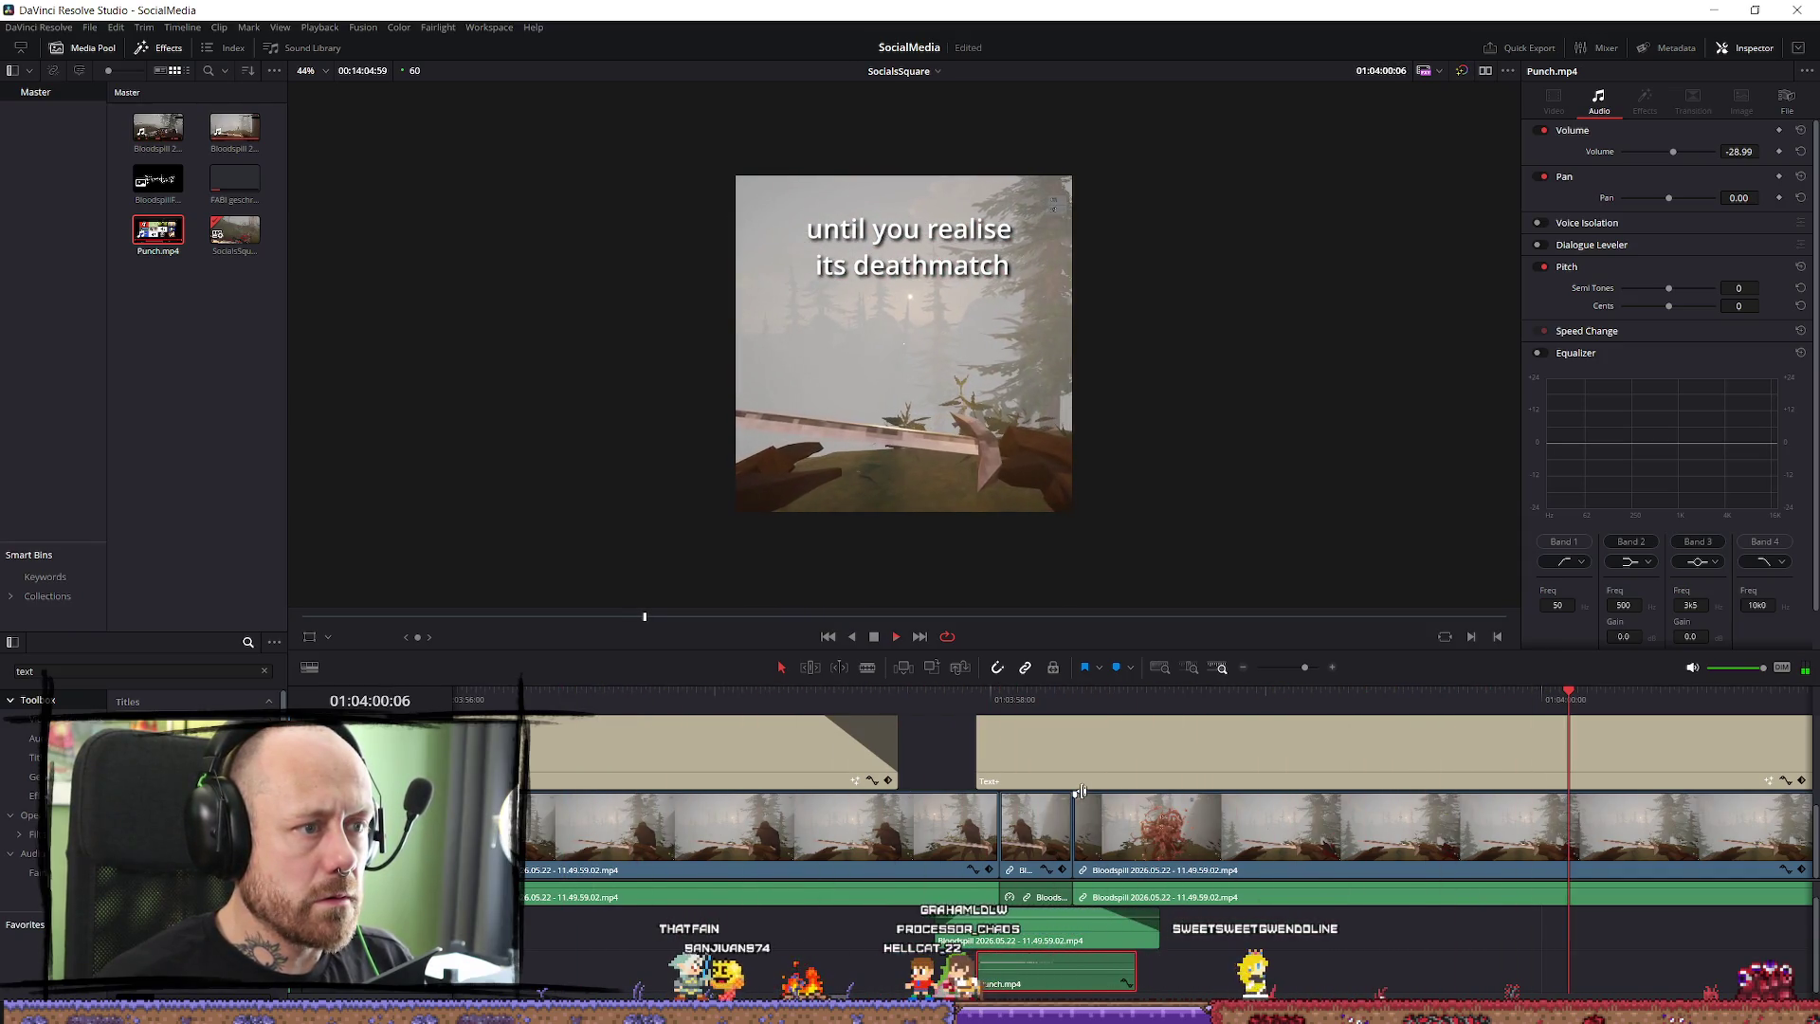
pyautogui.click(1149, 765)
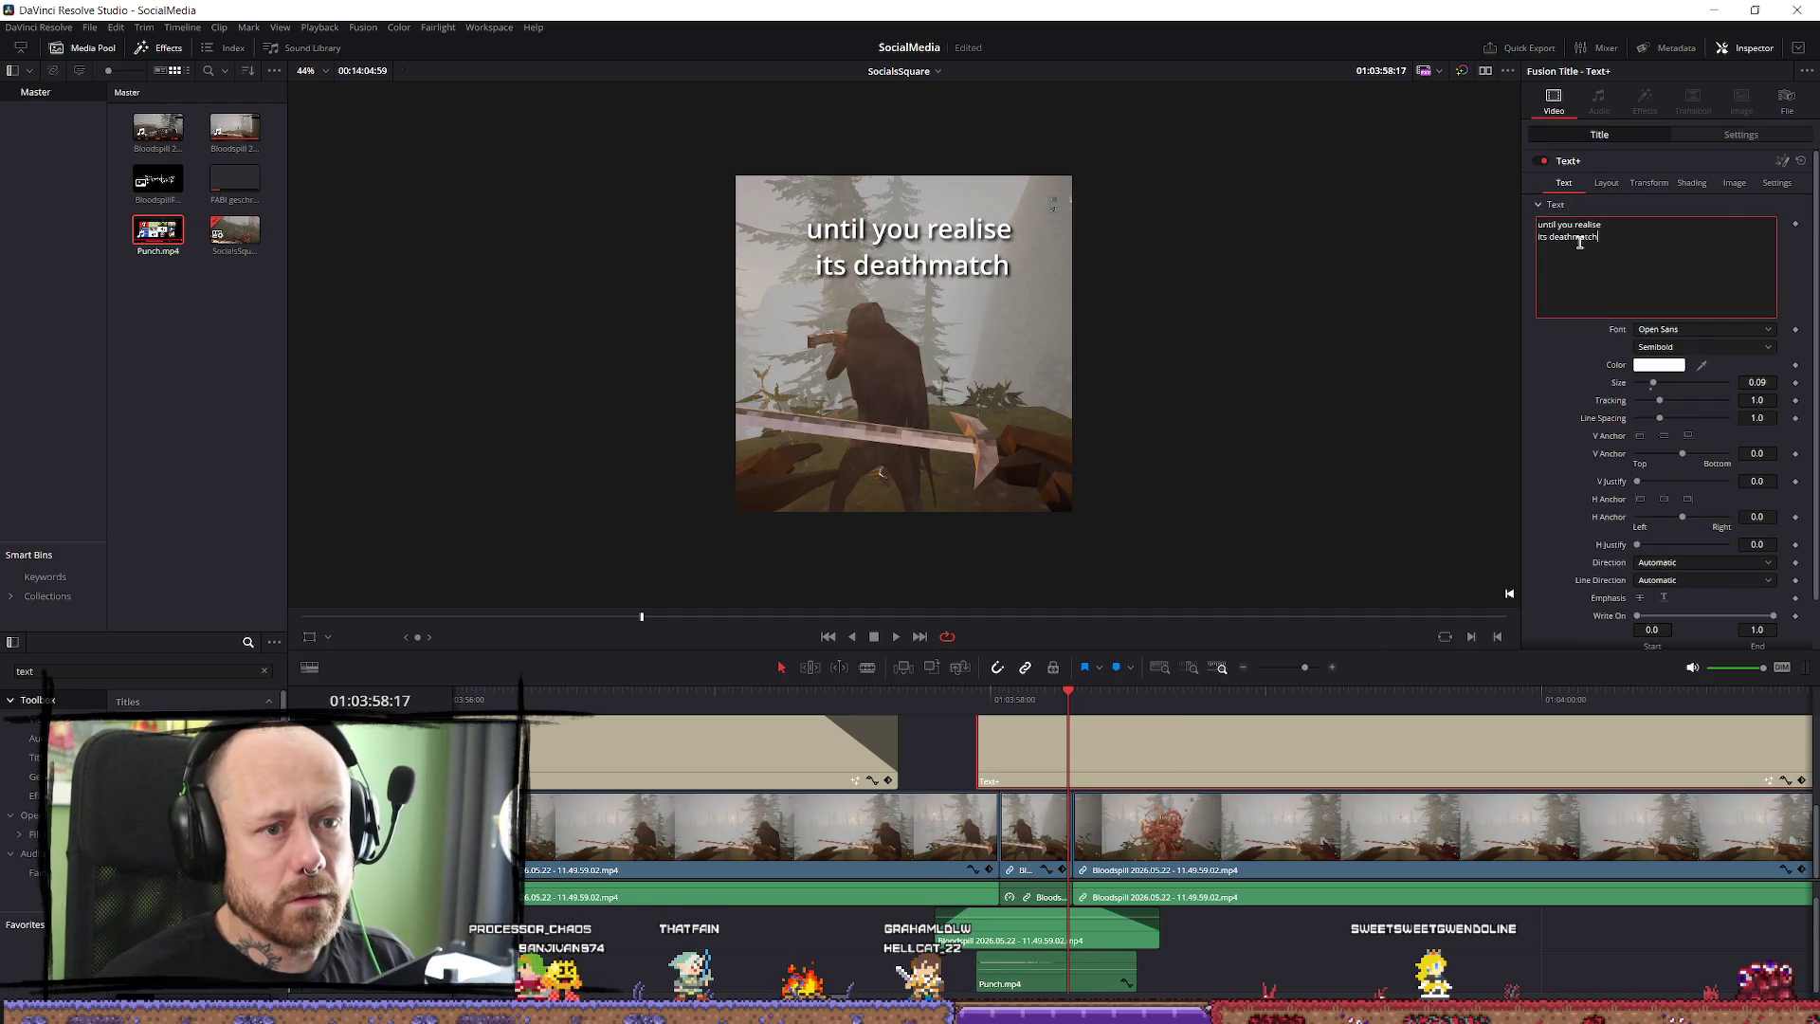
# Apply the Jo_wrote_a_lovesong_Edited font to the deathmatch caption and widen its tracking to 1.134.
pyautogui.click(1680, 331)
pyautogui.scroll(8, 1697, 398)
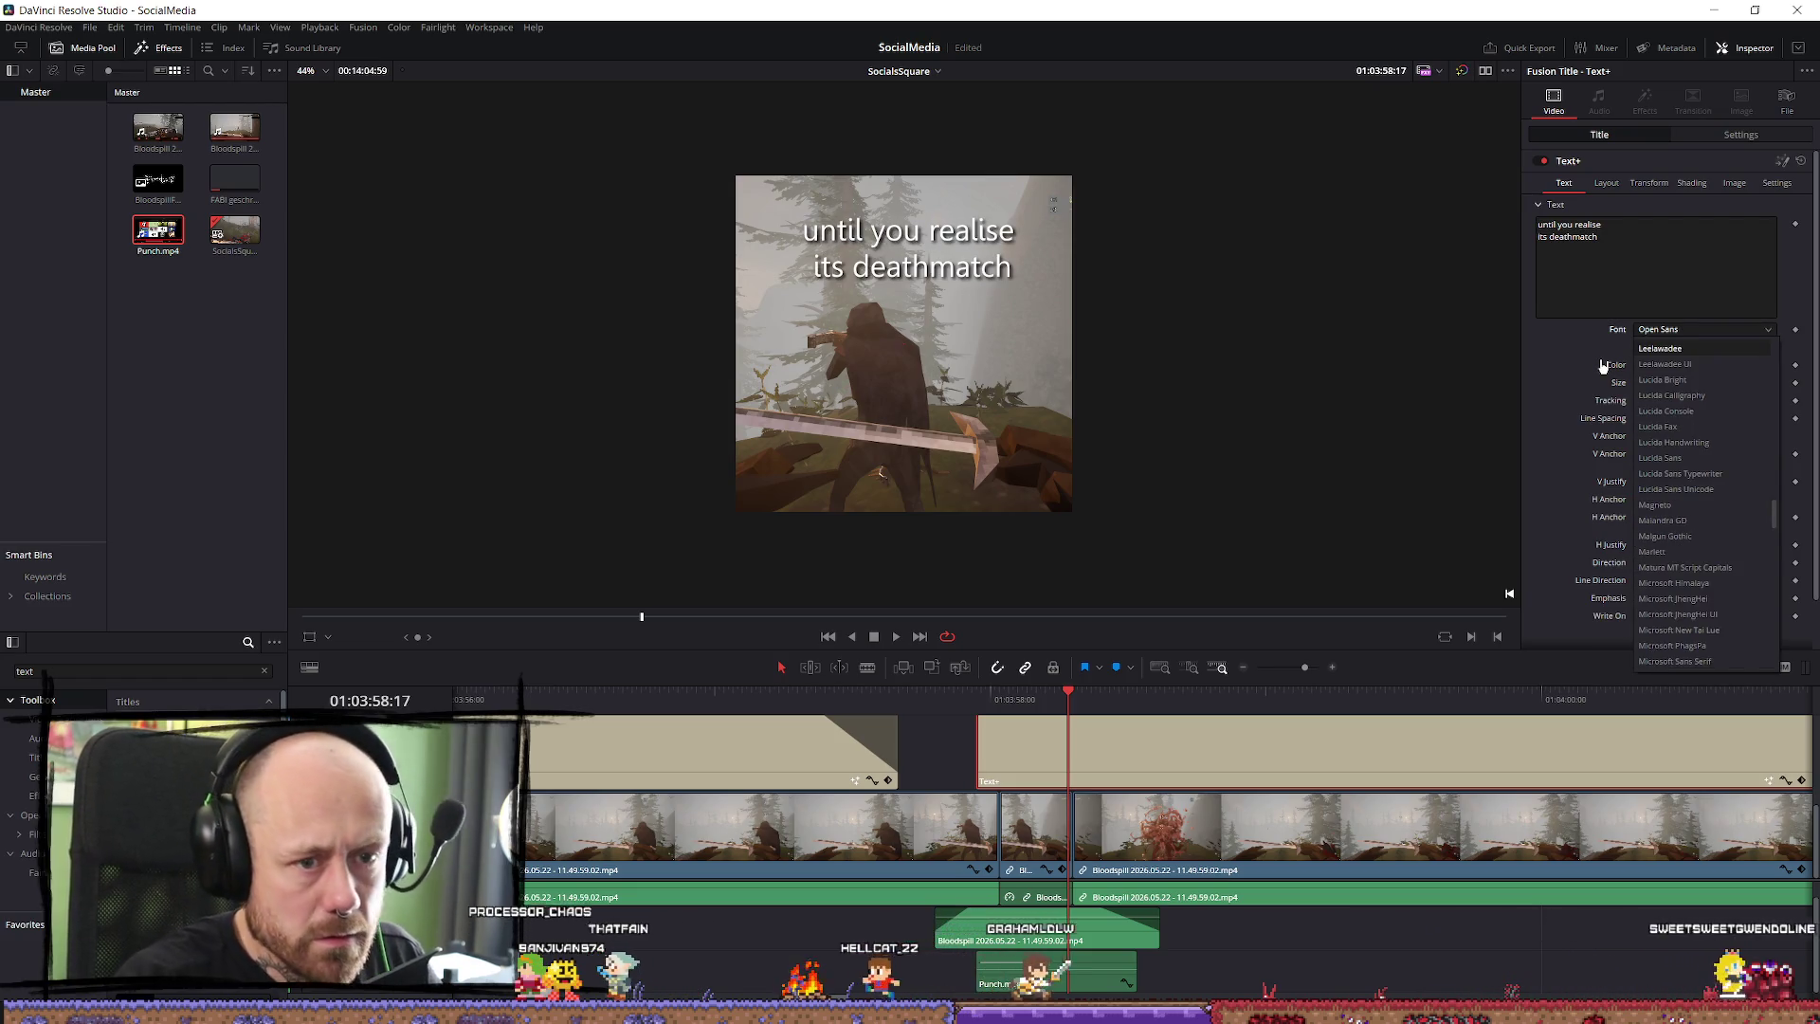
pyautogui.click(1713, 331)
pyautogui.click(1713, 331)
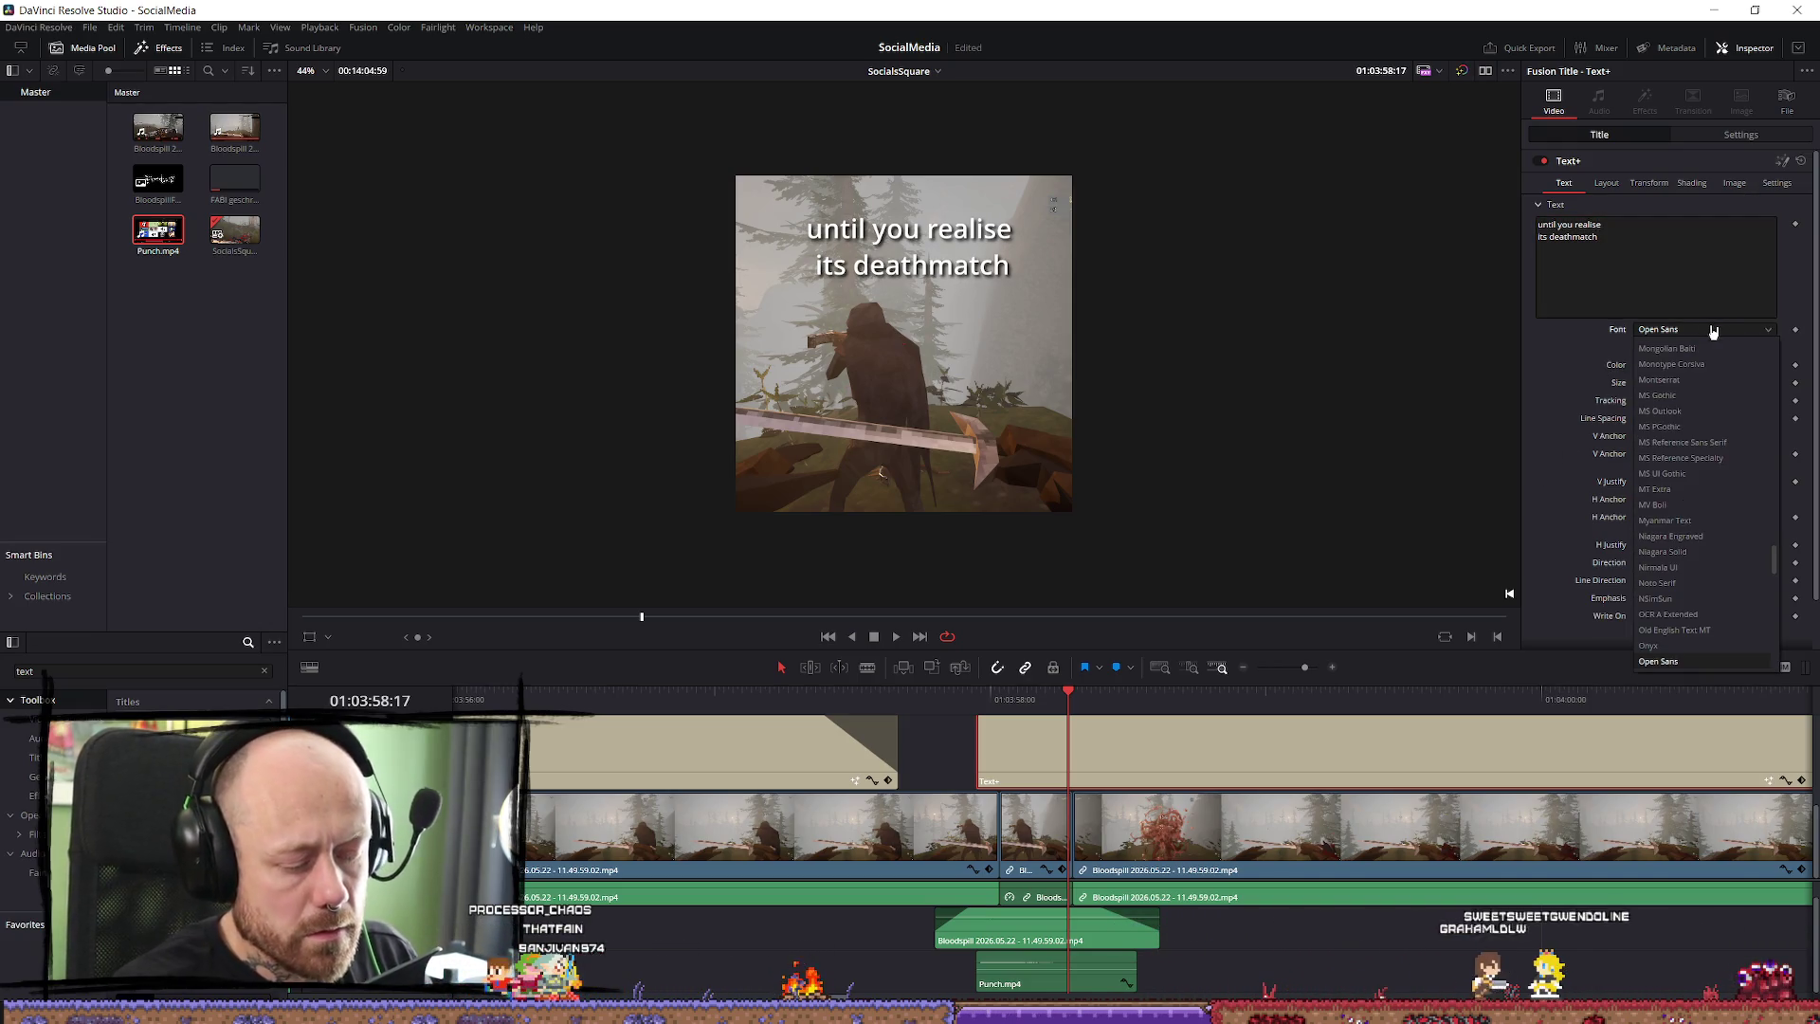
pyautogui.press('Down')
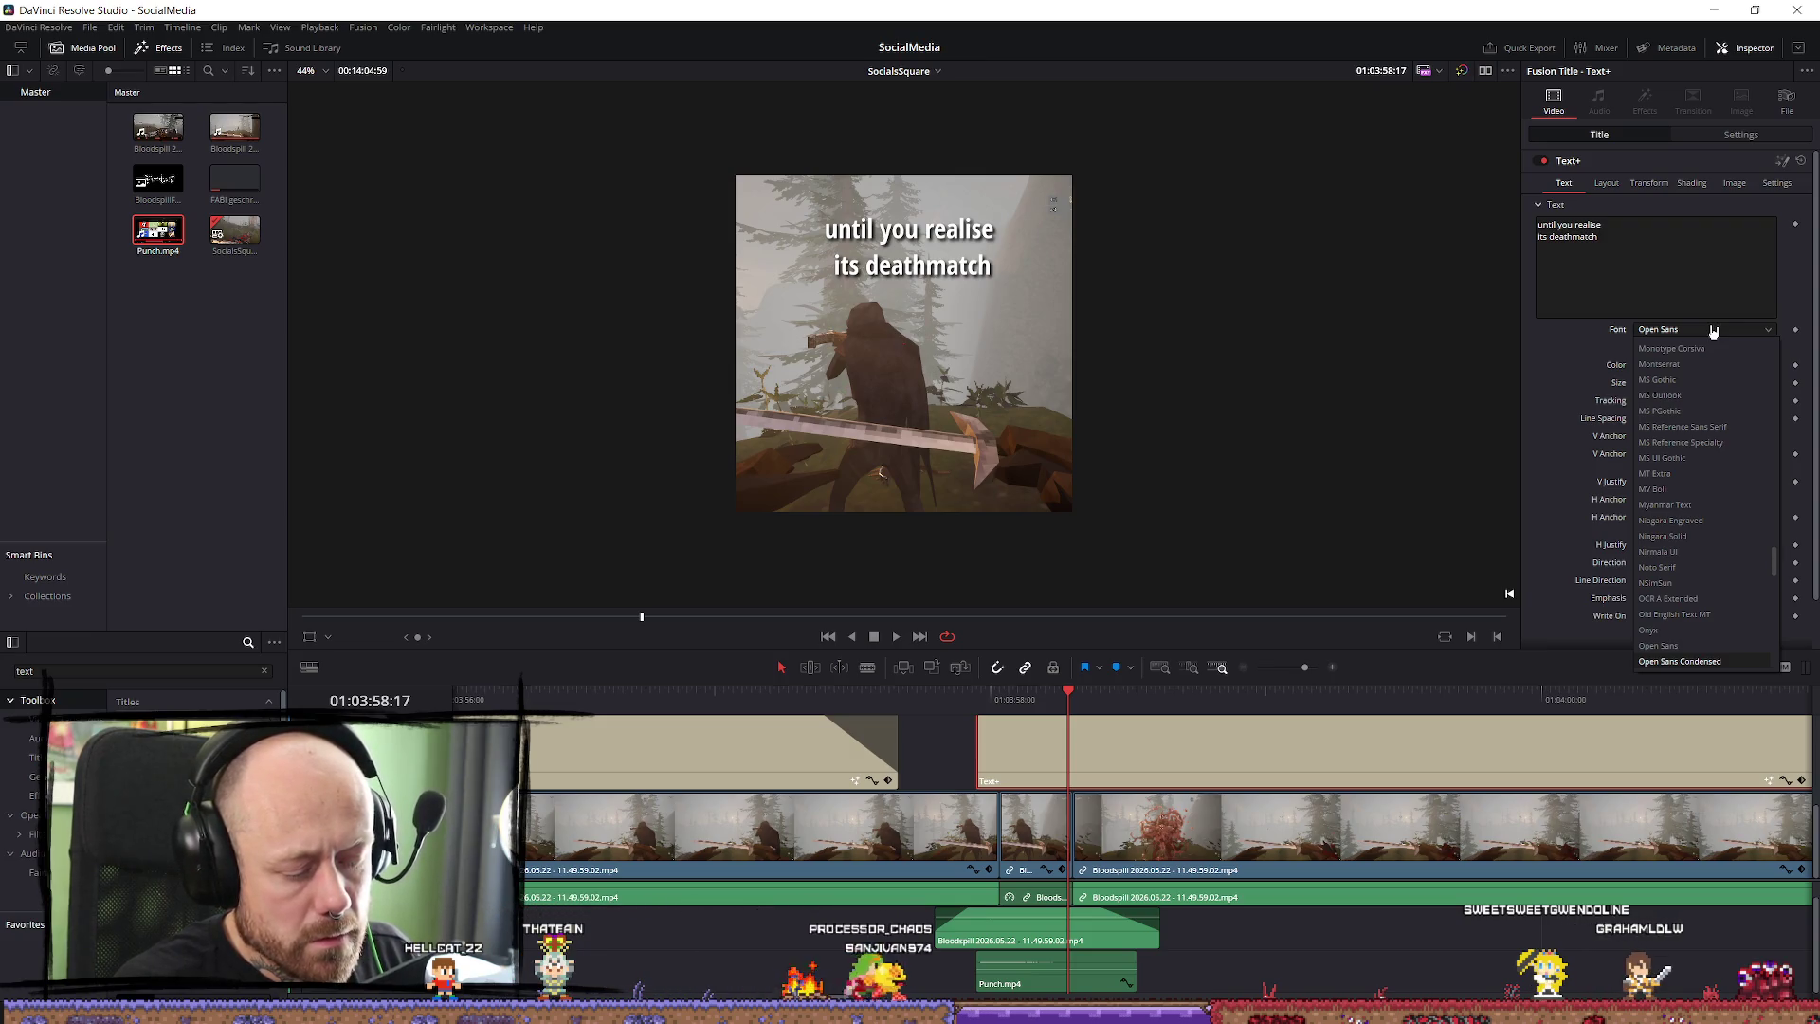
pyautogui.press('l')
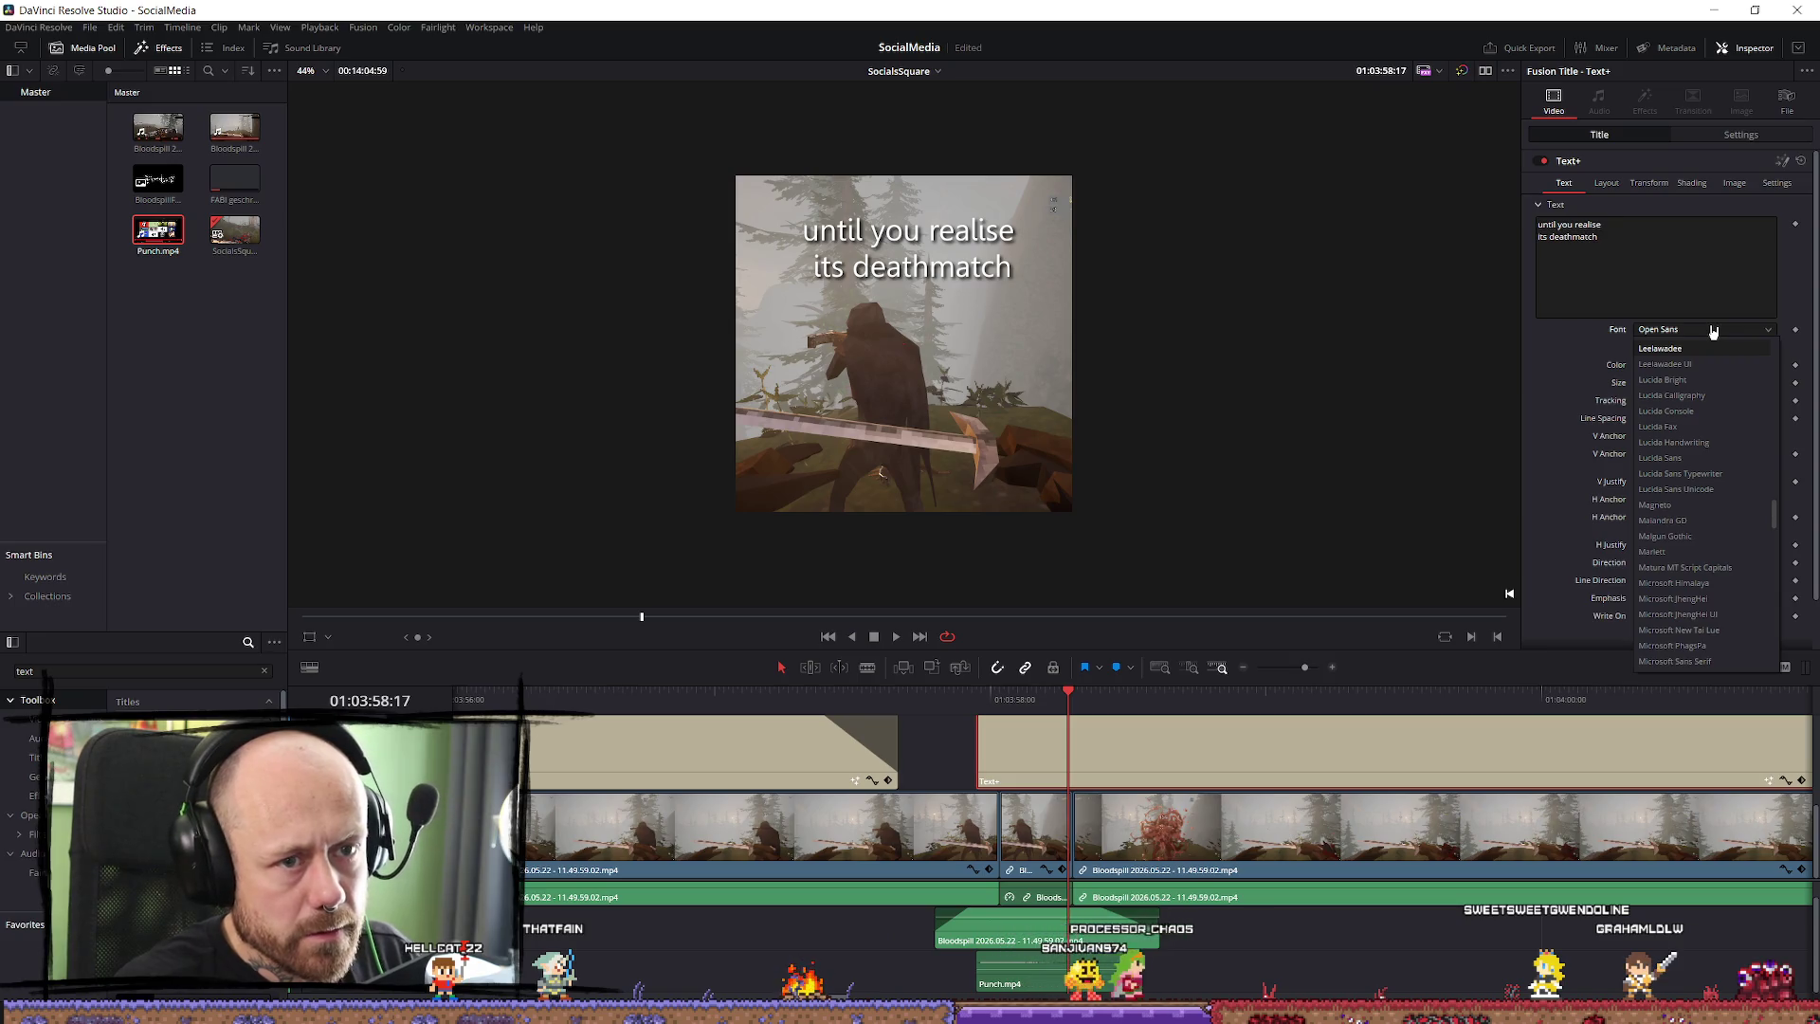
pyautogui.scroll(10, 1669, 379)
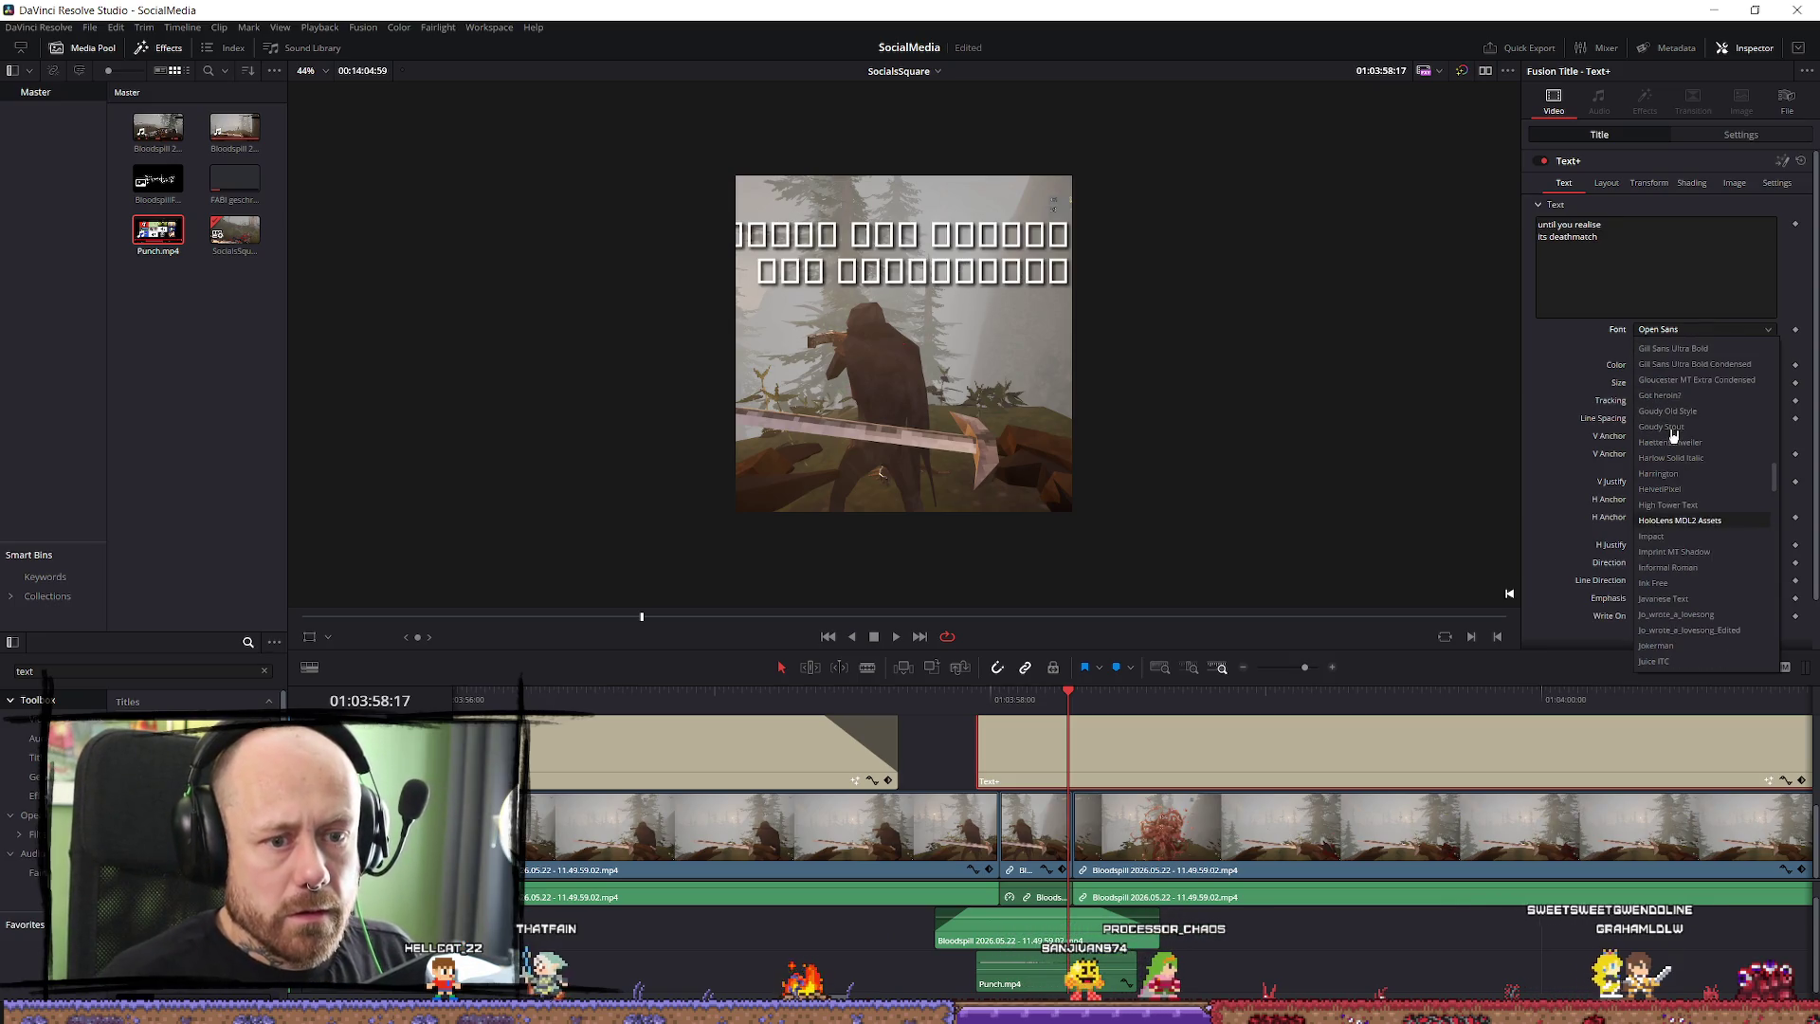
pyautogui.scroll(-5, 1682, 569)
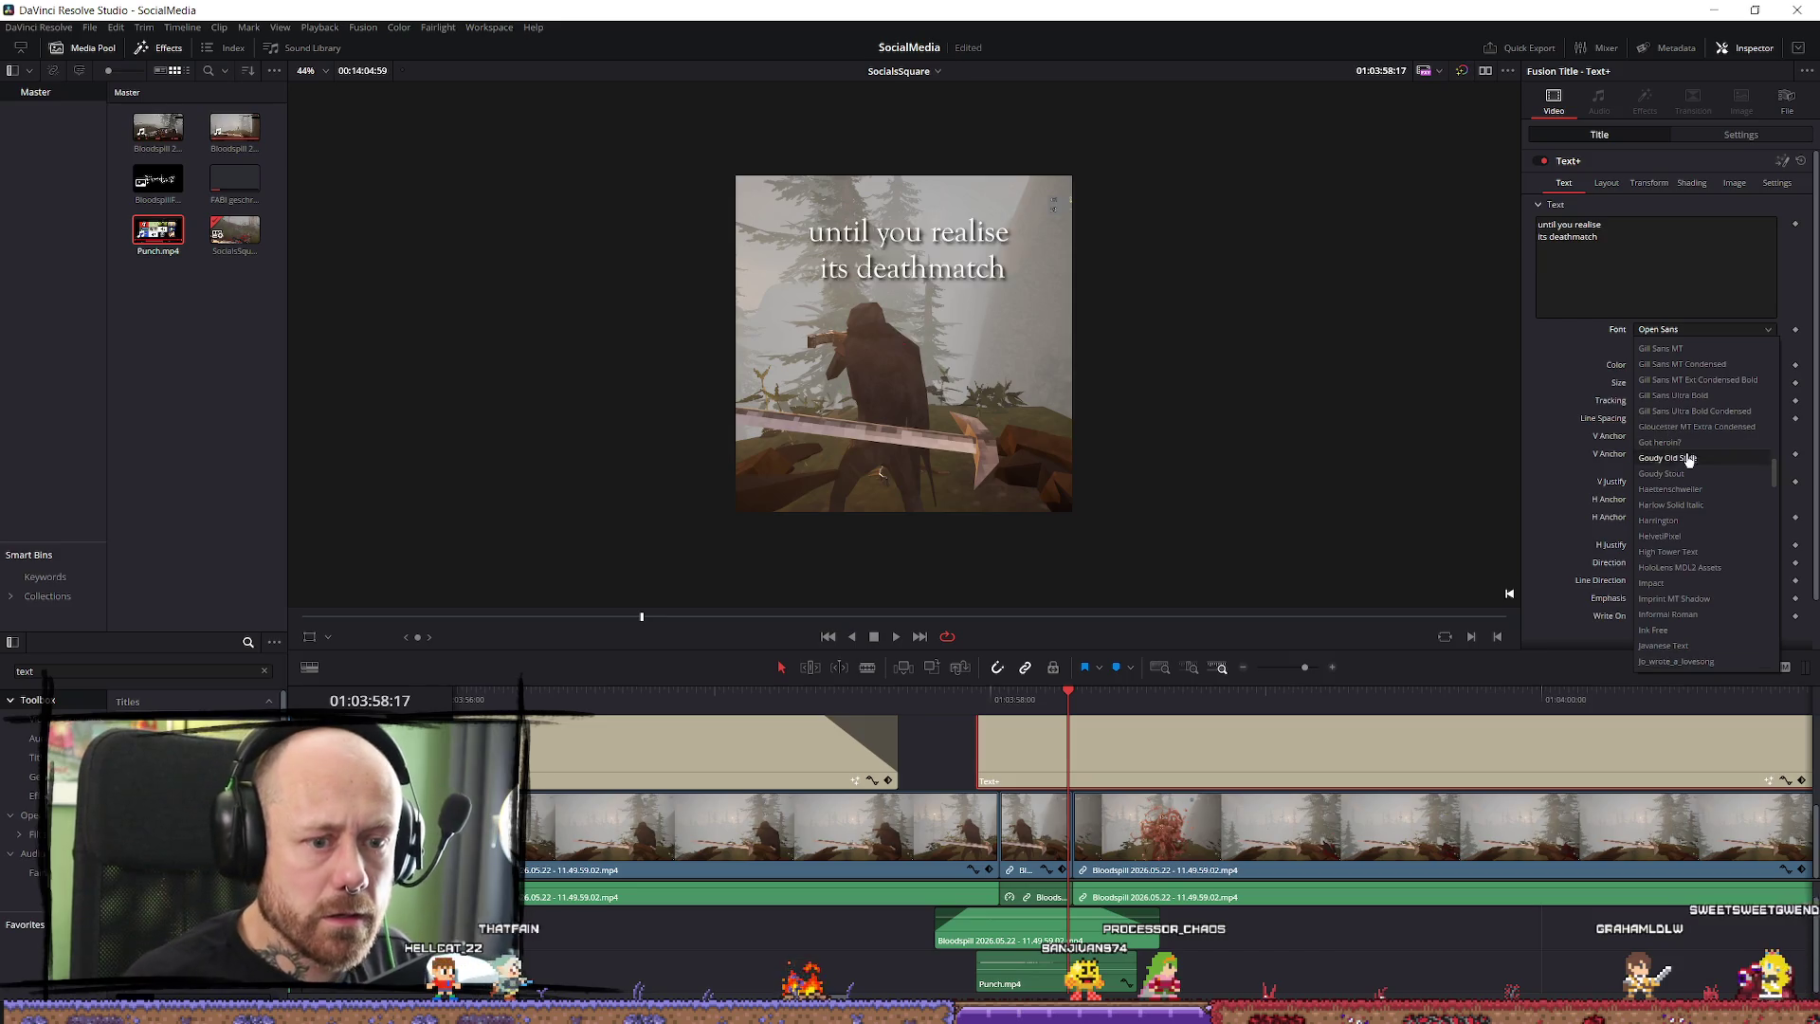
pyautogui.click(1687, 573)
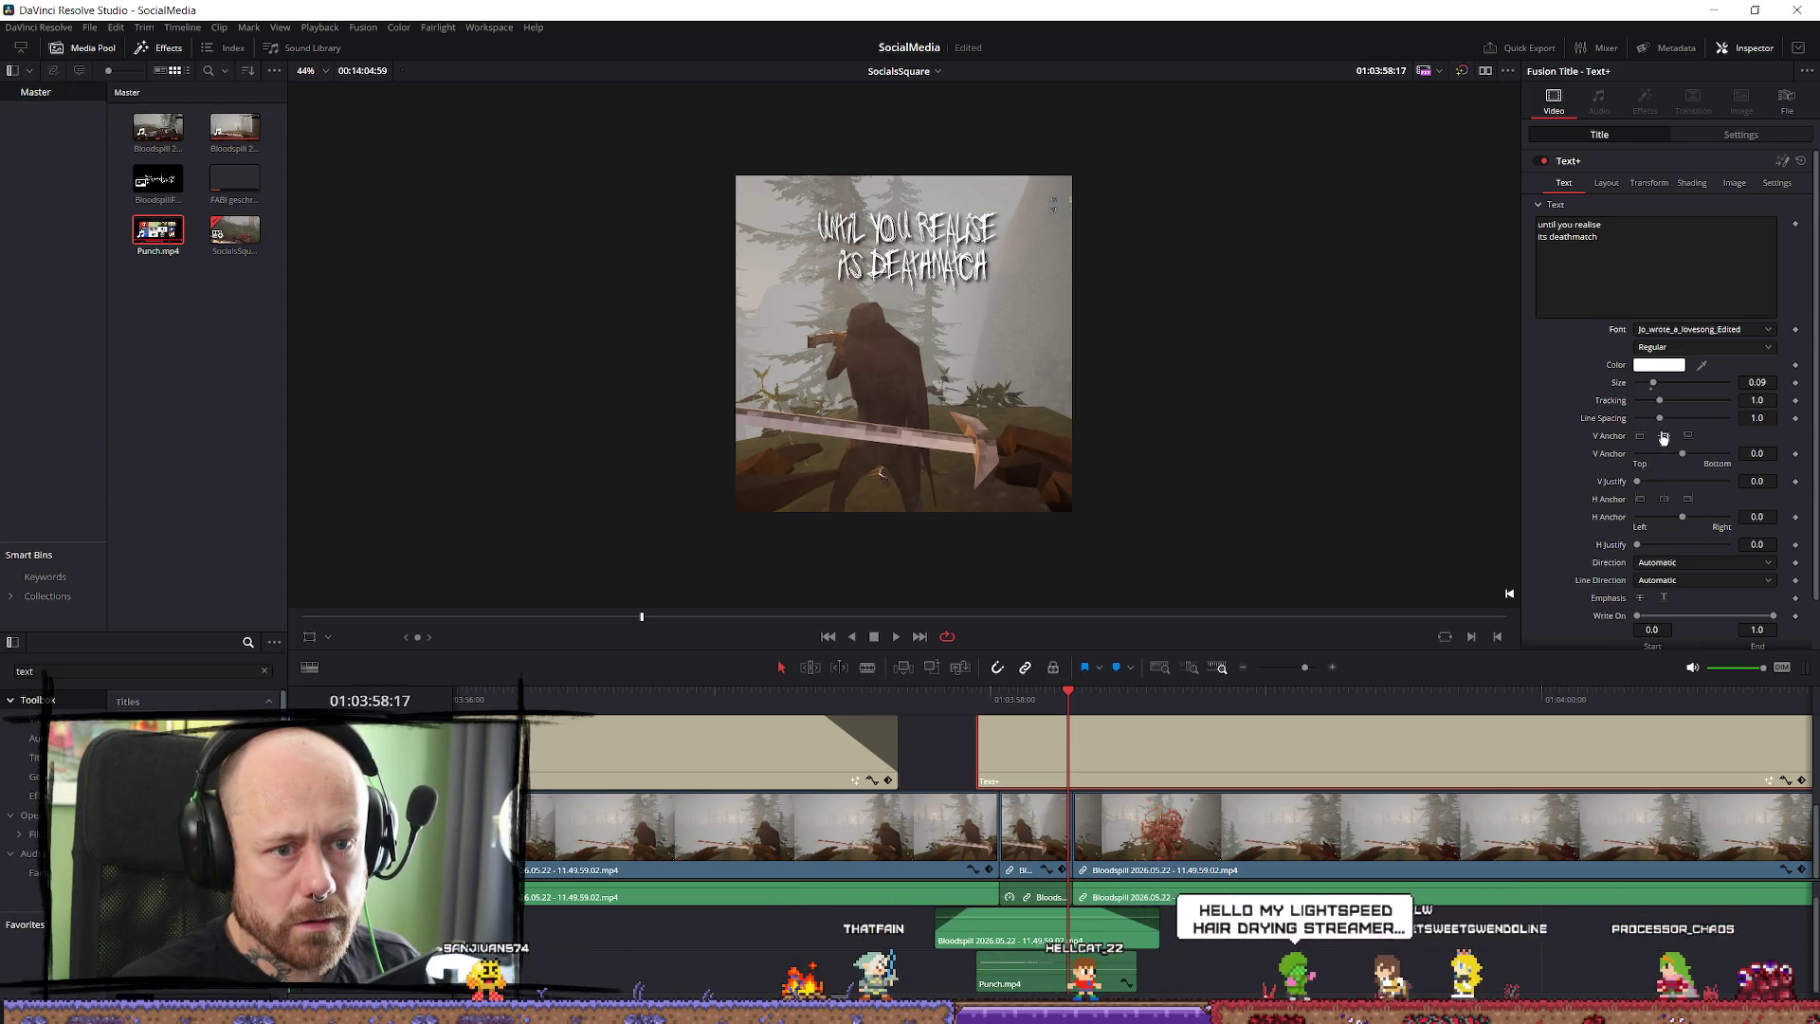
pyautogui.moveTo(1660, 420); pyautogui.dragTo(1665, 408)
# Undo the line spacing change, then enable the Red Outline shading element and make it black.
pyautogui.hotkey('ctrl', 'z')
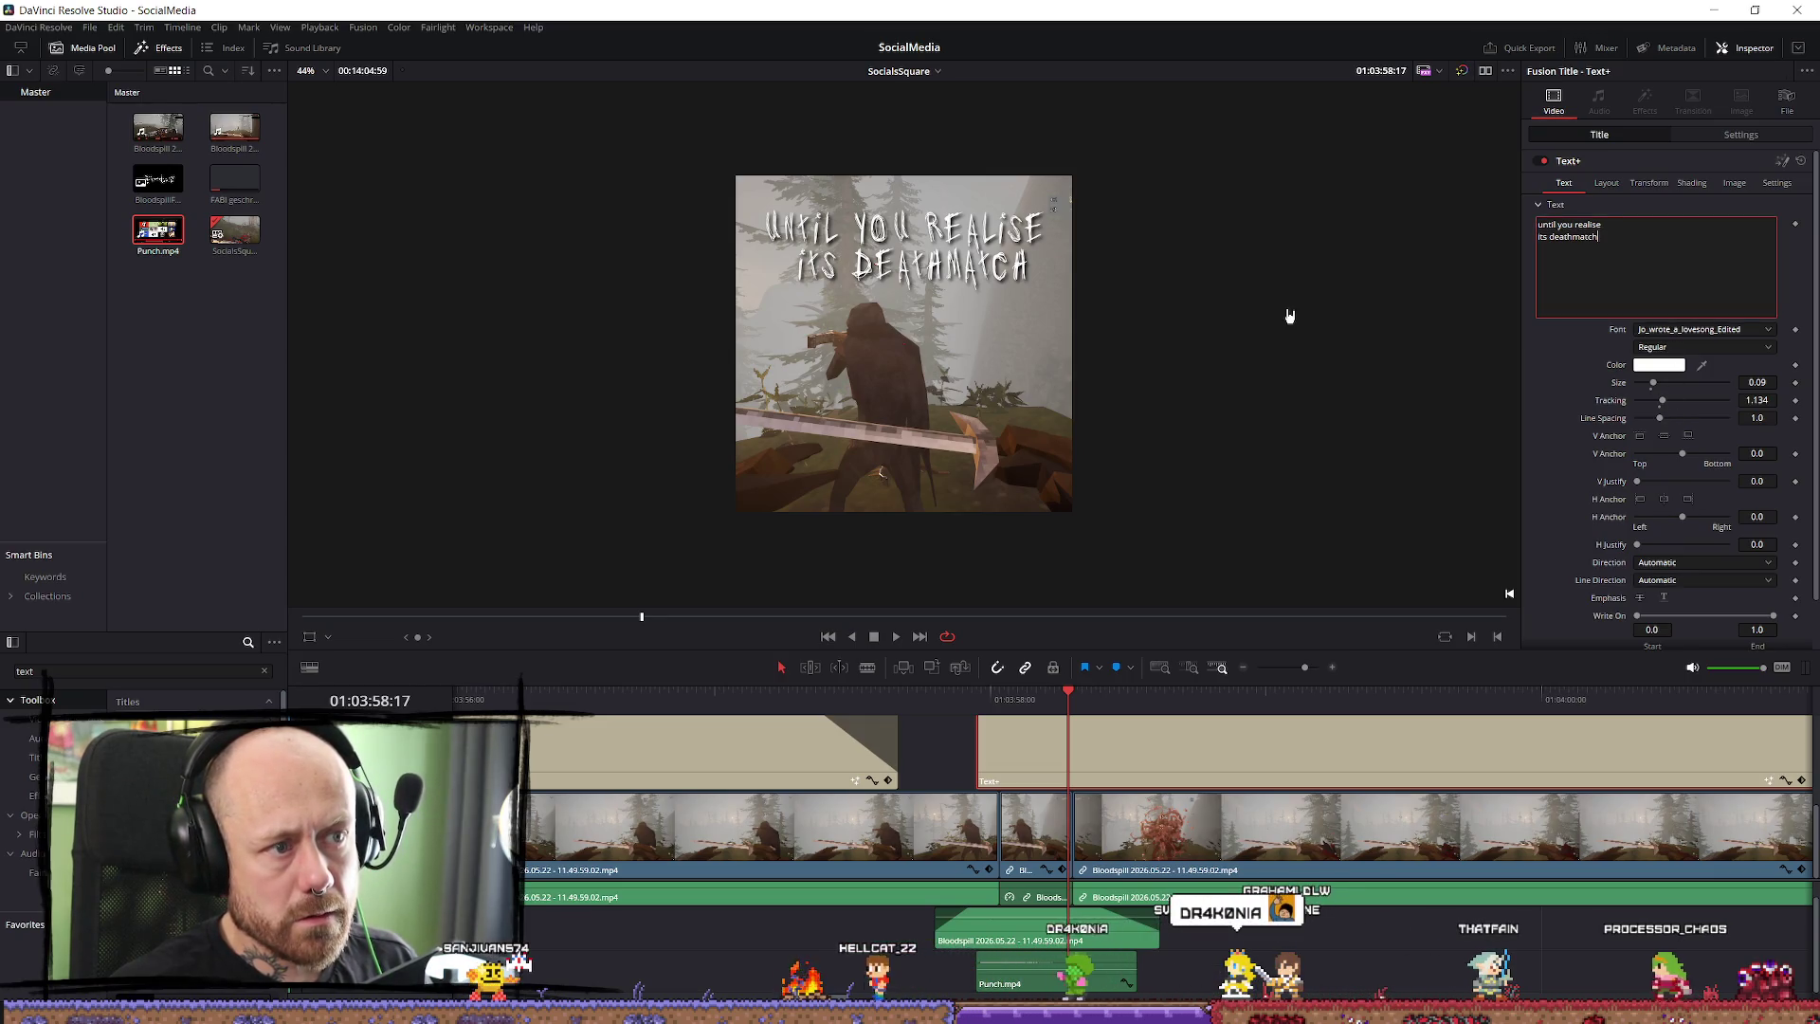
pyautogui.click(1692, 182)
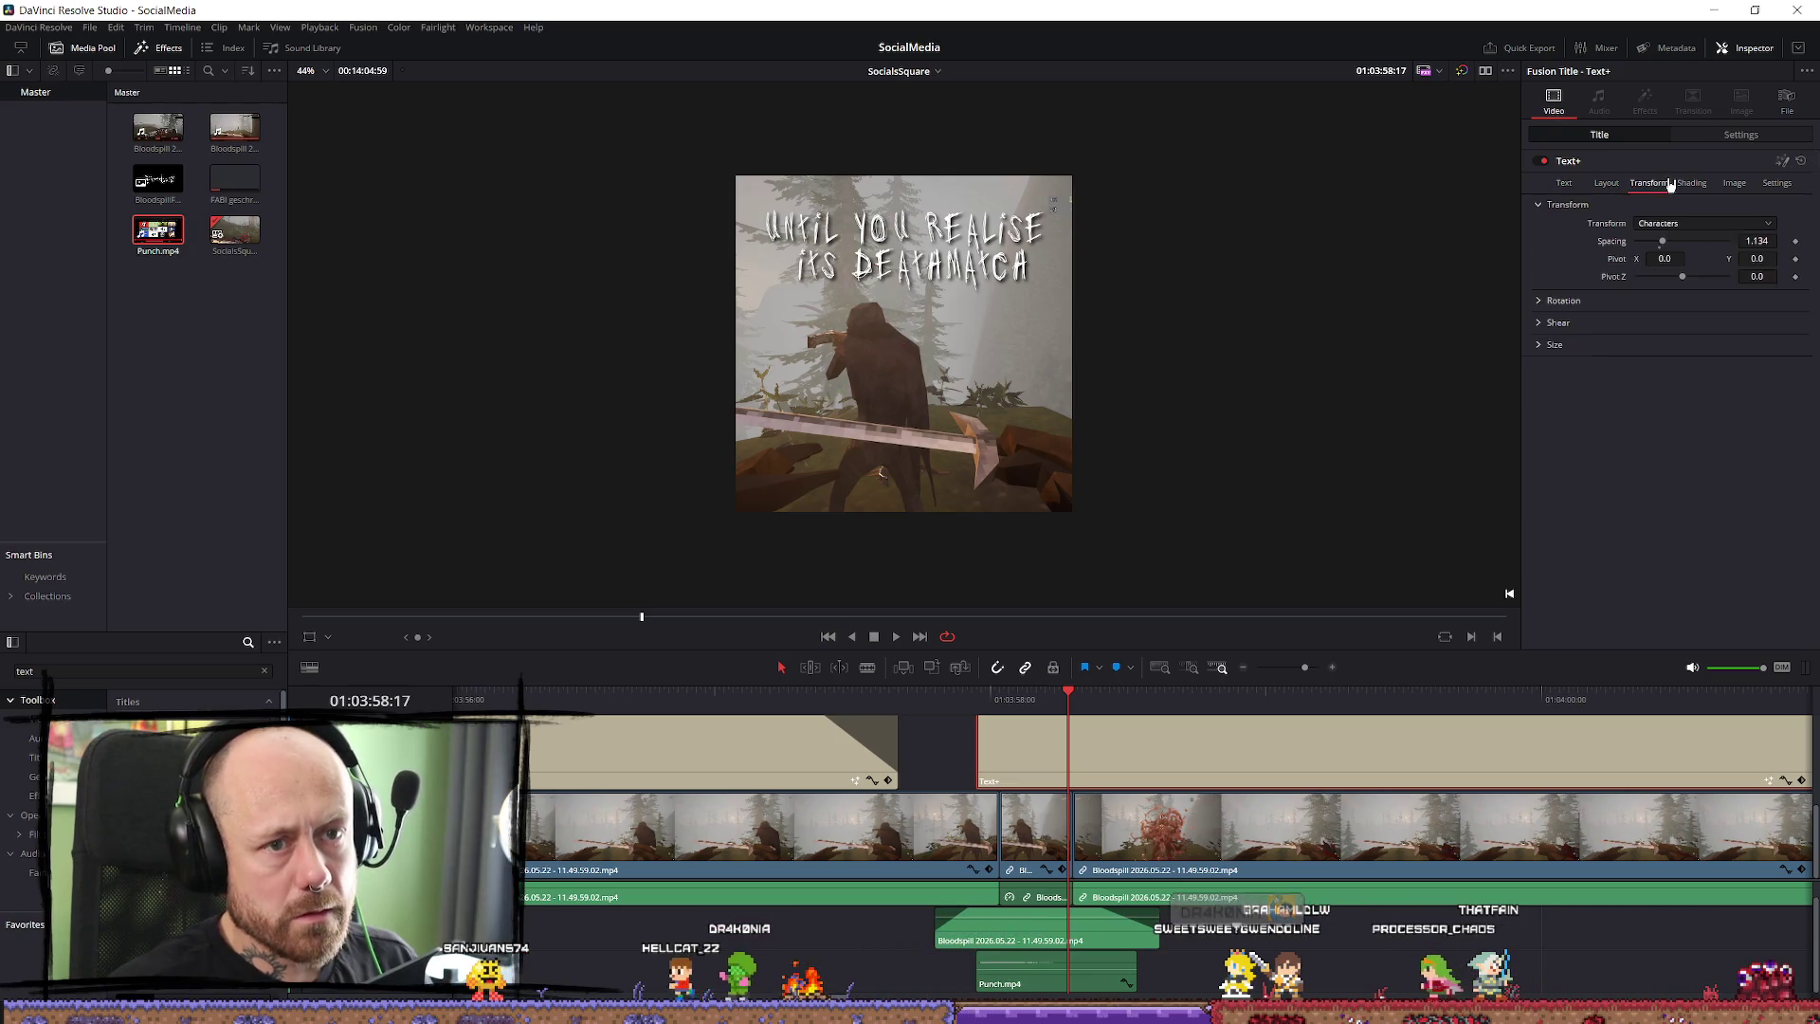
pyautogui.click(1662, 225)
pyautogui.click(1677, 223)
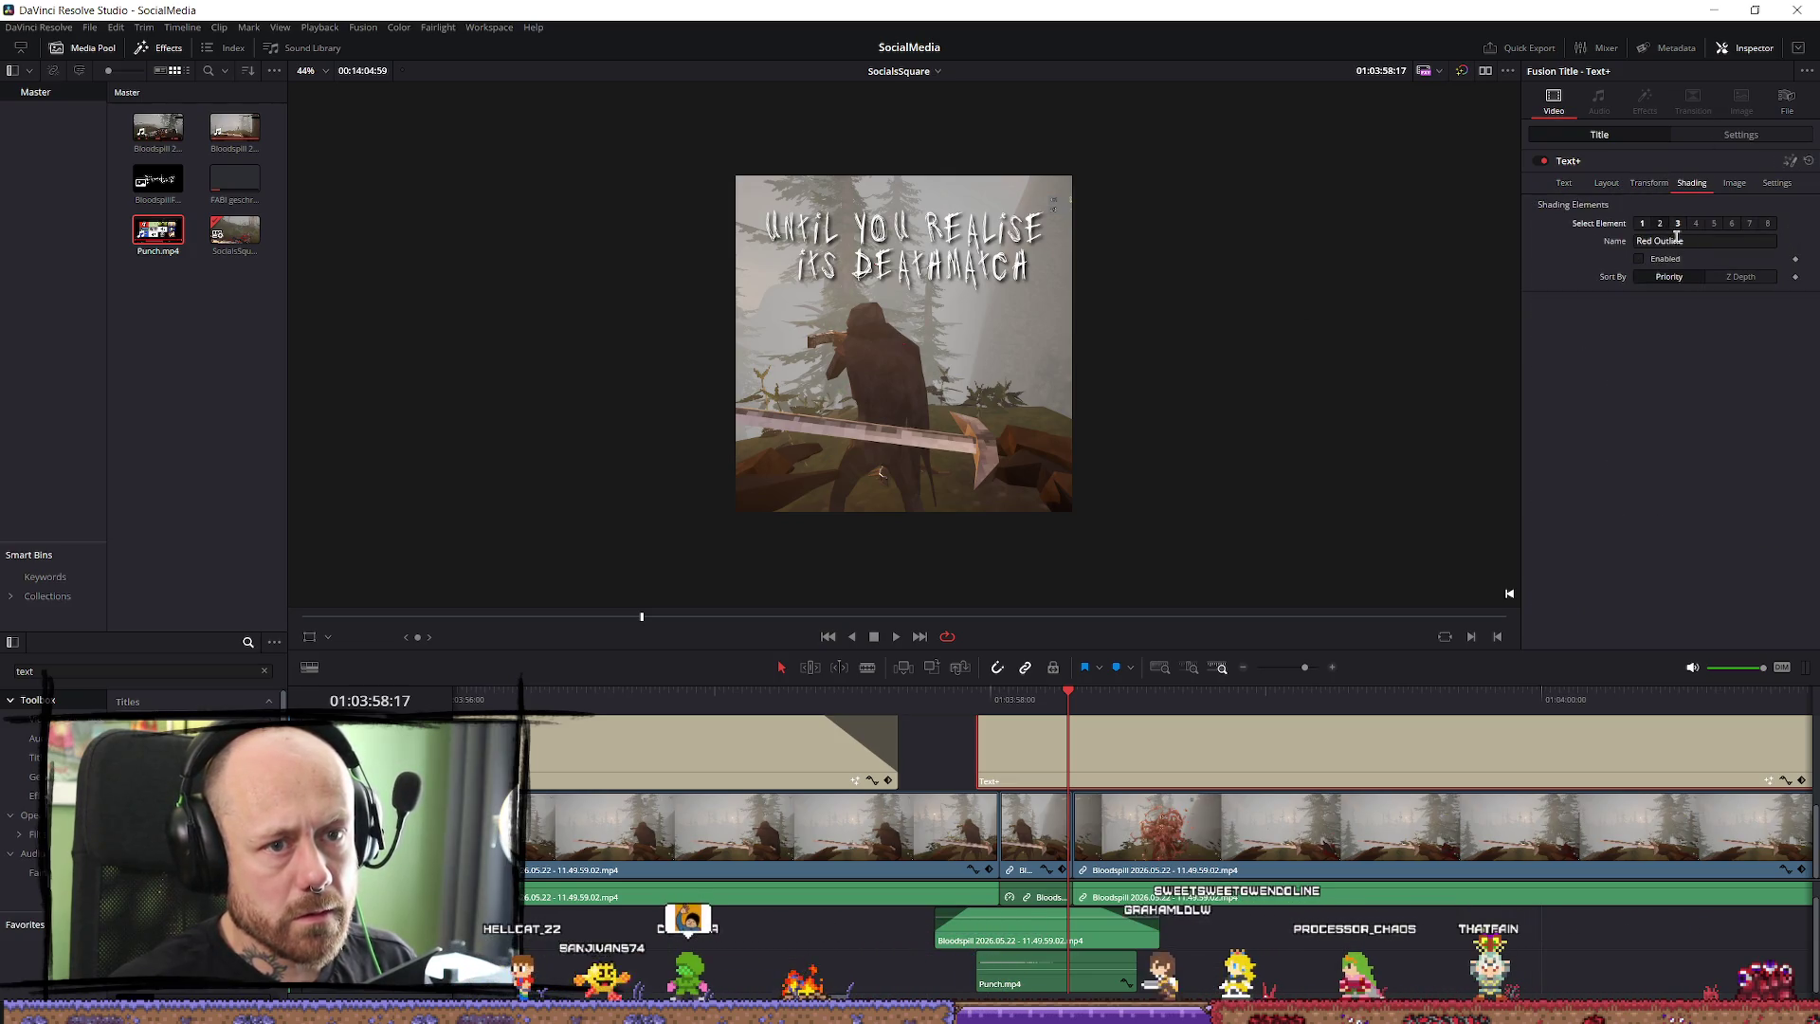
pyautogui.click(1639, 259)
pyautogui.click(1685, 518)
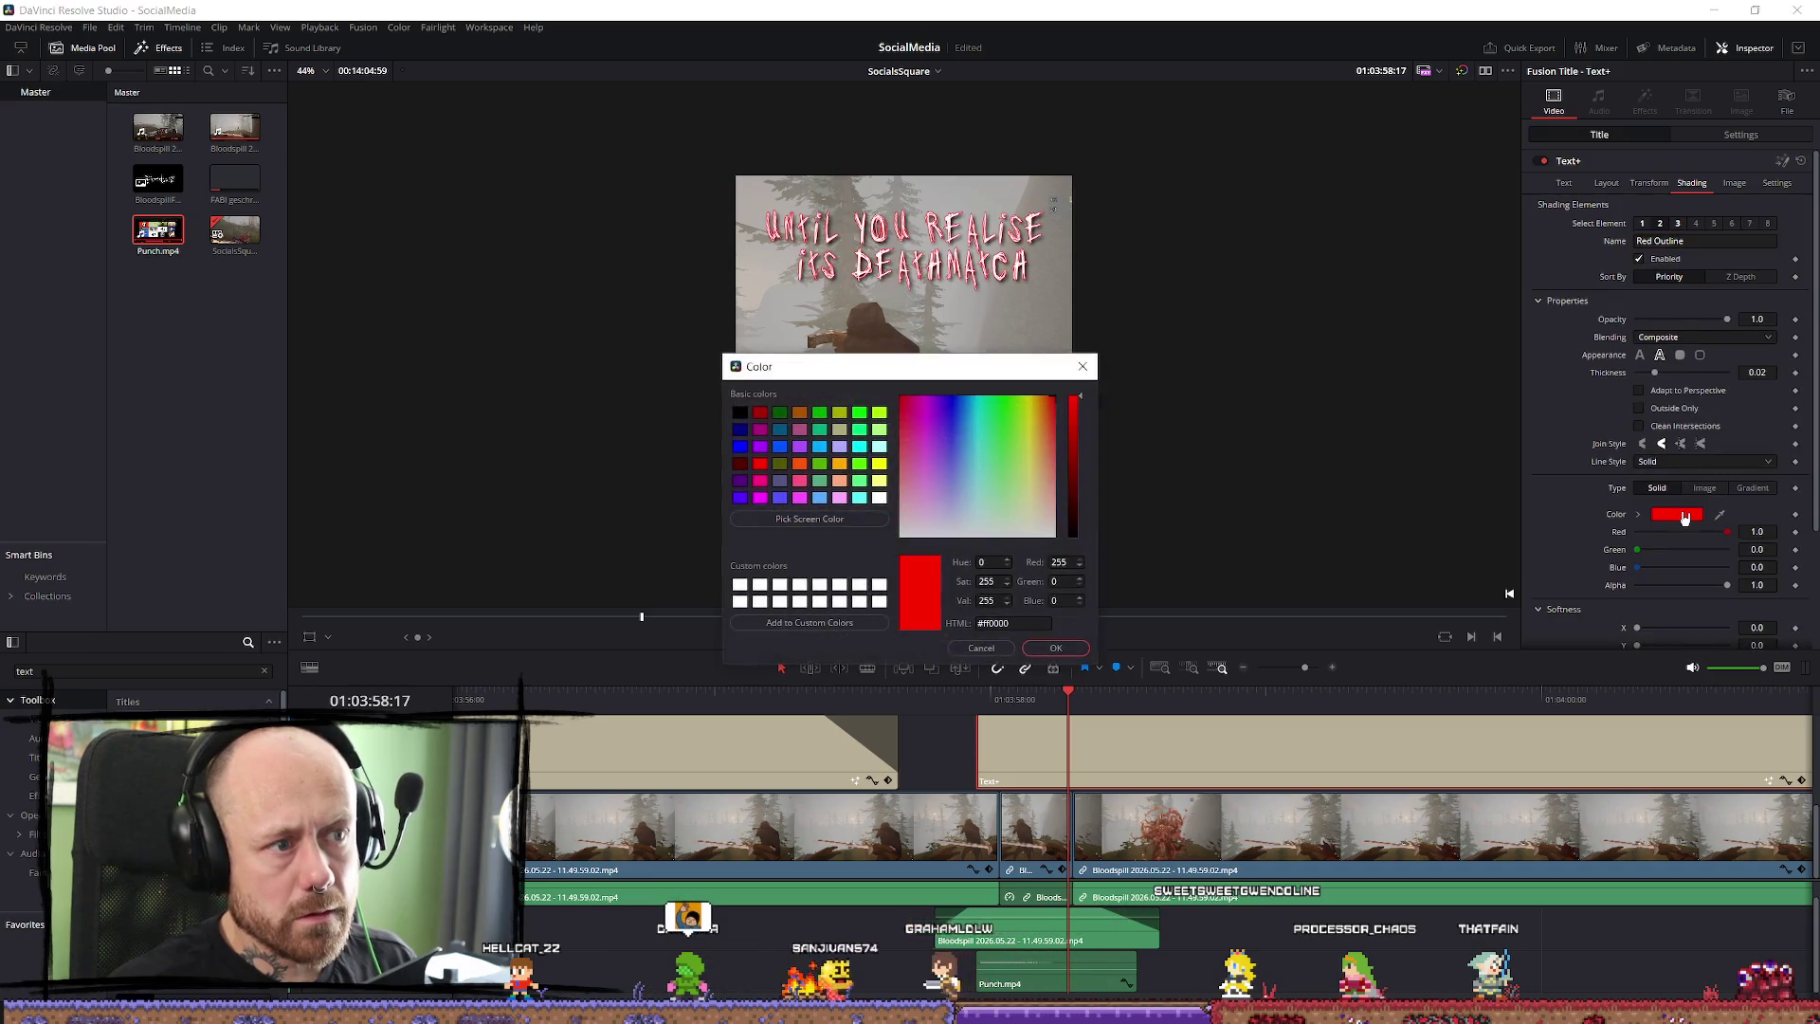
pyautogui.moveTo(1073, 460); pyautogui.dragTo(1073, 537)
pyautogui.click(1057, 649)
# Play back the caption from just before it to check the black outline.
pyautogui.click(989, 704)
pyautogui.press('space')
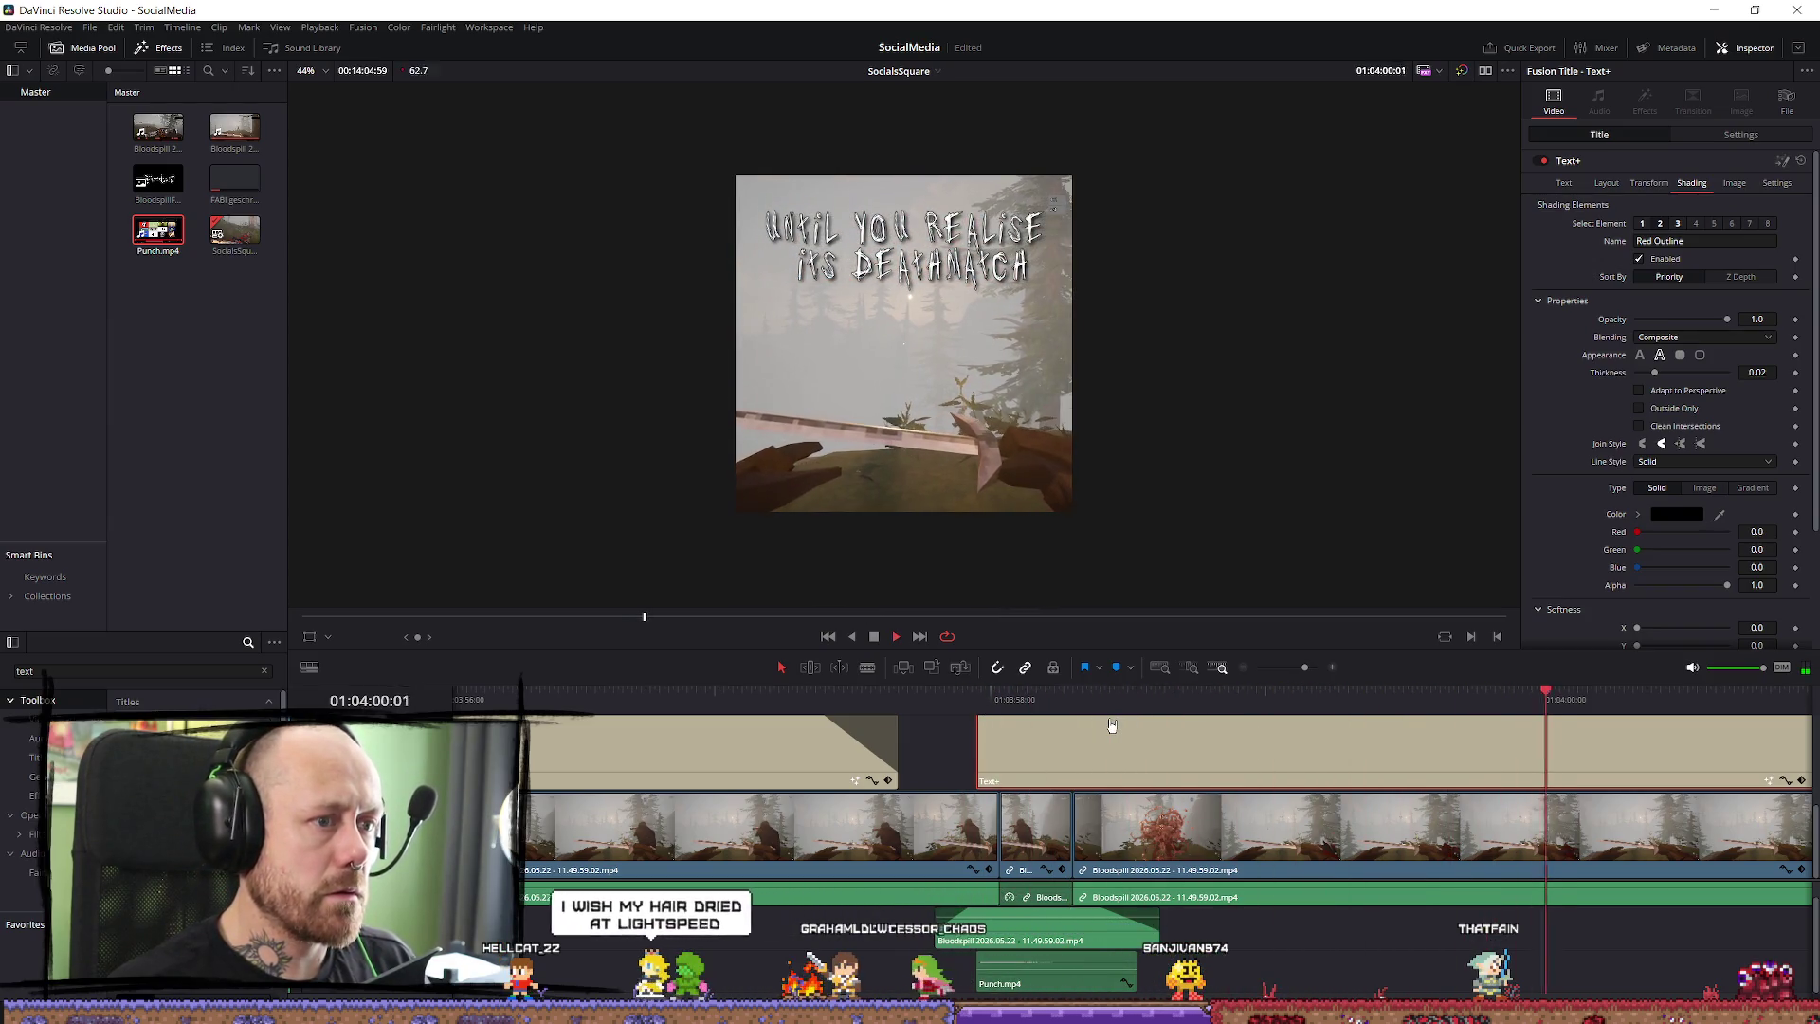
pyautogui.press('space')
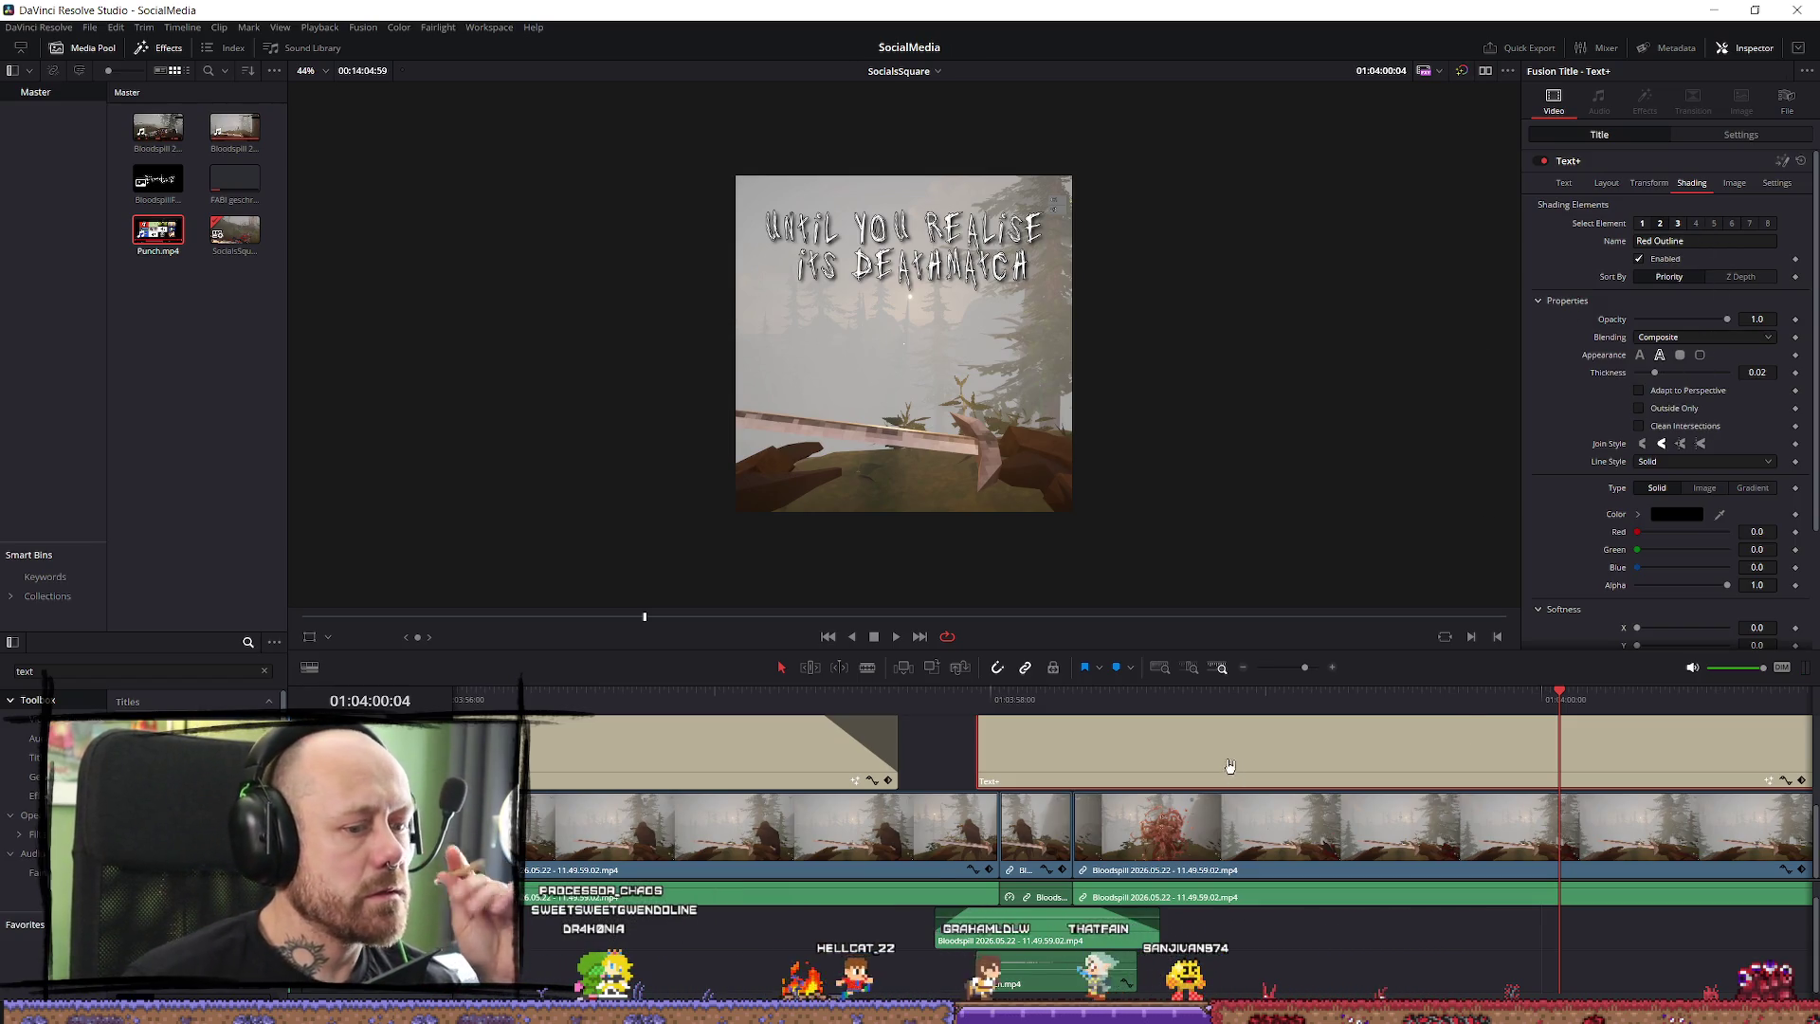
pyautogui.click(1564, 182)
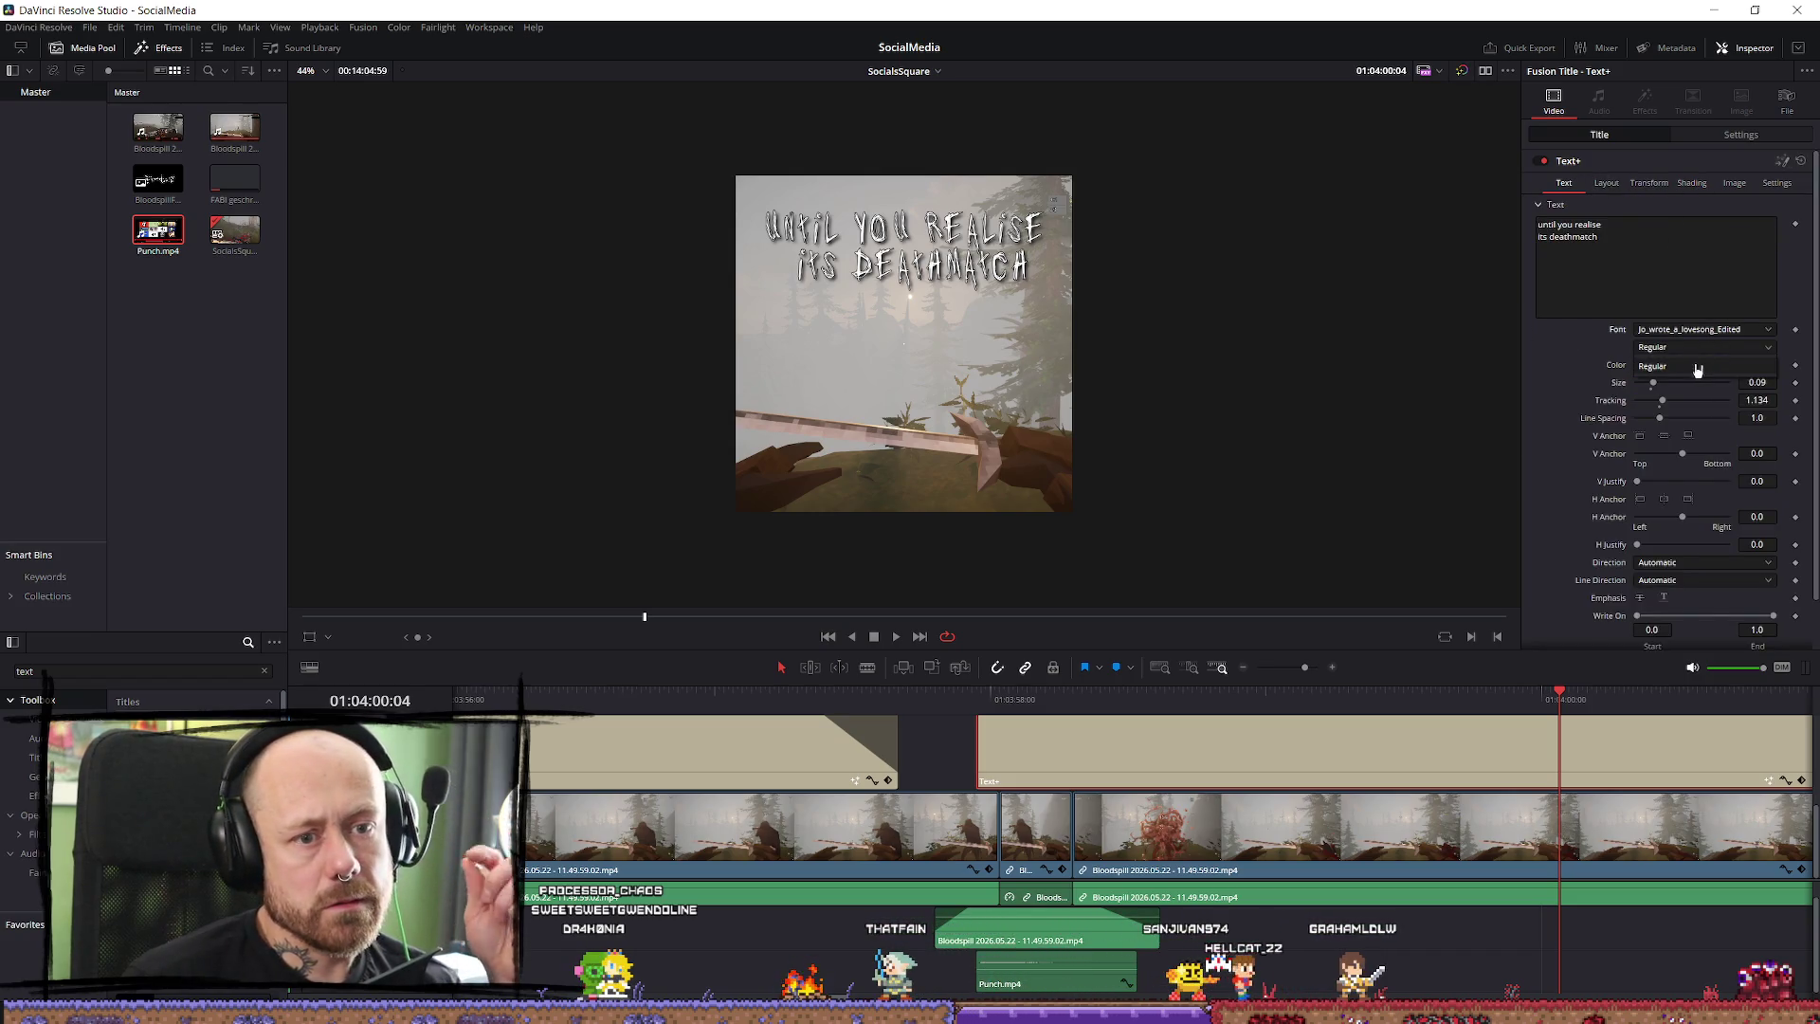
# Pick Impact from the font list for the 'until you realise its deathmatch' caption.
pyautogui.click(1733, 332)
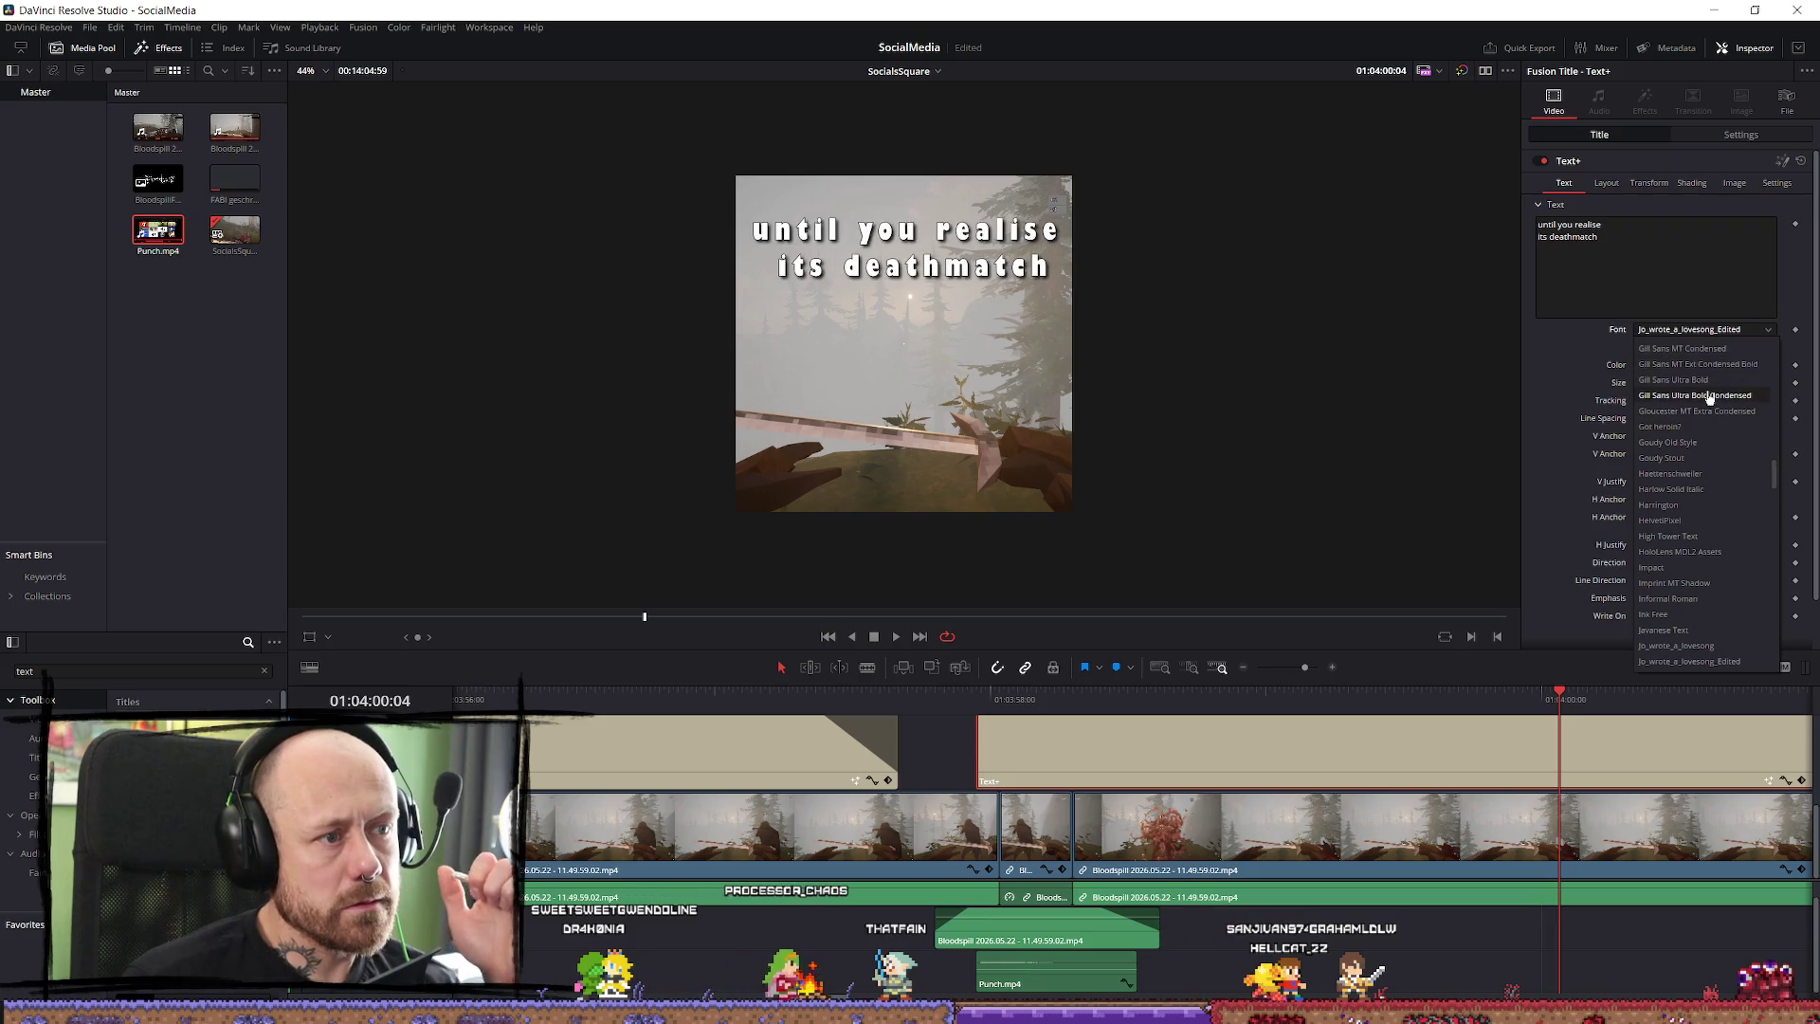
pyautogui.scroll(-1, 1709, 598)
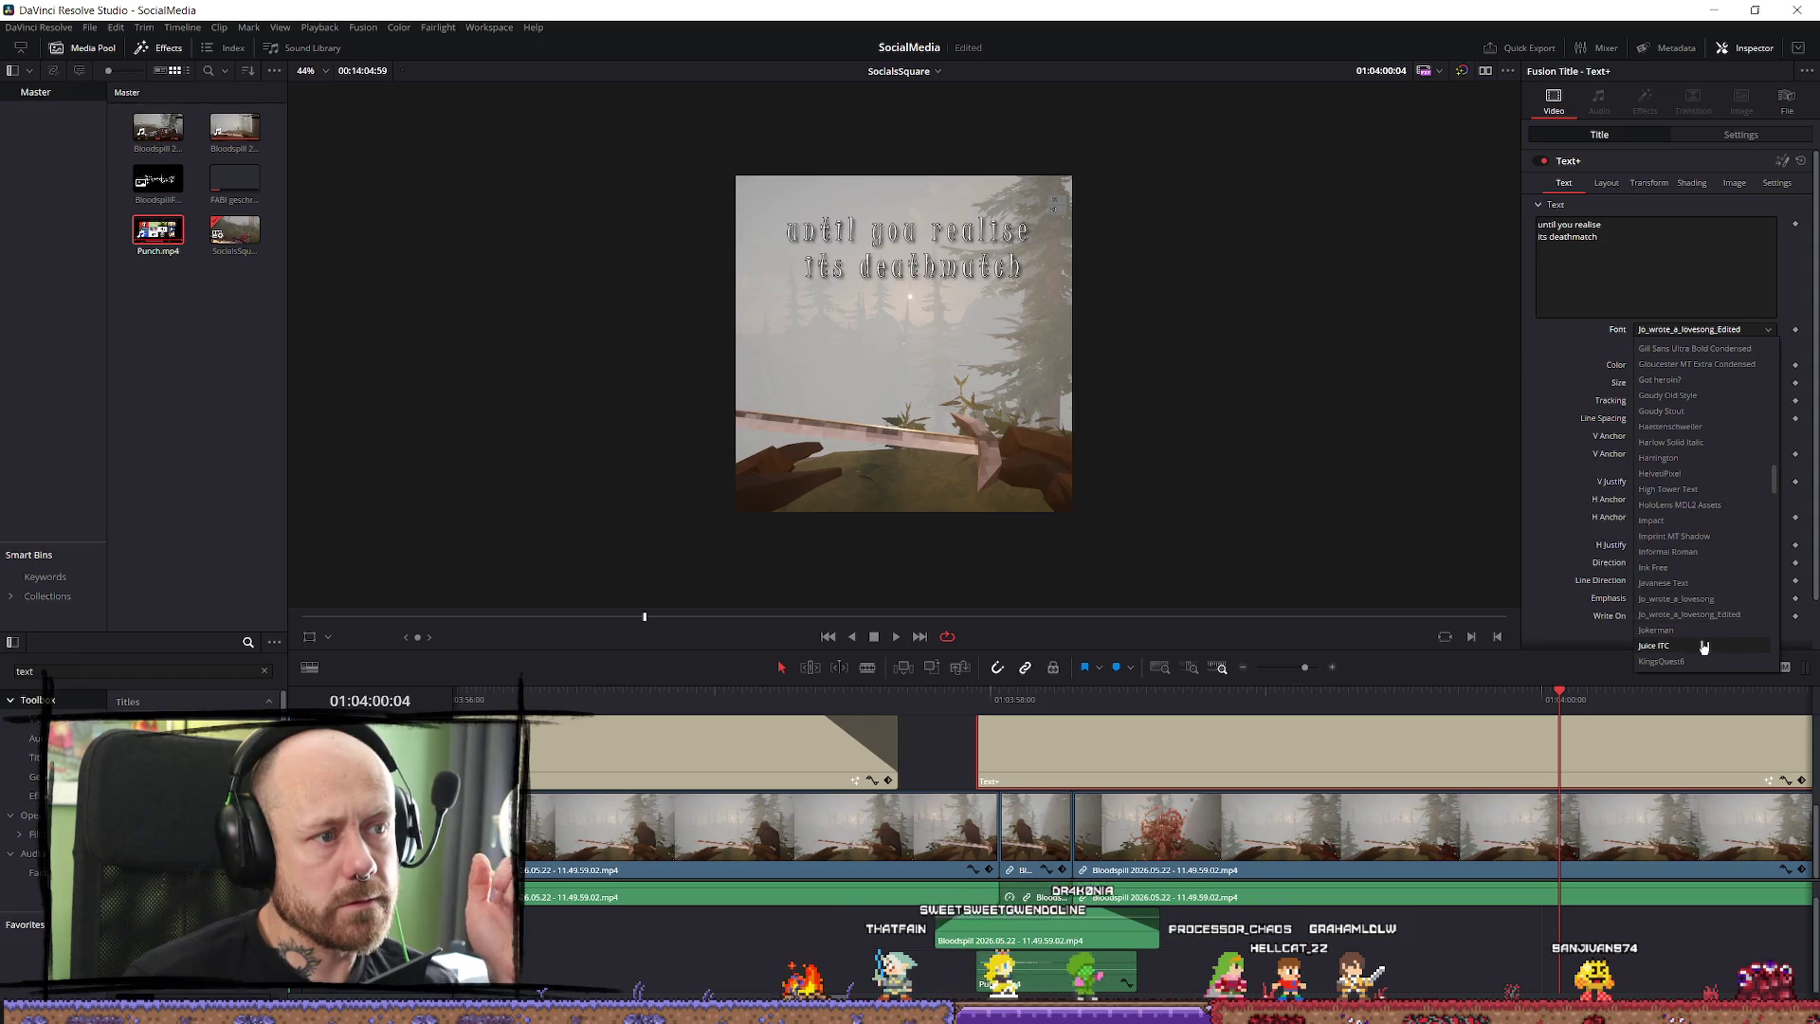
pyautogui.scroll(-12, 1707, 606)
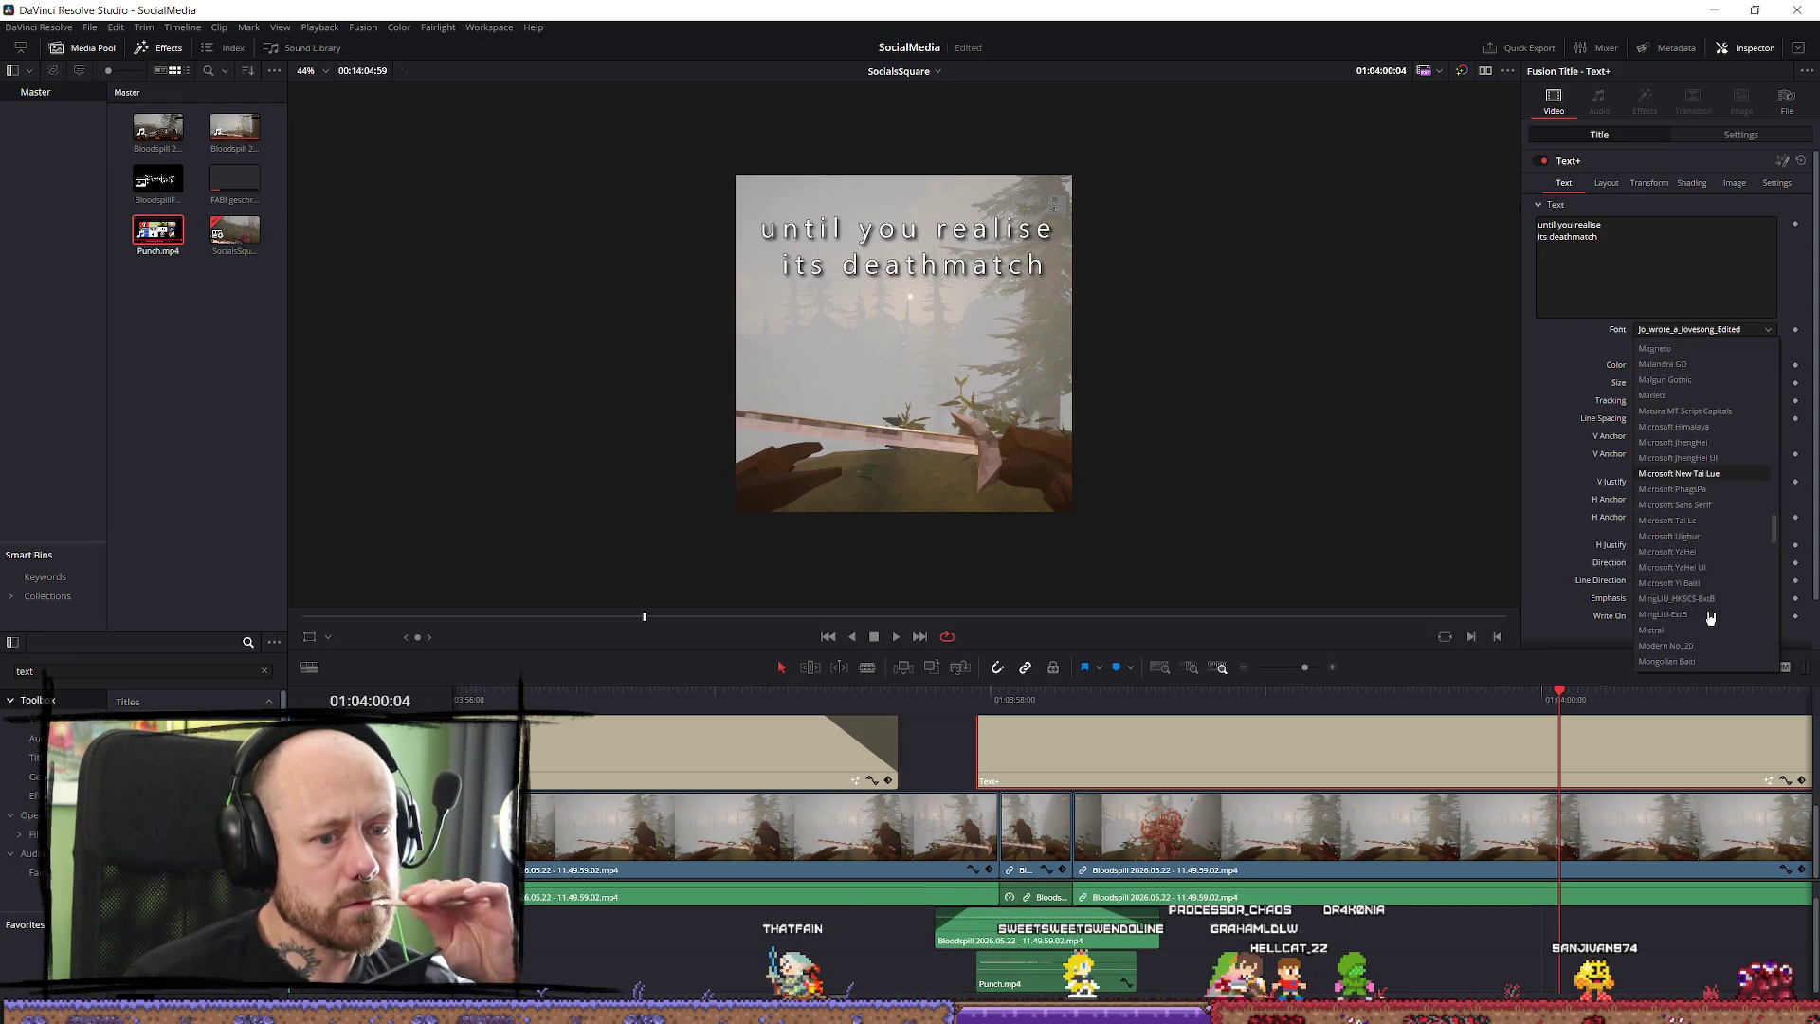
pyautogui.scroll(-7, 1710, 615)
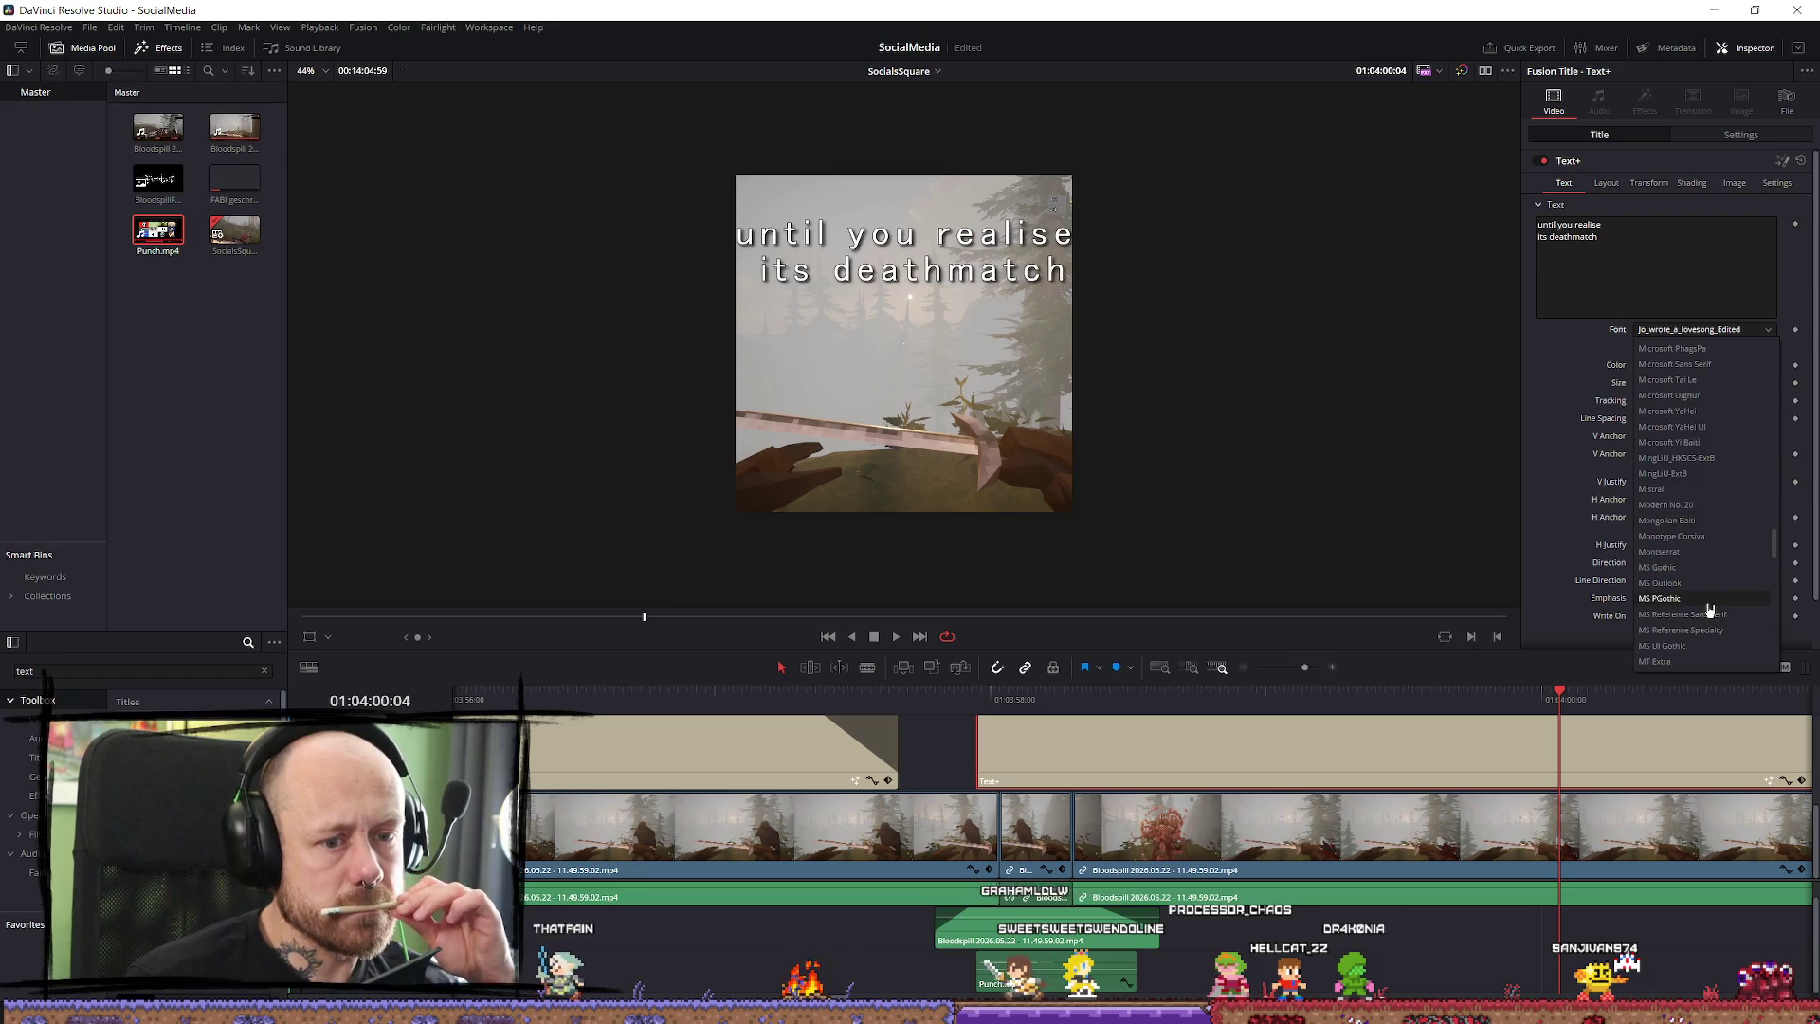
pyautogui.scroll(-3, 1710, 611)
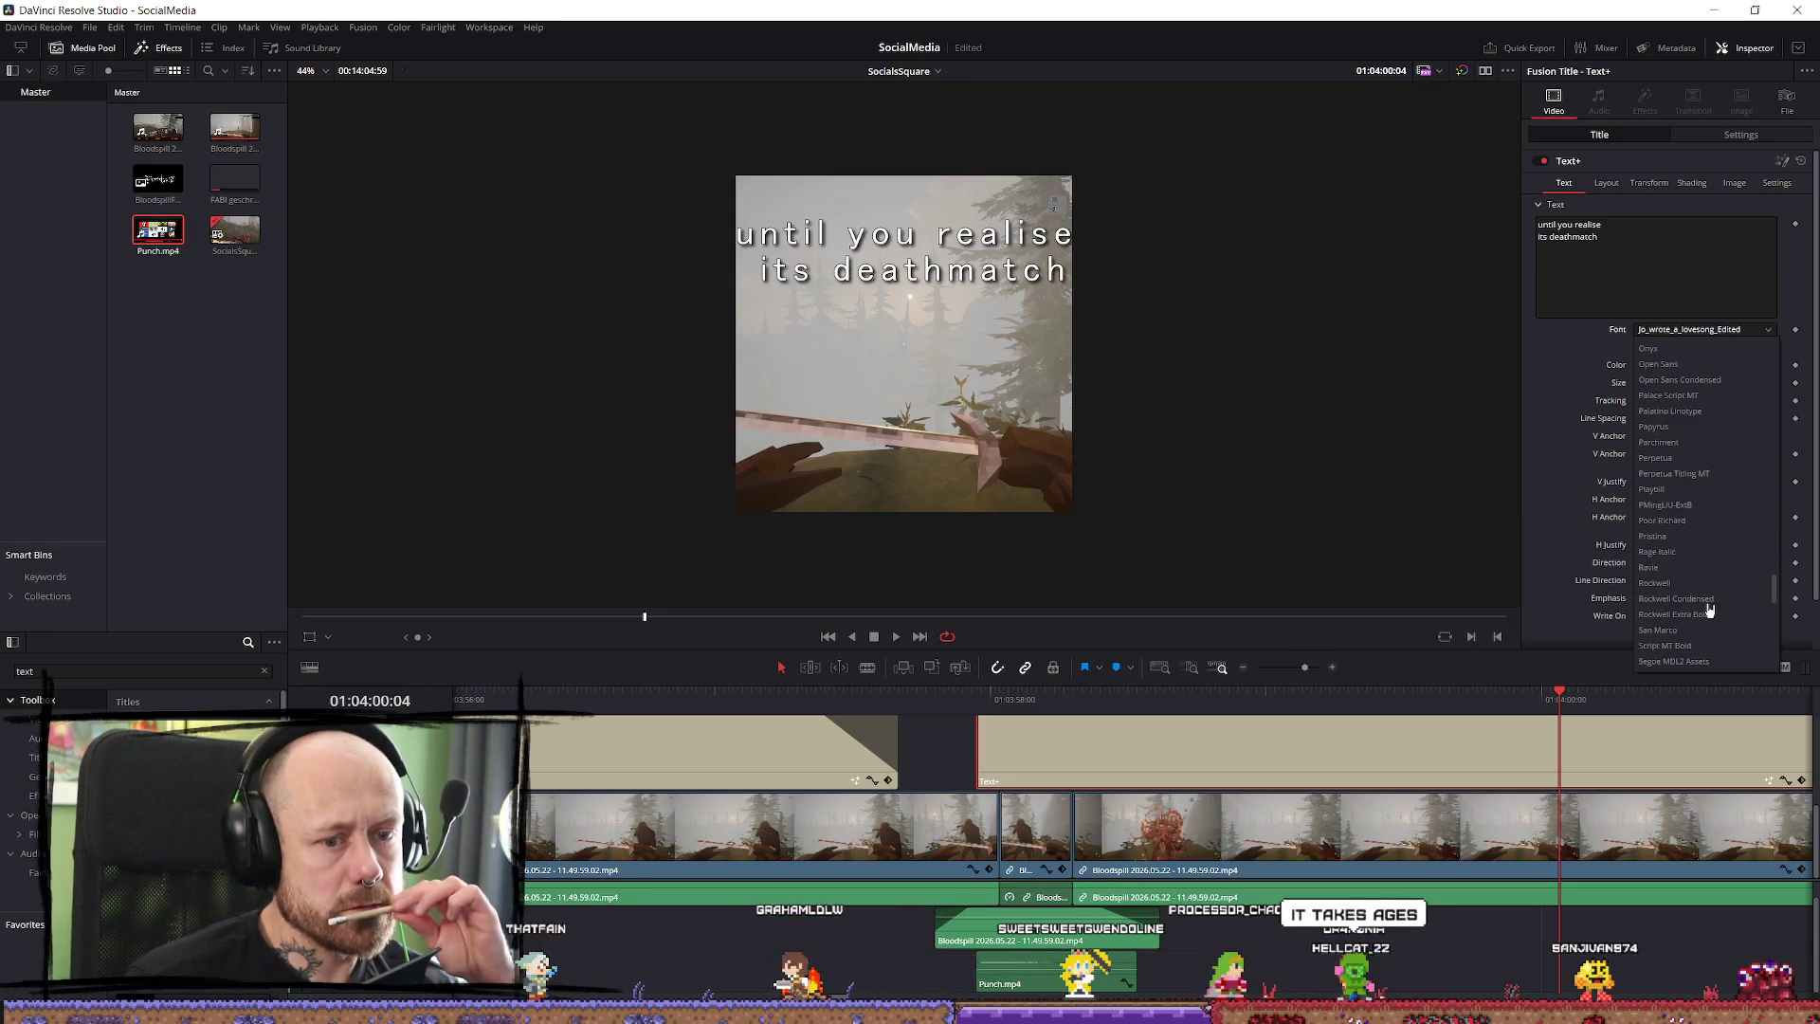
pyautogui.scroll(15, 1682, 401)
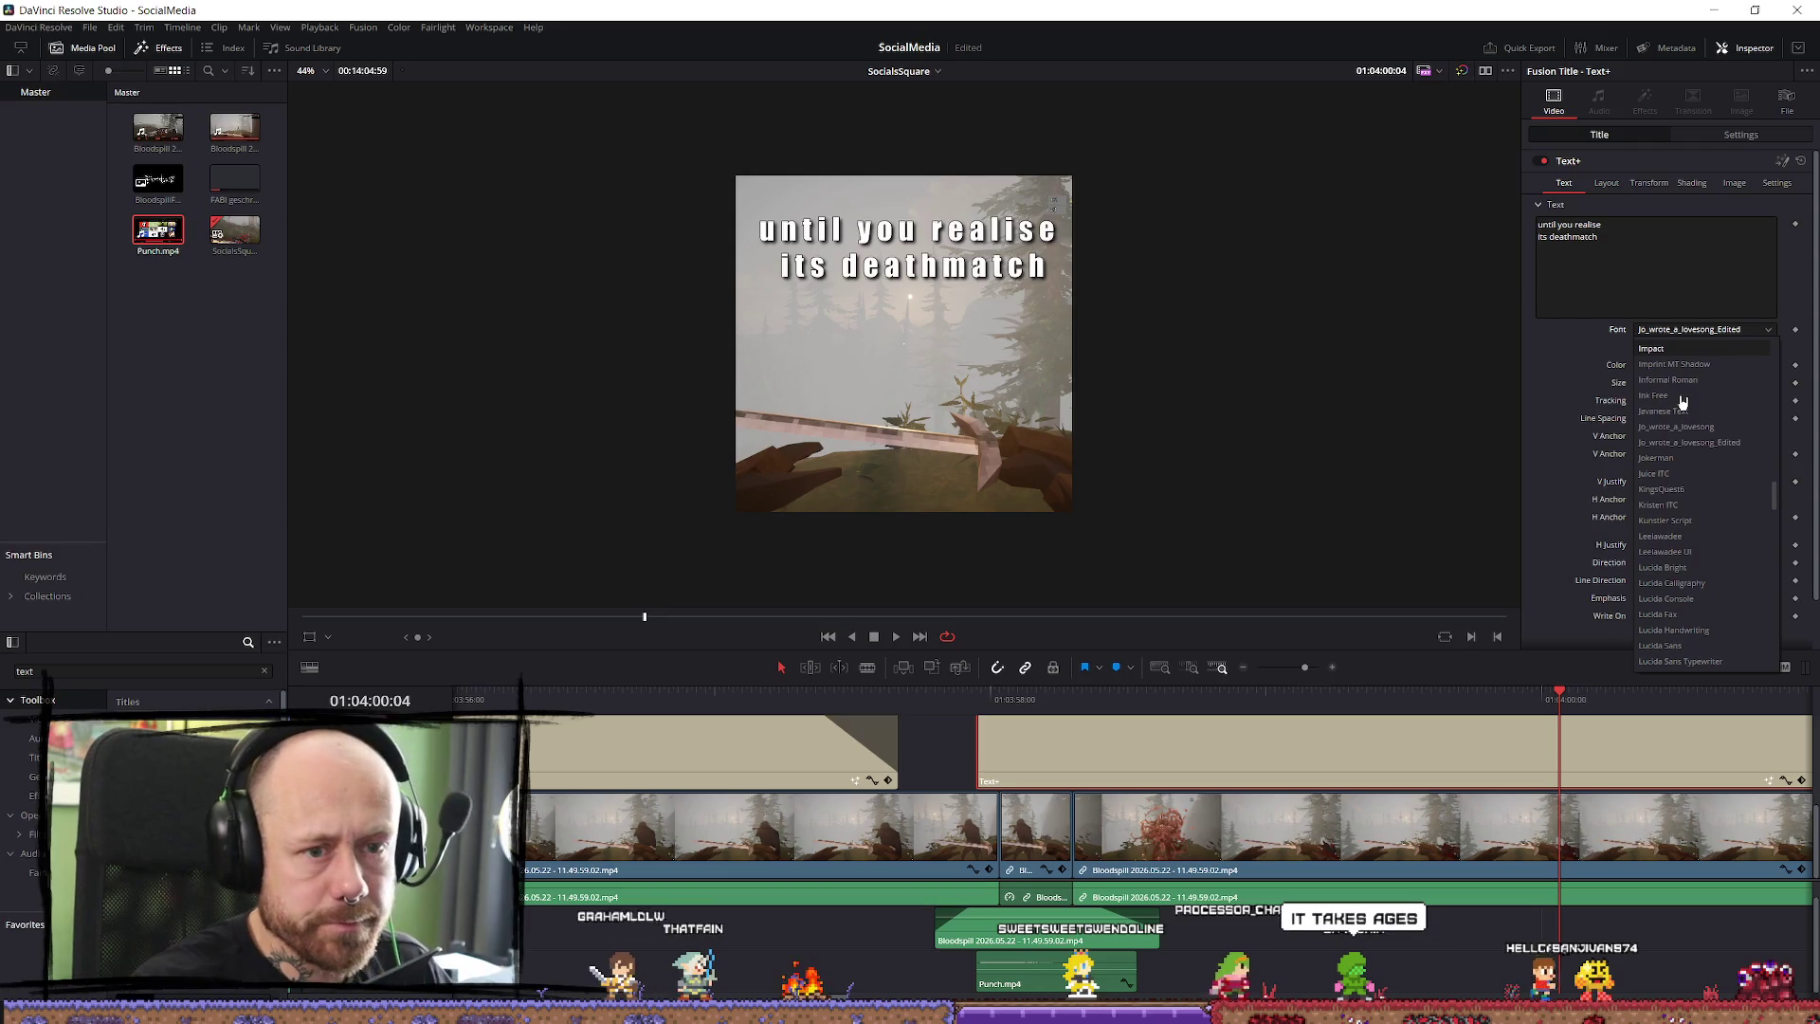
pyautogui.click(1692, 348)
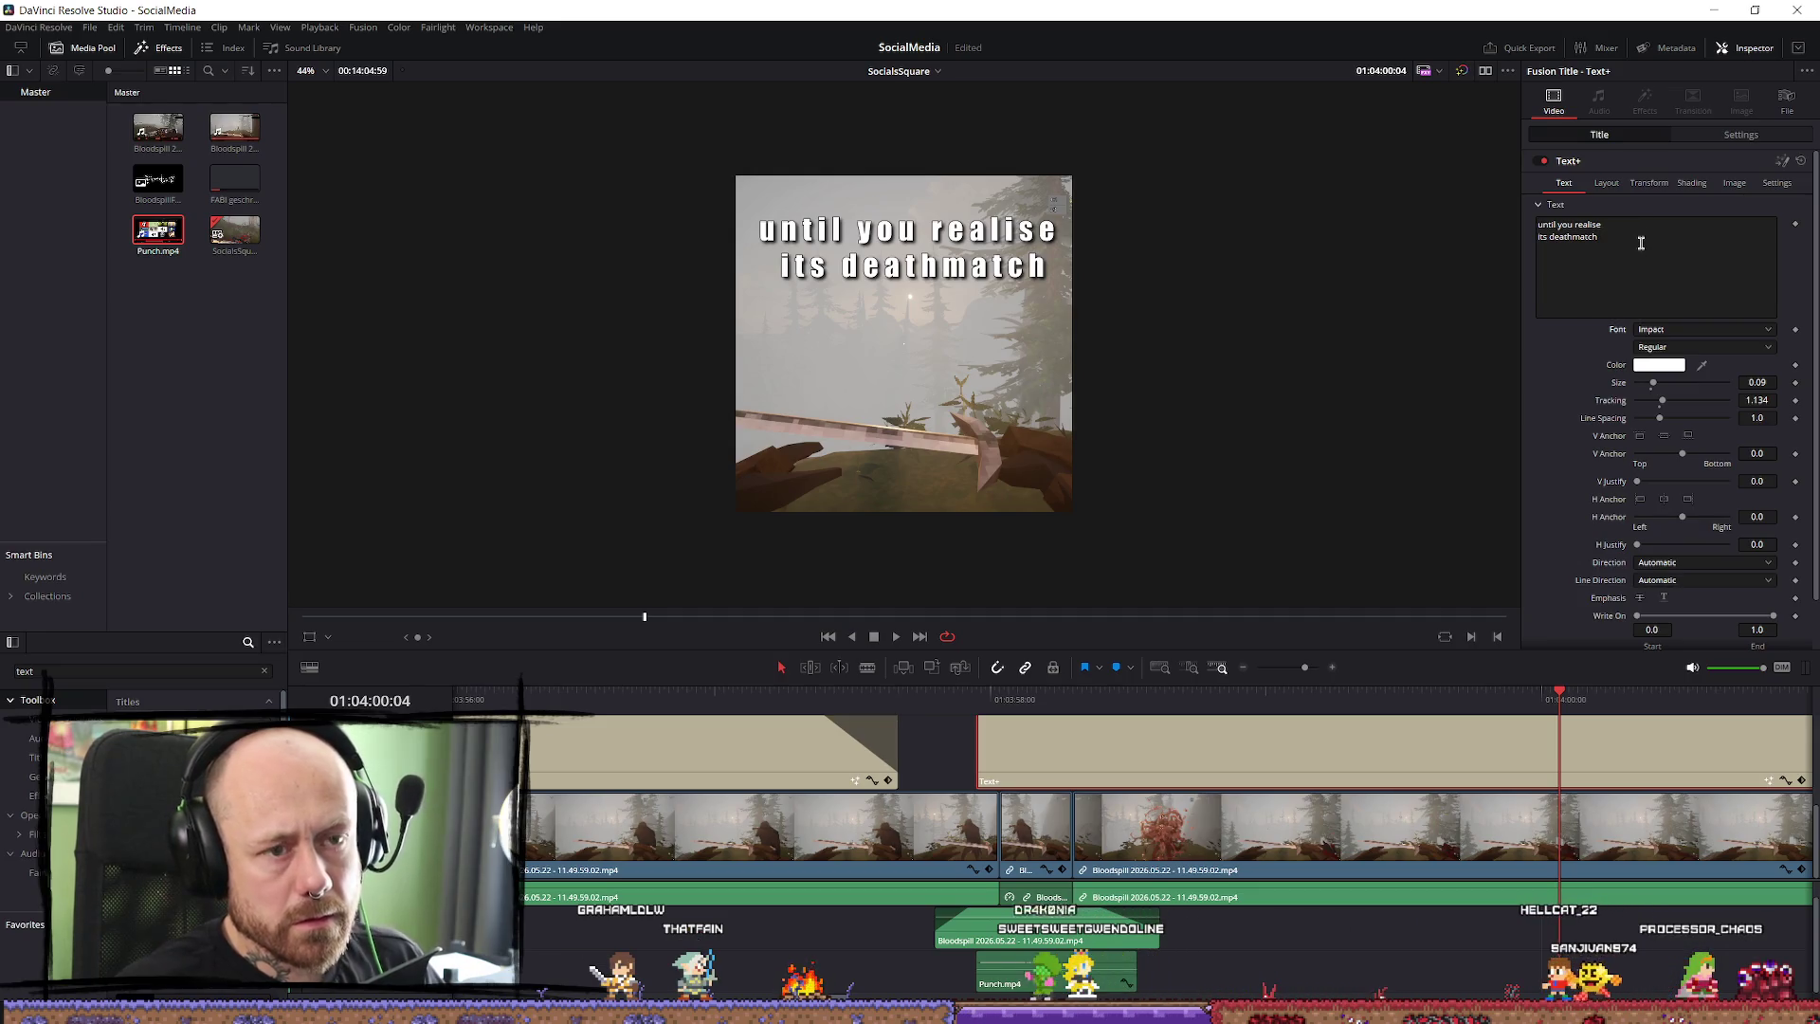
pyautogui.click(1641, 243)
# Replace the caption with 'UNTIL YOU REALISE I' and 'DEATHMATH' on two lines, resetting Tracking to 1.0.
pyautogui.hotkey('ctrl', 'a')
pyautogui.write('UN')
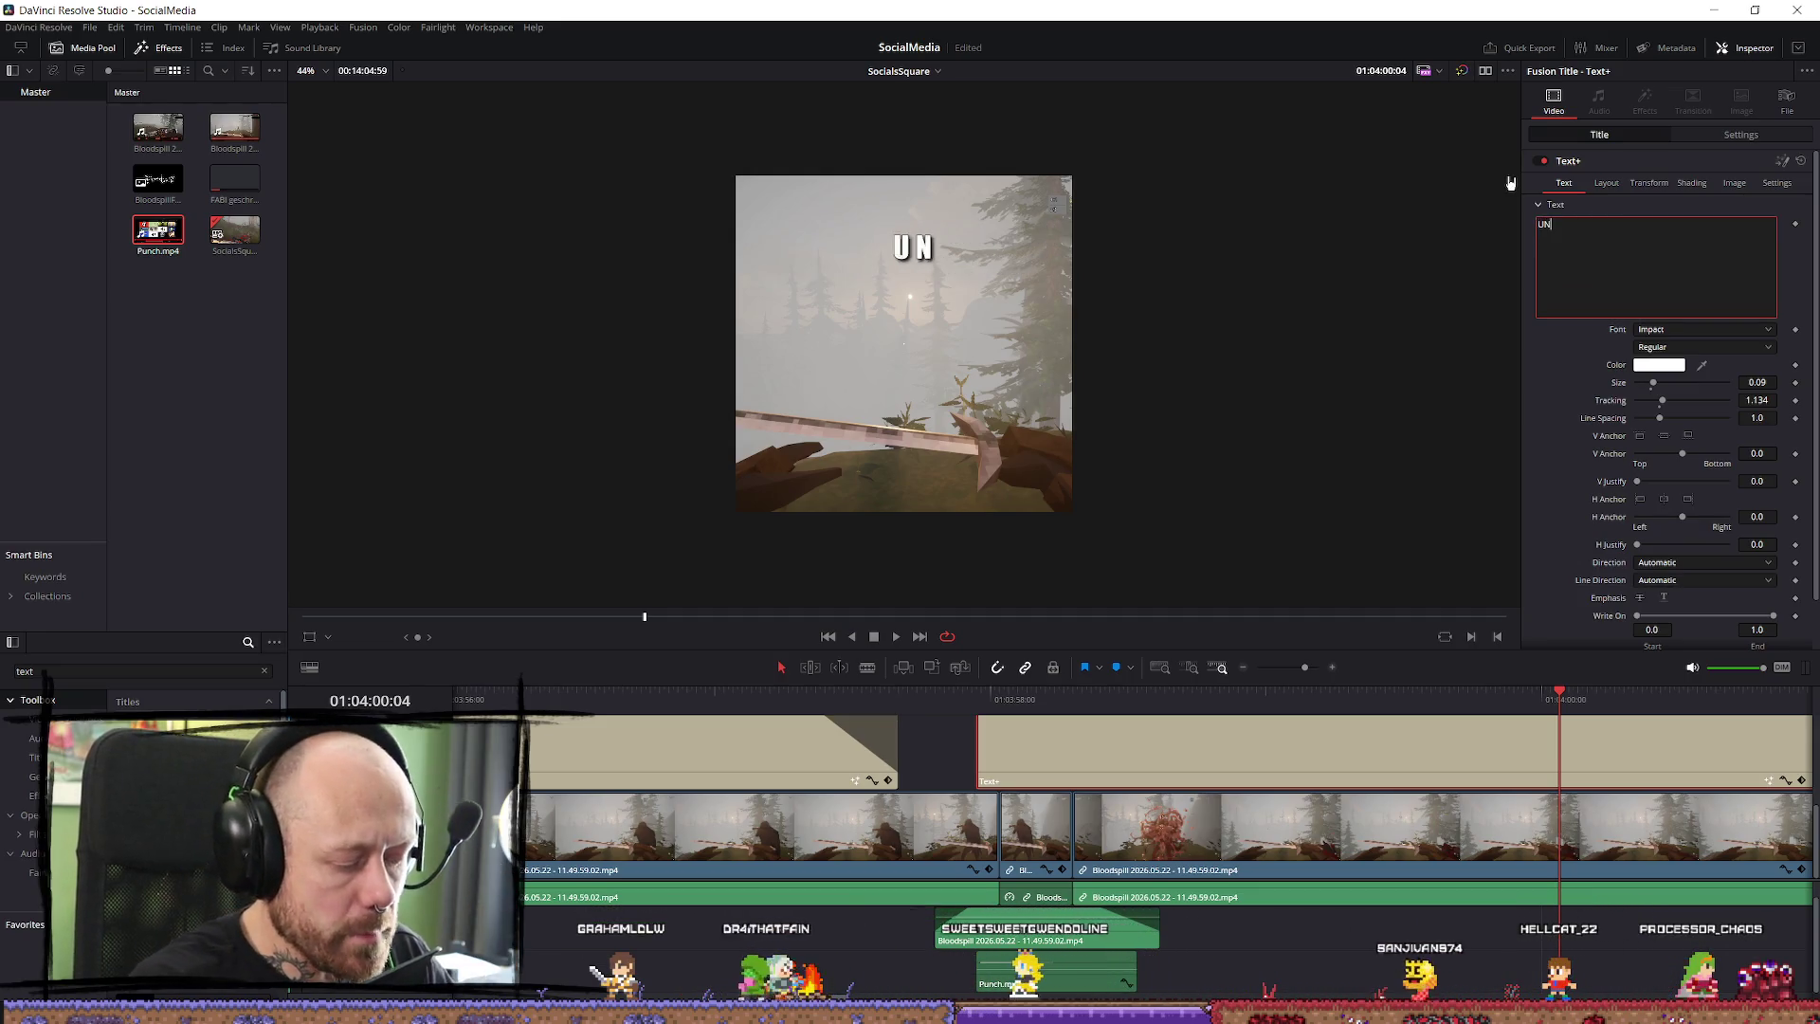
pyautogui.write('TIL YOU R')
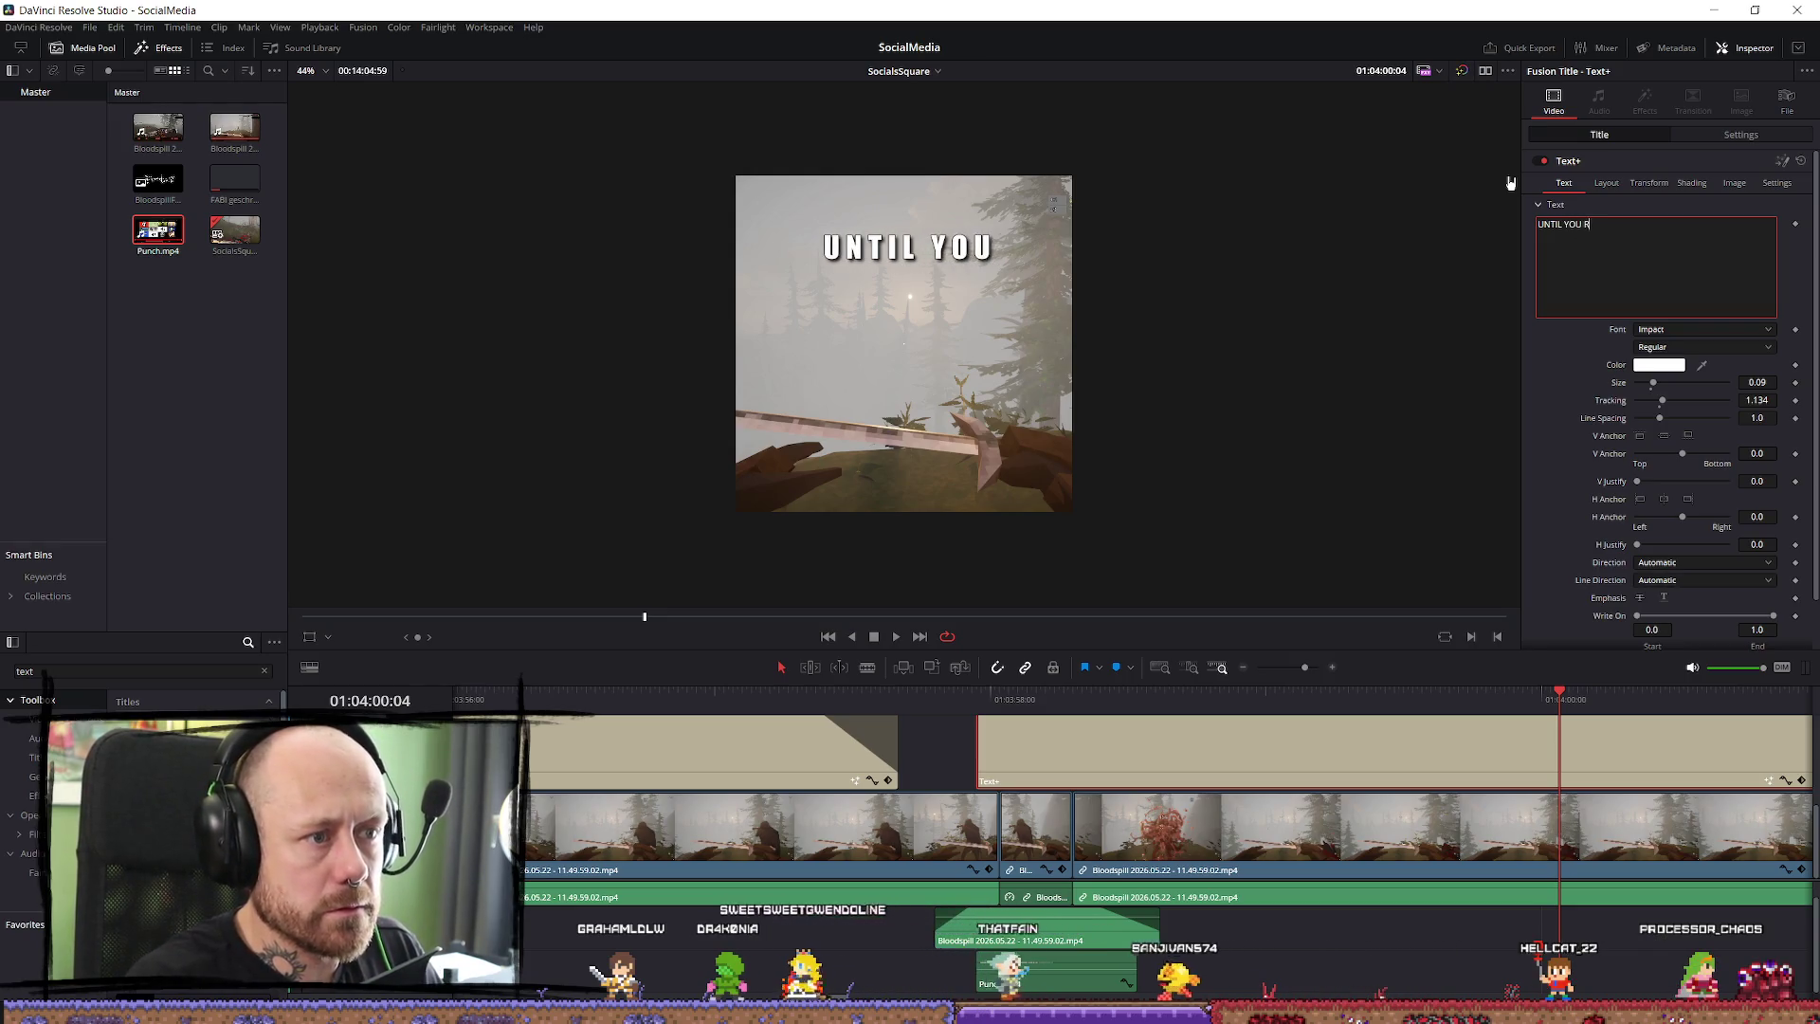
pyautogui.write('EALISE IT')
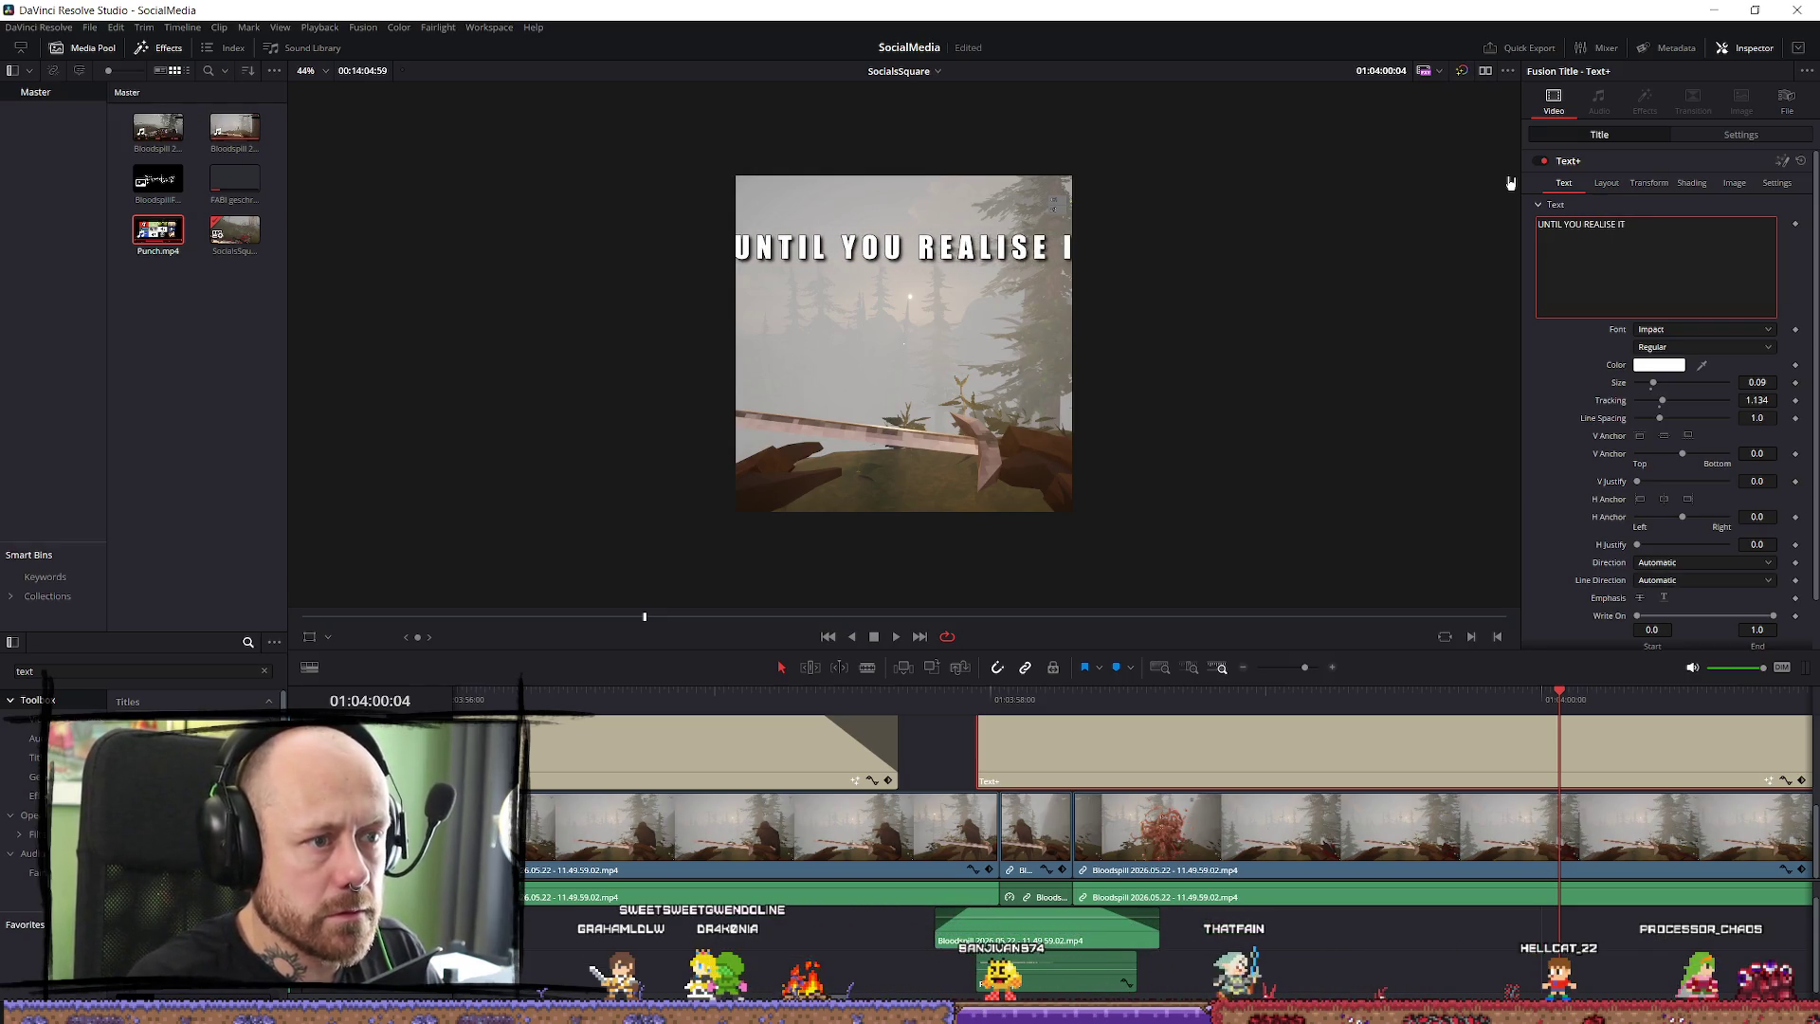
pyautogui.press('Return')
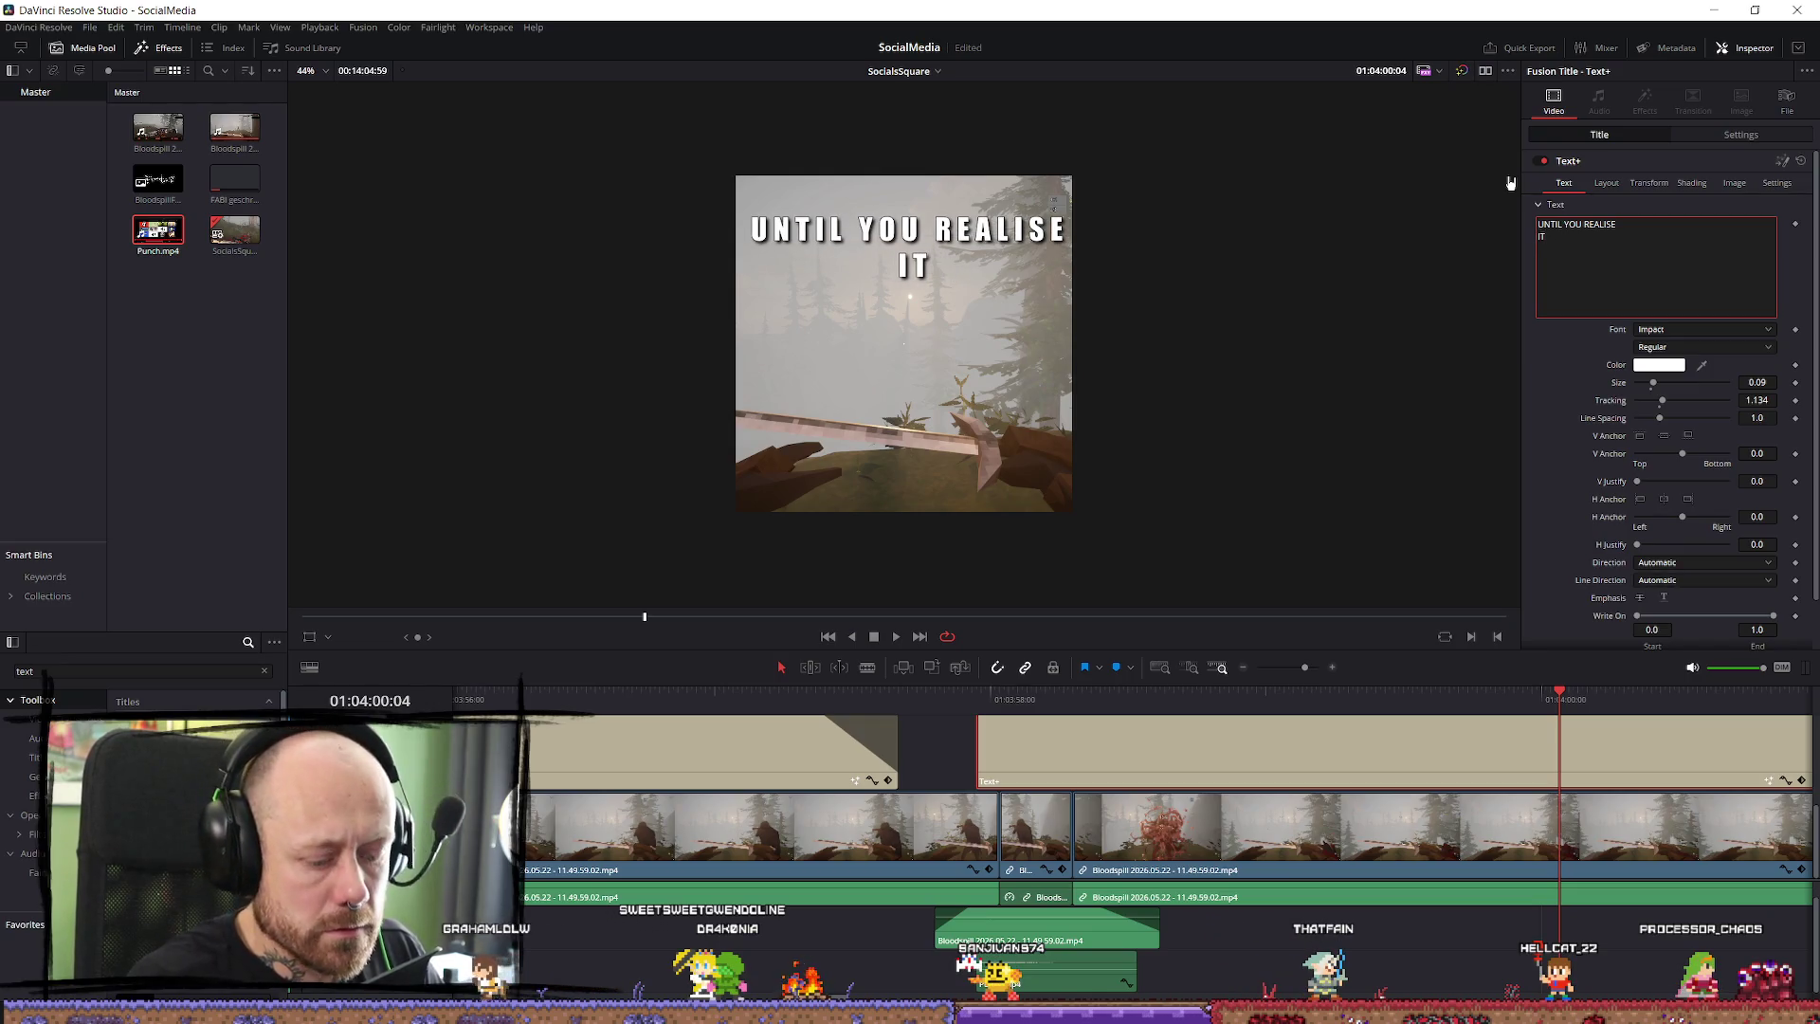
pyautogui.write("'S DEATHMATH")
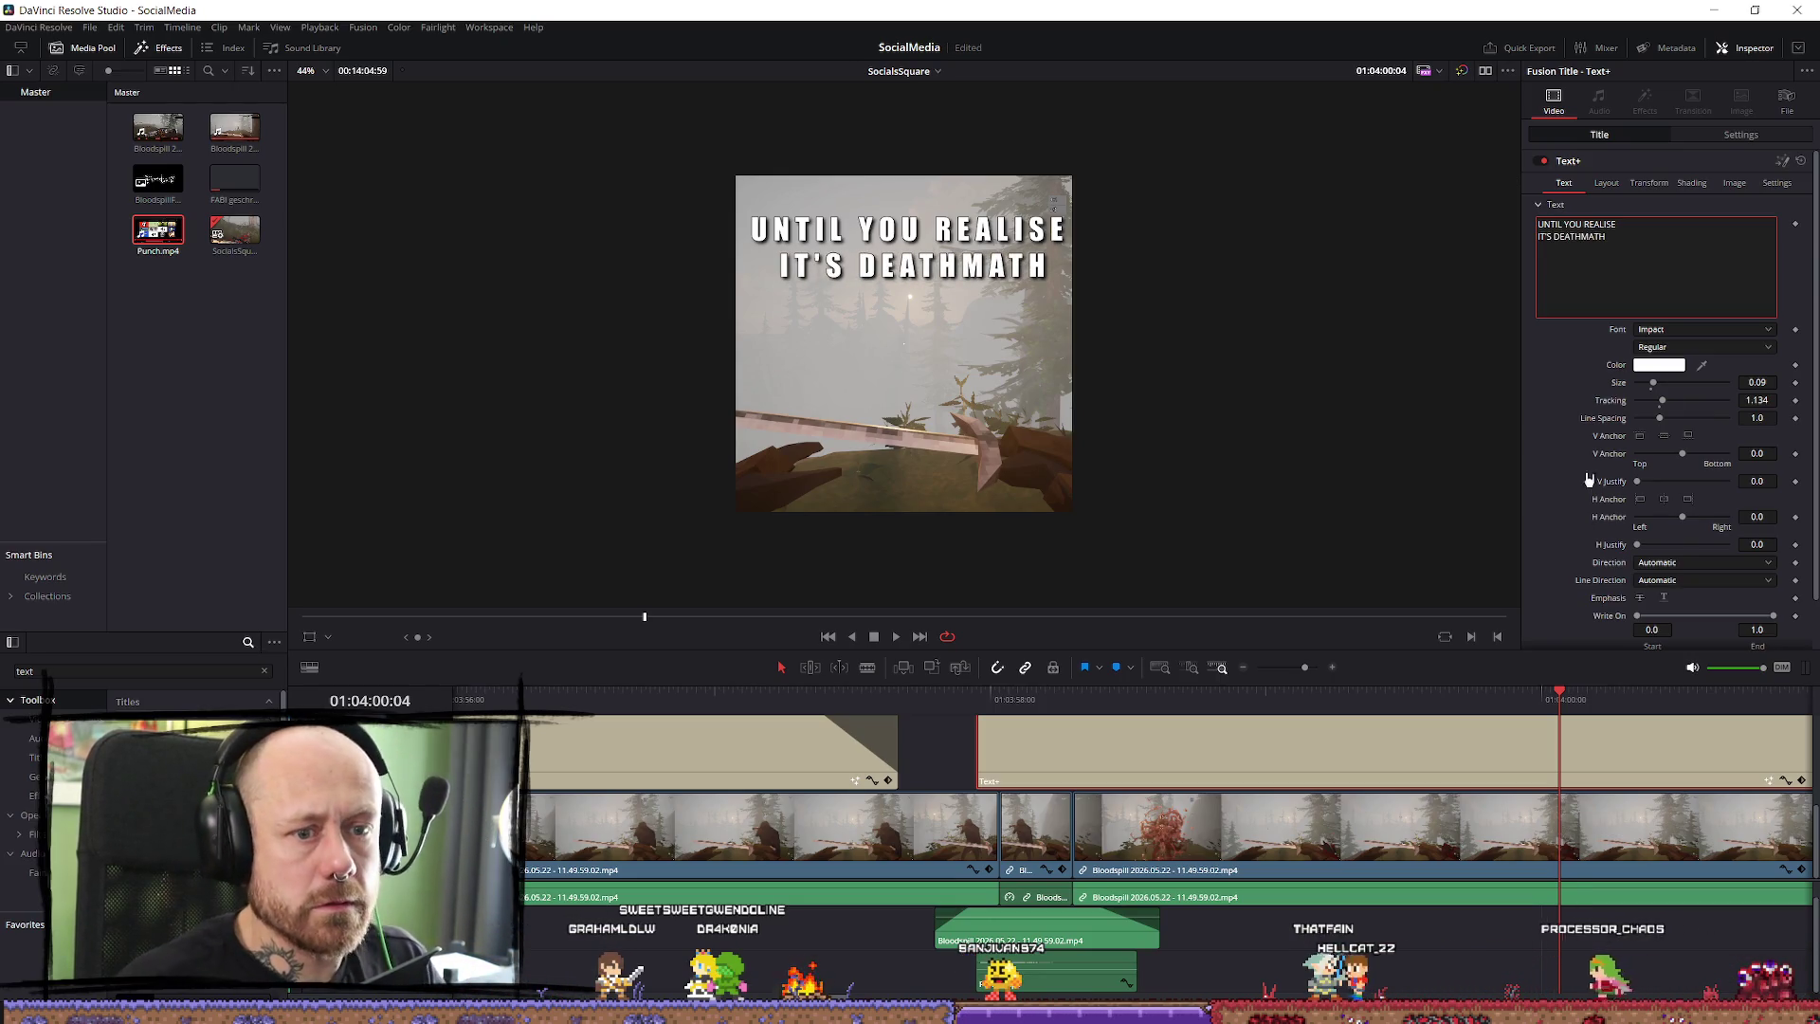
pyautogui.doubleClick(1661, 405)
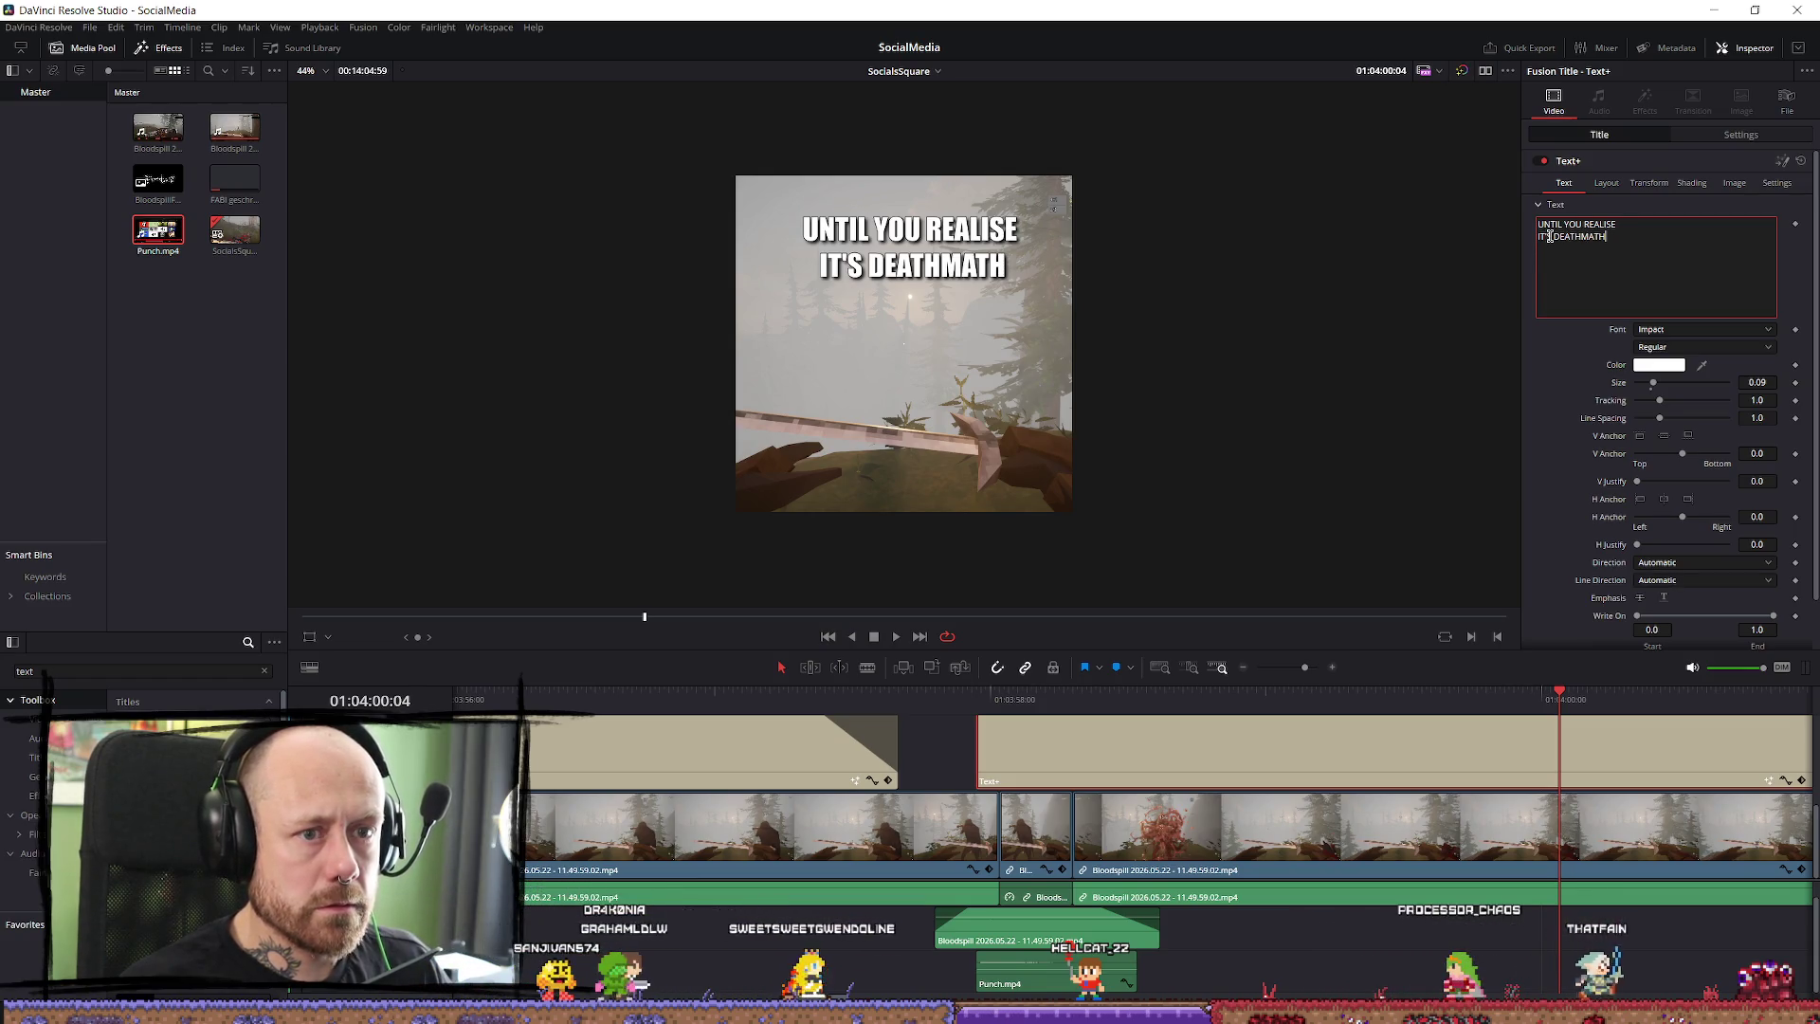
# Make the first line lowercase 'until you realise' and put 'it's' before DEATHMATH on the second line.
pyautogui.moveTo(1549, 237); pyautogui.dragTo(1537, 232)
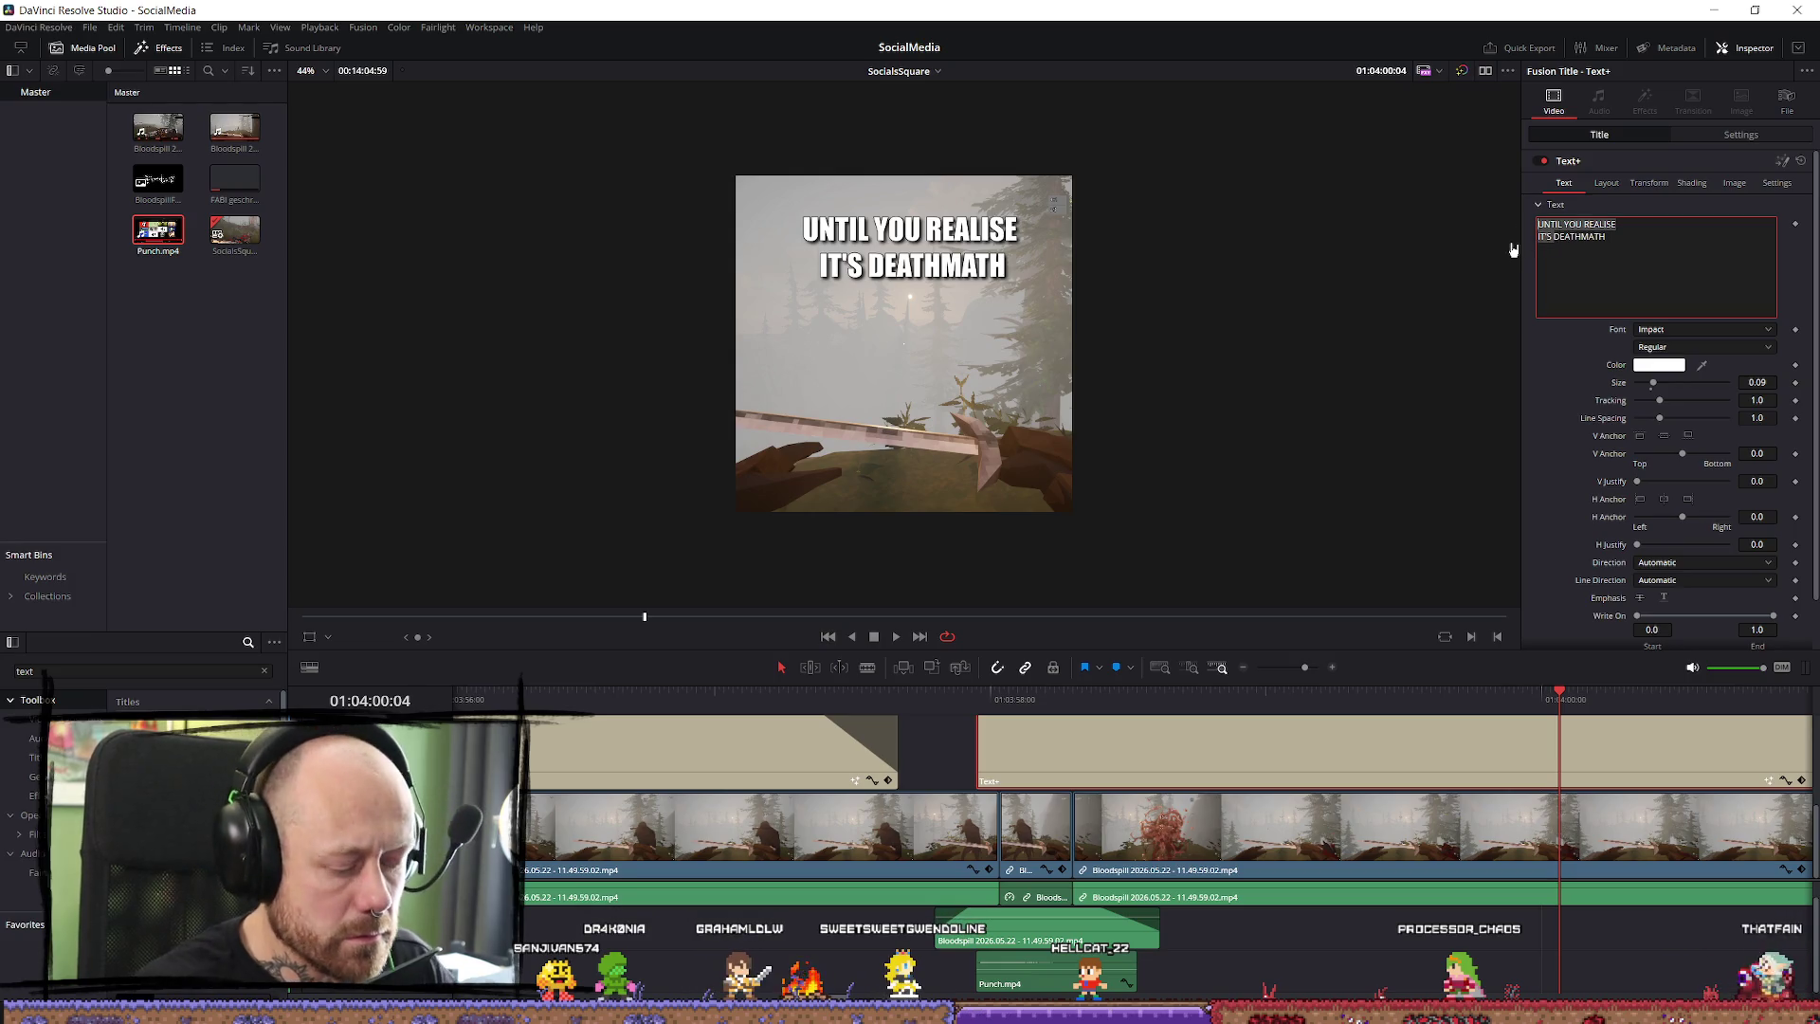
pyautogui.write('until you realiseDEATHMATH')
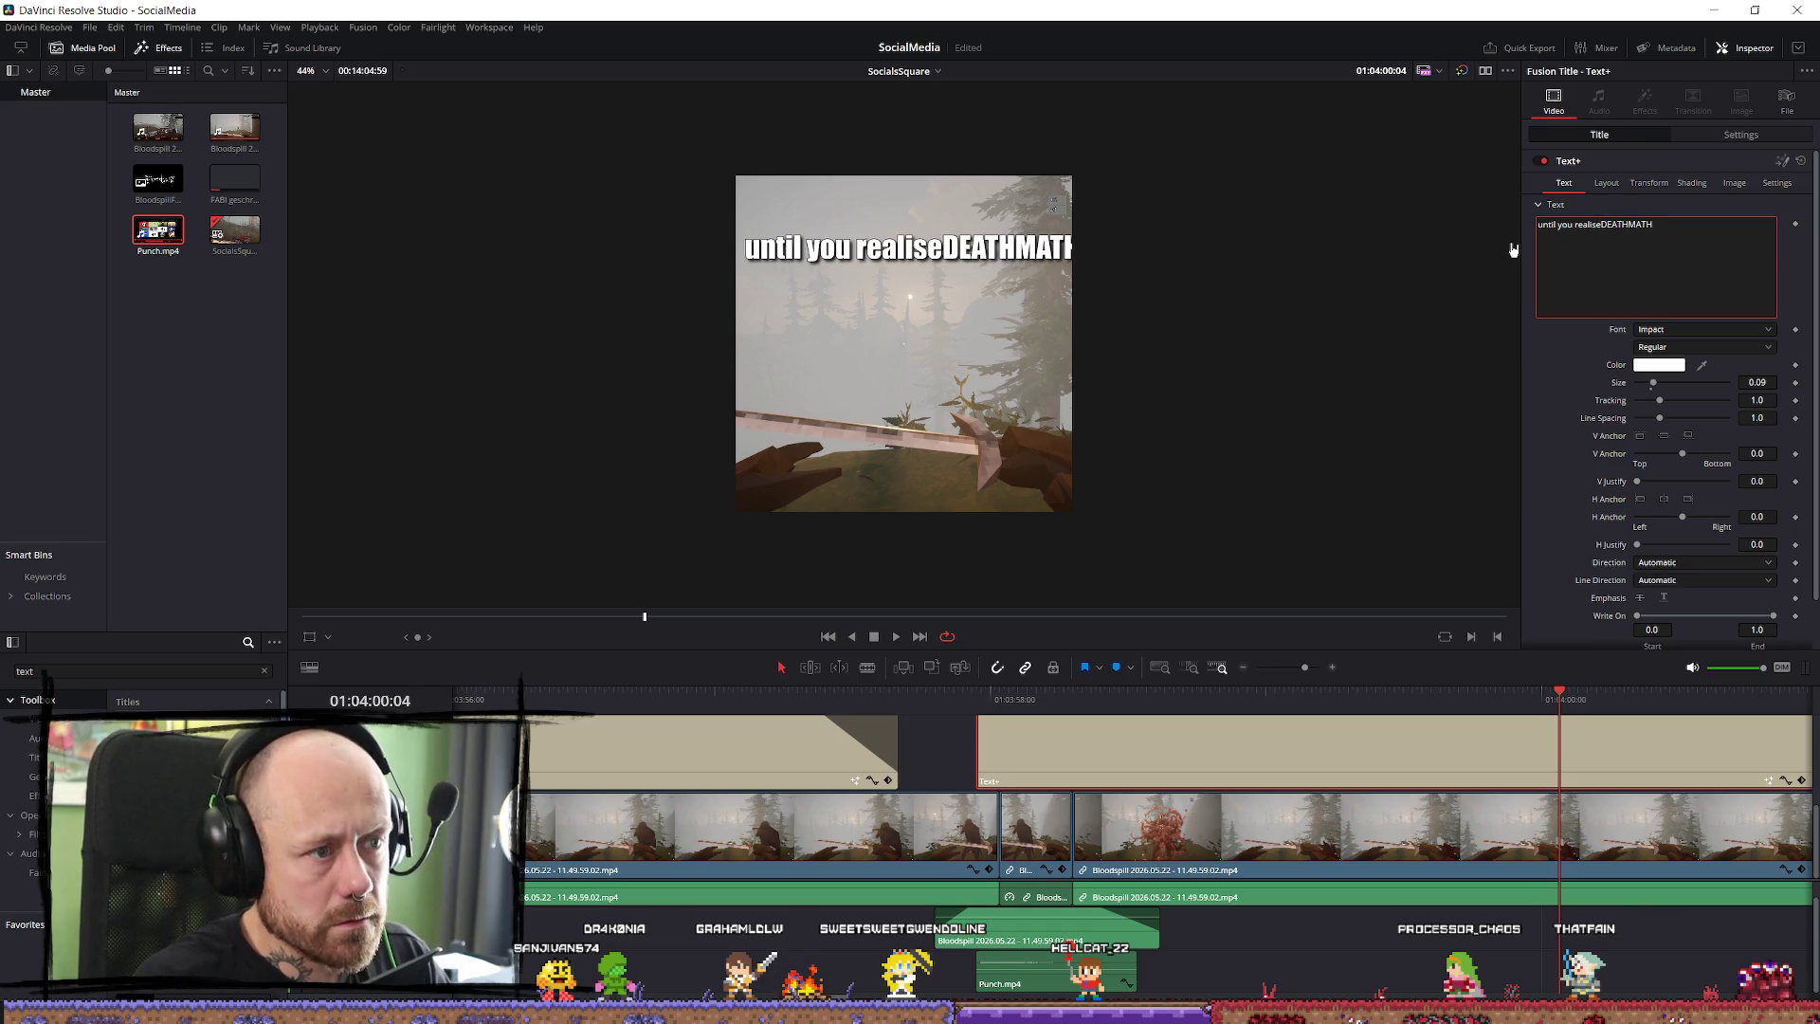
pyautogui.press('Return')
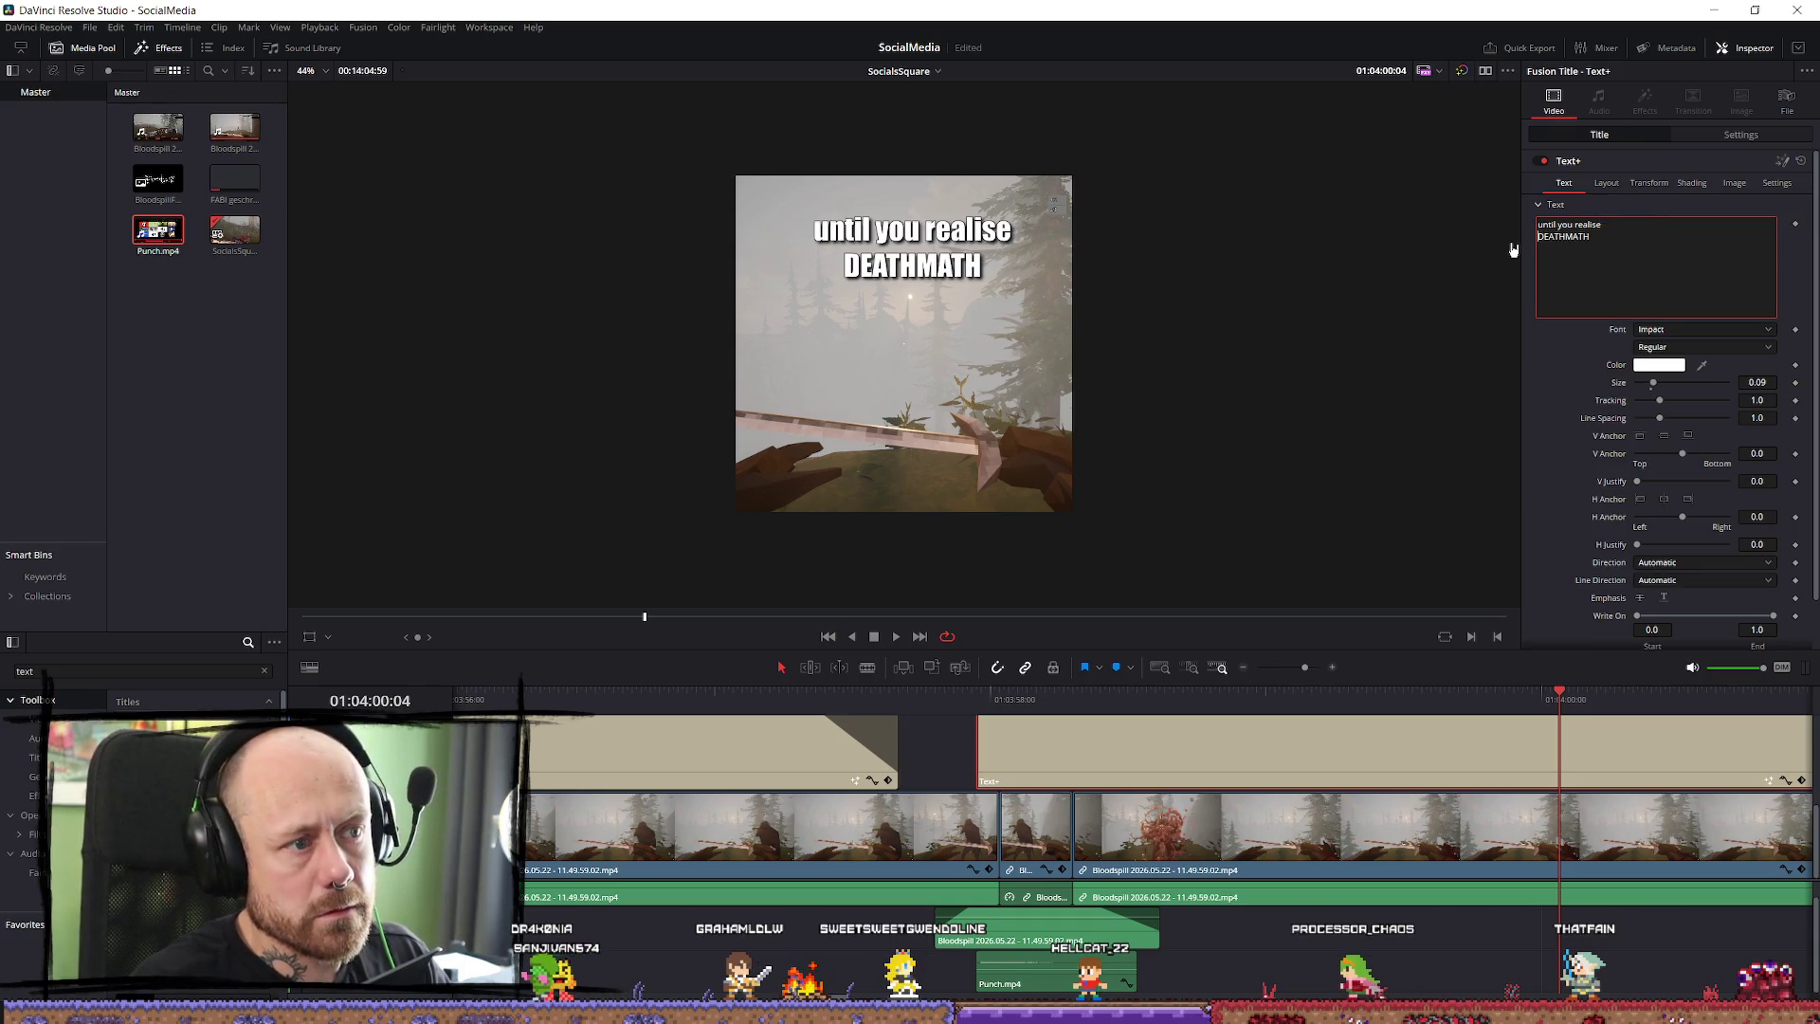
pyautogui.write("it's")
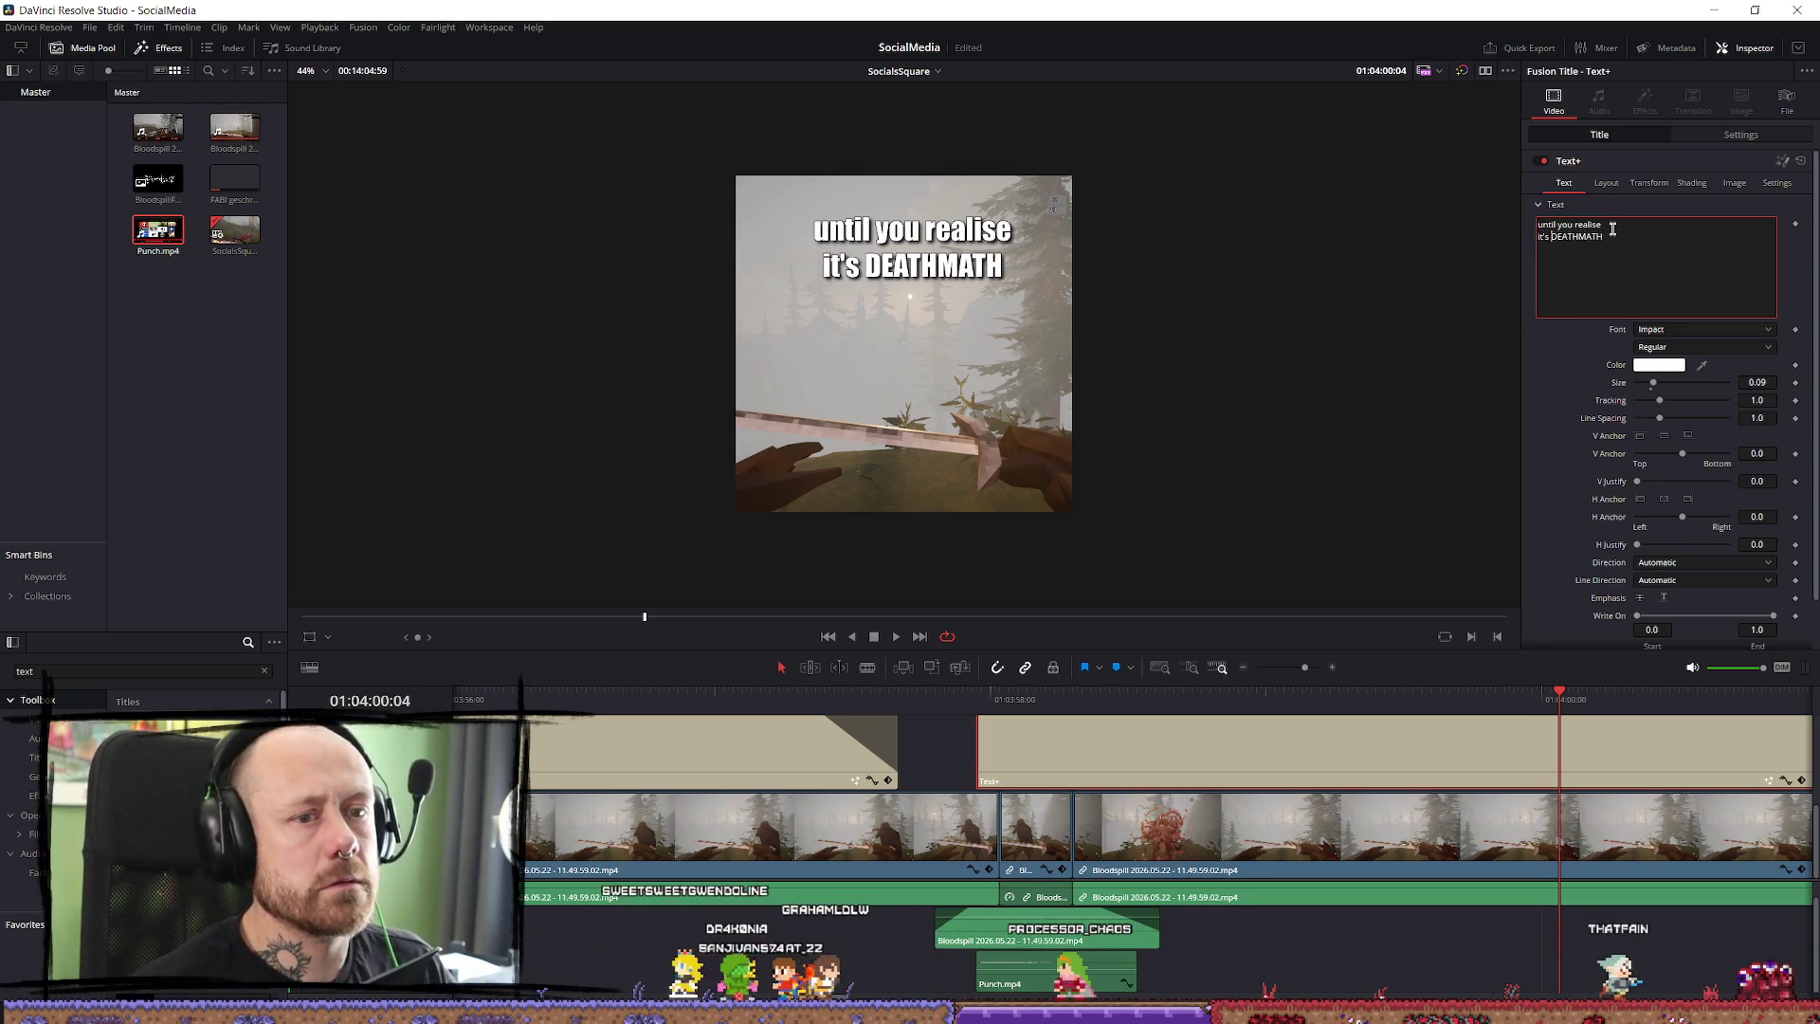
pyautogui.click(1682, 330)
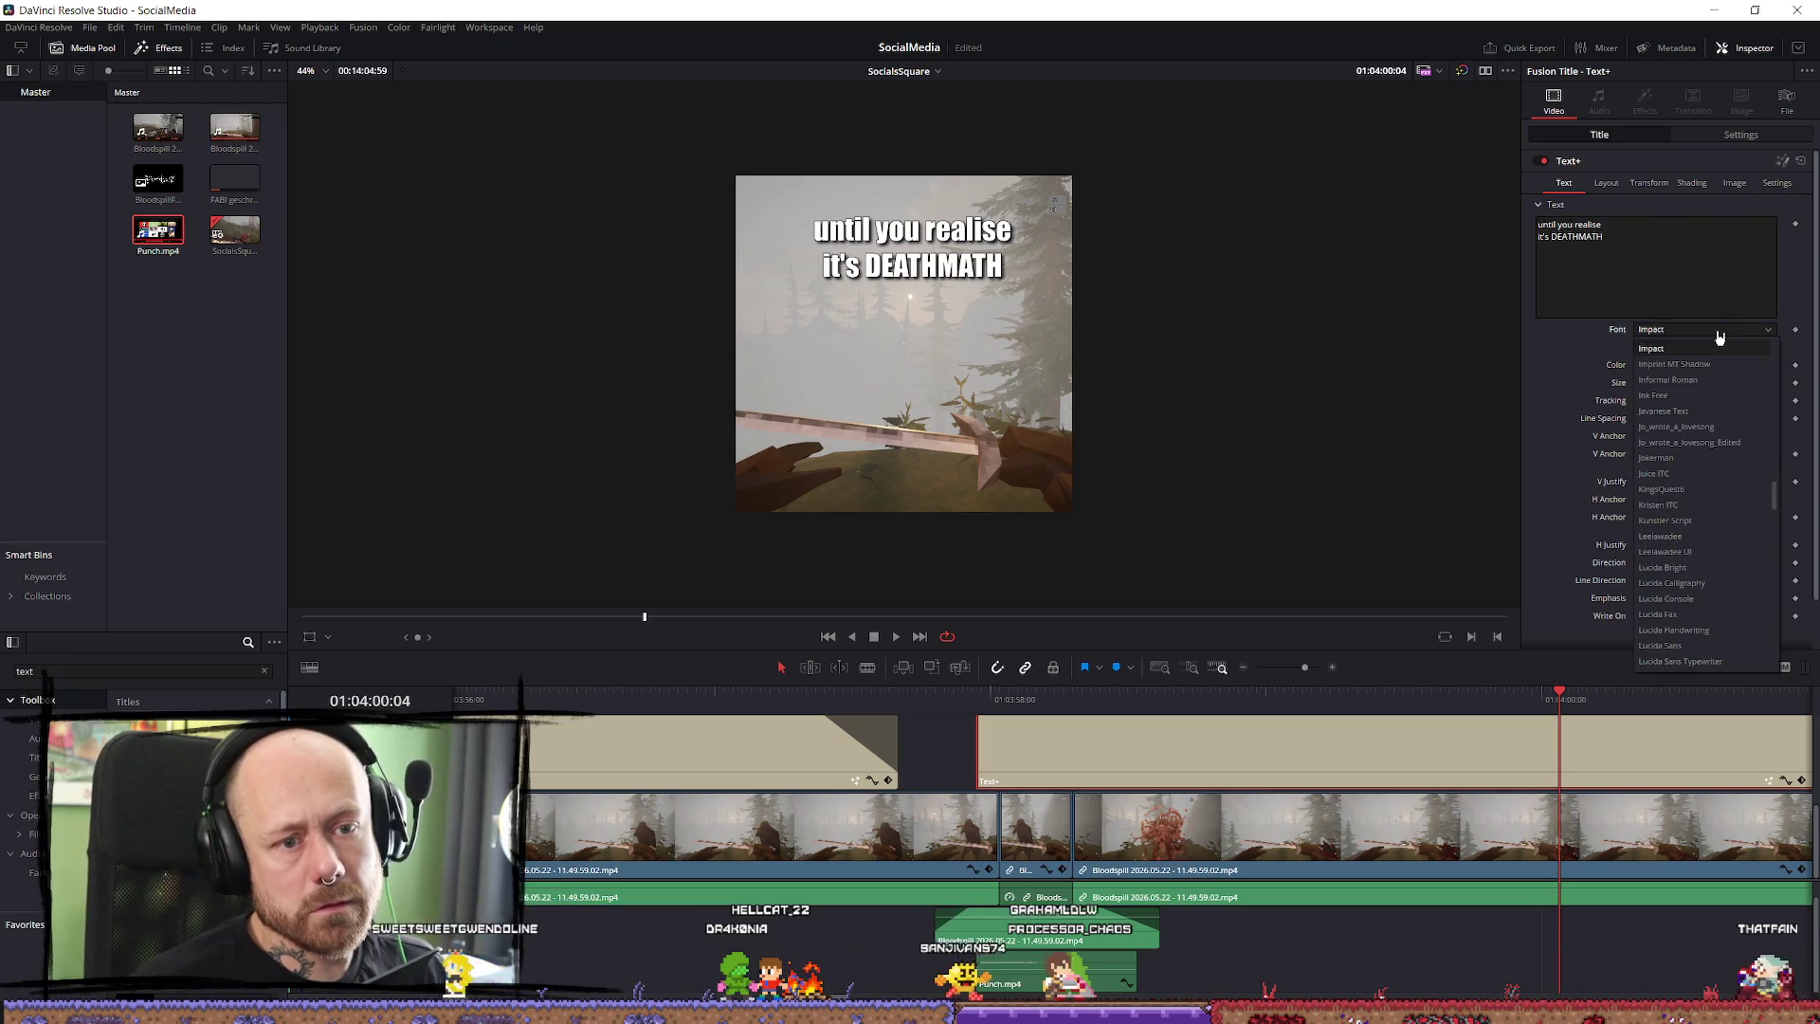
pyautogui.scroll(3, 1702, 407)
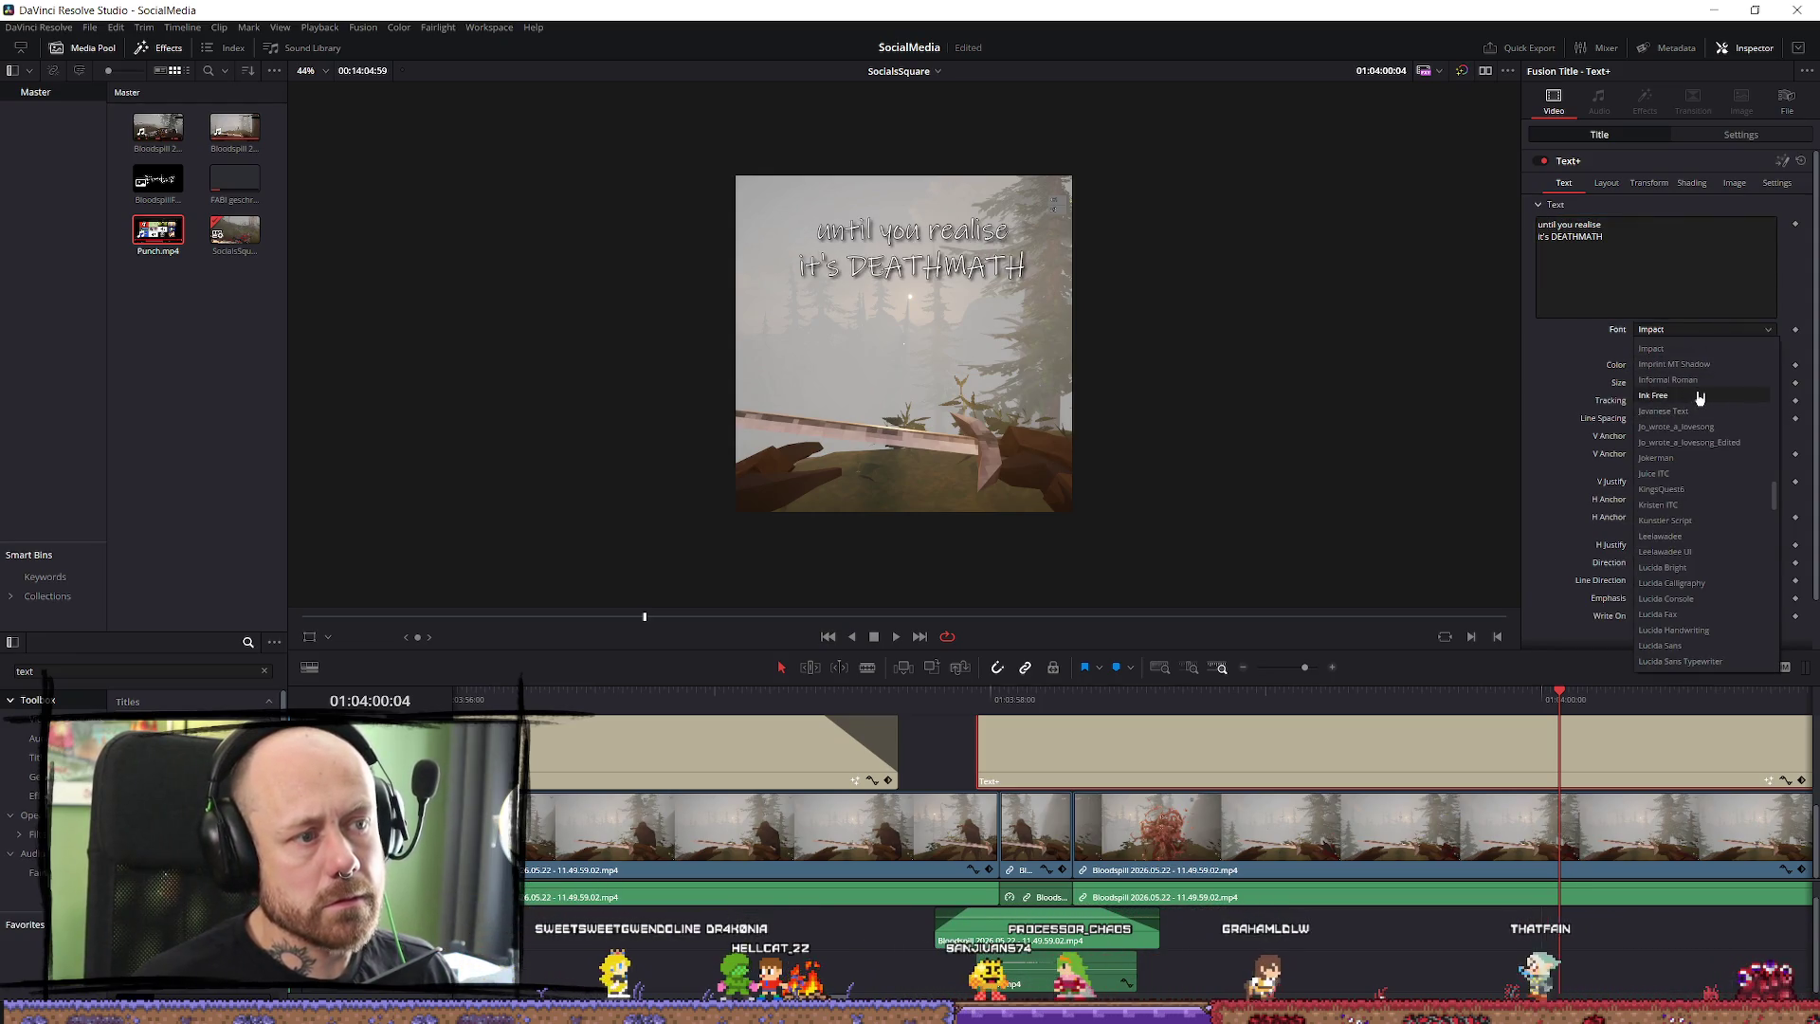
pyautogui.scroll(15, 1698, 397)
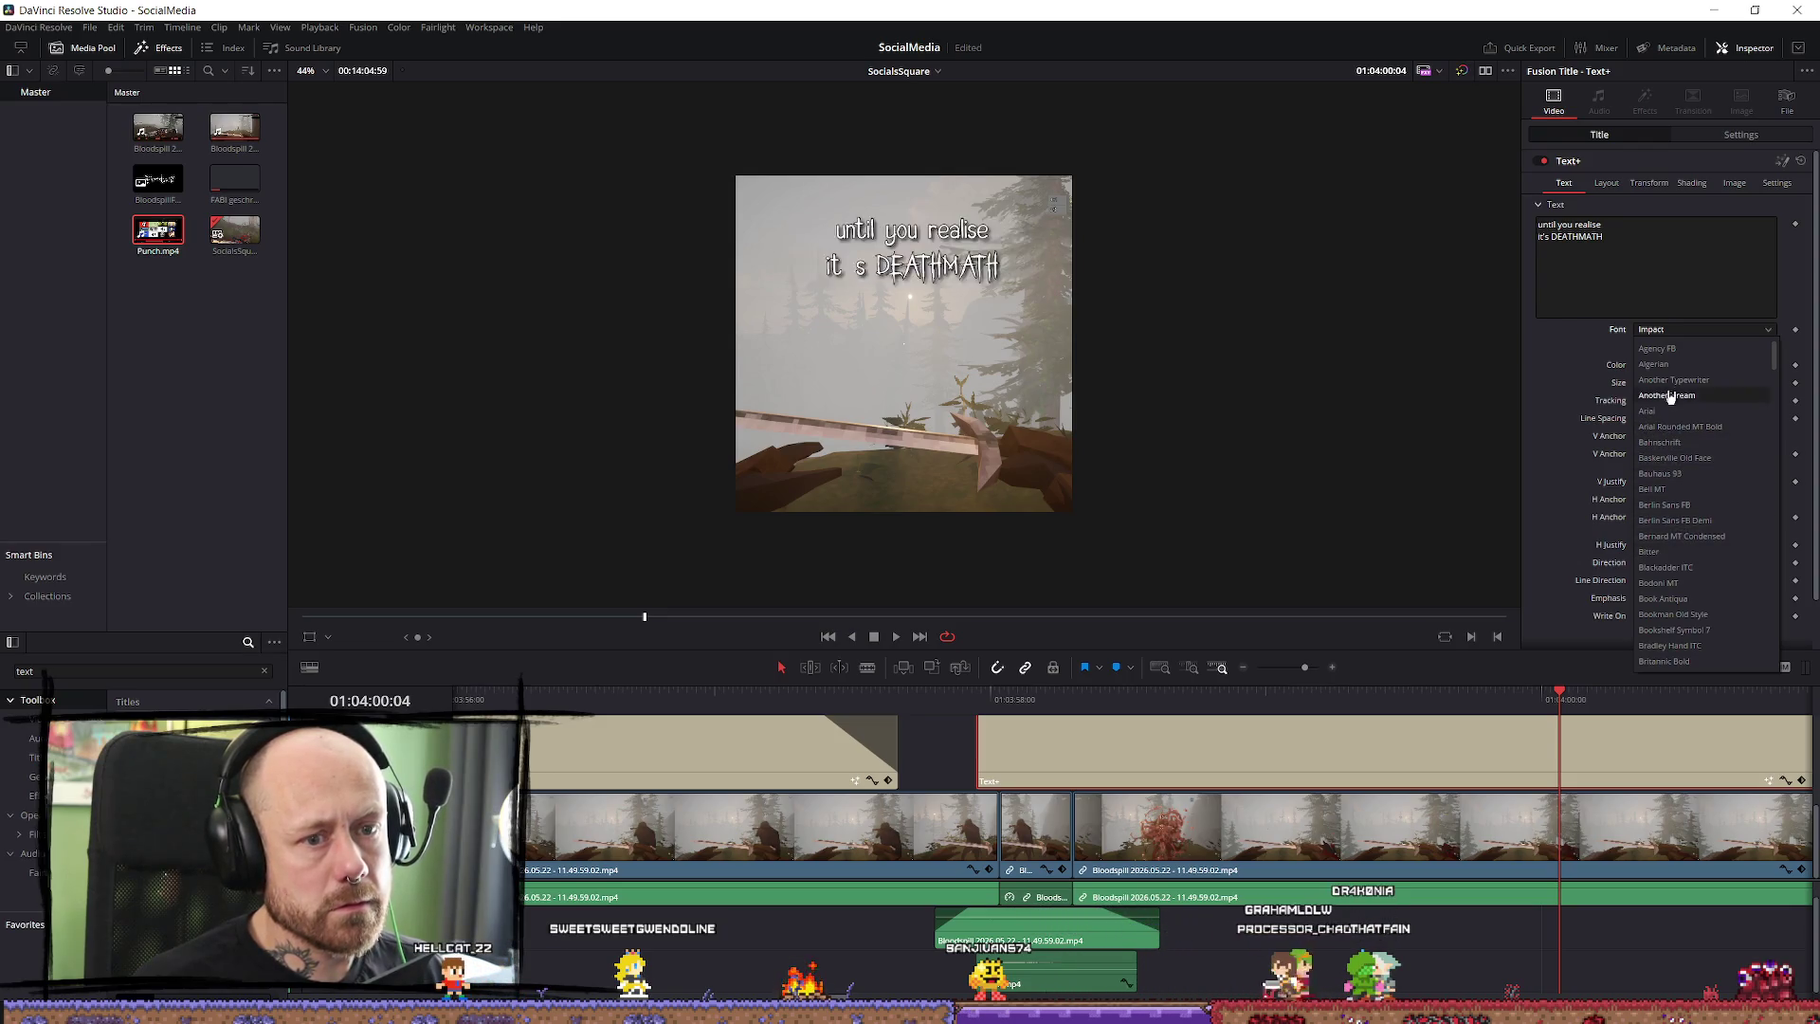
pyautogui.scroll(-1, 1678, 407)
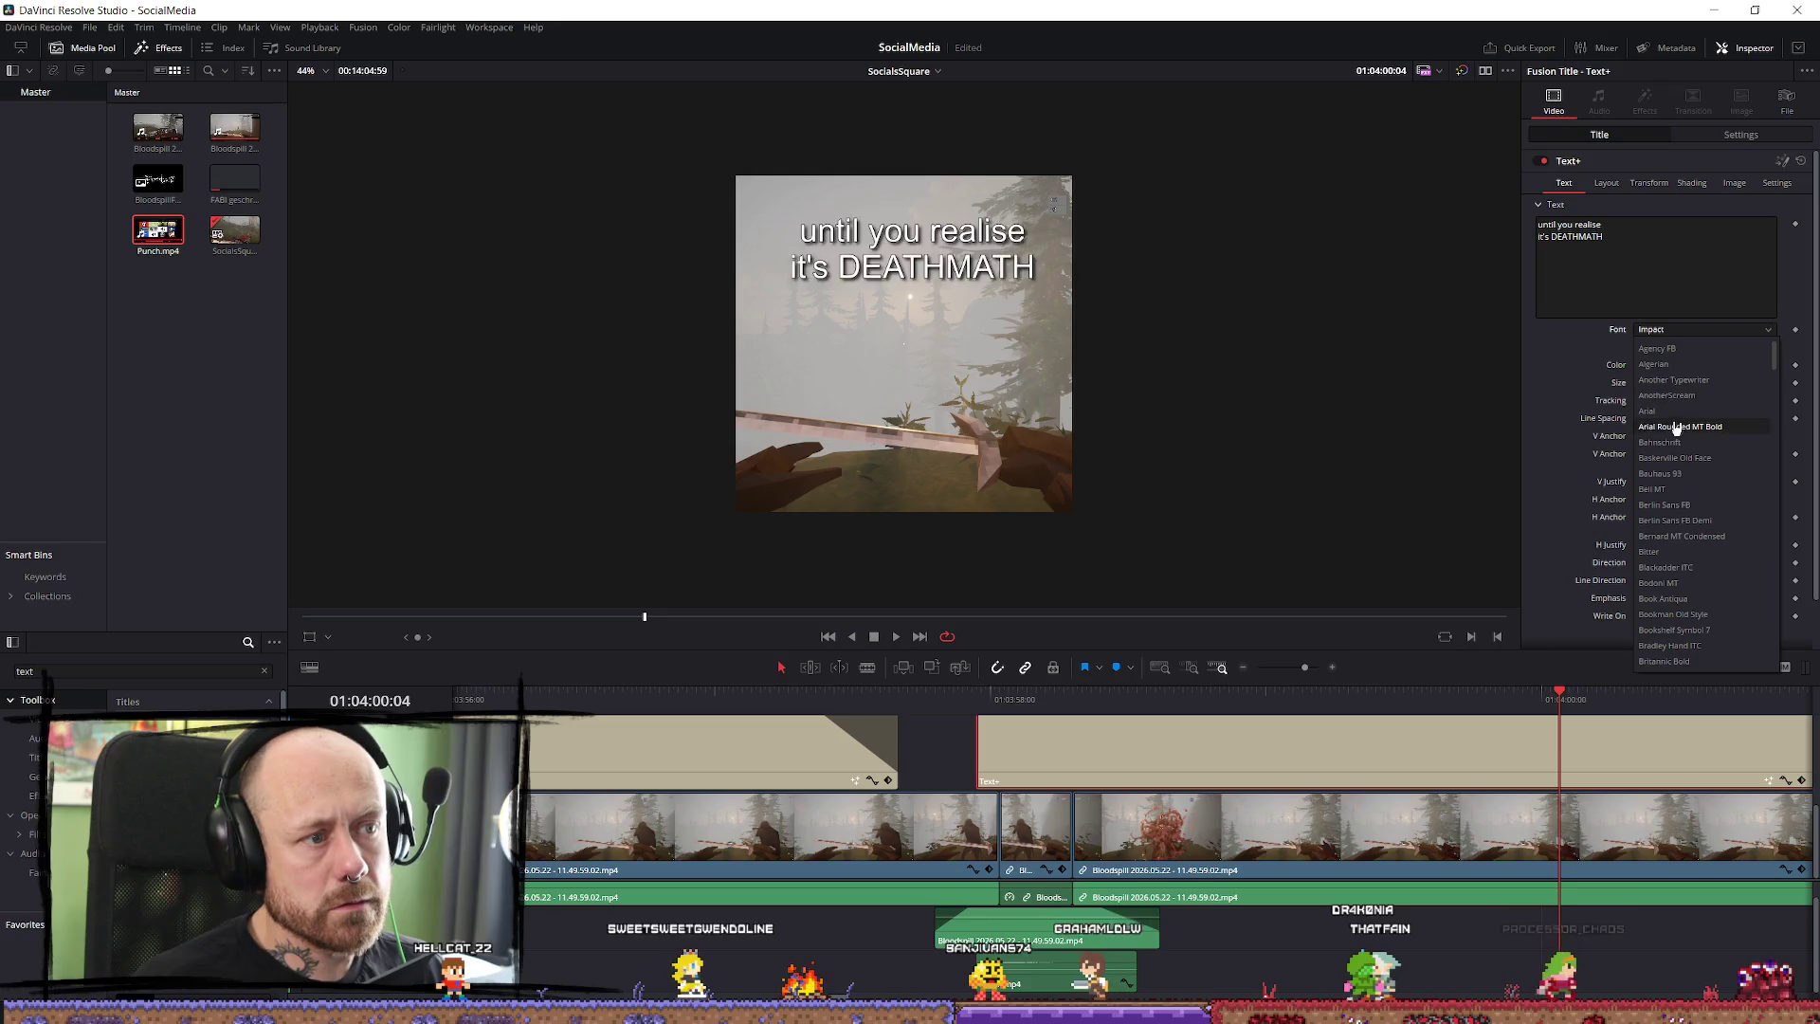
pyautogui.scroll(-2, 1679, 436)
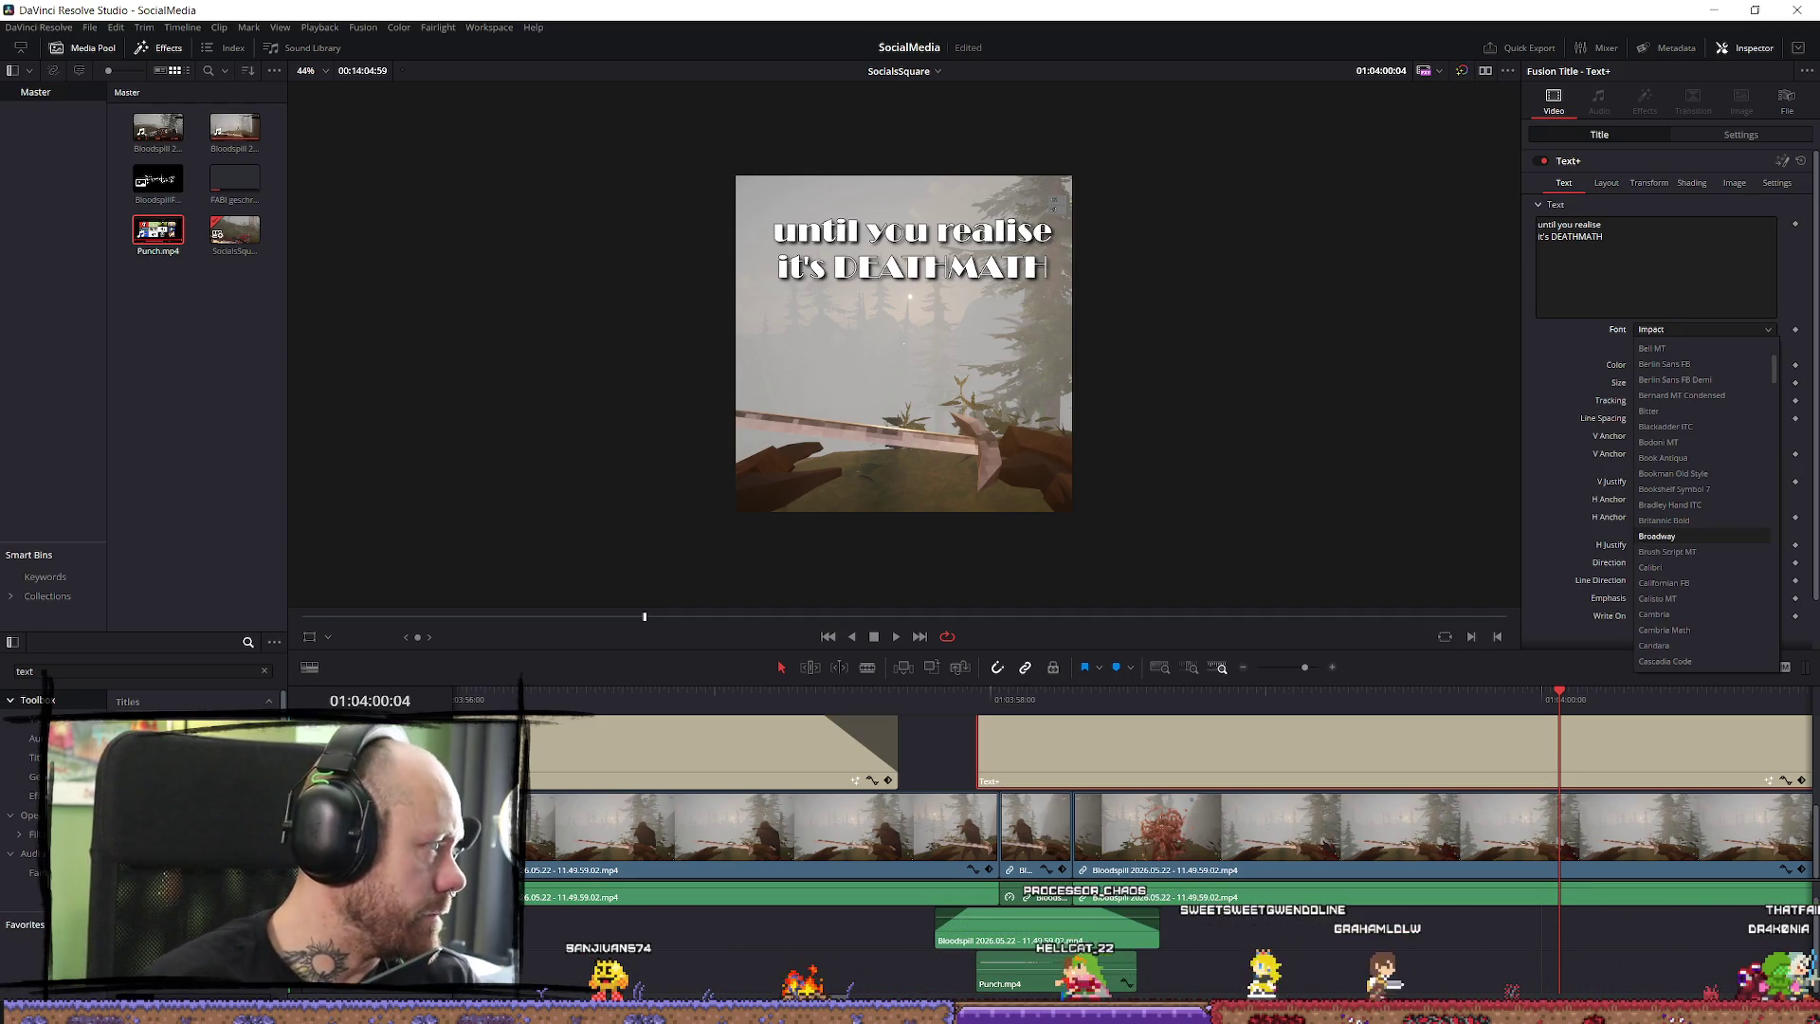
pyautogui.press('Escape')
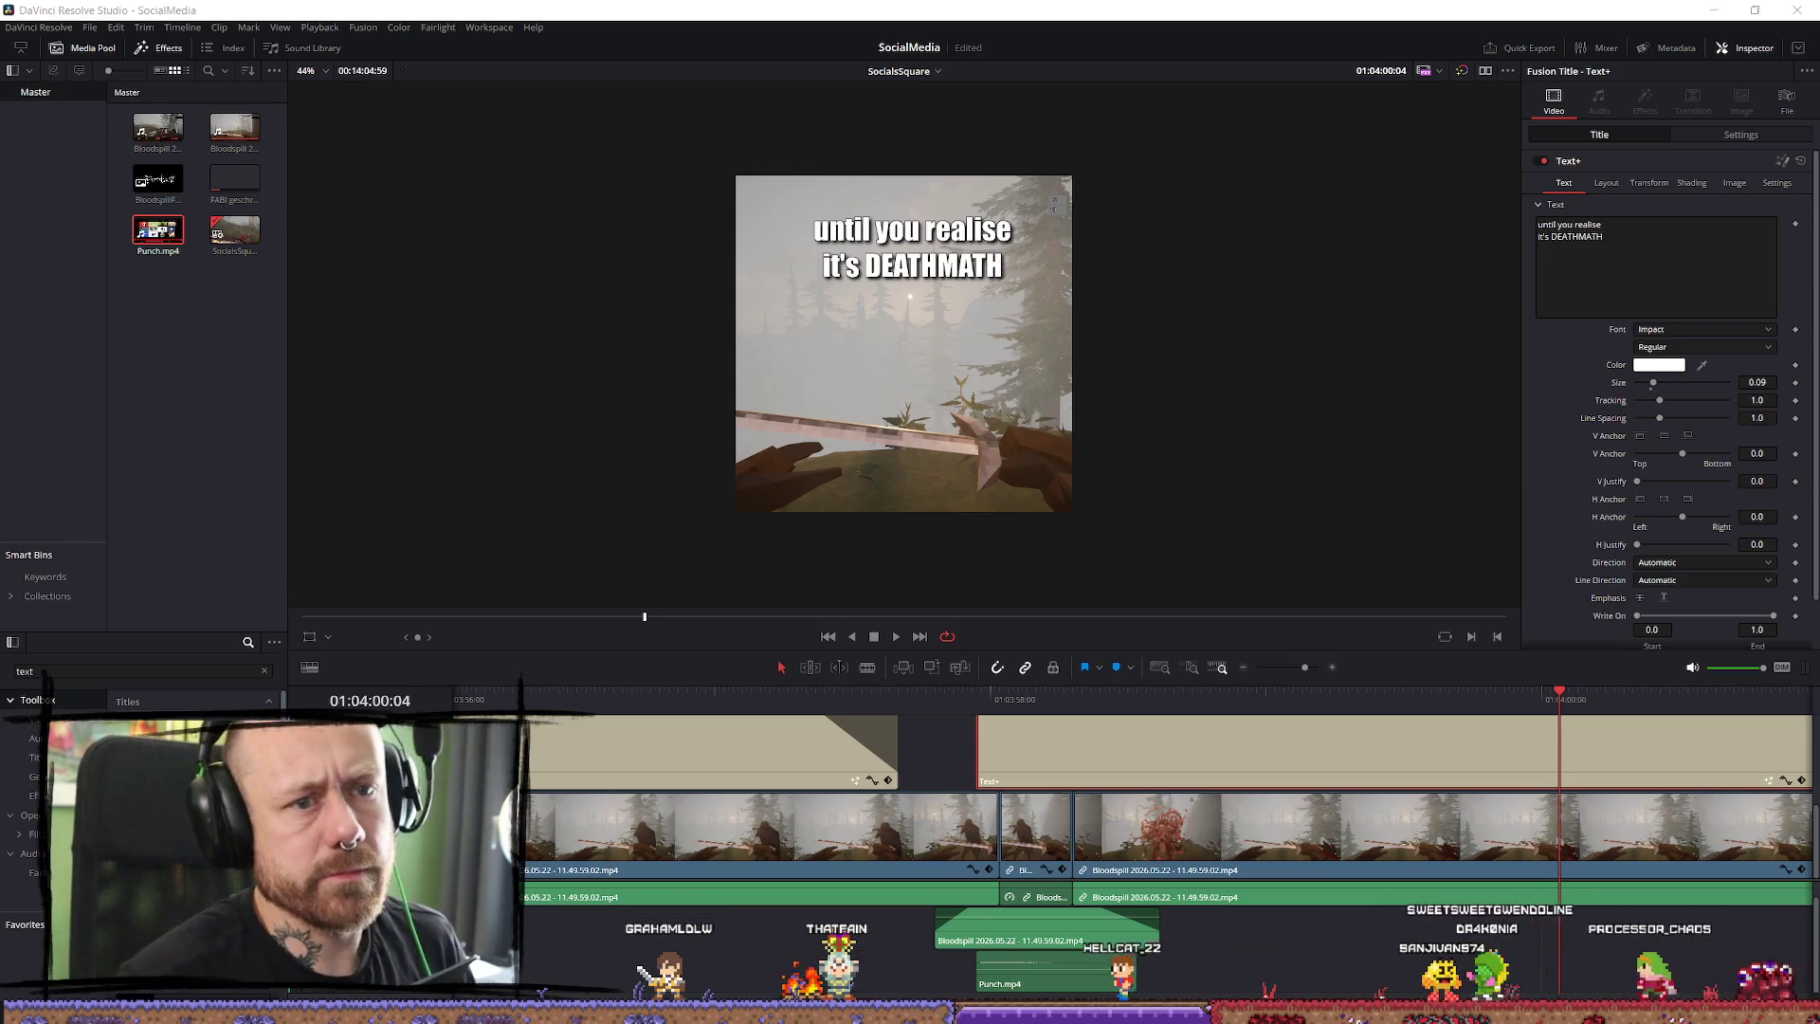
# Move the playhead back to the earlier POV caption.
pyautogui.click(673, 698)
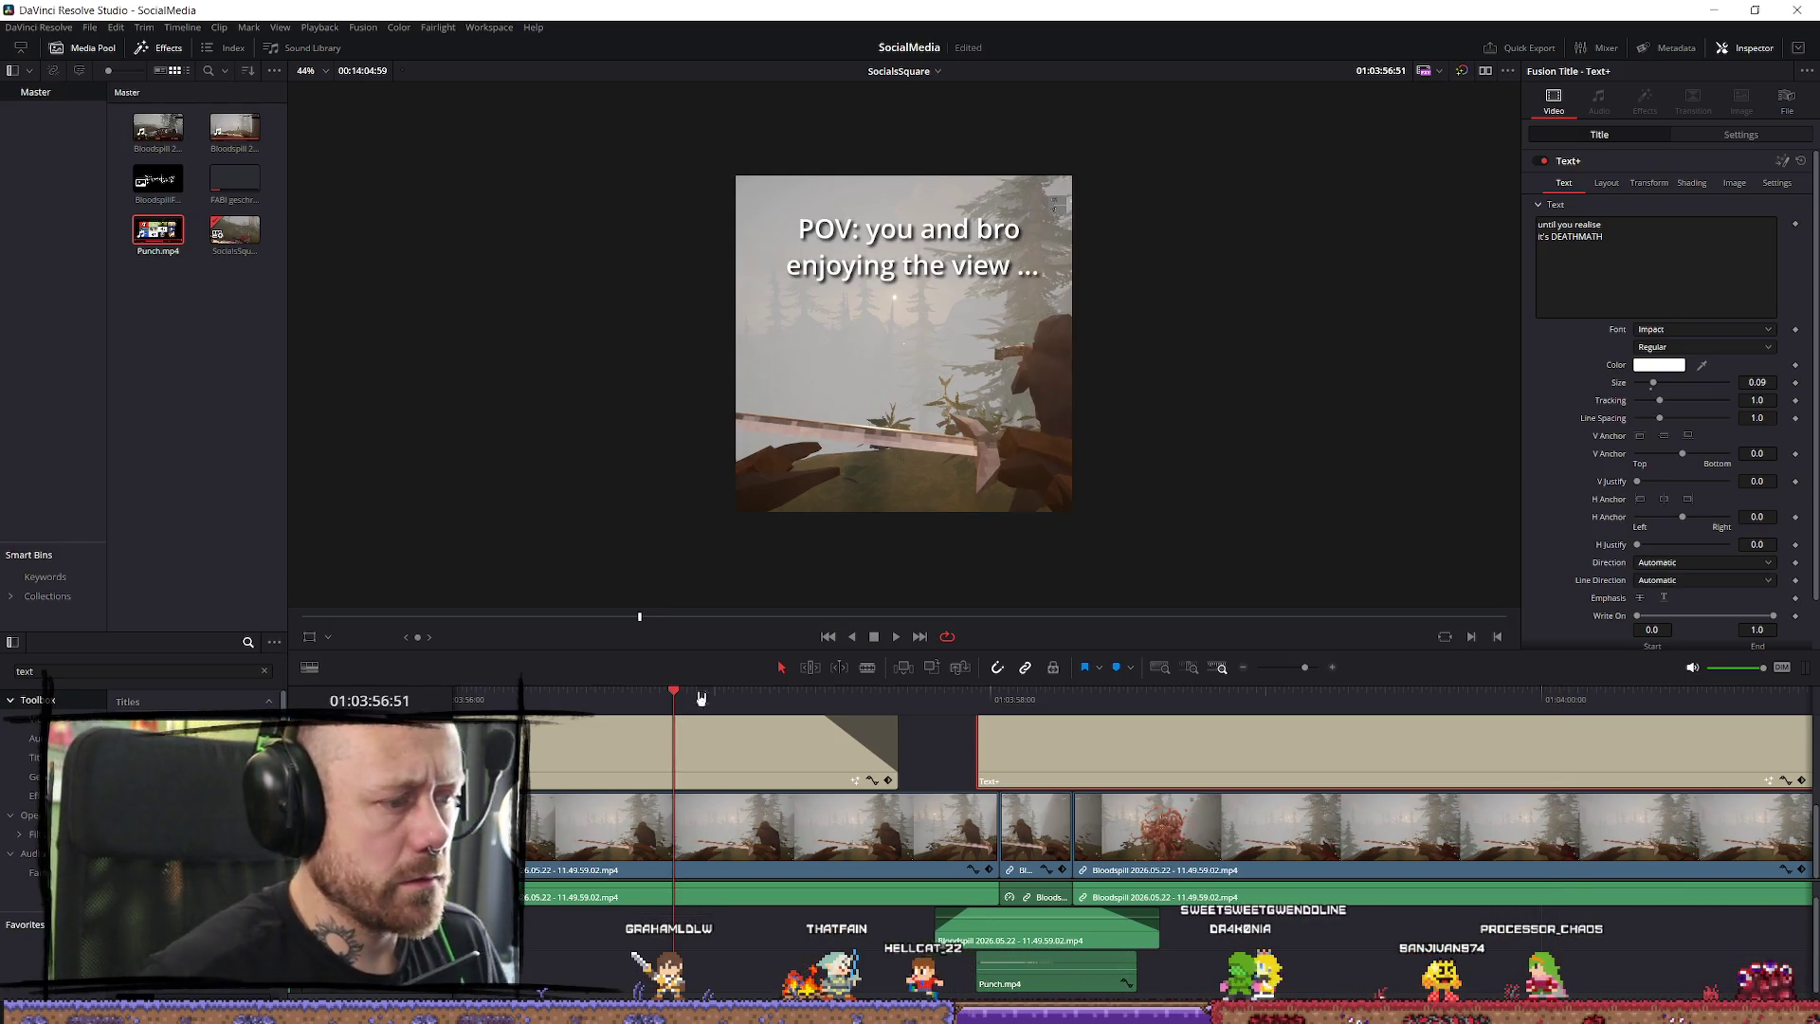
# Break the POV caption's text so 'POV' sits on its own line above 'you and bro'.
pyautogui.click(1643, 246)
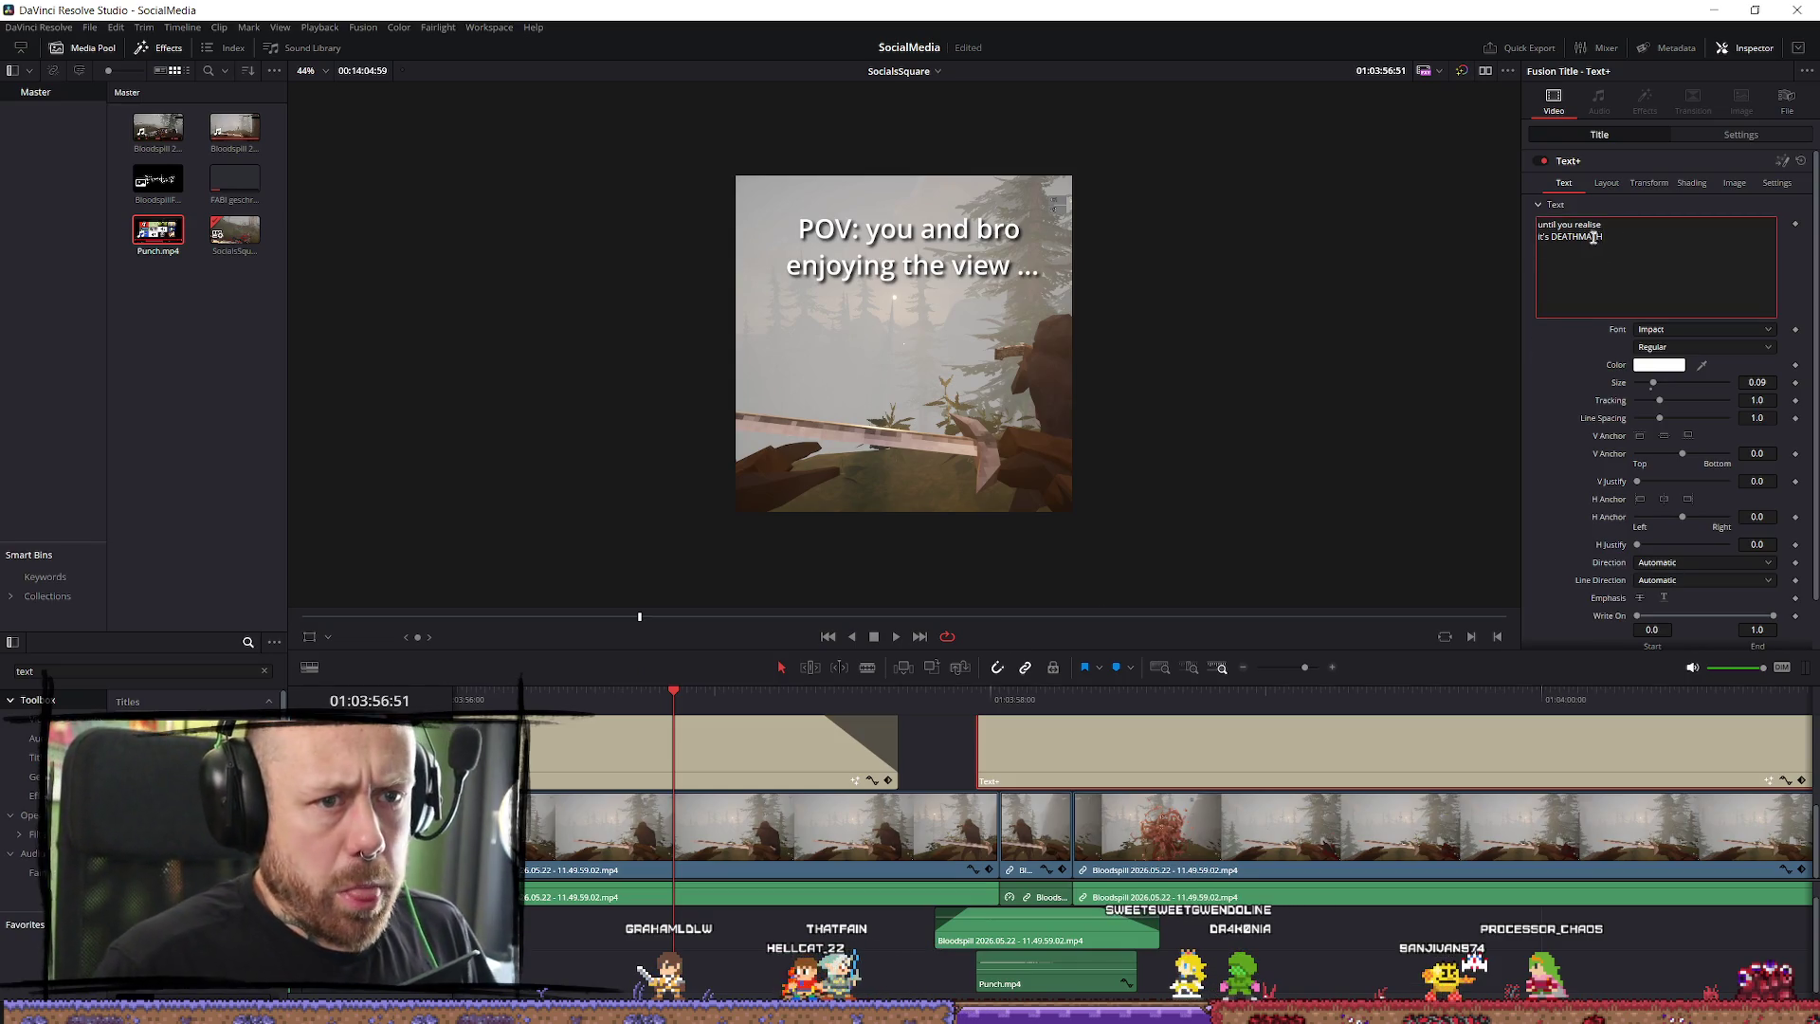
pyautogui.click(812, 761)
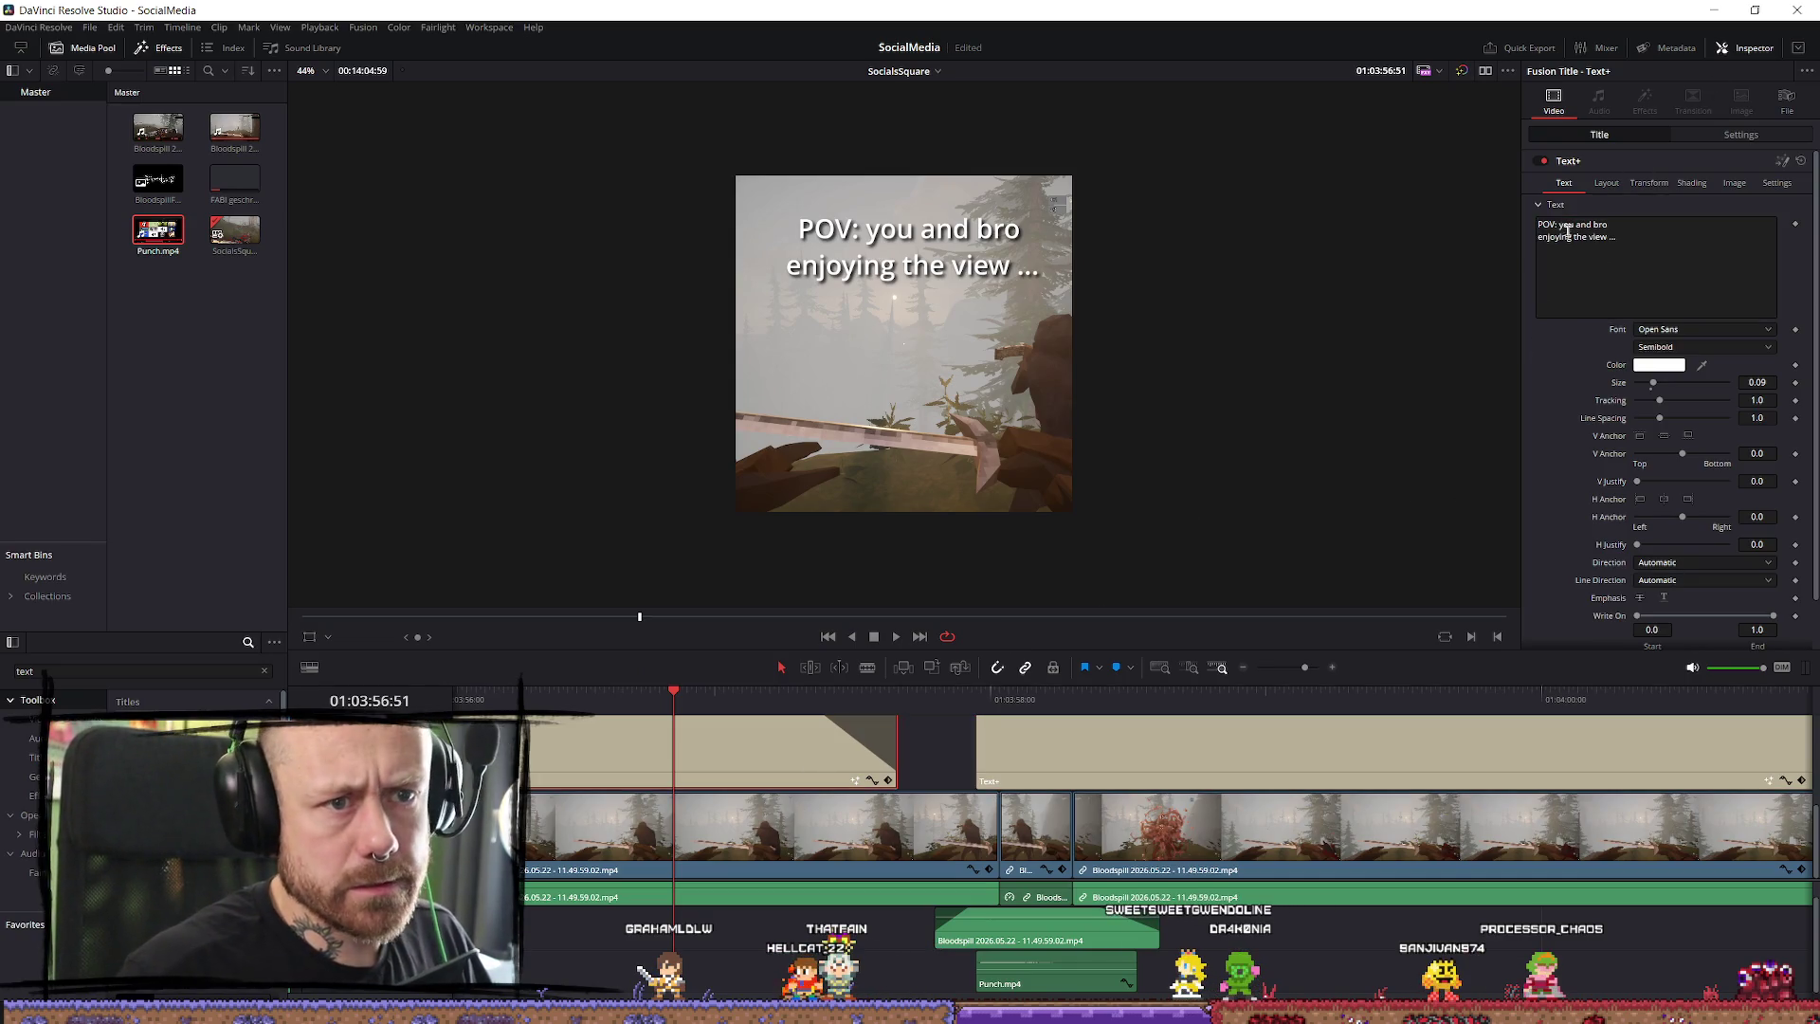
pyautogui.press('Return')
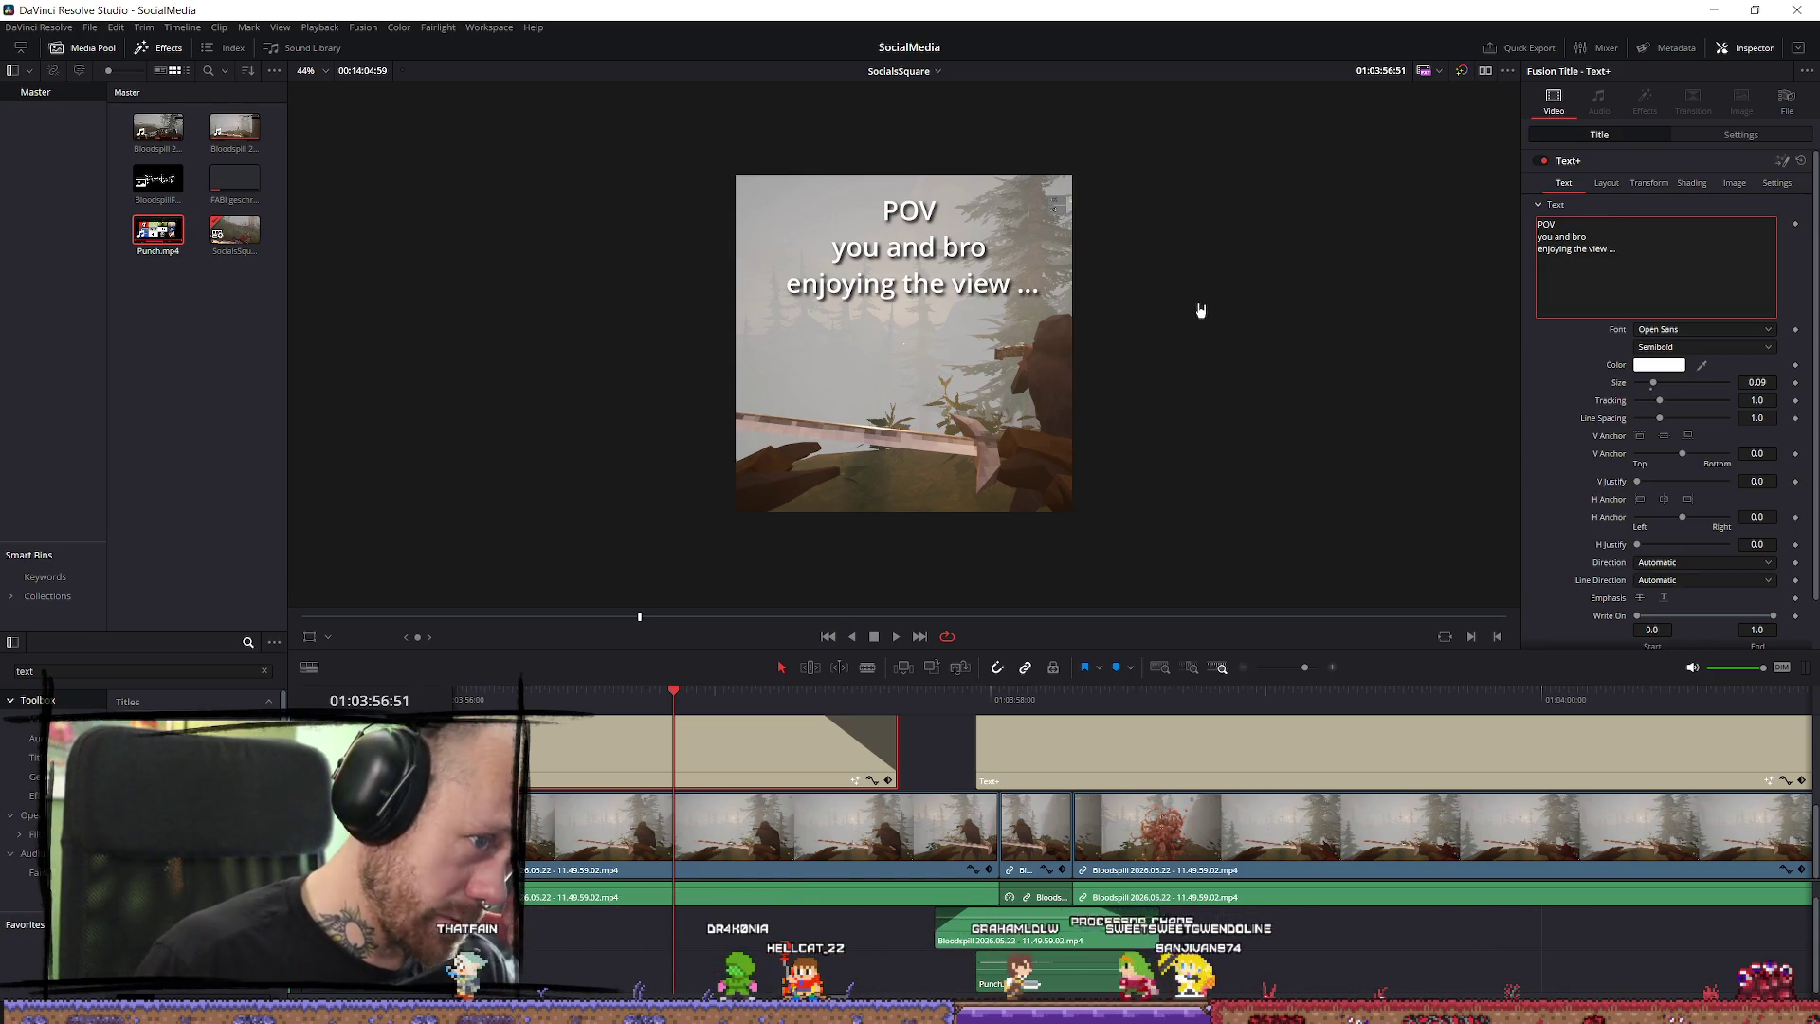
pyautogui.click(1621, 249)
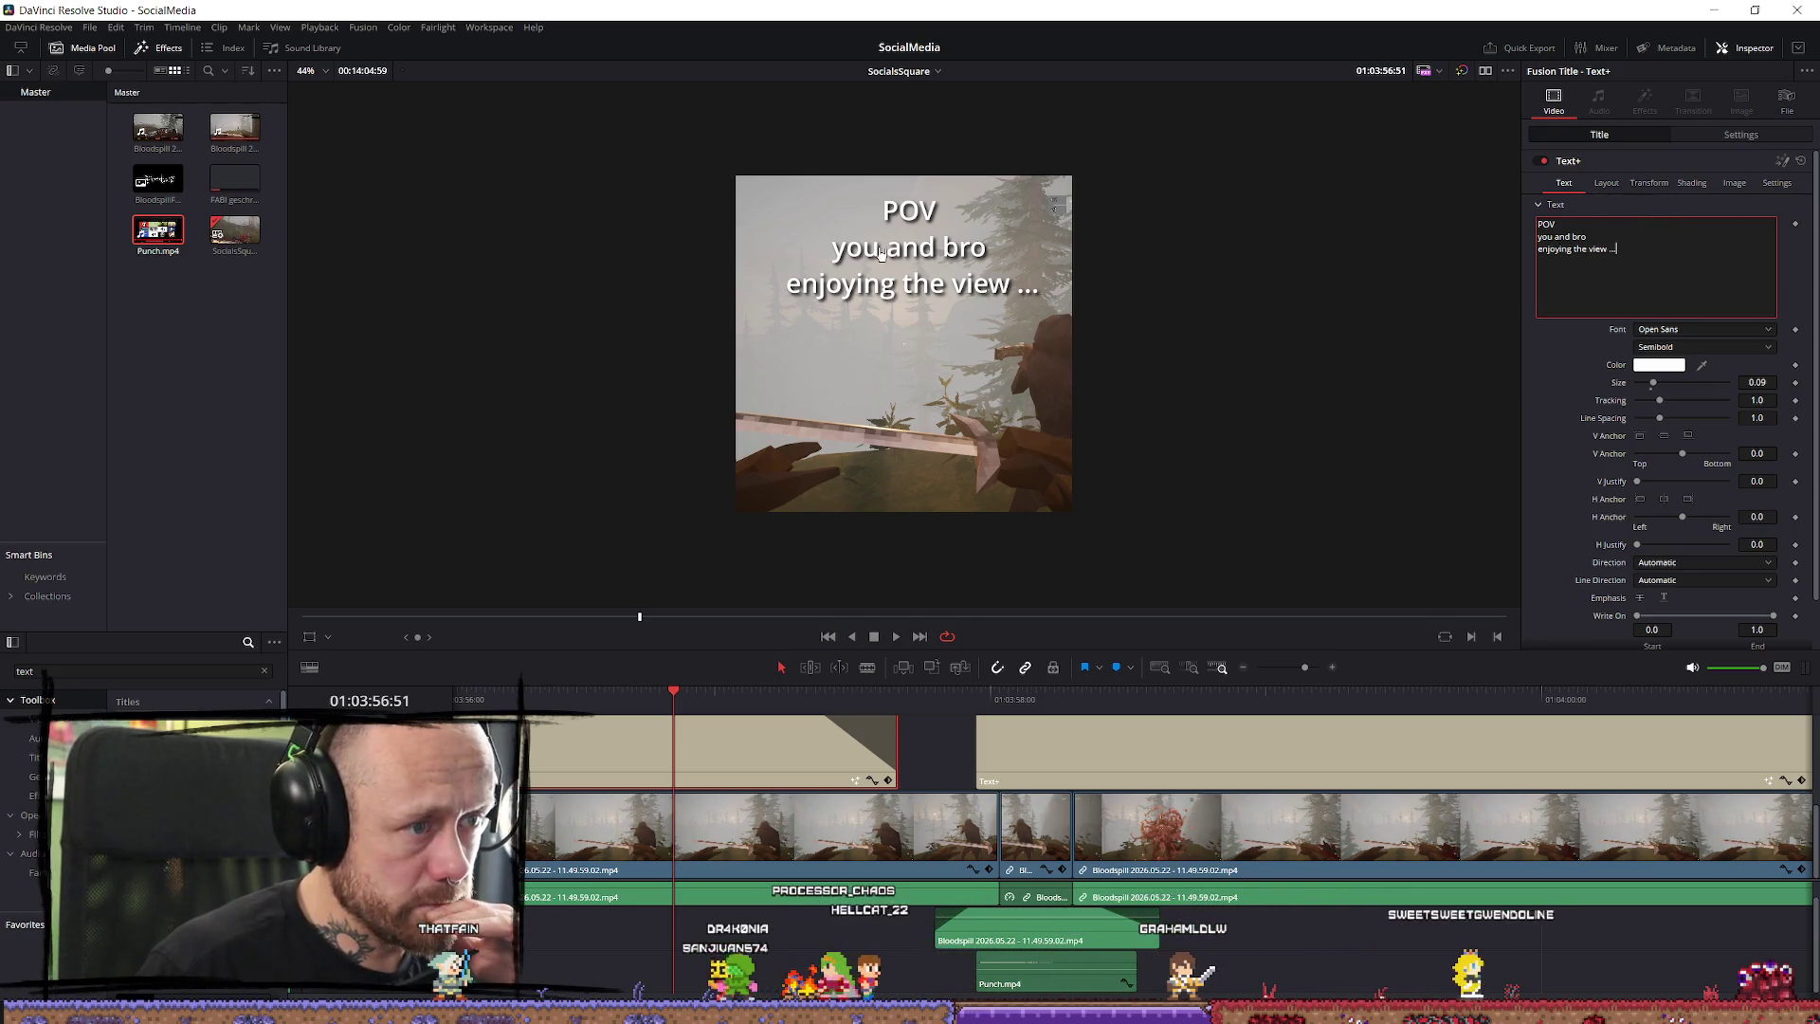
pyautogui.tripleClick(1587, 237)
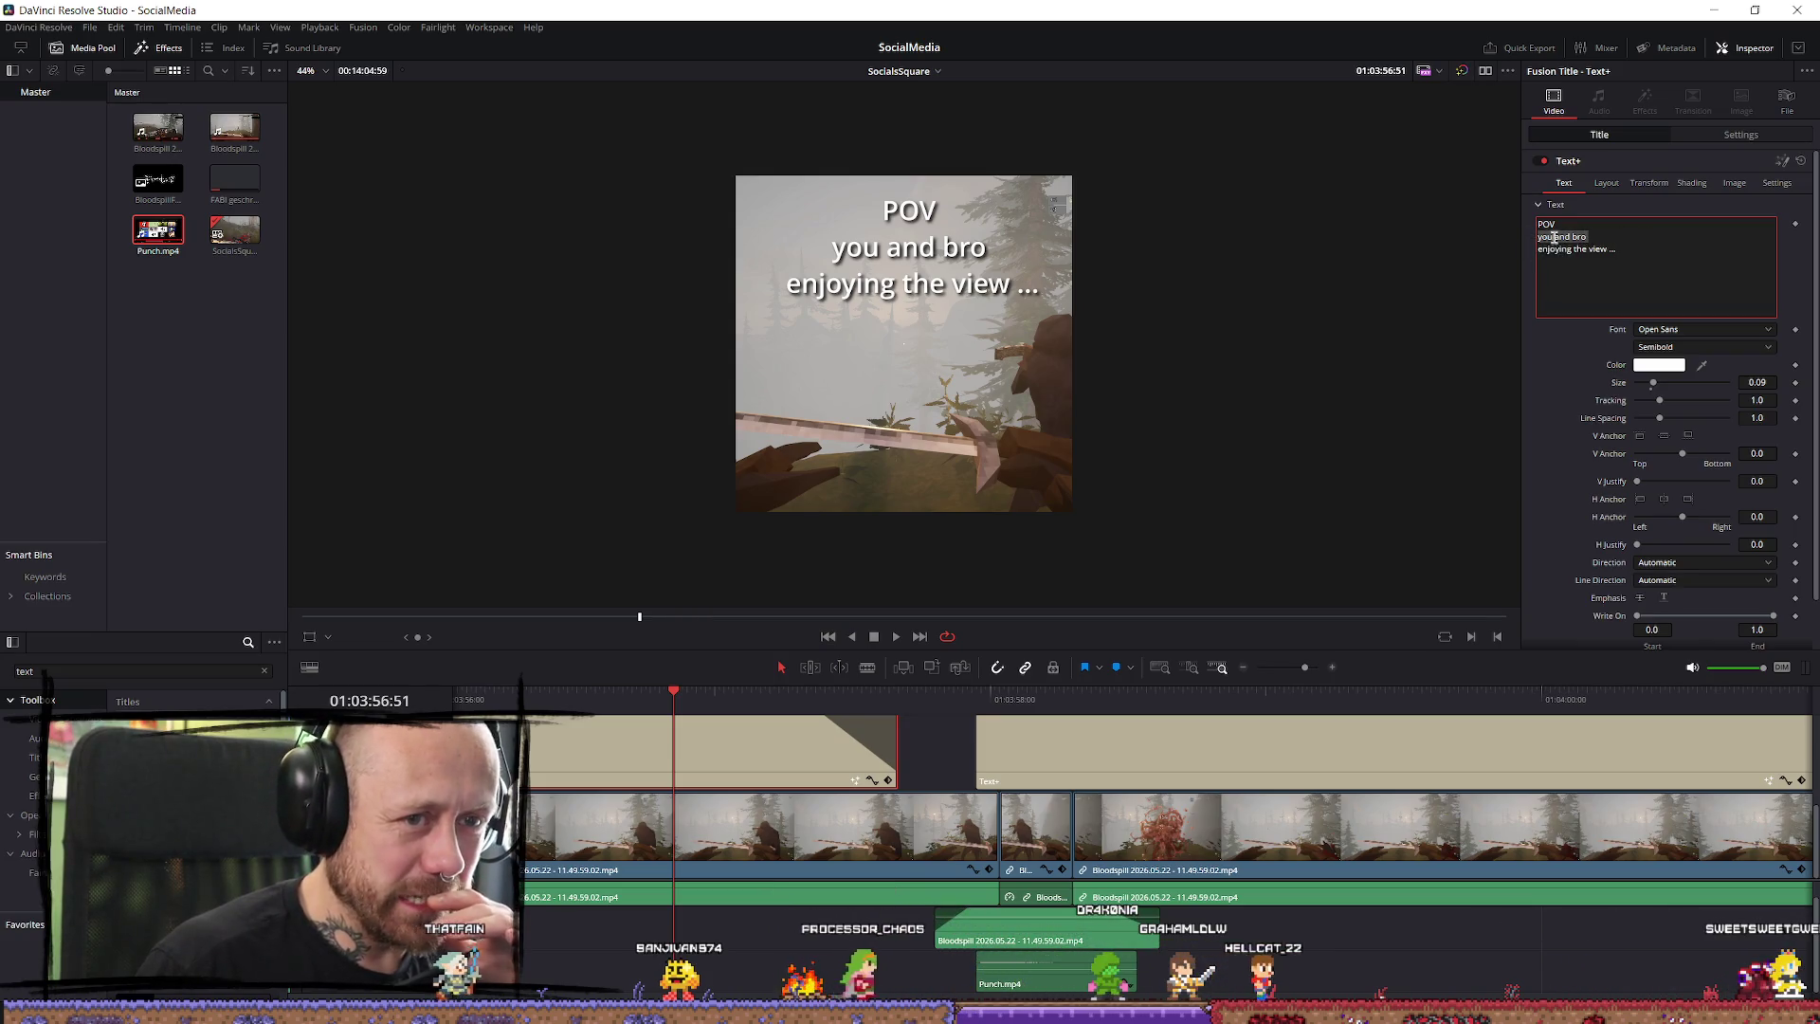
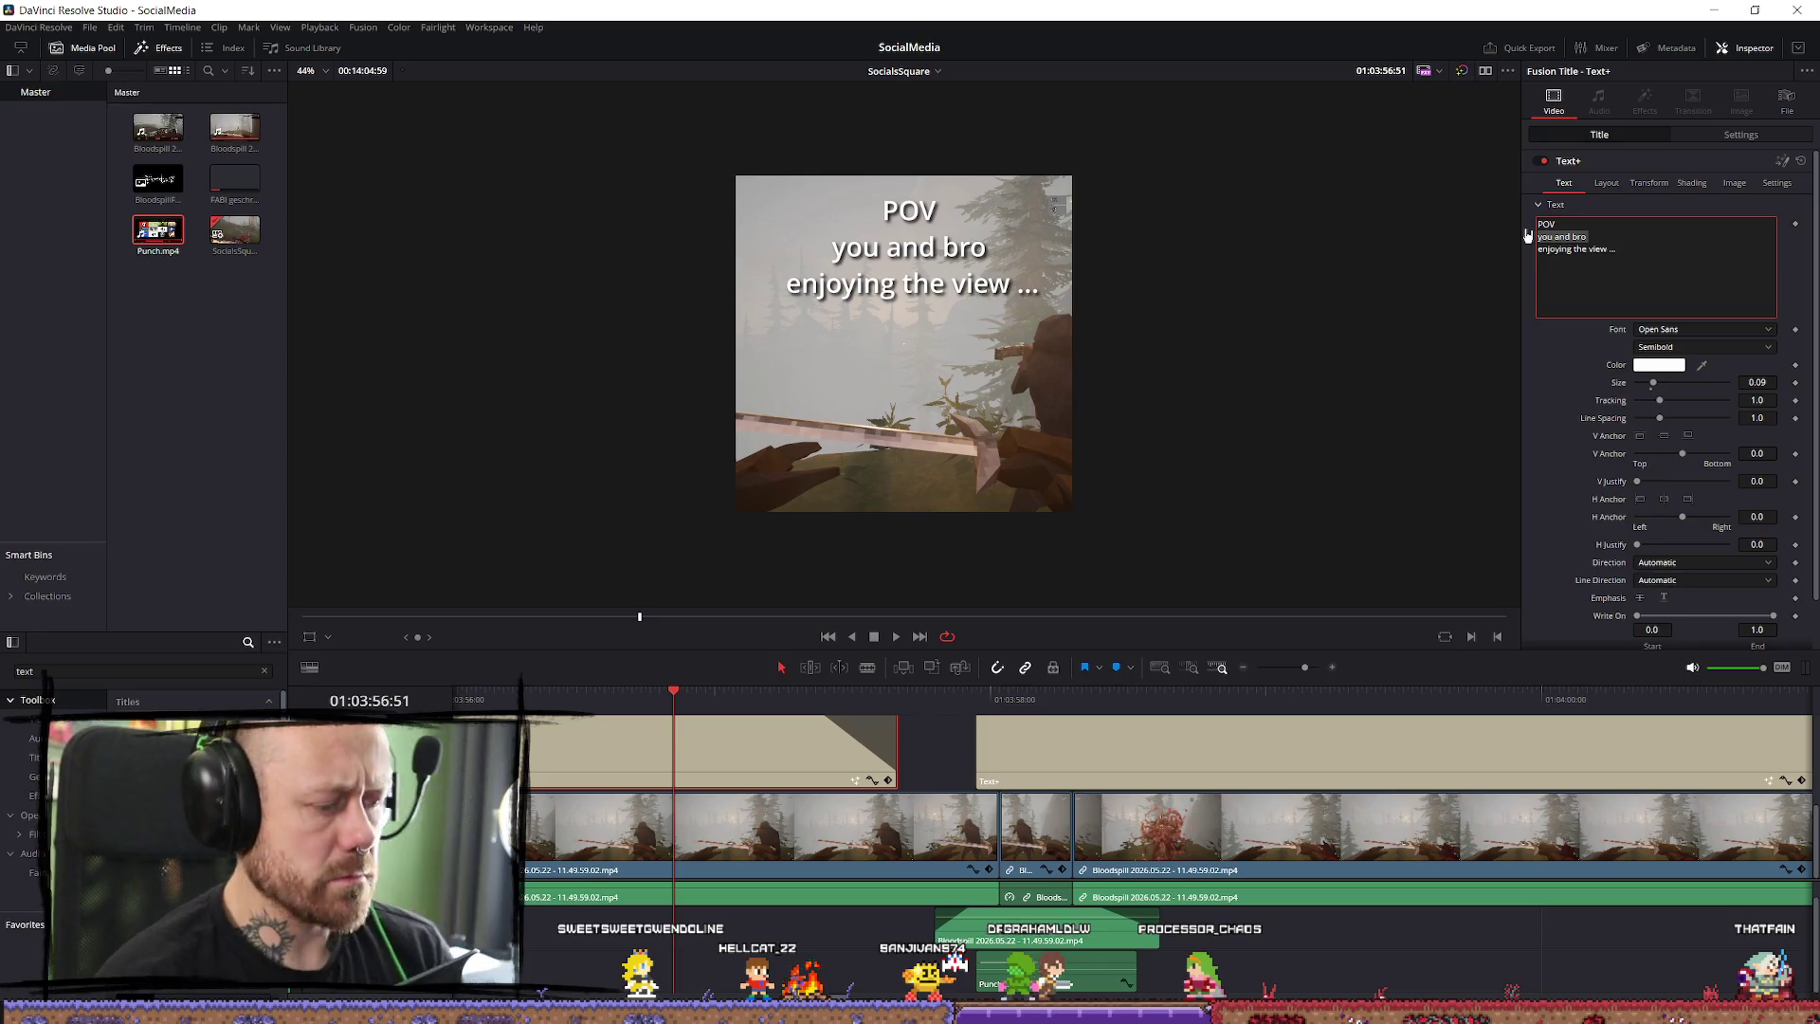
# Keep Open Sans as the POV caption's font and deselect its text lines.
pyautogui.click(1697, 329)
pyautogui.press('o')
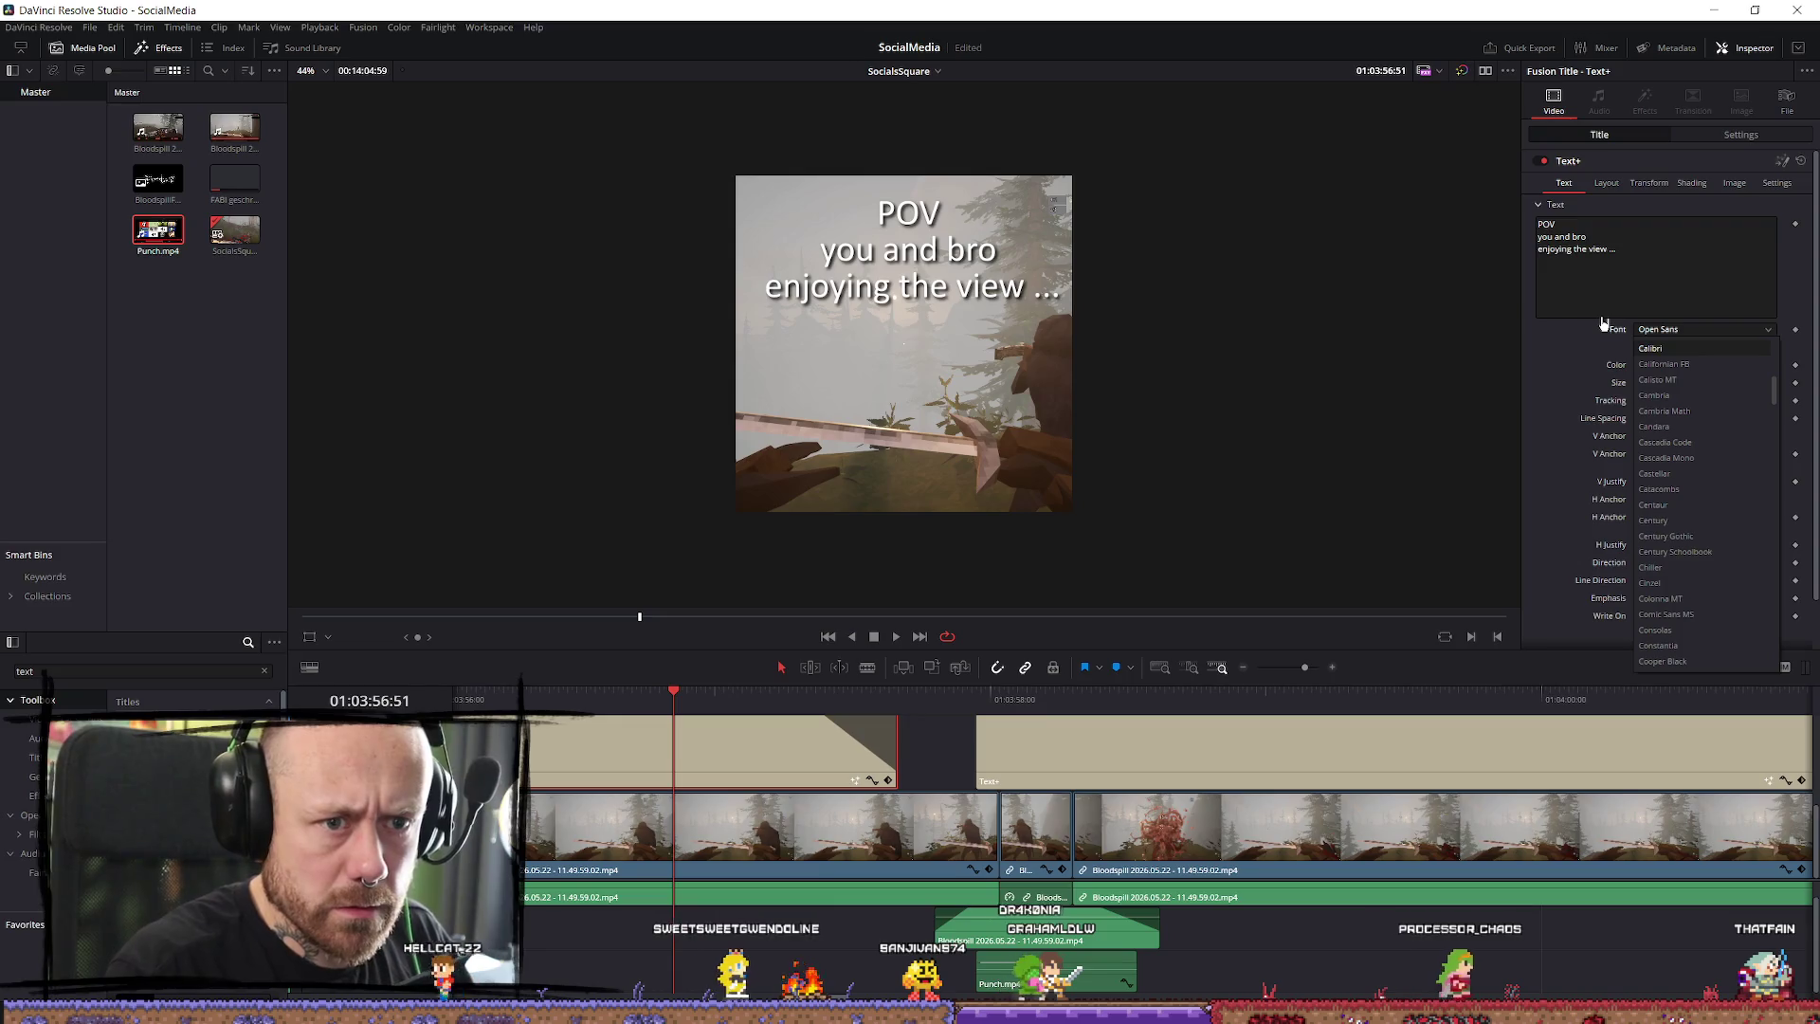
pyautogui.press('s')
pyautogui.scroll(4, 1697, 379)
pyautogui.click(1696, 296)
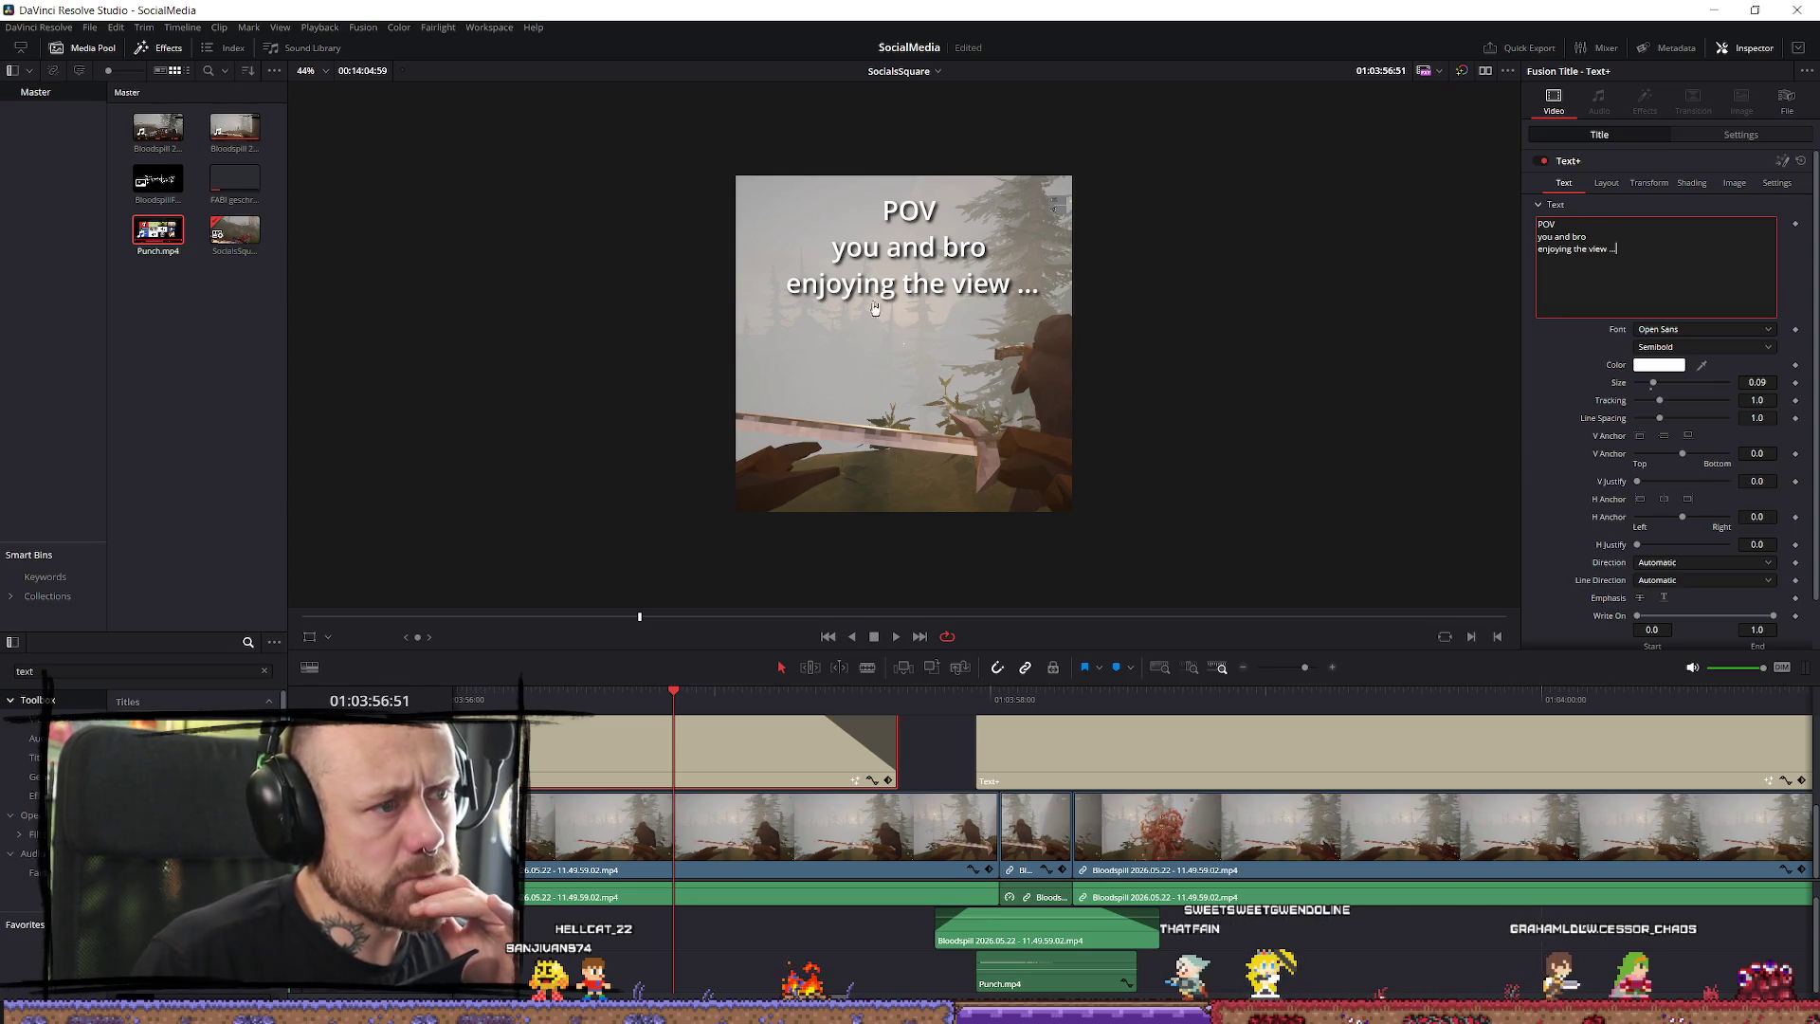
pyautogui.scroll(3, 1003, 272)
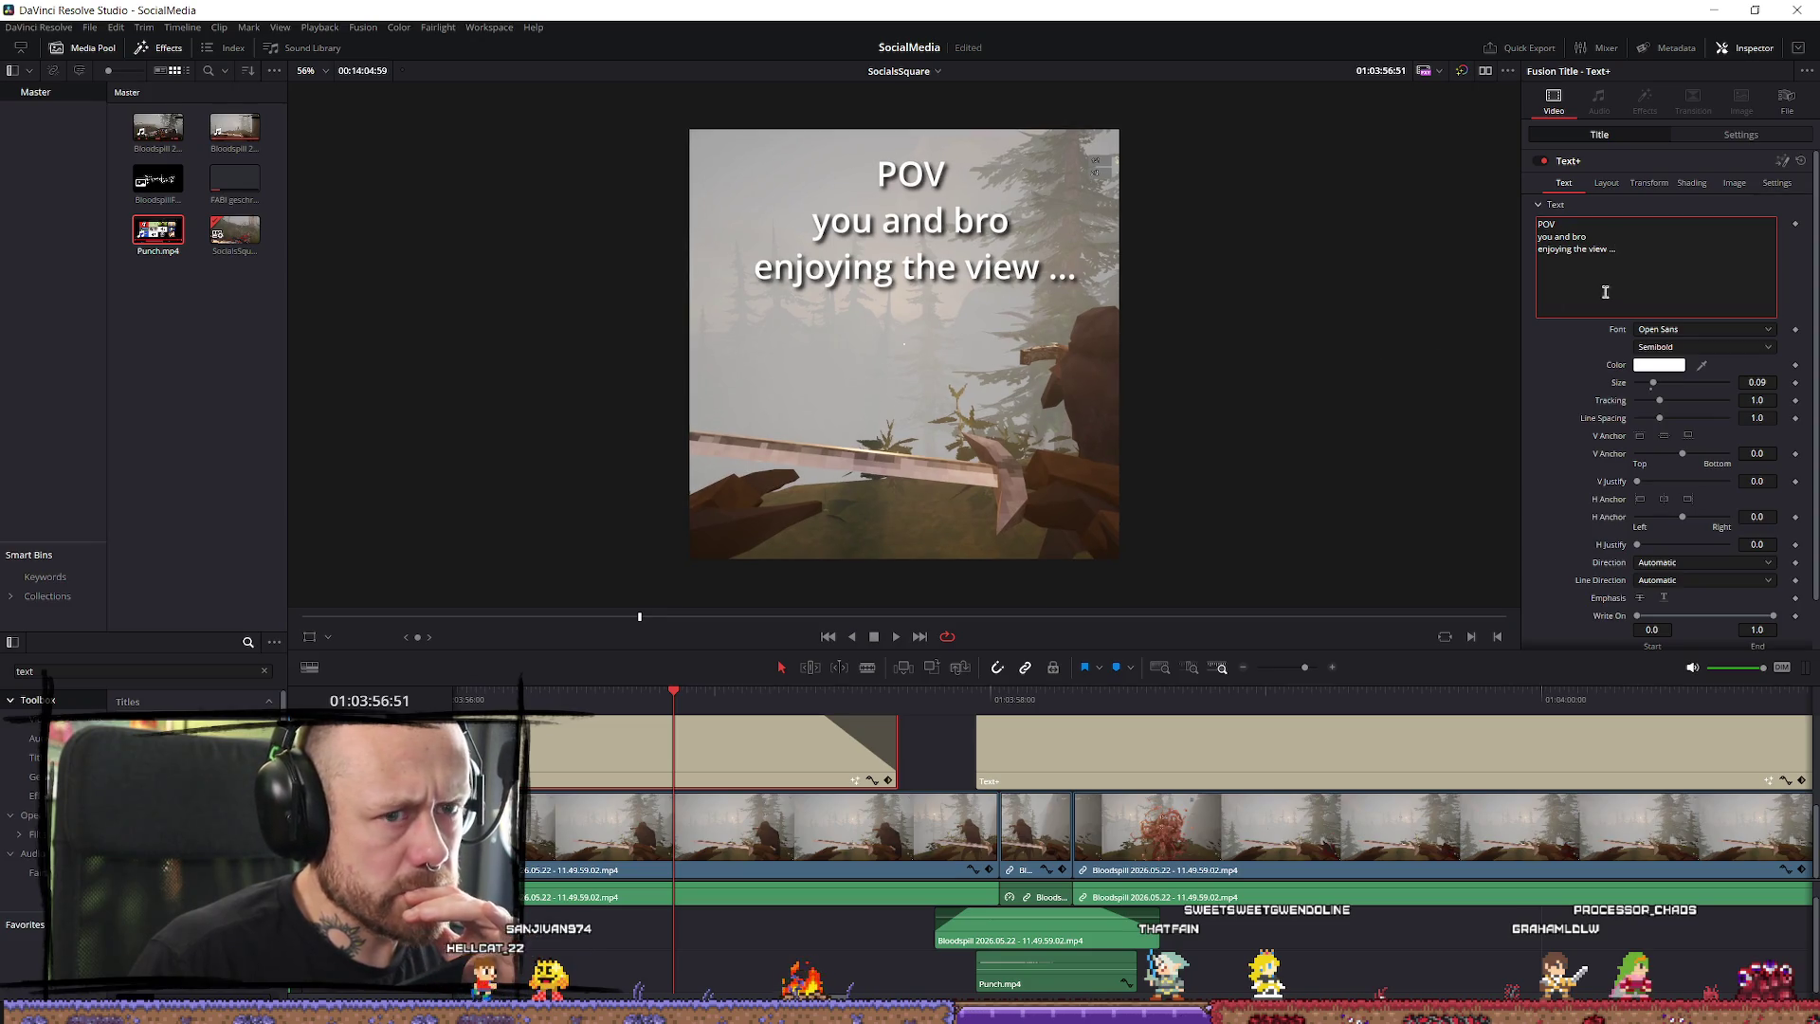
pyautogui.click(1654, 252)
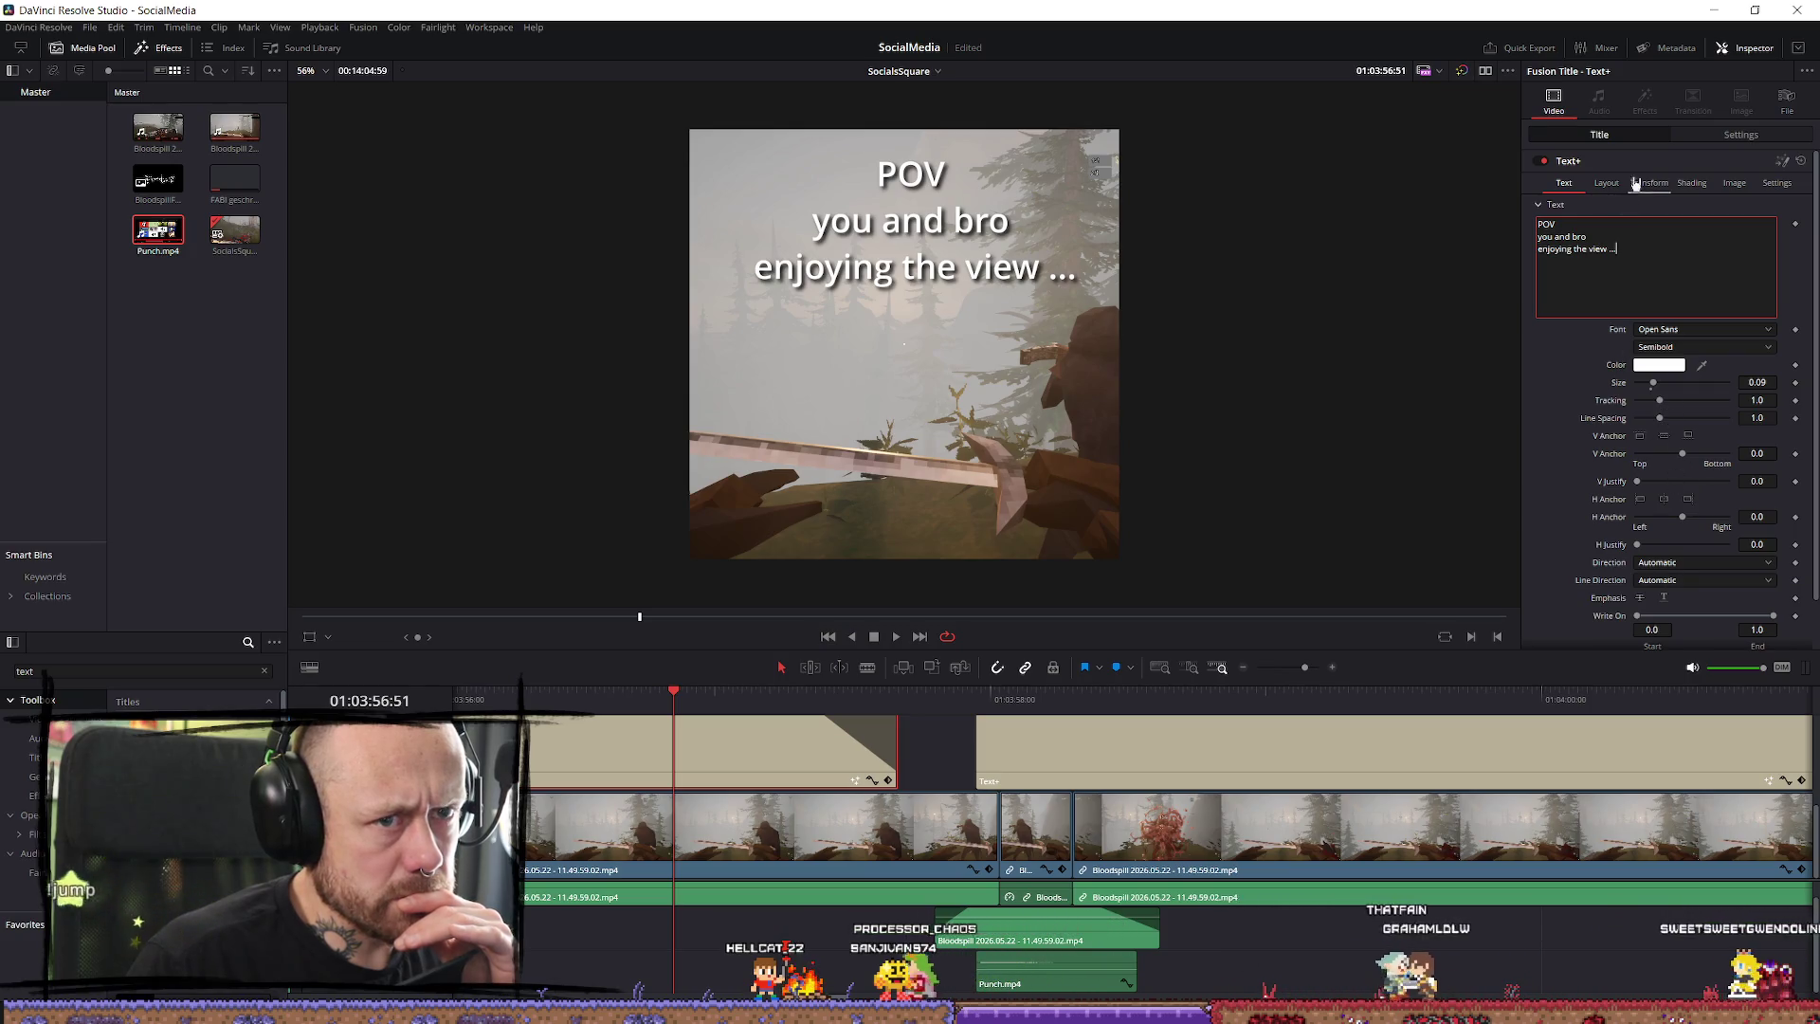
# Tilt the caption 10 degrees, shift it left, and save the project.
pyautogui.click(1741, 134)
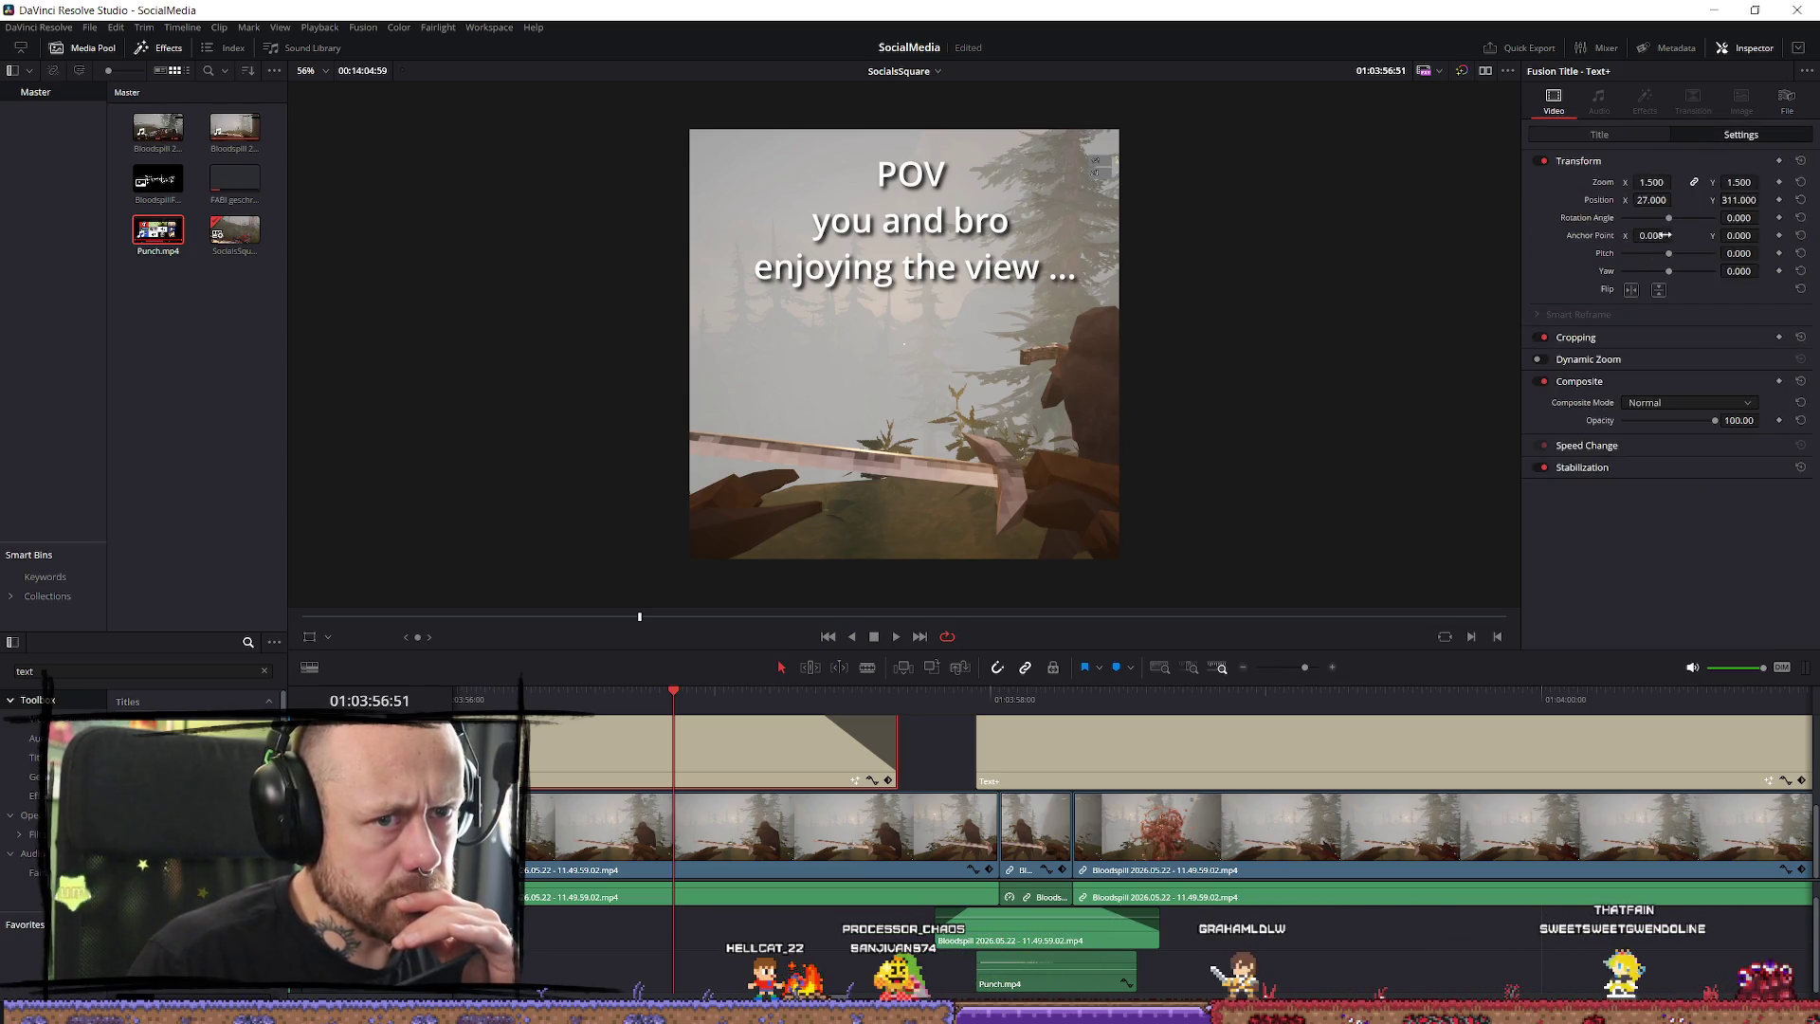
pyautogui.write('10')
pyautogui.press('Return')
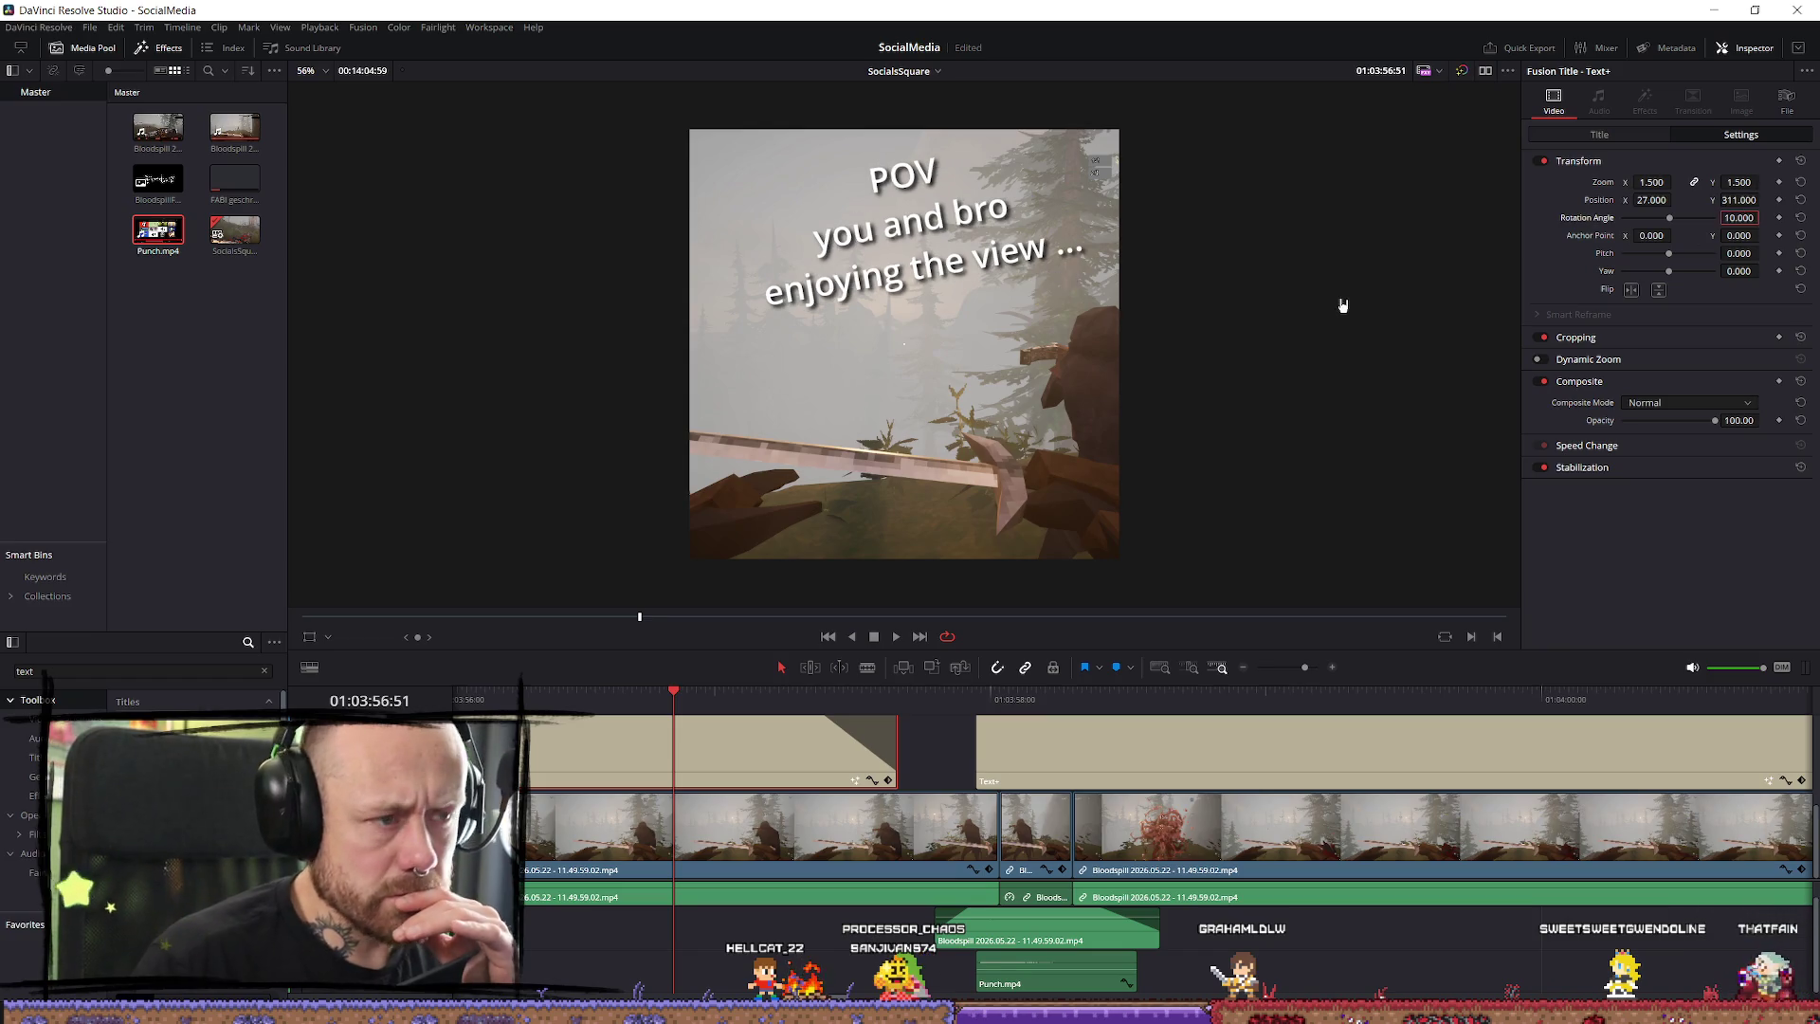
pyautogui.moveTo(1683, 200)
pyautogui.mouseDown()
pyautogui.moveTo(1733, 202)
pyautogui.moveTo(1676, 199)
pyautogui.mouseUp()
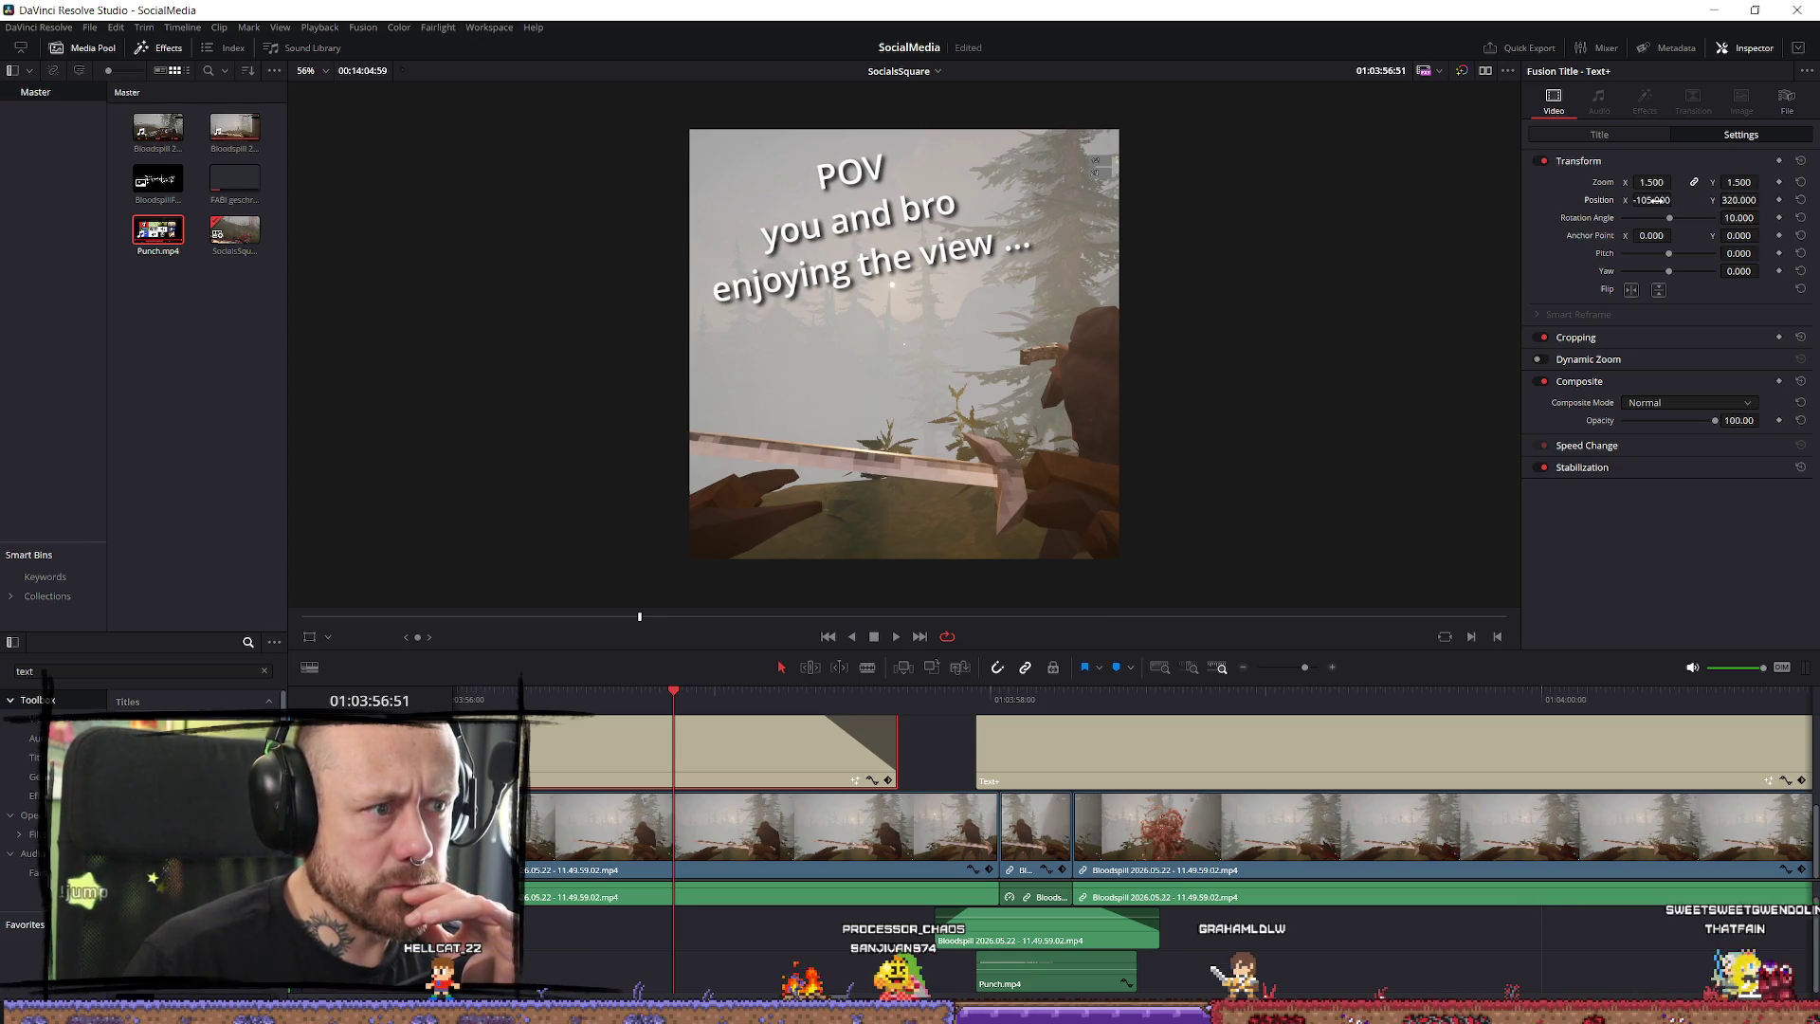
pyautogui.hotkey('ctrl', 's')
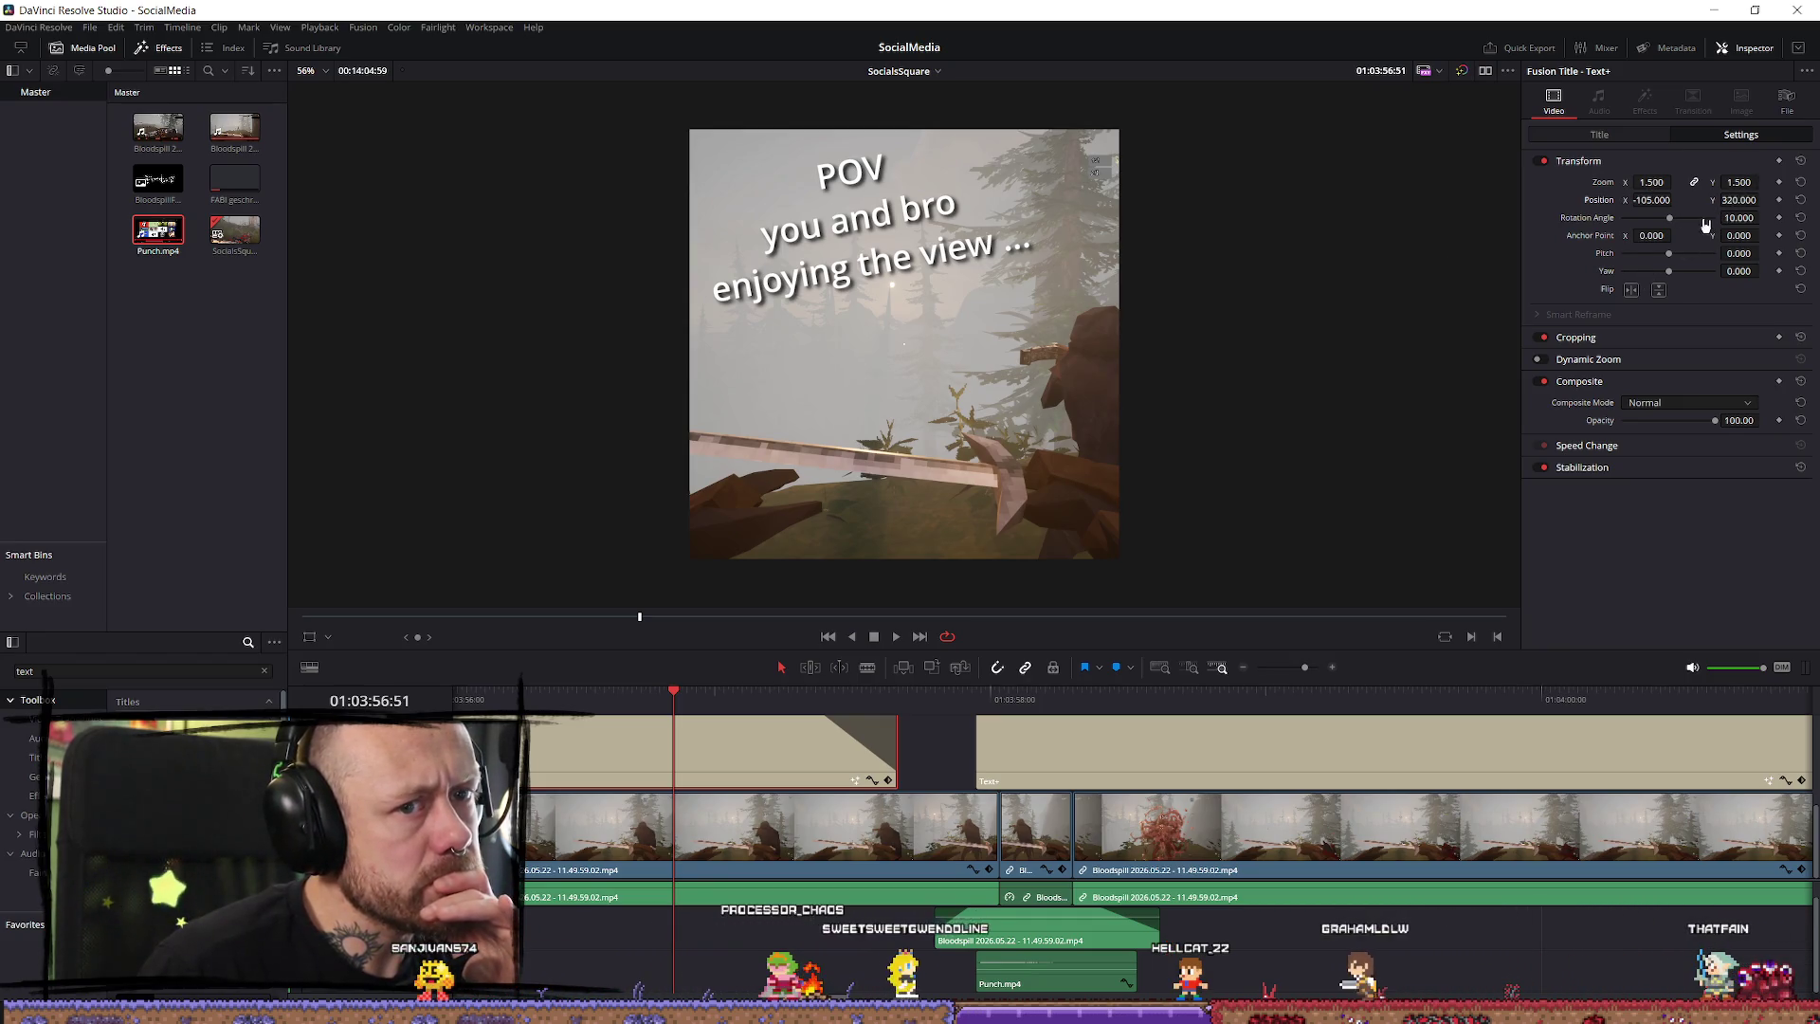
# Reset the tilt to 0 and place the caption at X 0, Y 331.
pyautogui.click(1799, 219)
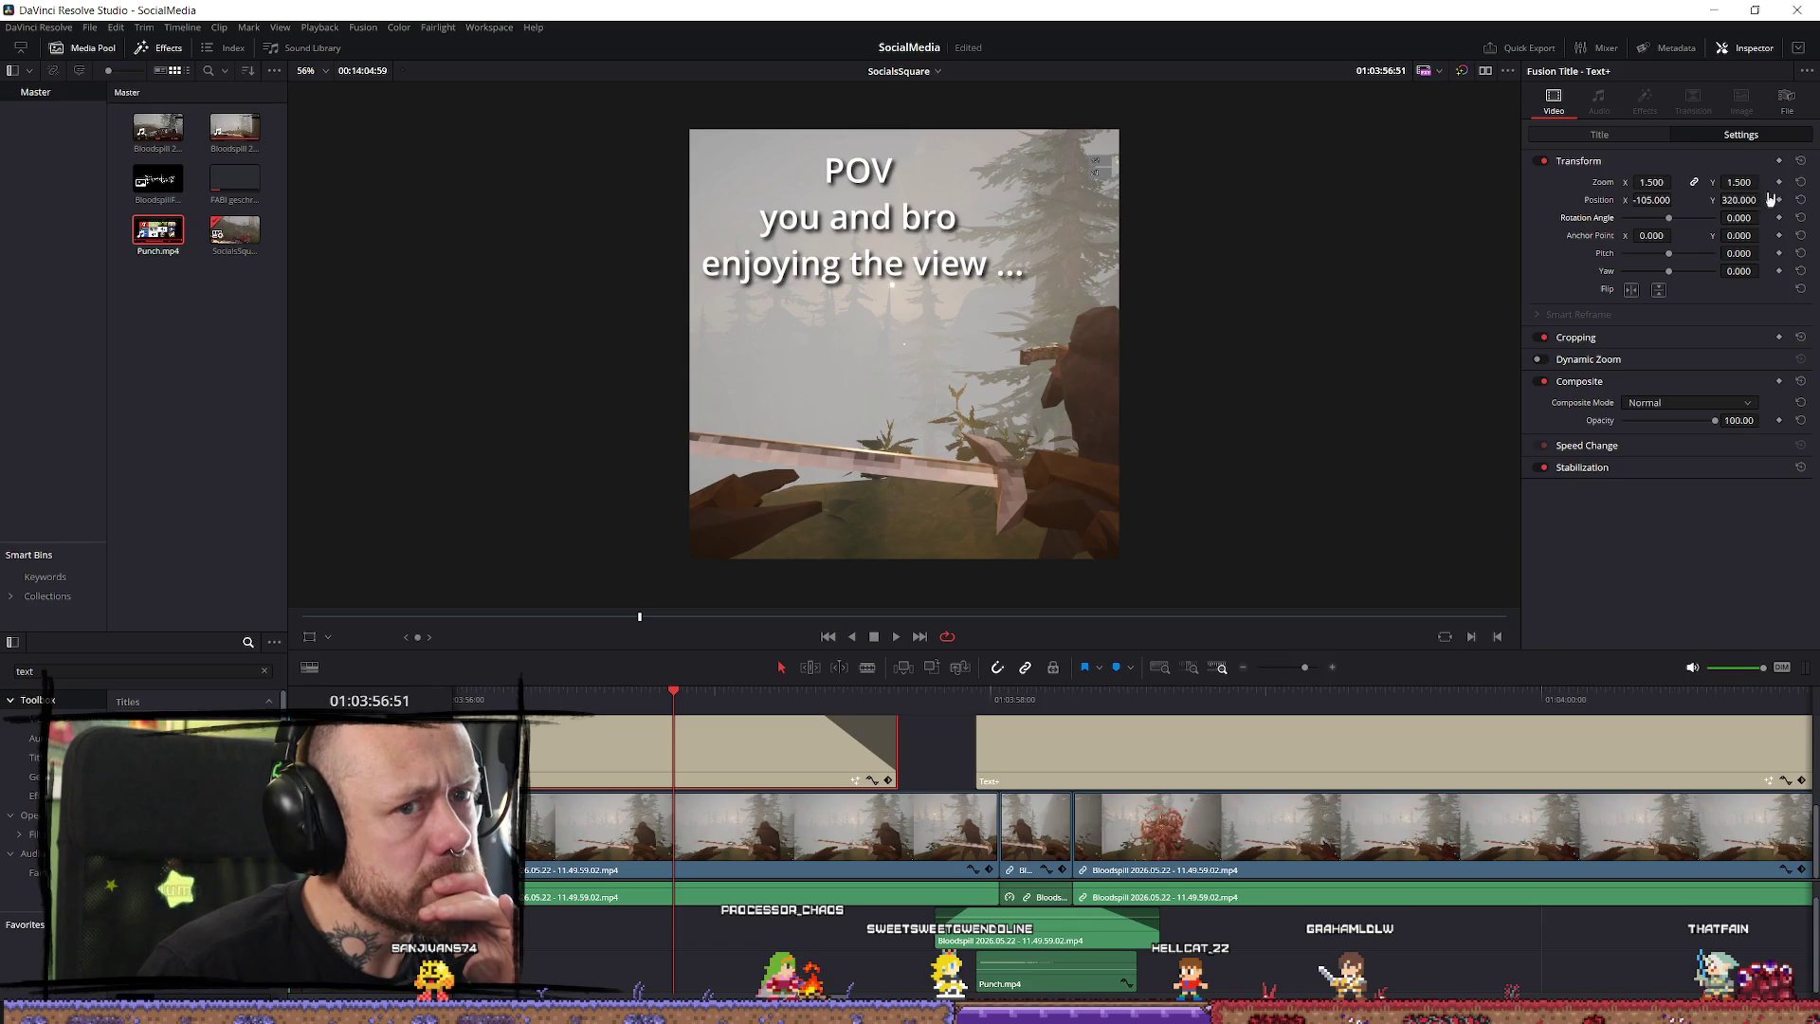
pyautogui.click(1801, 203)
pyautogui.moveTo(1651, 200); pyautogui.dragTo(1764, 199)
pyautogui.click(1801, 201)
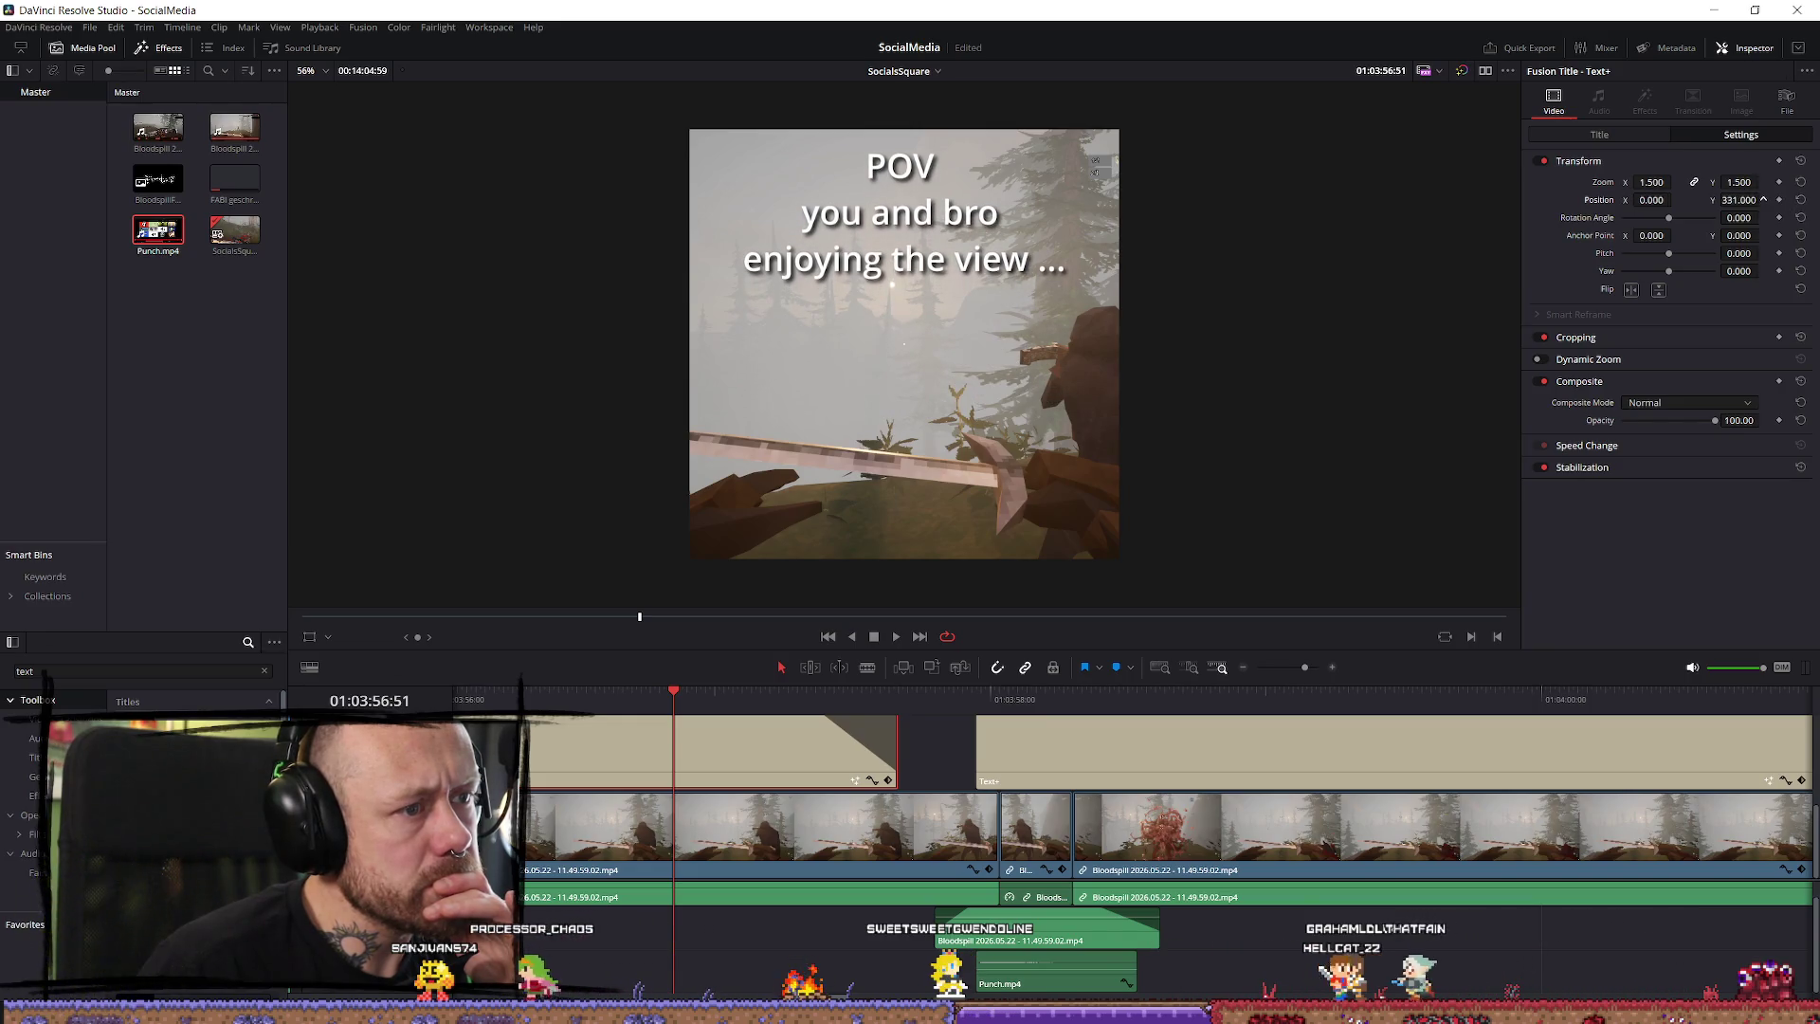
pyautogui.scroll(-1, 1298, 294)
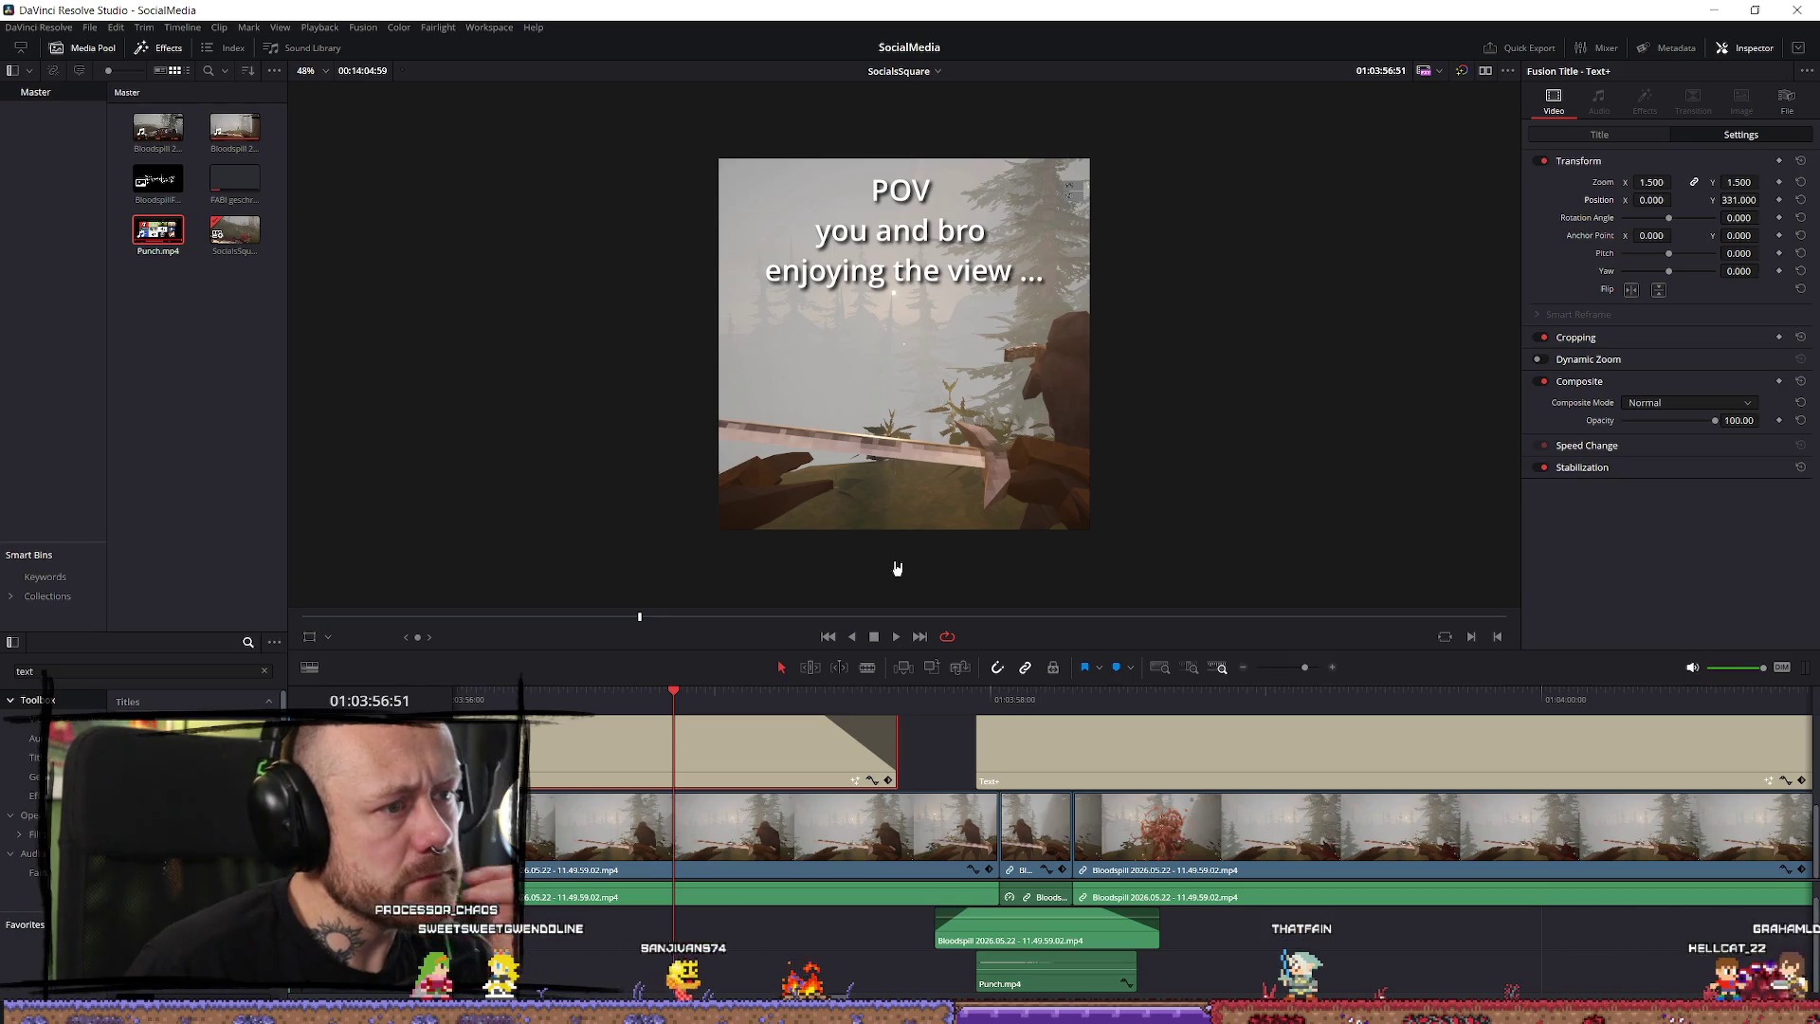
# Play back from the POV caption, then show the DEATHMATH caption's Title settings.
pyautogui.click(896, 636)
pyautogui.press('space')
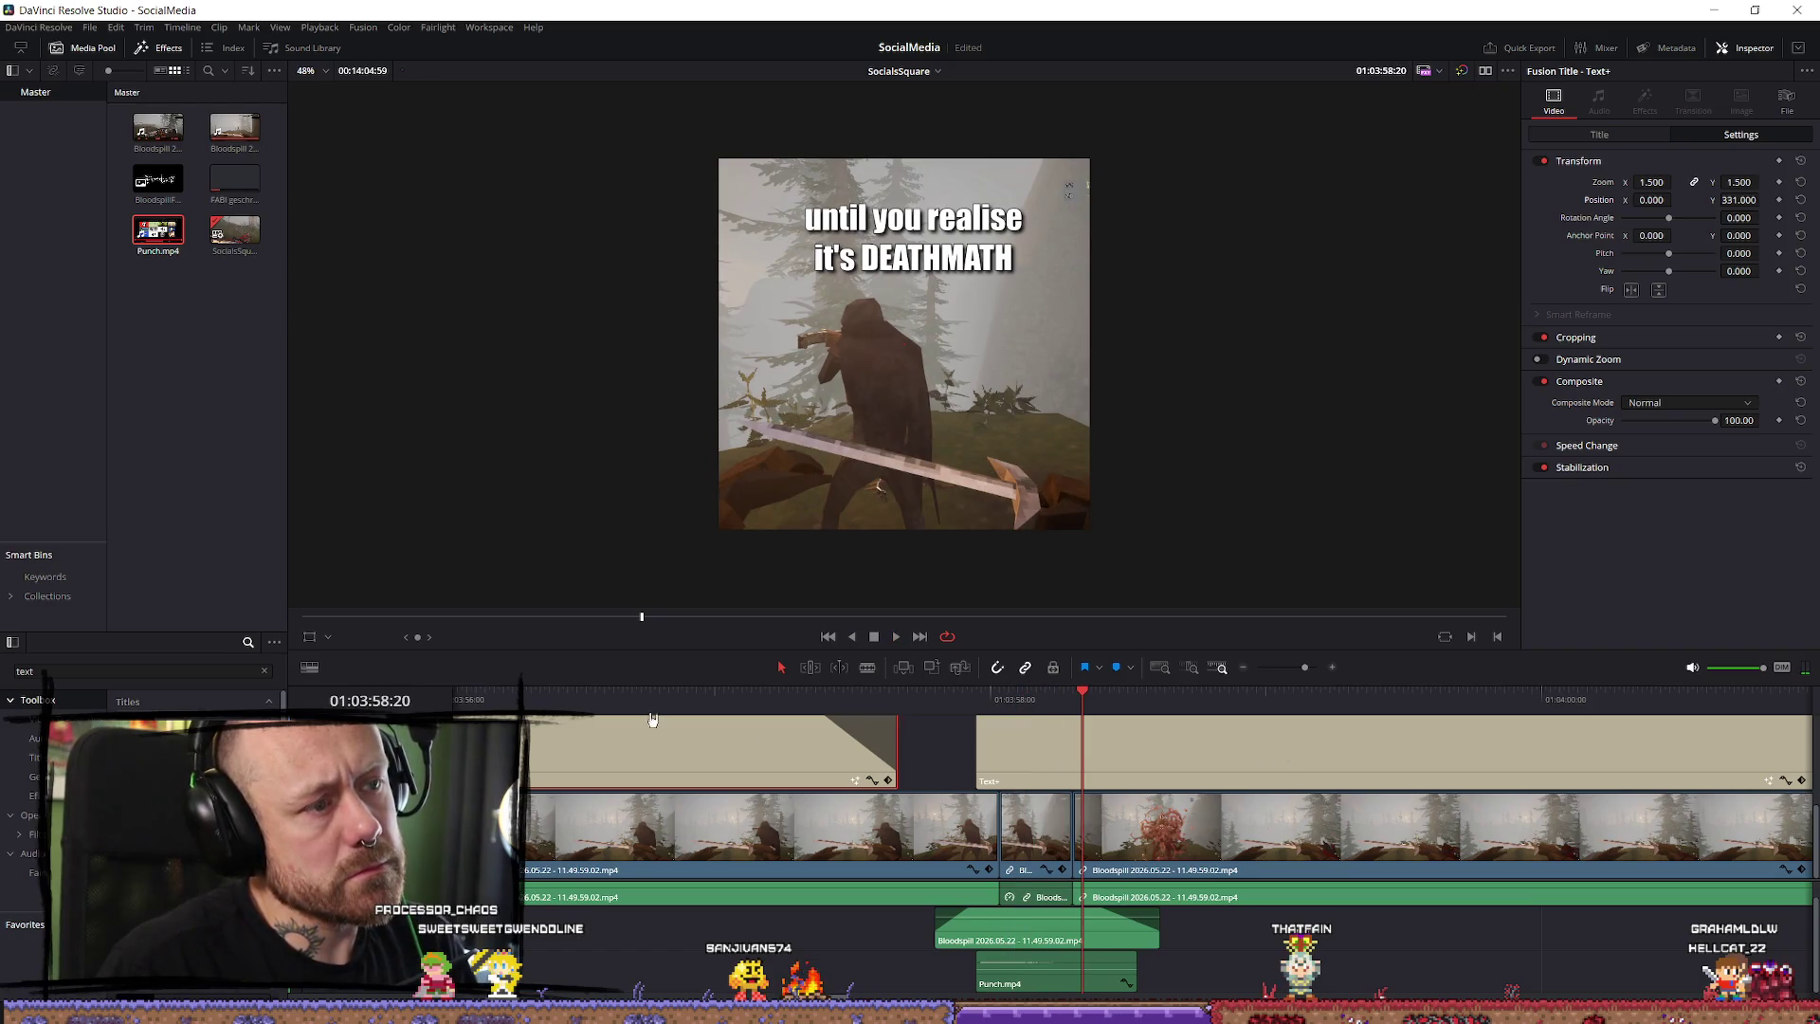
pyautogui.click(656, 699)
pyautogui.press('space')
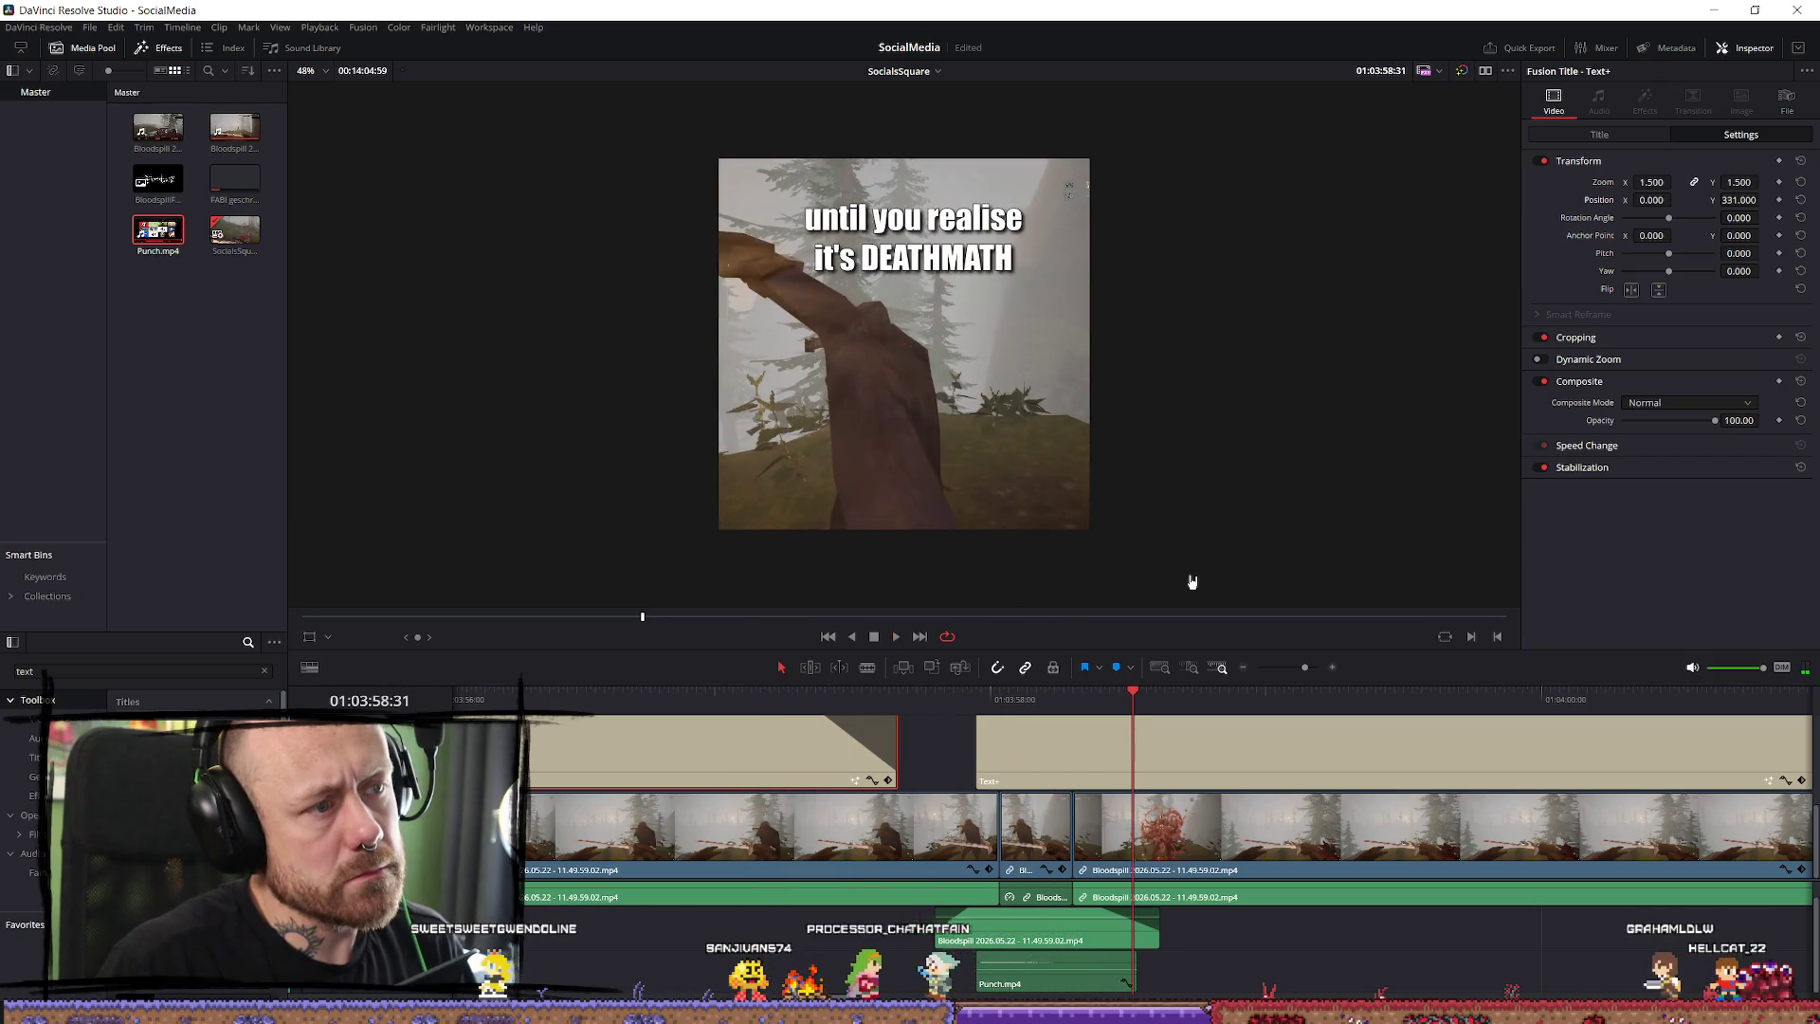
pyautogui.click(1227, 753)
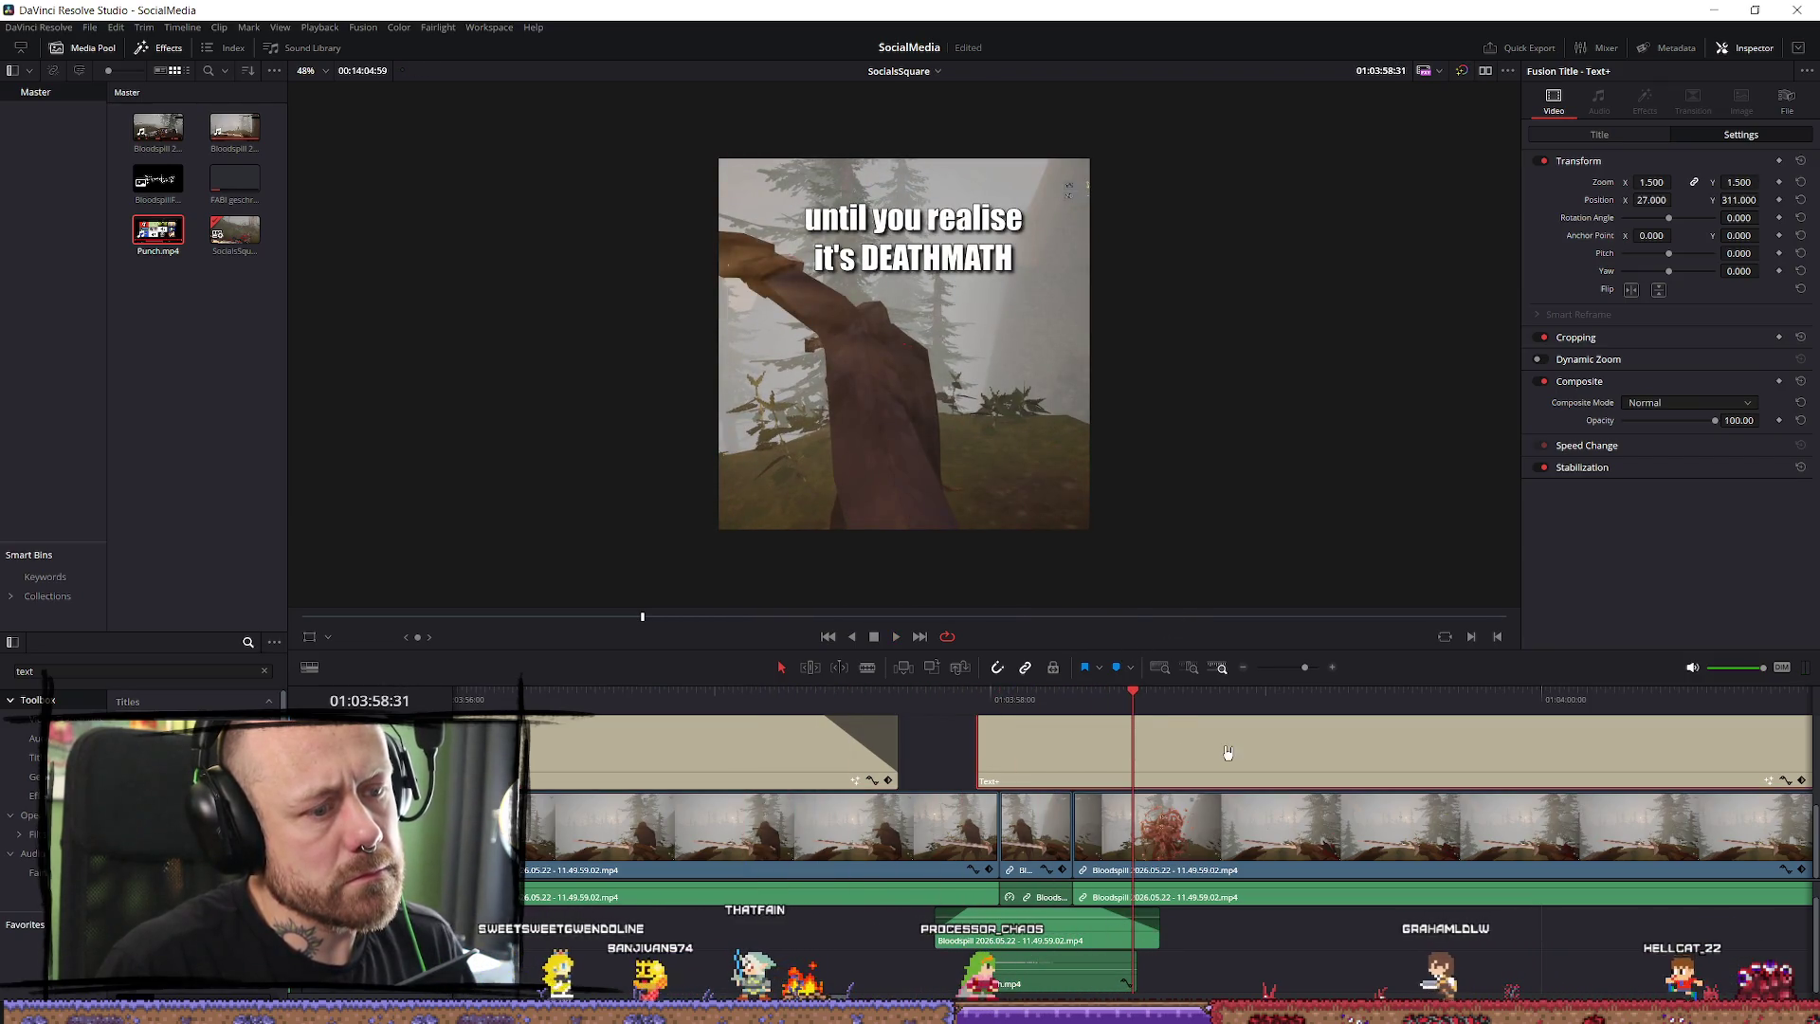
pyautogui.click(1599, 135)
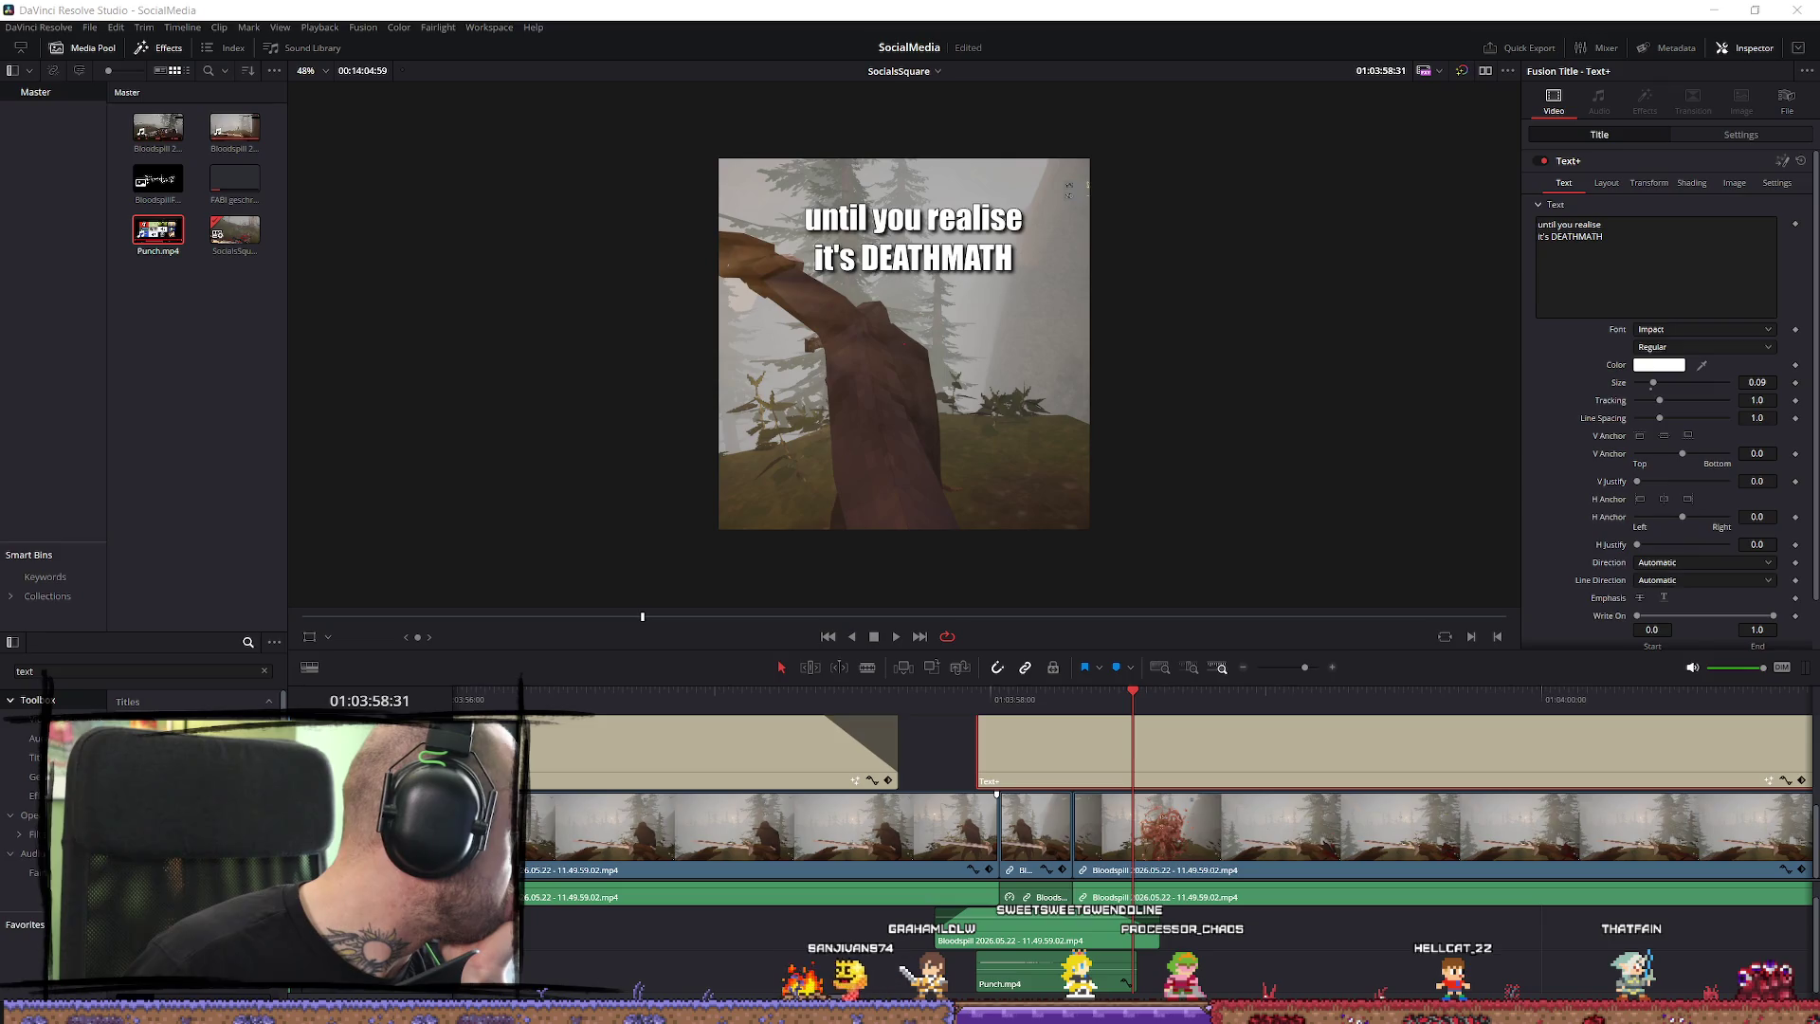
# Select the POV caption clip and keep its font as Open Sans.
pyautogui.click(655, 748)
pyautogui.click(1719, 330)
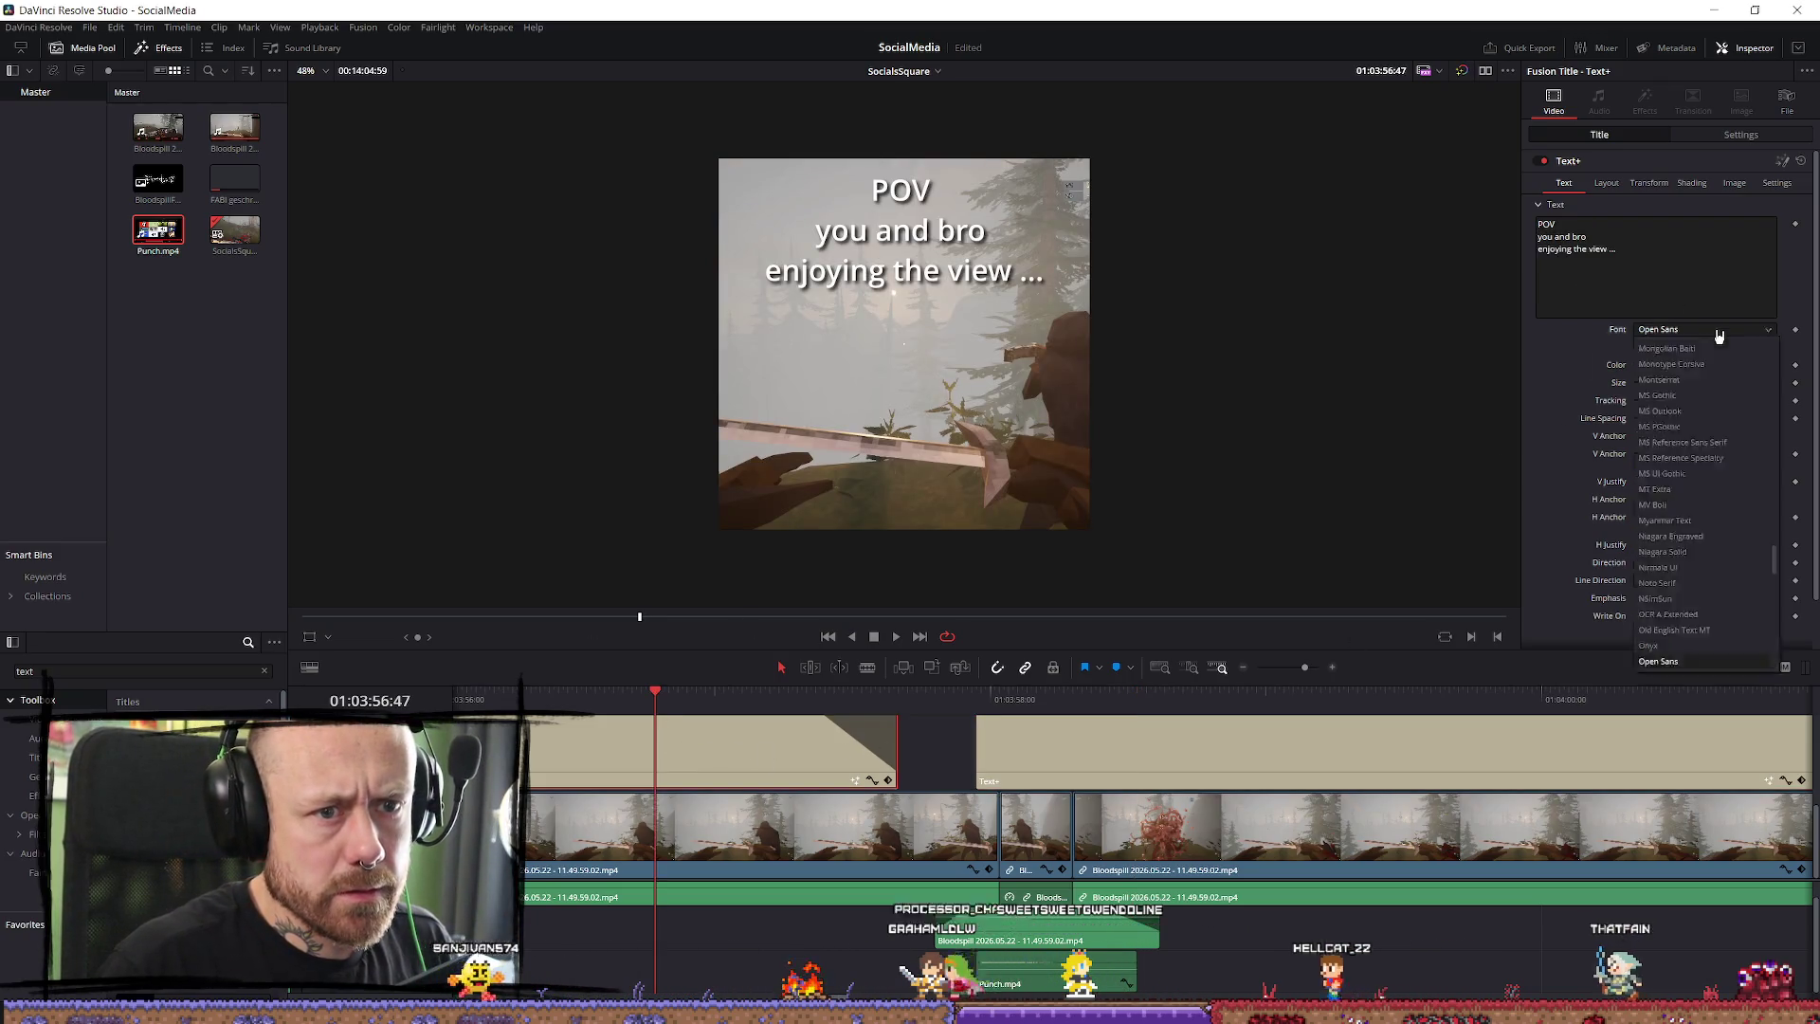
pyautogui.press('s')
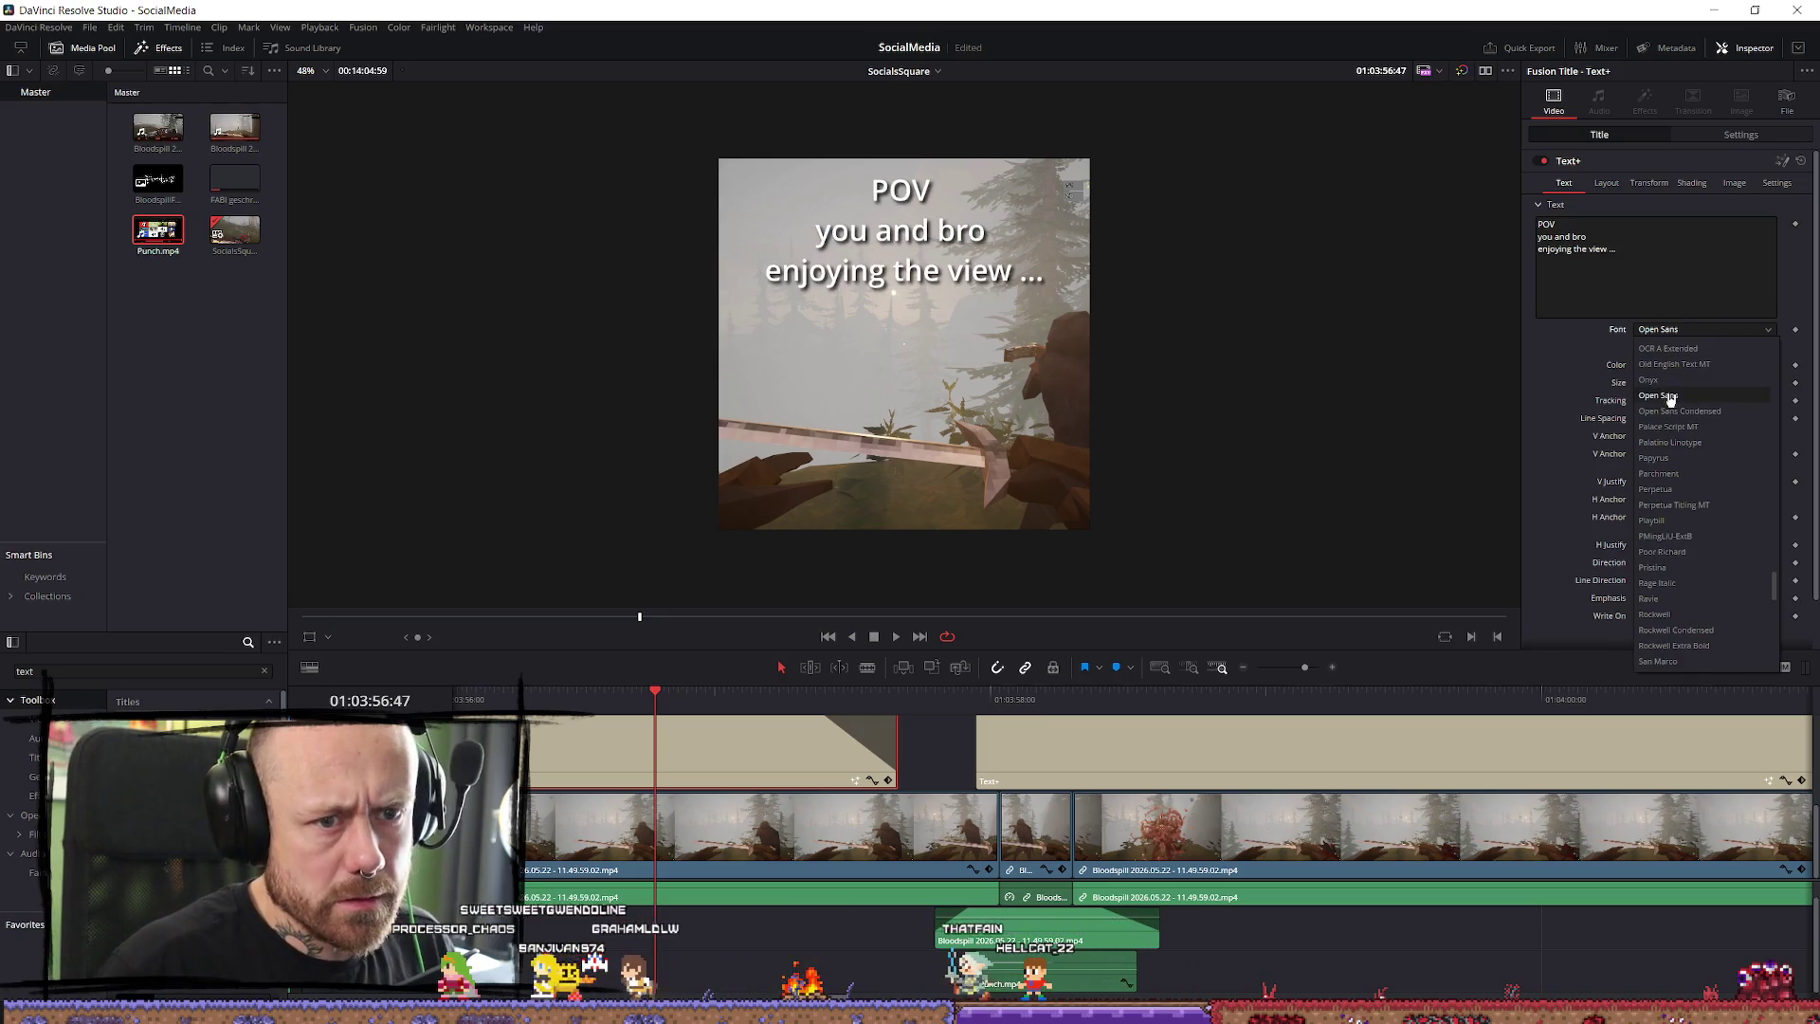
pyautogui.click(1673, 398)
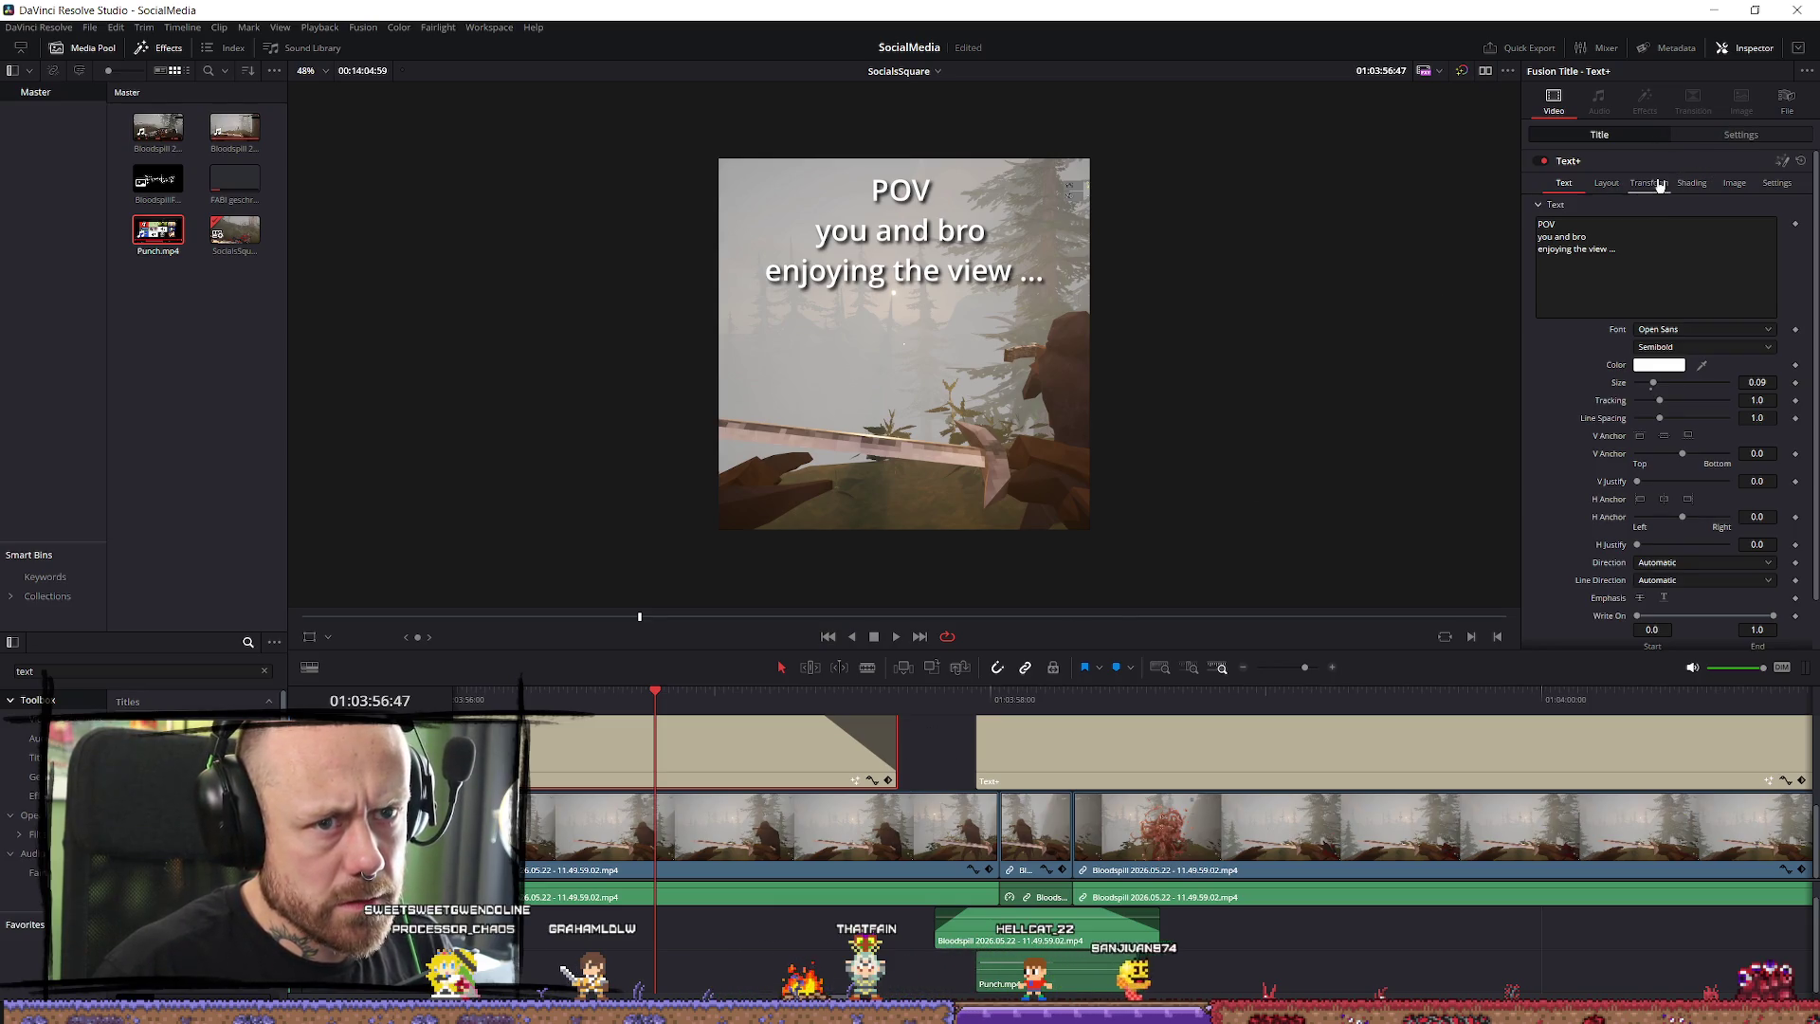
# Turn off the Black Shadow element and enable a black outline instead.
pyautogui.click(1691, 183)
pyautogui.click(1677, 223)
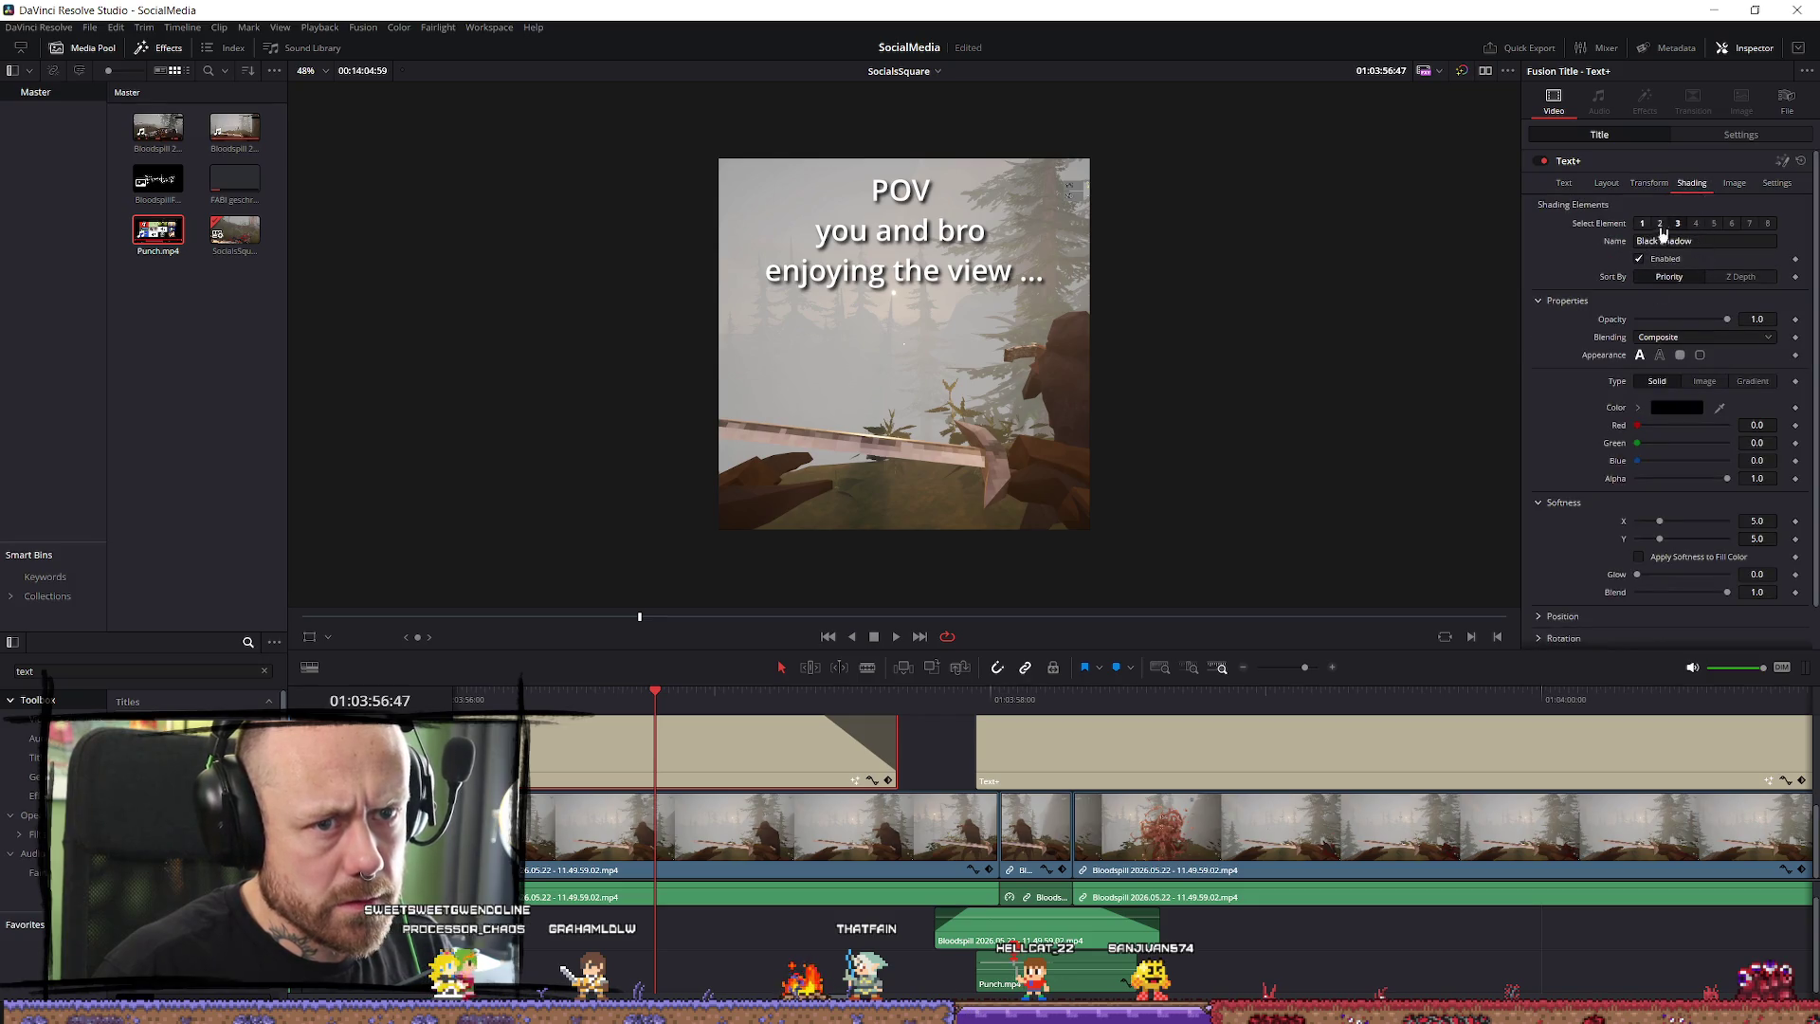
pyautogui.click(1643, 261)
pyautogui.click(1660, 224)
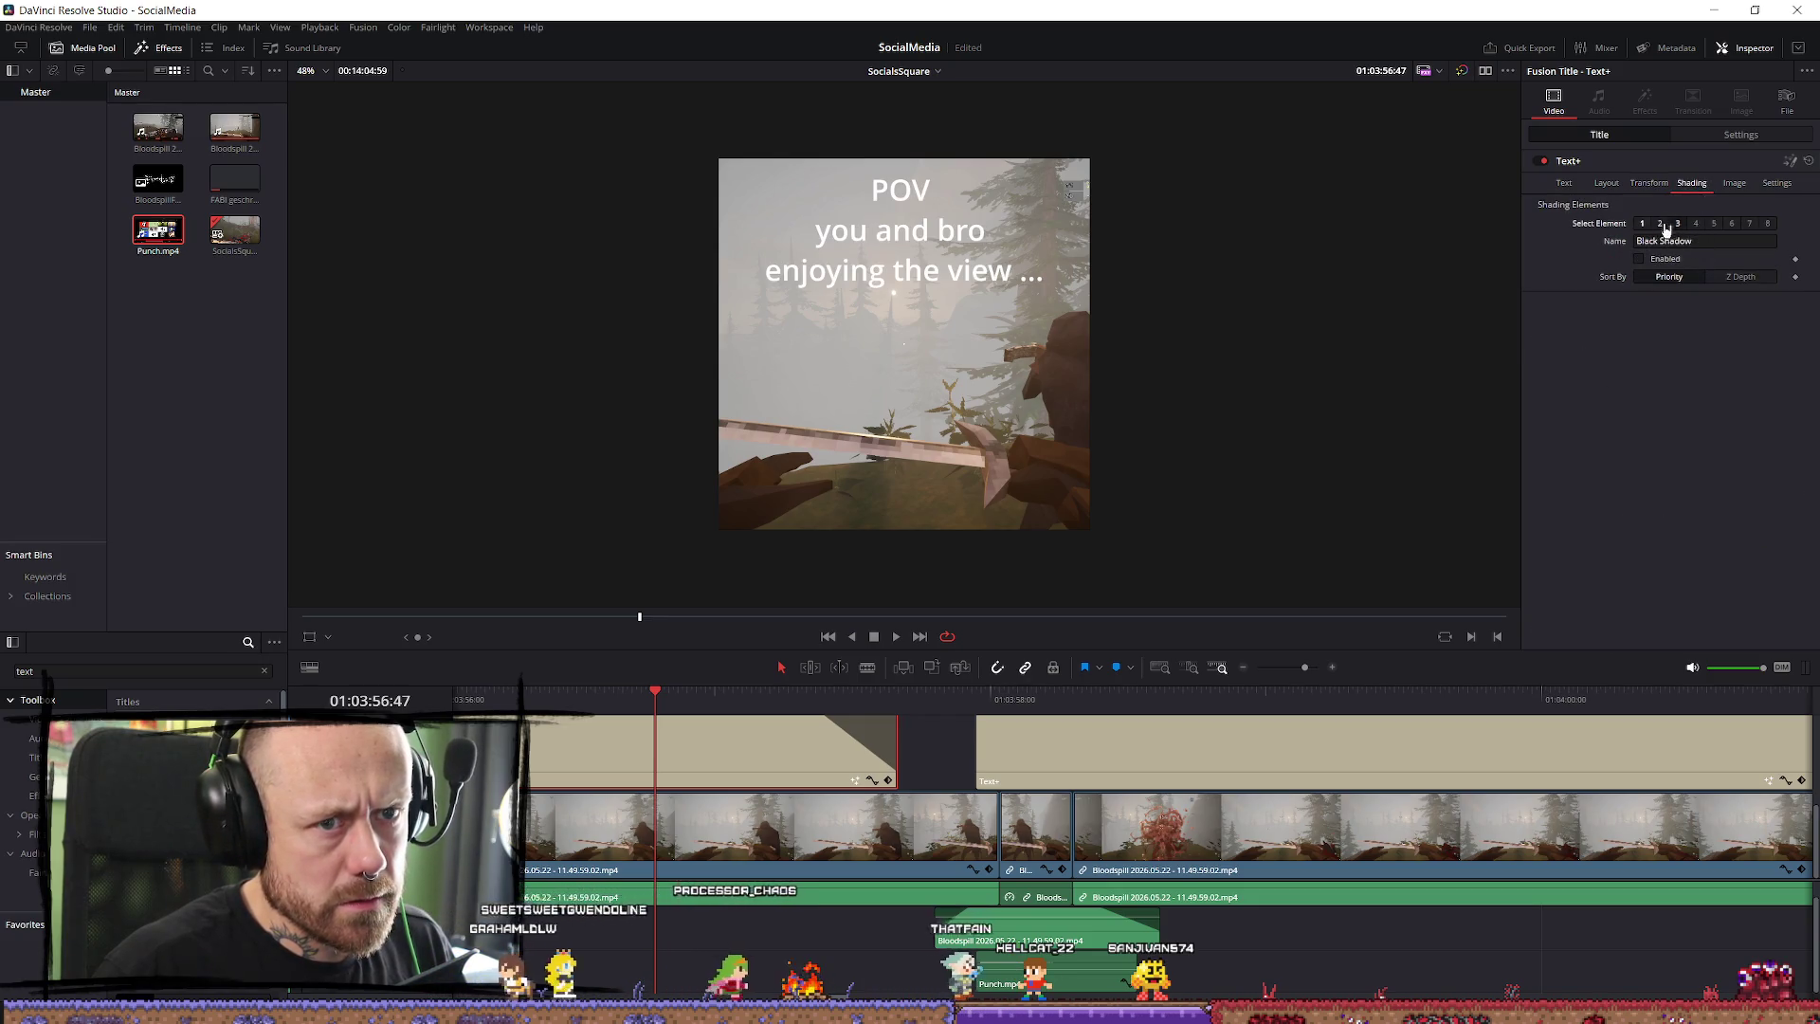
pyautogui.click(1649, 258)
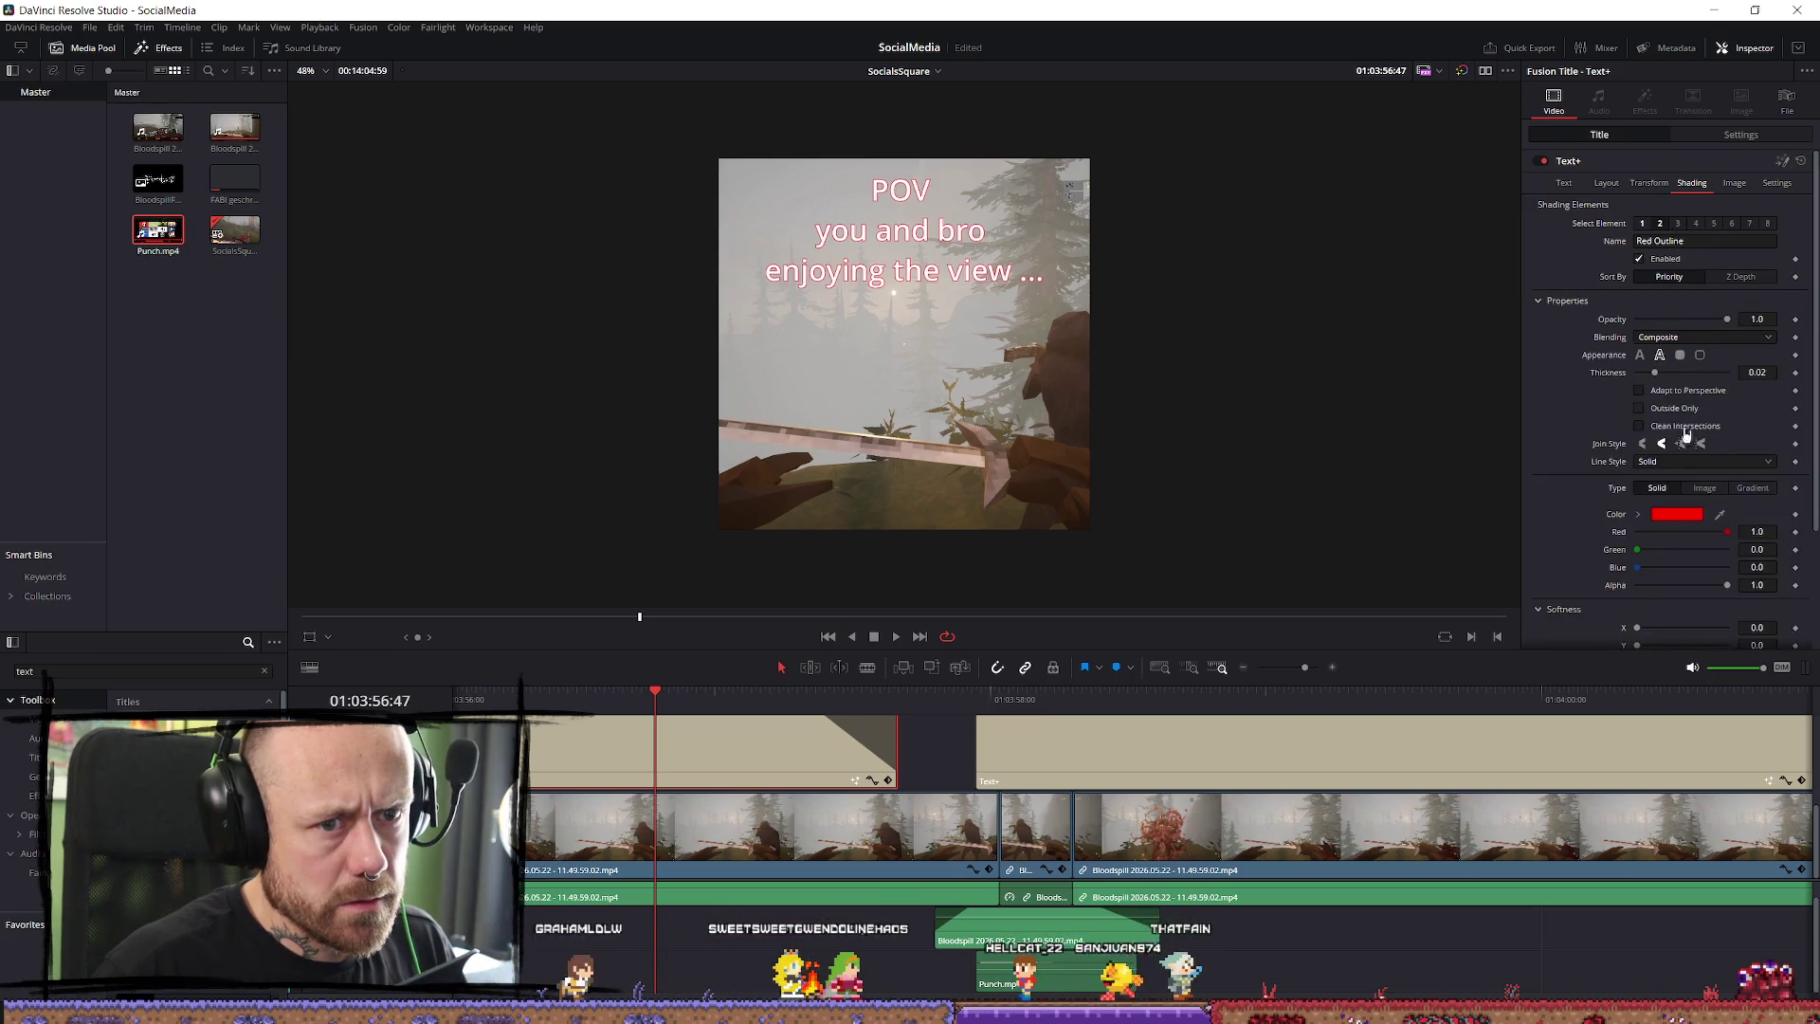
pyautogui.click(1679, 517)
pyautogui.moveTo(1074, 403); pyautogui.dragTo(1076, 536)
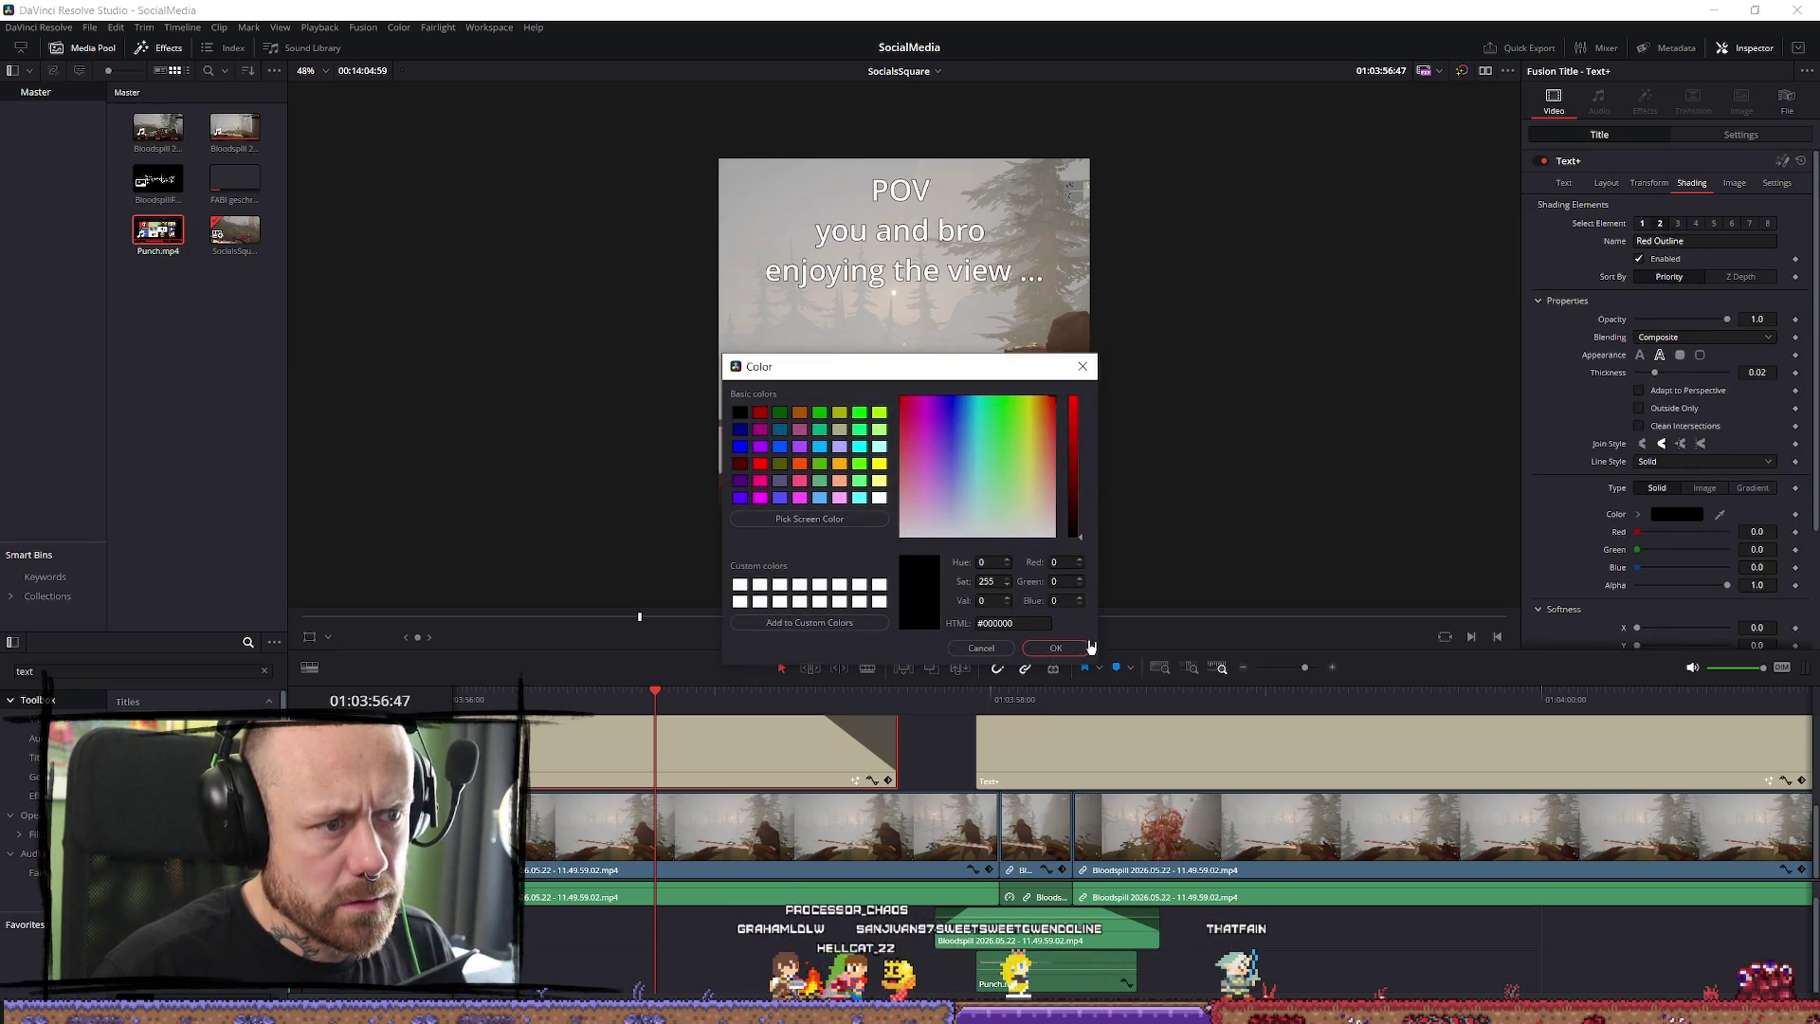
pyautogui.click(1074, 650)
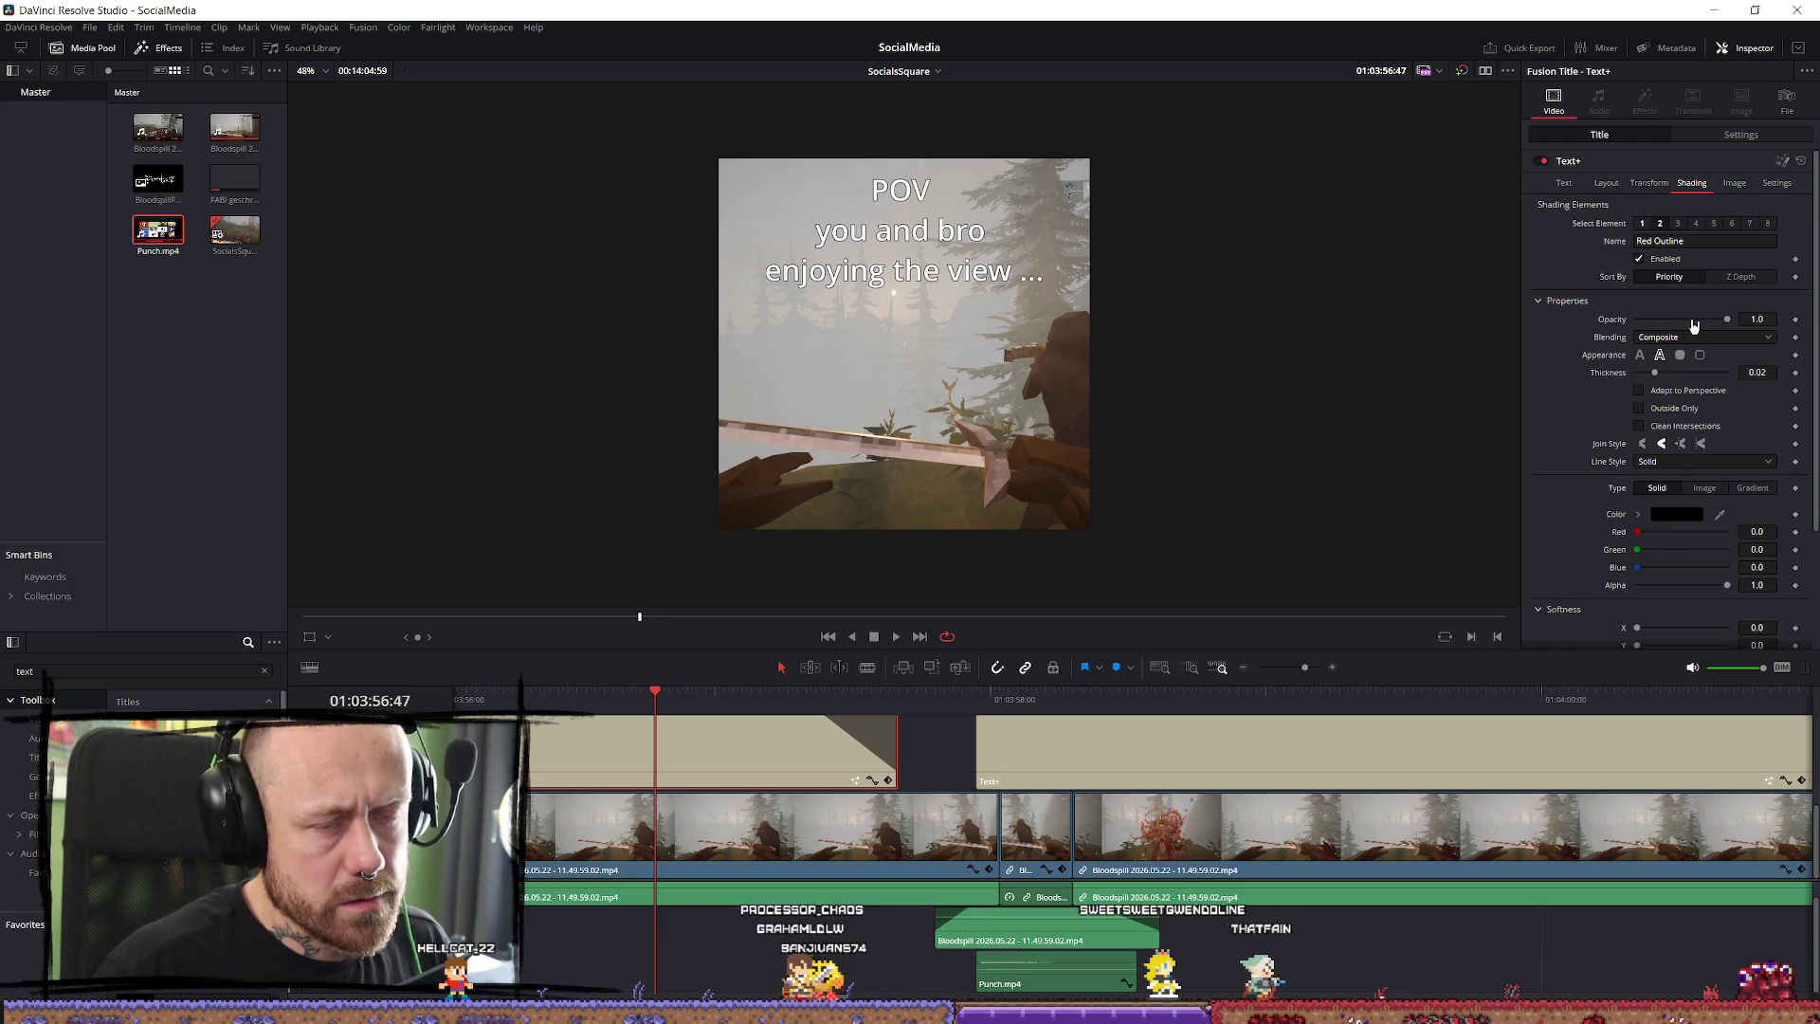
# Set the outline thickness to 0.05.
pyautogui.scroll(-1, 1598, 331)
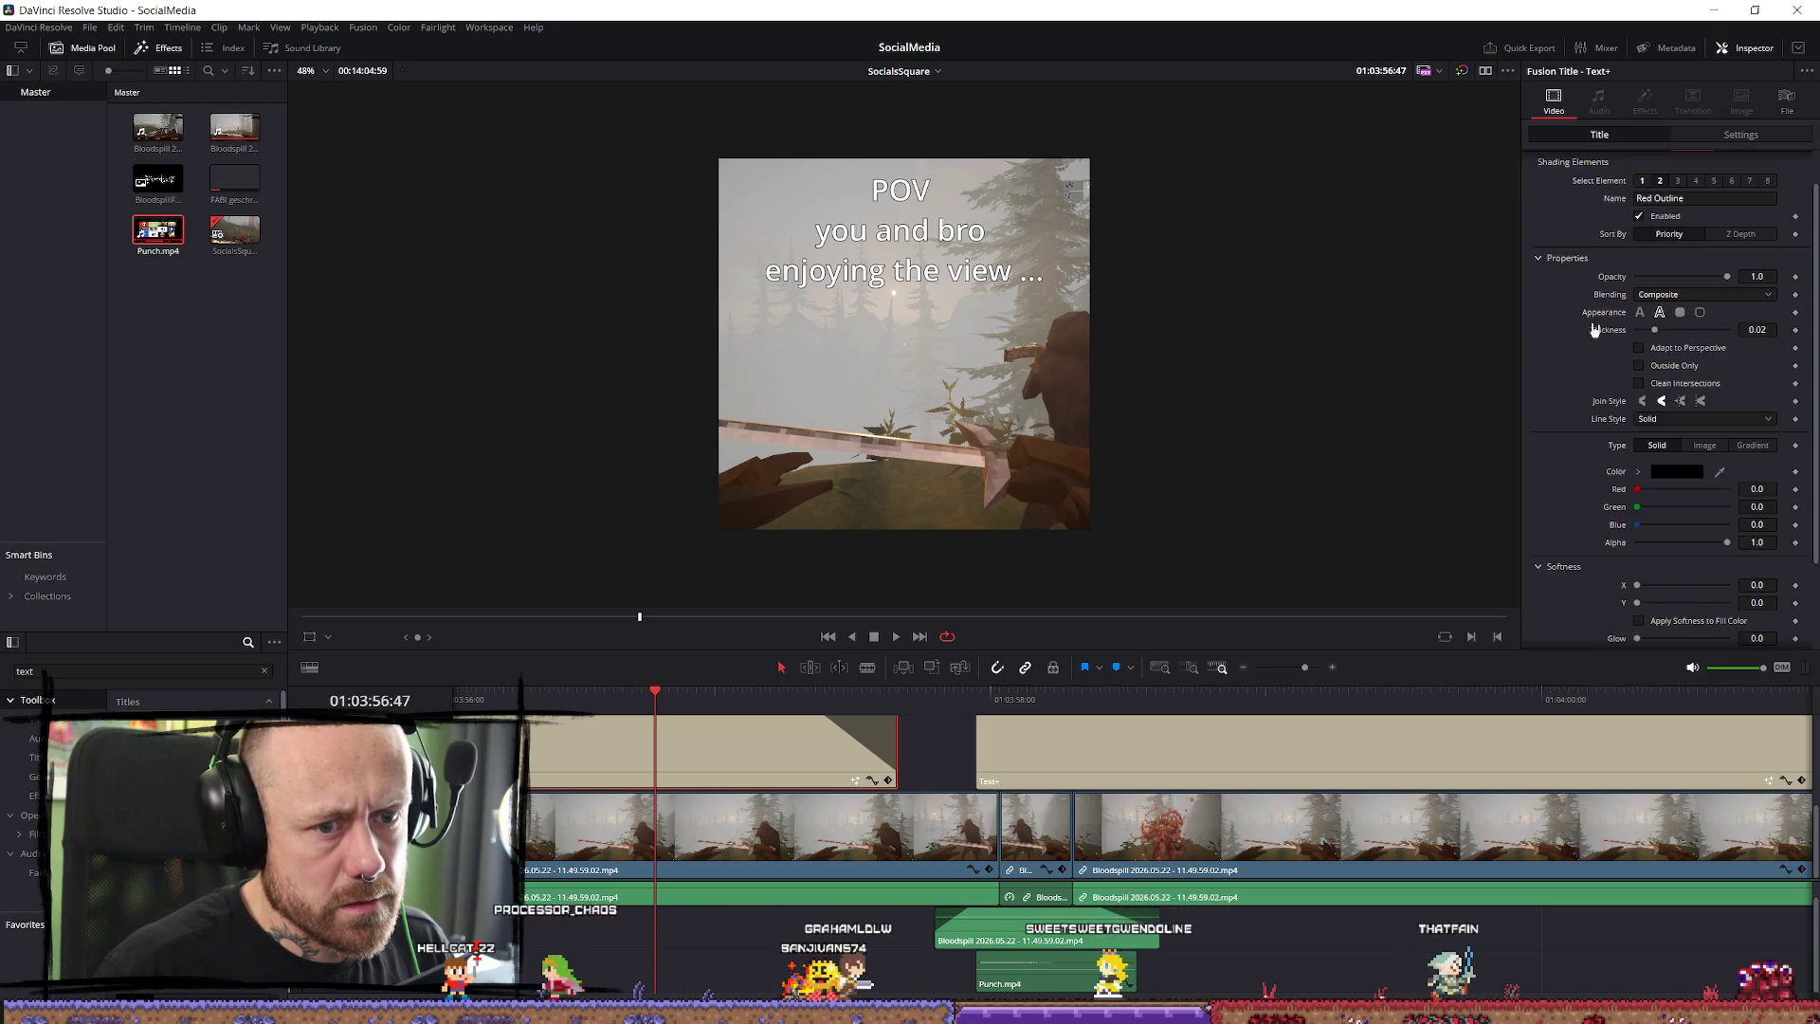
pyautogui.scroll(-2, 1600, 329)
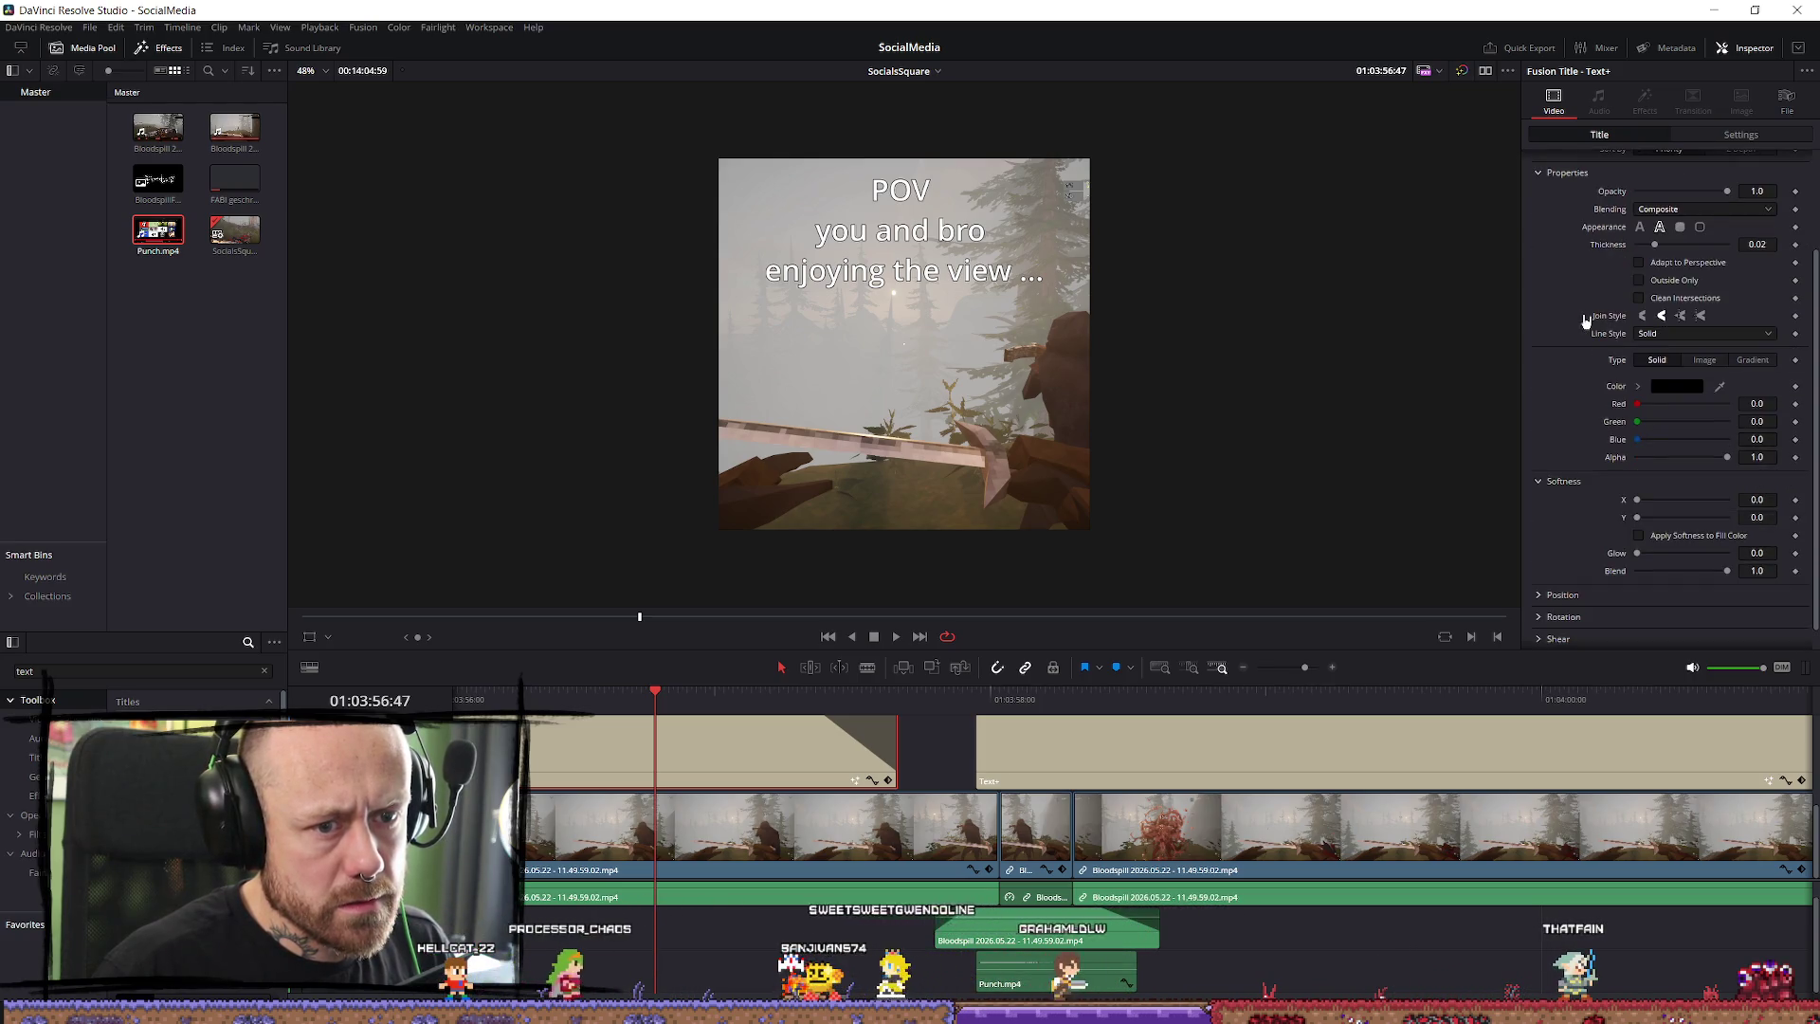
pyautogui.scroll(3, 1601, 323)
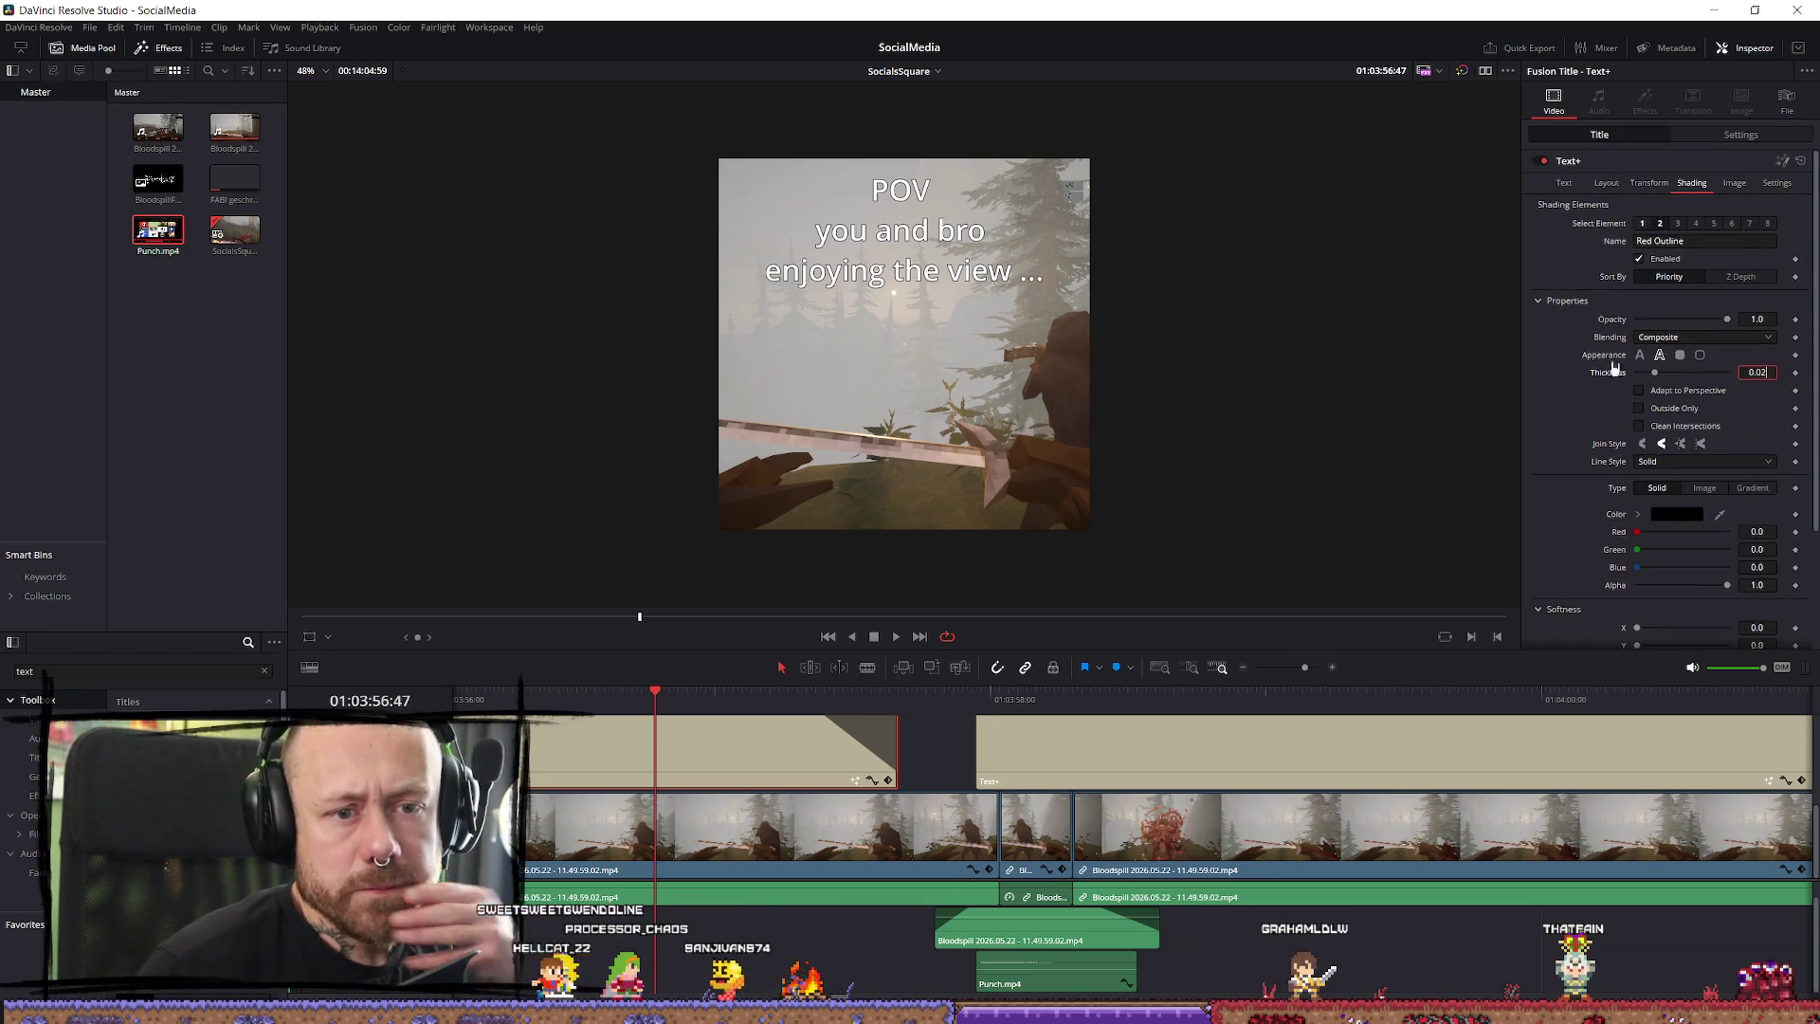
pyautogui.press('BackSpace')
pyautogui.write('5')
pyautogui.press('Tab')
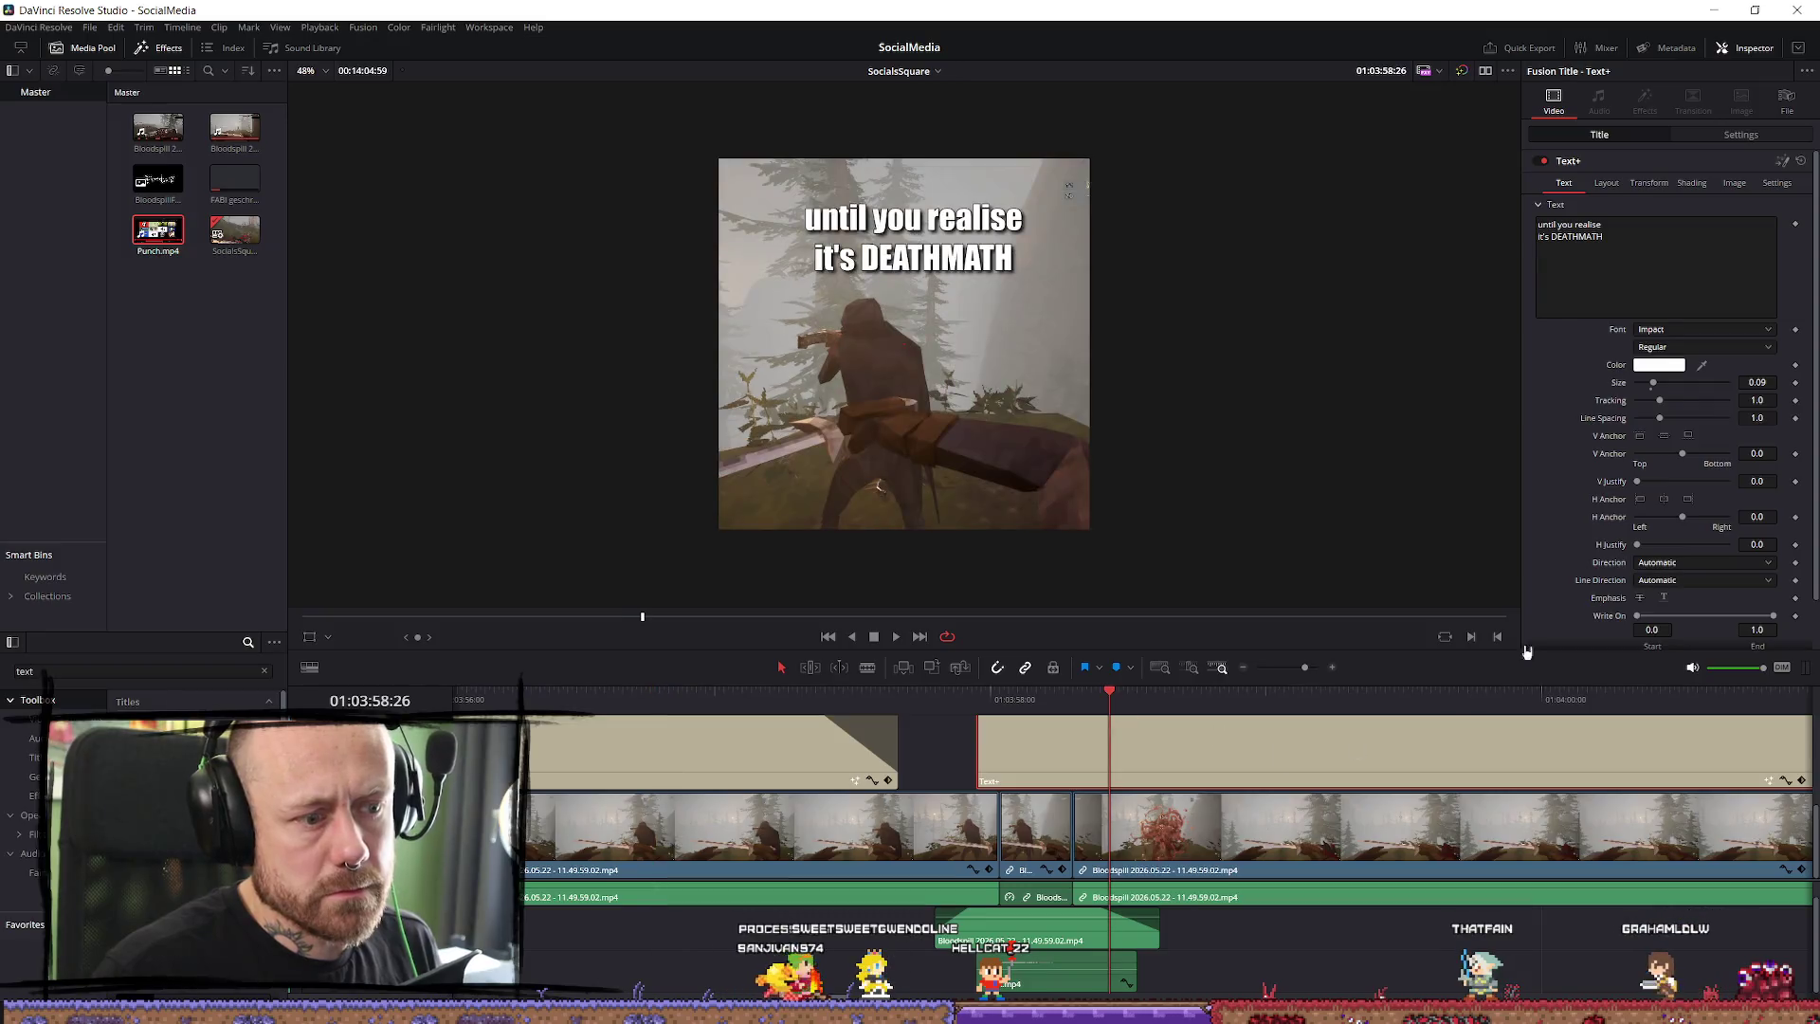
# Change the DEATHMATH caption's font to Open Sans and review its Inspector sub-tabs.
pyautogui.click(1722, 331)
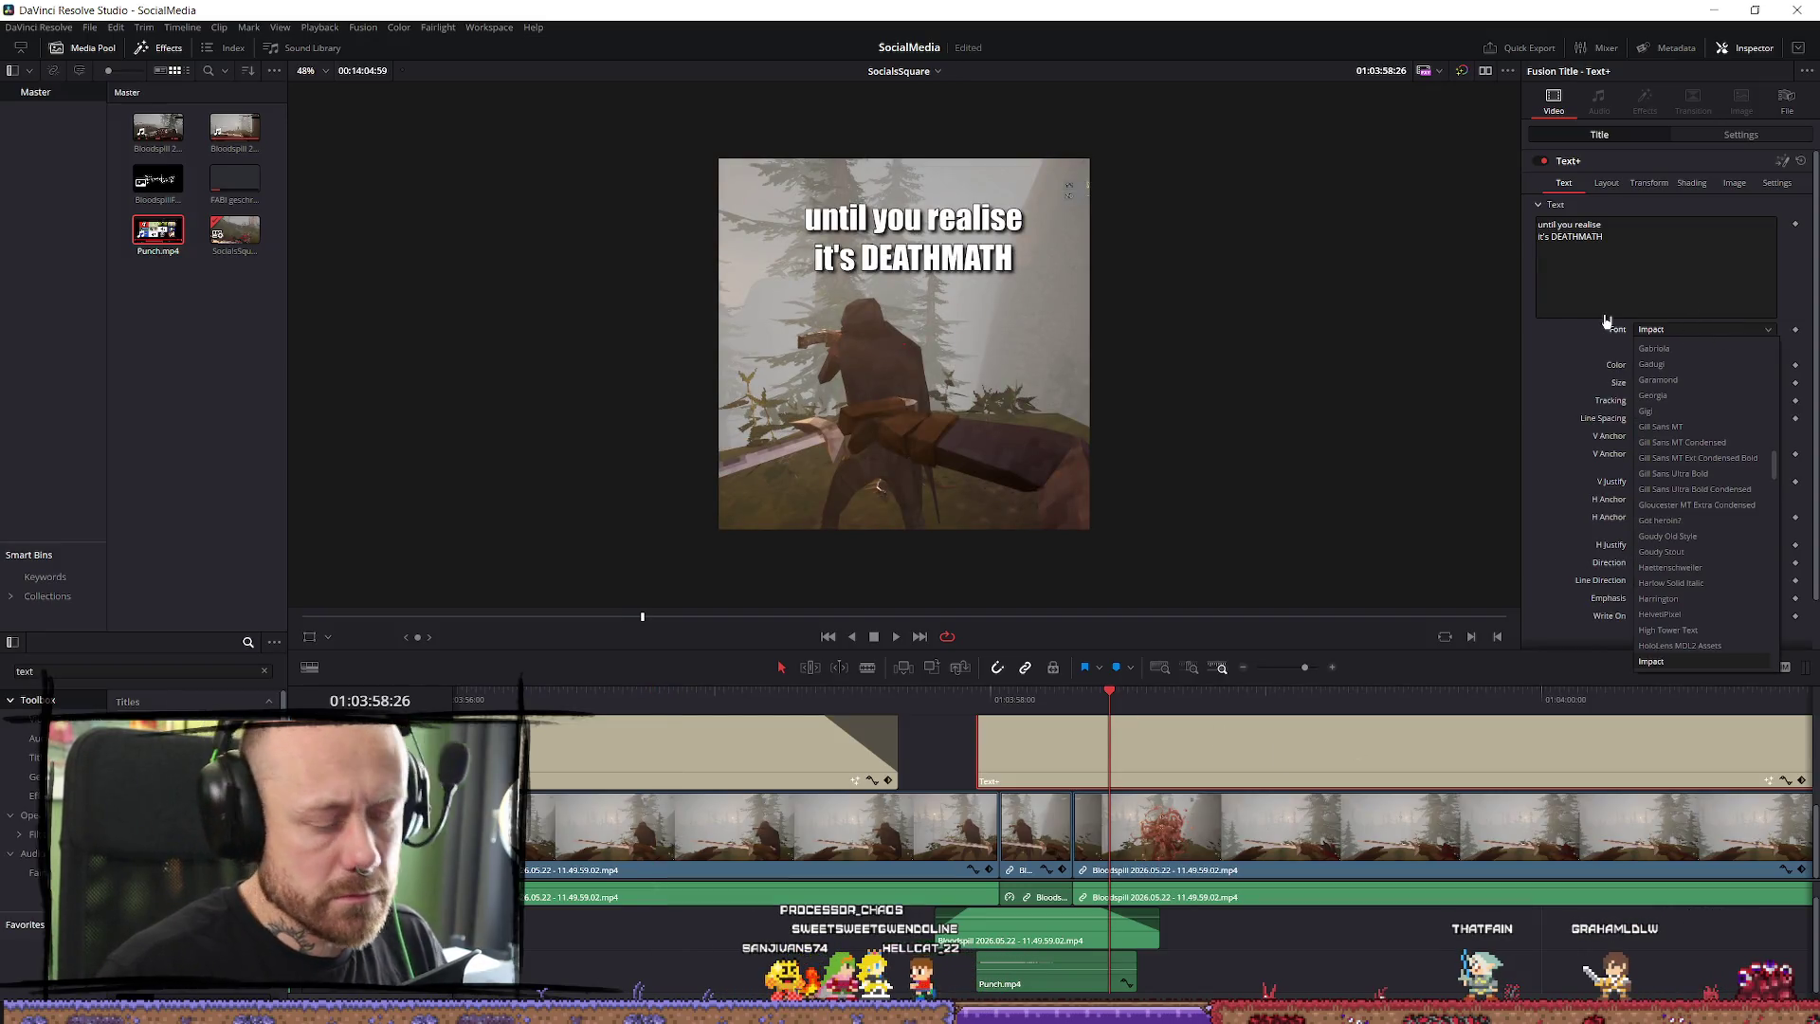
pyautogui.write('old')
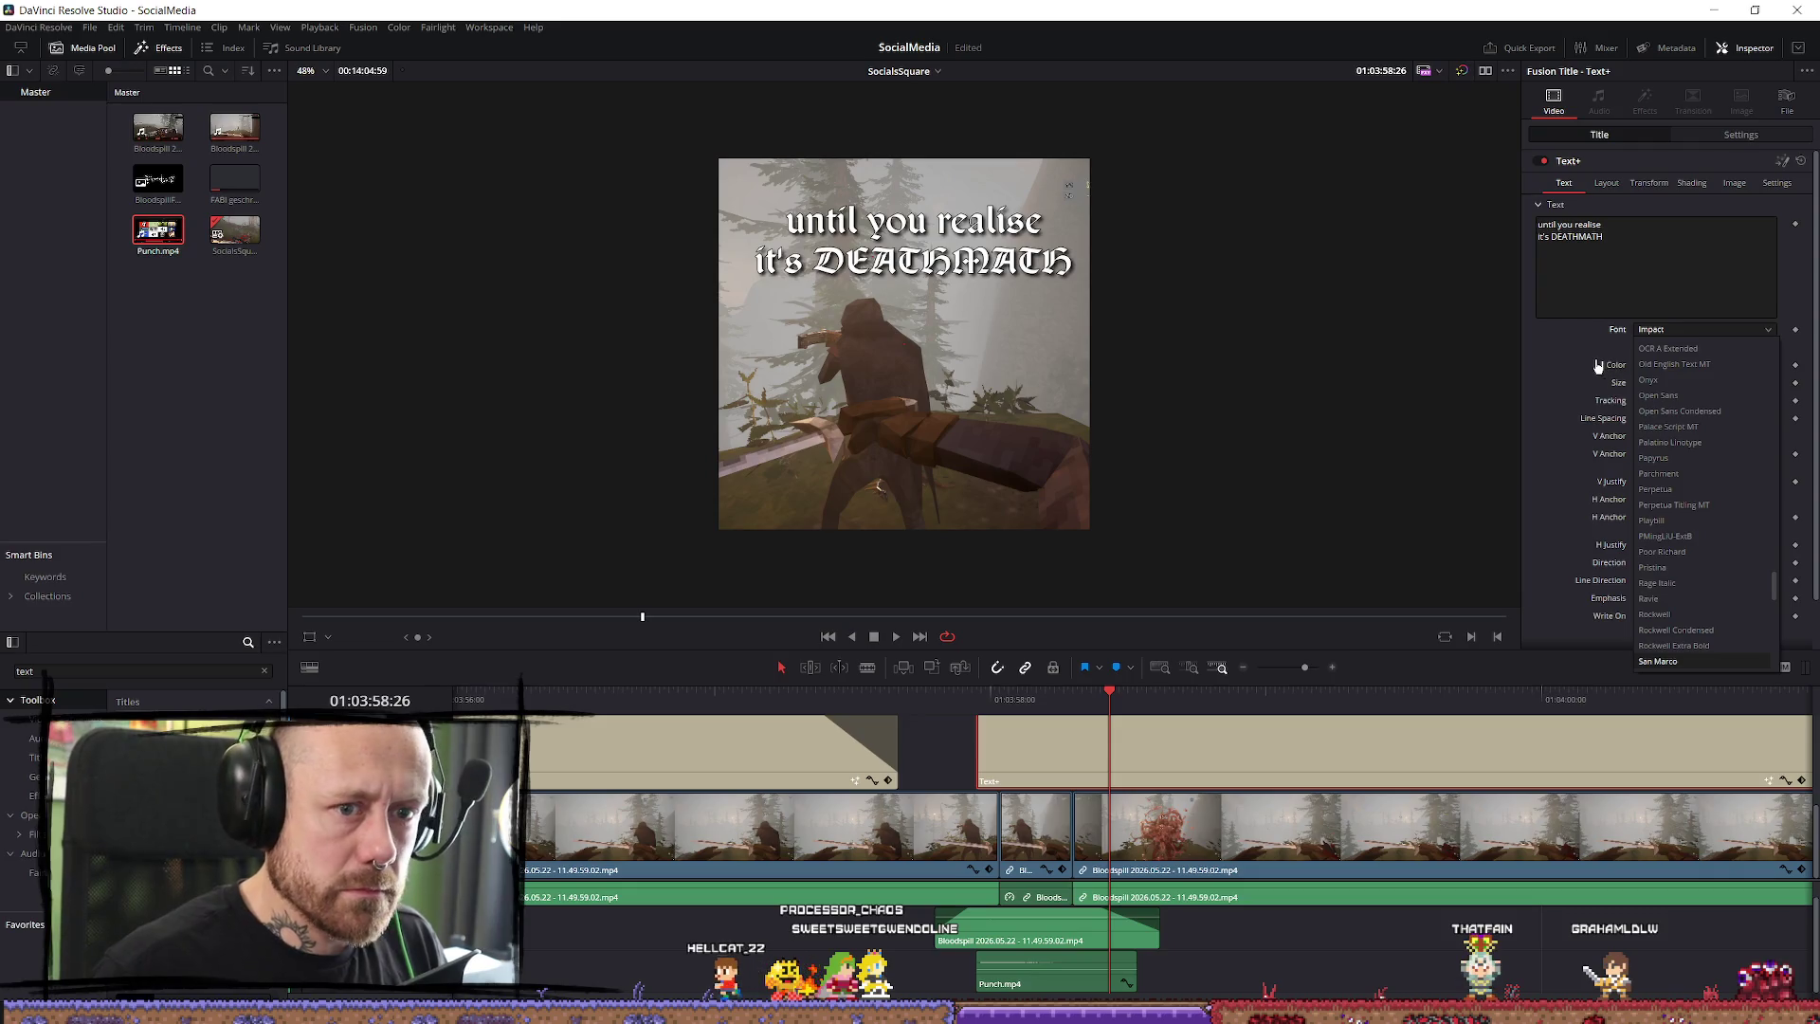
pyautogui.write('open')
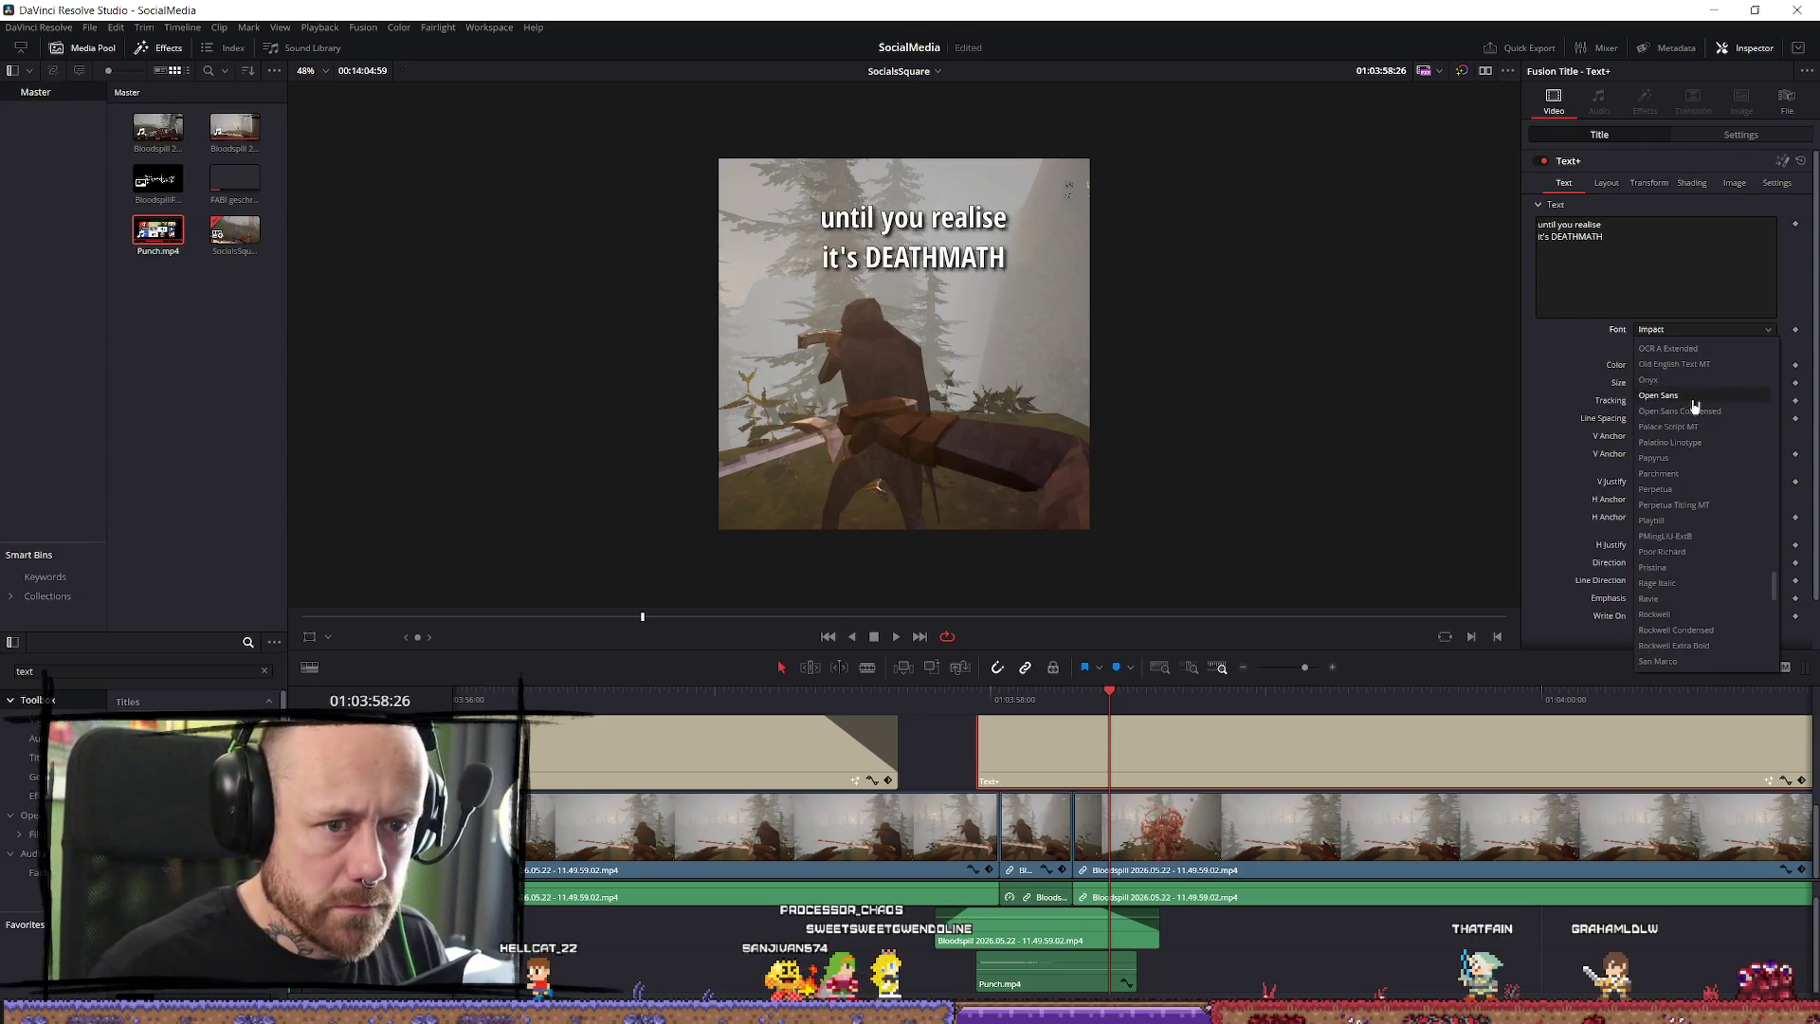
pyautogui.press('Return')
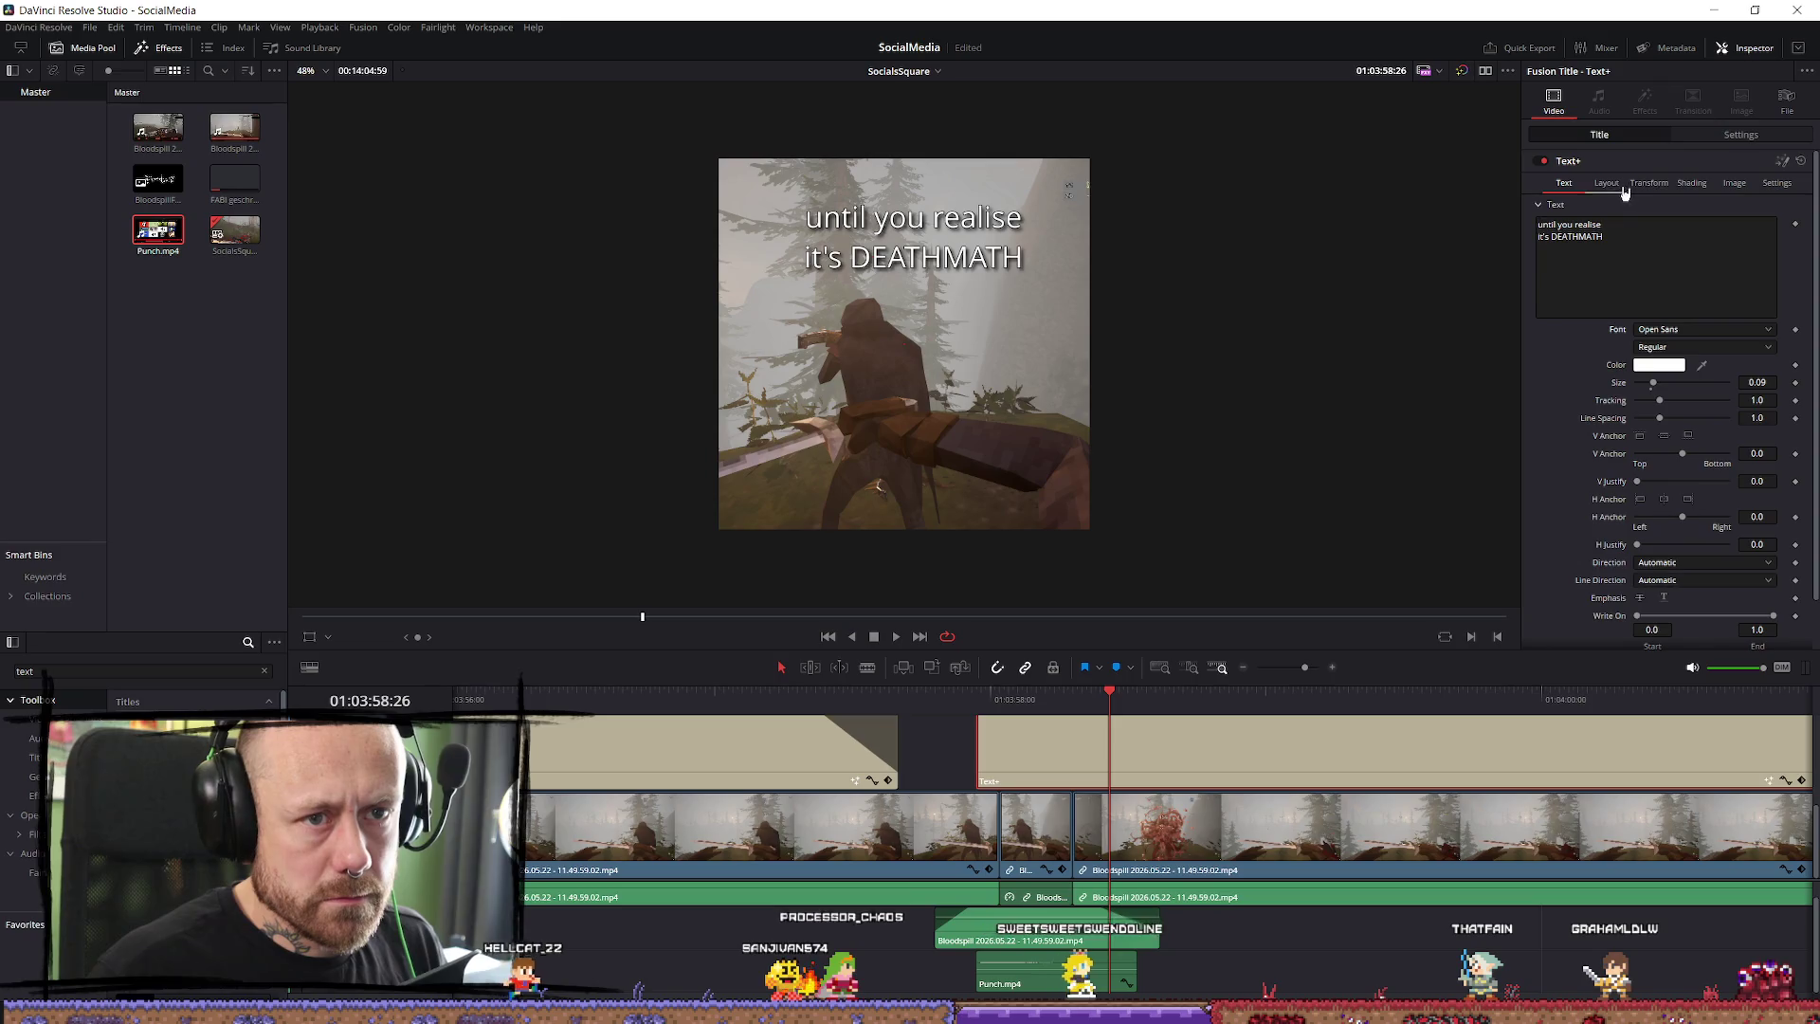
pyautogui.click(1610, 184)
pyautogui.click(1621, 140)
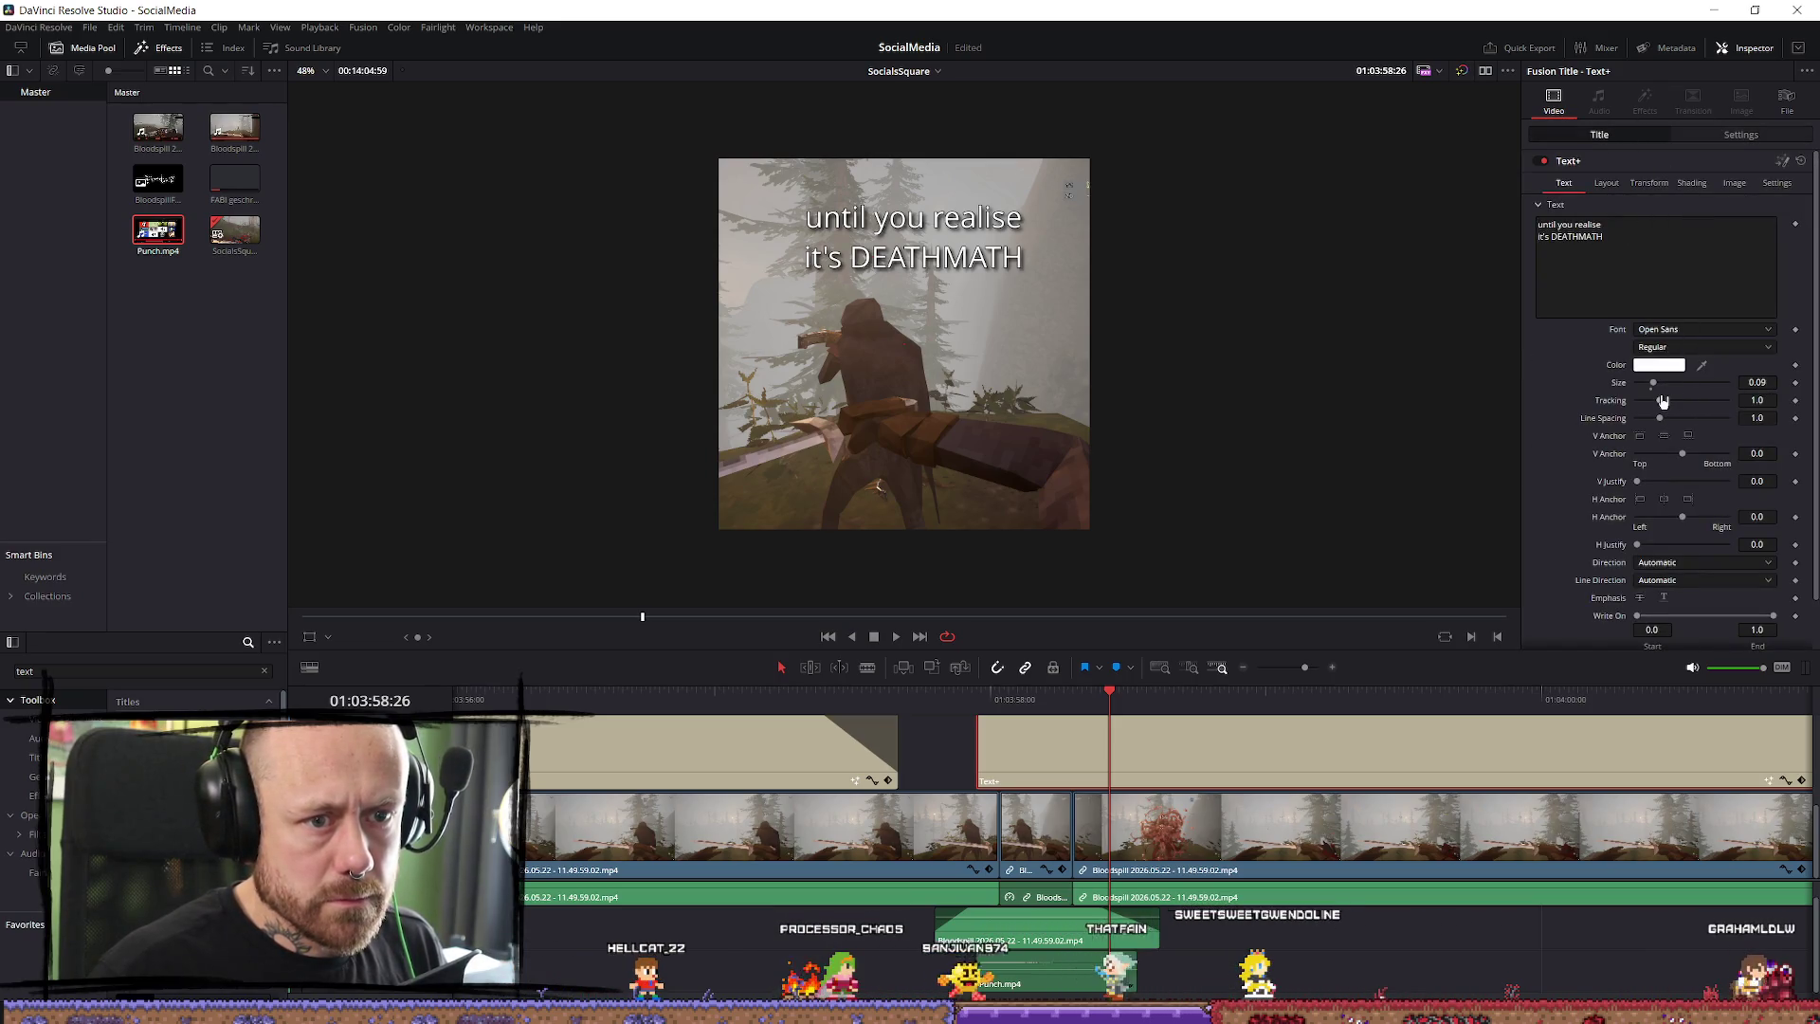
pyautogui.click(1649, 183)
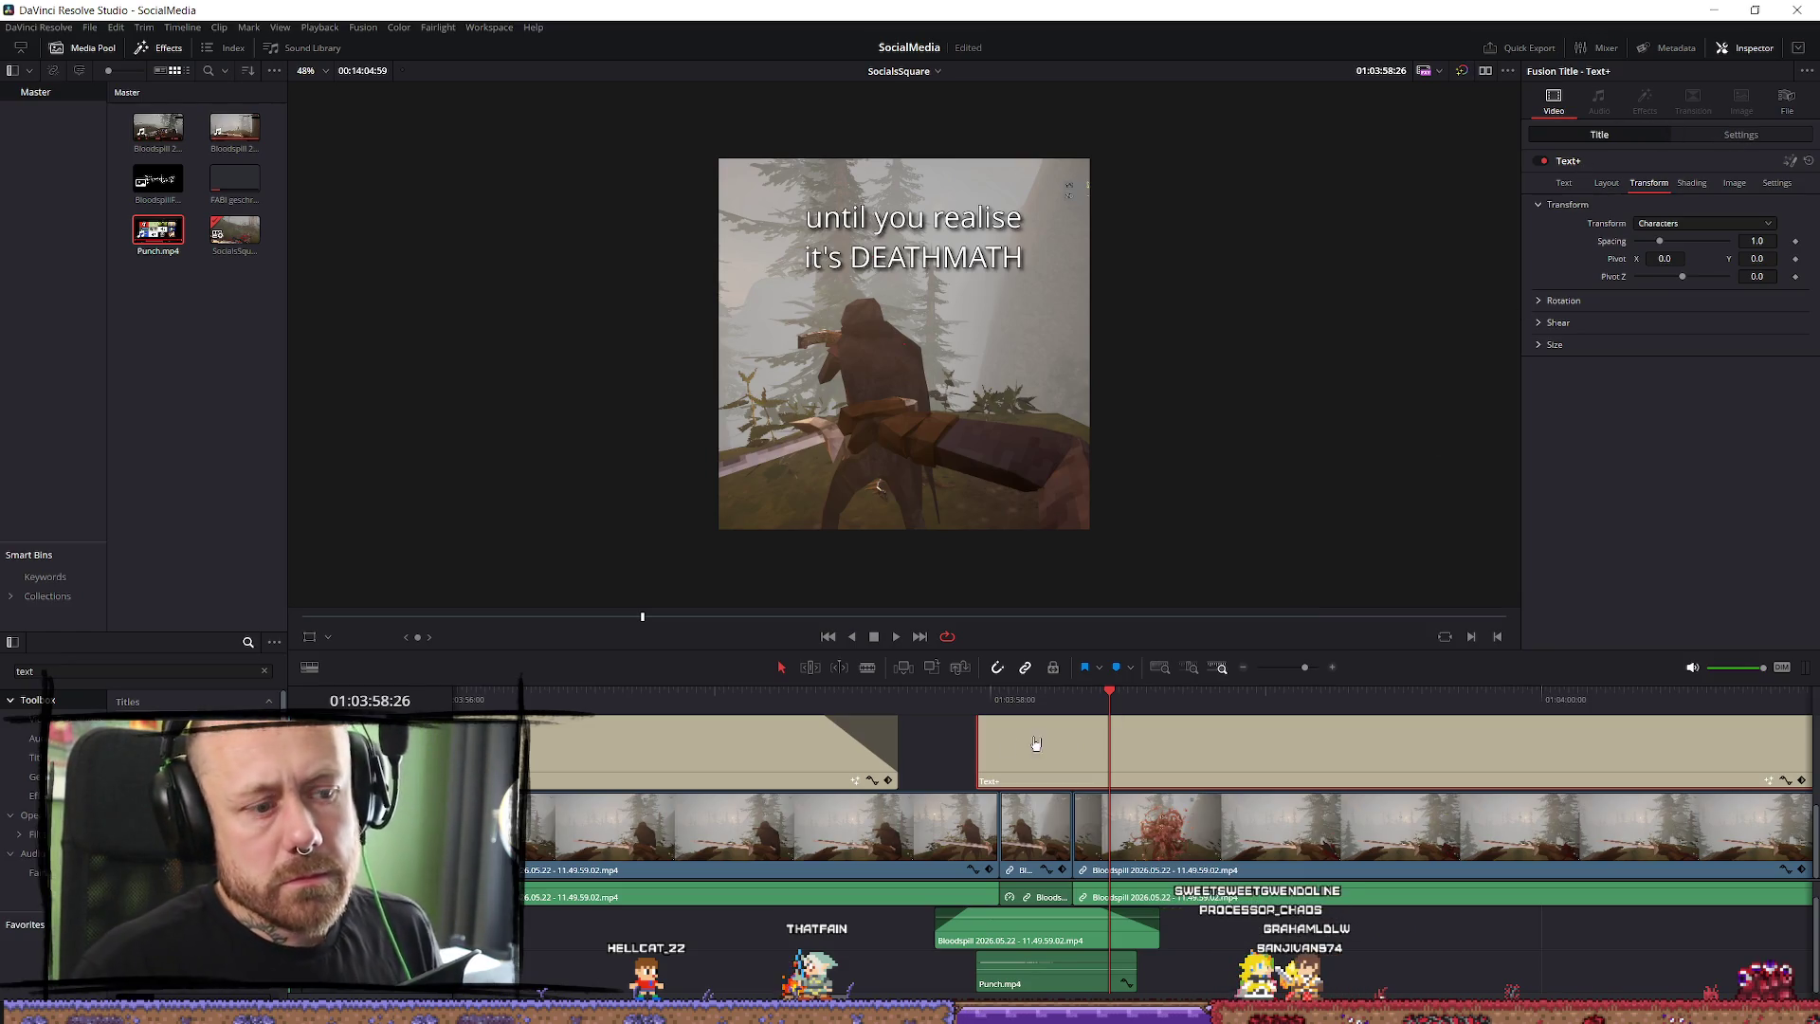
# Delete the second title clip from the timeline.
pyautogui.click(803, 768)
pyautogui.click(1091, 770)
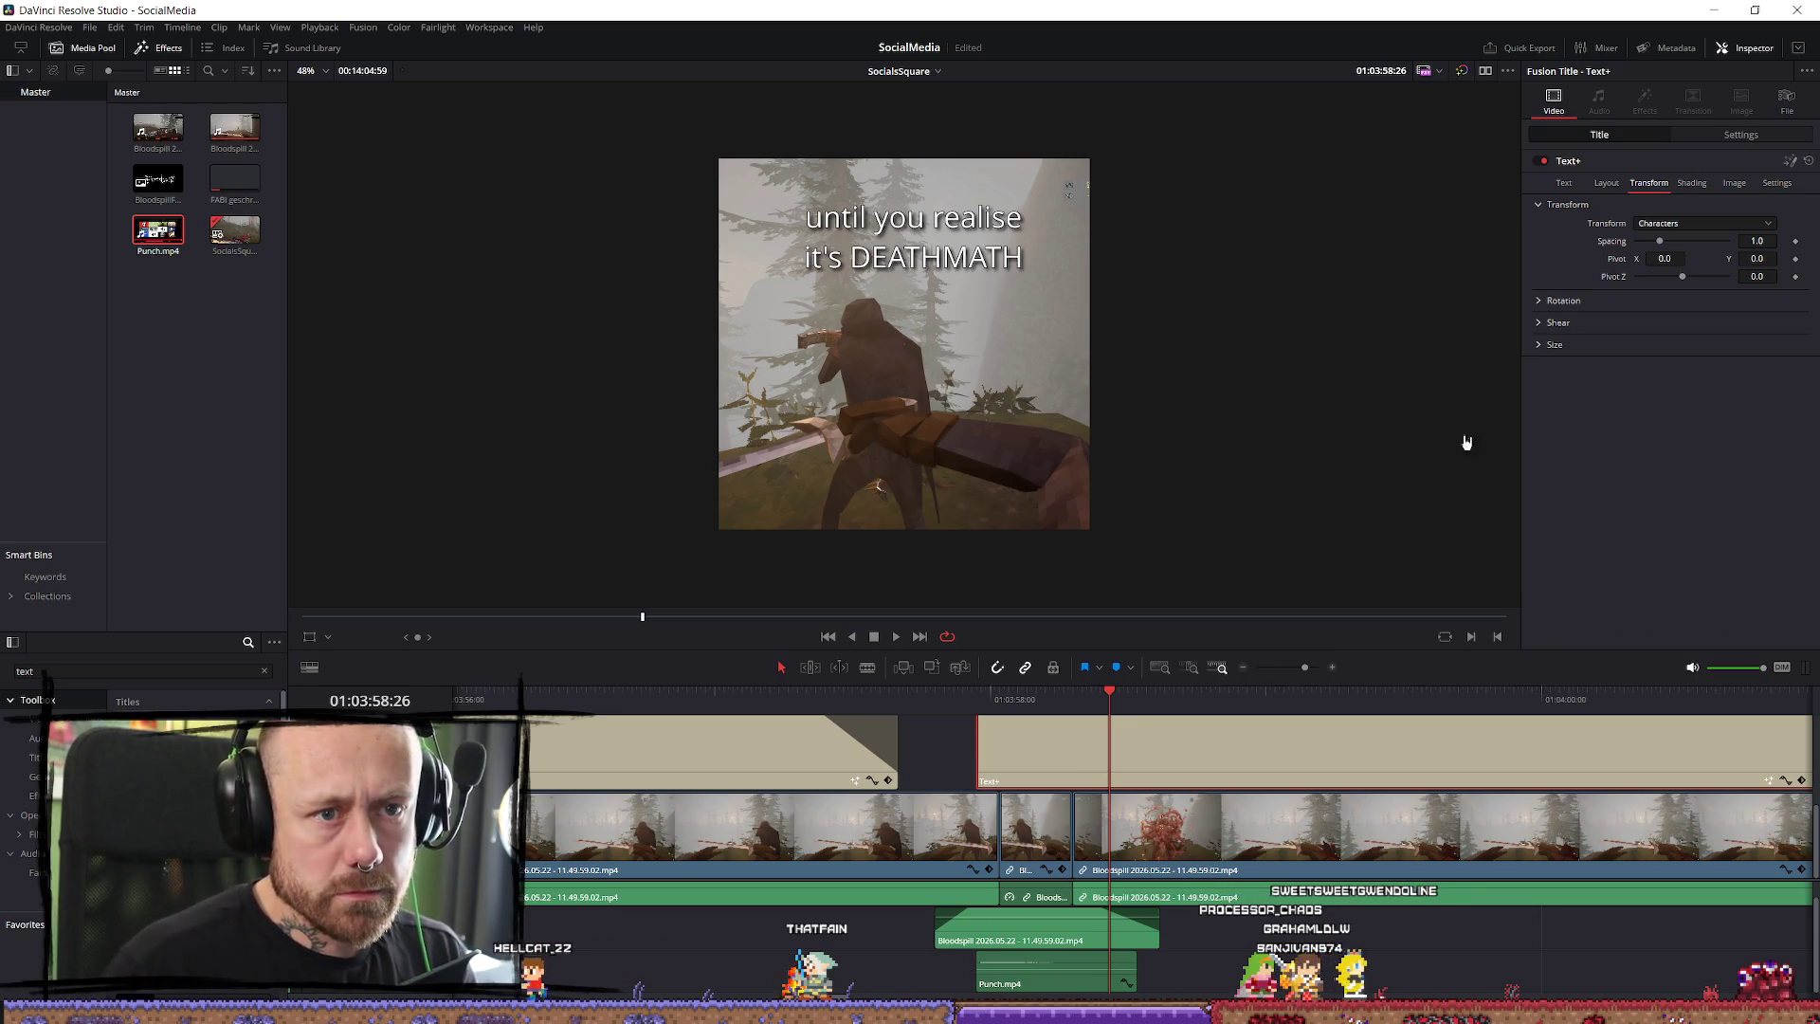
pyautogui.click(1023, 750)
pyautogui.press('Delete')
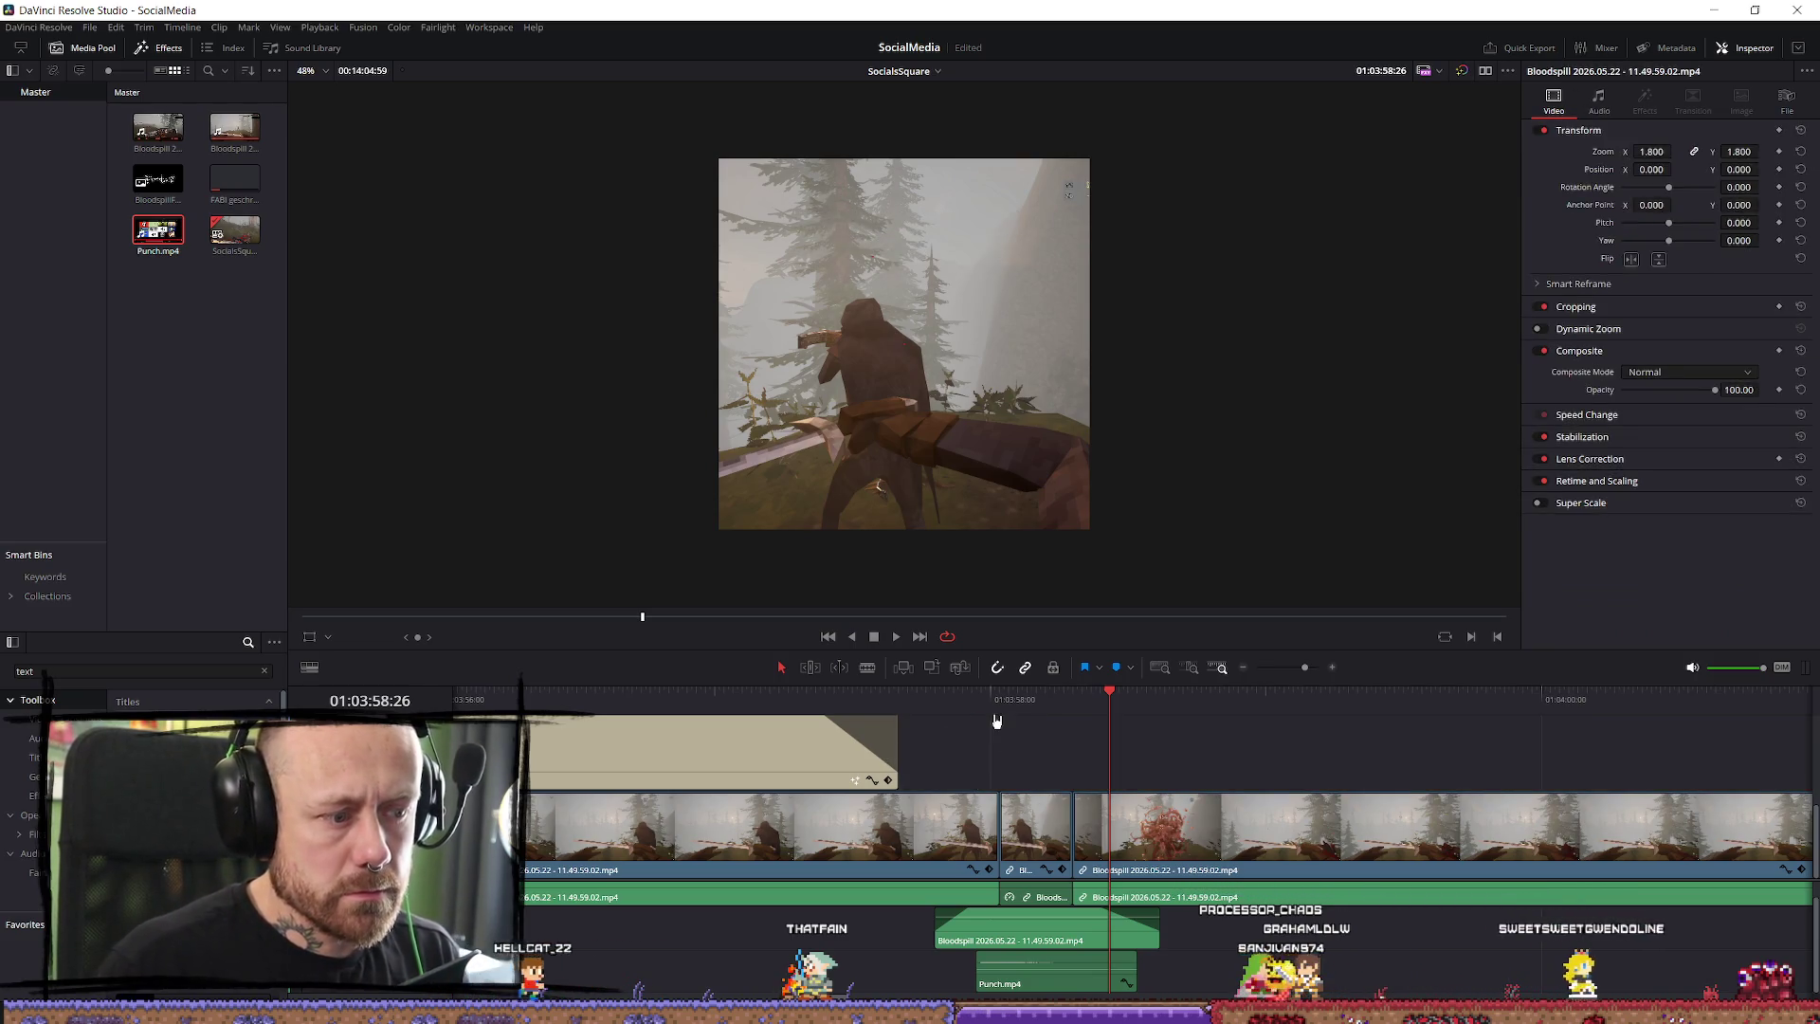
# Restore the deleted title and move it to start at 01:03:57:57.
pyautogui.click(997, 717)
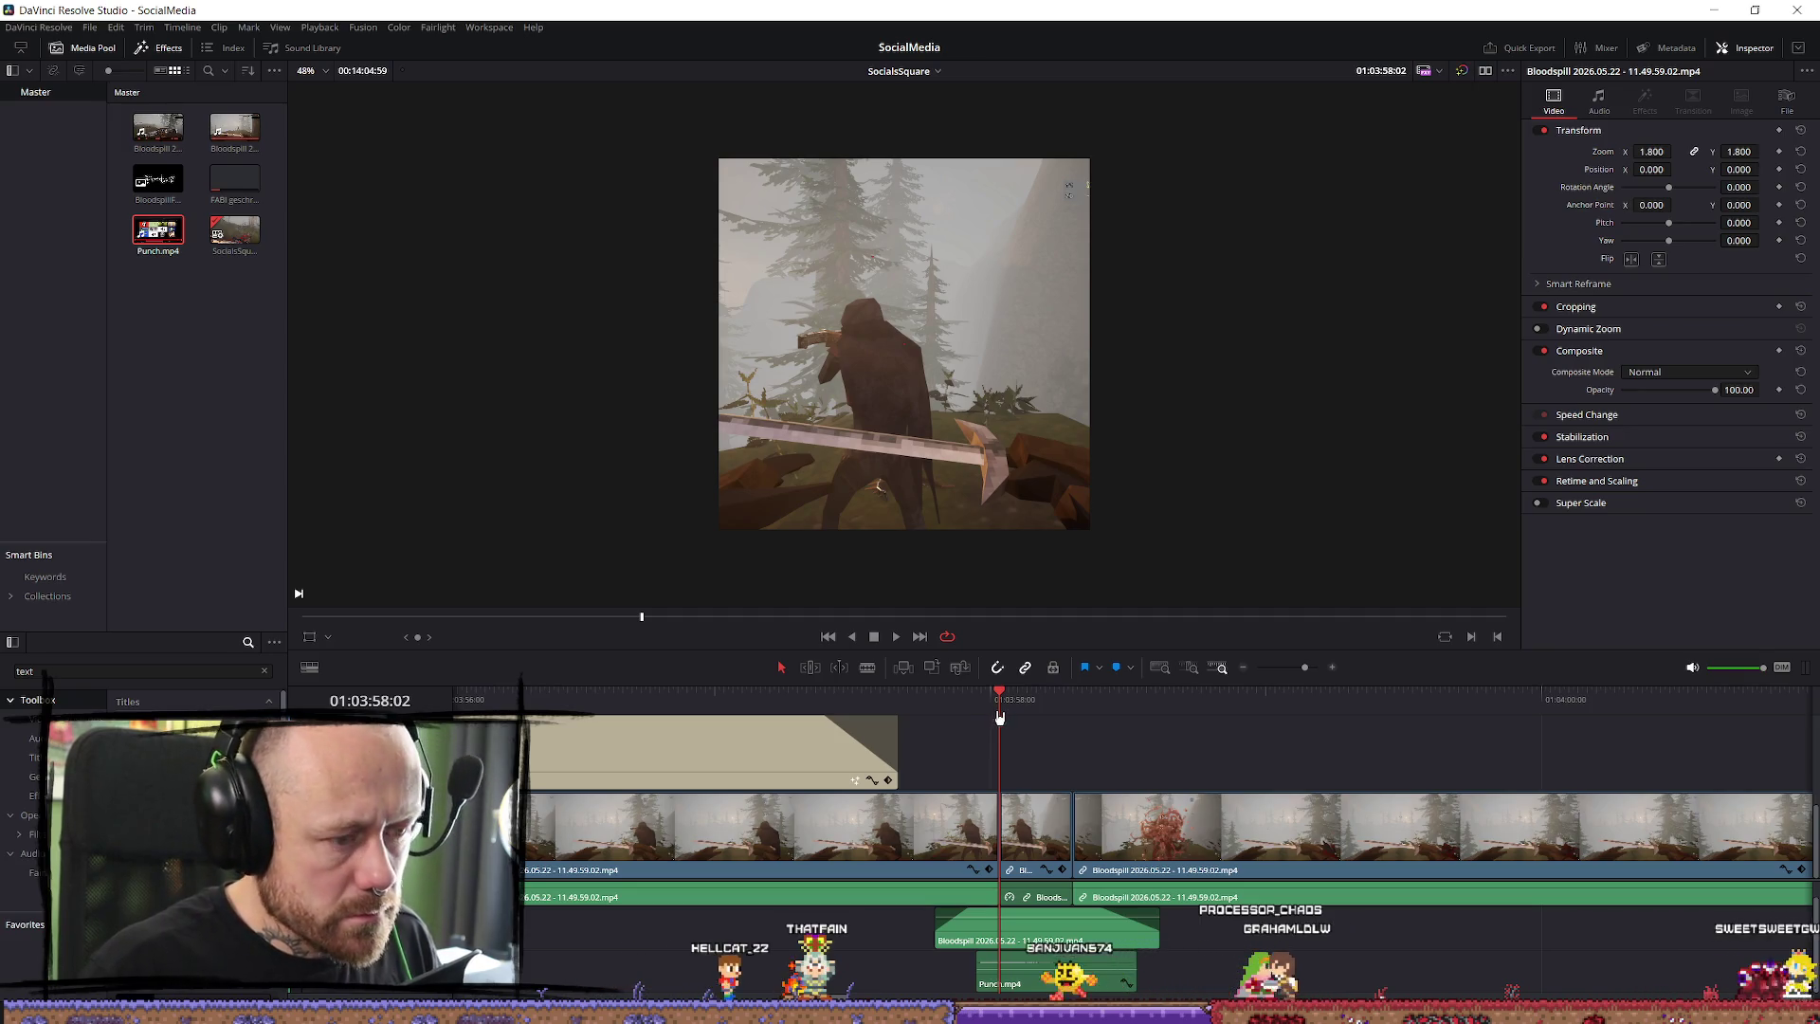
pyautogui.hotkey('ctrl', 'z')
pyautogui.hotkey('ctrl', '-')
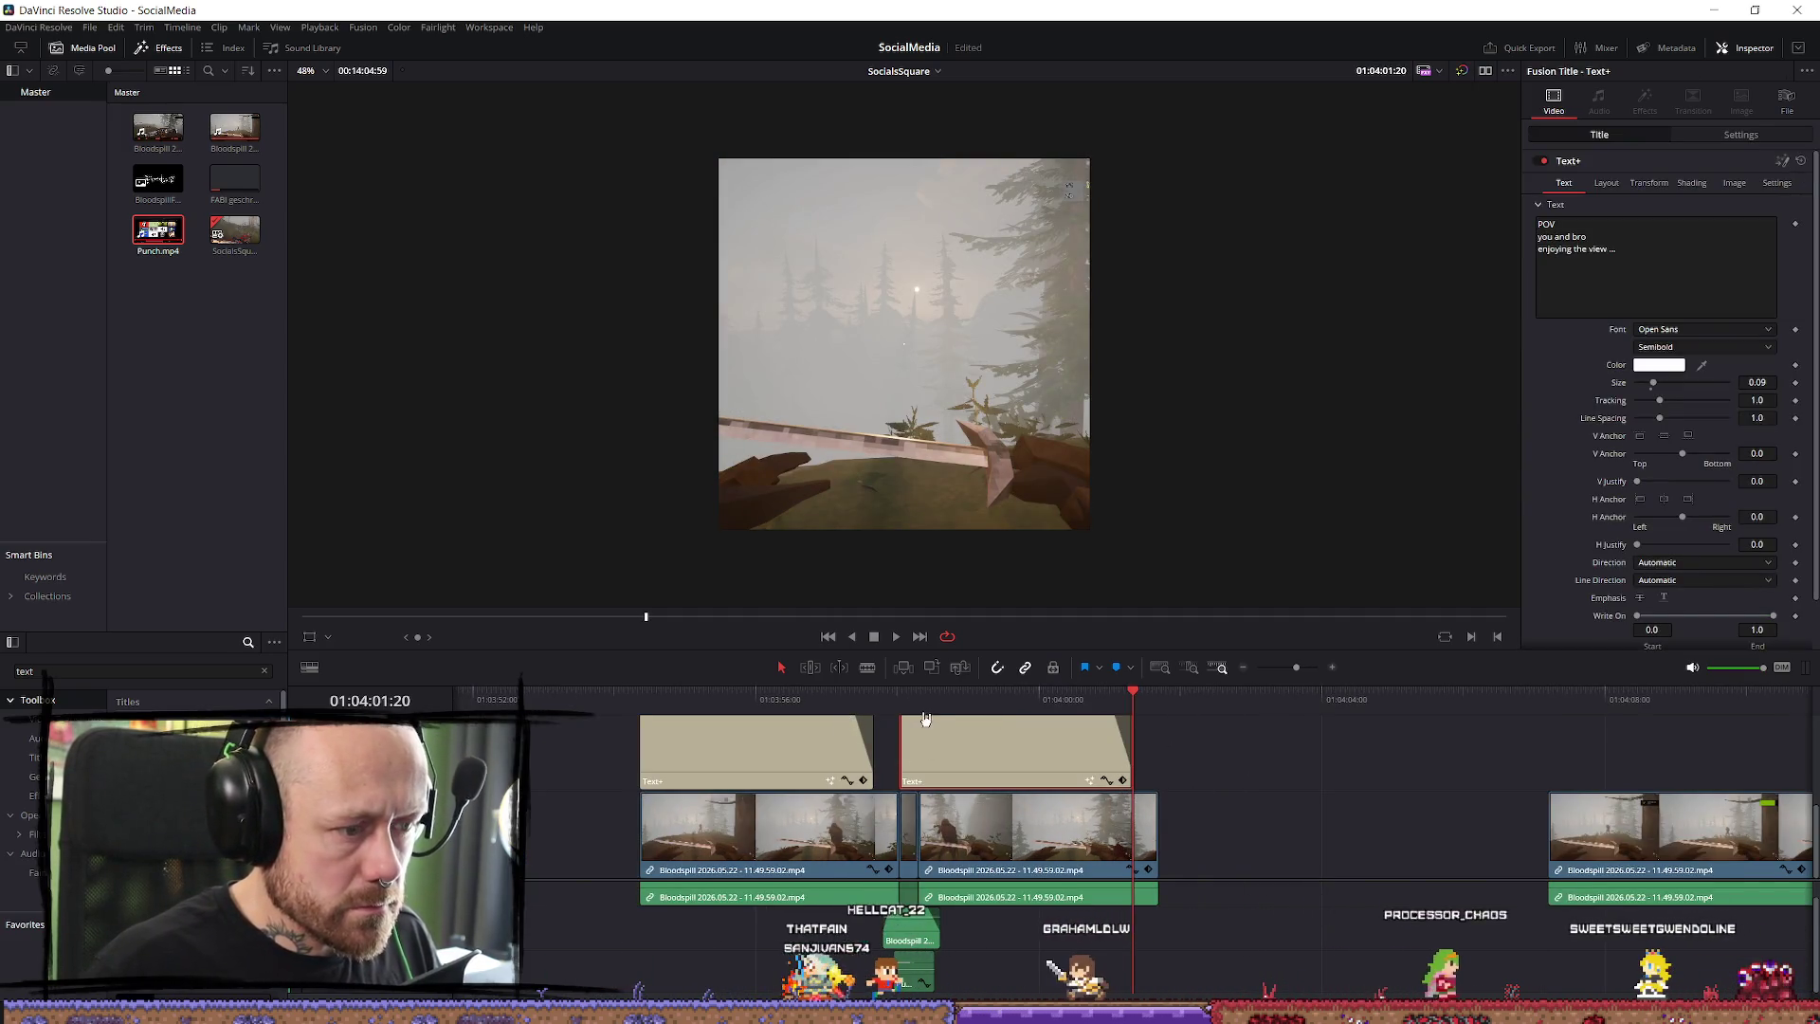
pyautogui.click(896, 703)
pyautogui.moveTo(976, 753); pyautogui.dragTo(970, 754)
pyautogui.hotkey('ctrl', '=')
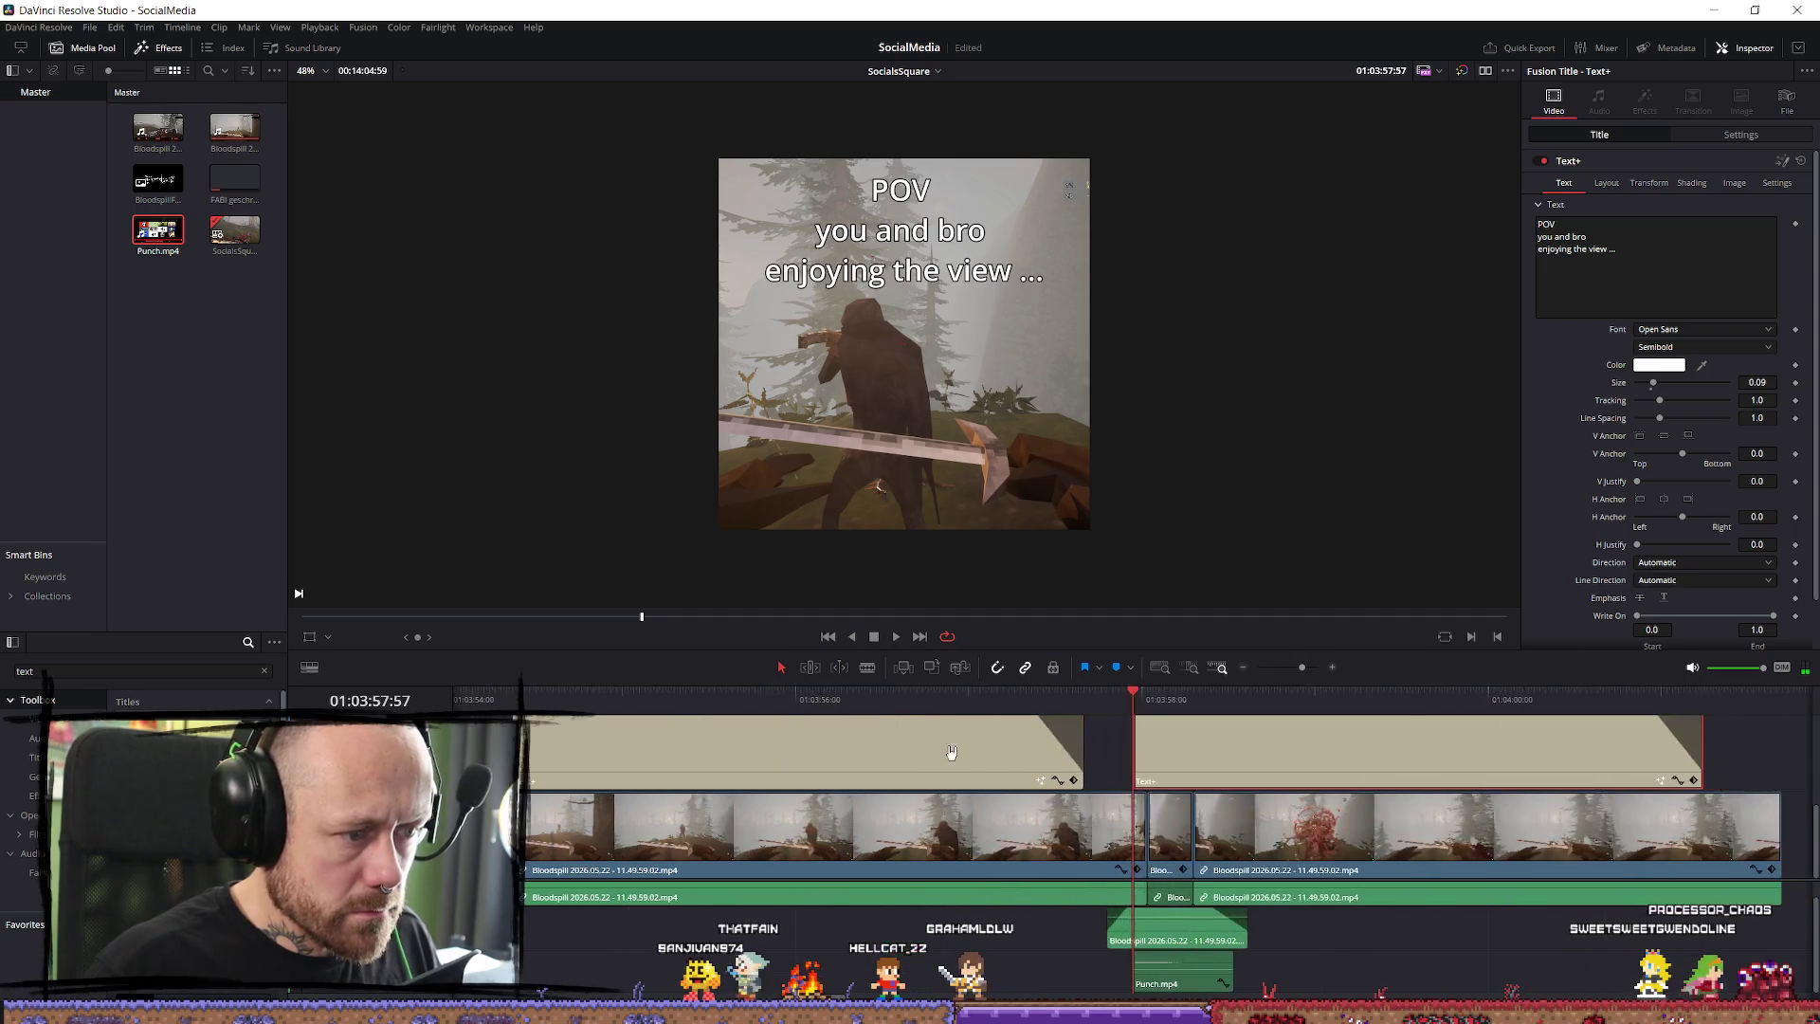
# Retype the caption as 'until you realise' / ''s DEATHMATCH' on two lines.
pyautogui.moveTo(1284, 761)
pyautogui.mouseDown()
pyautogui.moveTo(1307, 759)
pyautogui.moveTo(1259, 753)
pyautogui.mouseUp()
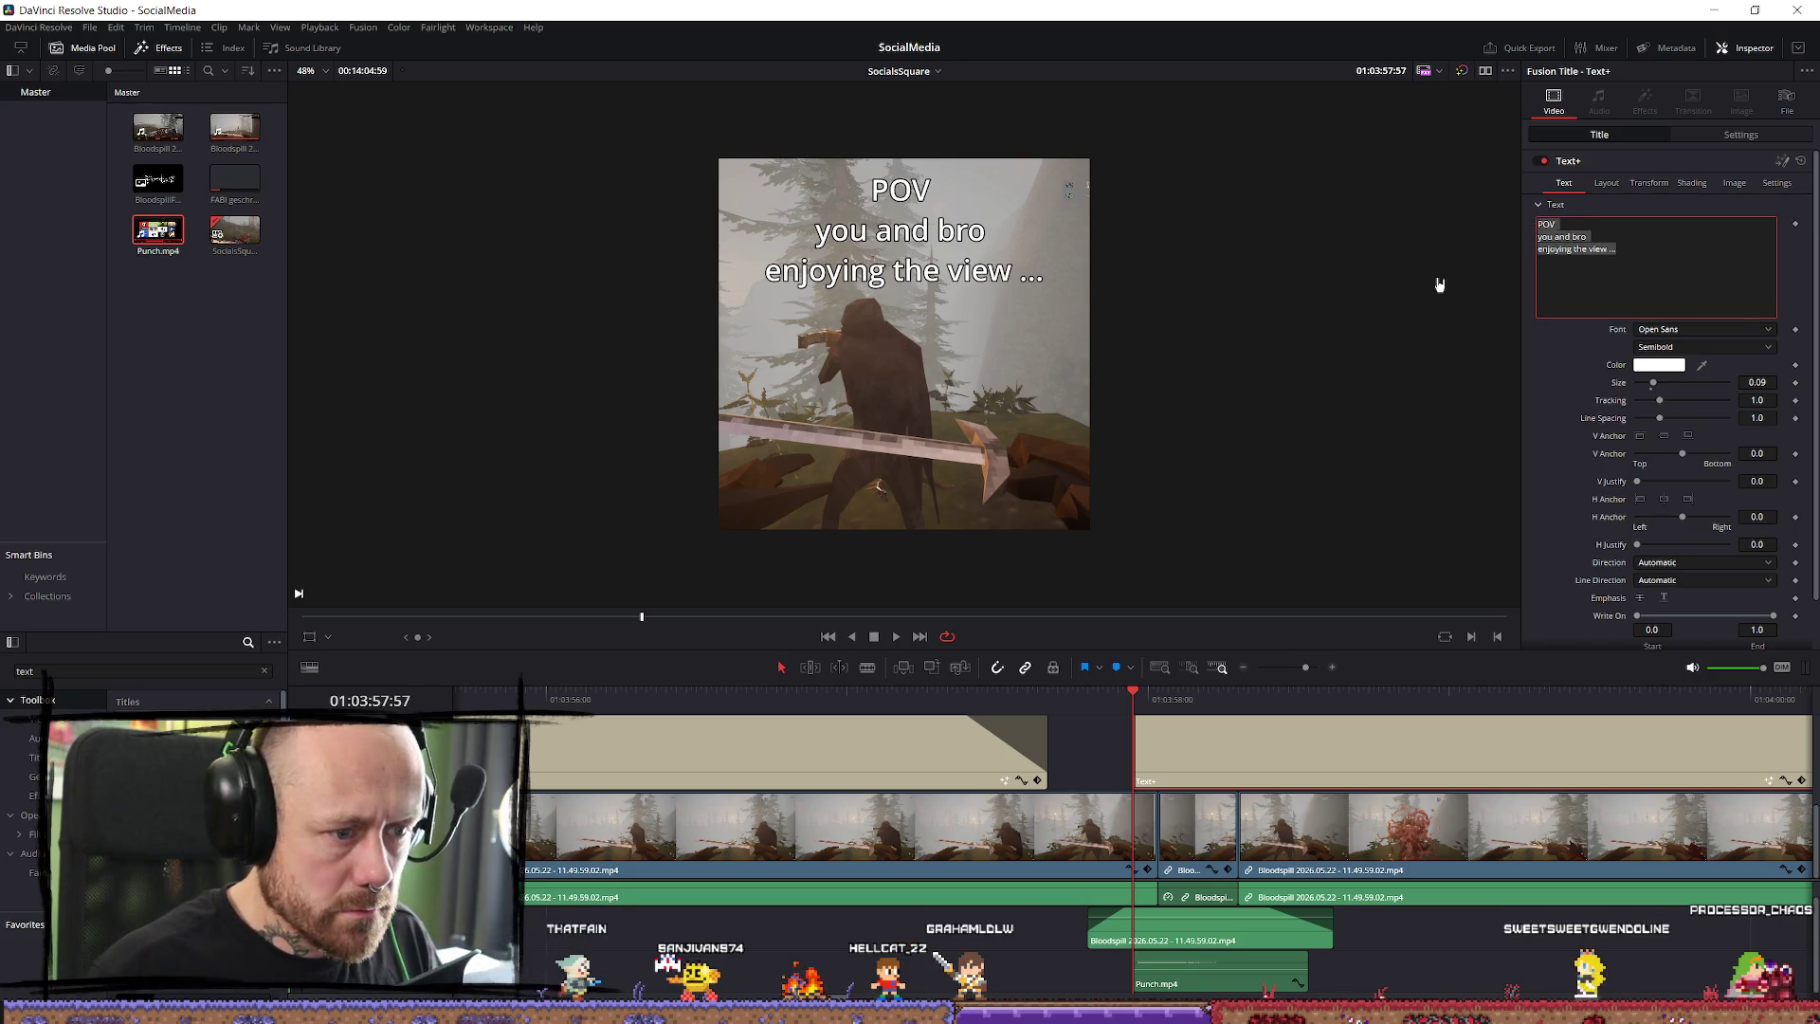
pyautogui.write('until you realise')
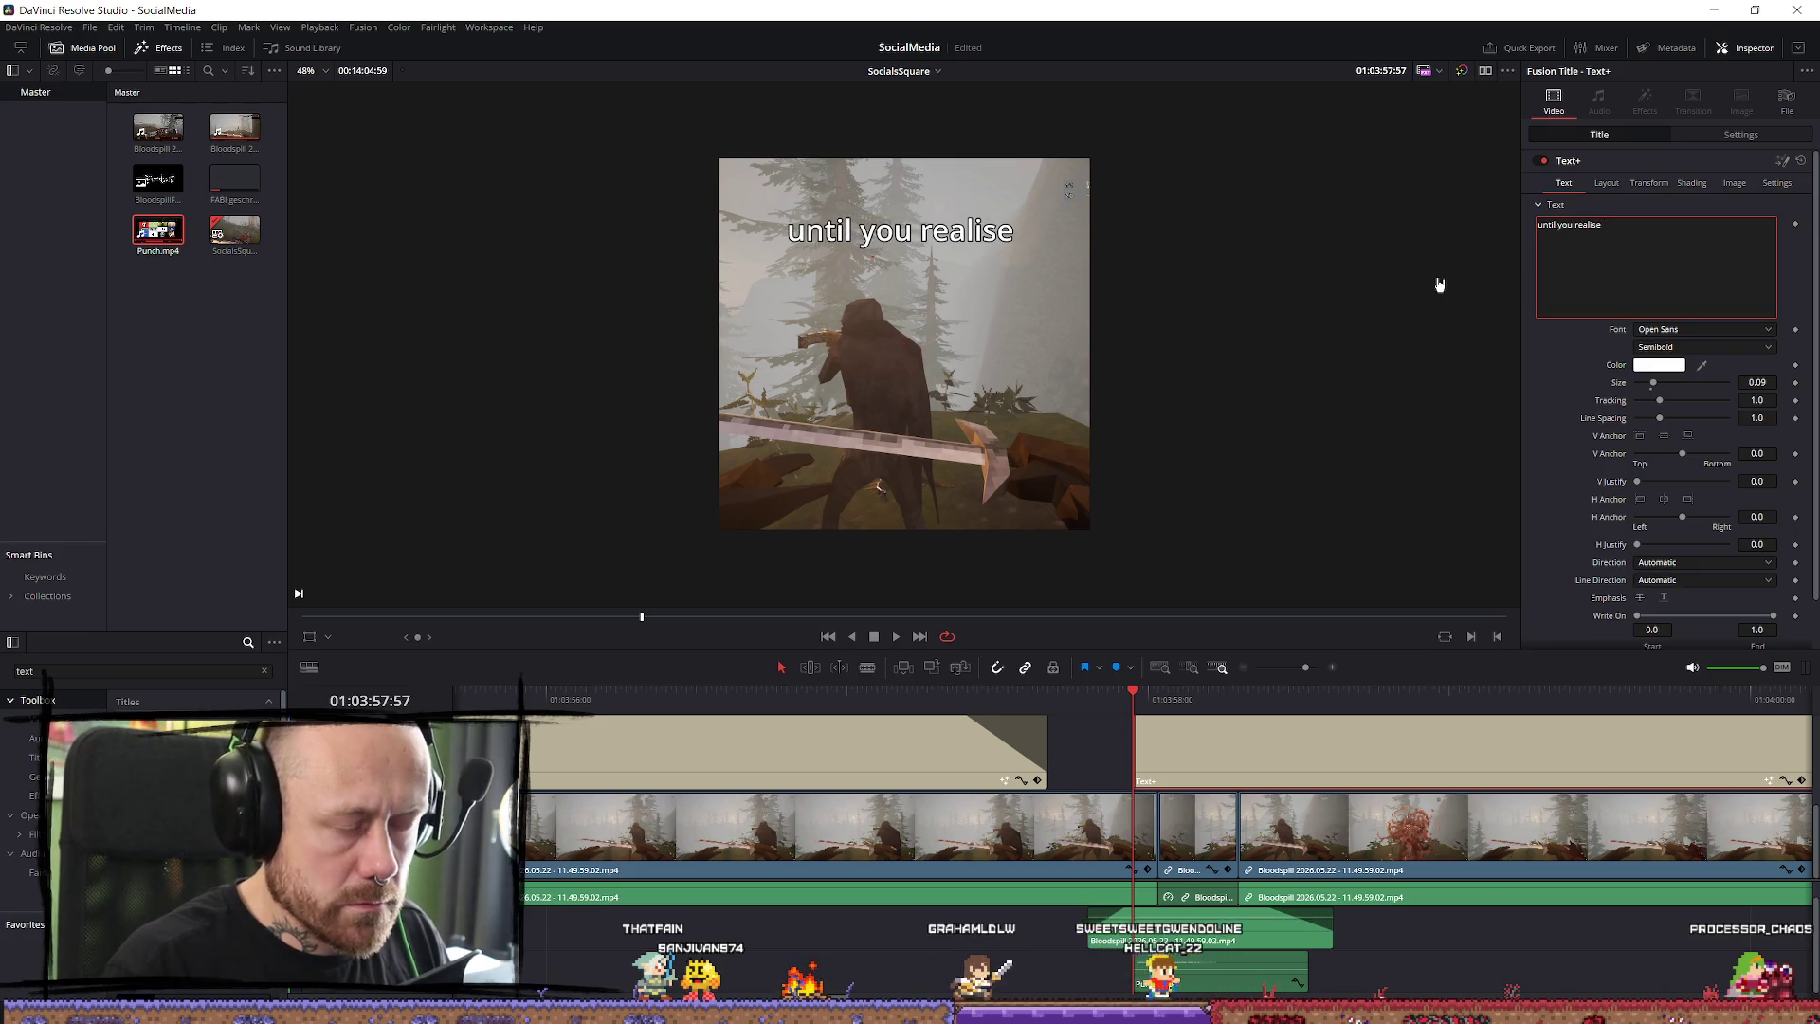
pyautogui.press('Return')
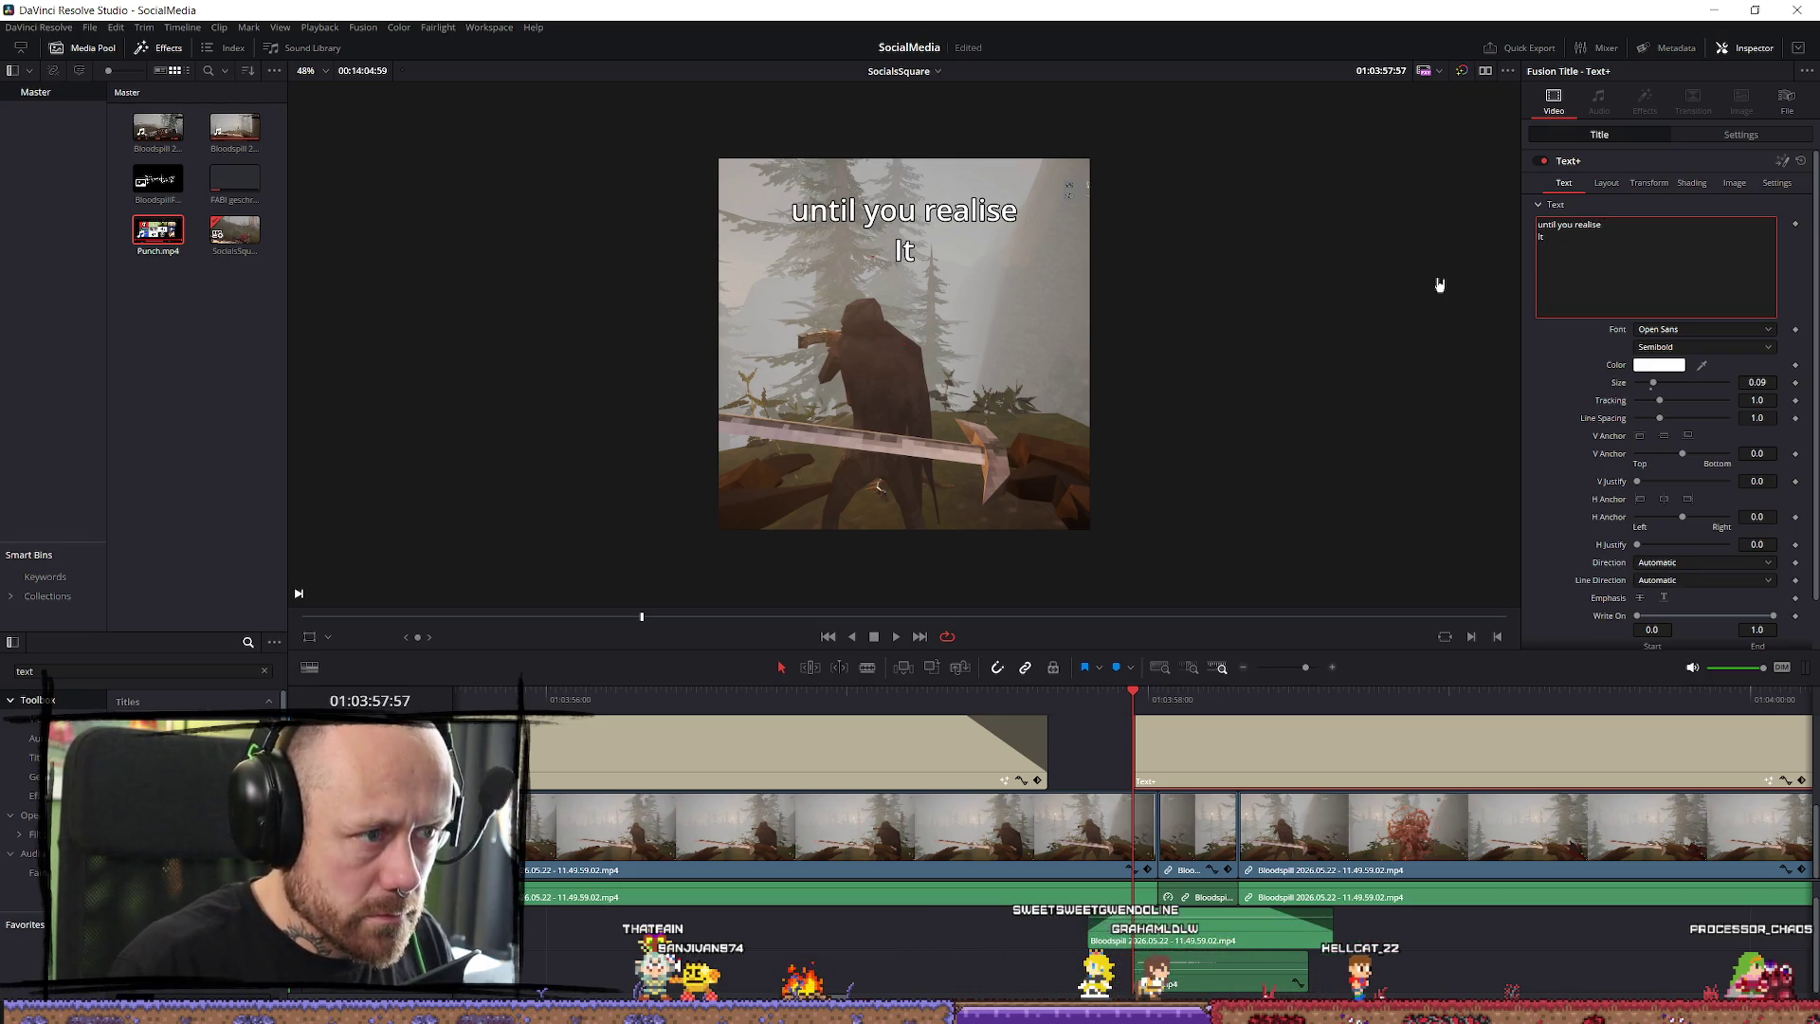
pyautogui.write("'s")
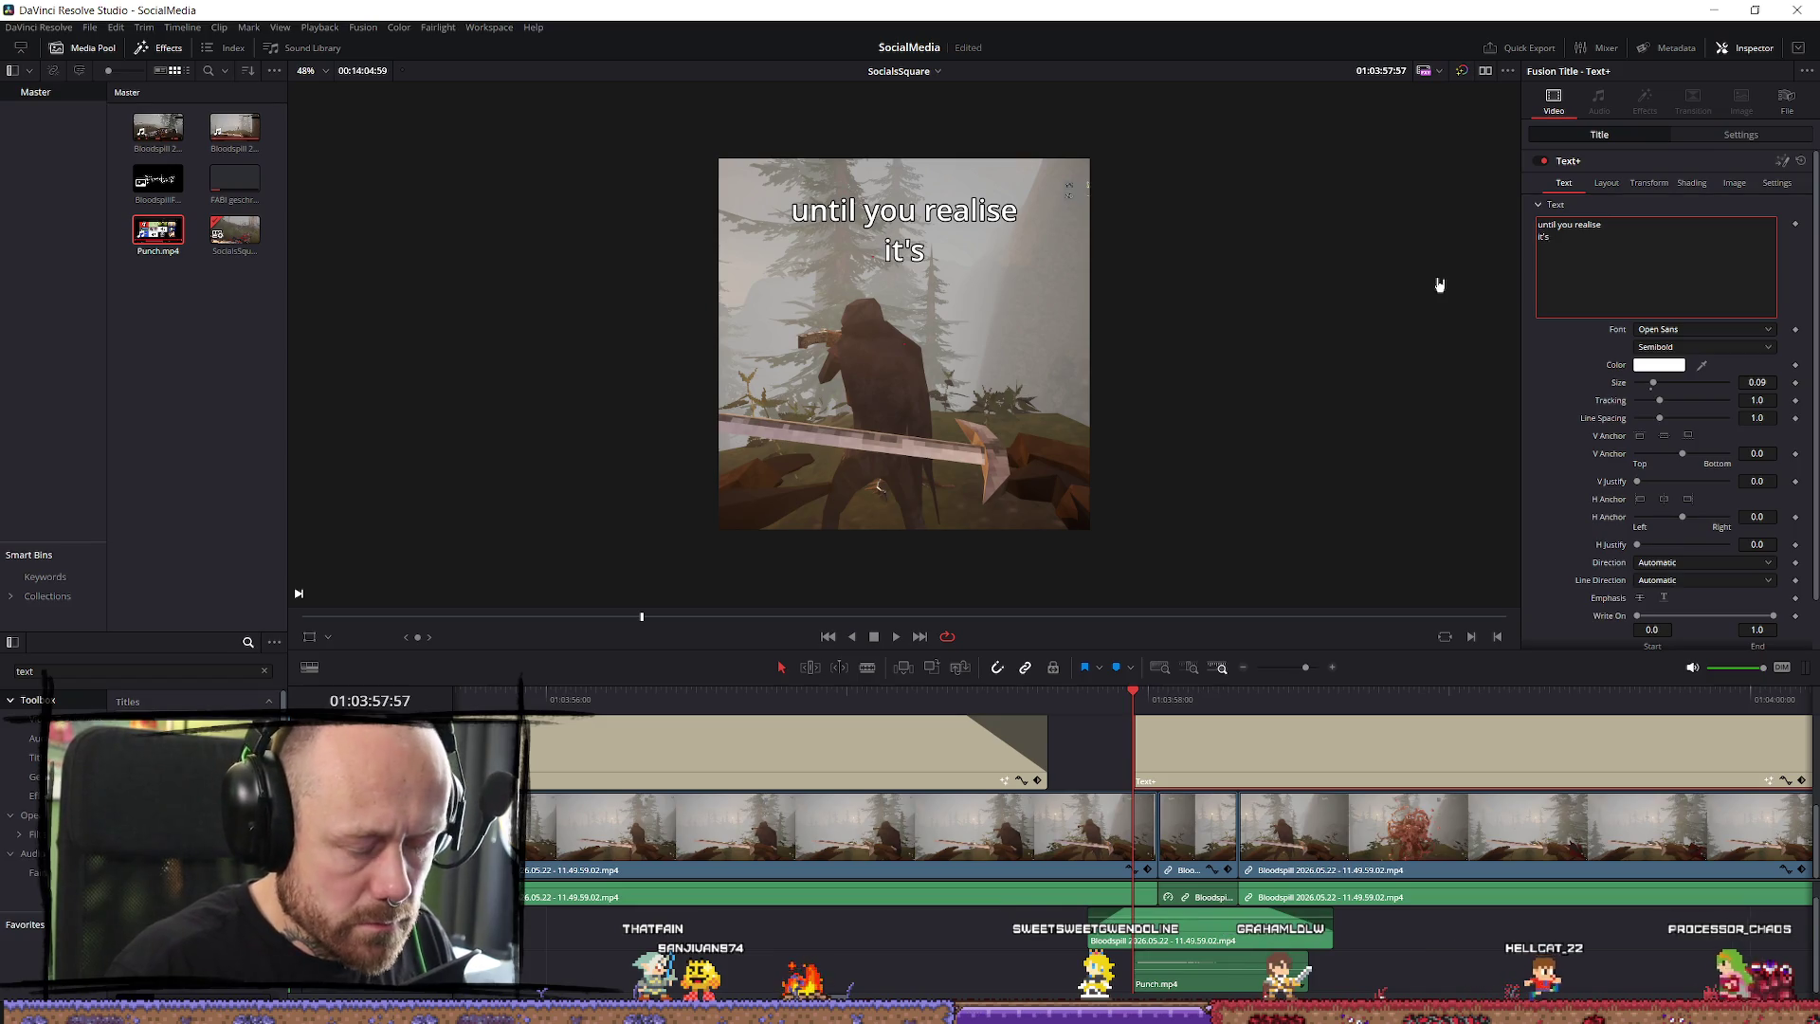
pyautogui.write(' DEATHMATCH')
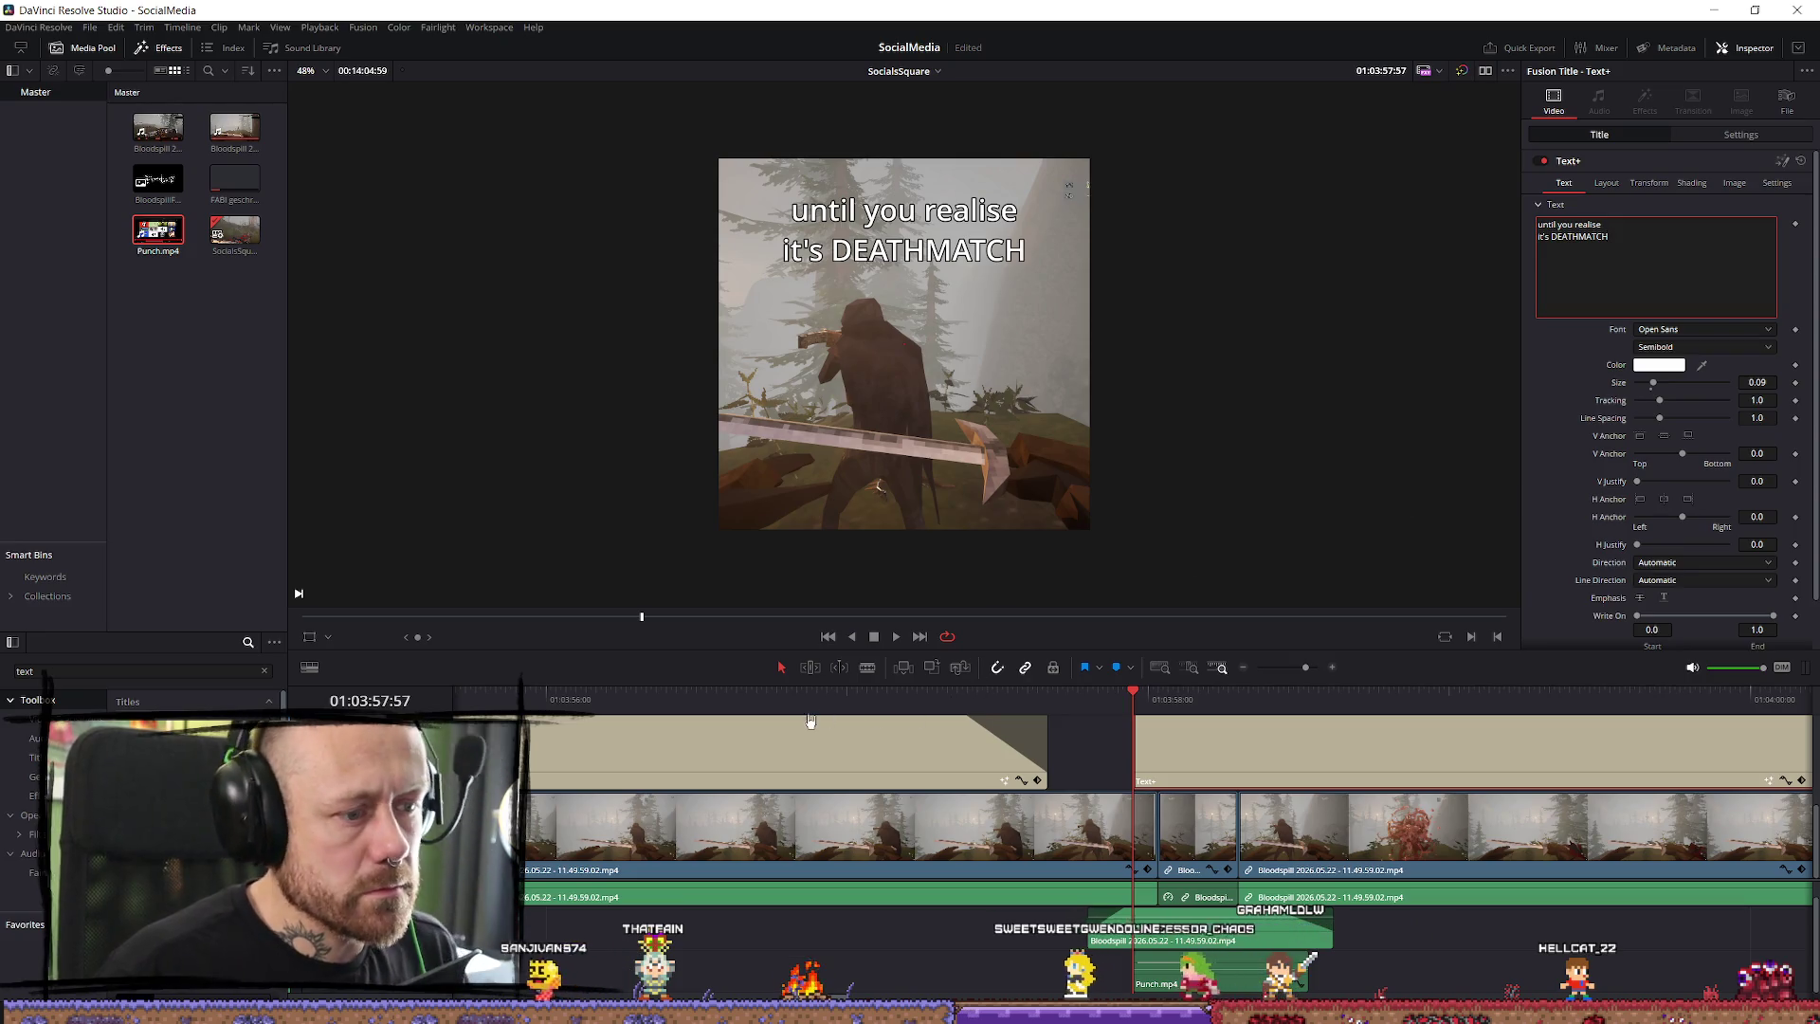
# Extend the DEATHMATCH title's end and replay to check its timing.
pyautogui.hotkey('shift', 'Left')
pyautogui.press('space')
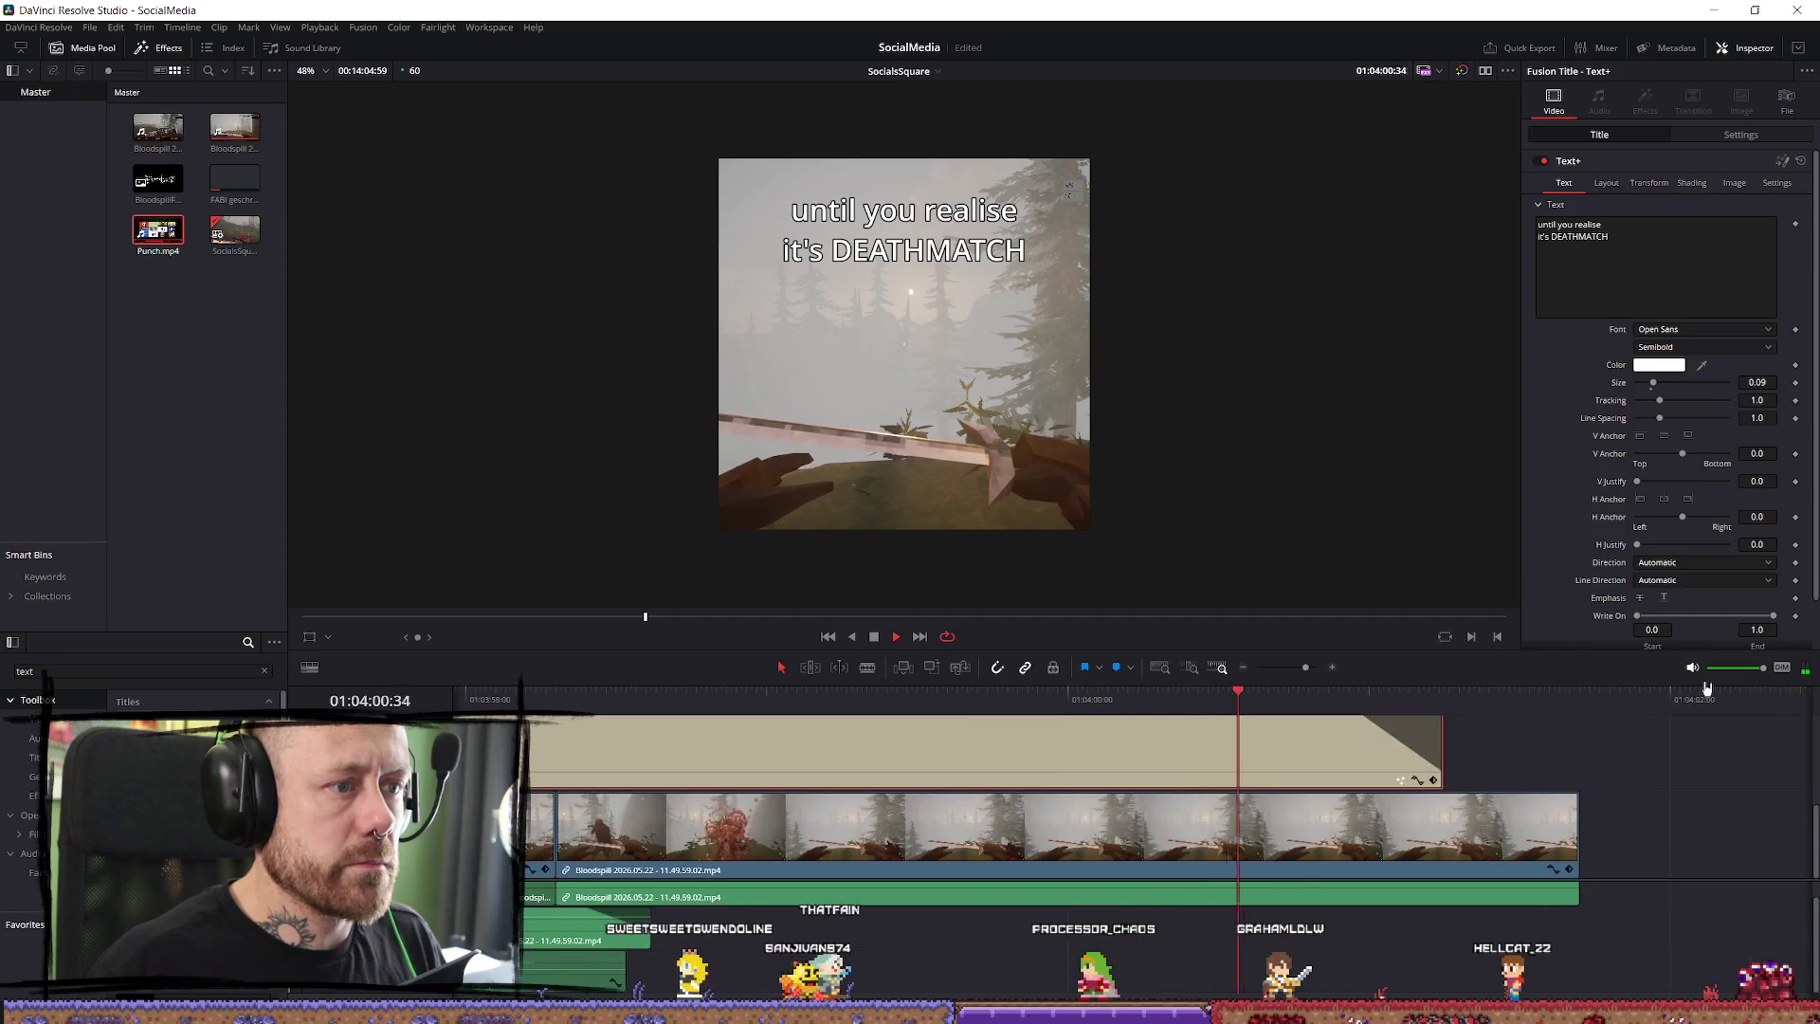
pyautogui.moveTo(1444, 732); pyautogui.dragTo(1521, 734)
pyautogui.press('/')
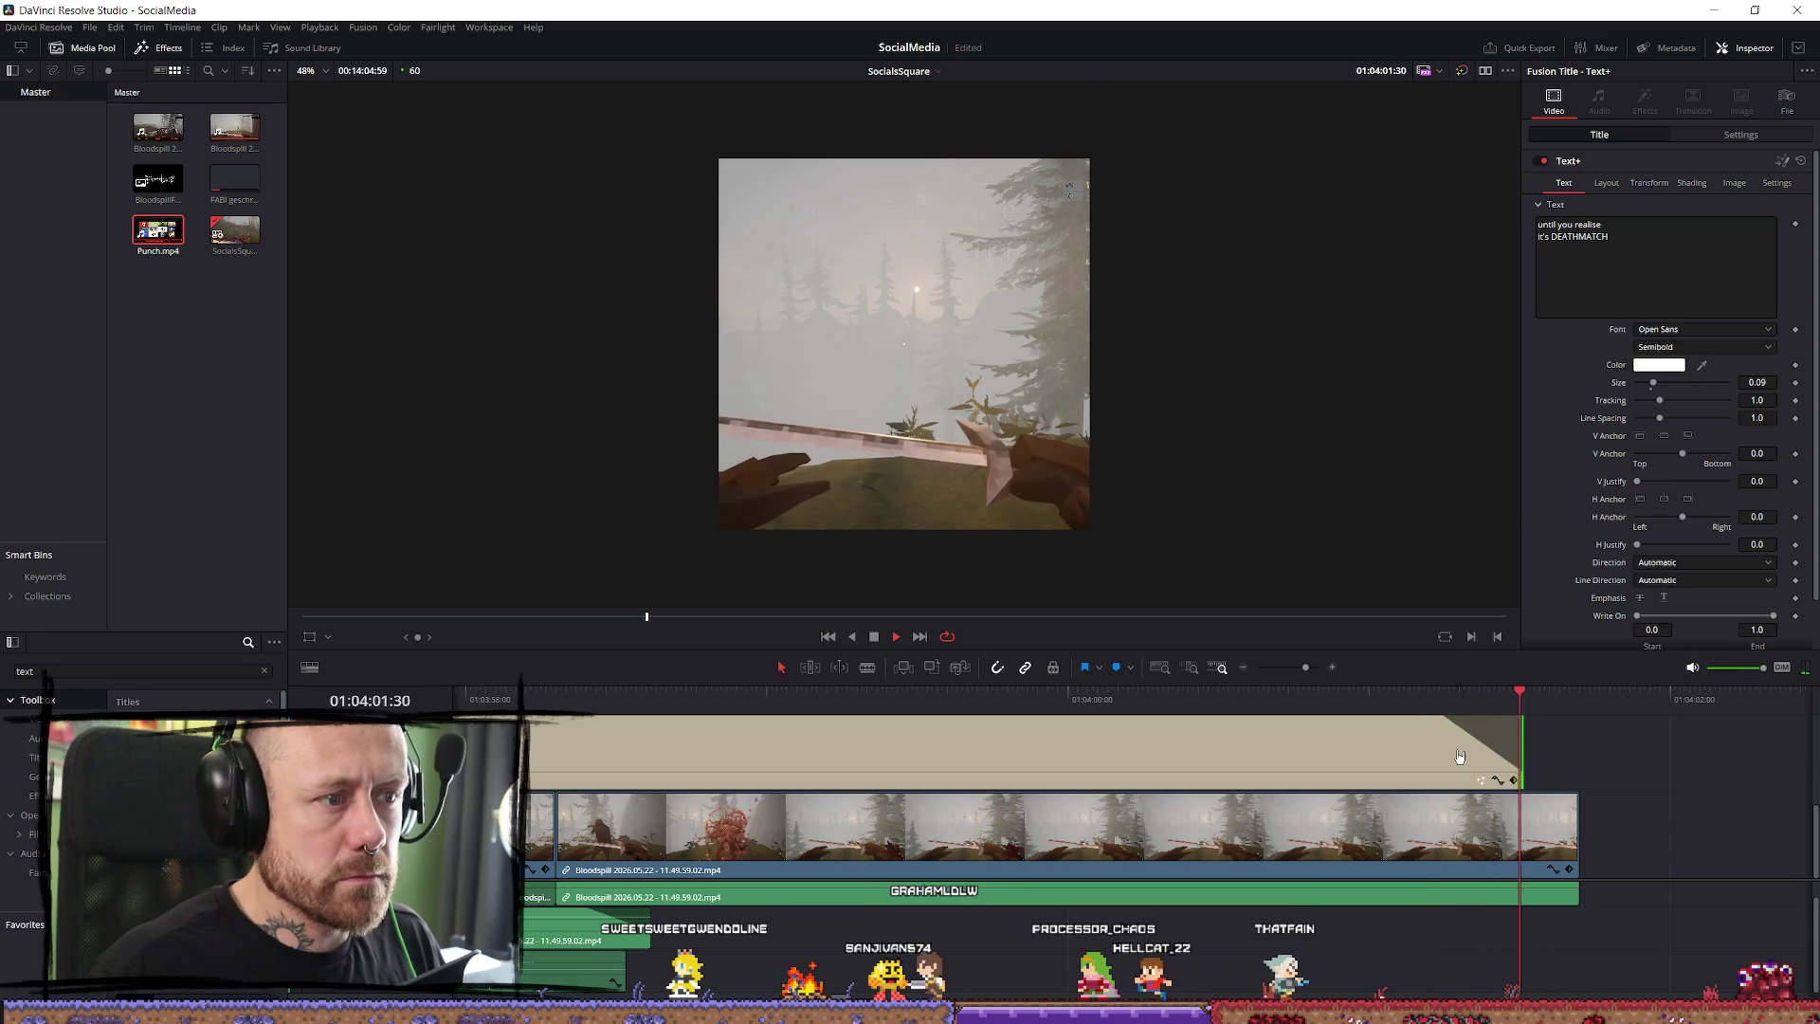
pyautogui.press('space')
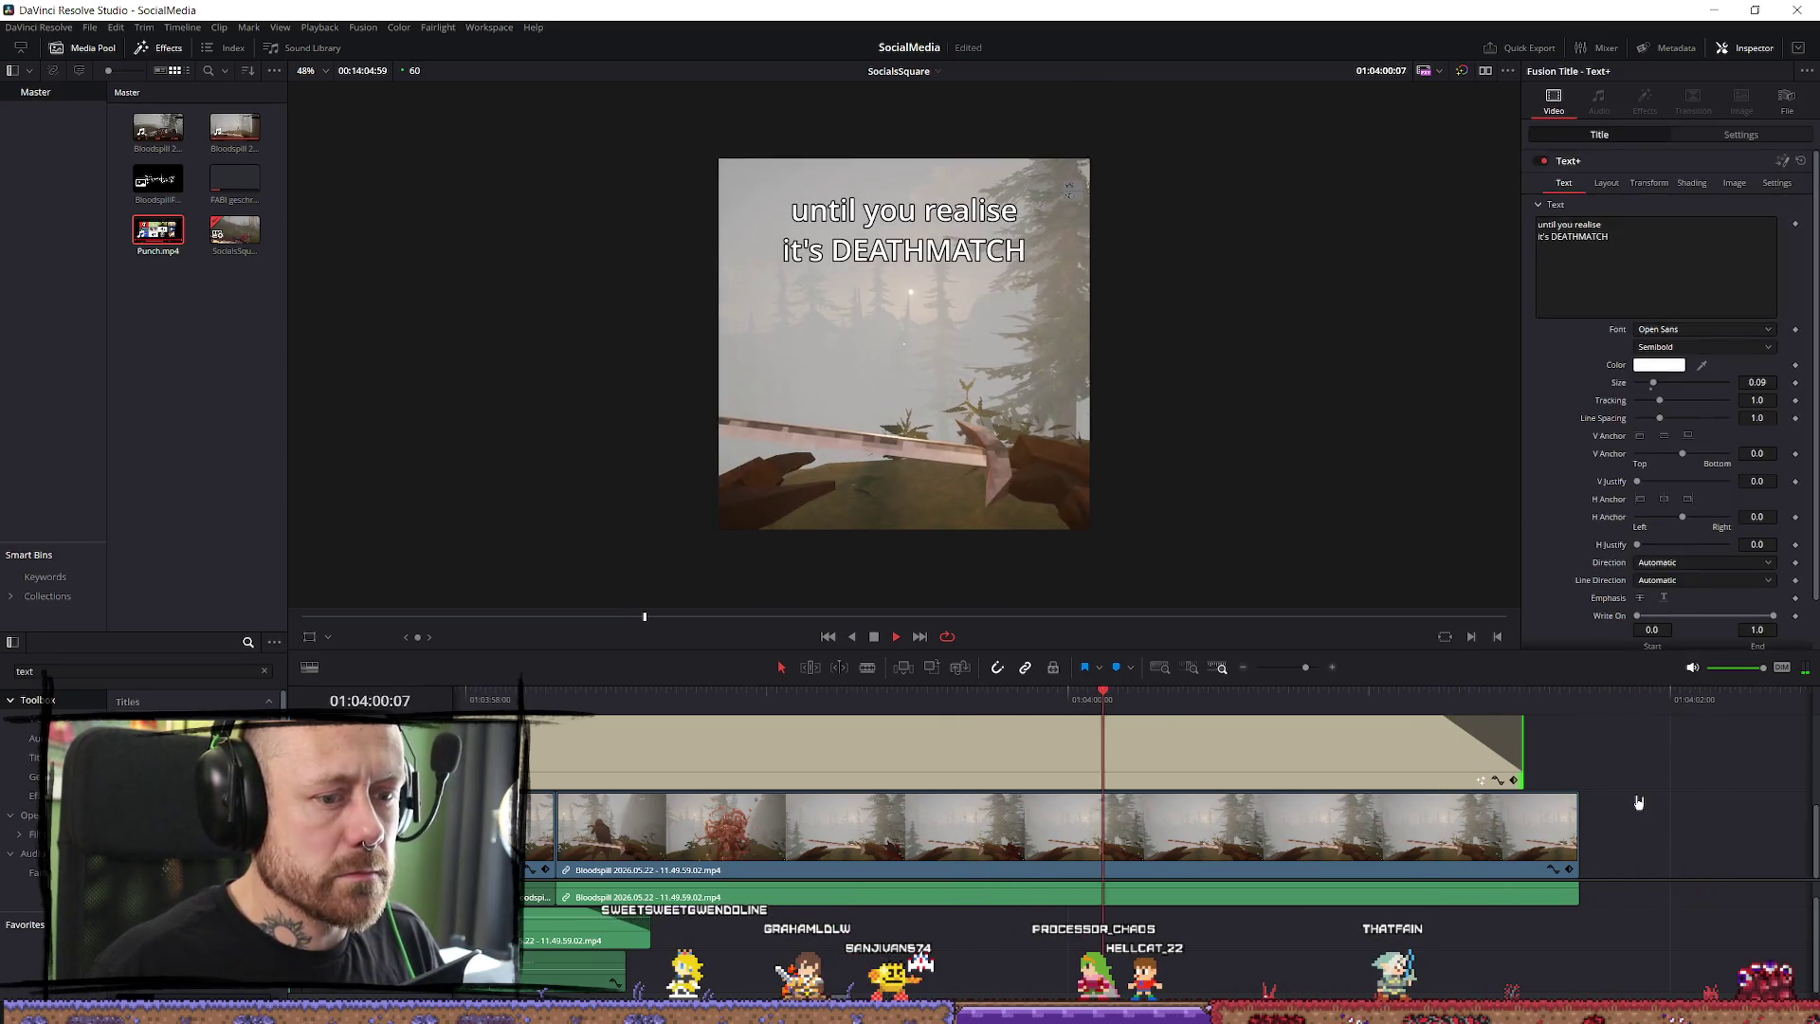
pyautogui.click(1475, 706)
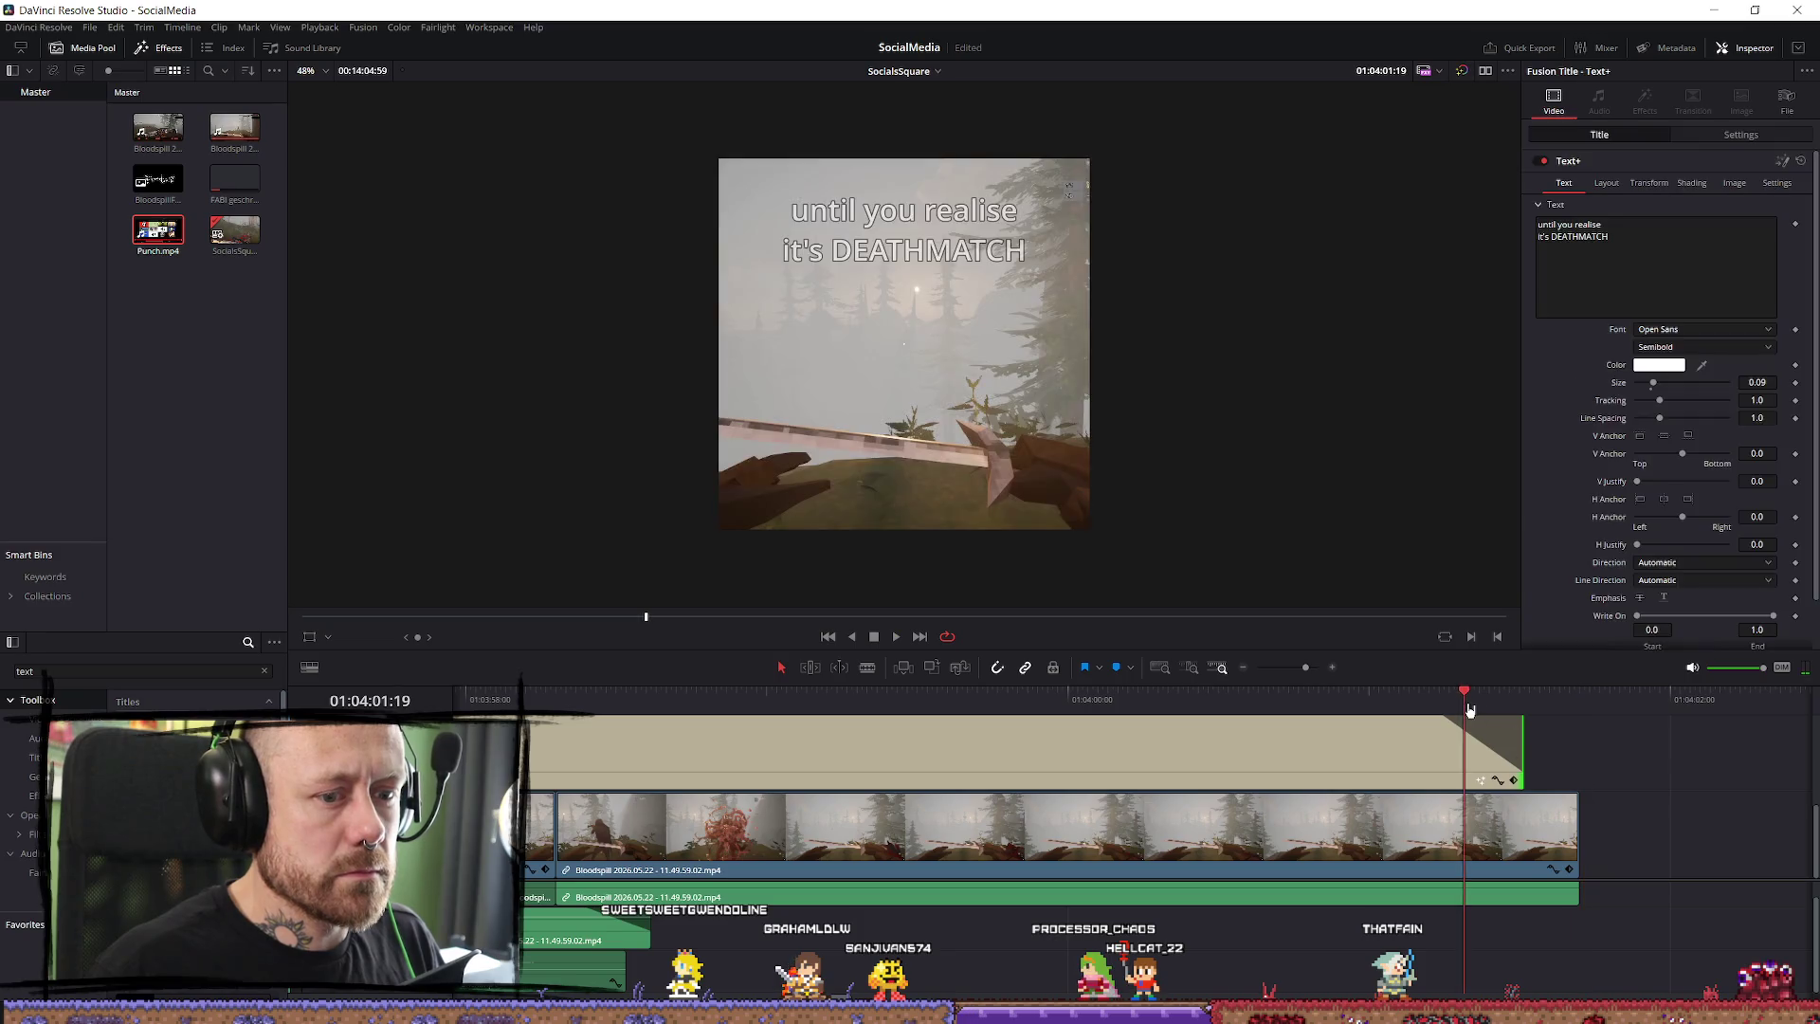
pyautogui.click(1362, 704)
pyautogui.press('space')
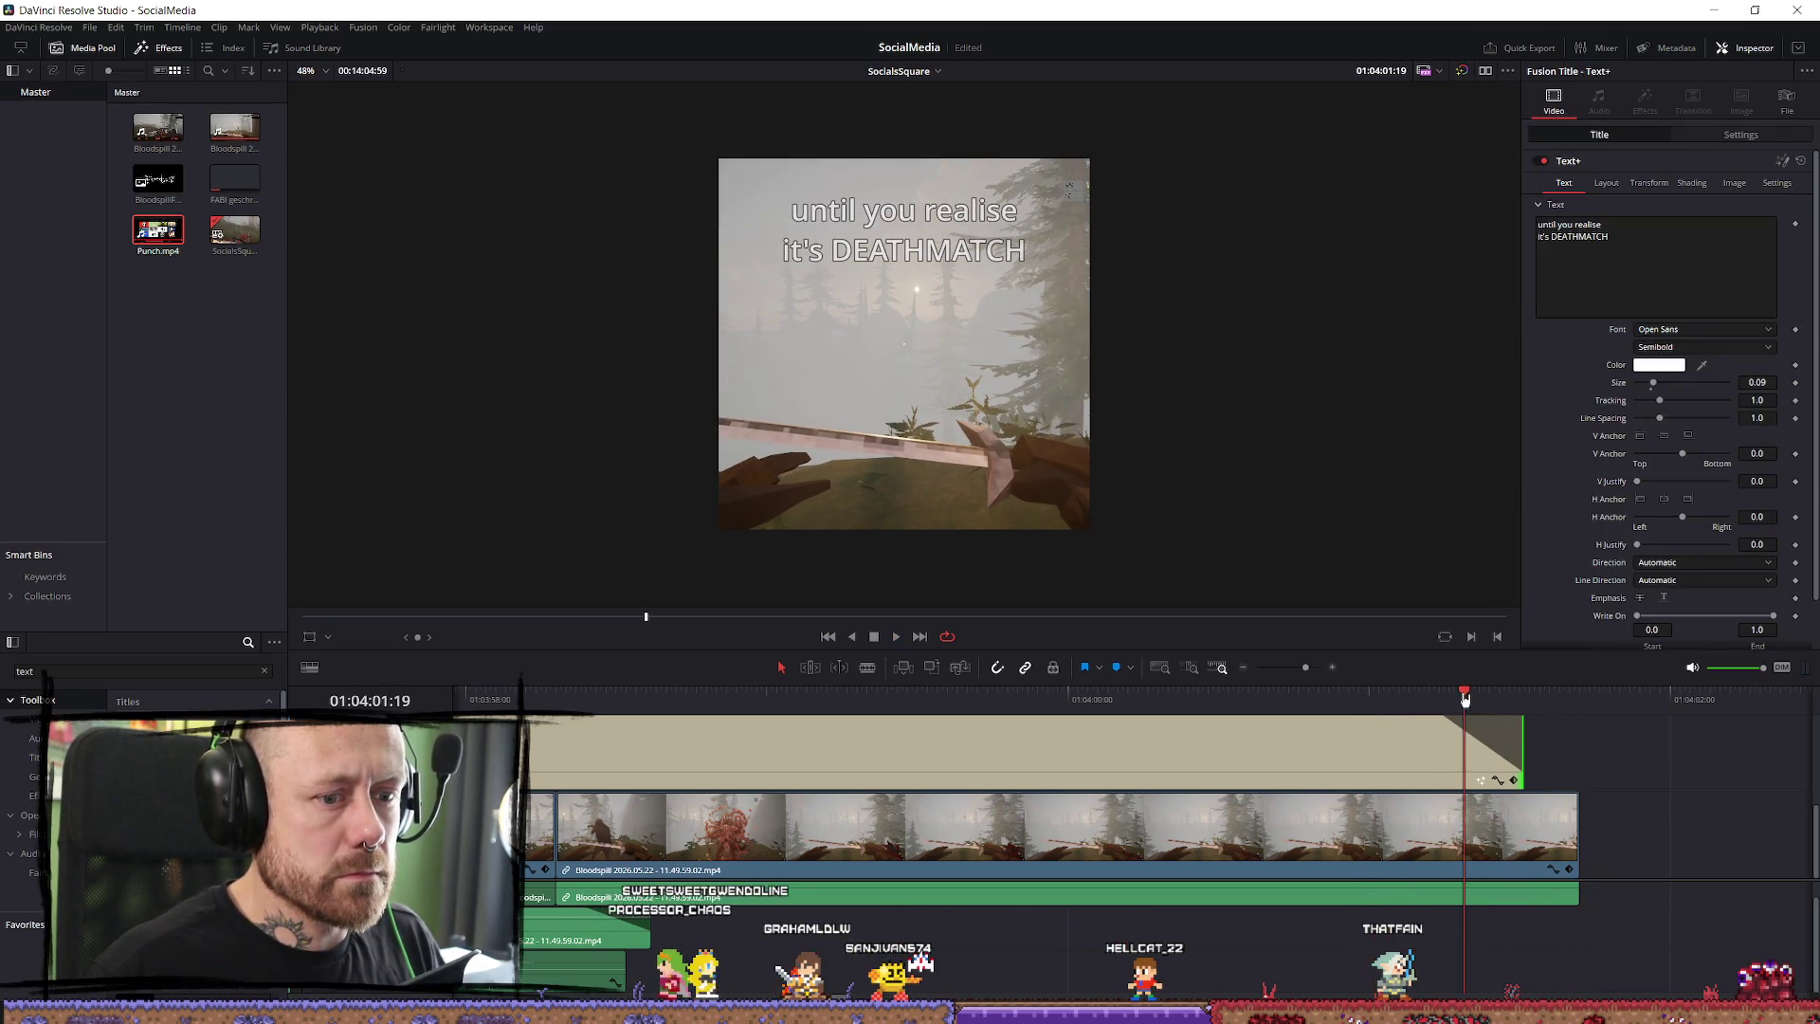
# Save, then trim the gameplay clip and title to end at 01:04:01:17.
pyautogui.click(1453, 702)
pyautogui.hotkey('ctrl', 's')
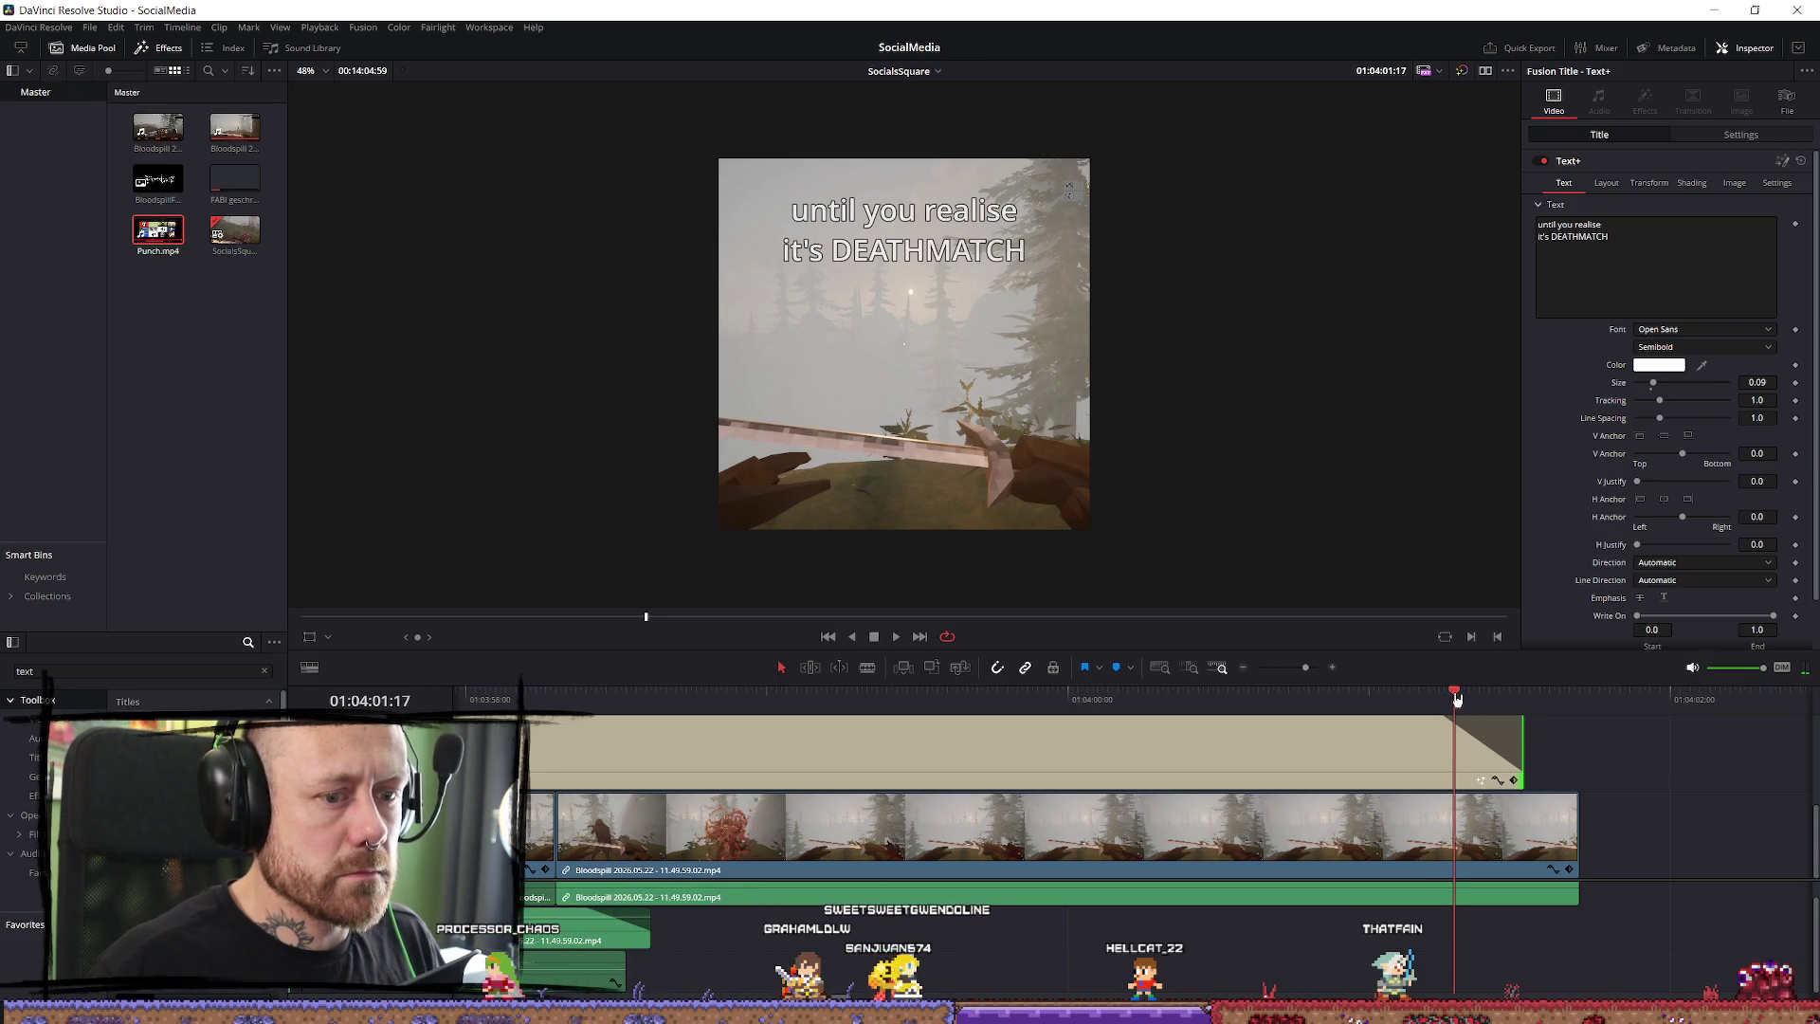
pyautogui.moveTo(1569, 830); pyautogui.dragTo(1453, 832)
pyautogui.moveTo(1521, 749); pyautogui.dragTo(1433, 744)
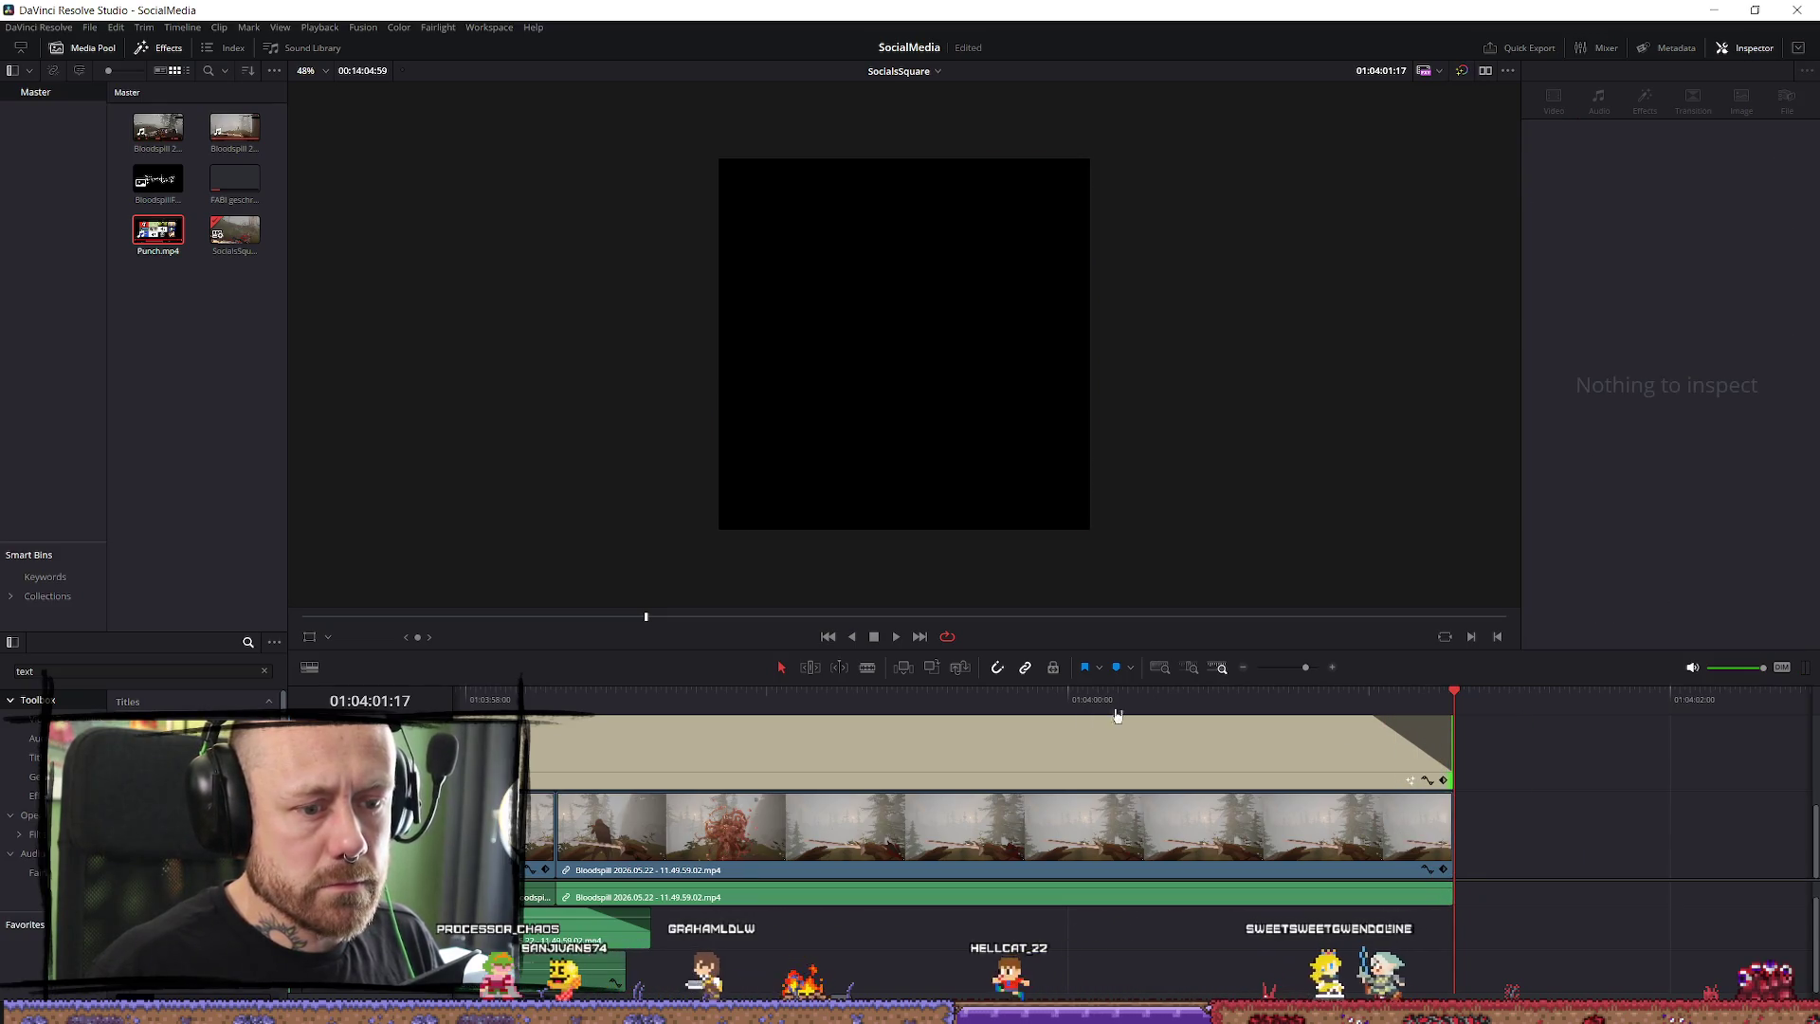
pyautogui.hotkey('ctrl', '-')
pyautogui.hotkey('ctrl', '-')
pyautogui.click(630, 698)
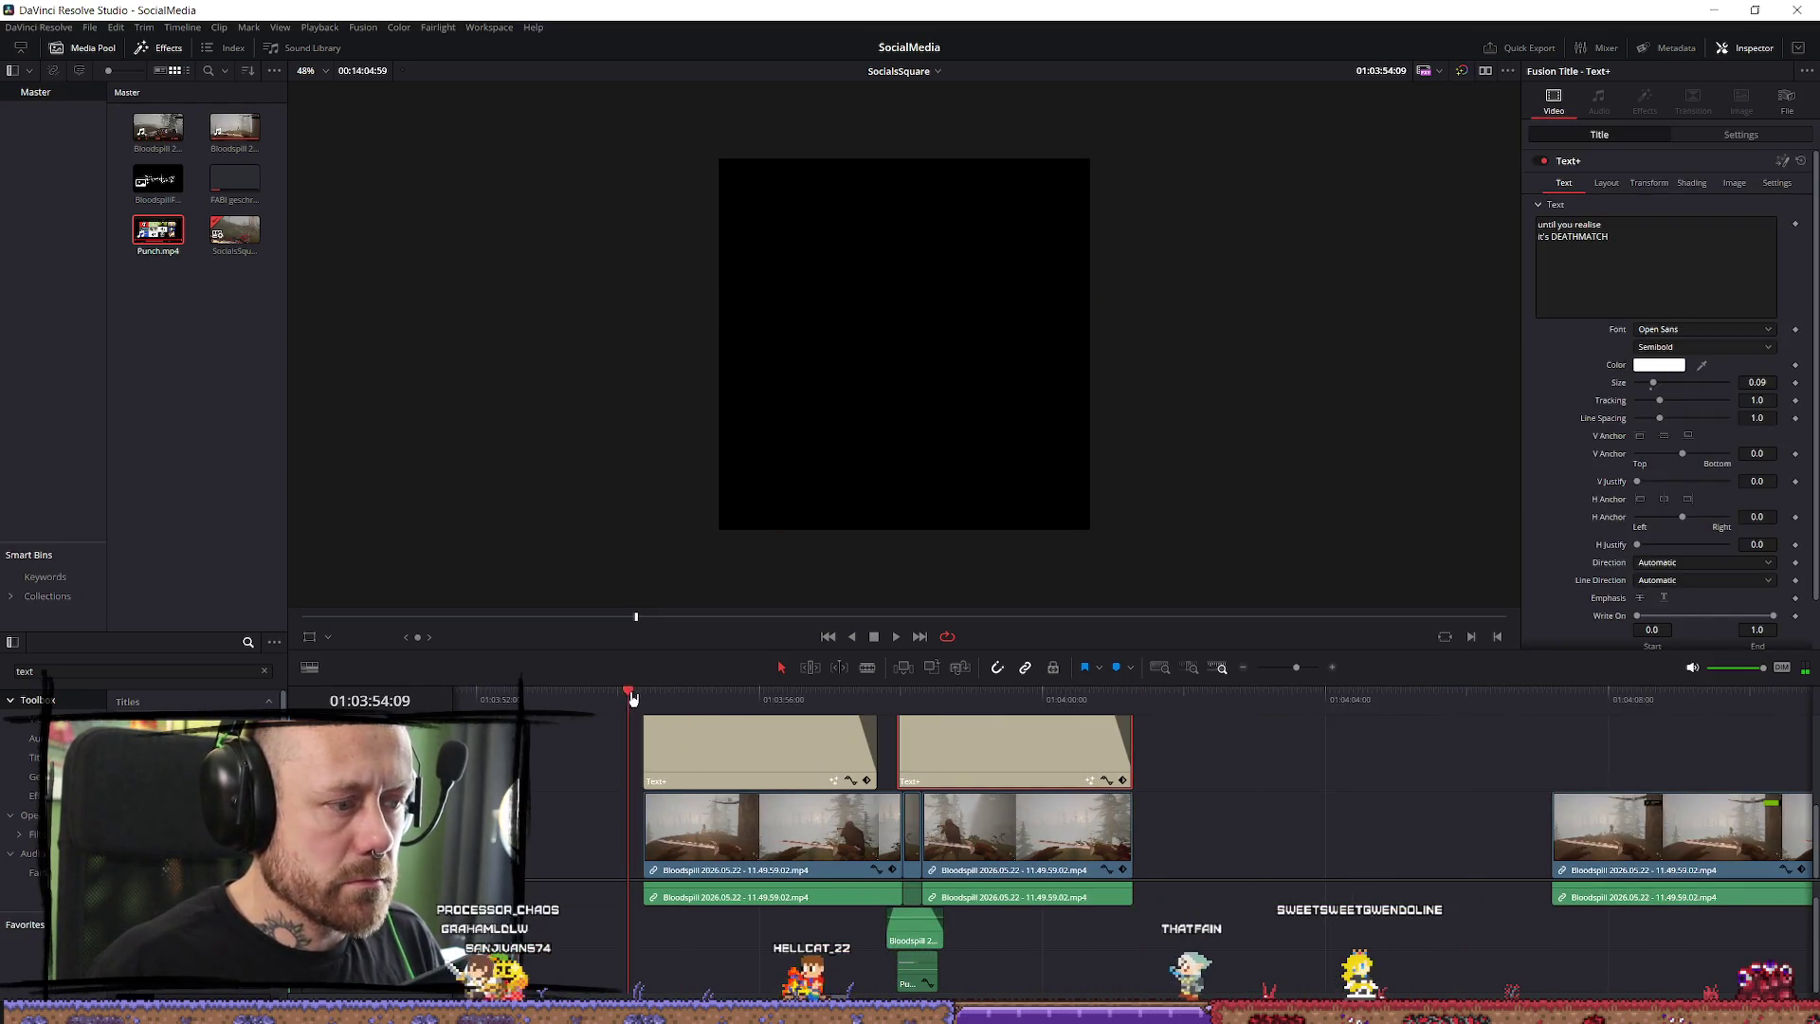
pyautogui.press('space')
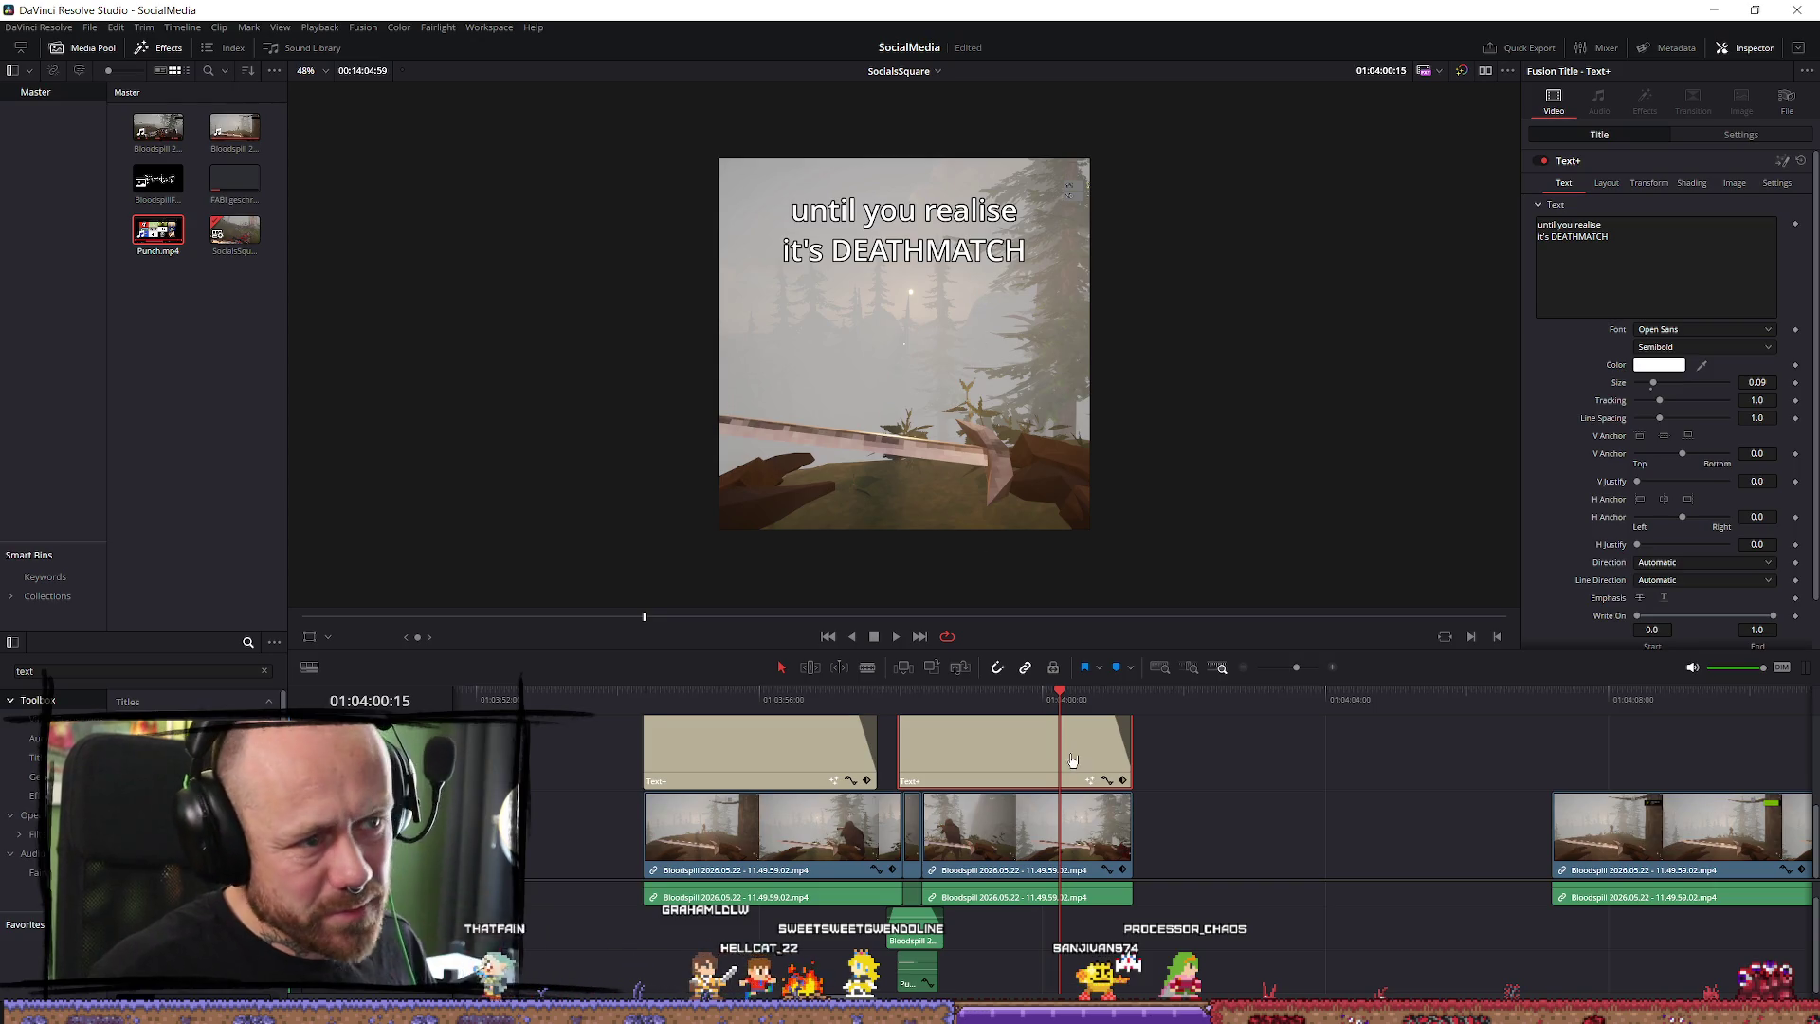
pyautogui.press('p')
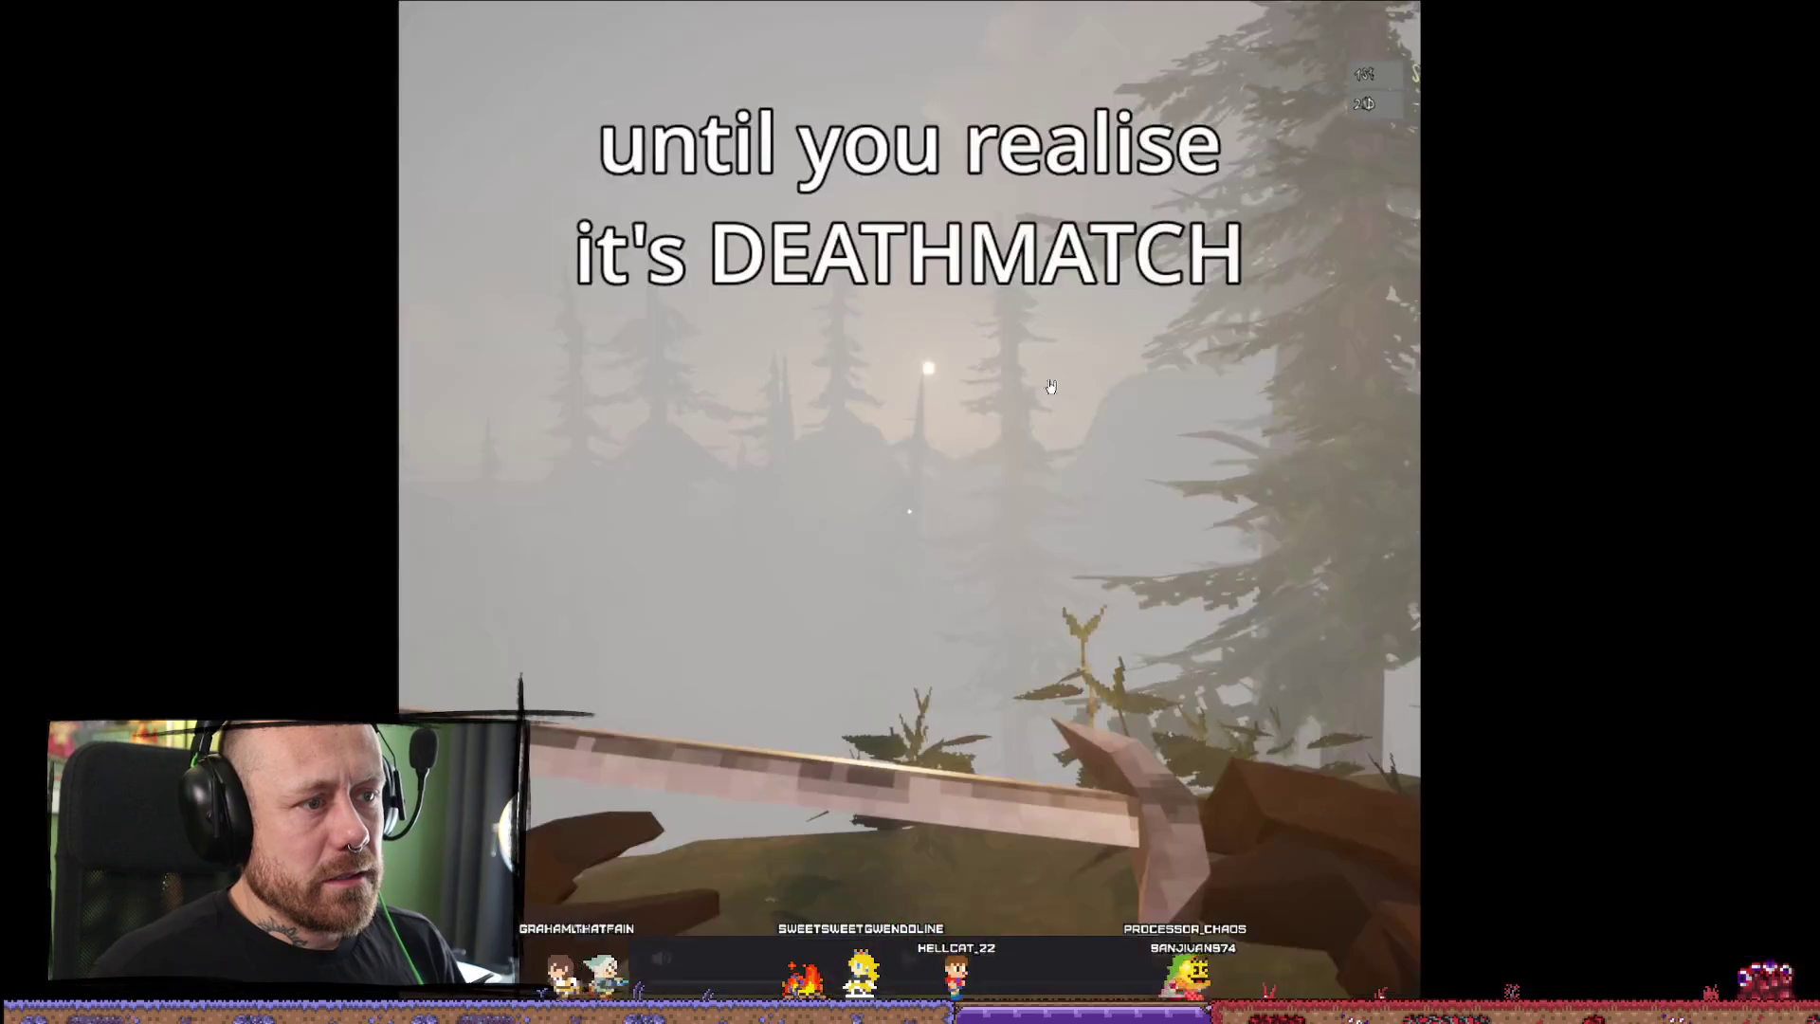
pyautogui.press('Escape')
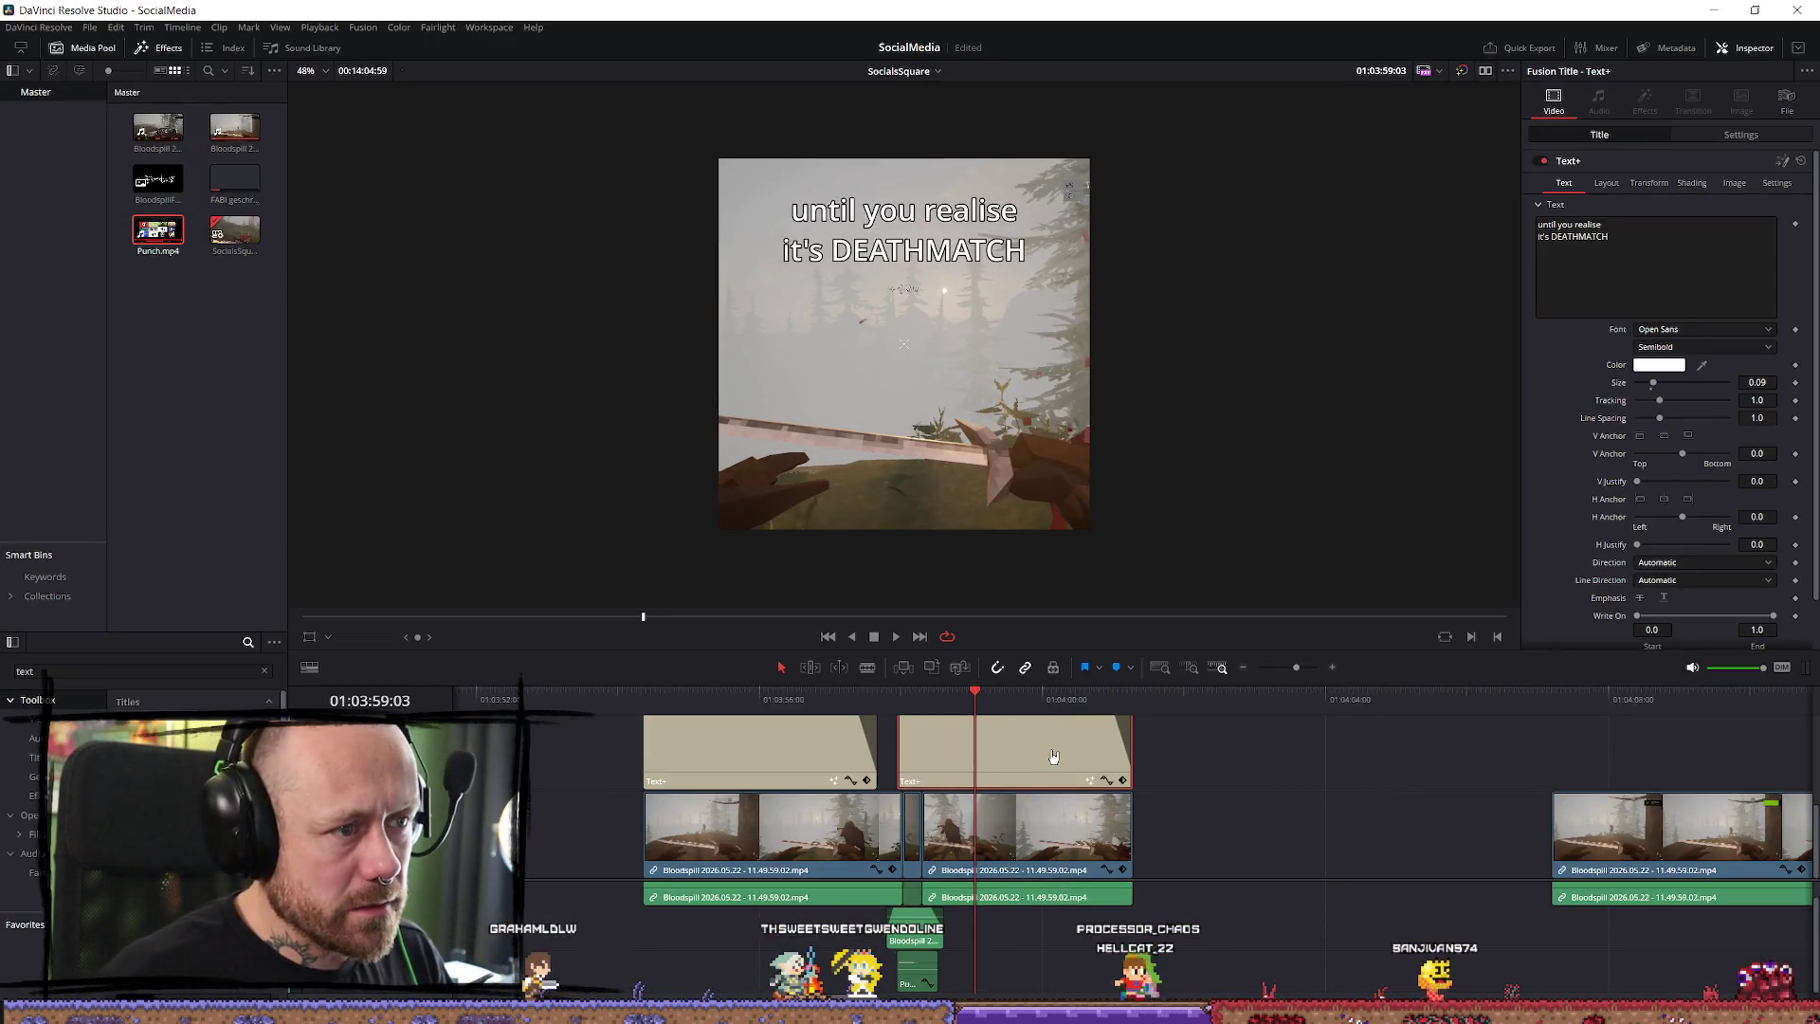
pyautogui.moveTo(703, 698); pyautogui.dragTo(731, 699)
pyautogui.click(758, 749)
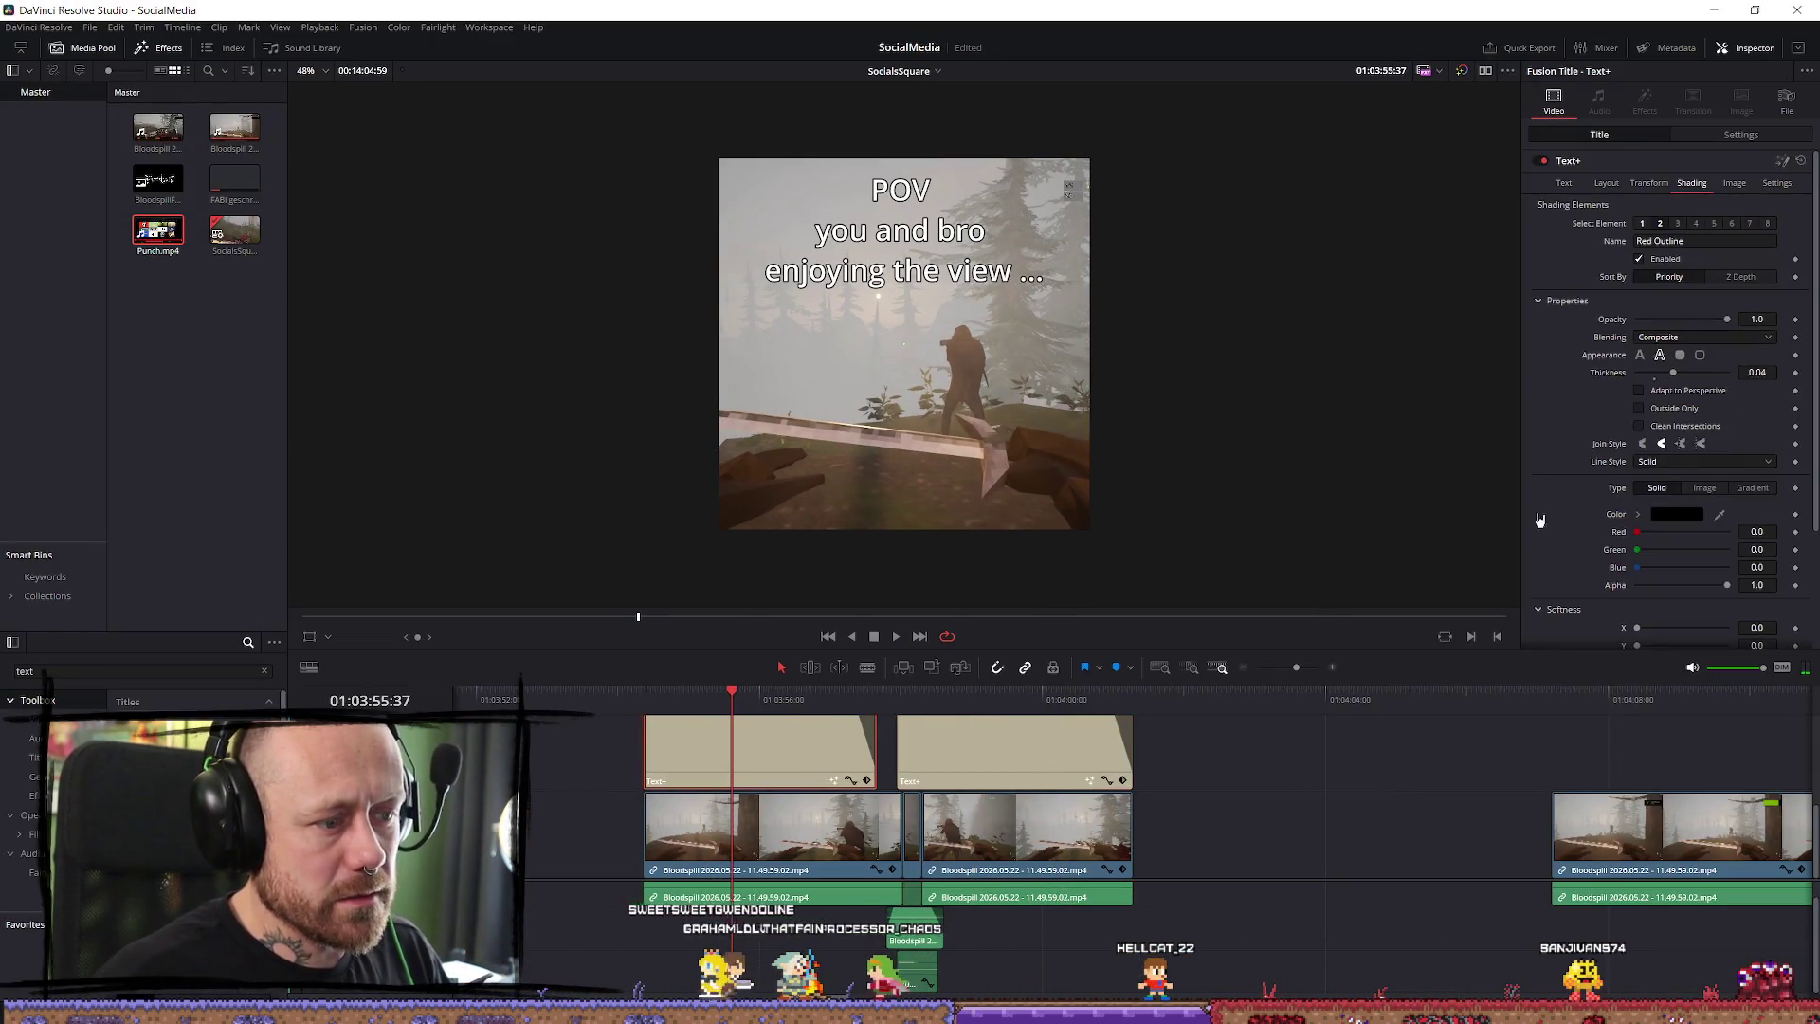
# Set Zoom to 1.0 on the POV title and the second caption clip.
pyautogui.click(1640, 185)
pyautogui.click(1744, 135)
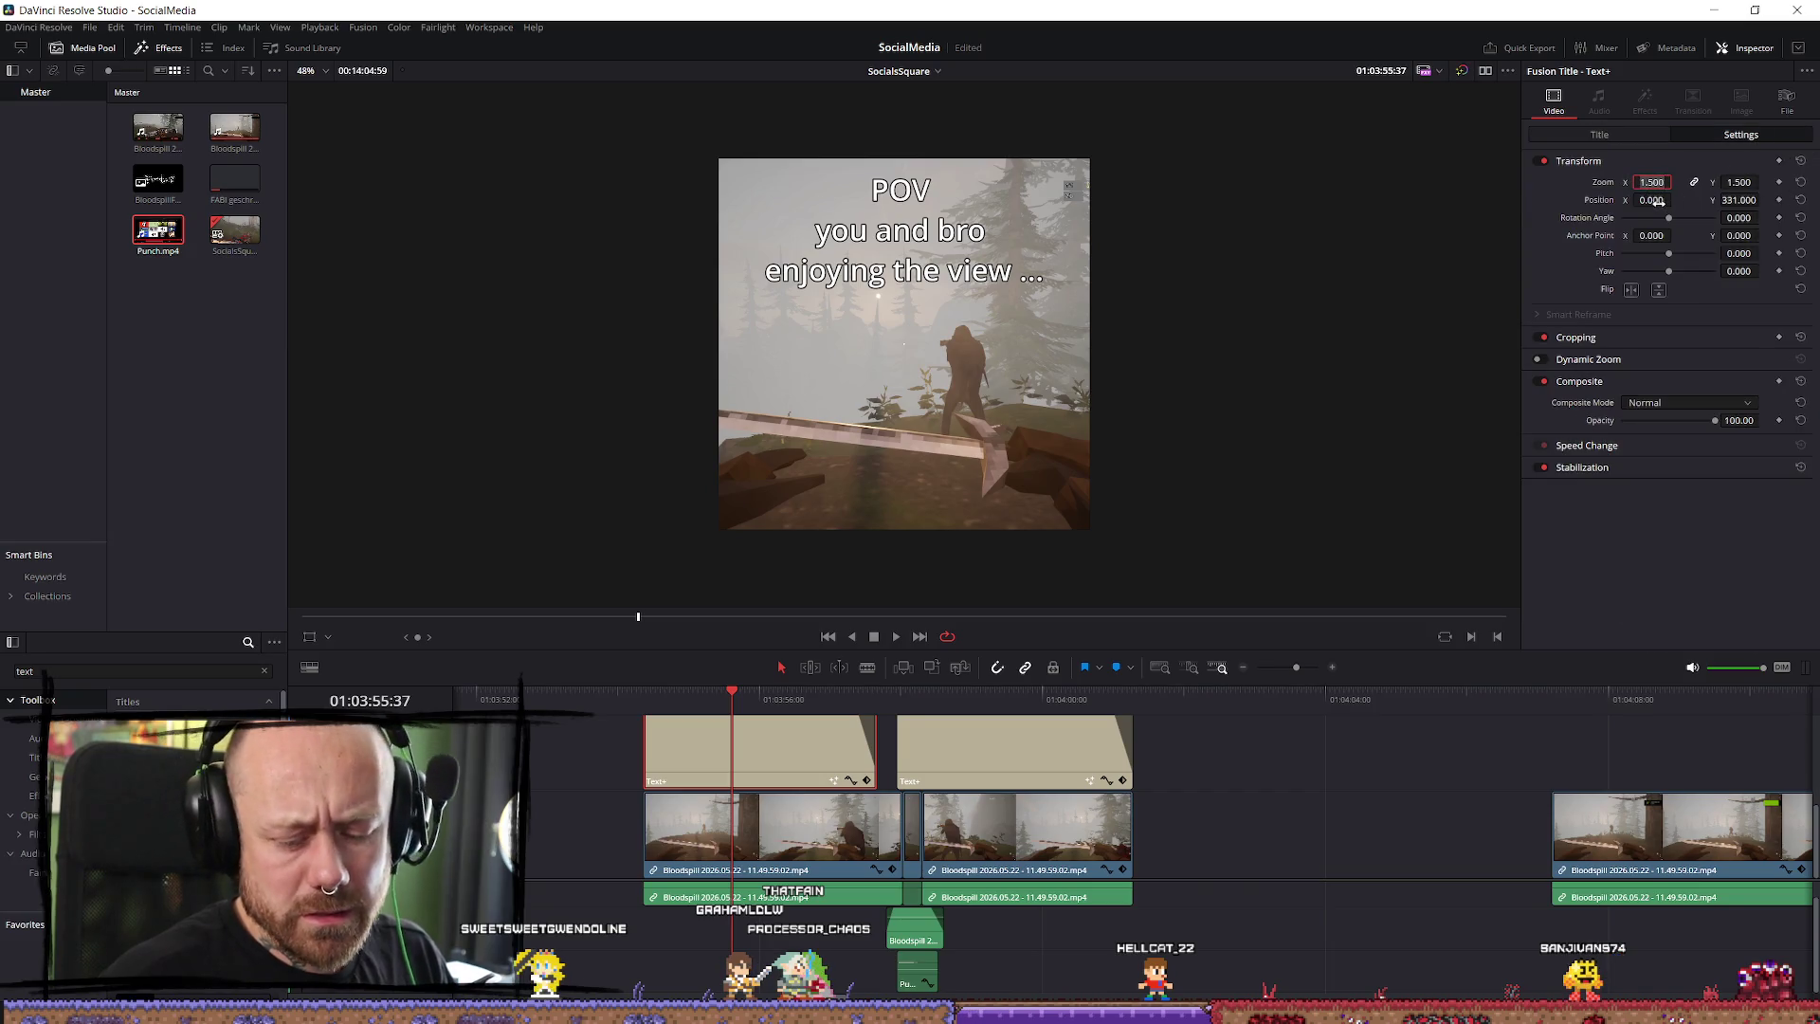
pyautogui.write('1')
pyautogui.press('Return')
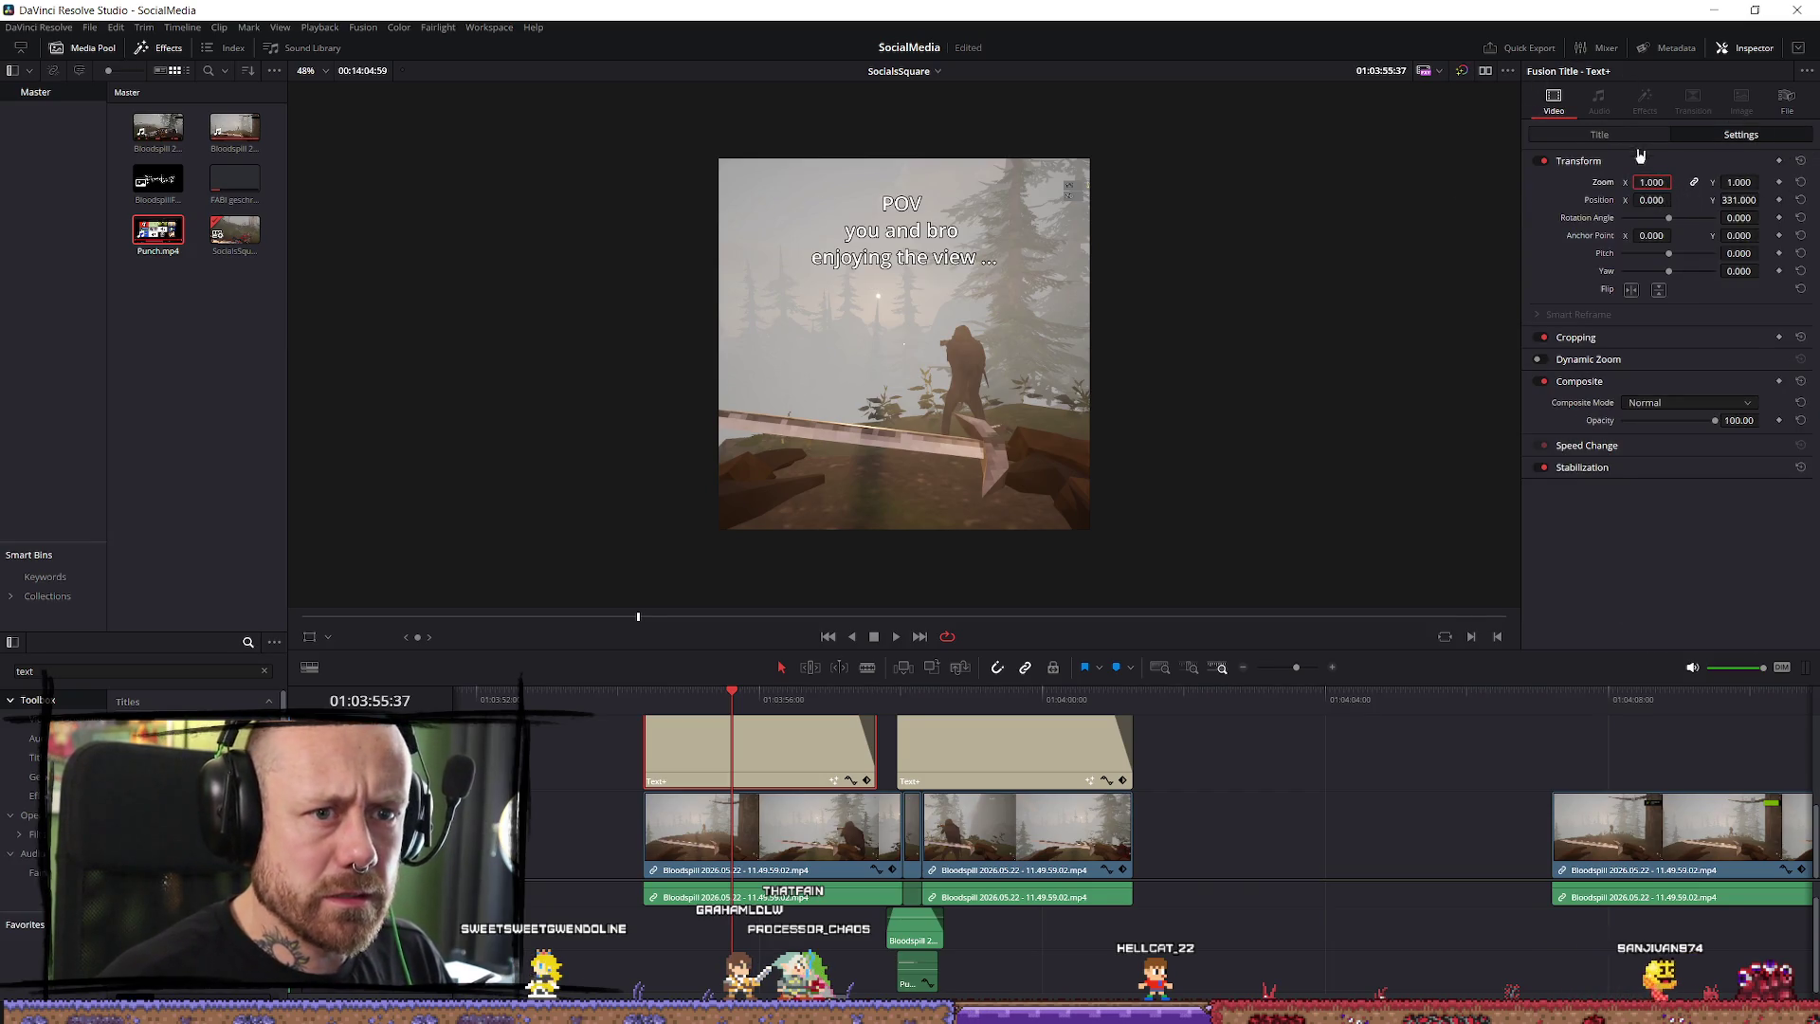
pyautogui.click(1043, 749)
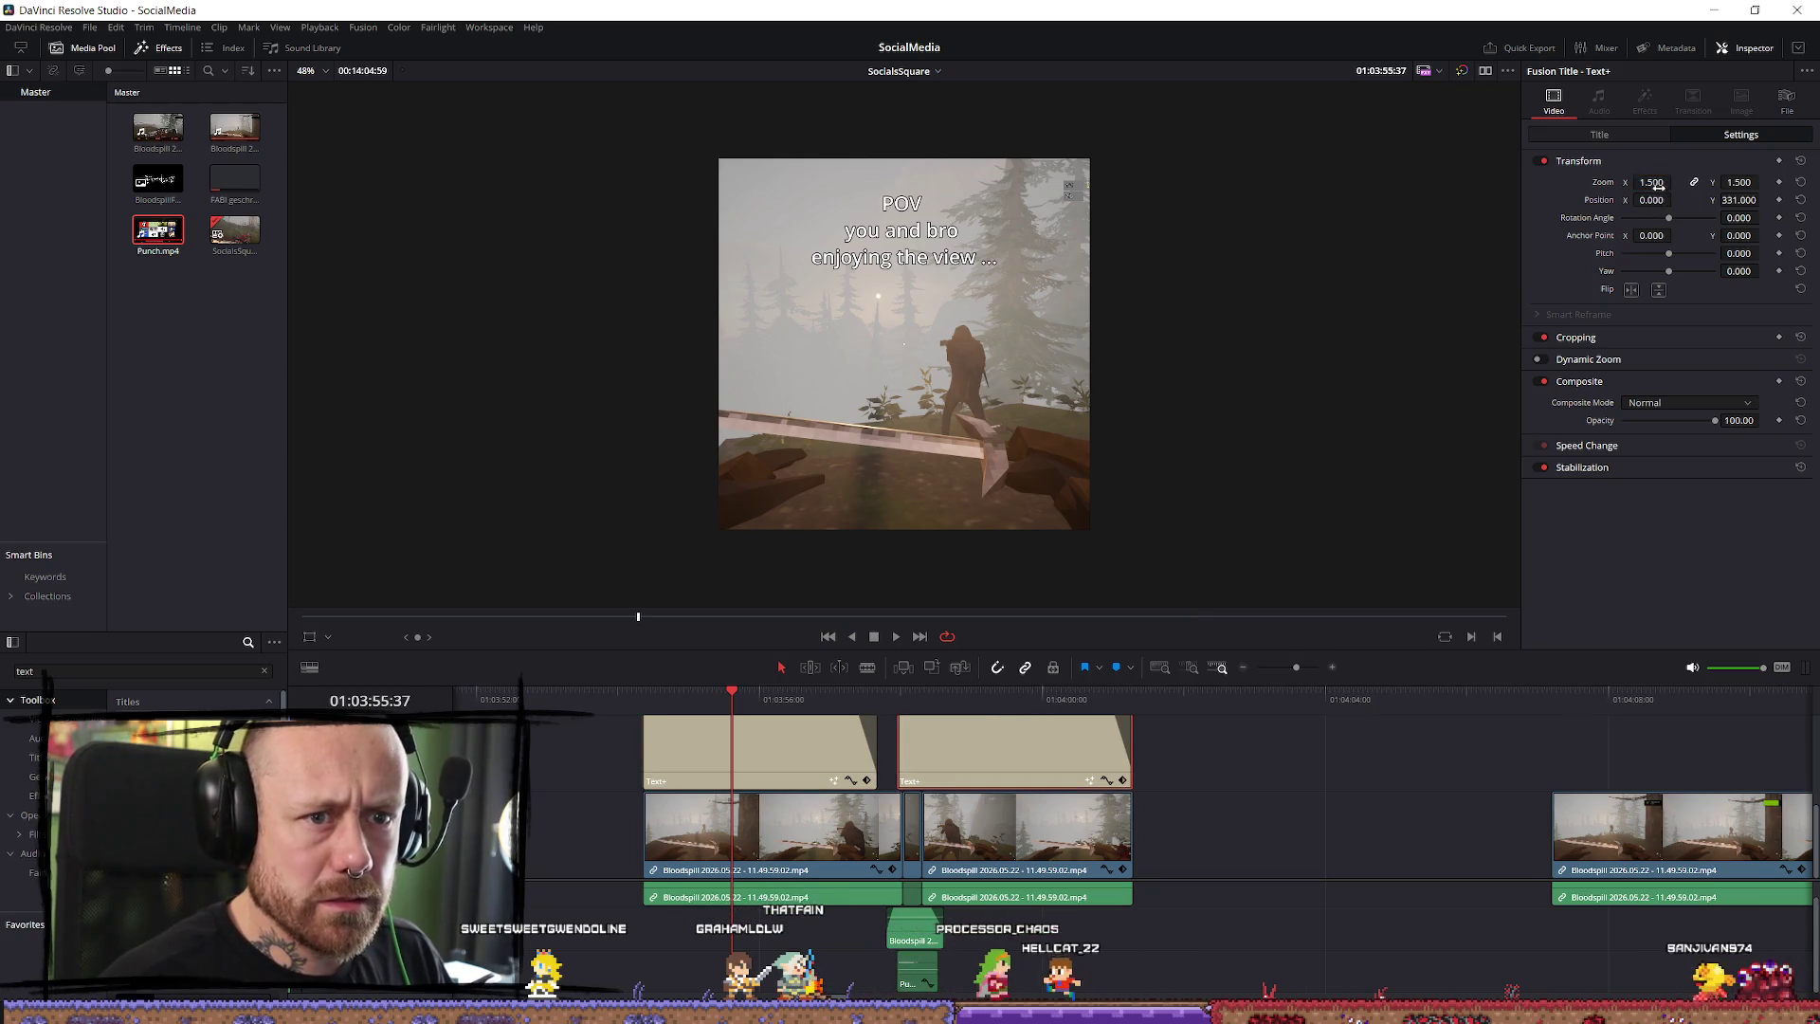
pyautogui.write('1')
pyautogui.press('Return')
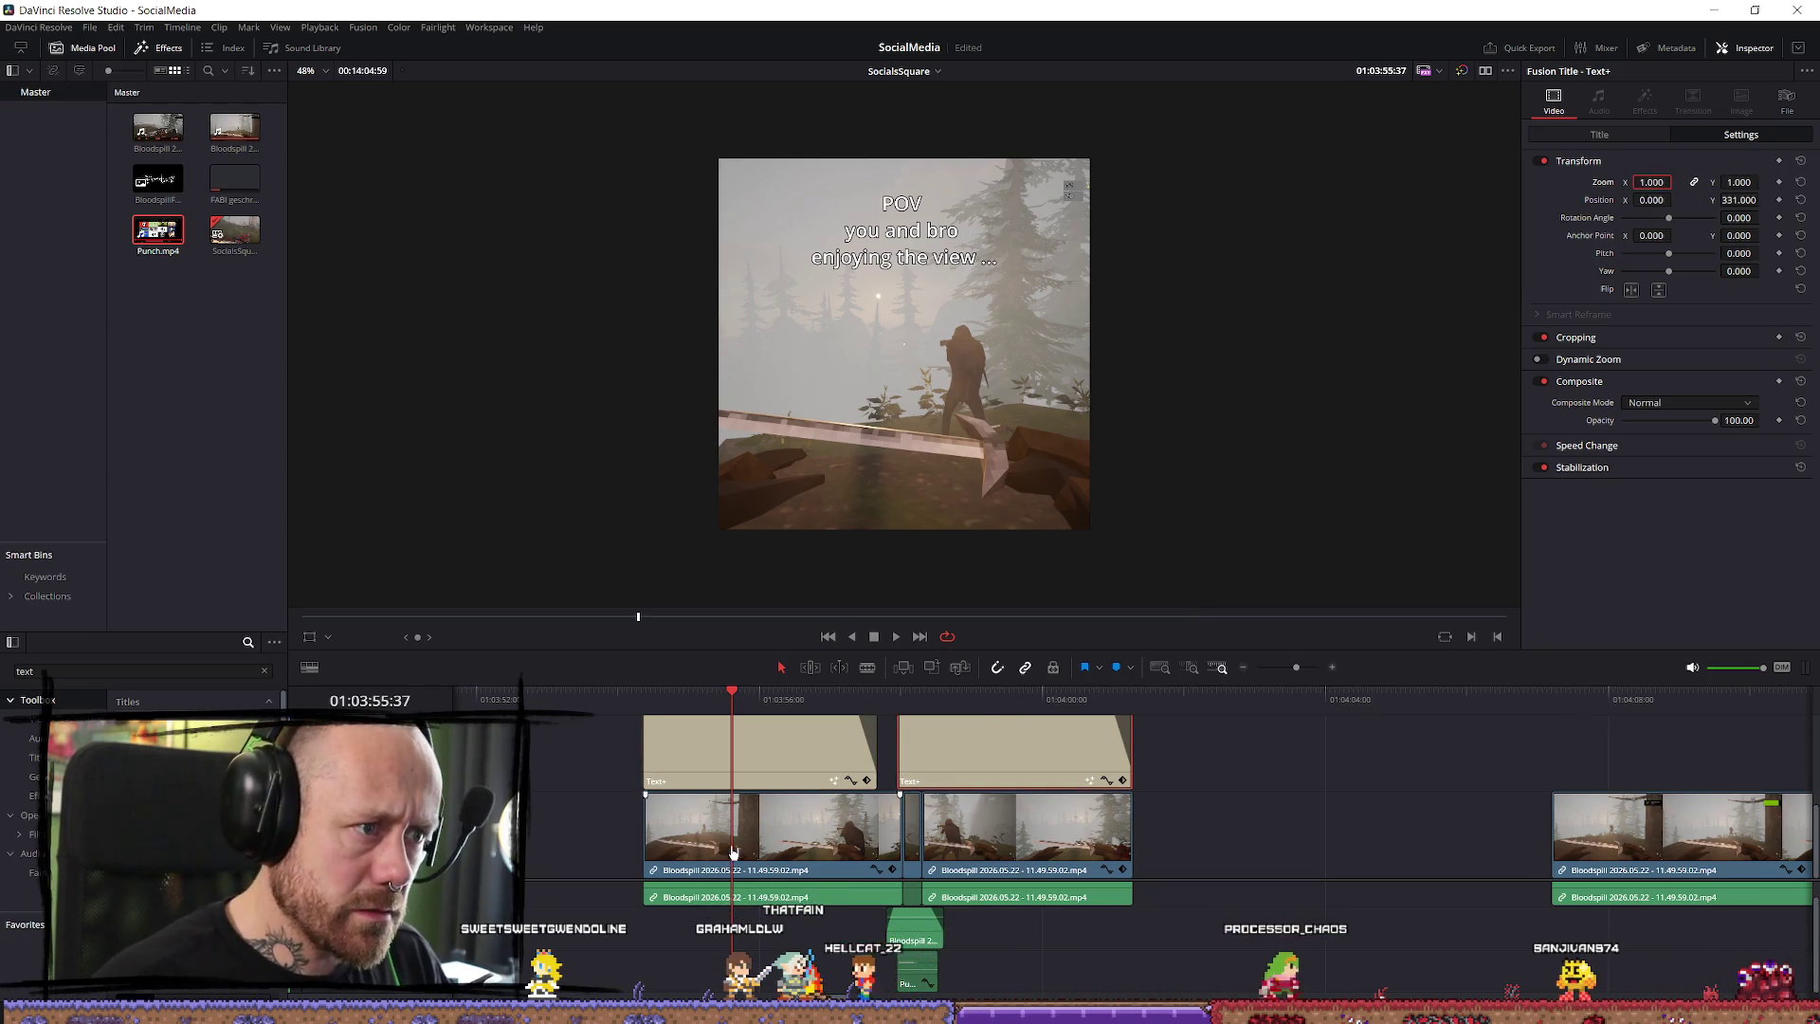
pyautogui.click(750, 698)
pyautogui.click(1599, 135)
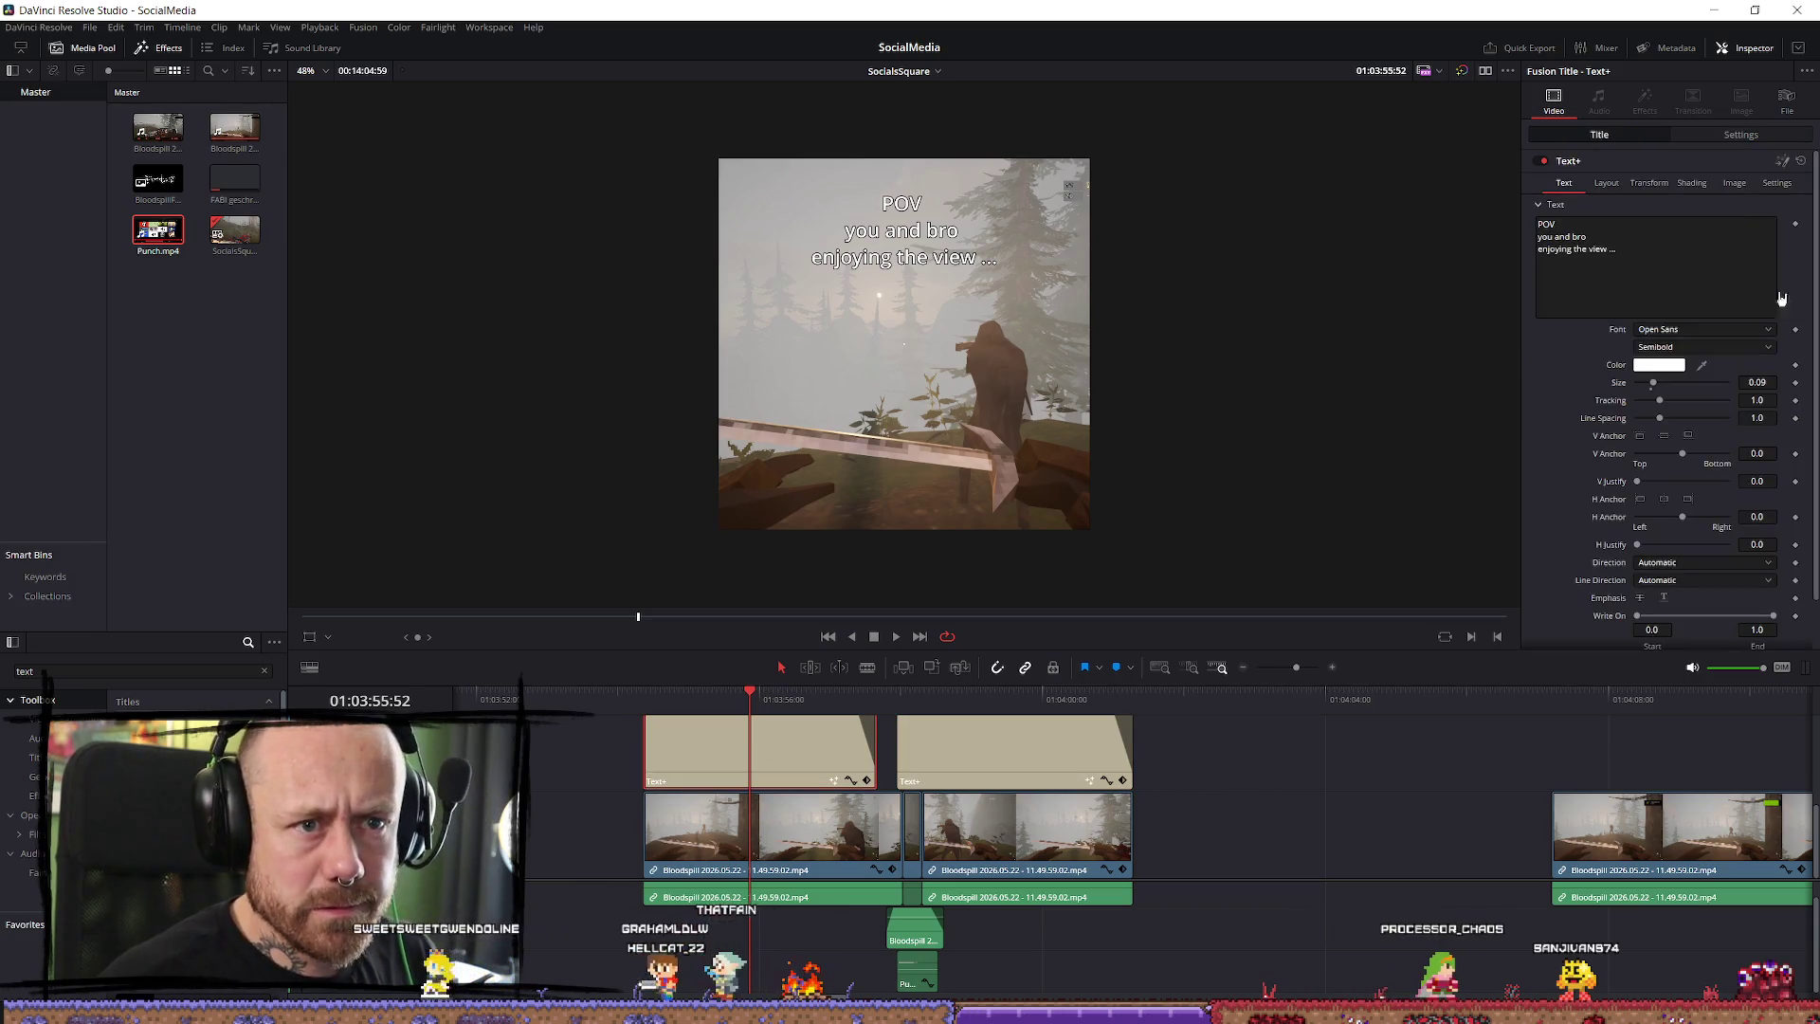
# Set the POV caption's text size to 0.11 after trying 0.12.
pyautogui.click(1756, 382)
pyautogui.write('0')
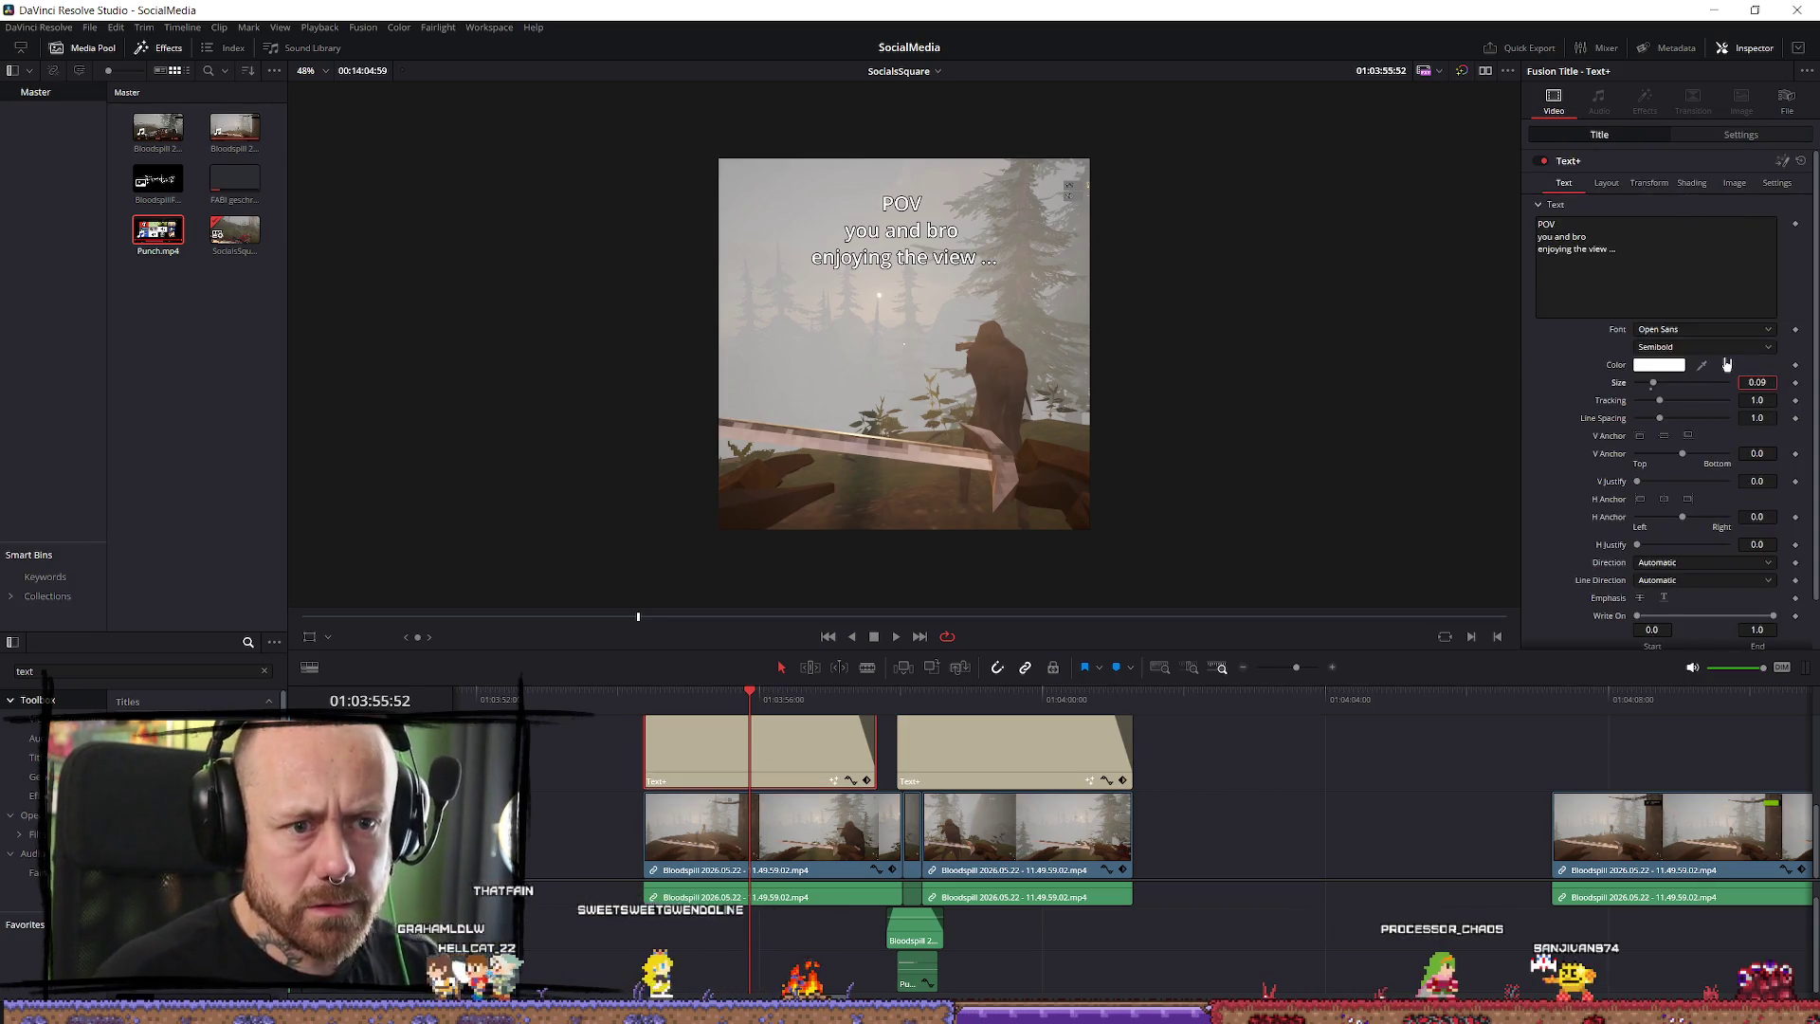
pyautogui.write('.12')
pyautogui.press('Tab')
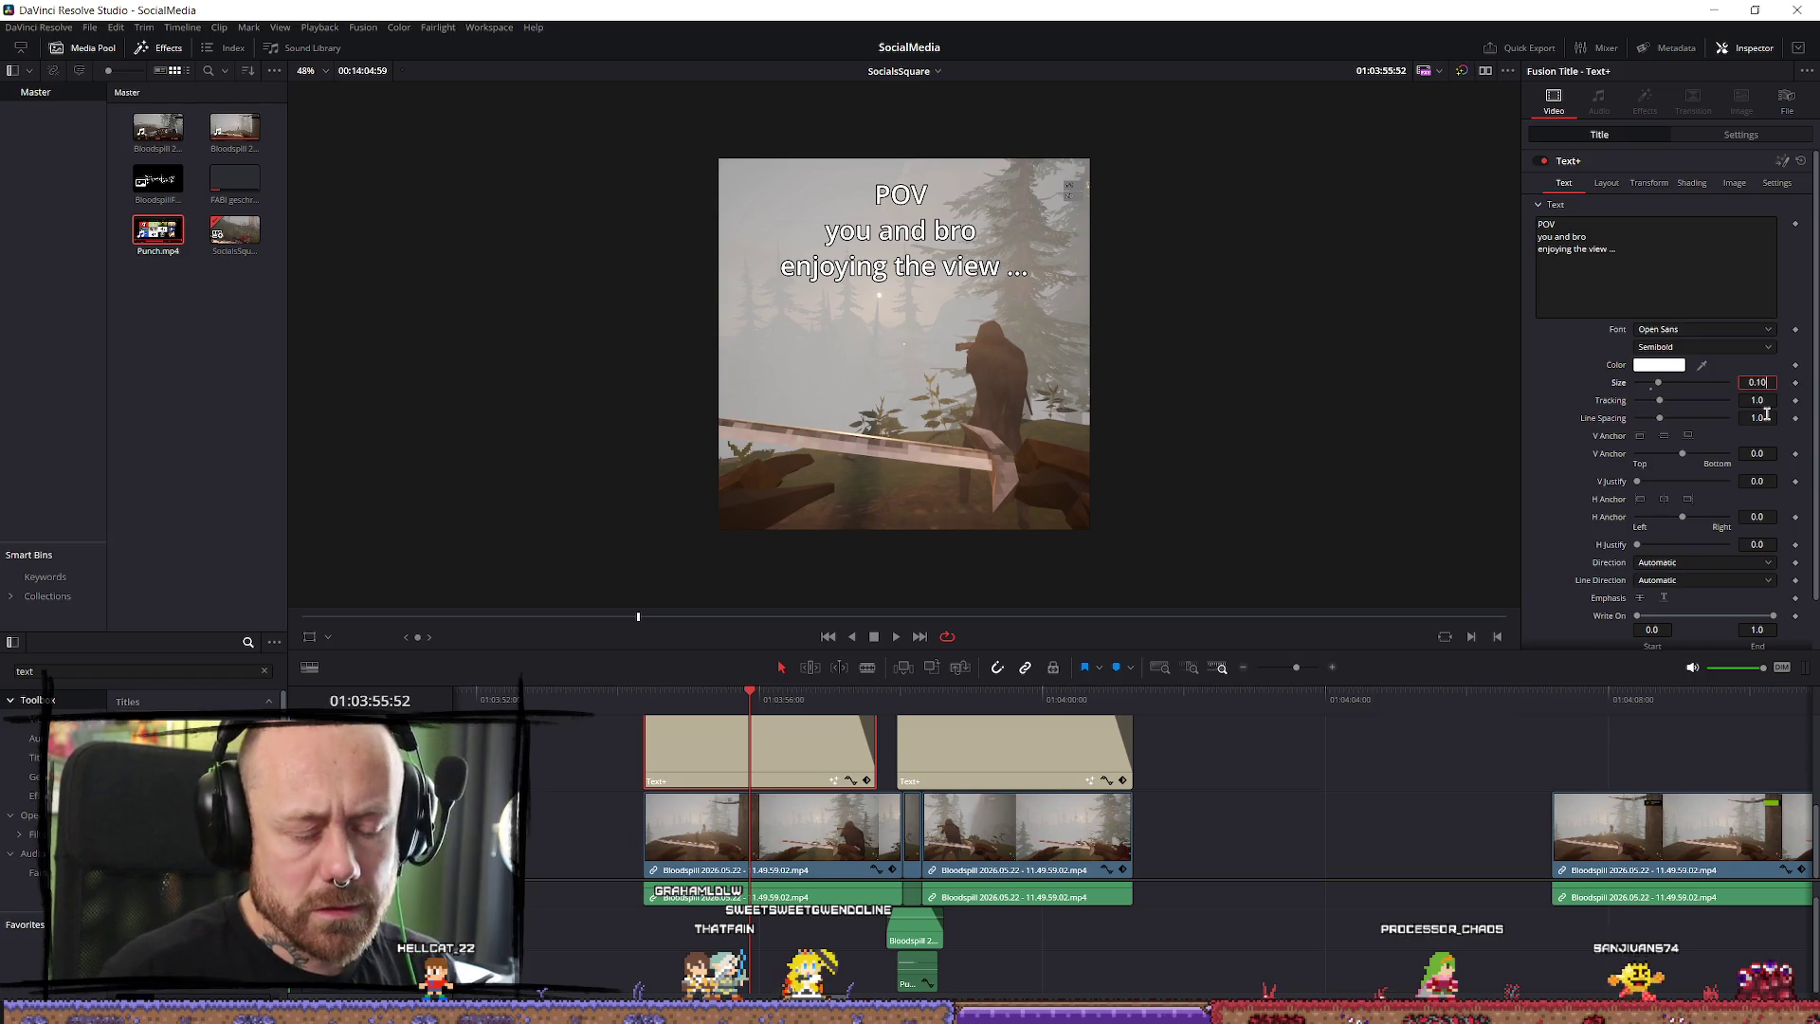
pyautogui.press('Tab')
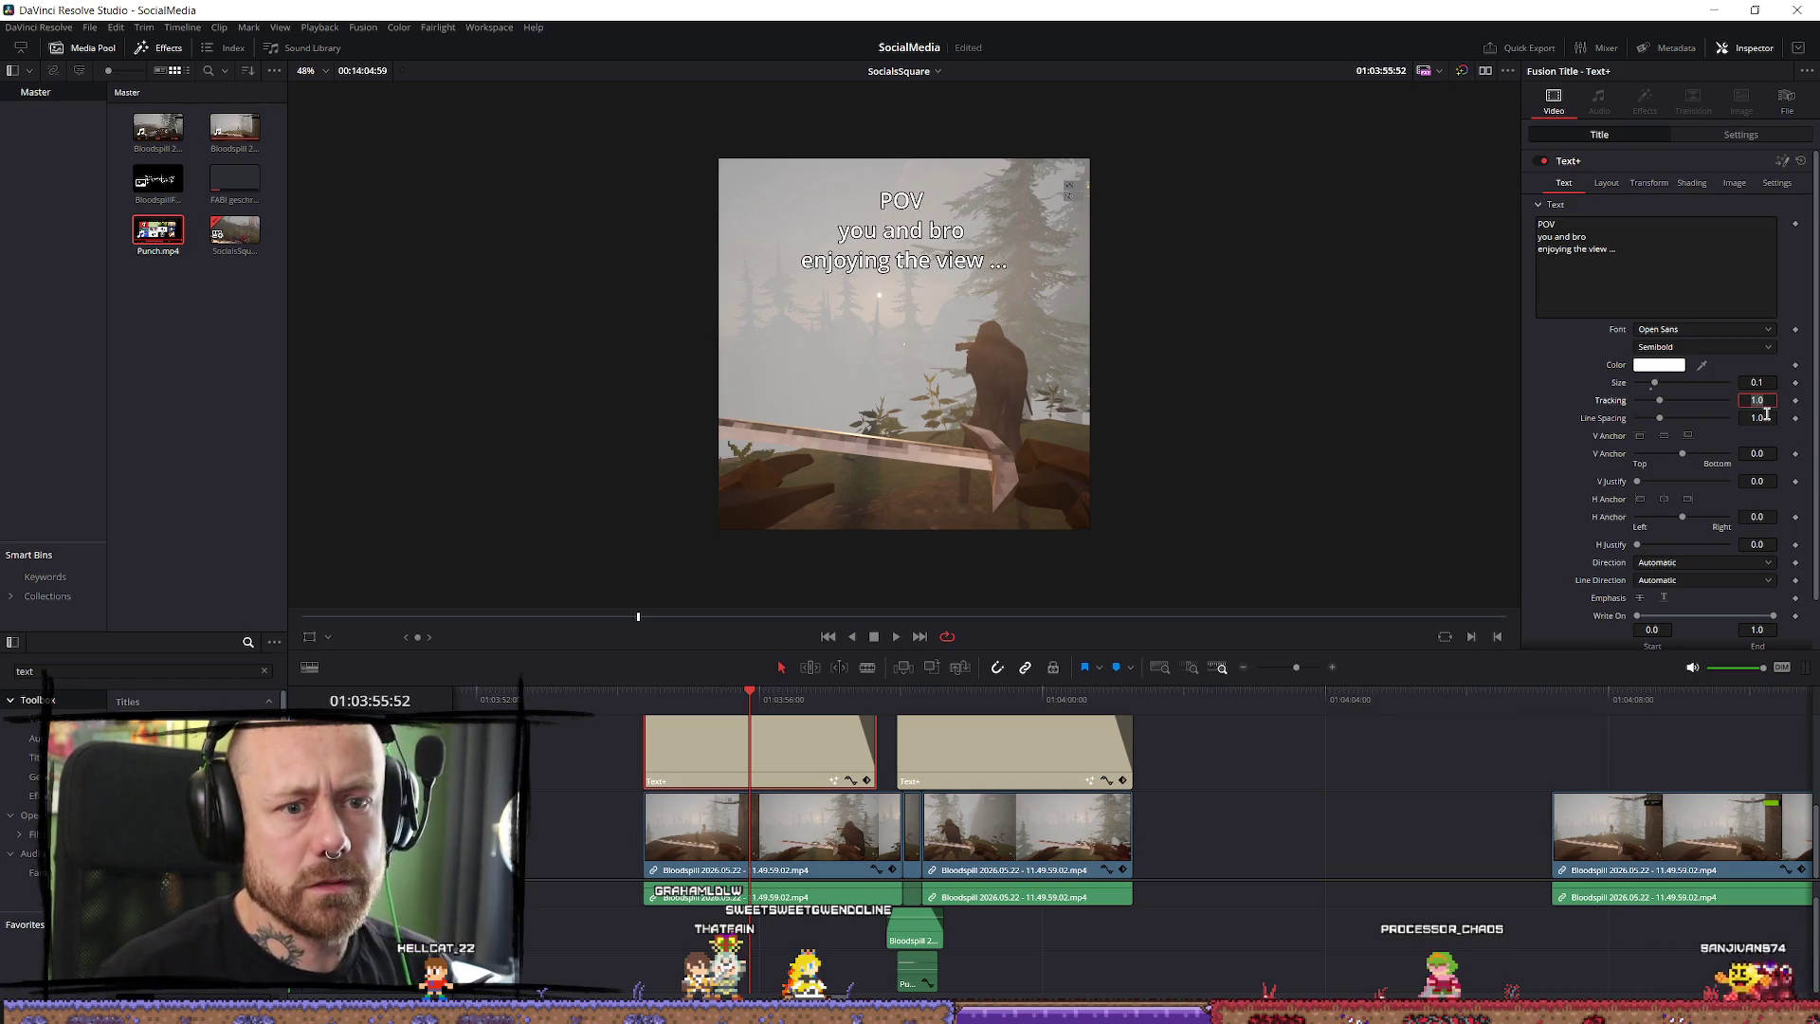
pyautogui.click(1774, 382)
pyautogui.write('1')
pyautogui.press('Tab')
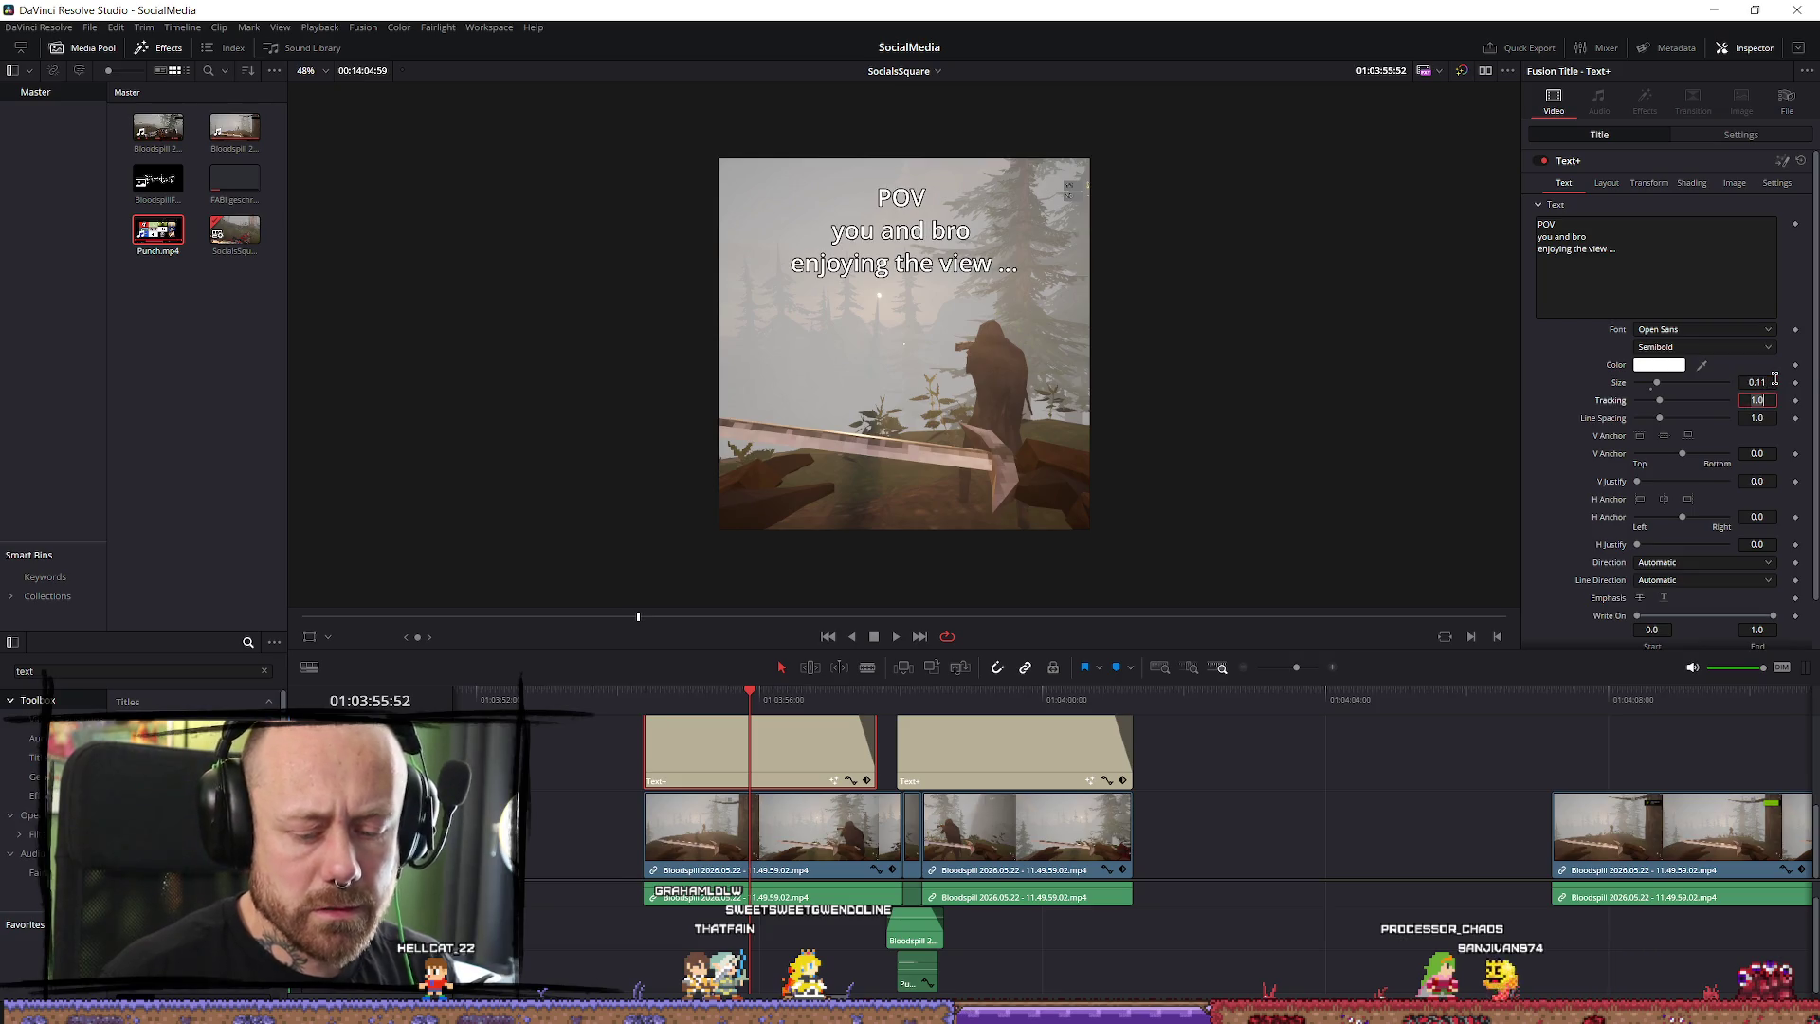
pyautogui.click(1769, 382)
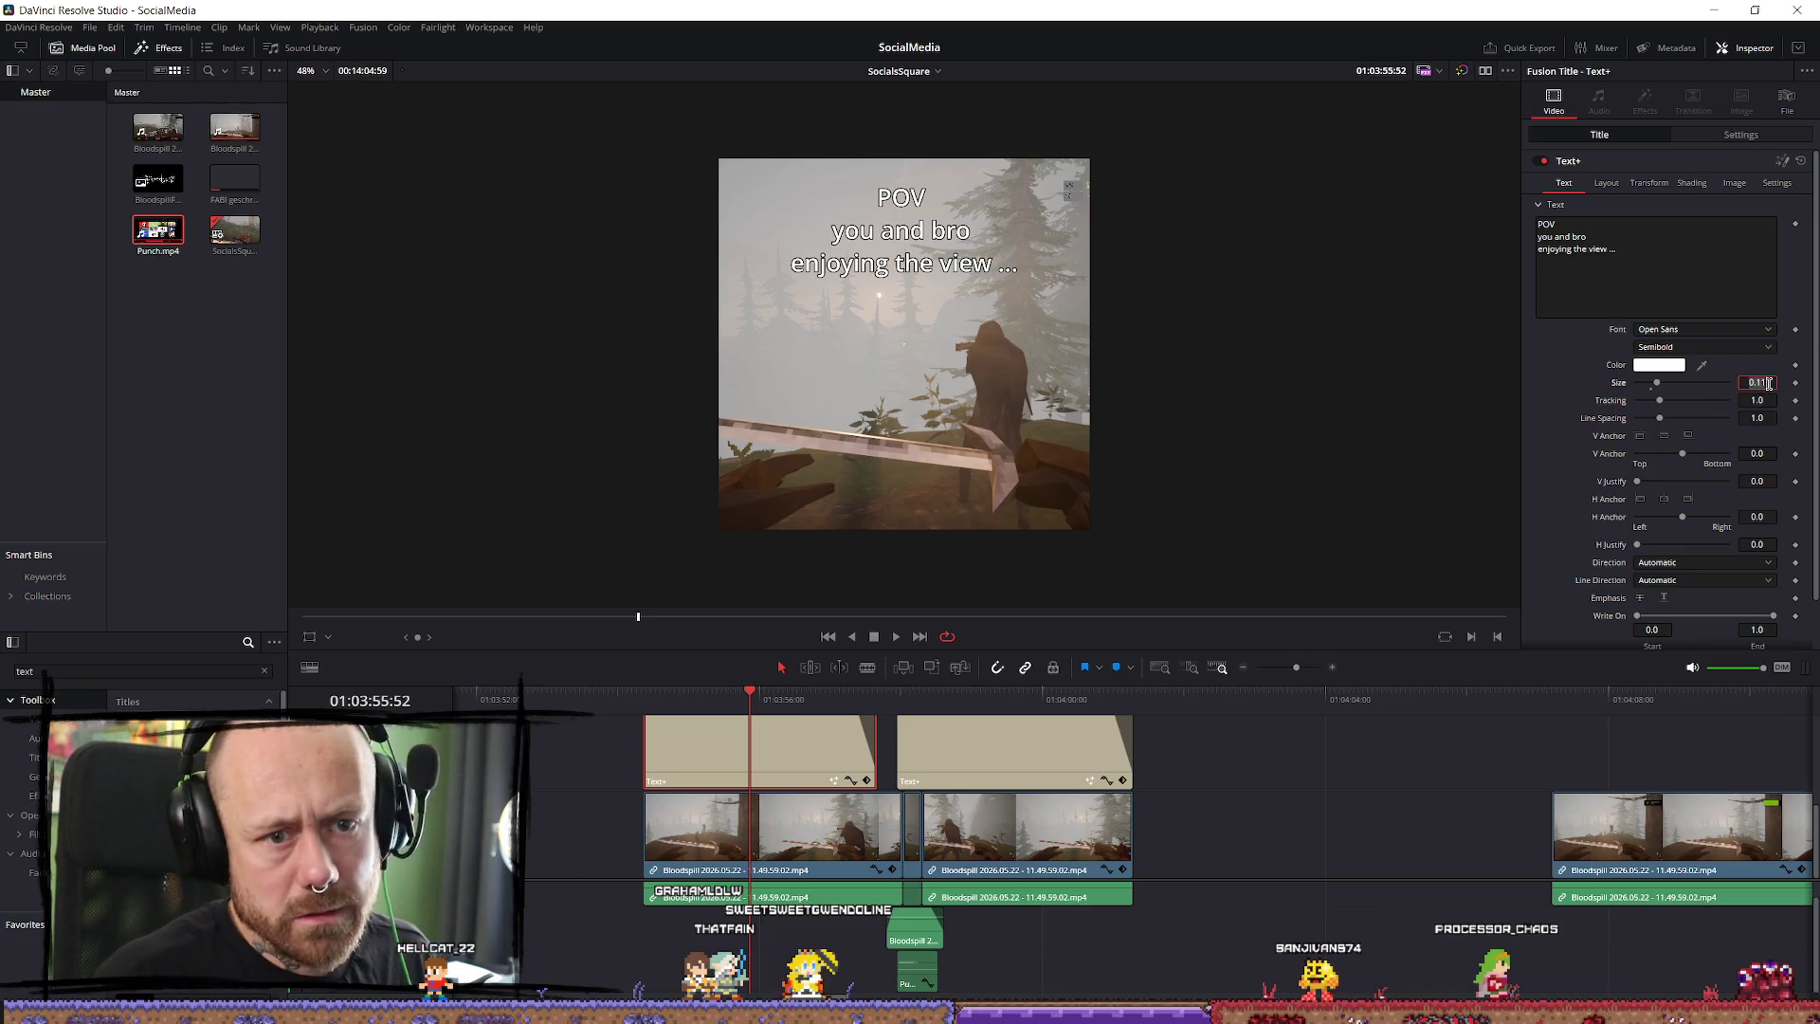
# Set the DEATHMATCH caption's size to 0.11 and replay the captions from the start.
pyautogui.click(946, 698)
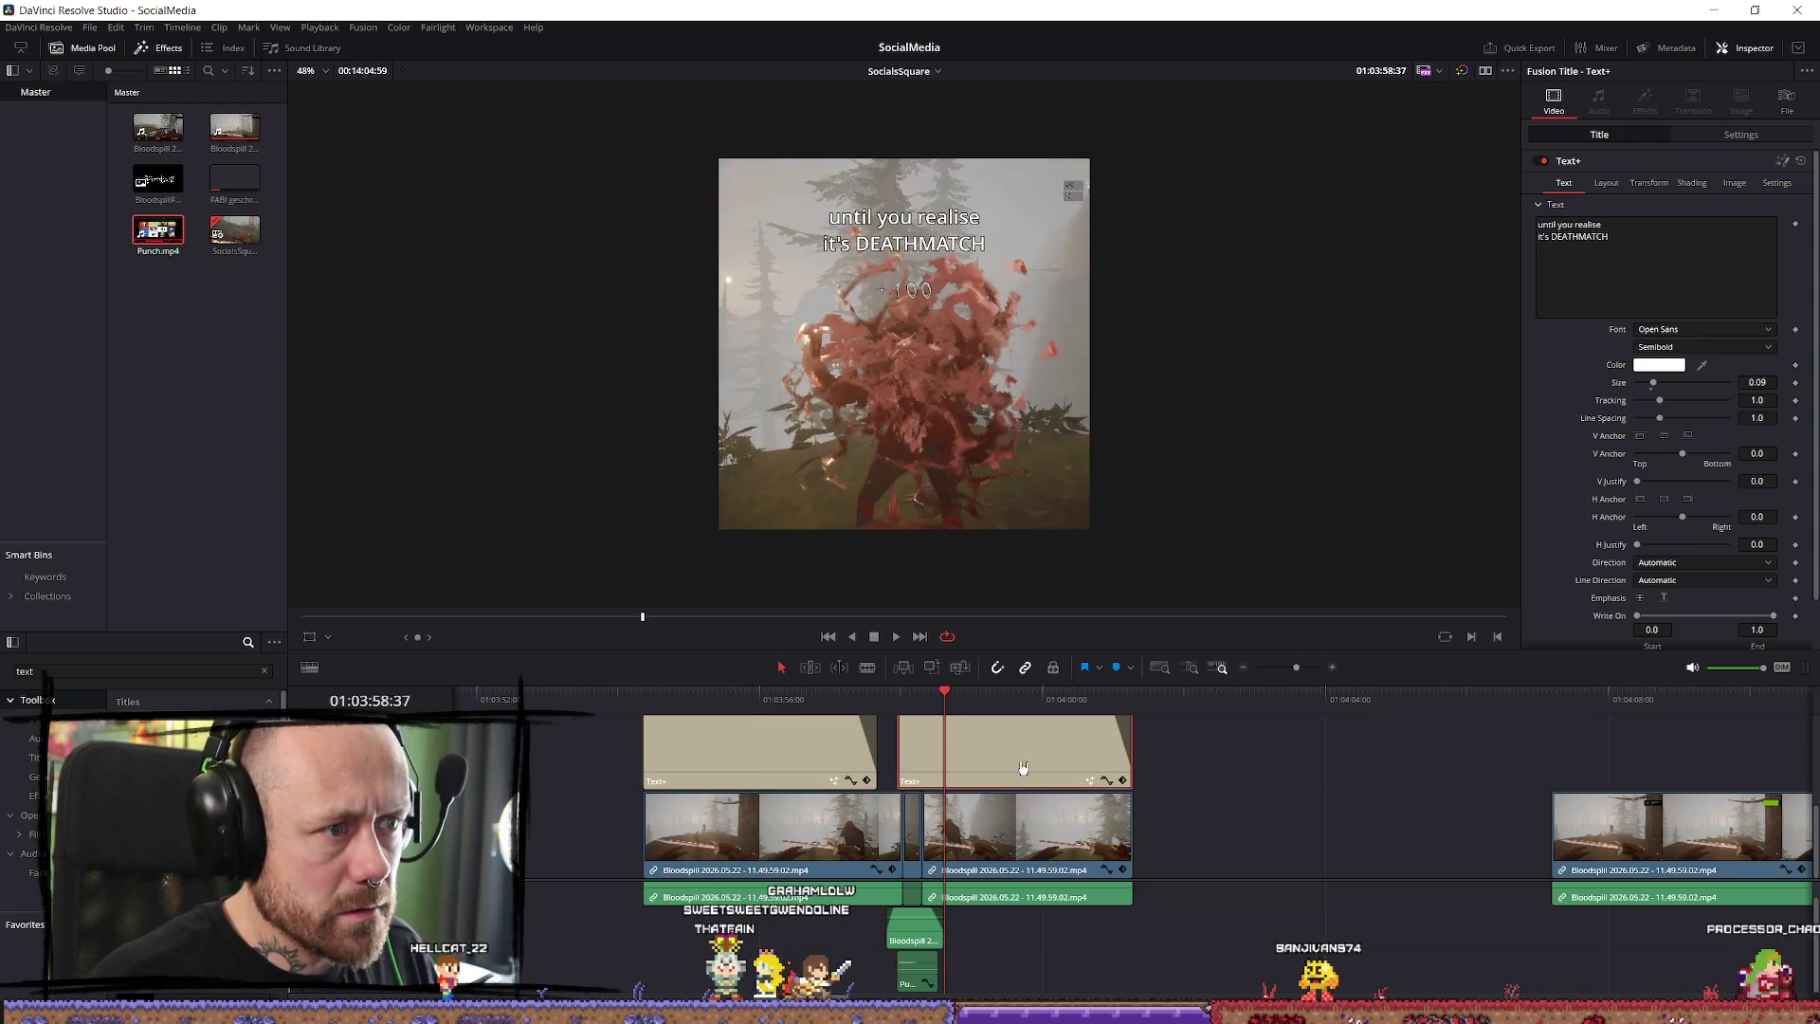
pyautogui.click(1757, 382)
pyautogui.write('0.11')
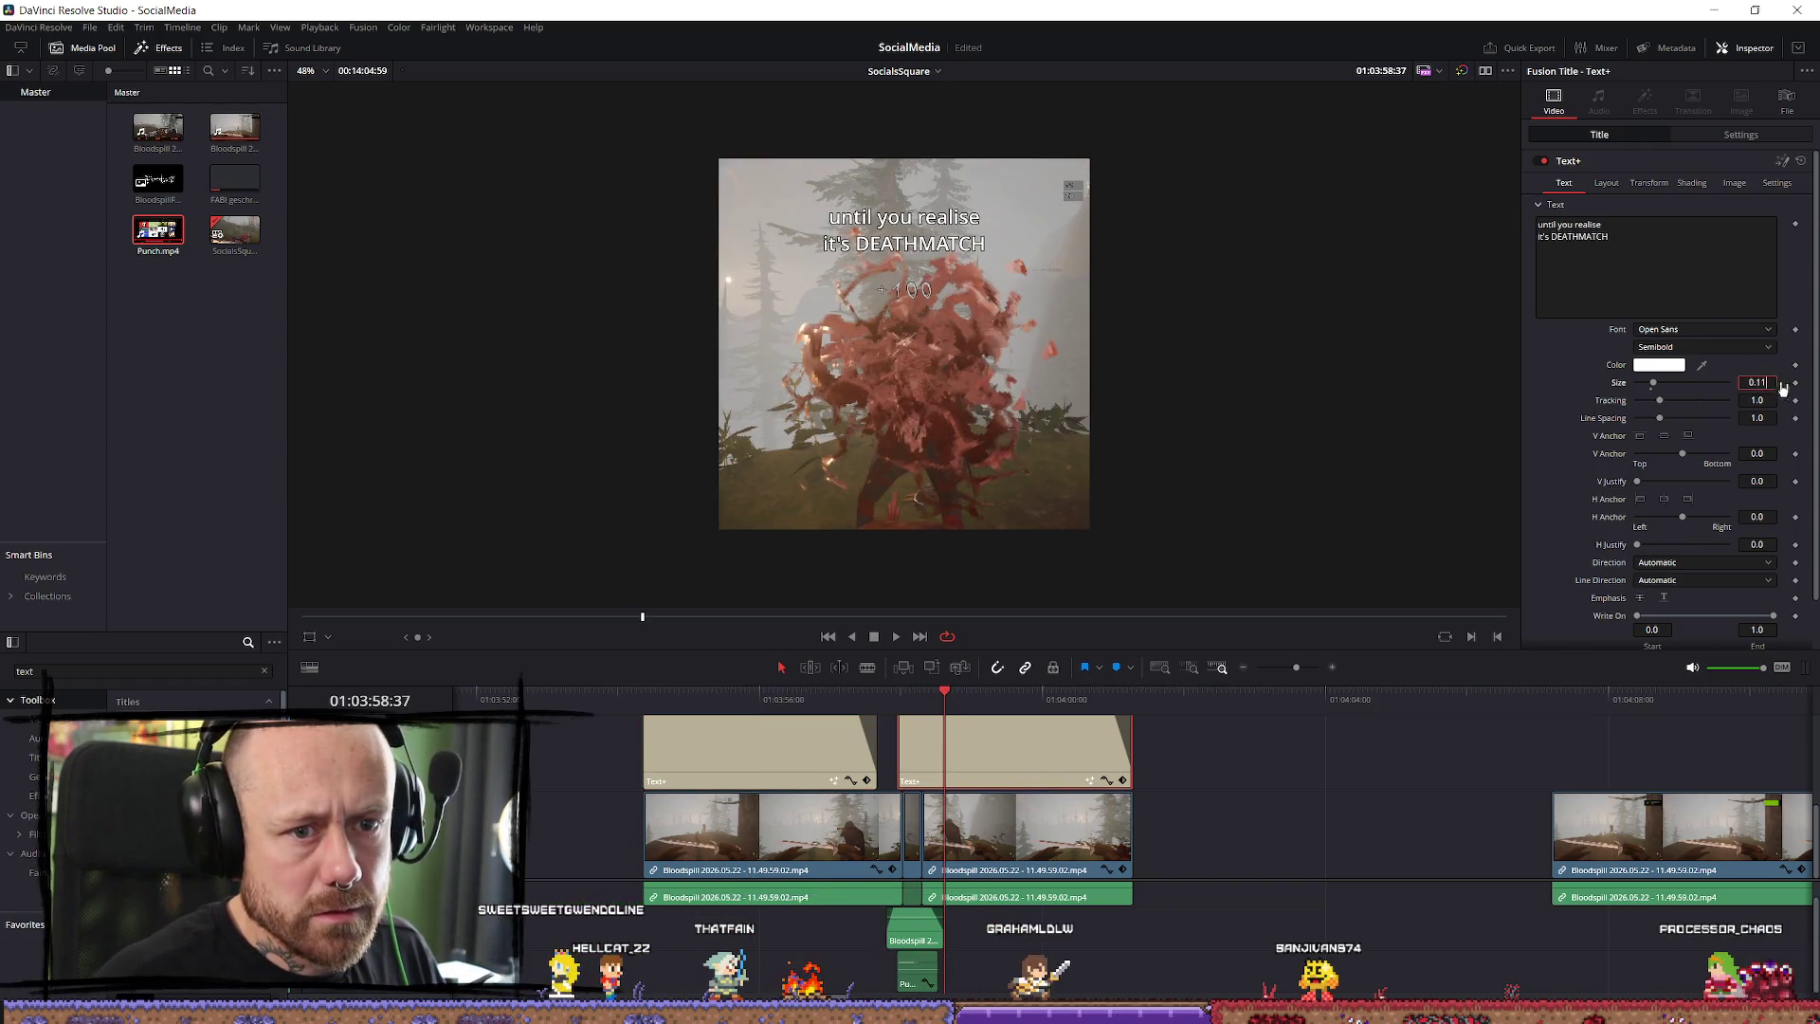
pyautogui.press('Tab')
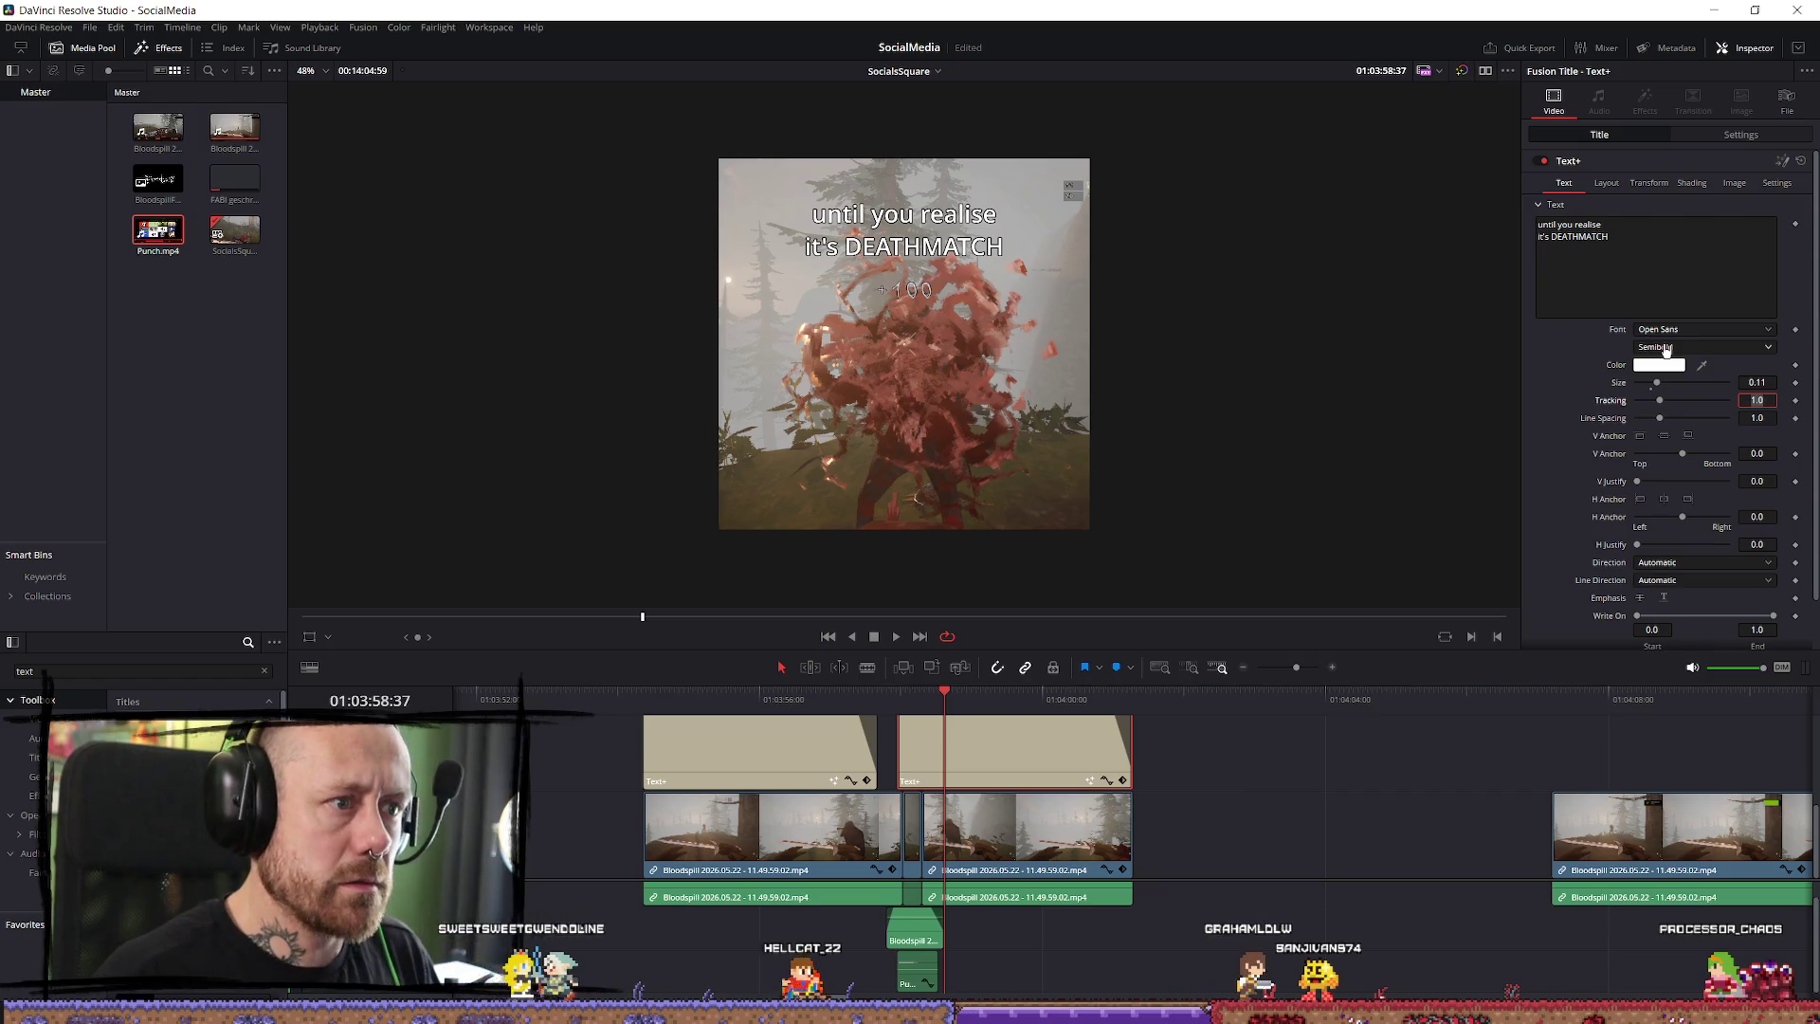
pyautogui.click(709, 698)
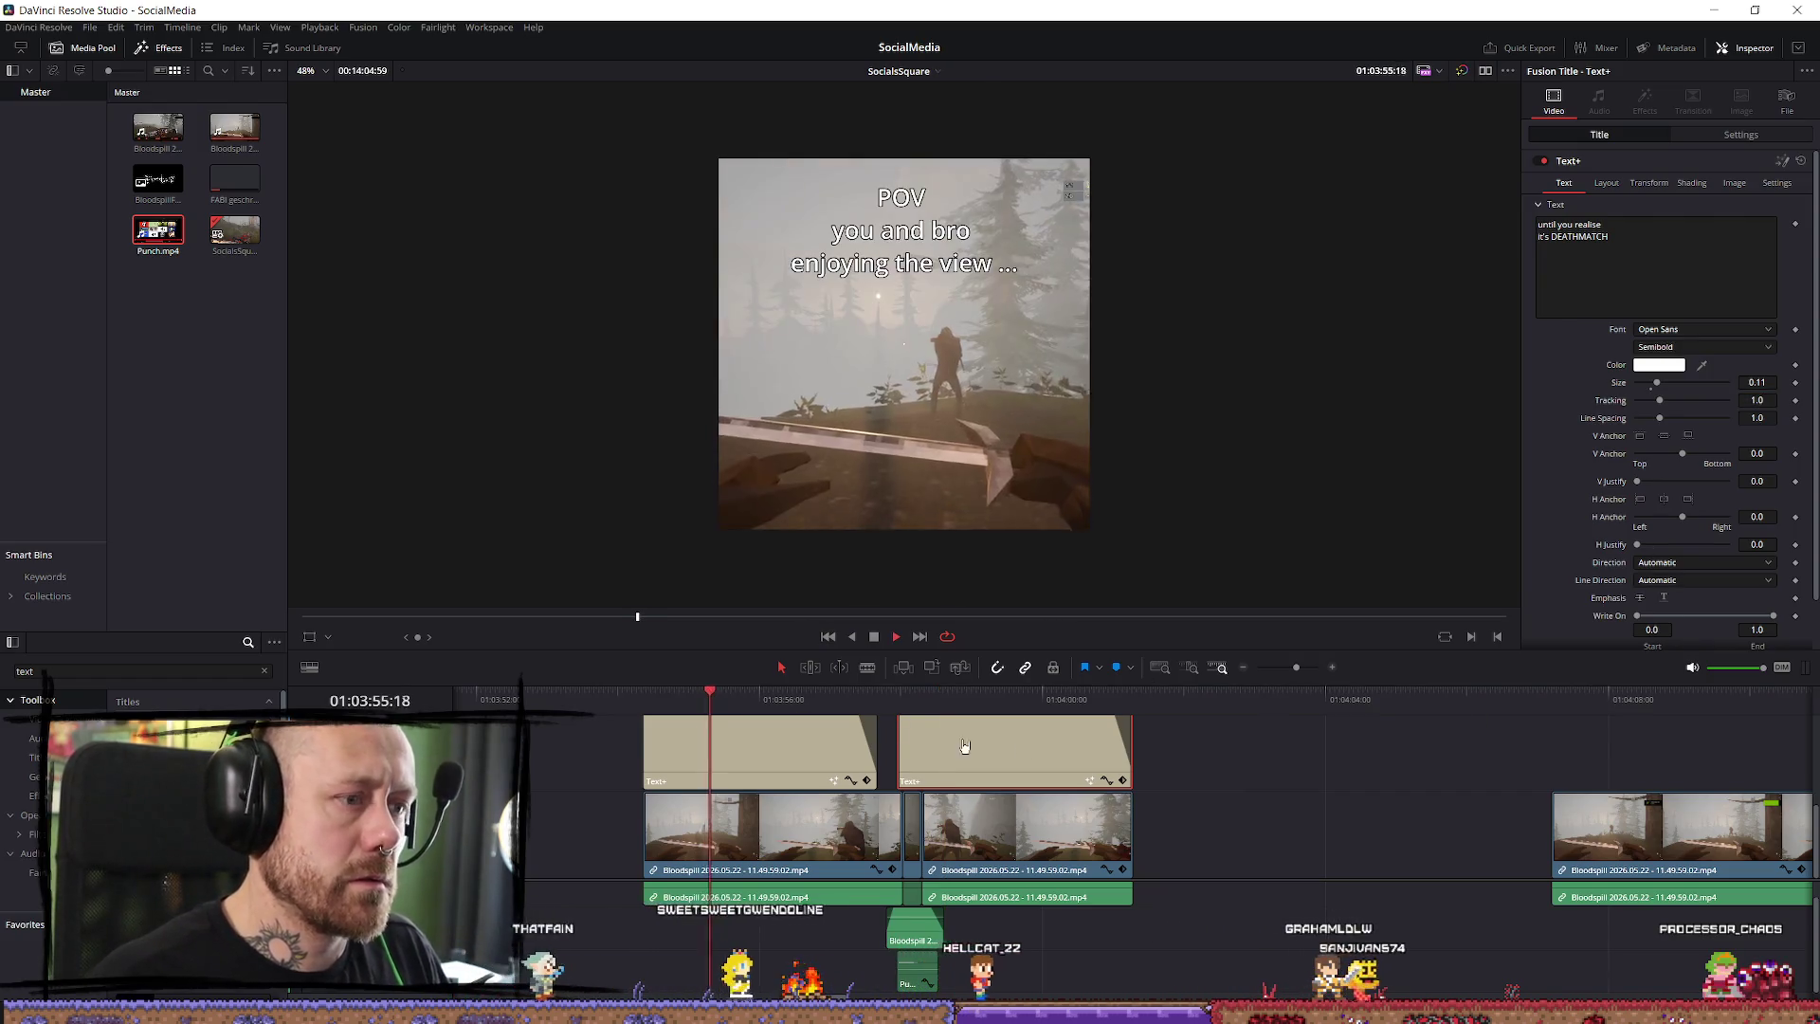
pyautogui.press('space')
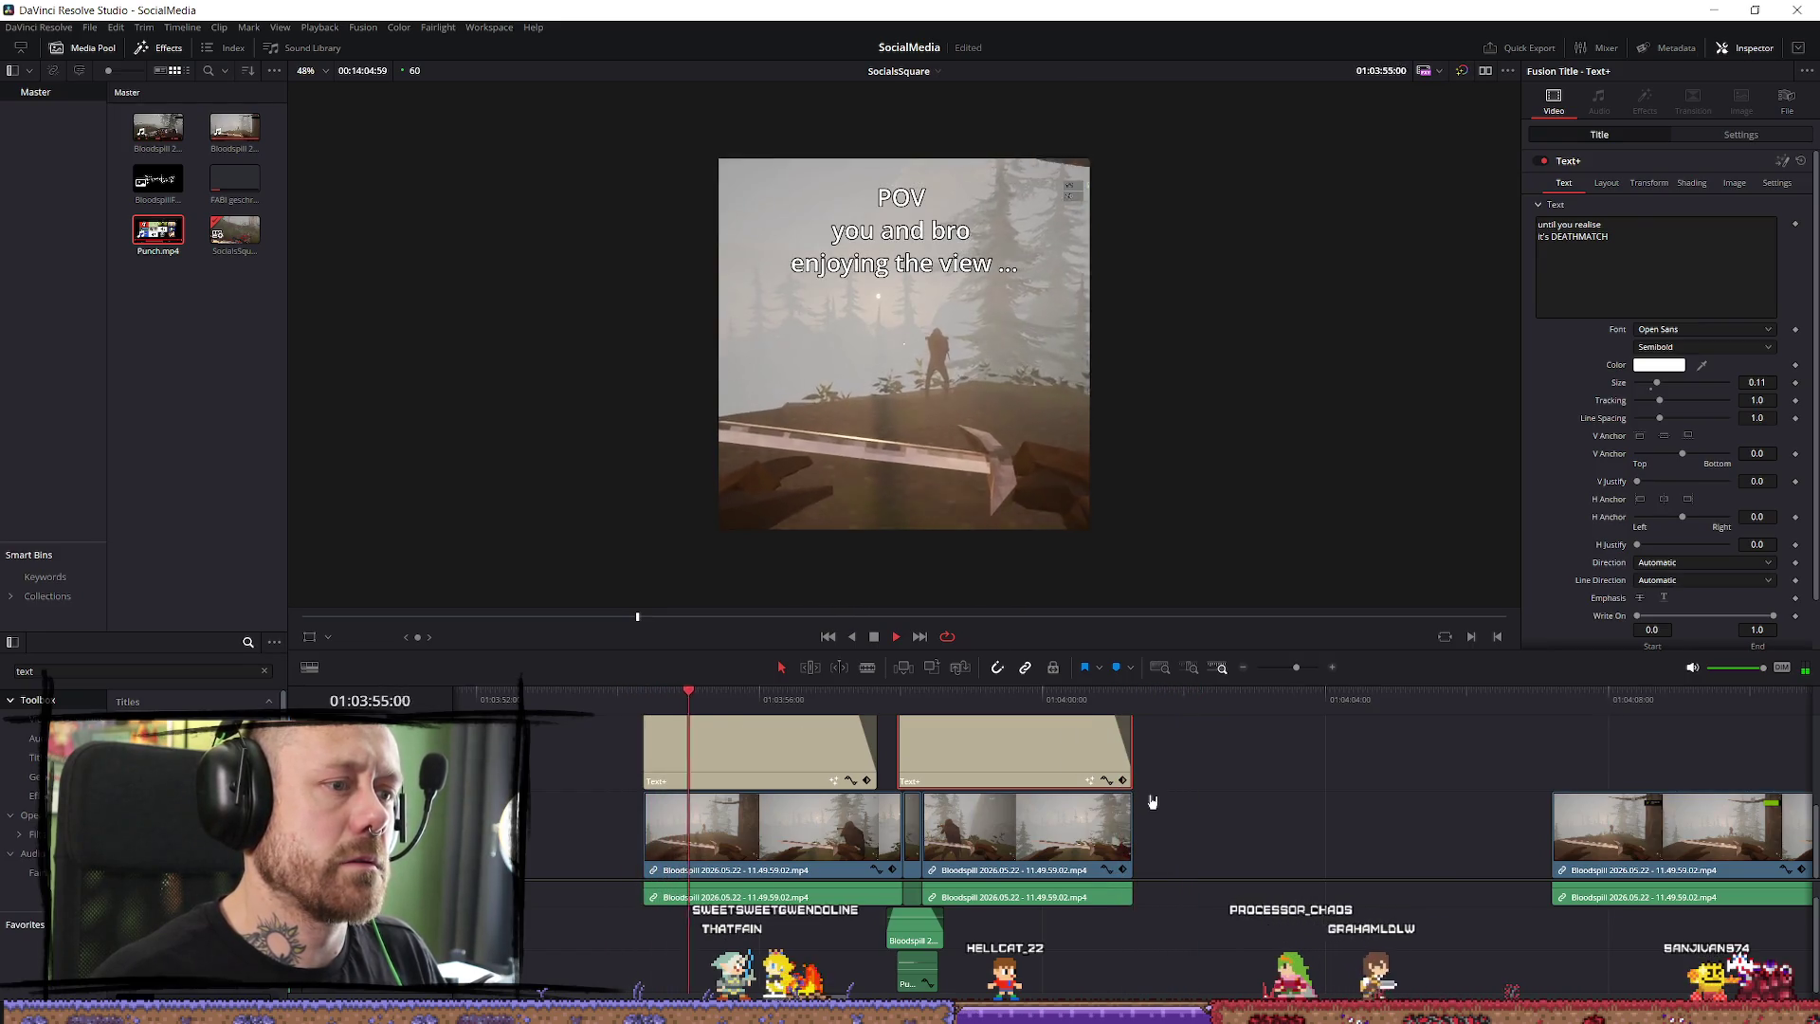
pyautogui.scroll(-3, 1146, 797)
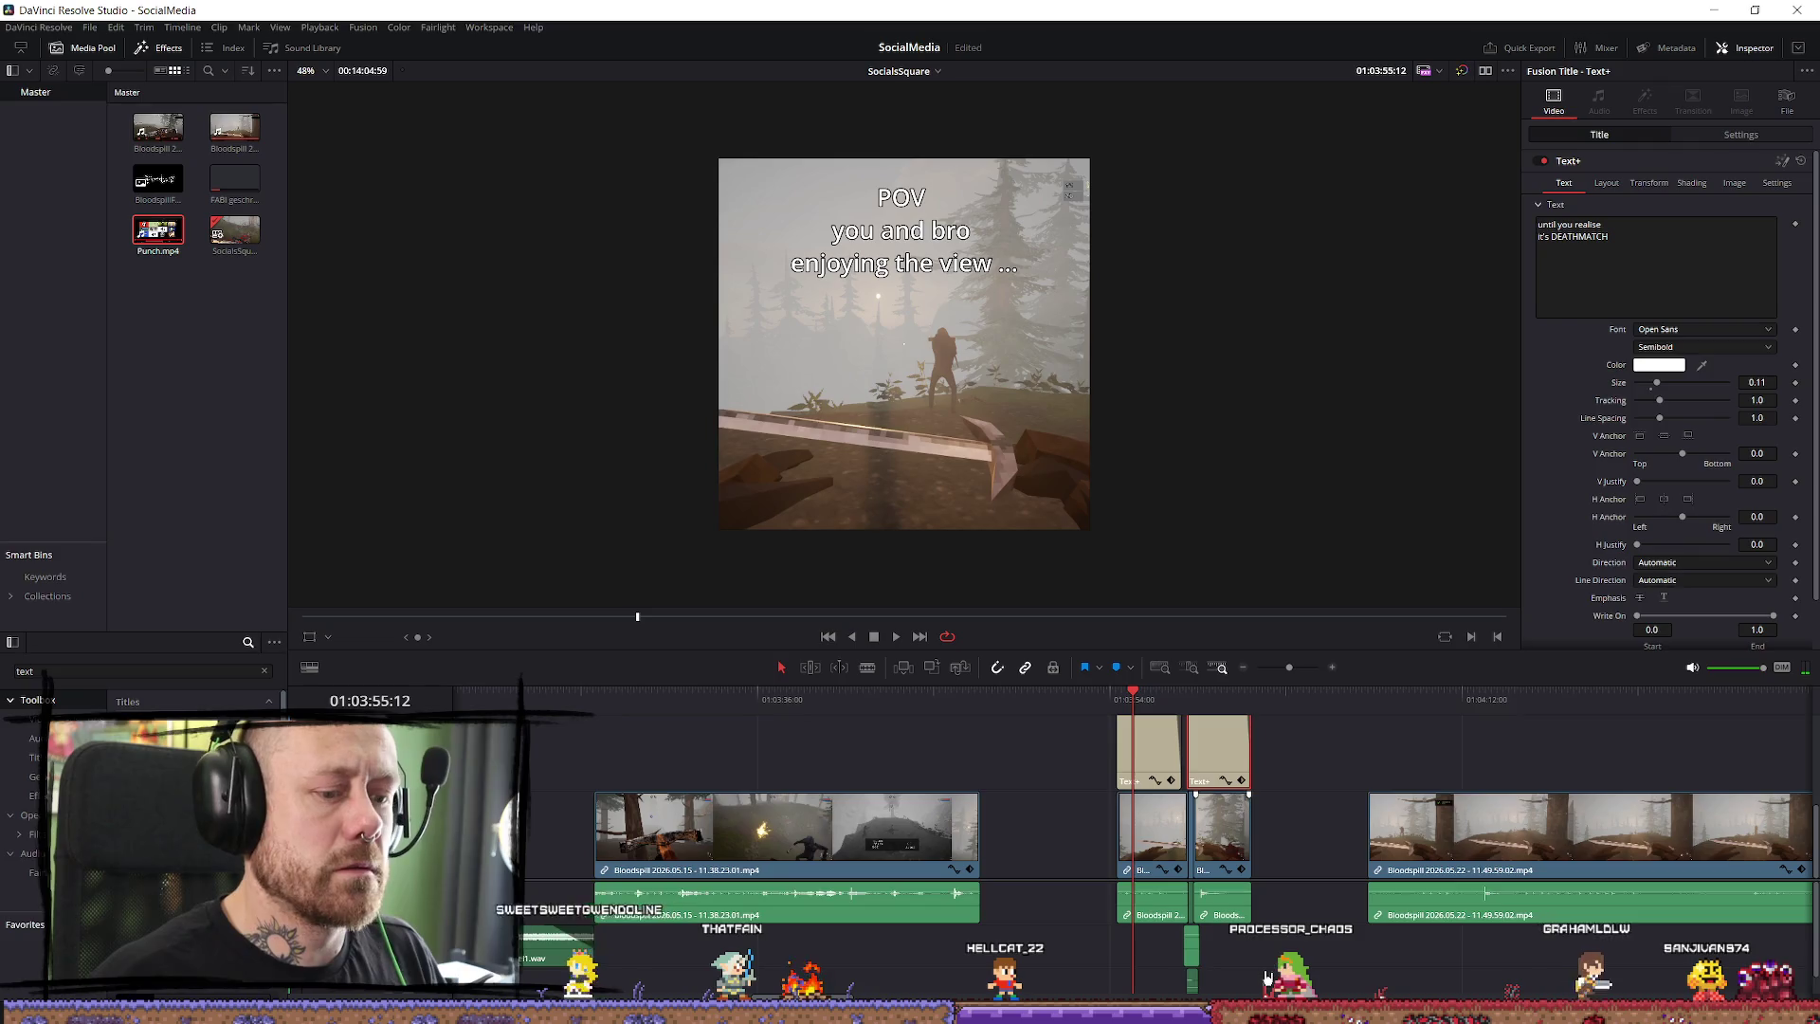
pyautogui.scroll(4, 1282, 945)
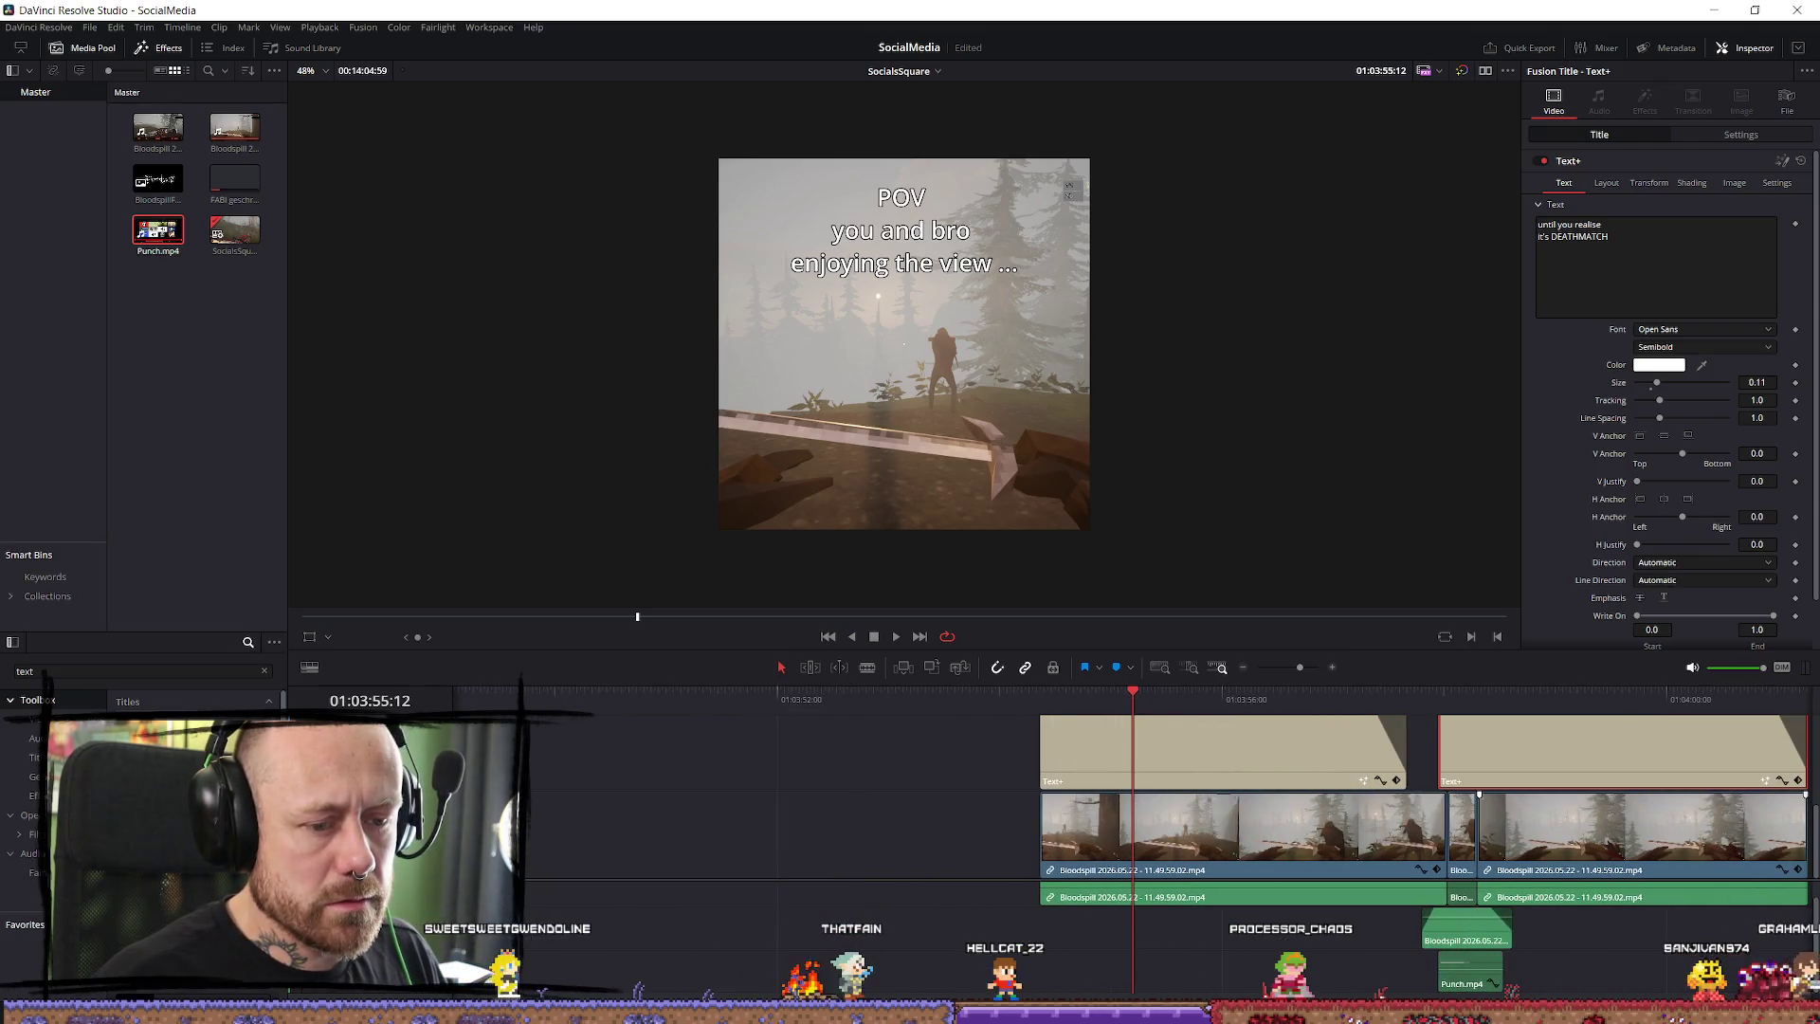
pyautogui.scroll(1, 1647, 973)
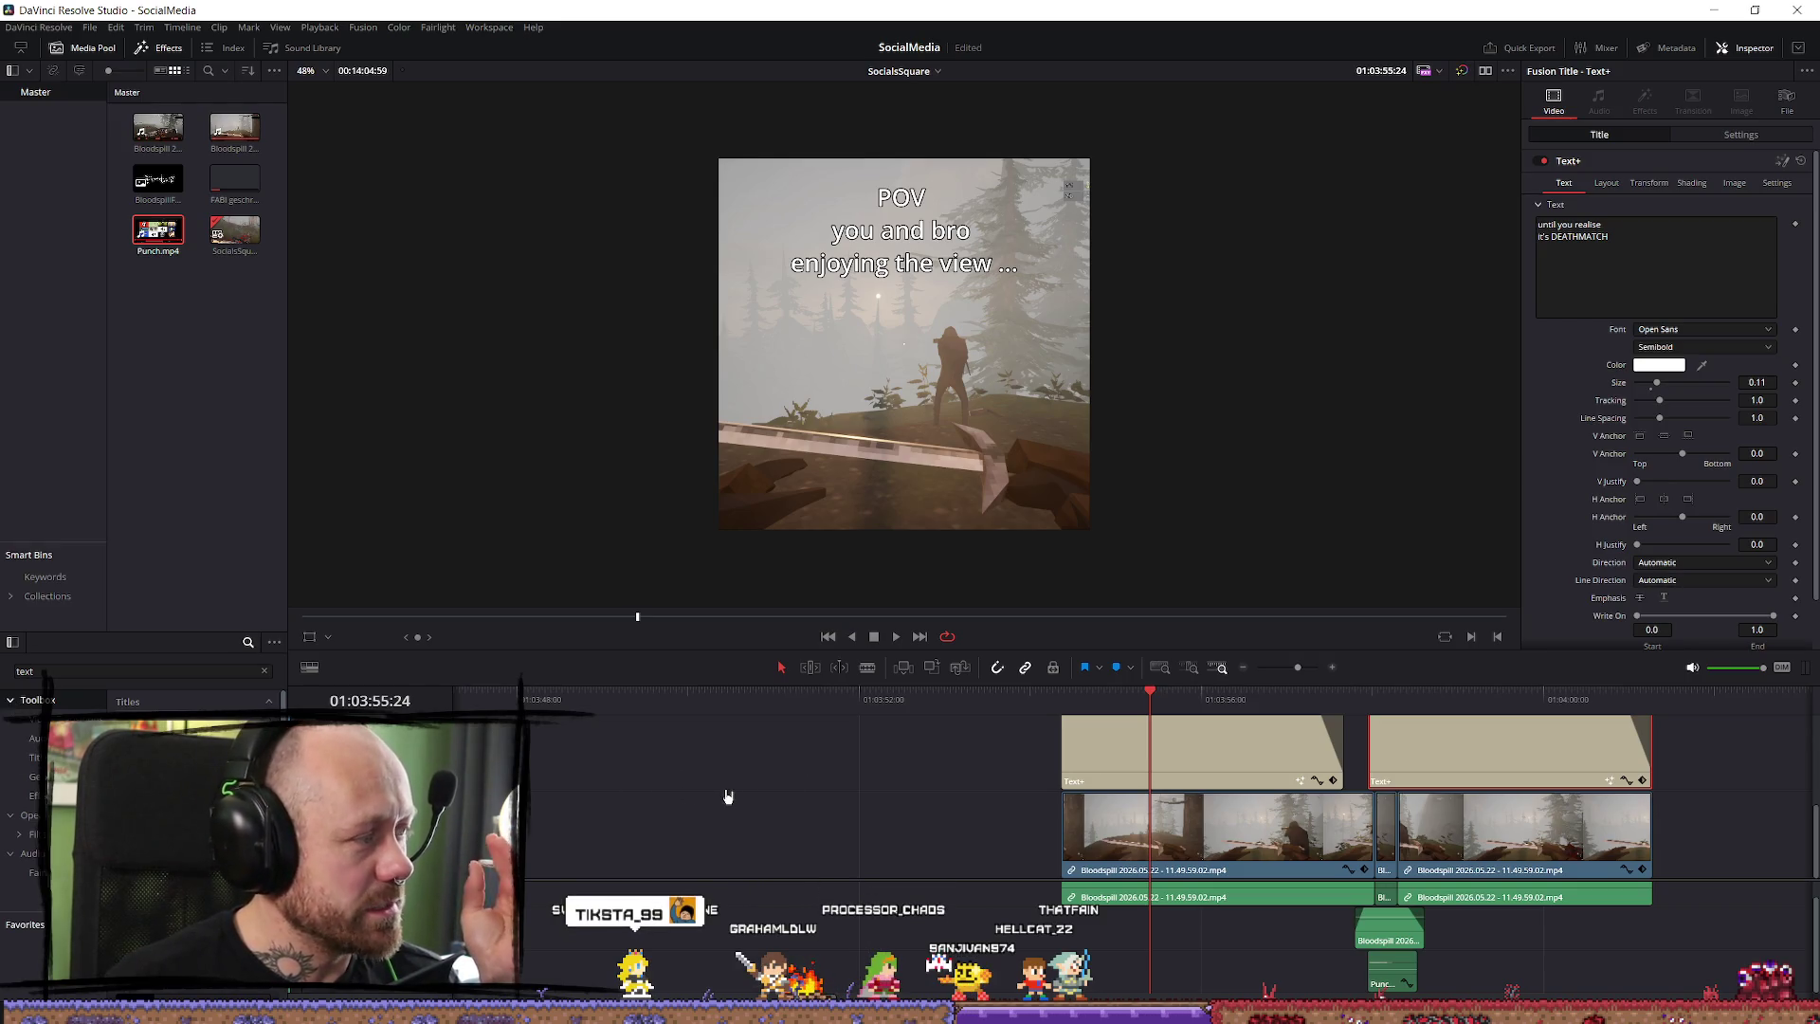
pyautogui.click(1066, 709)
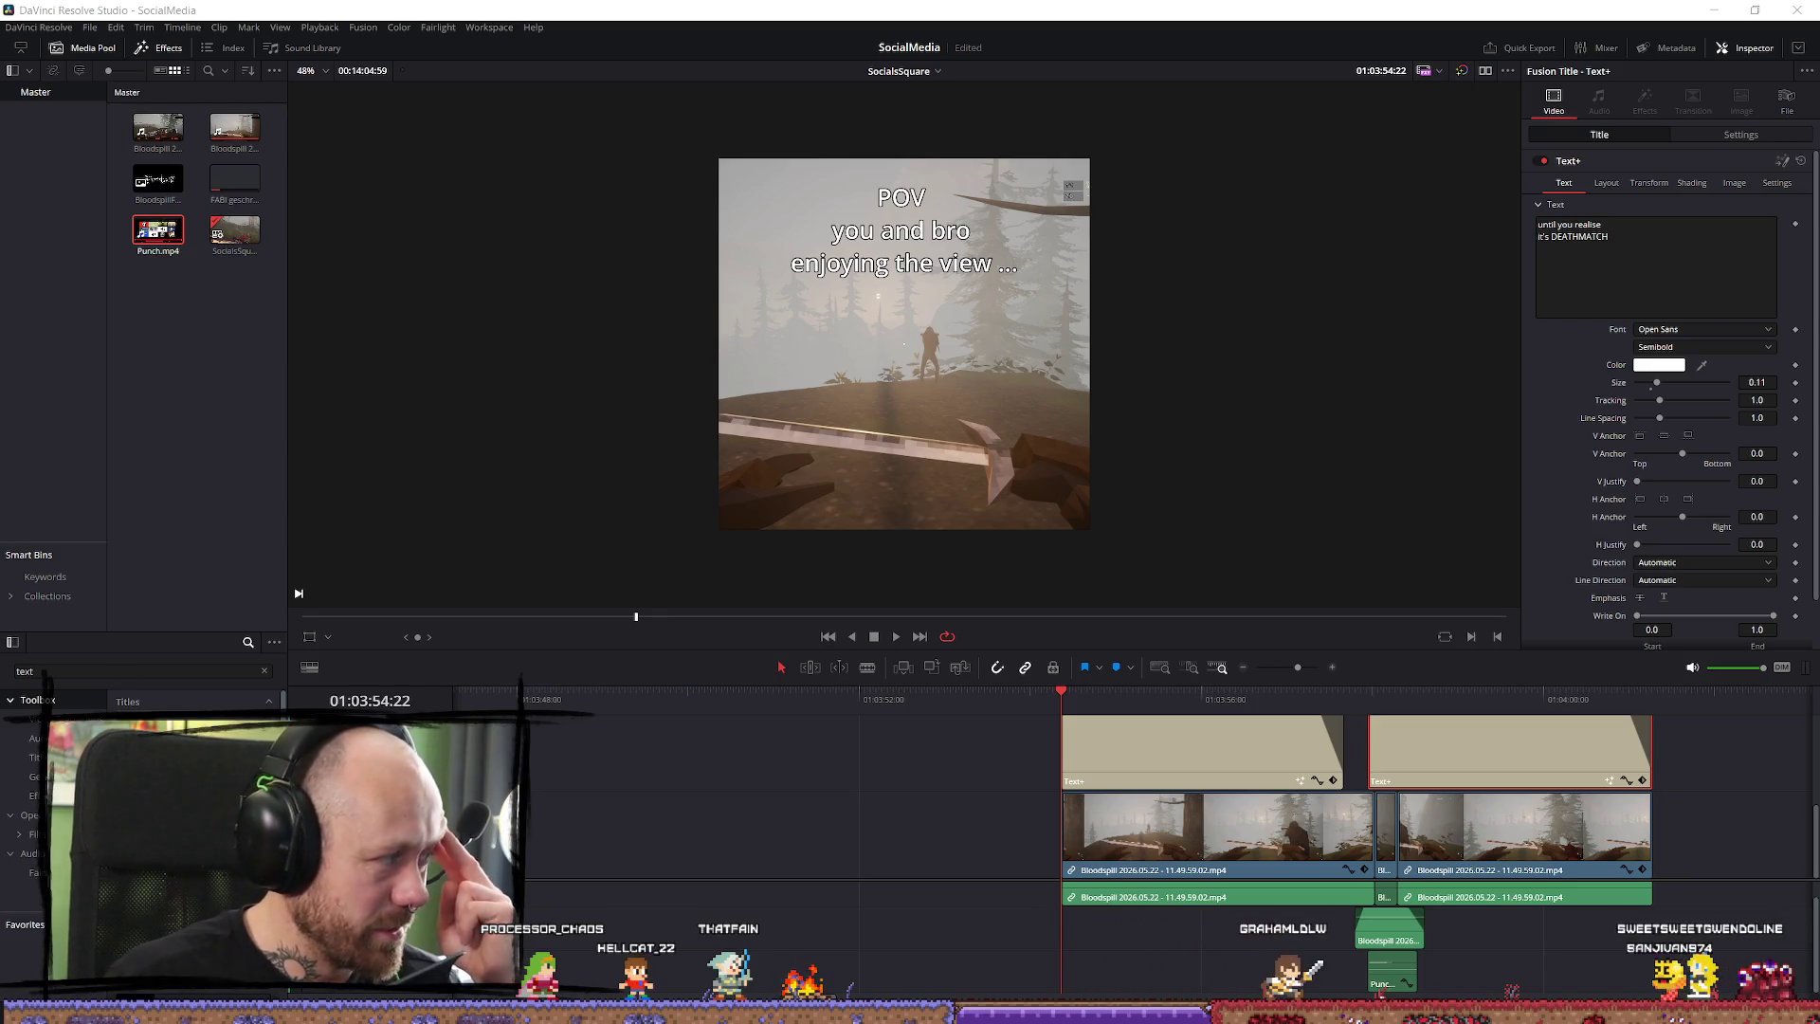
# Switch to the Firefox window showing the Bloodspill Steam page.
pyautogui.hotkey('alt', 'Tab')
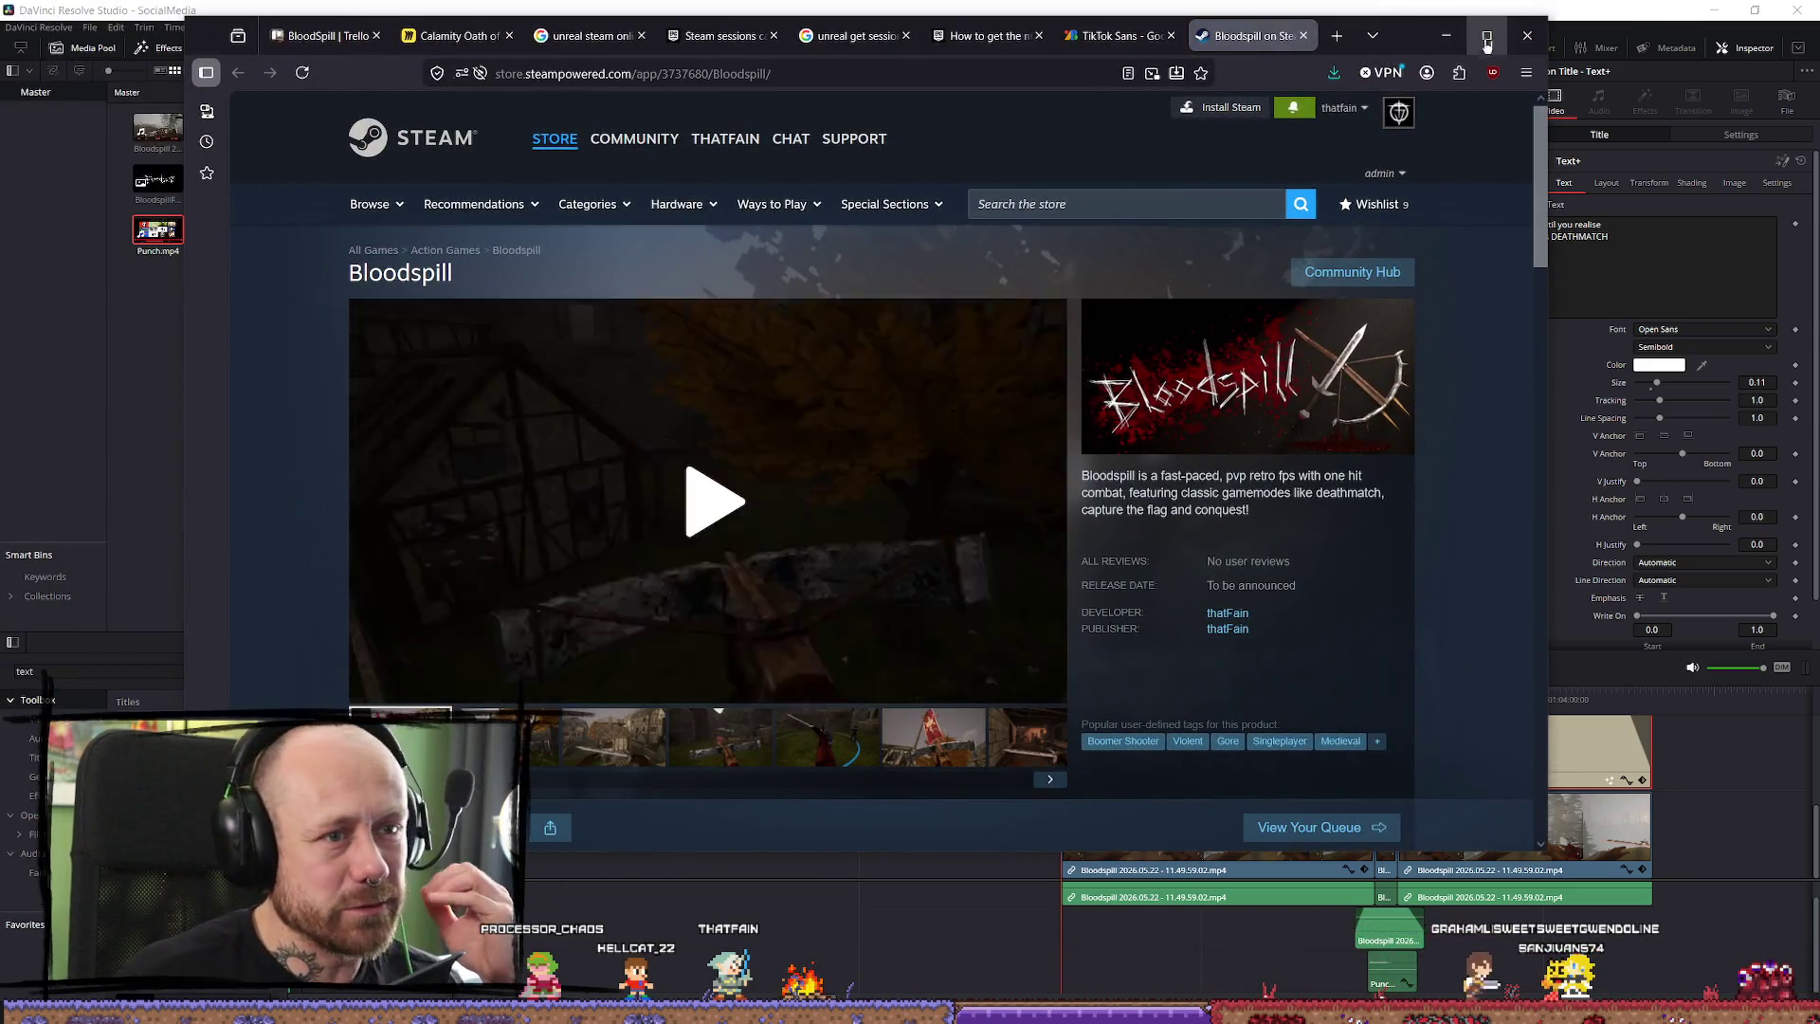
# Maximize Firefox, watch the Bloodspill trailer, and close the Steam store tab.
pyautogui.click(1487, 38)
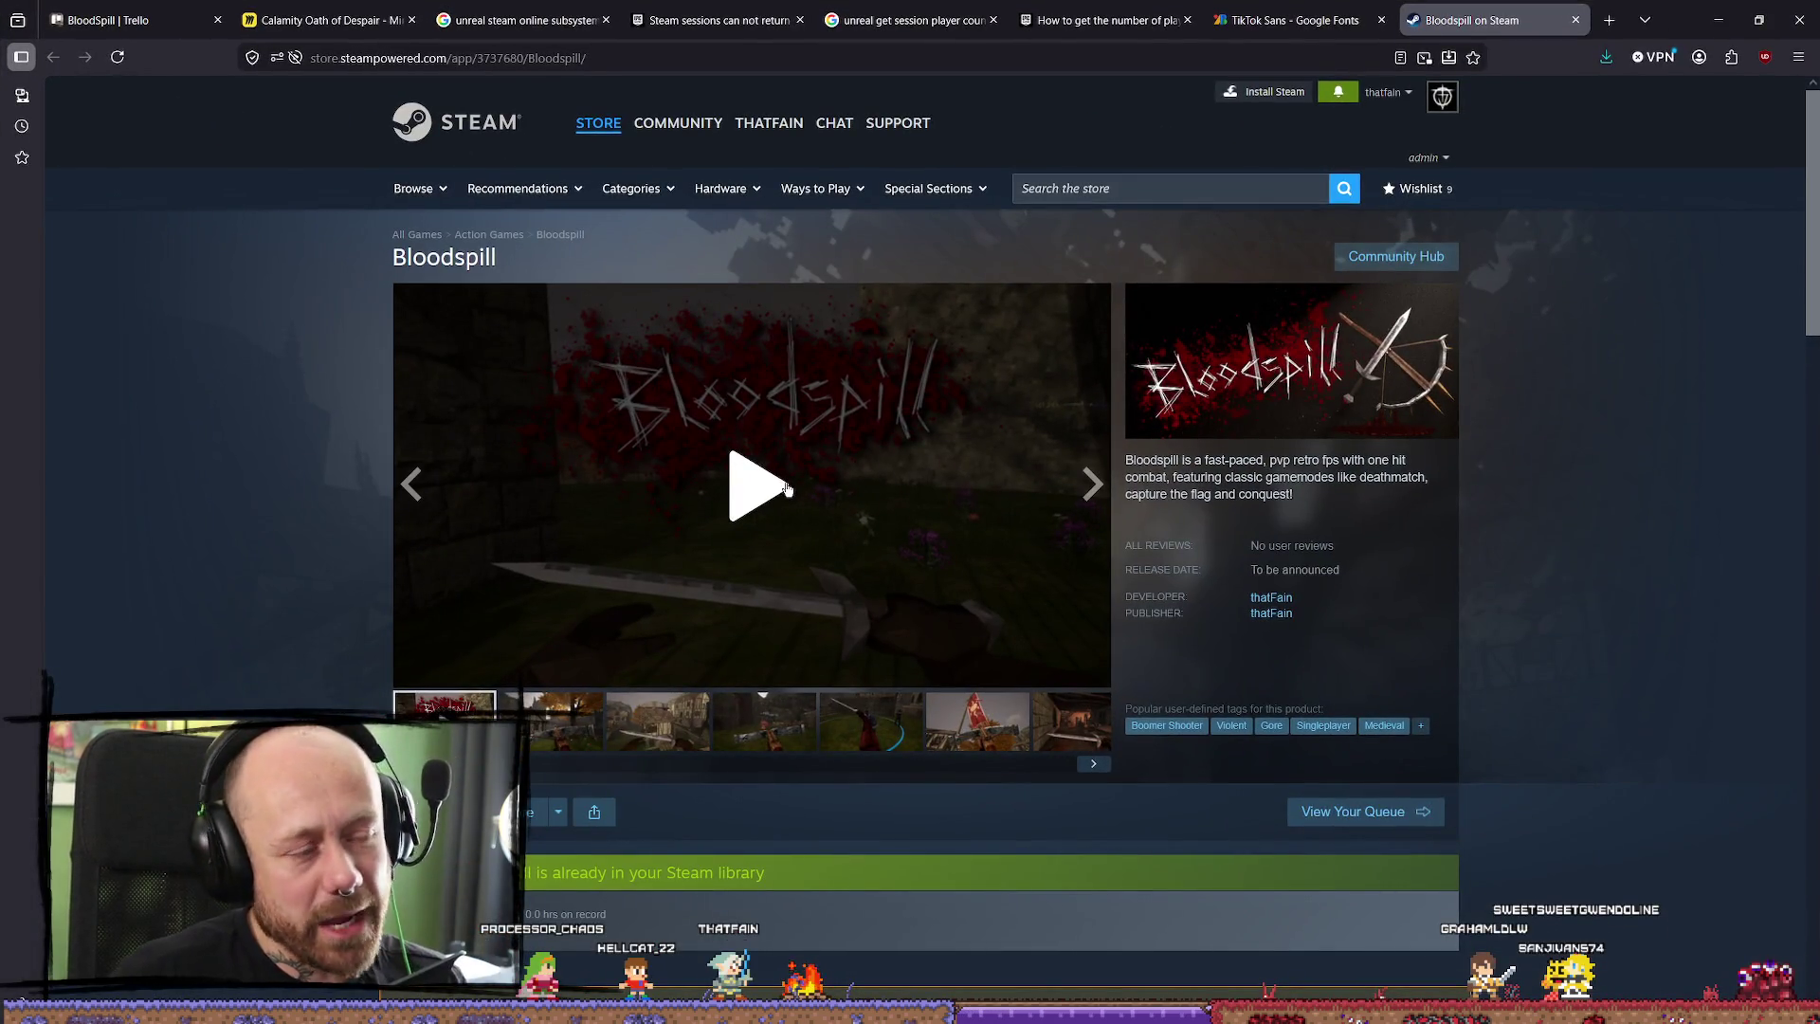
pyautogui.click(786, 488)
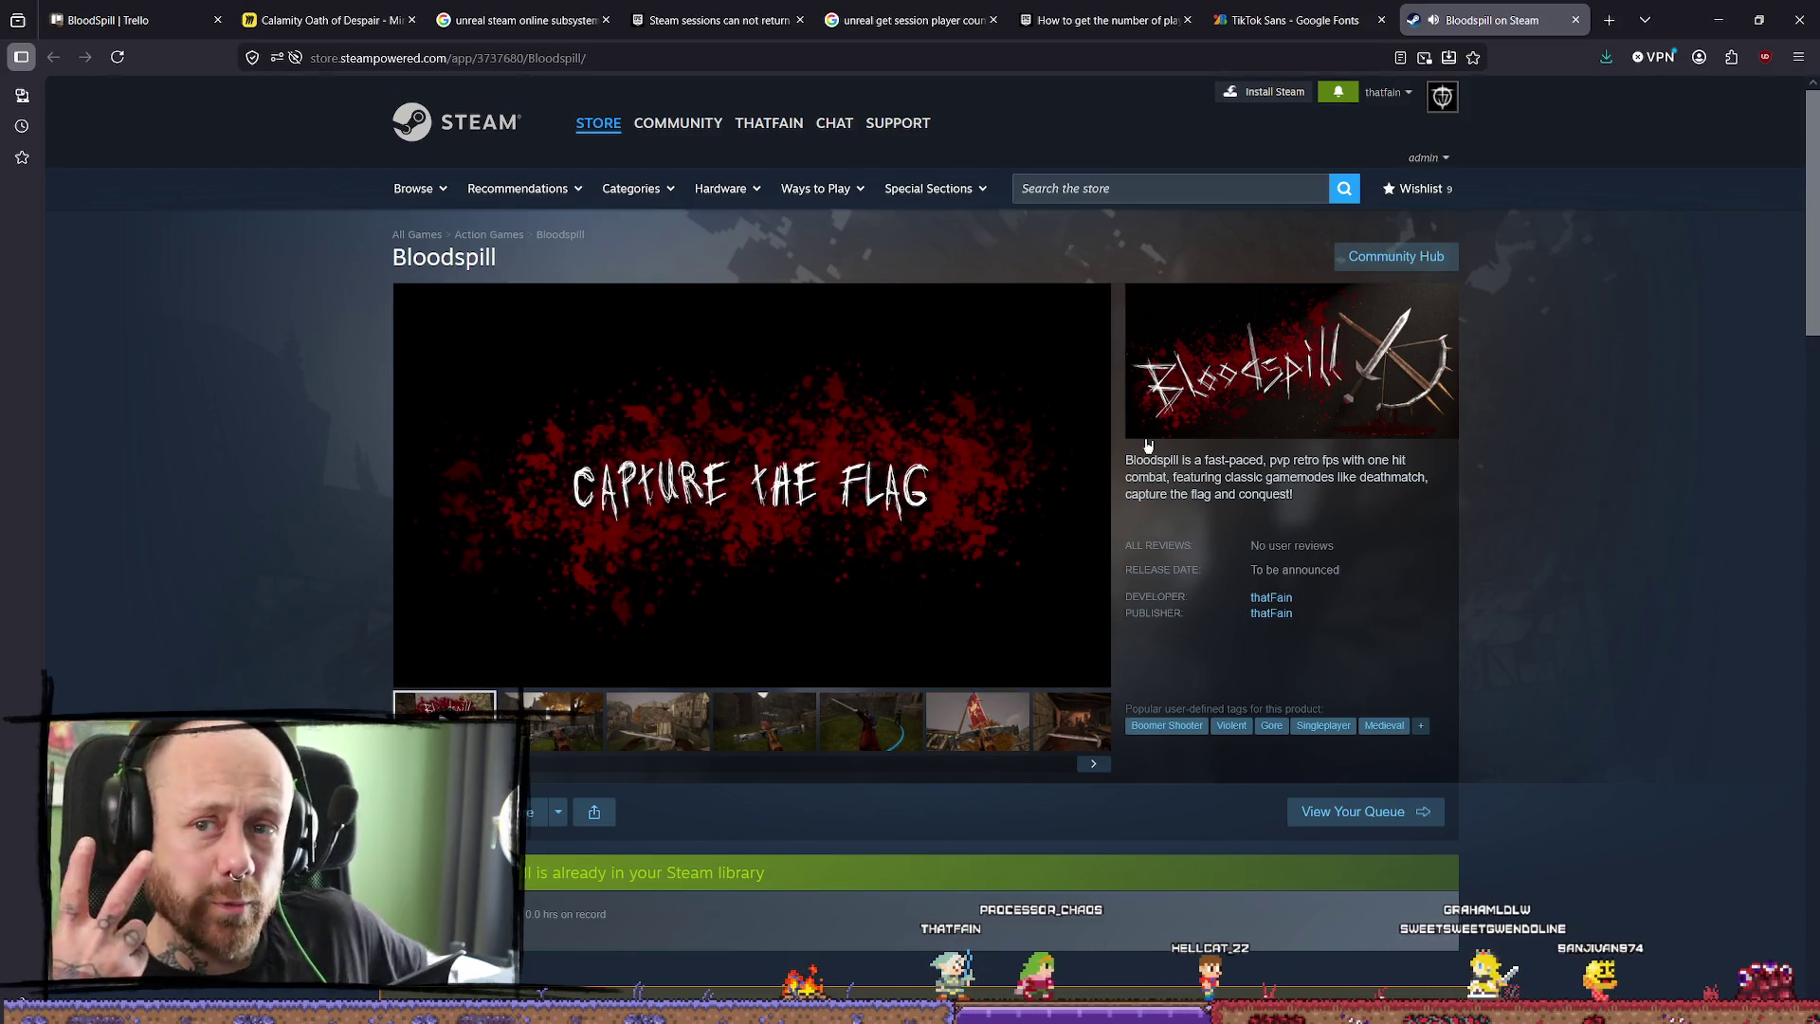
pyautogui.moveTo(471, 673)
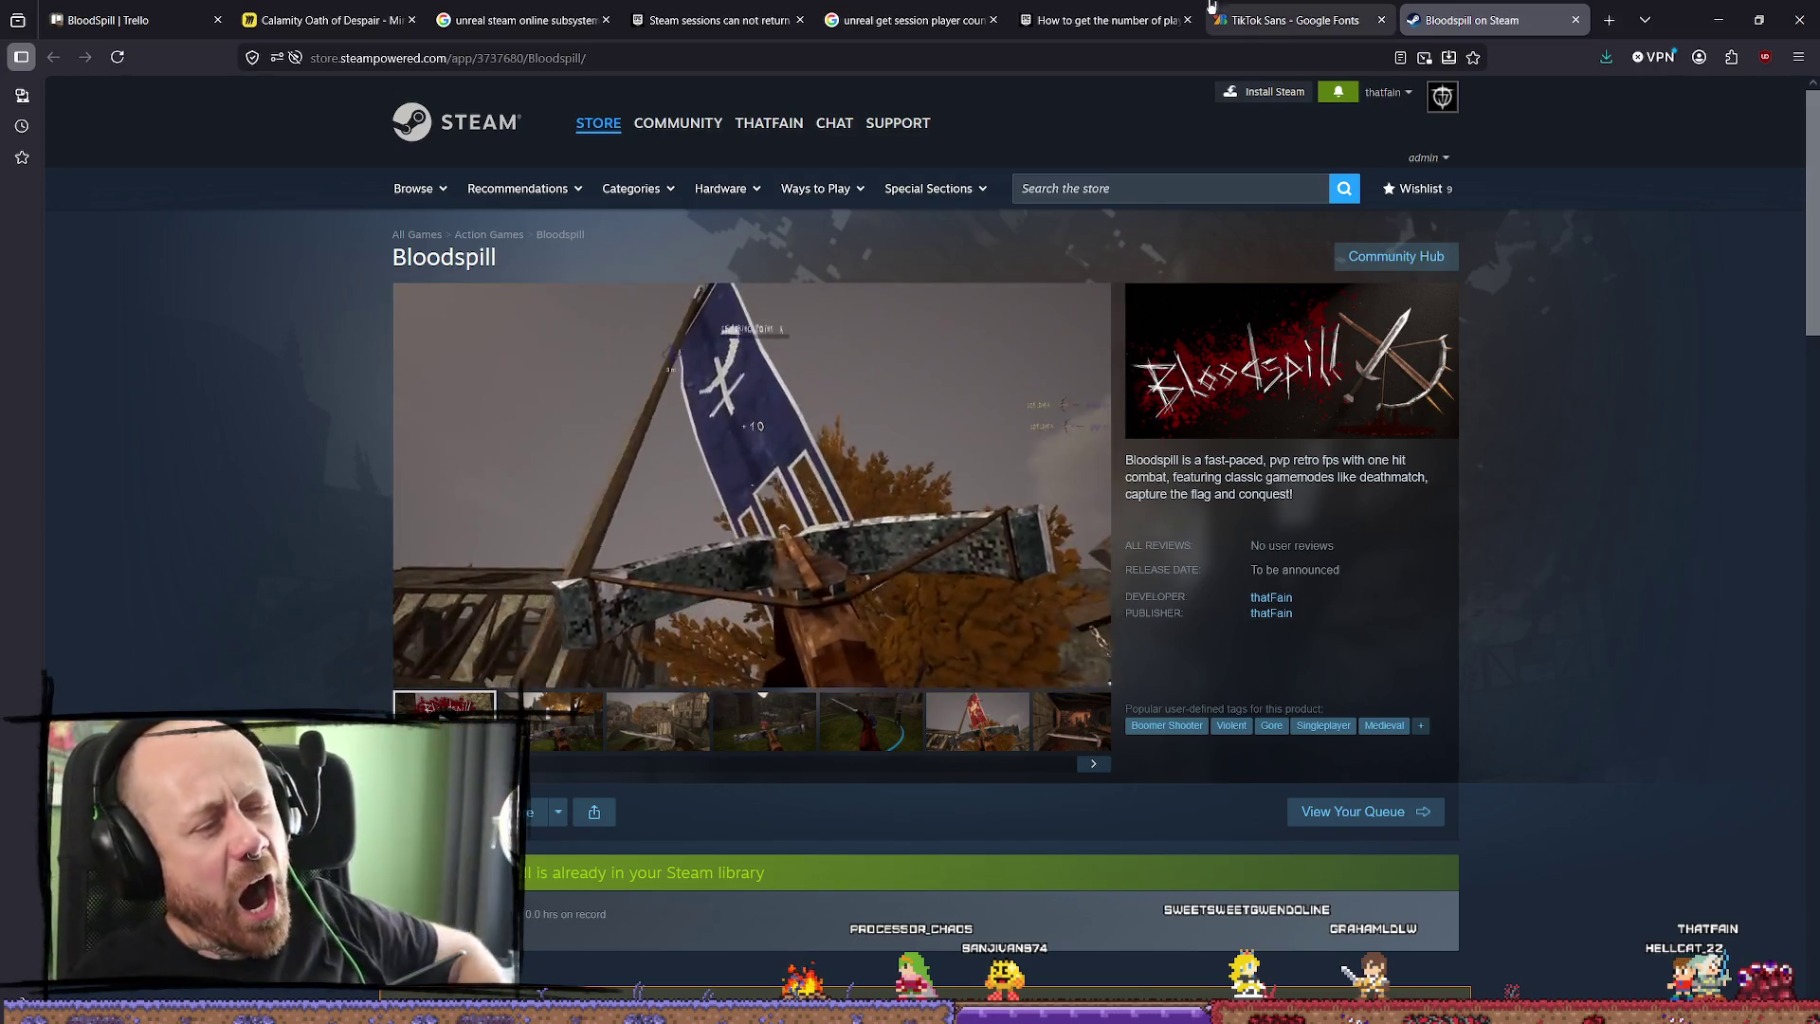
pyautogui.click(1575, 20)
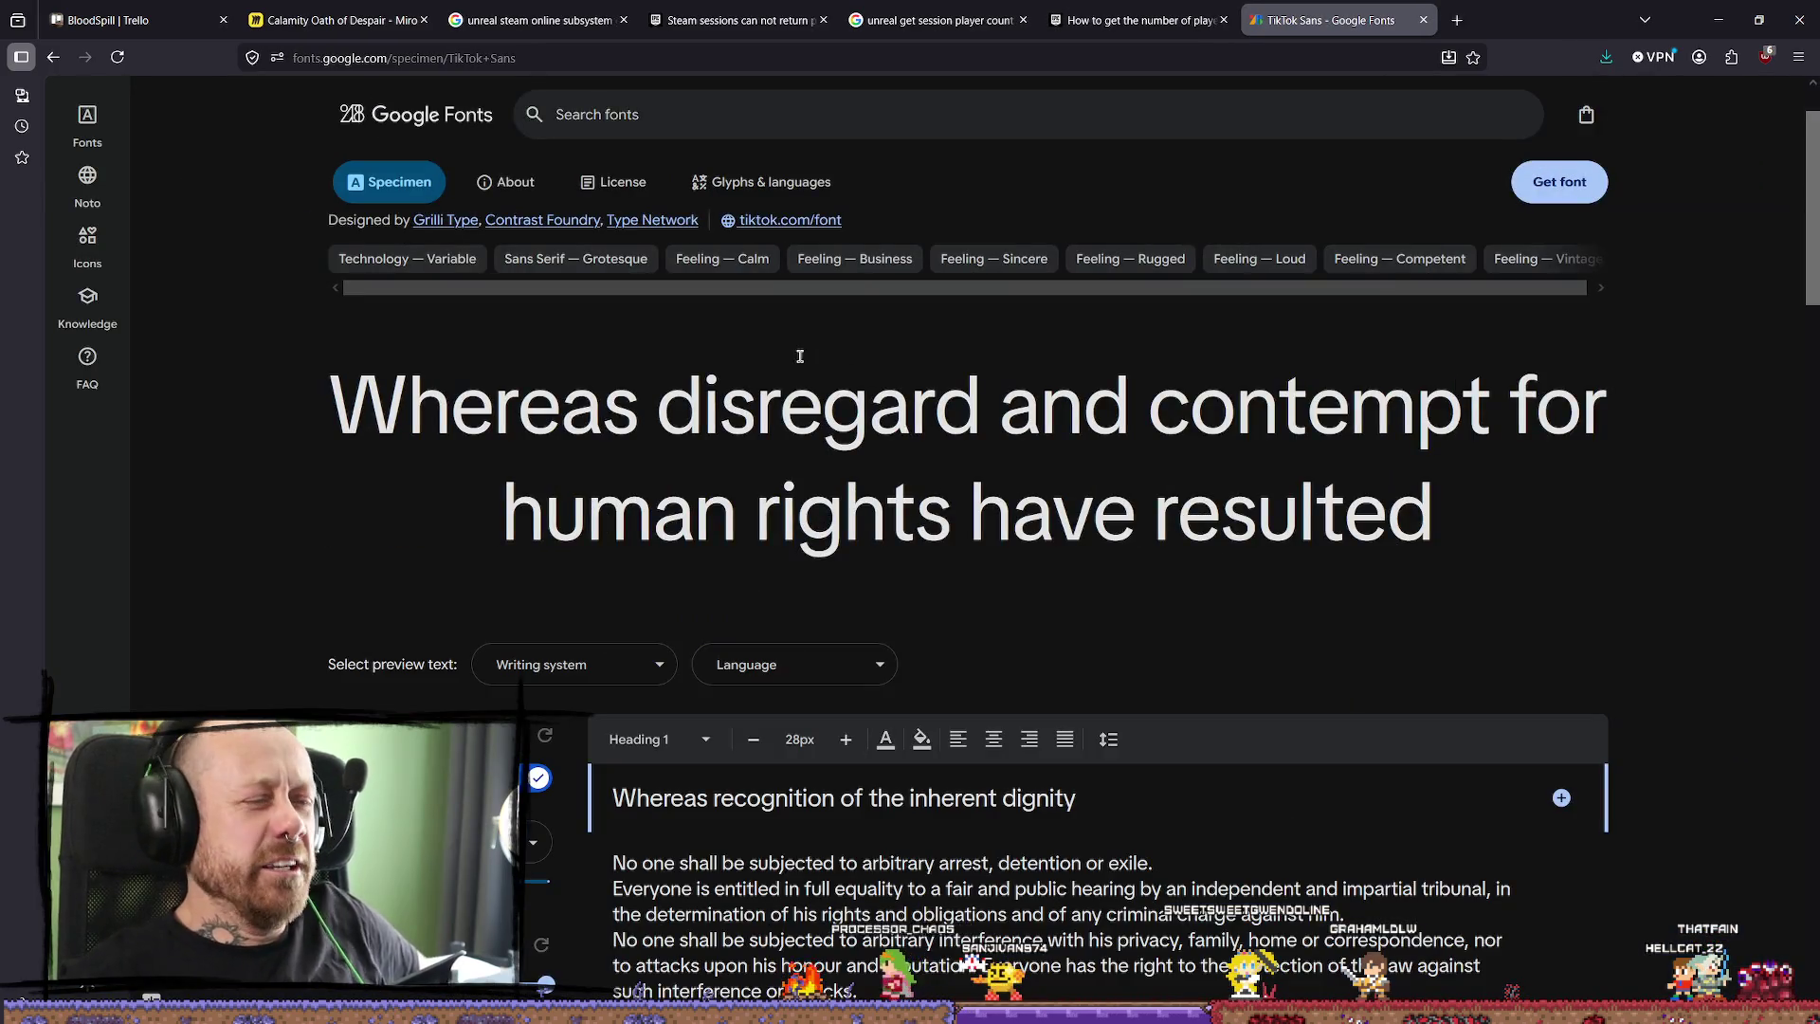
# Close the TikTok Sans Google Fonts tab and return to DaVinci Resolve.
pyautogui.click(1423, 20)
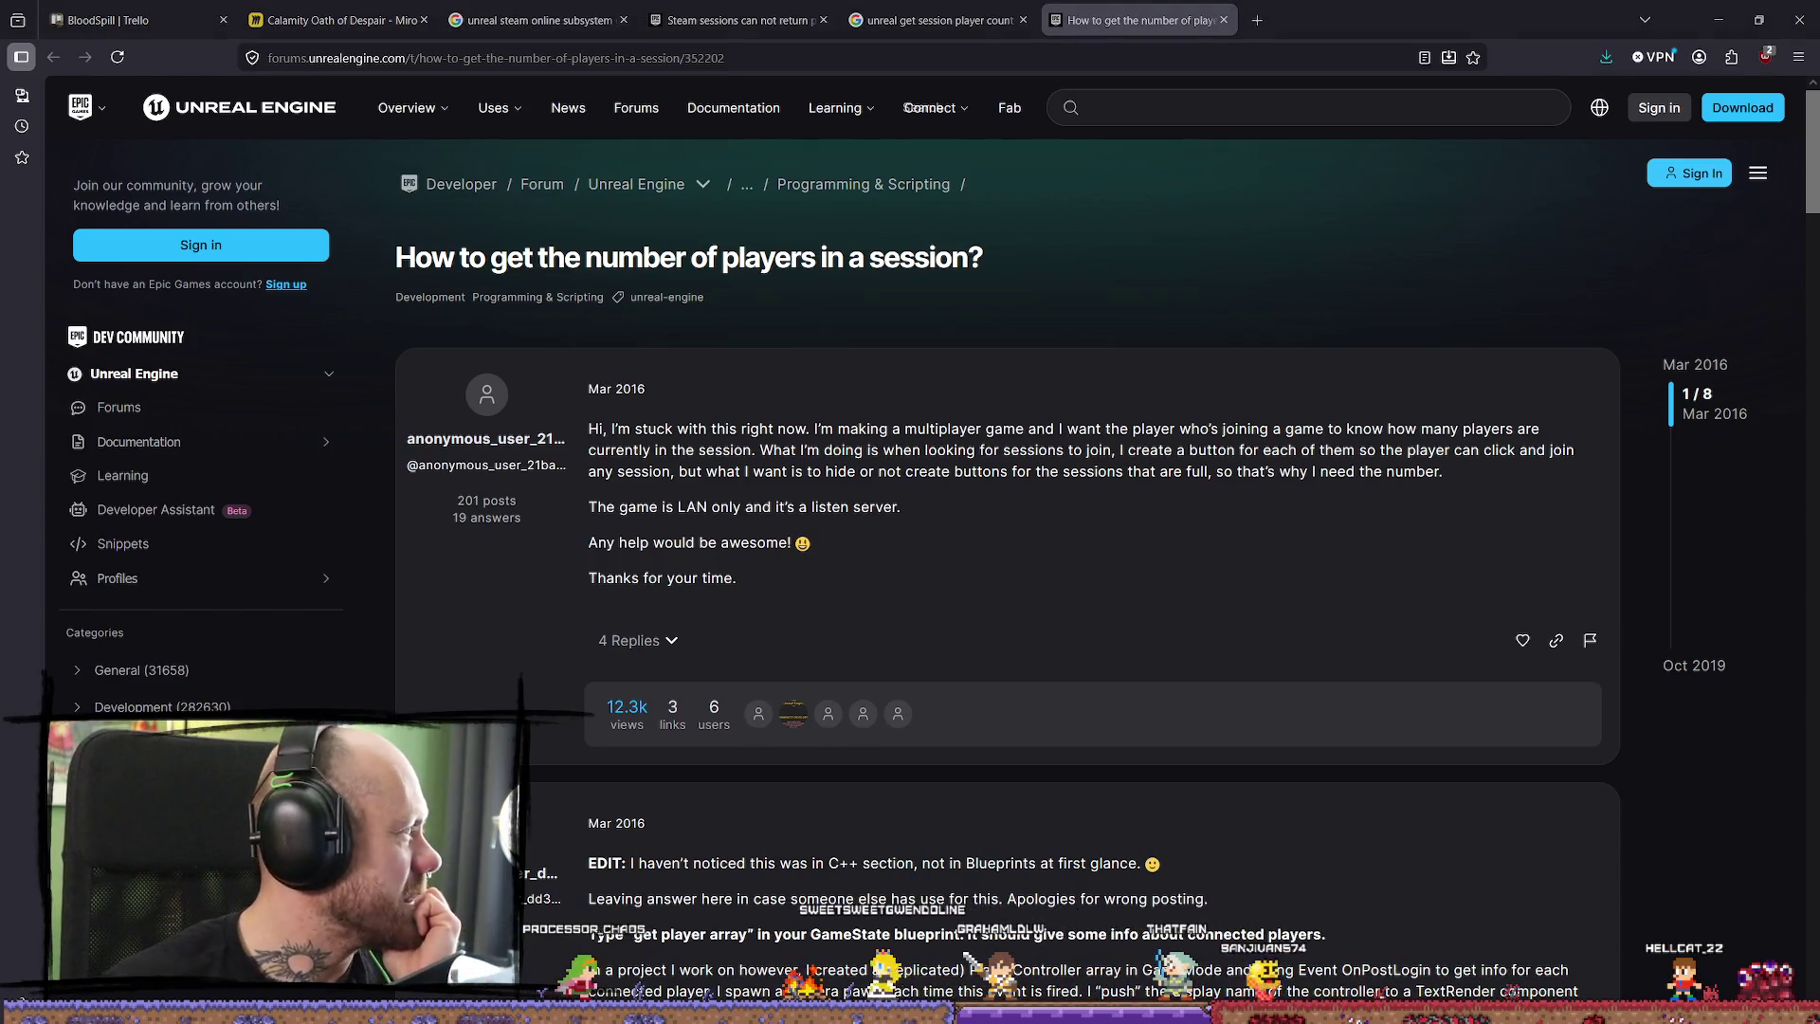
pyautogui.hotkey('alt', 'Tab')
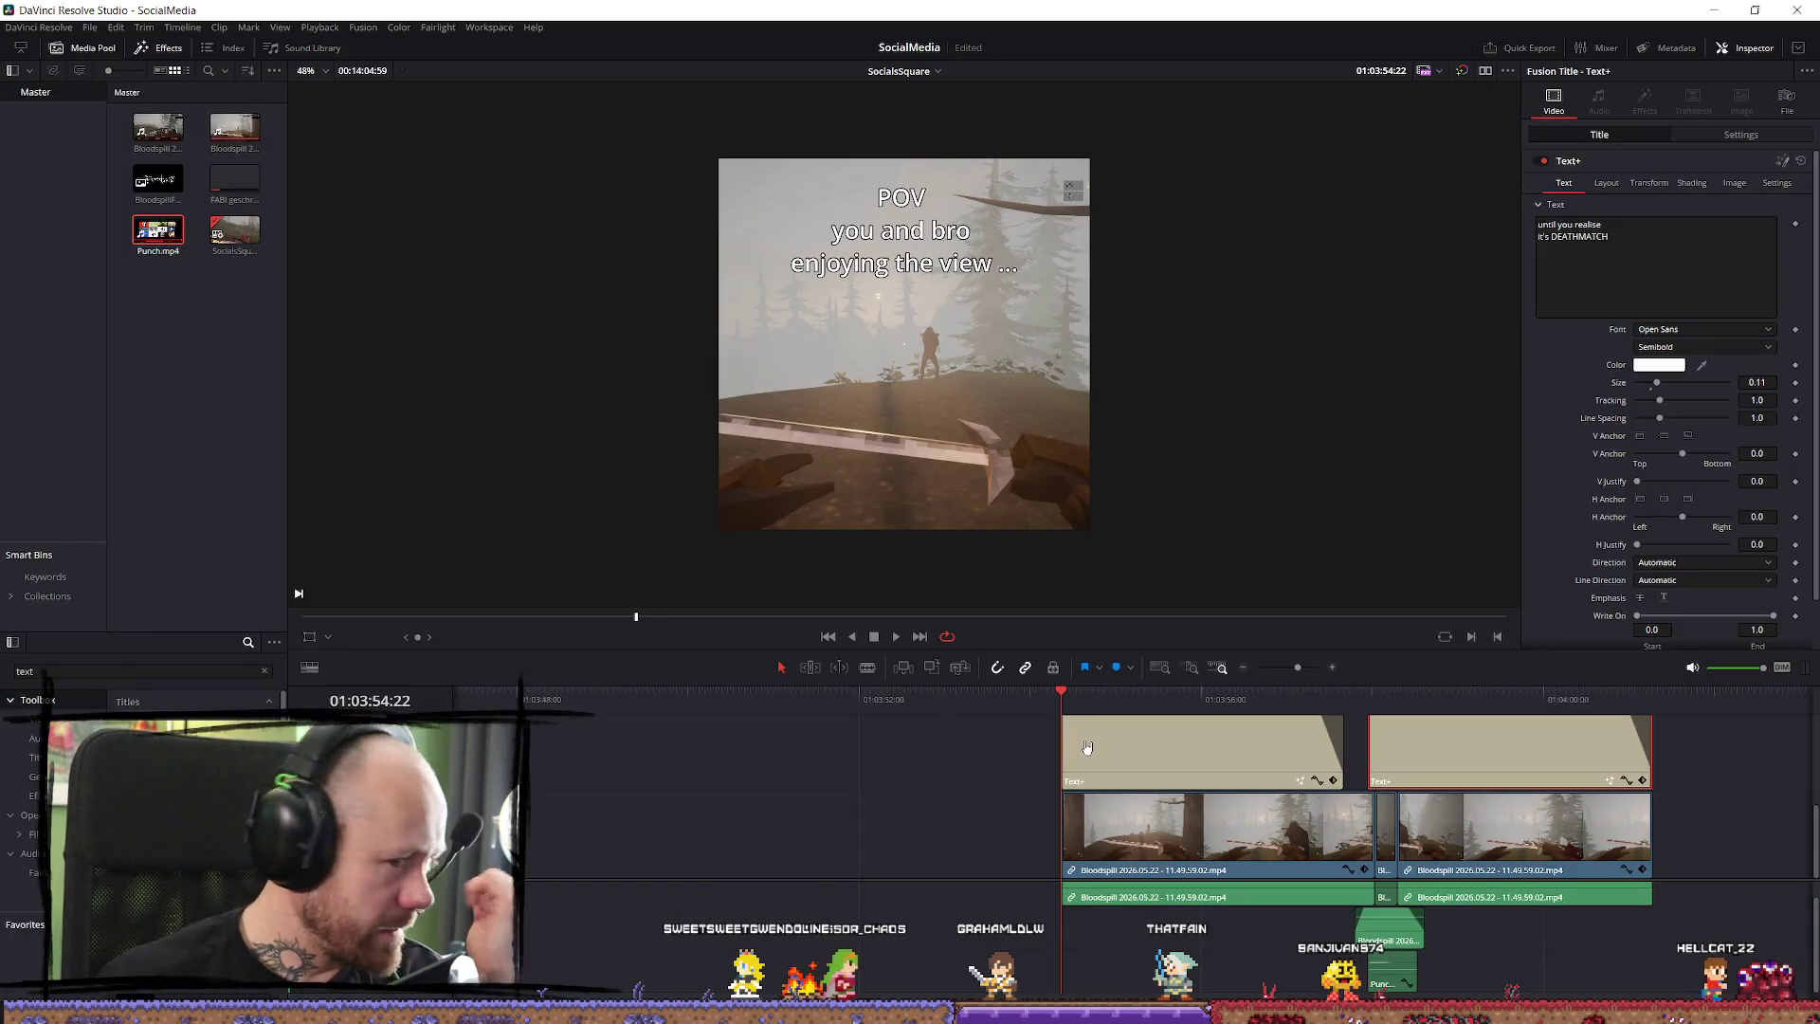
# Lower the viewer/timeline divider to give the preview viewer more room.
pyautogui.scroll(-1, 1164, 477)
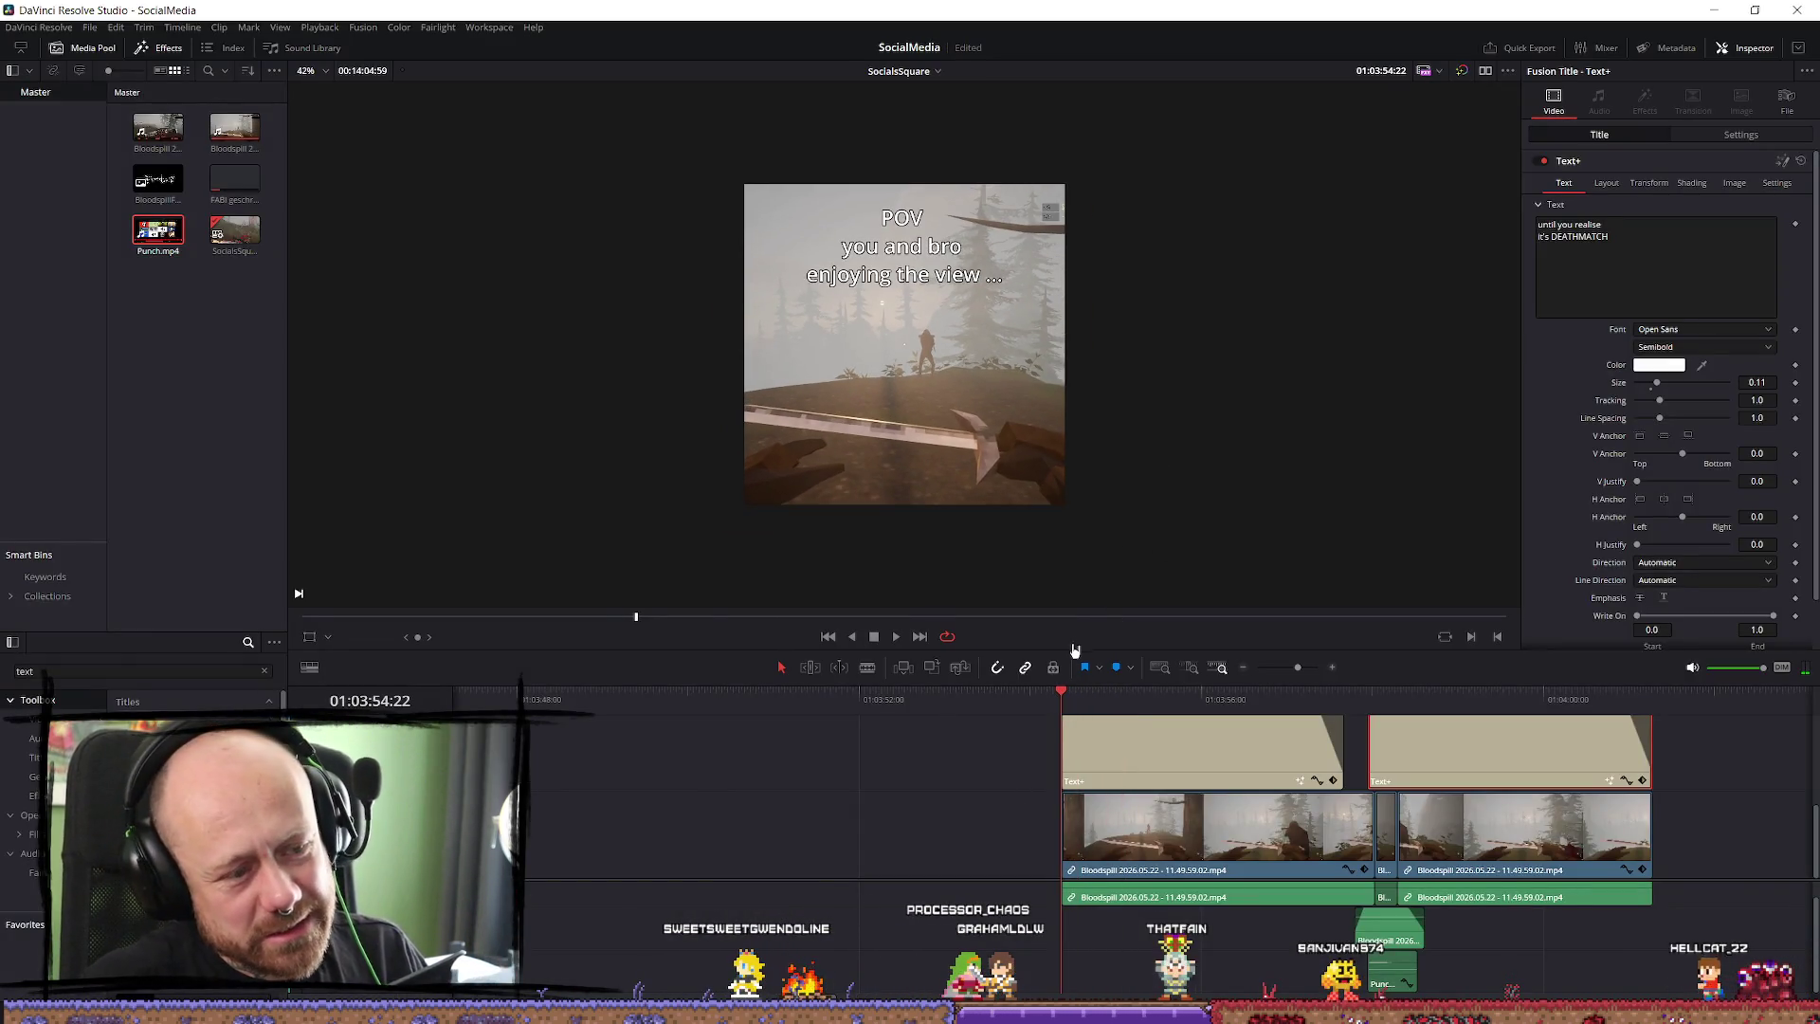
pyautogui.moveTo(969, 652)
pyautogui.mouseDown()
pyautogui.moveTo(968, 766)
pyautogui.moveTo(969, 733)
pyautogui.mouseUp()
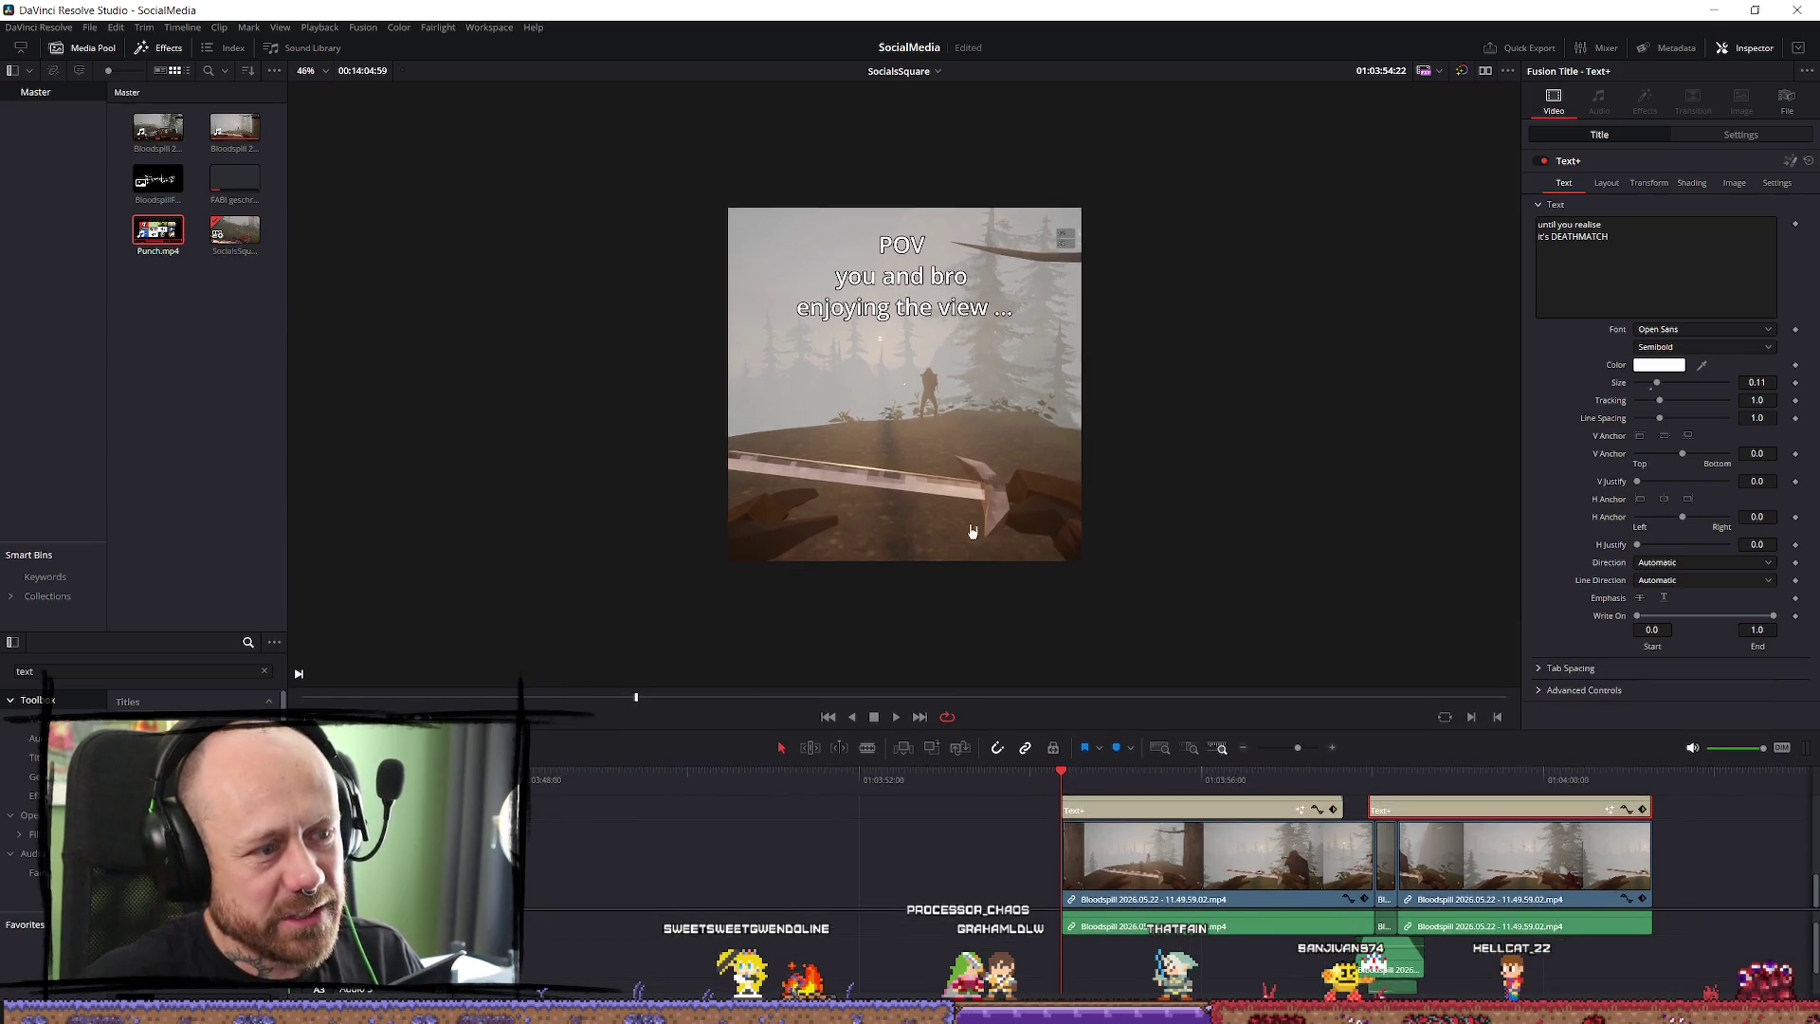
pyautogui.scroll(2, 922, 301)
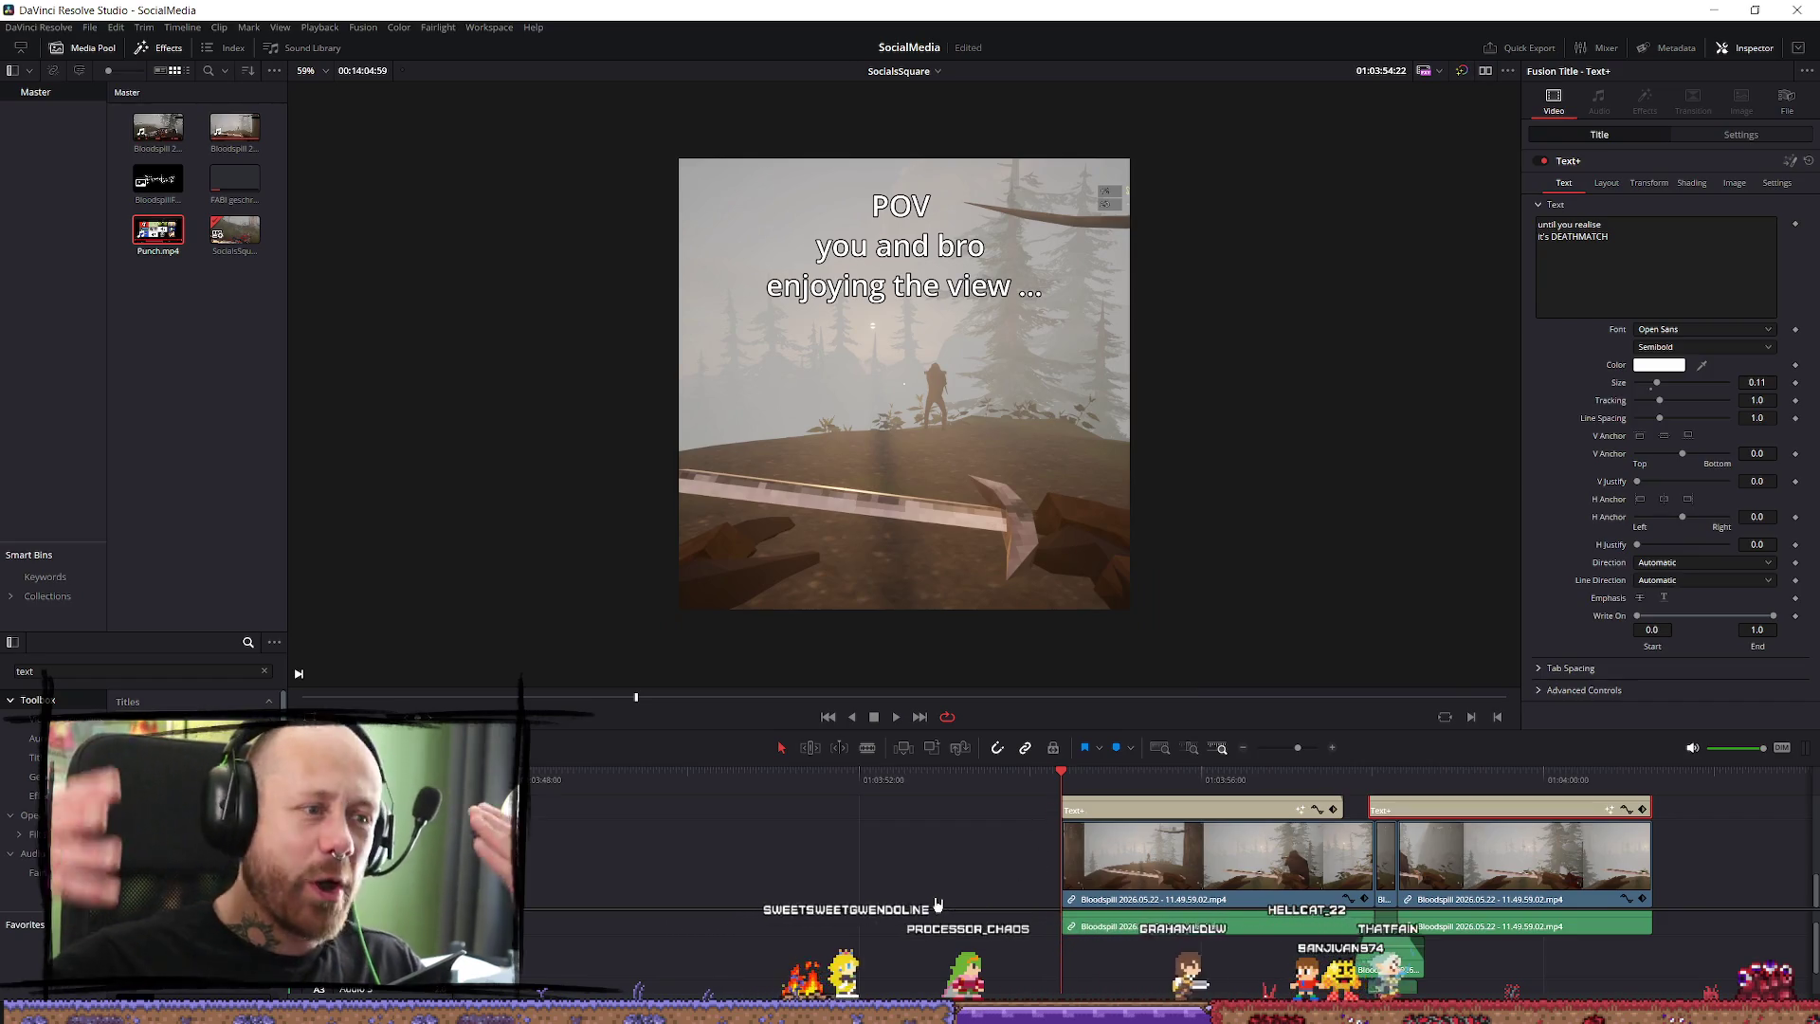
# Play the captioned clip in the enlarged viewer, then stop playback.
pyautogui.press('space')
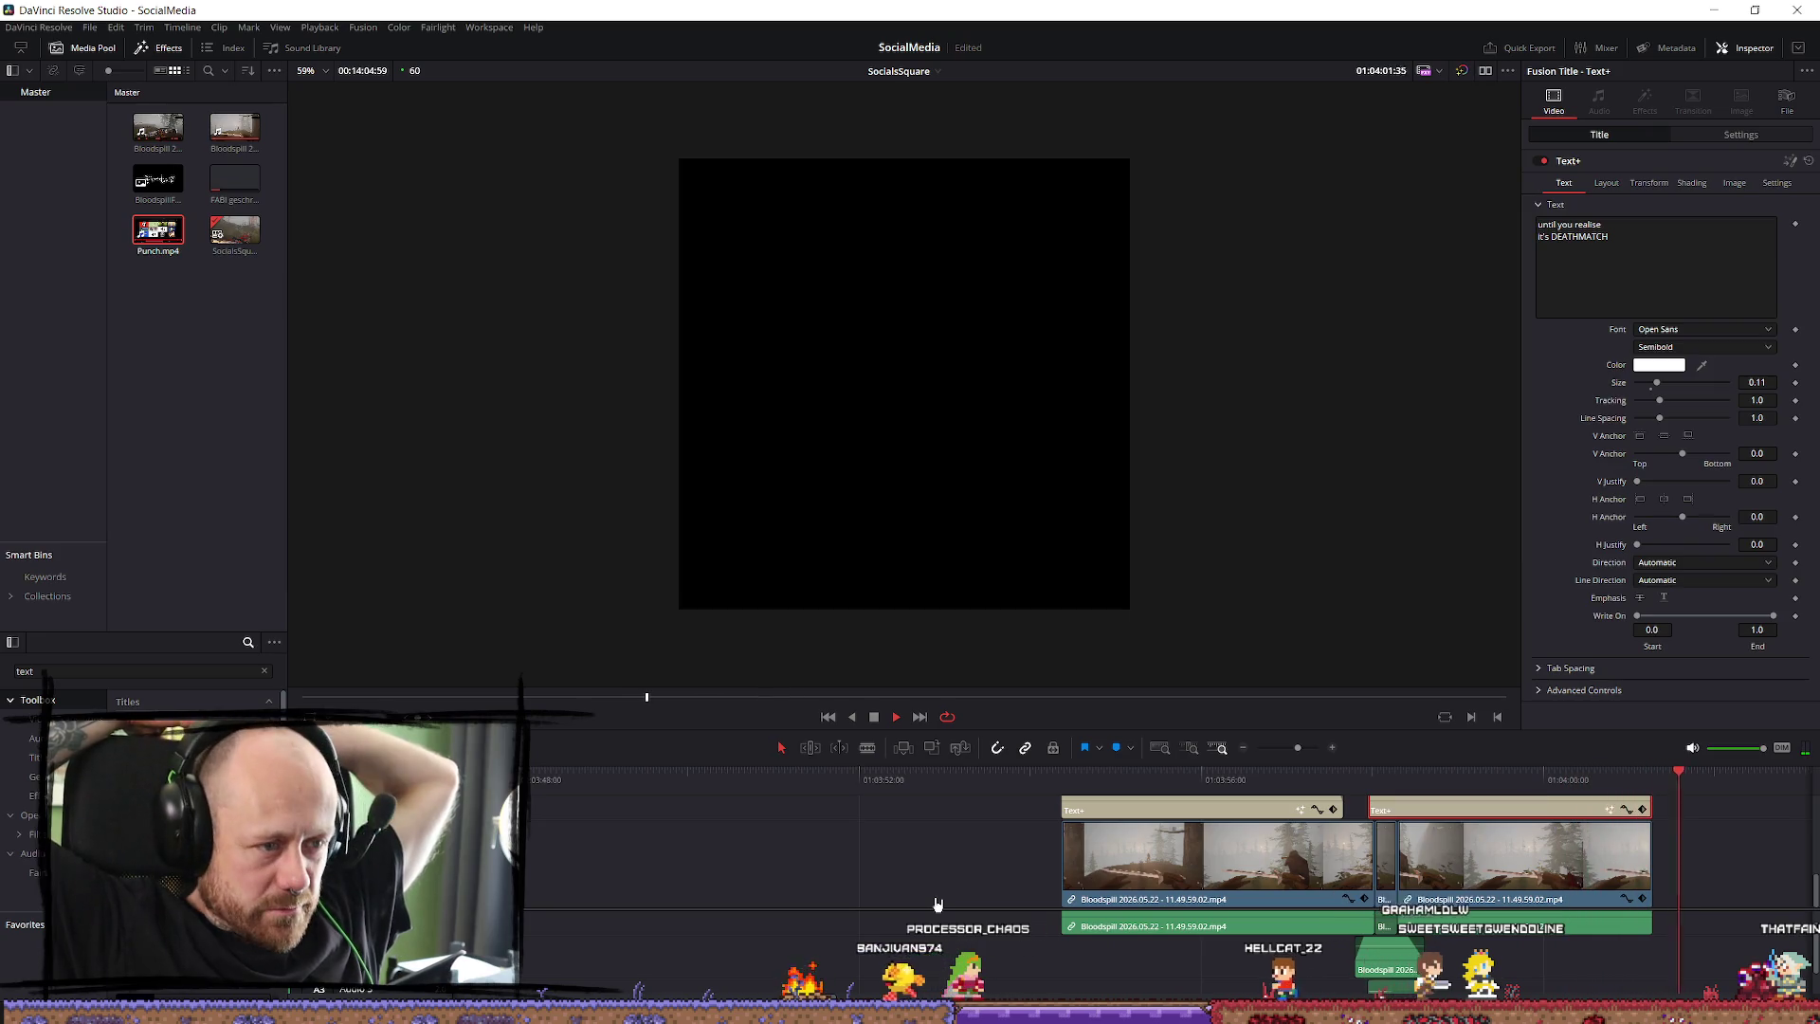
pyautogui.press('space')
pyautogui.scroll(-4, 937, 904)
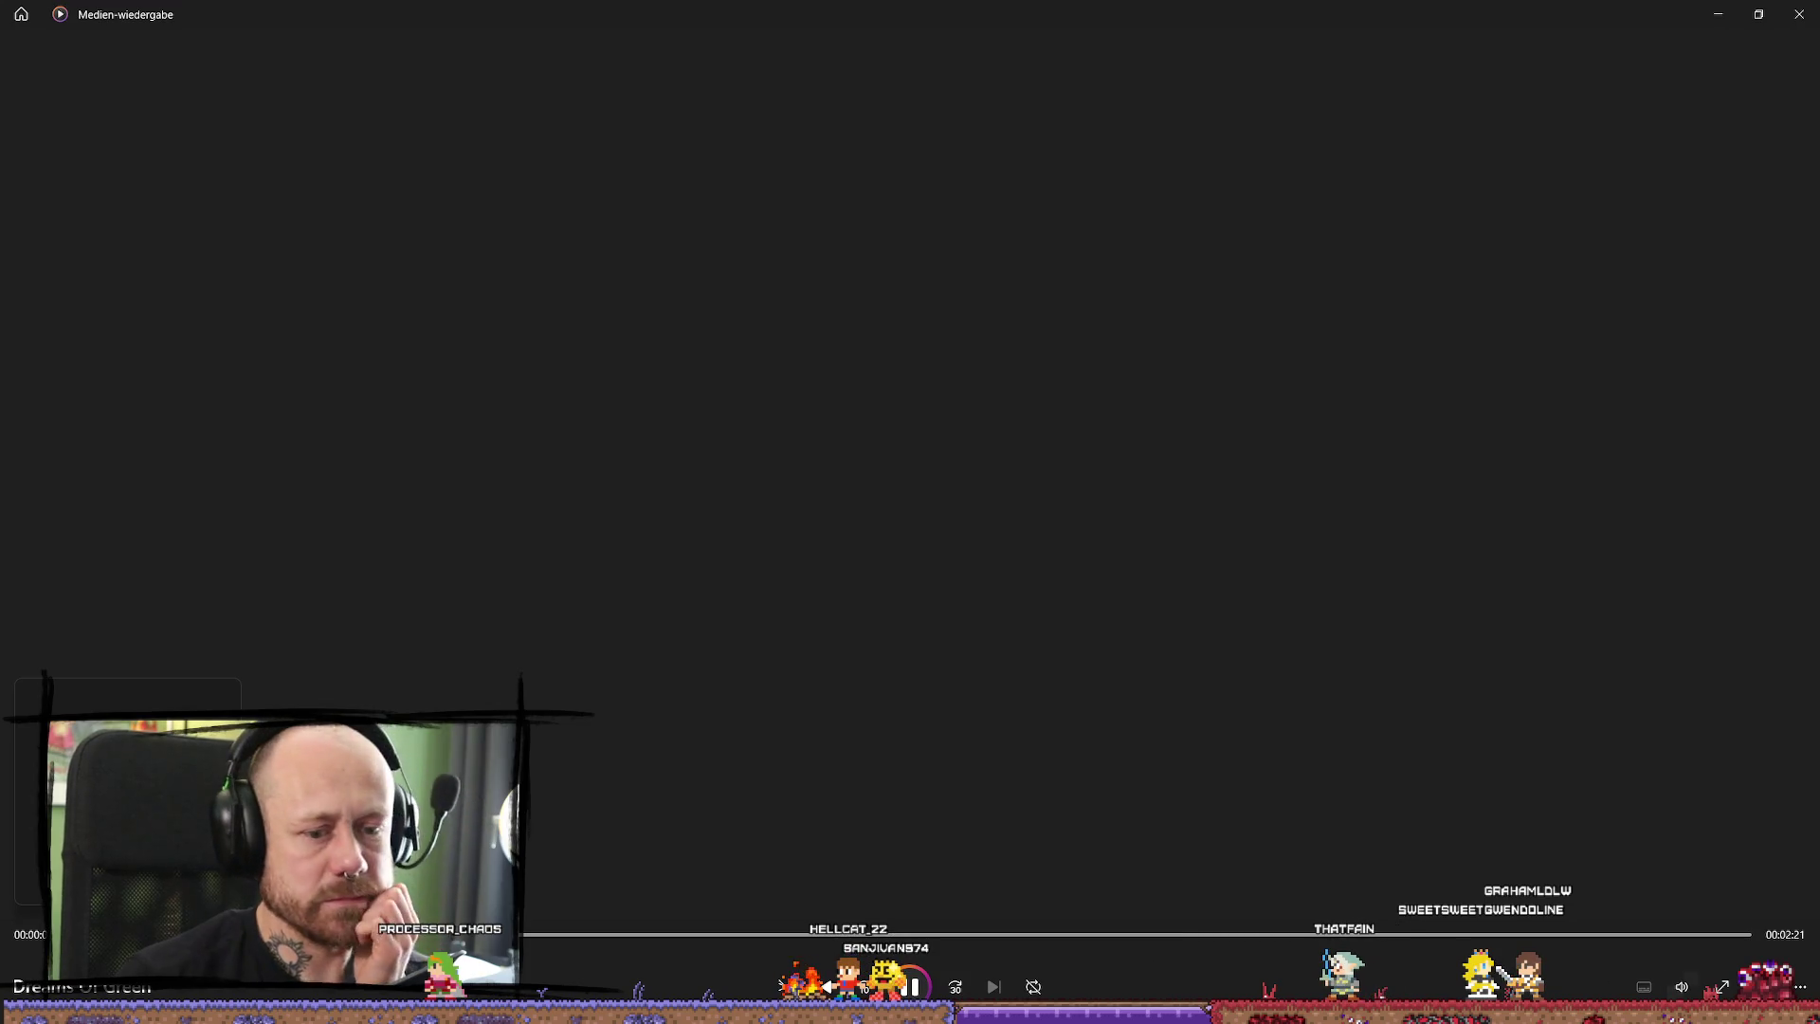
# Adjust the playback volume, then close the Medien-Wiedergabe music player.
pyautogui.click(1686, 986)
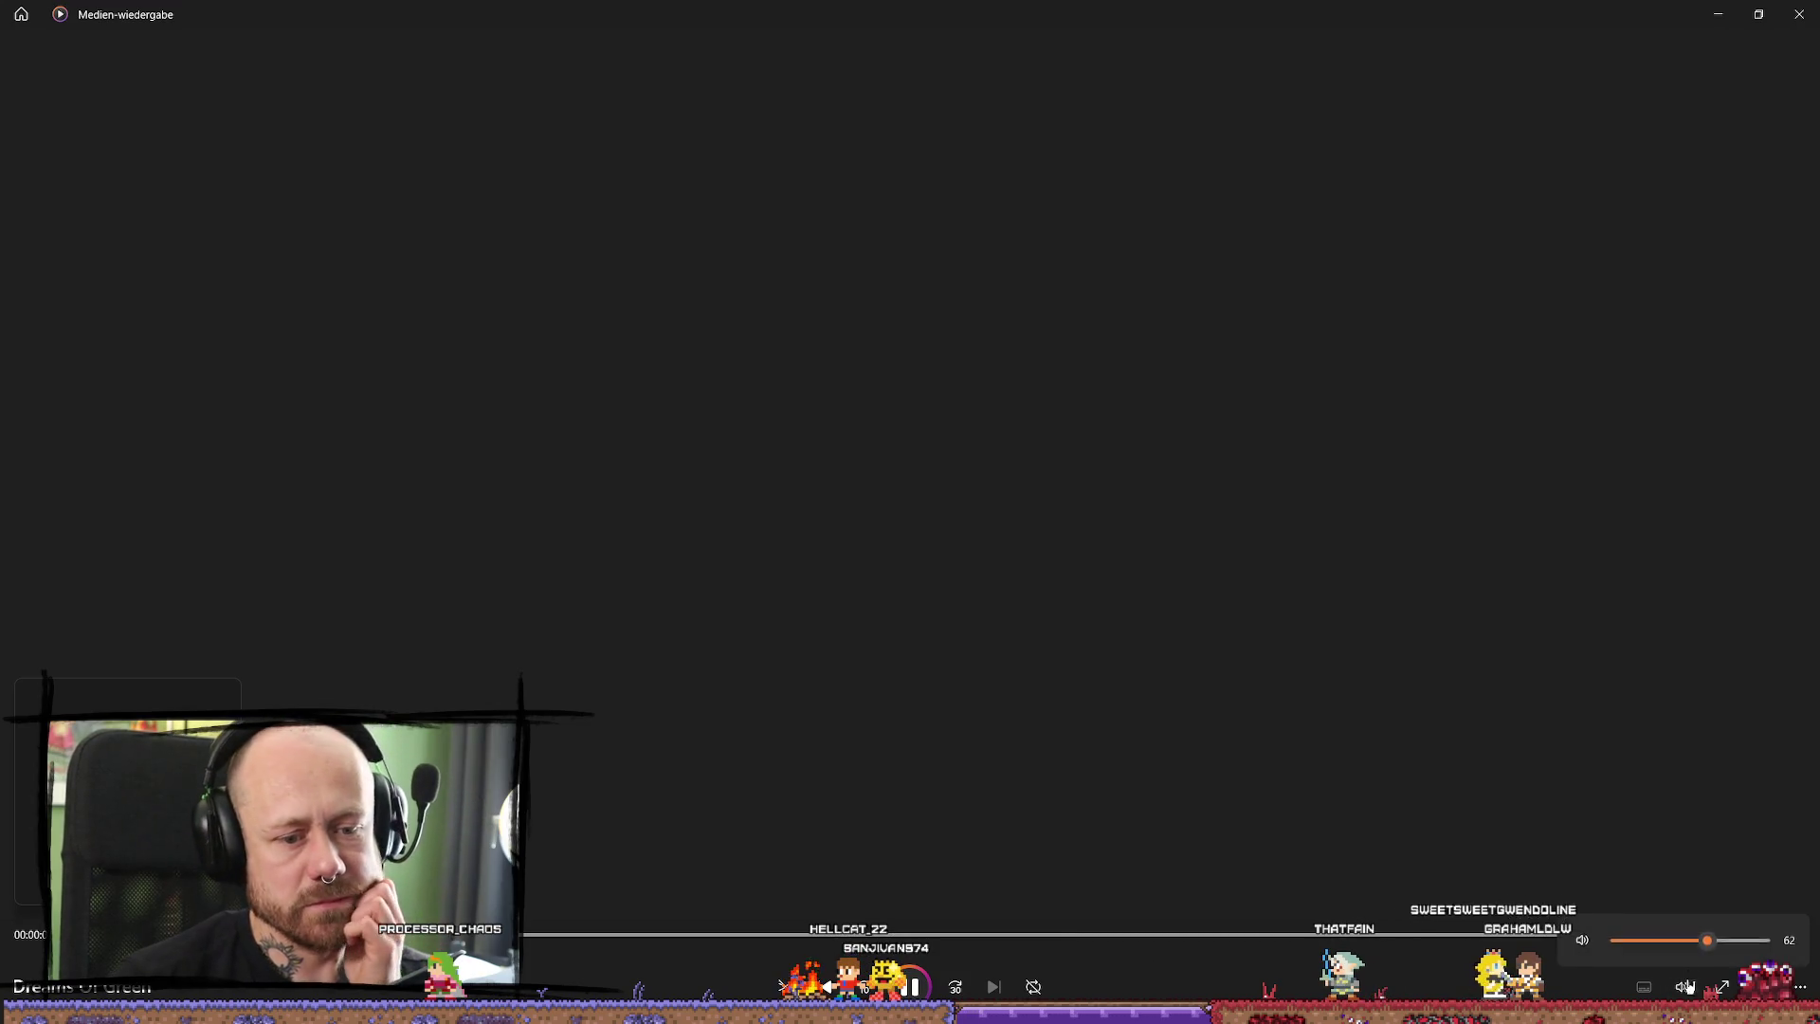
pyautogui.click(1816, 6)
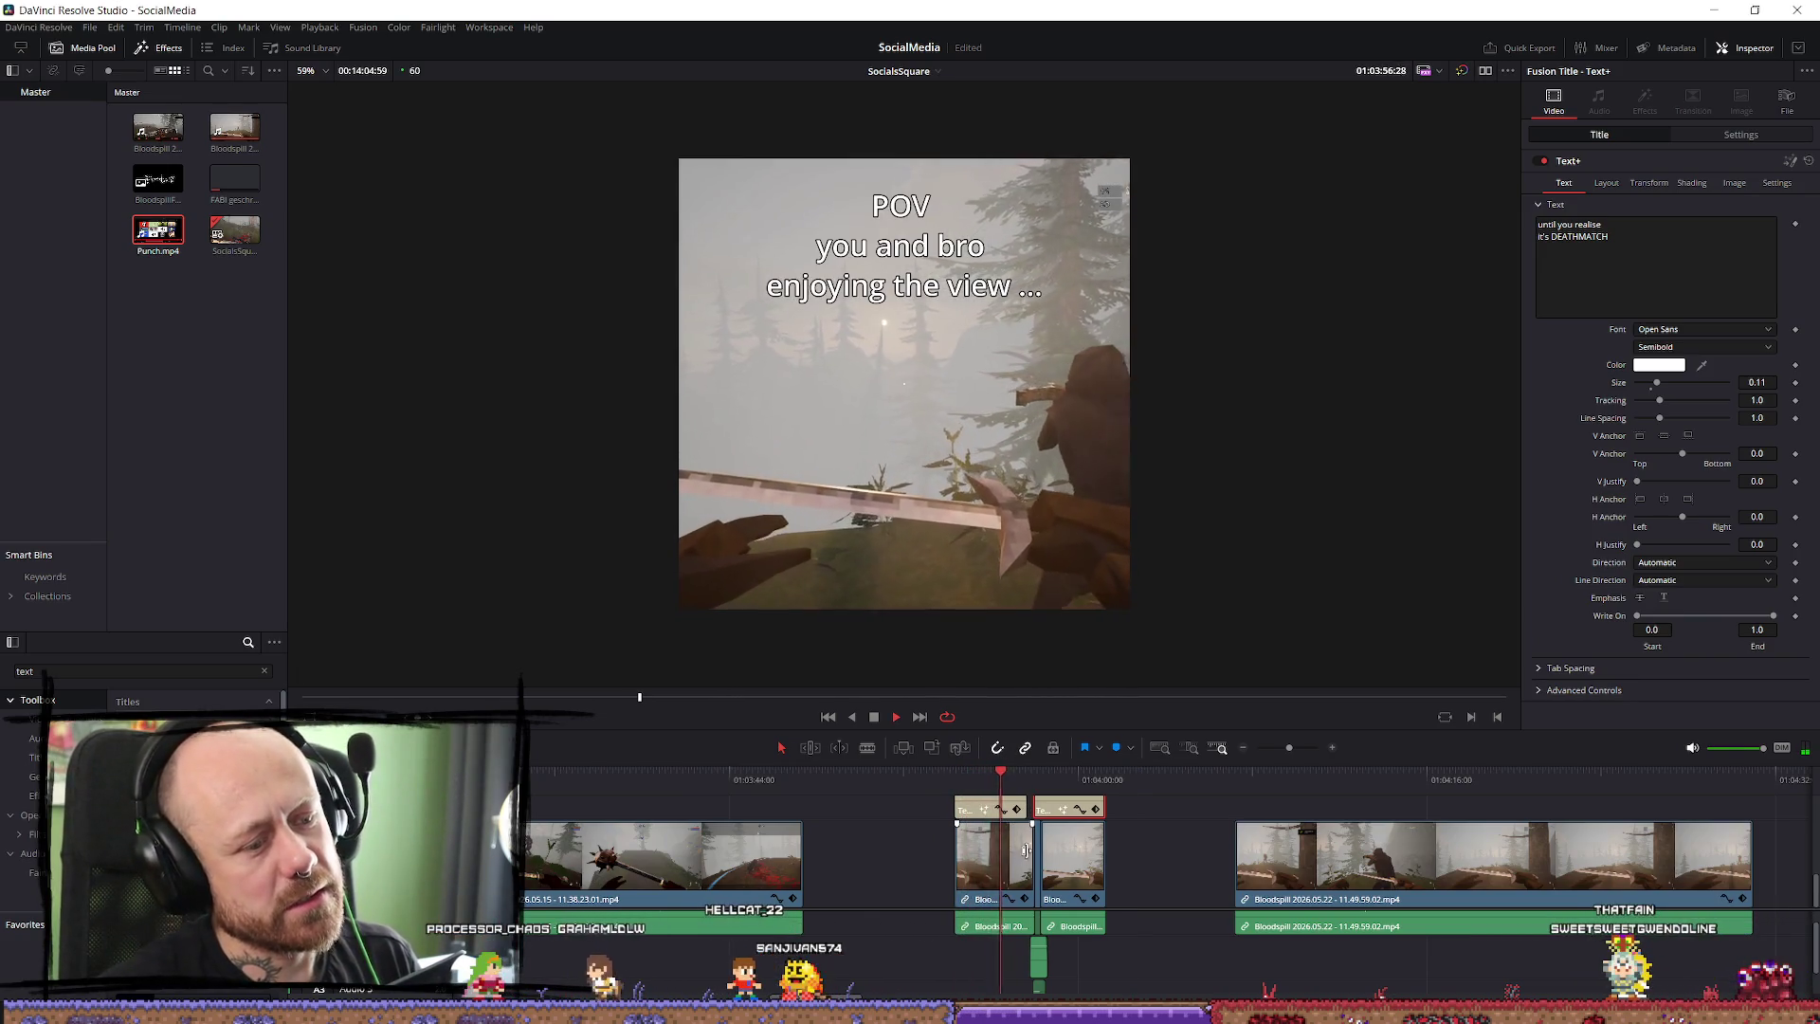
# Repeatedly replay the timeline from just before the POV caption through the DEATHMATCH title.
pyautogui.click(990, 789)
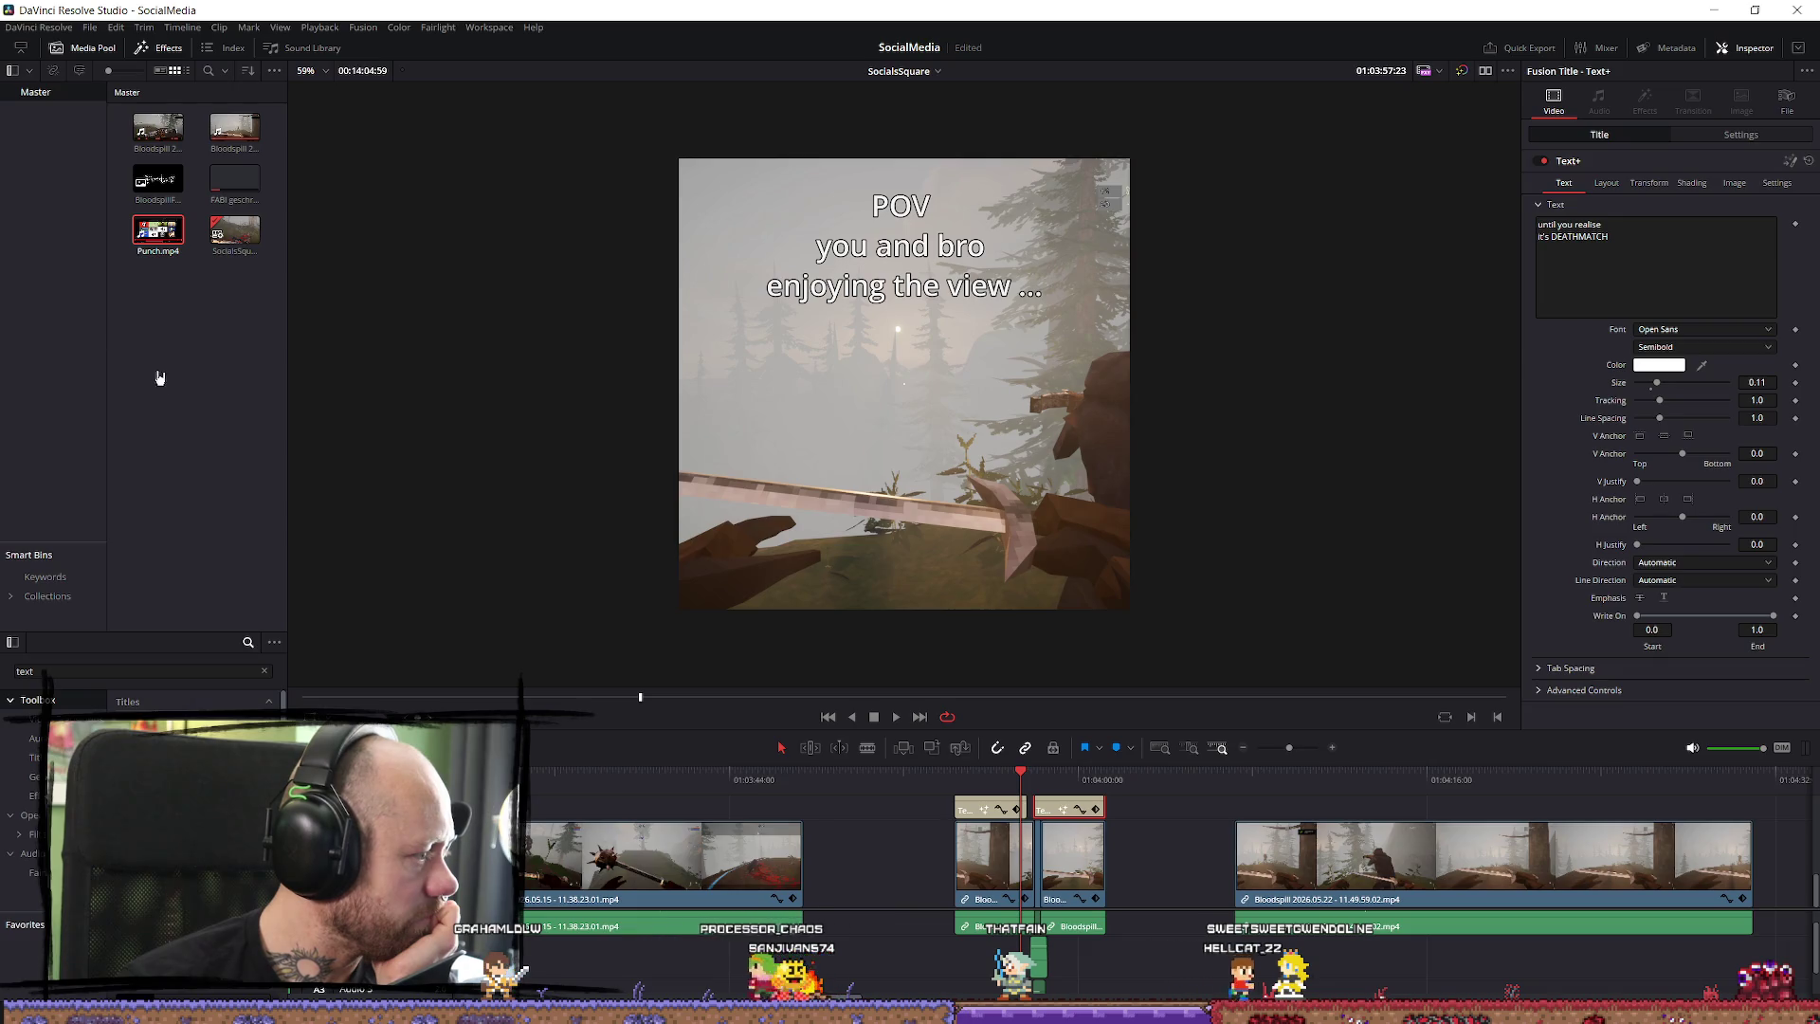
pyautogui.click(967, 776)
pyautogui.press('space')
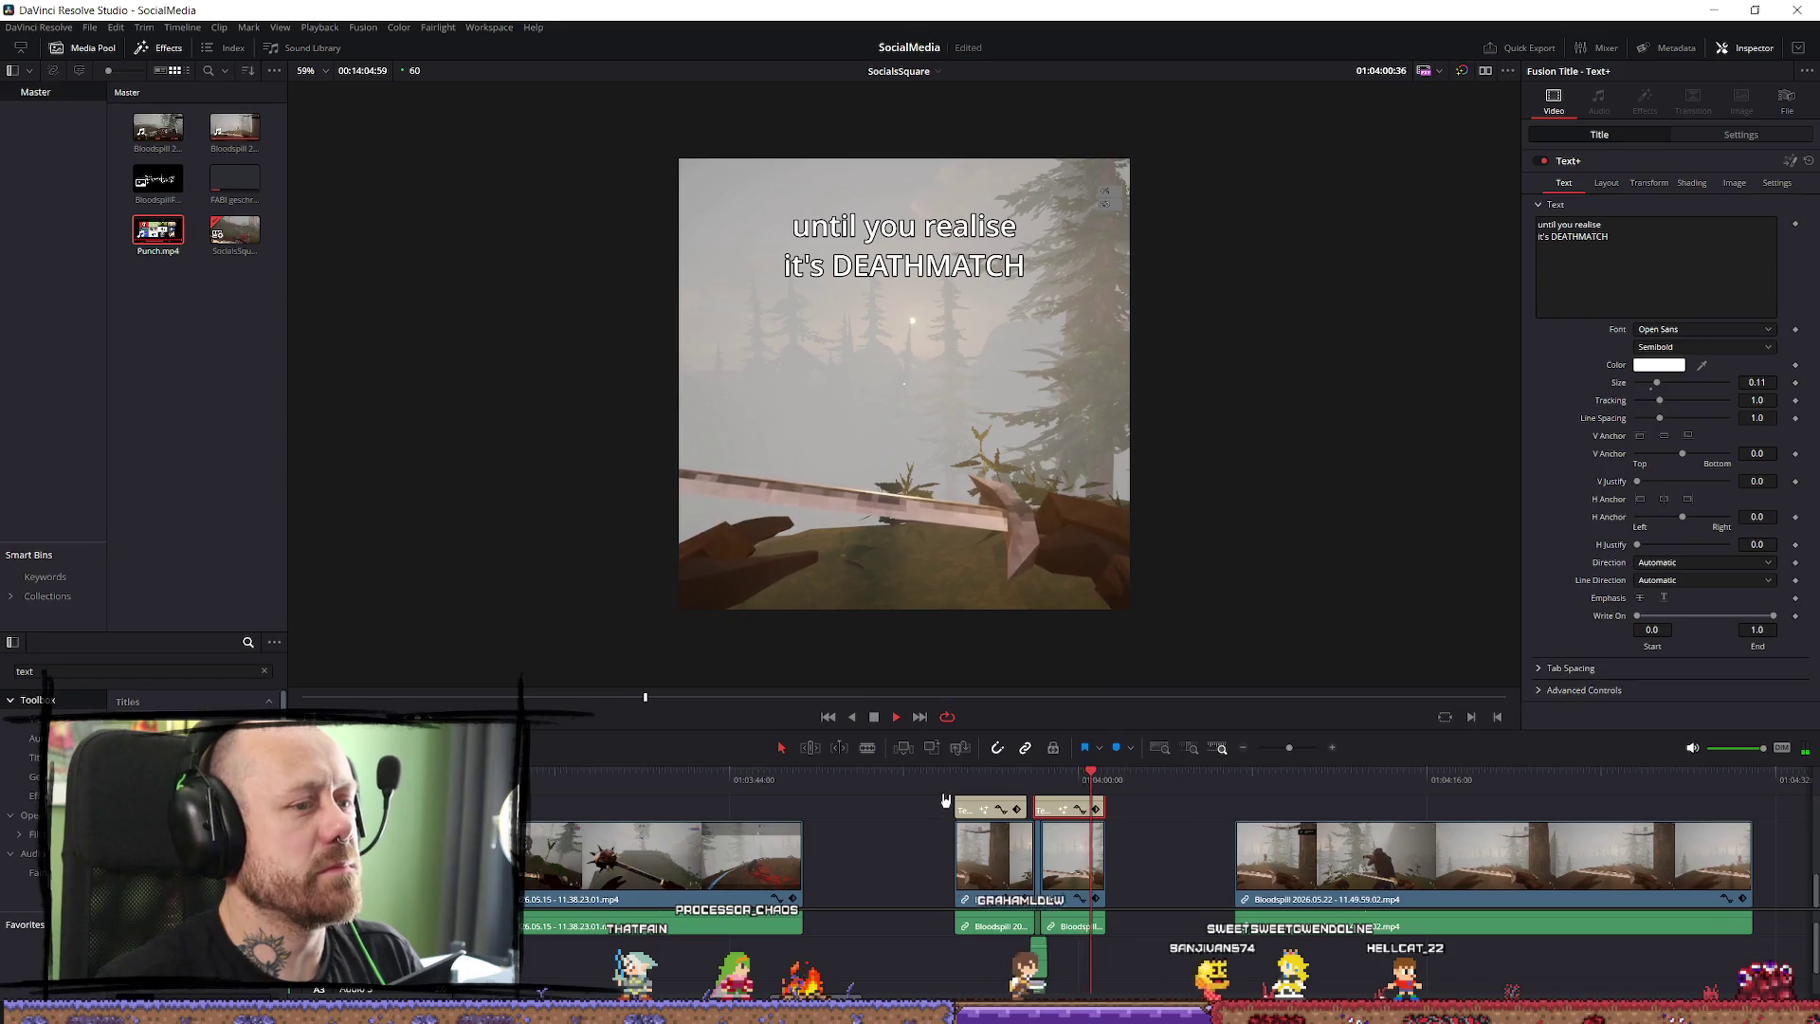
pyautogui.click(960, 779)
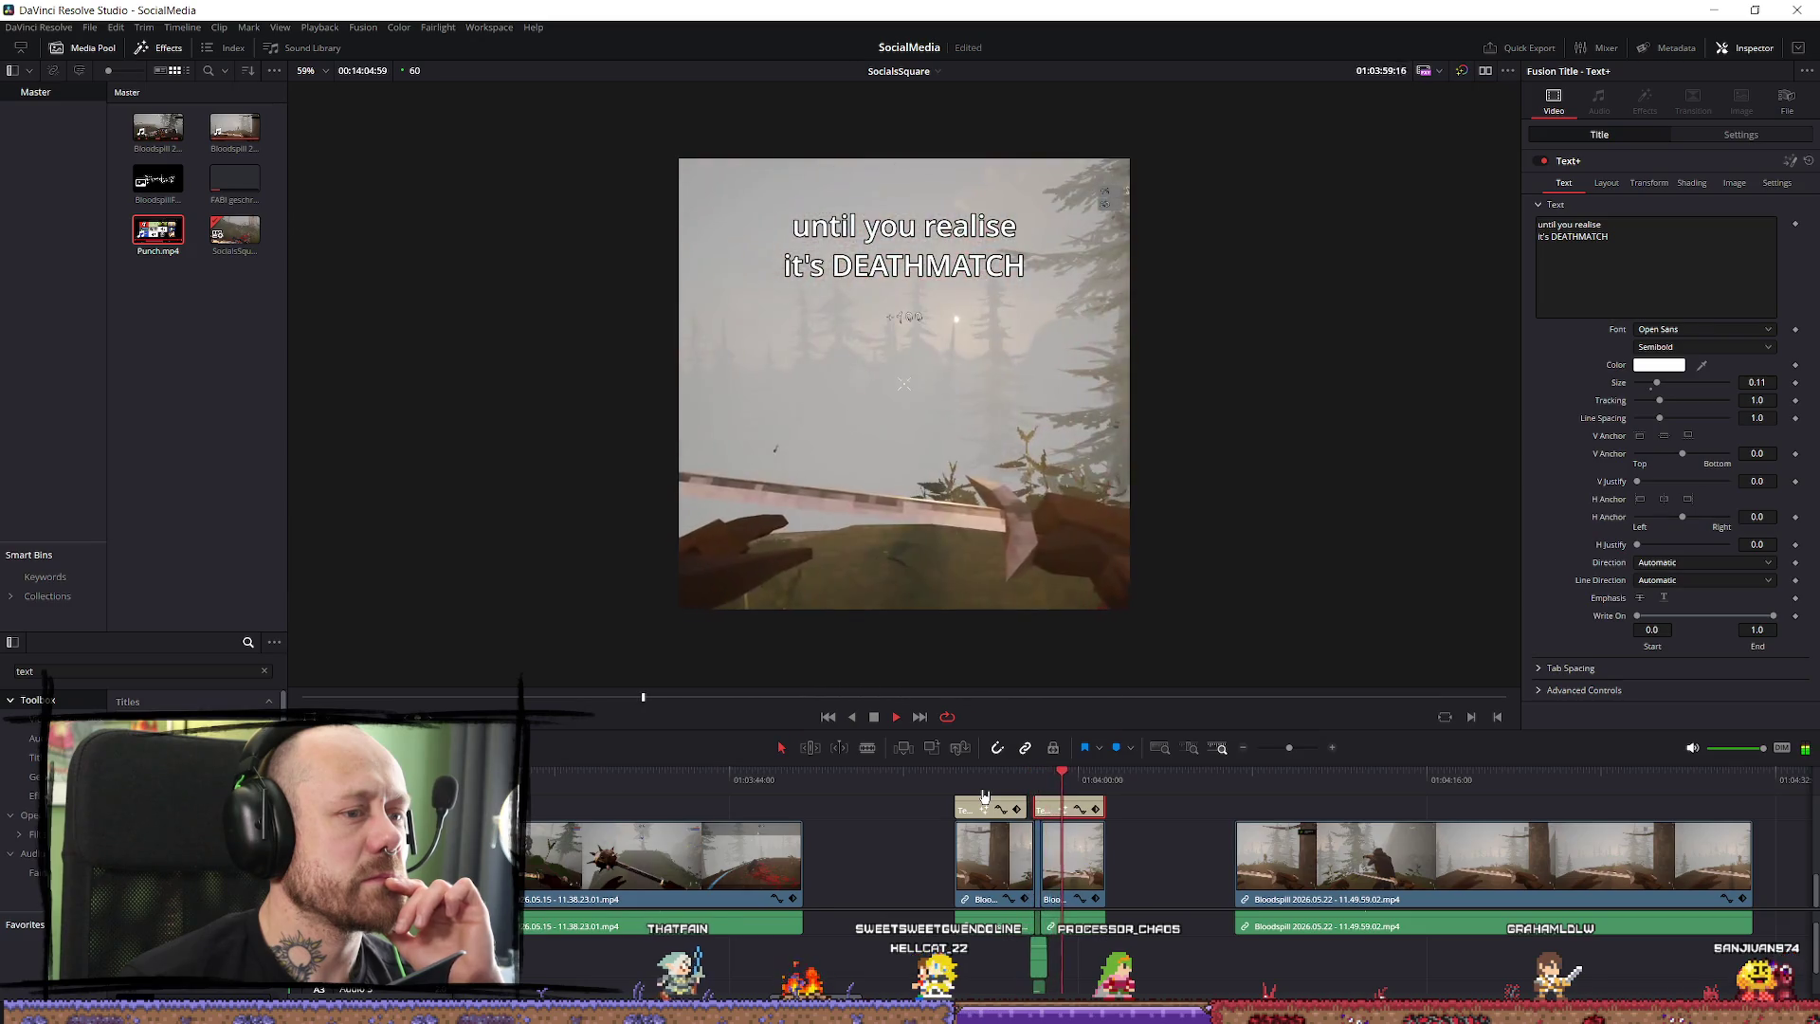
pyautogui.click(958, 792)
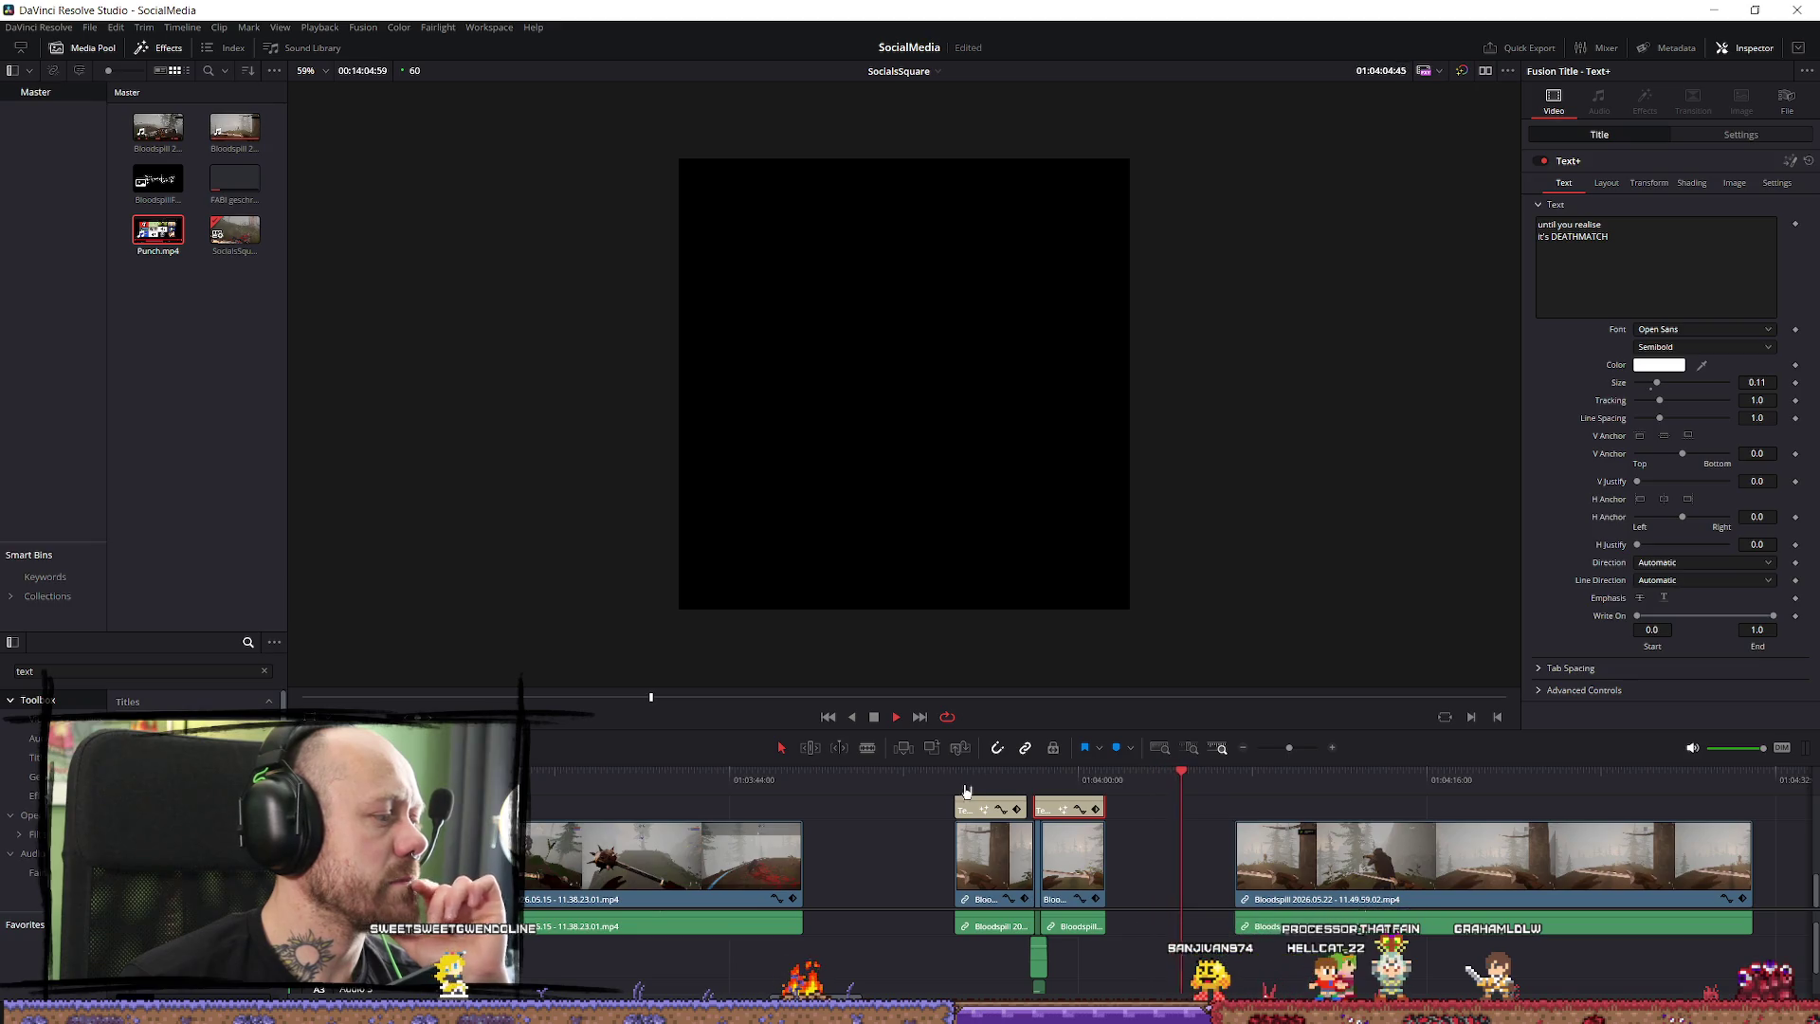
pyautogui.click(970, 786)
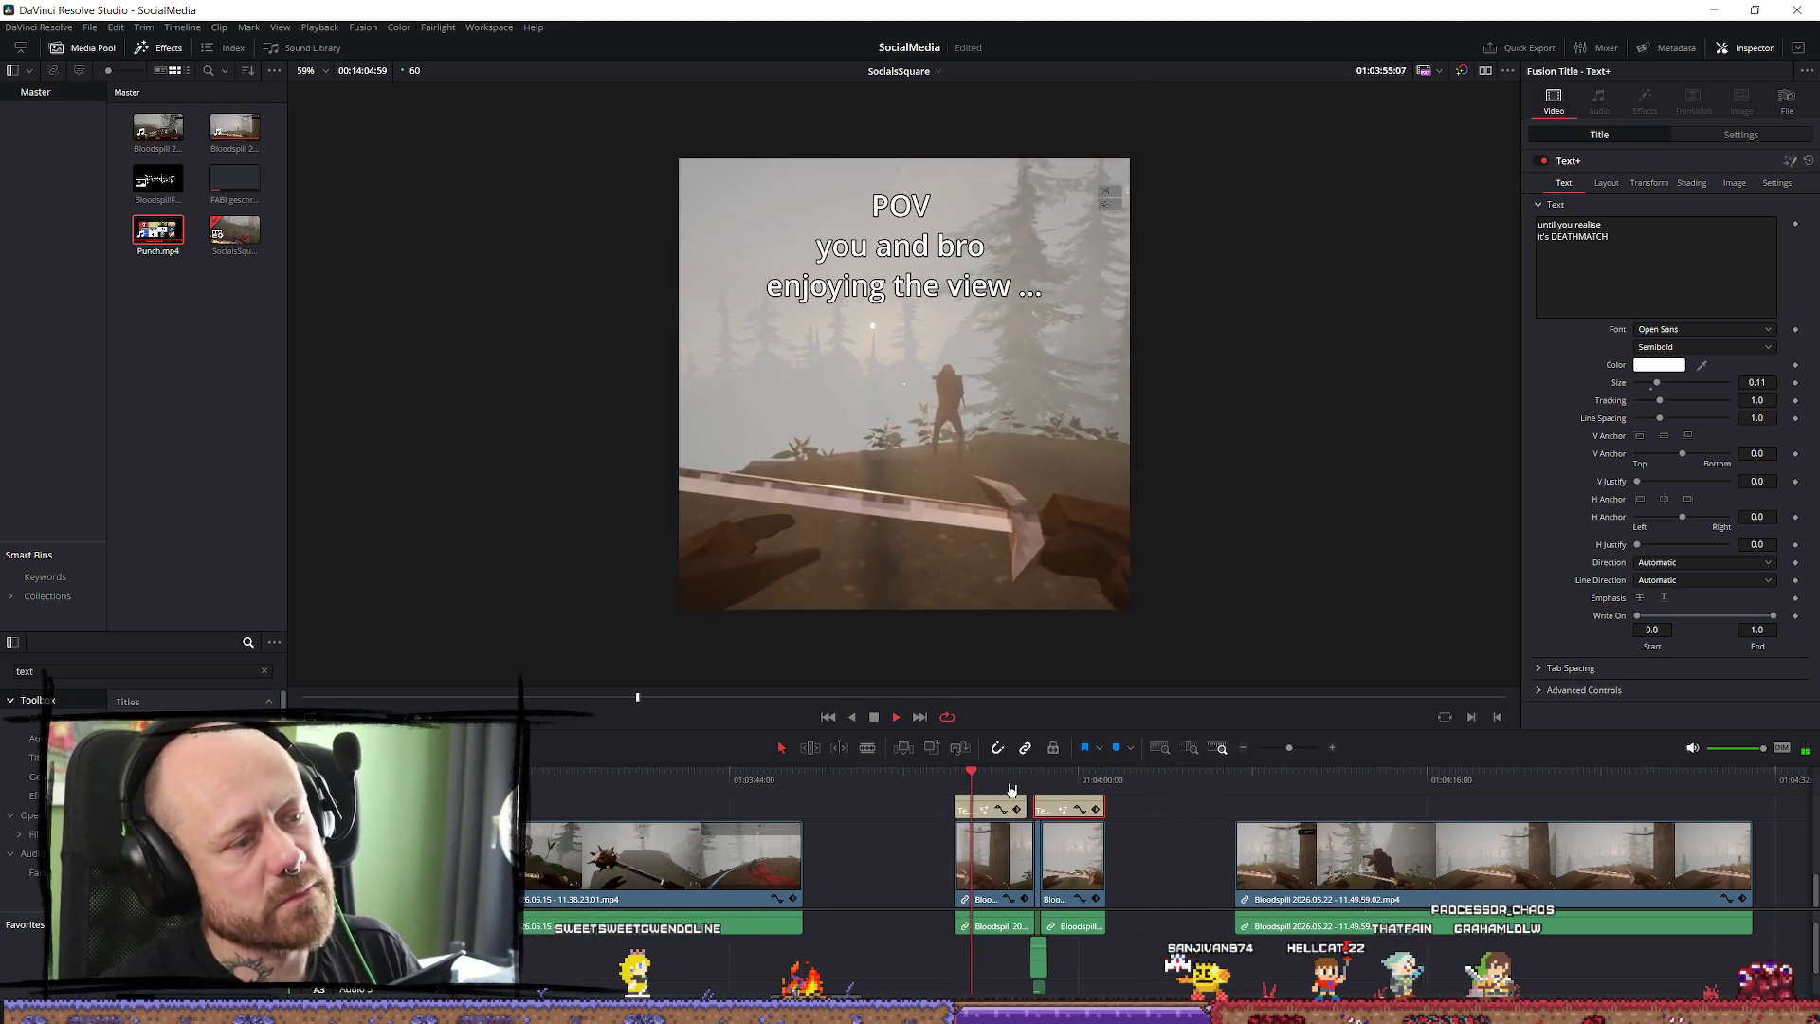
pyautogui.click(958, 781)
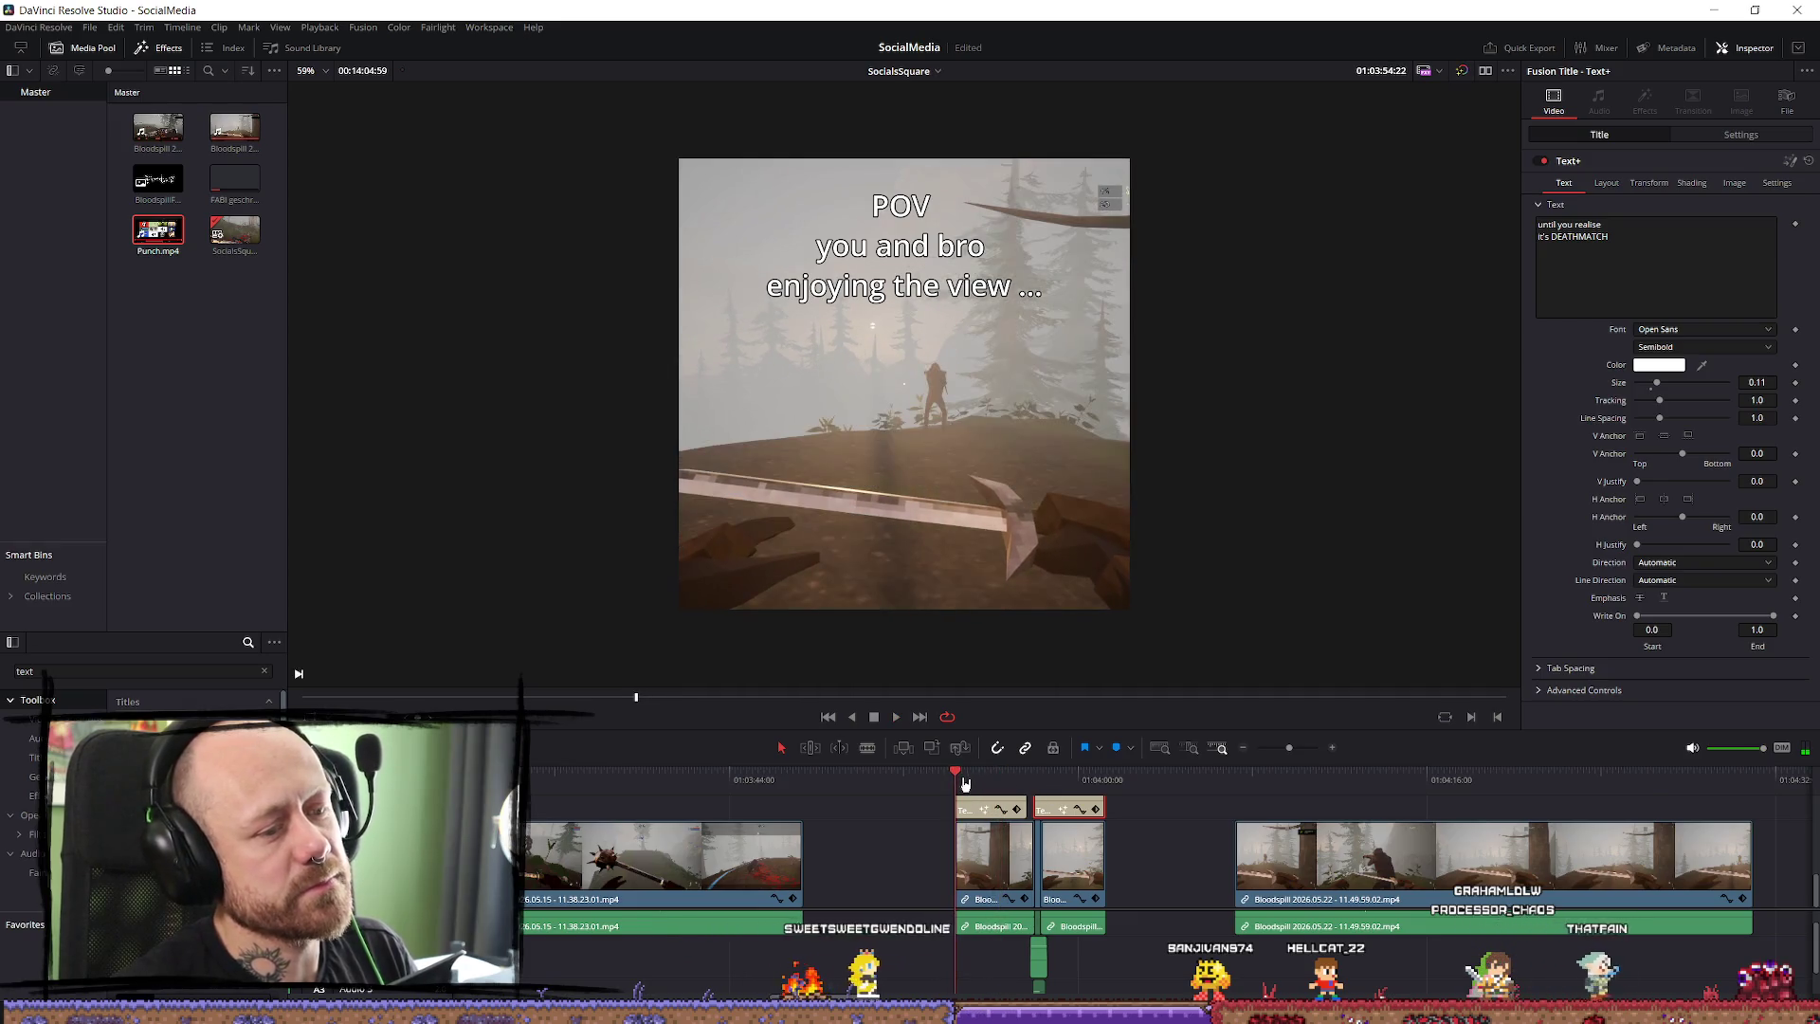
pyautogui.press('space')
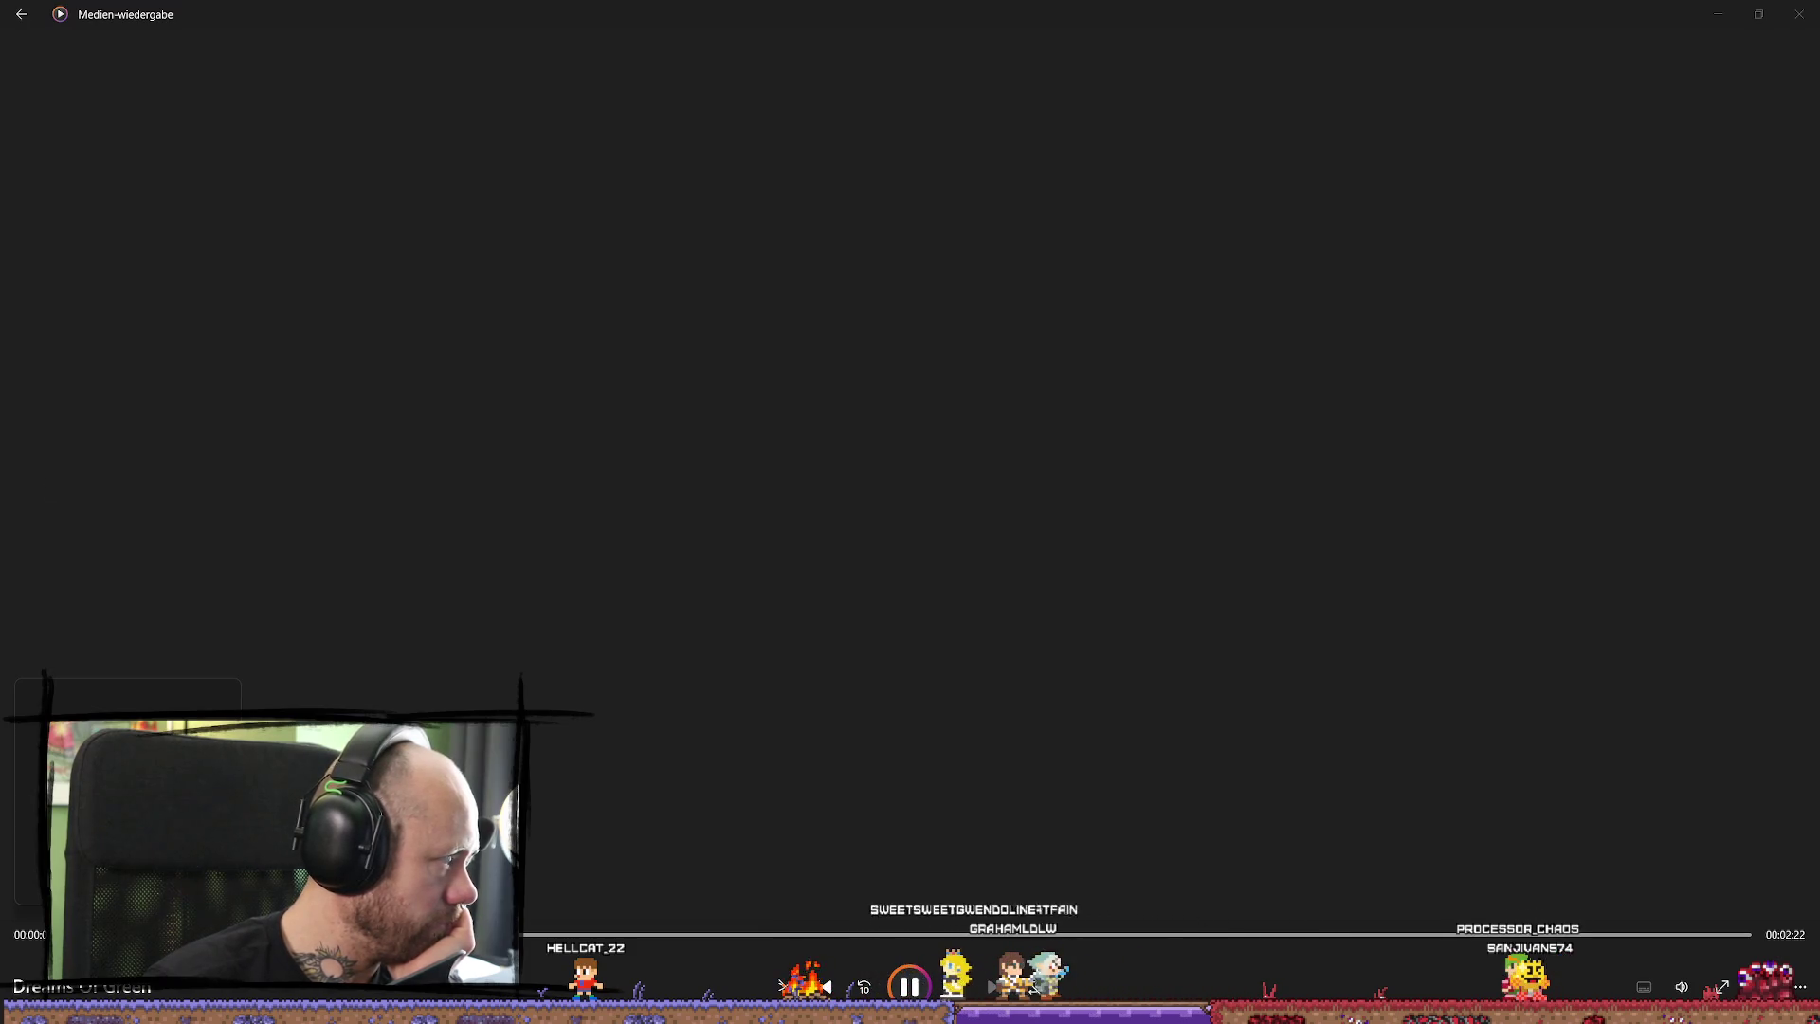
# Play the music track in Media Player alongside the Resolve edit, then close Media Player.
pyautogui.hotkey('alt', 'Tab')
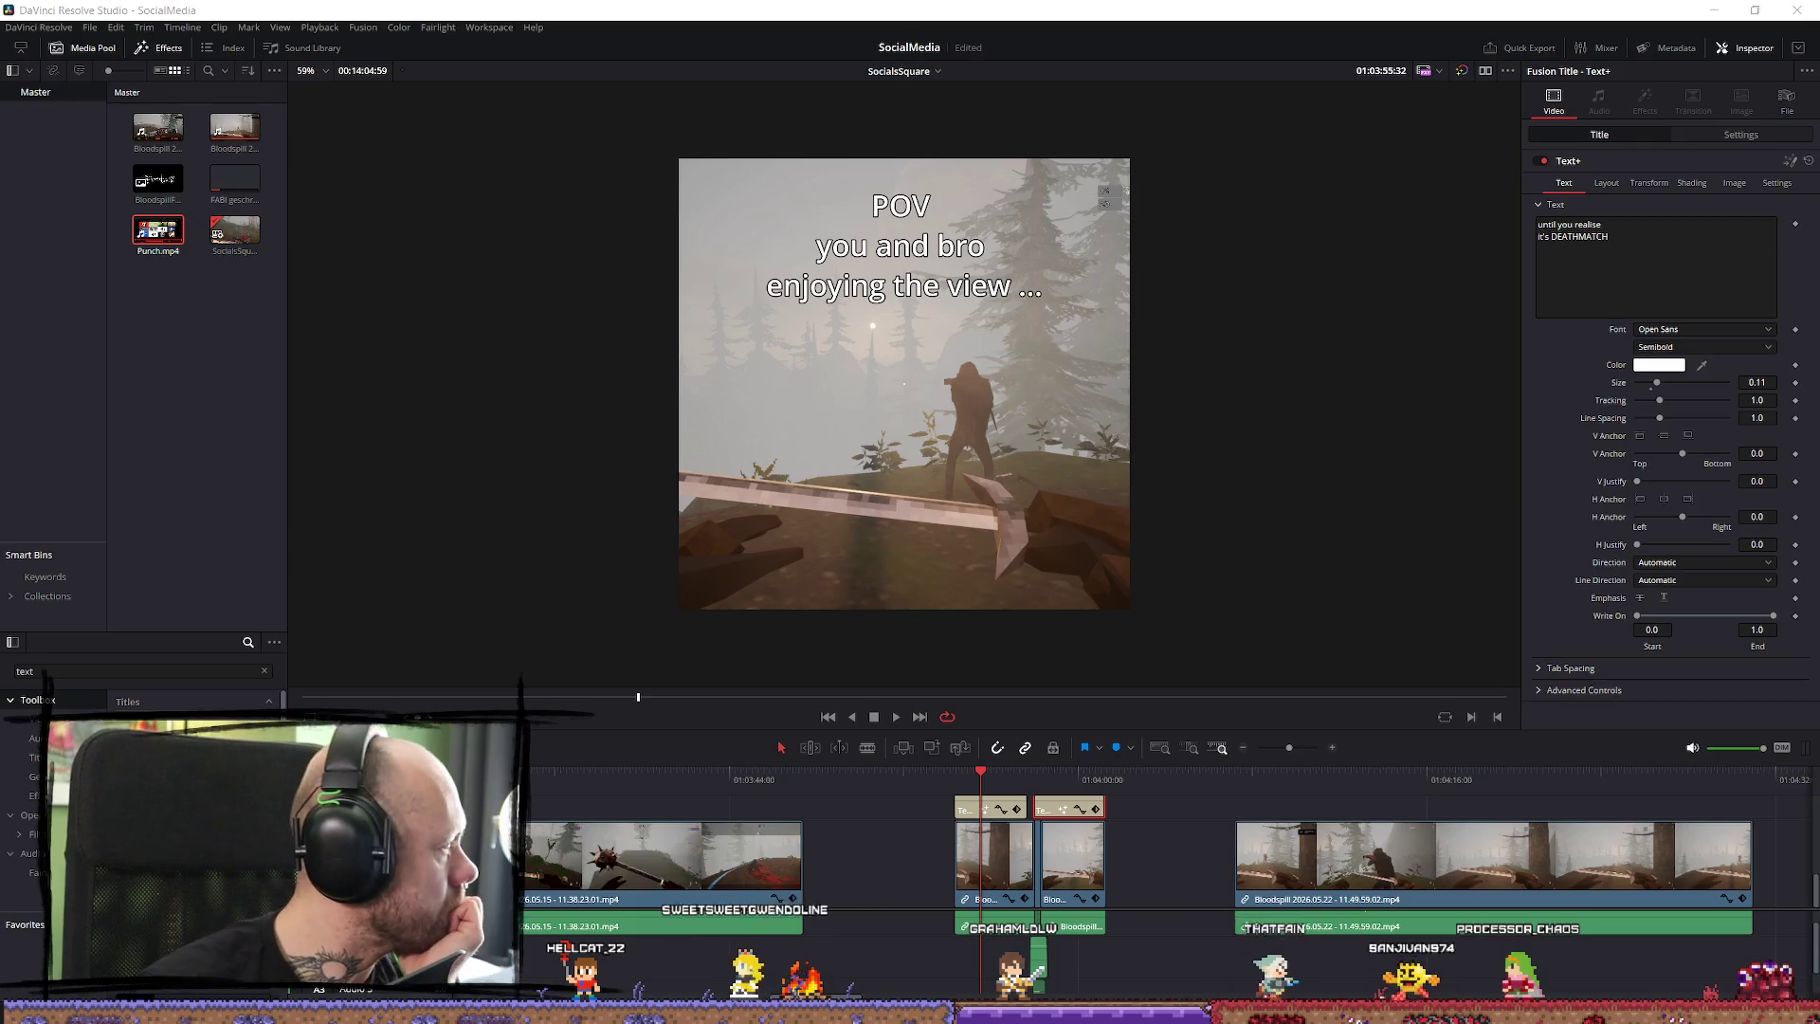
pyautogui.hotkey('alt', 'Tab')
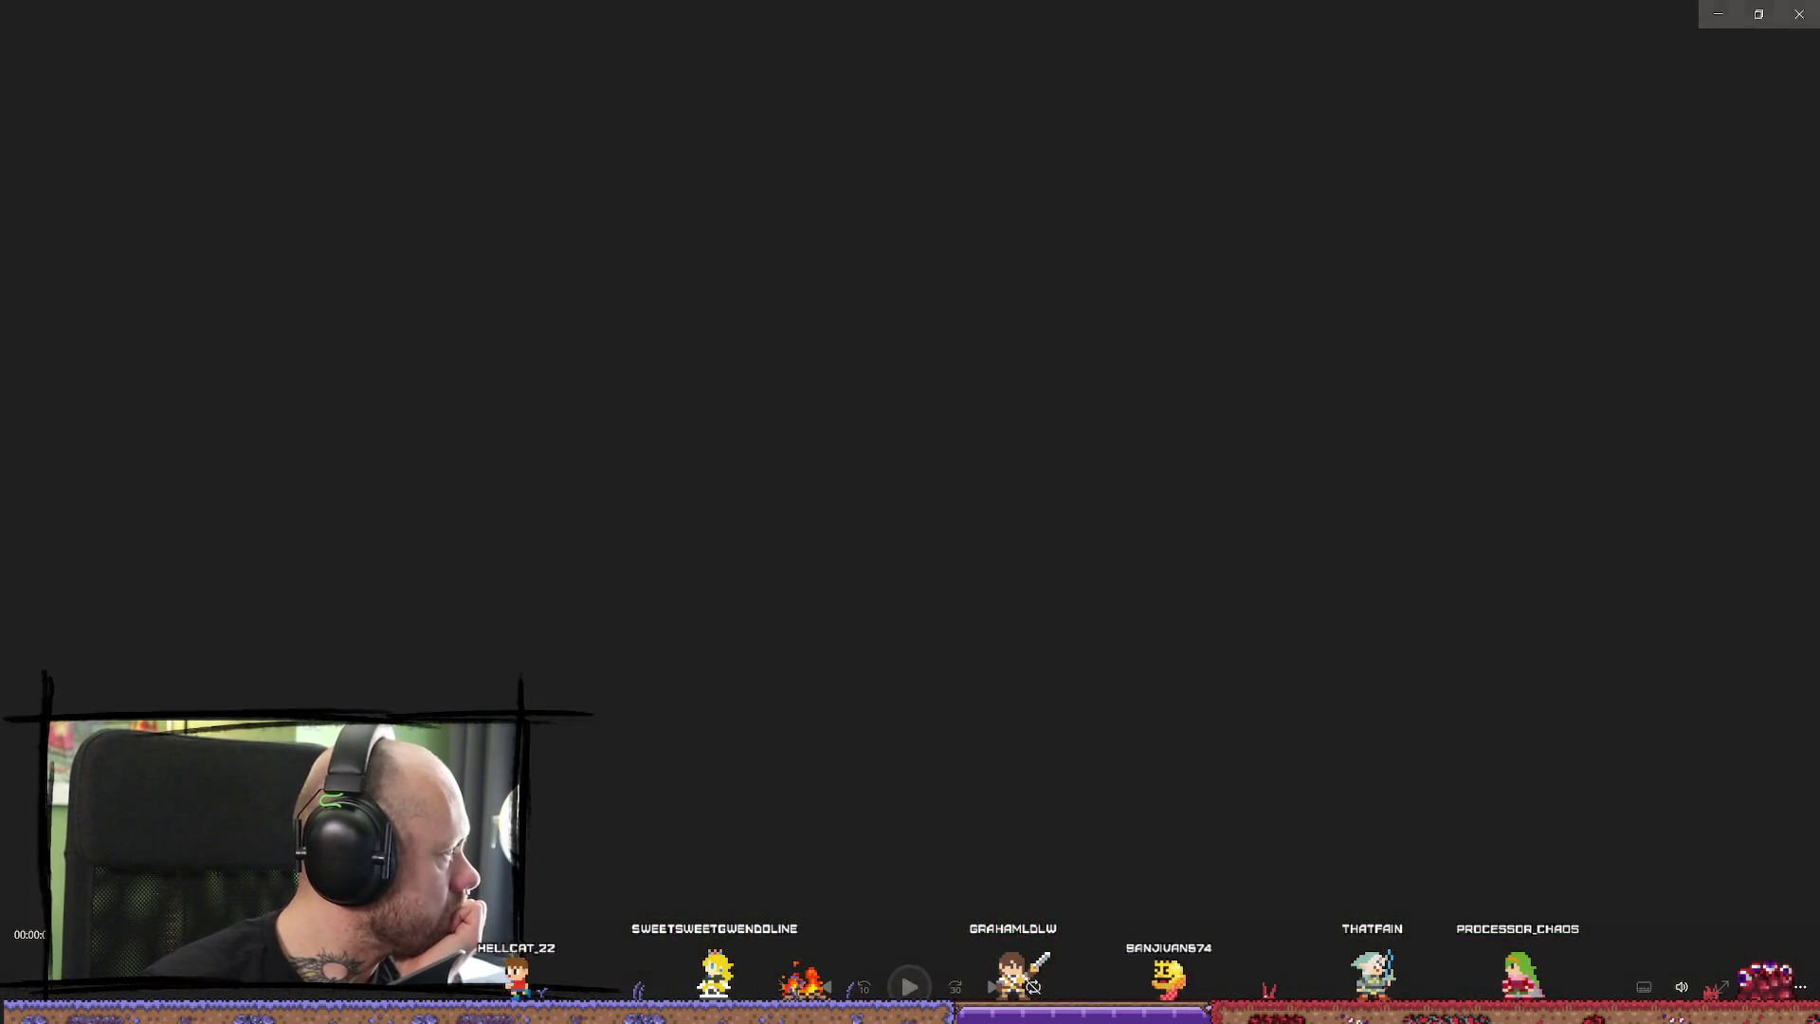
pyautogui.press('space')
pyautogui.hotkey('alt', 'Tab')
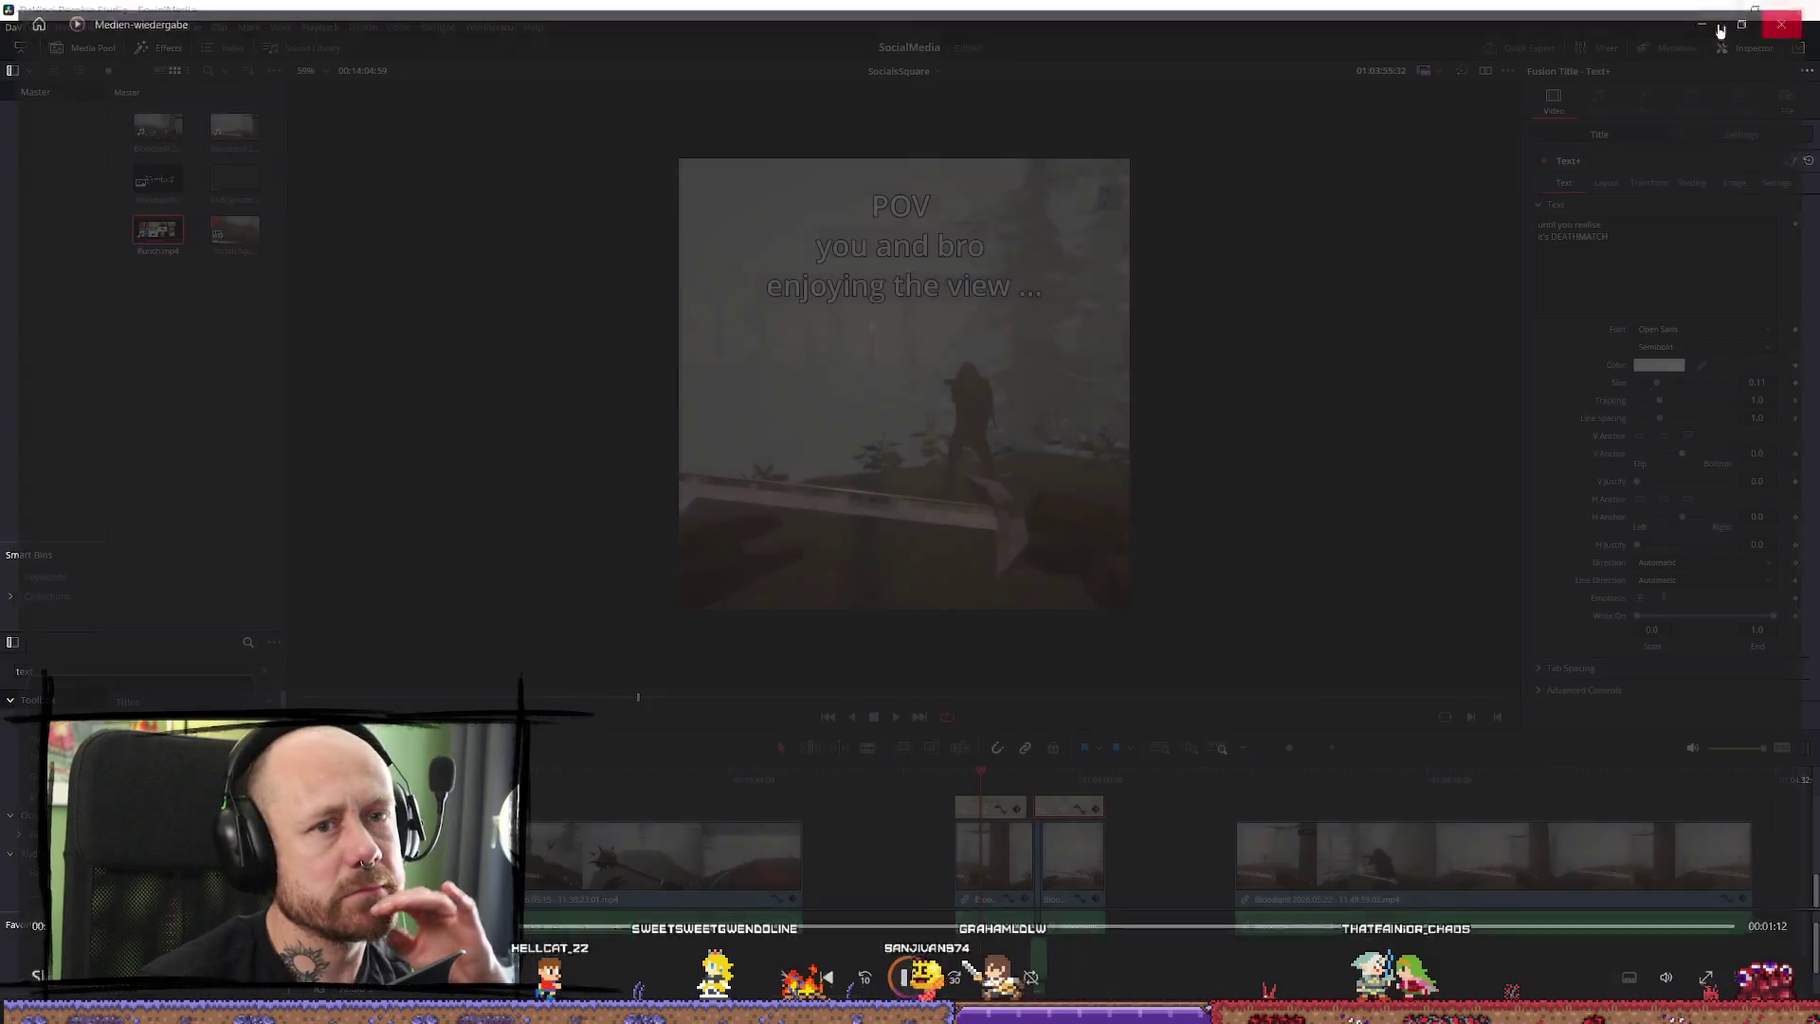
pyautogui.hotkey('alt', 'Tab')
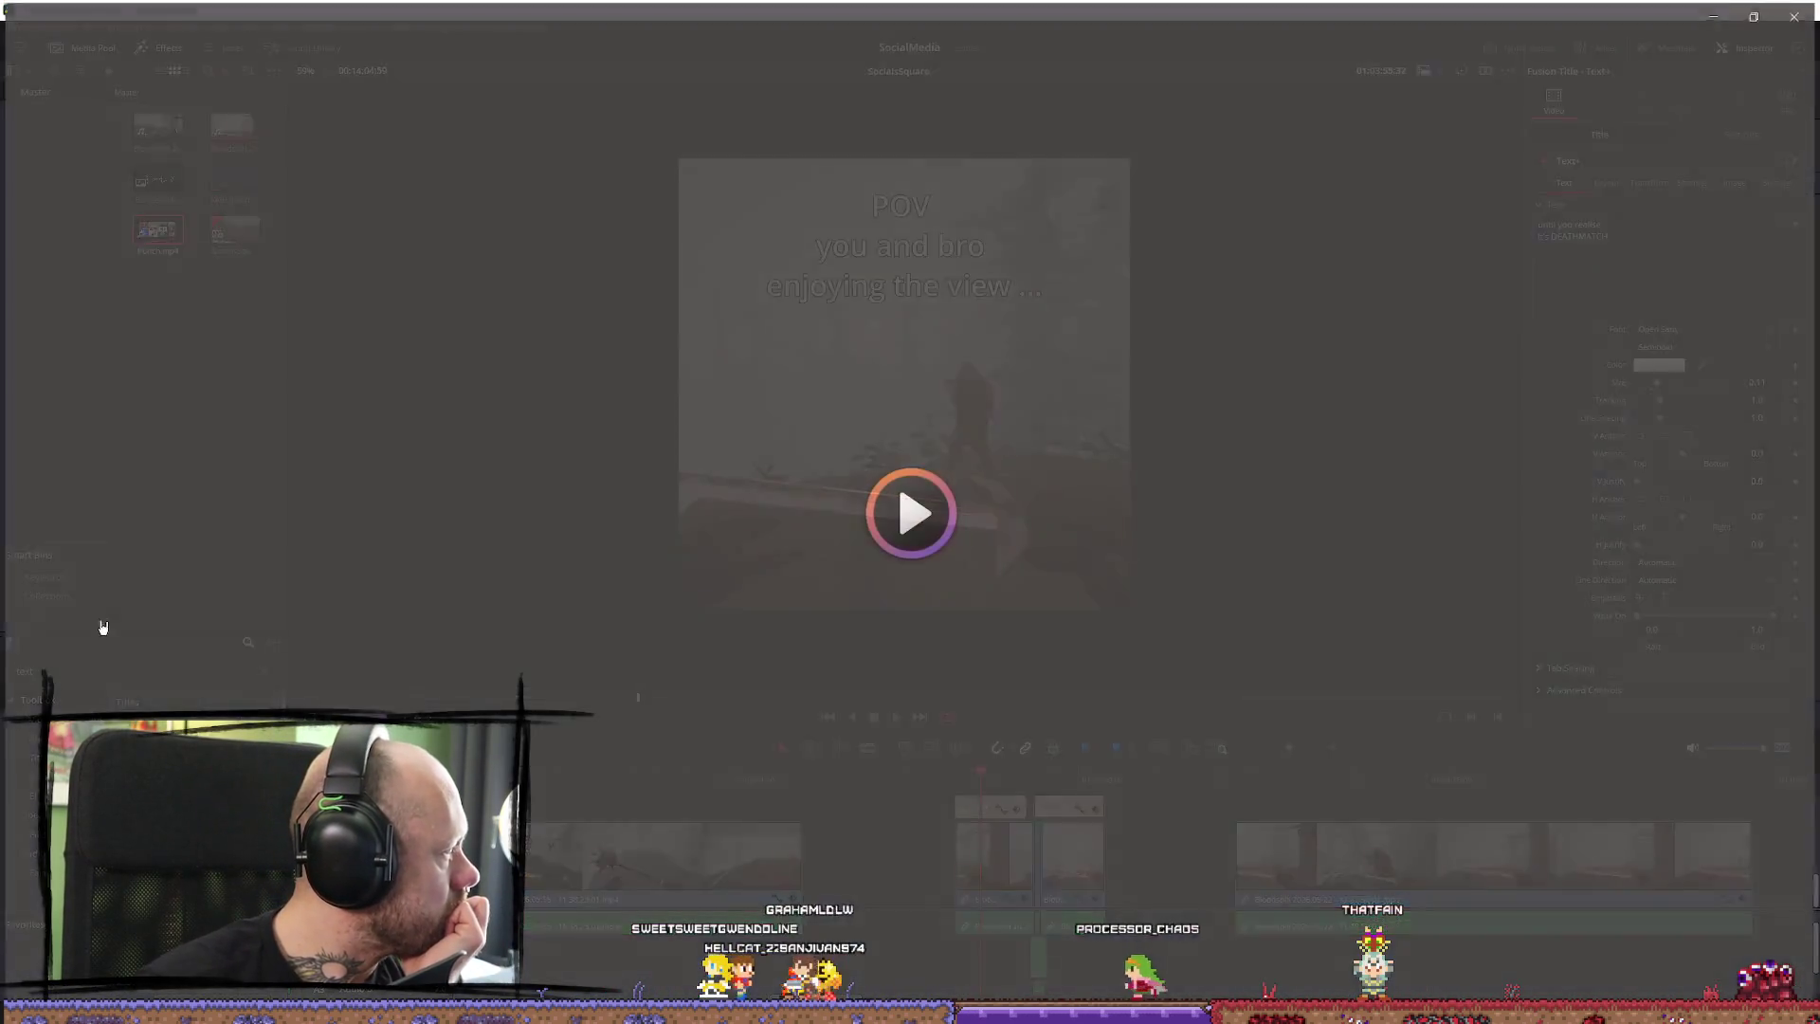
pyautogui.press('space')
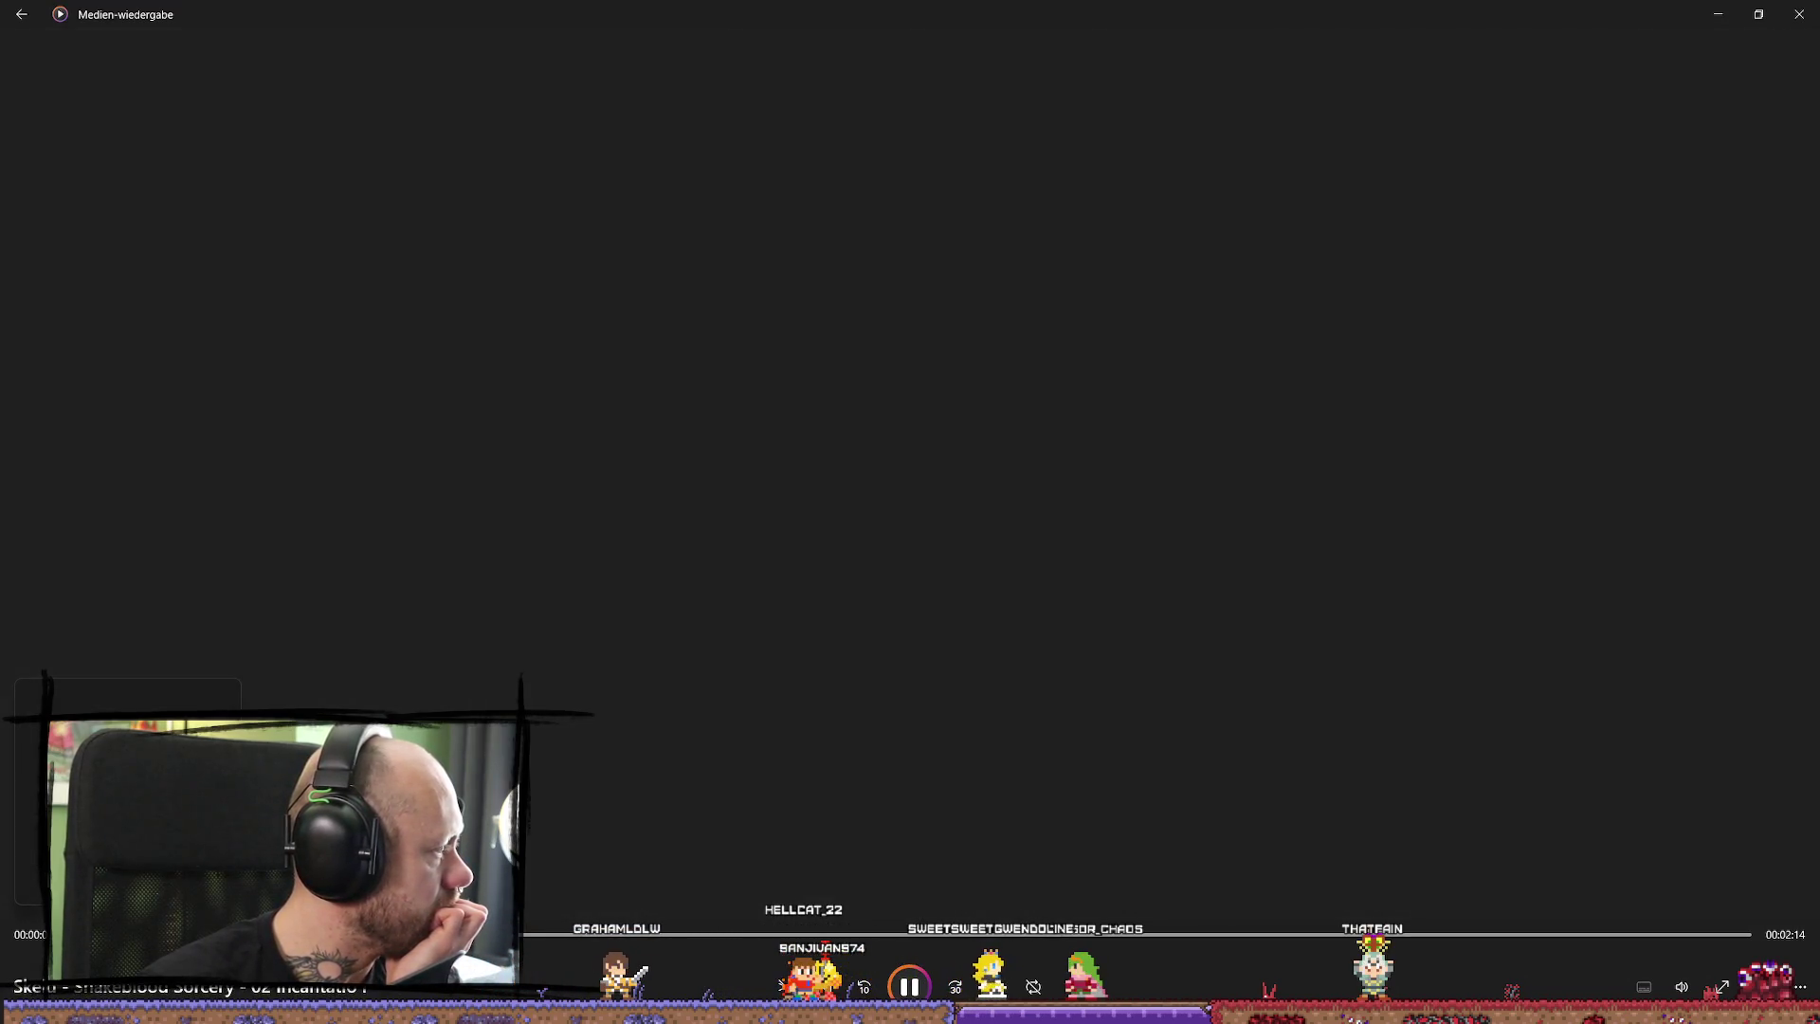
pyautogui.click(1817, 6)
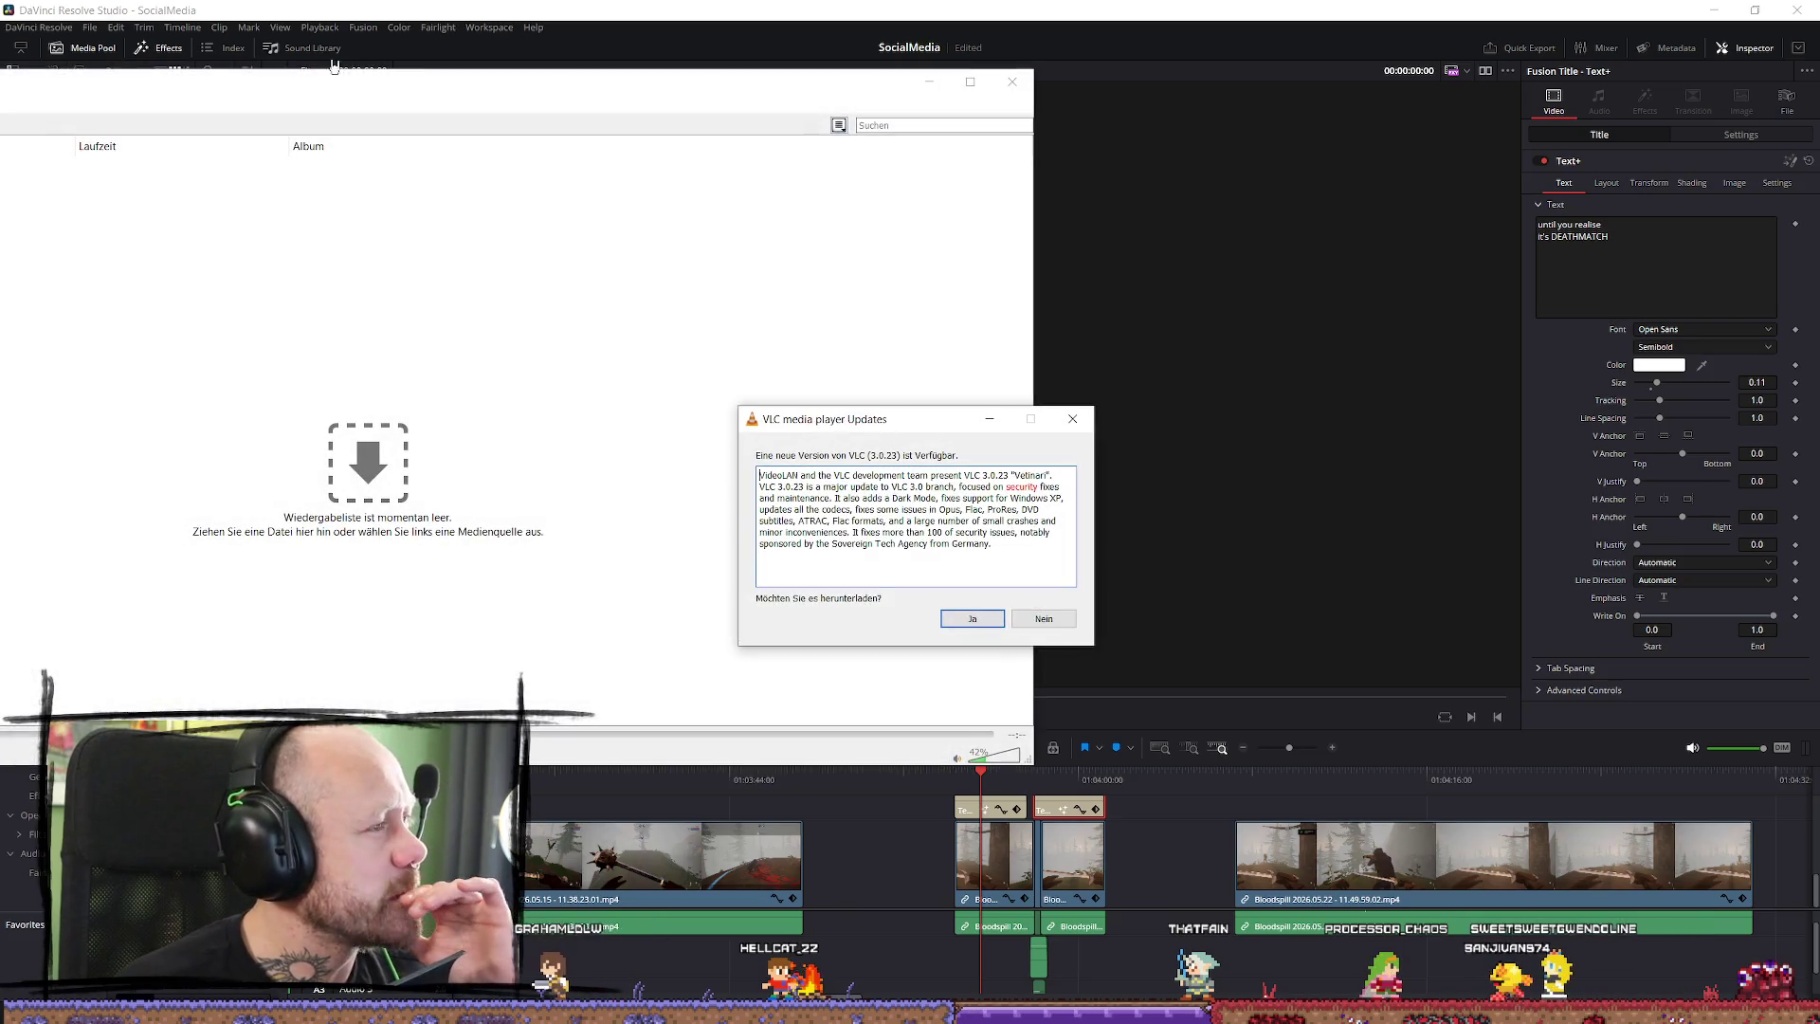
# Dismiss the VLC update prompt, add the Snakeblood Sorcery tracks, and audition tracks 02, 08, 10, 11, 16.
pyautogui.click(1063, 618)
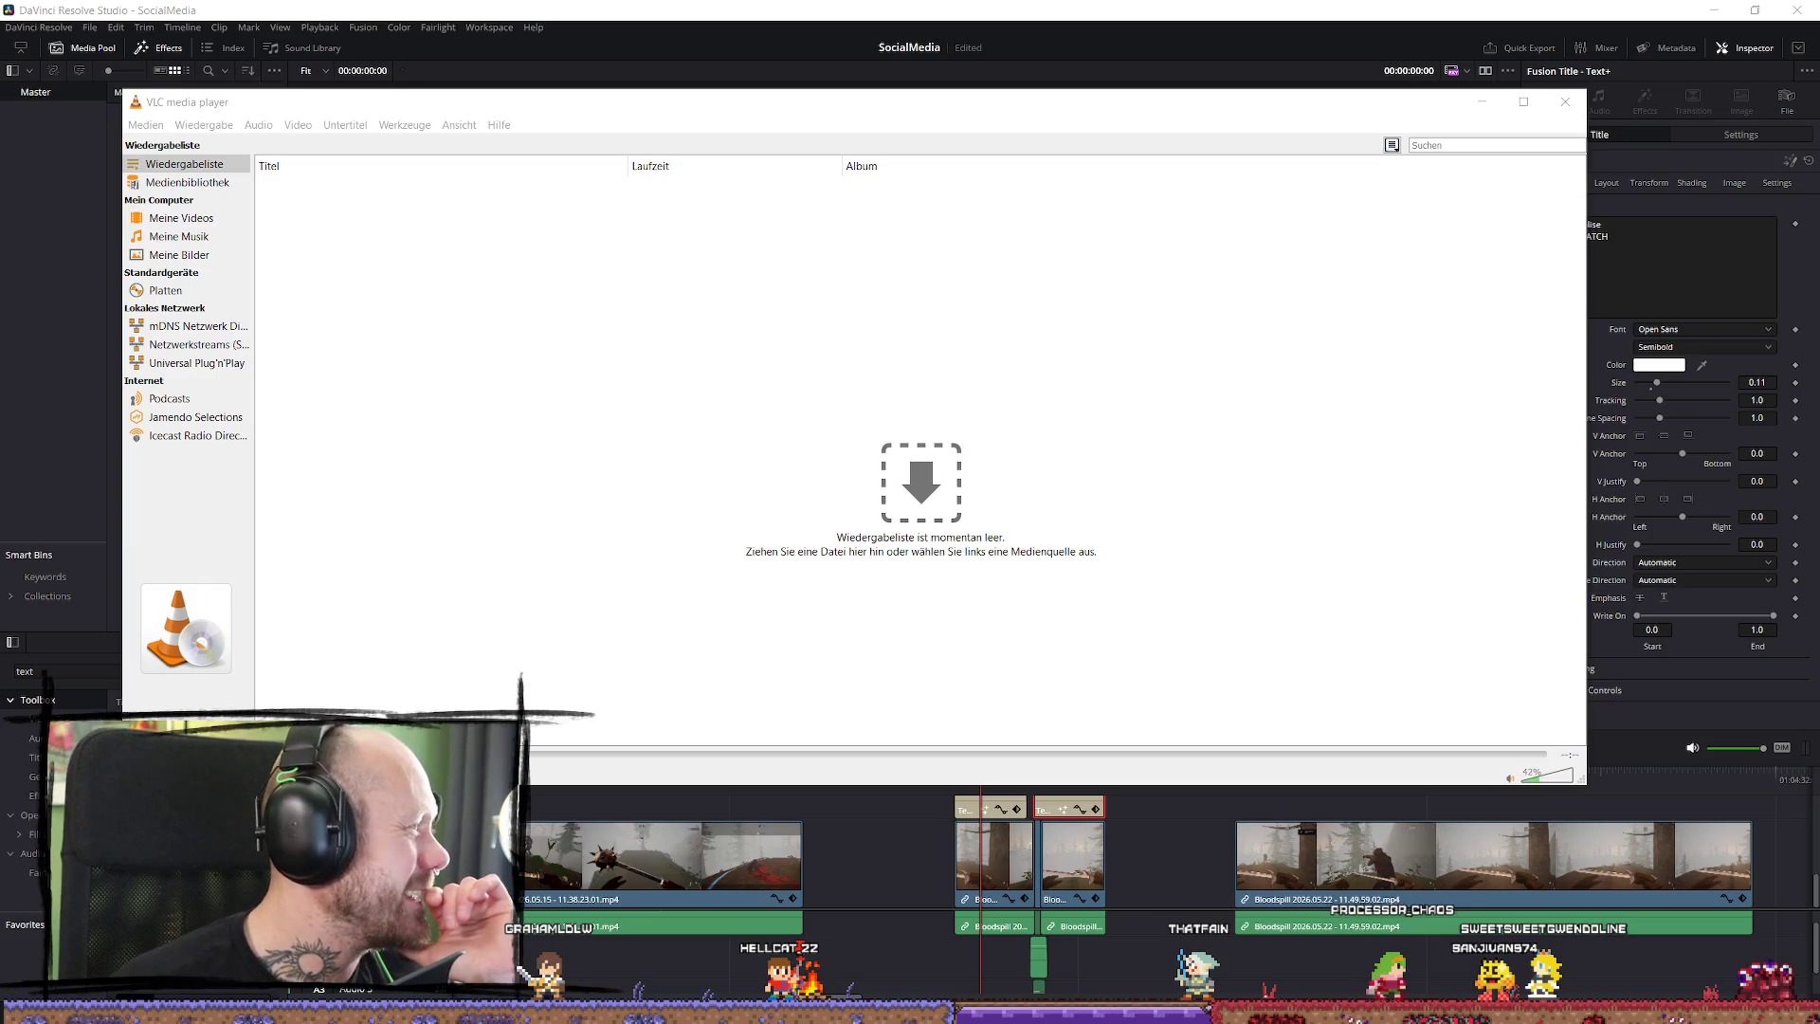
pyautogui.moveTo(0, 390); pyautogui.dragTo(717, 398)
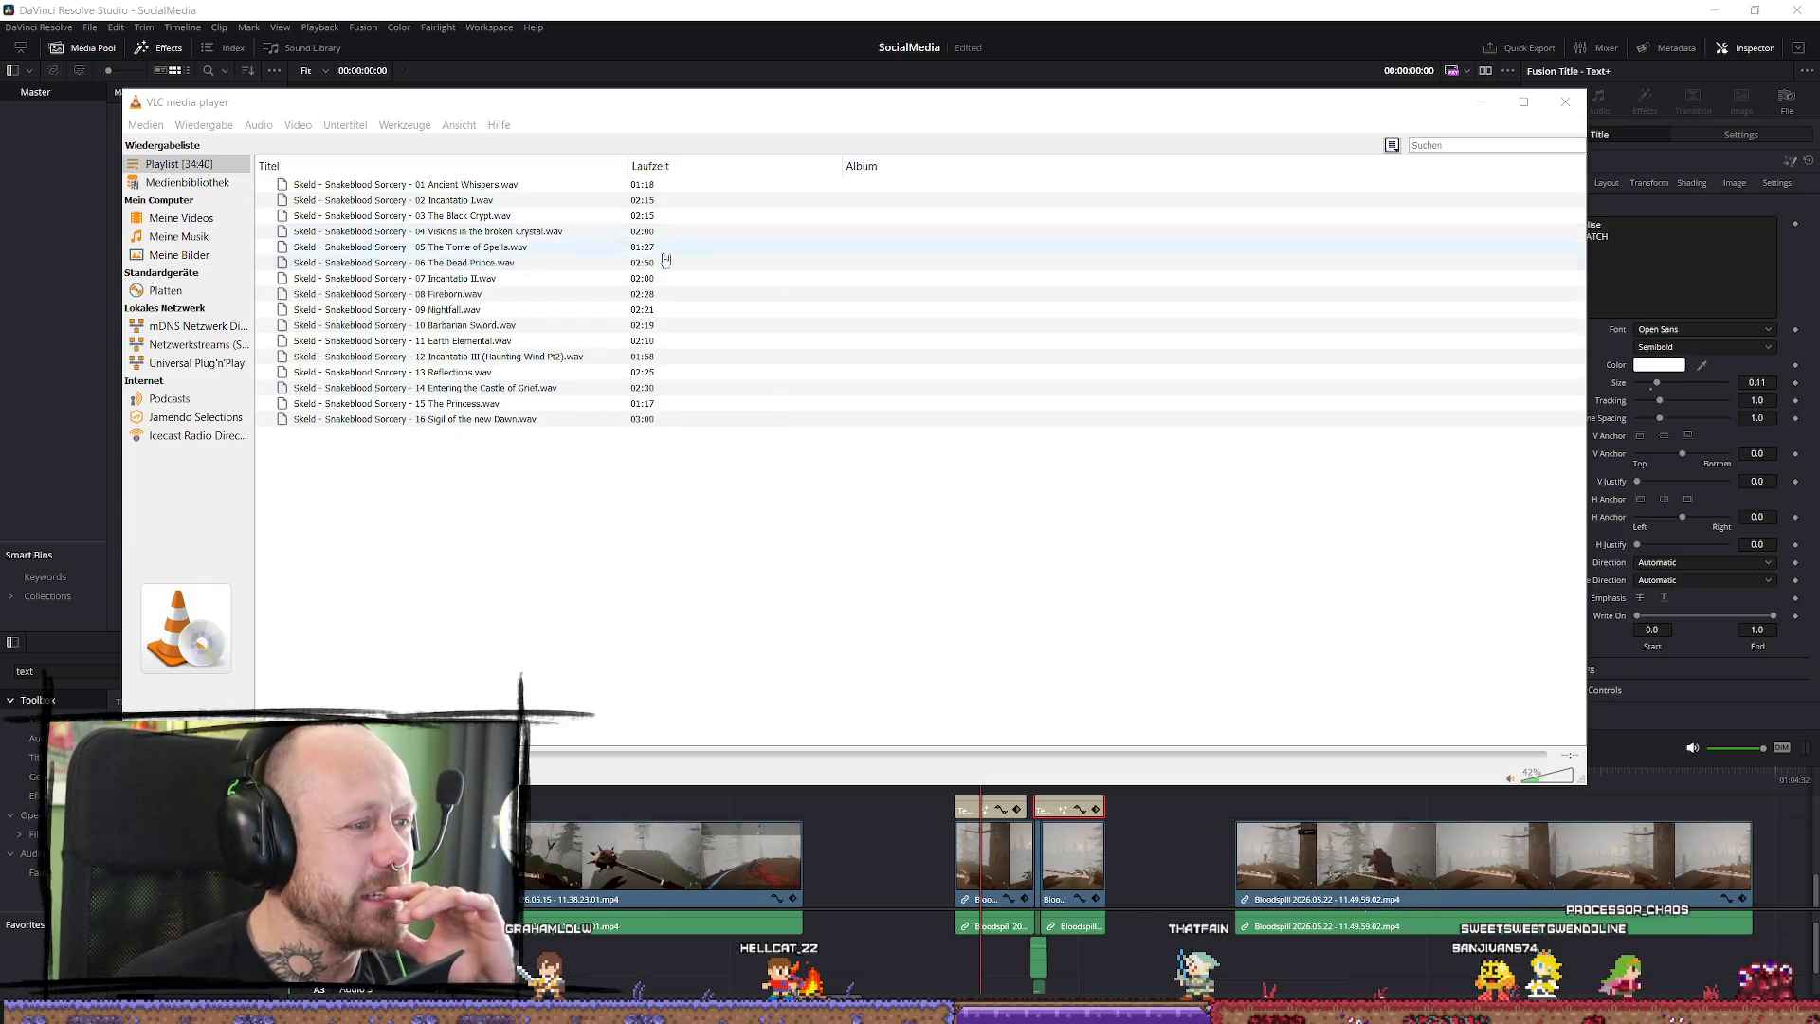
pyautogui.doubleClick(479, 200)
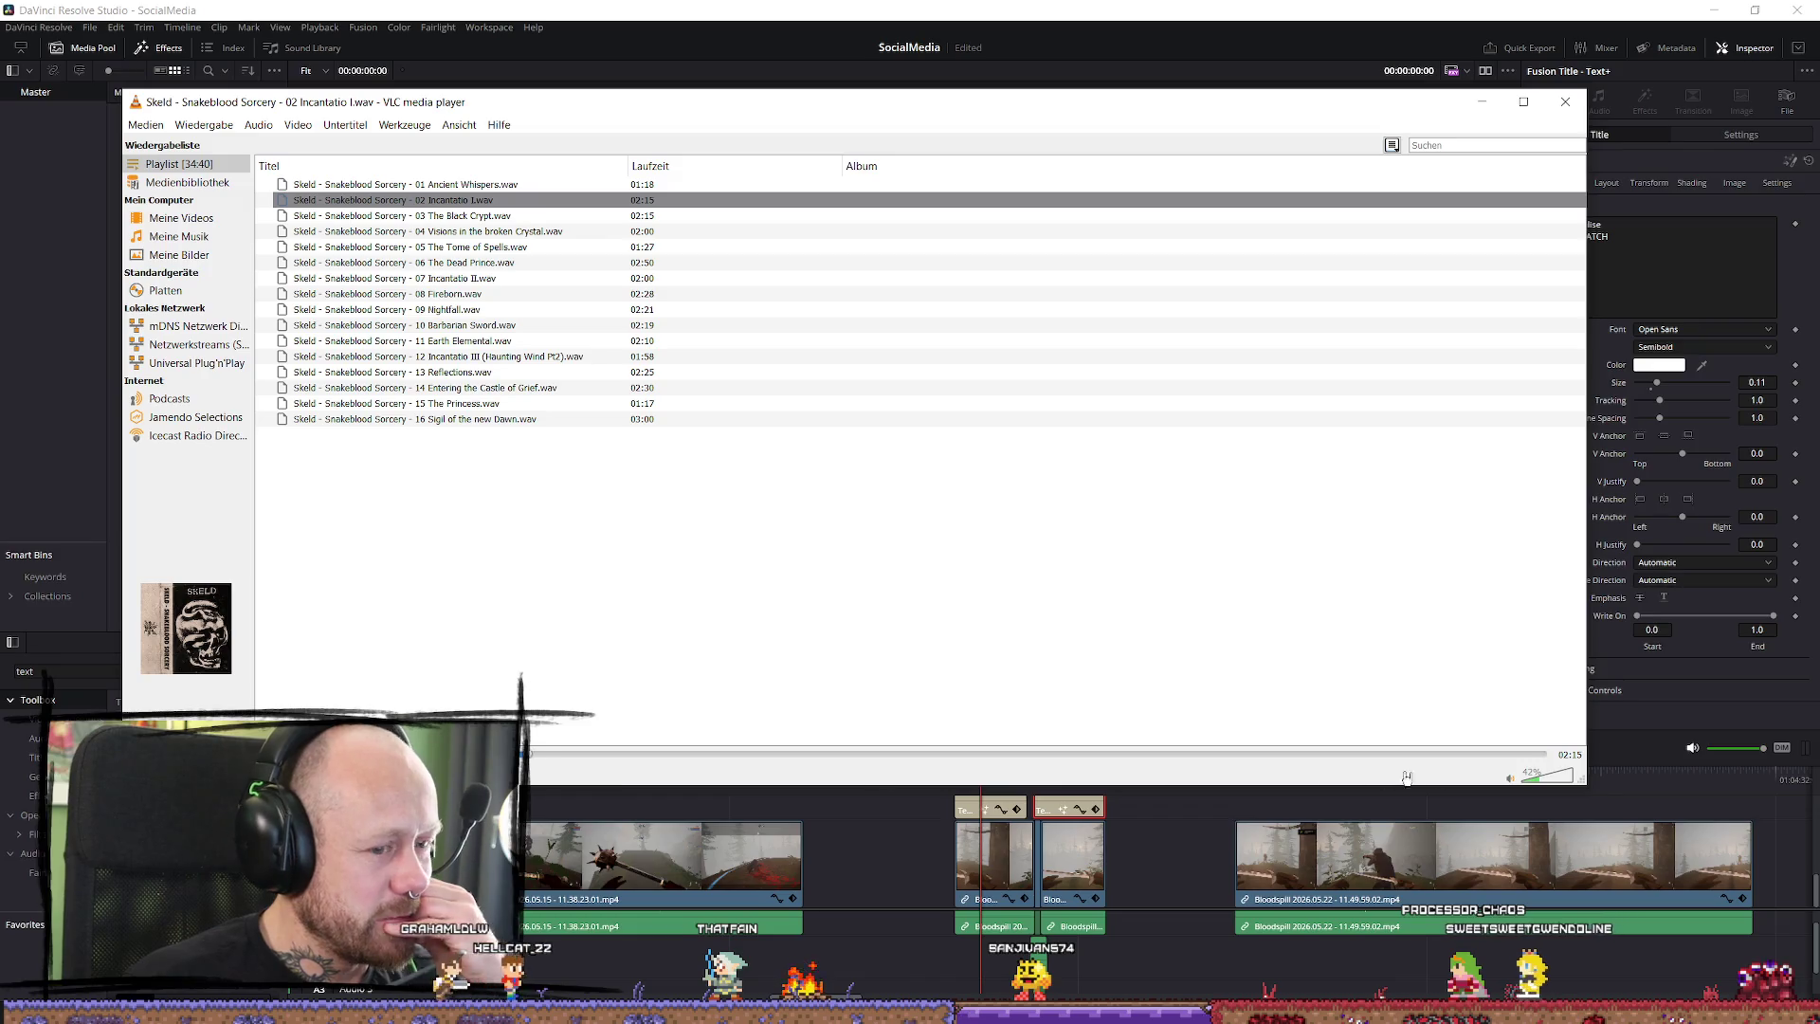
pyautogui.doubleClick(502, 294)
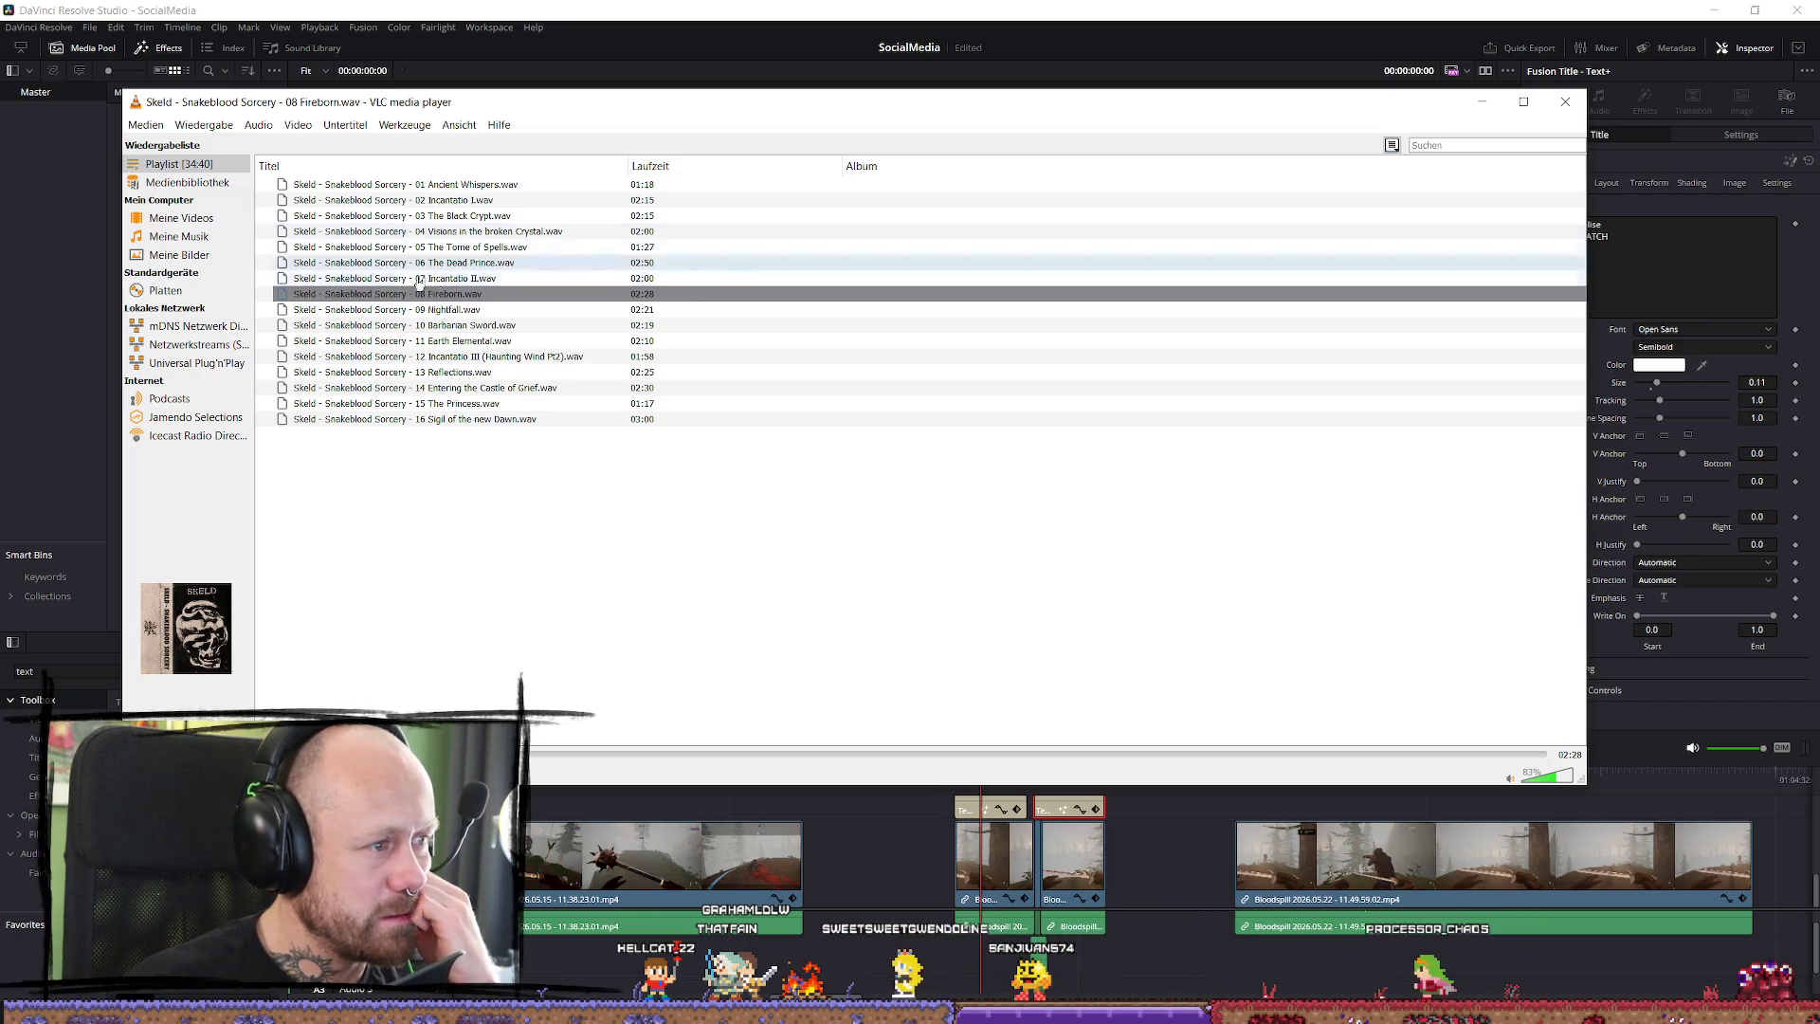
pyautogui.doubleClick(465, 326)
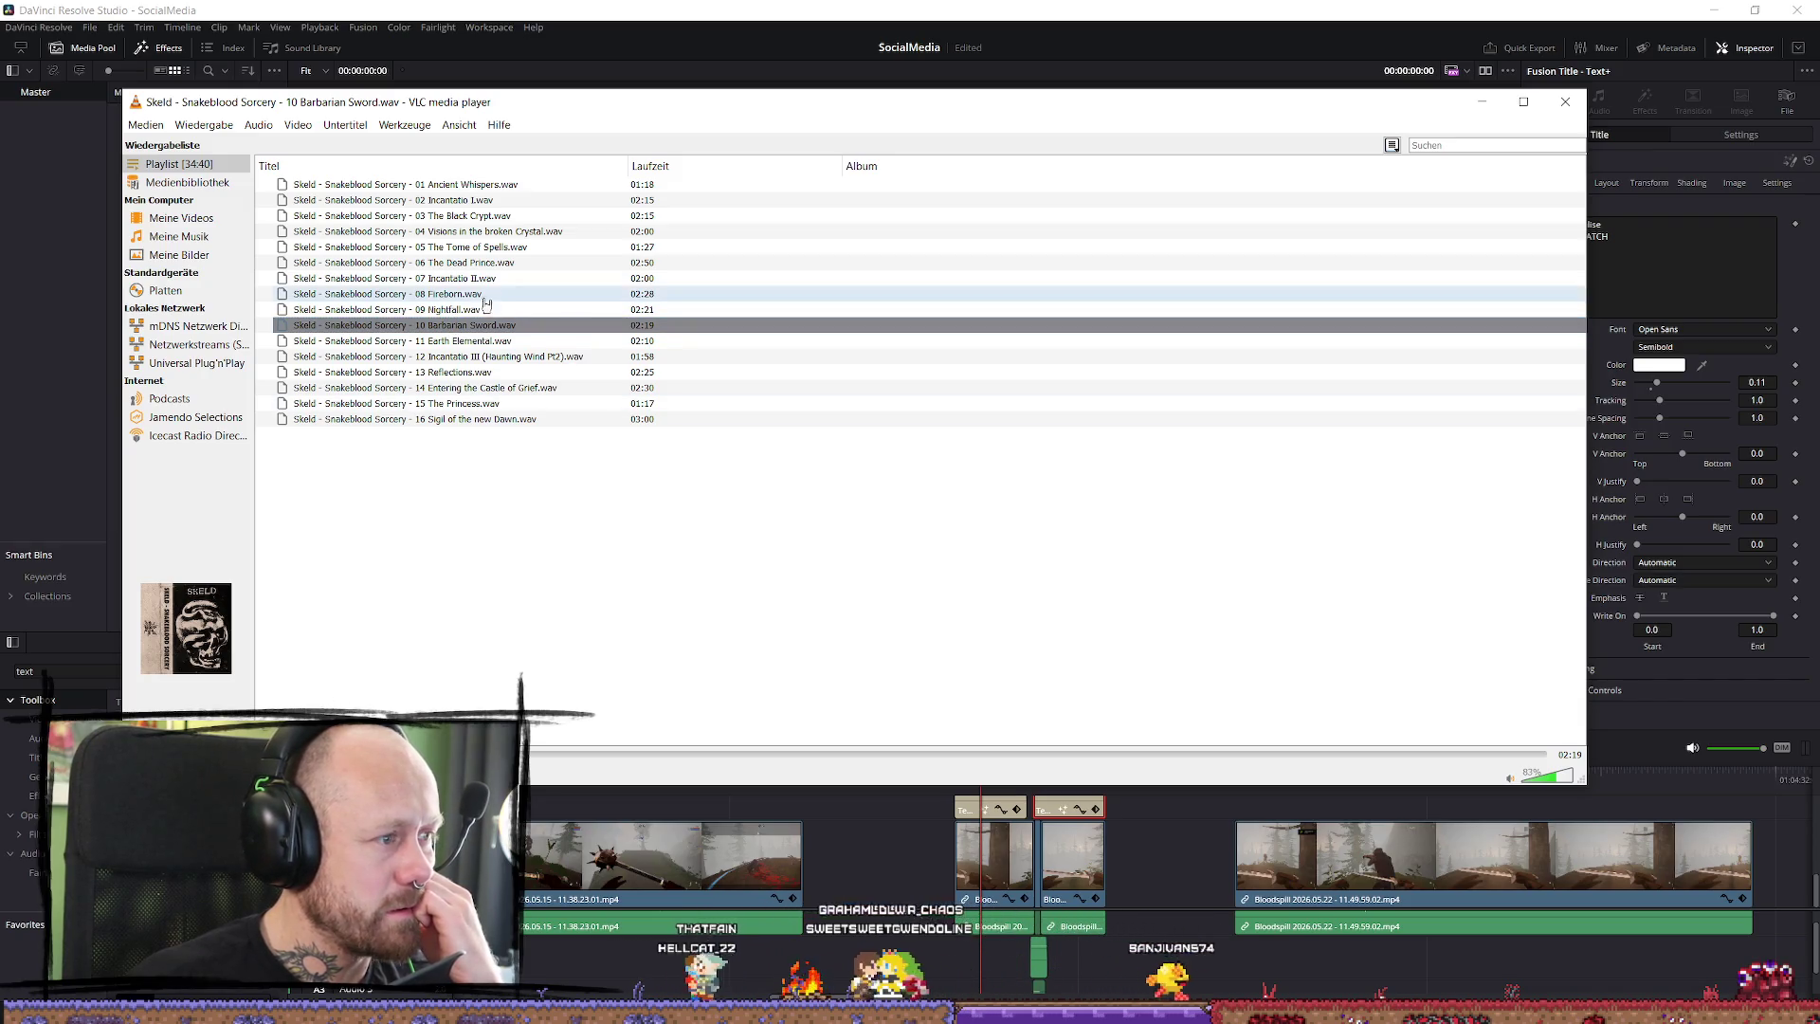
pyautogui.doubleClick(465, 342)
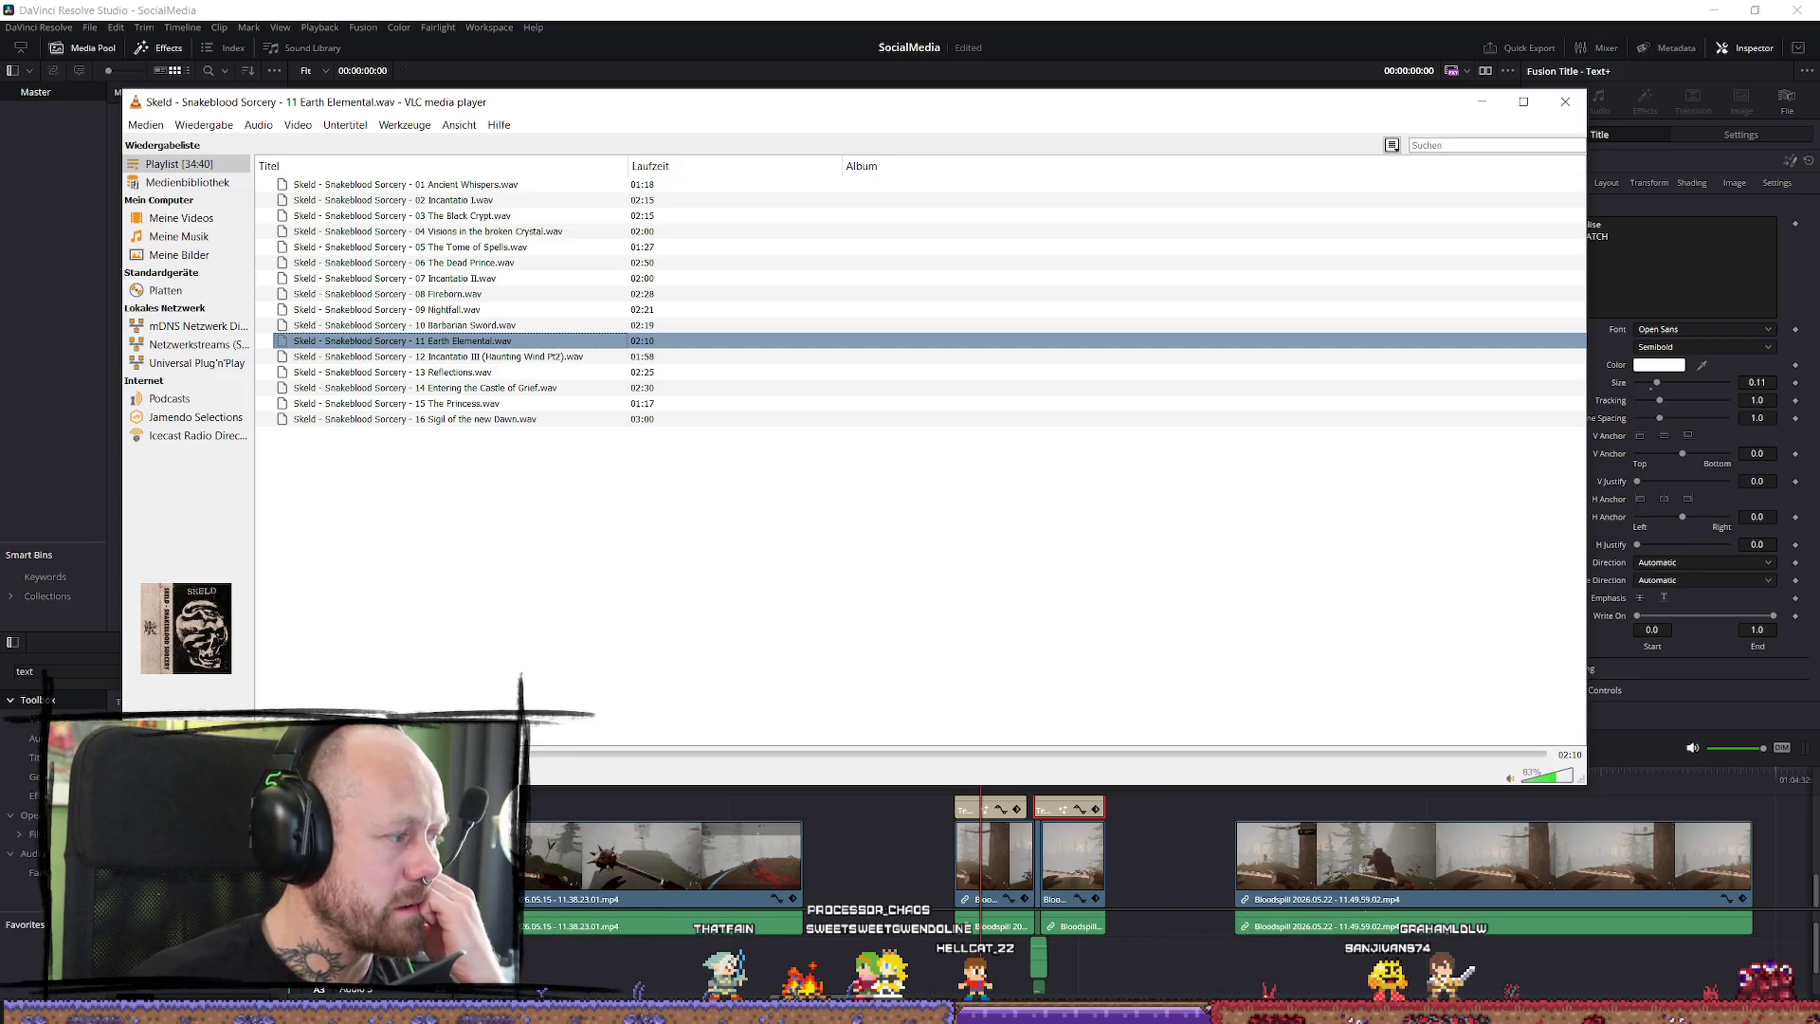
pyautogui.doubleClick(484, 420)
# Audition tracks 15 back to 11, return to 08 Fireborn, and queue the eleven The Dark Lands tracks.
pyautogui.press('p')
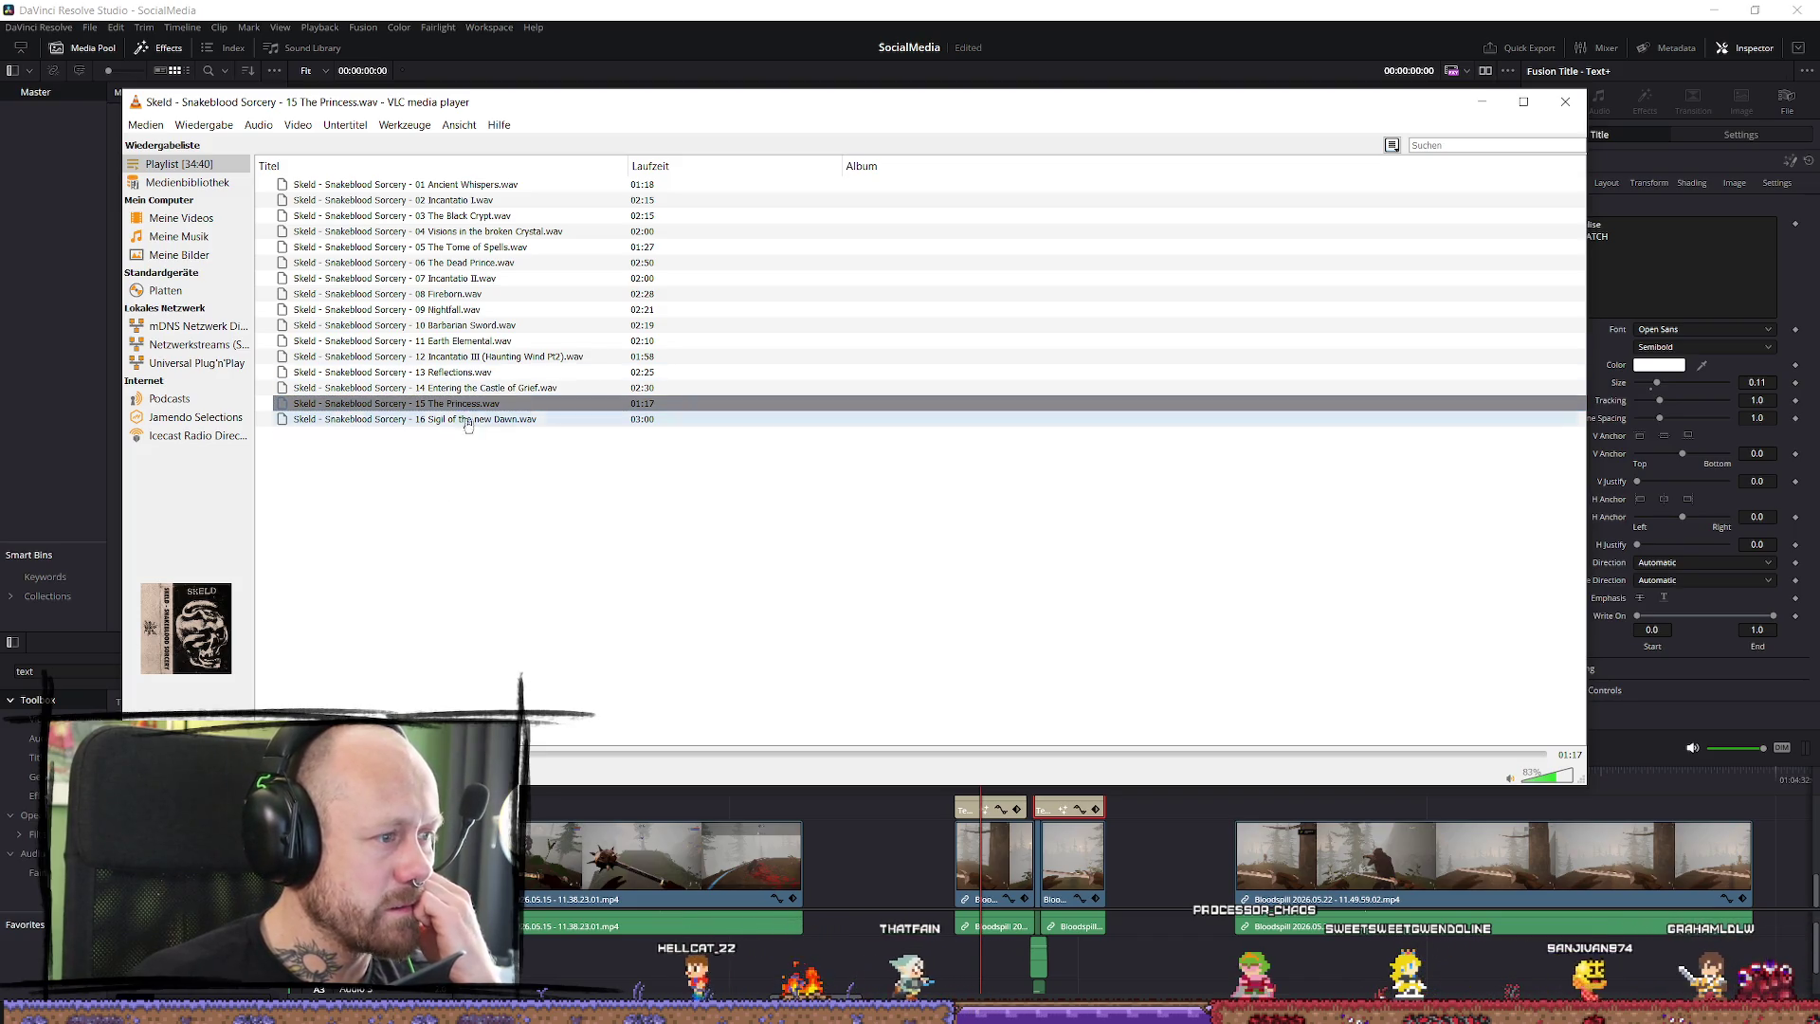
pyautogui.doubleClick(455, 387)
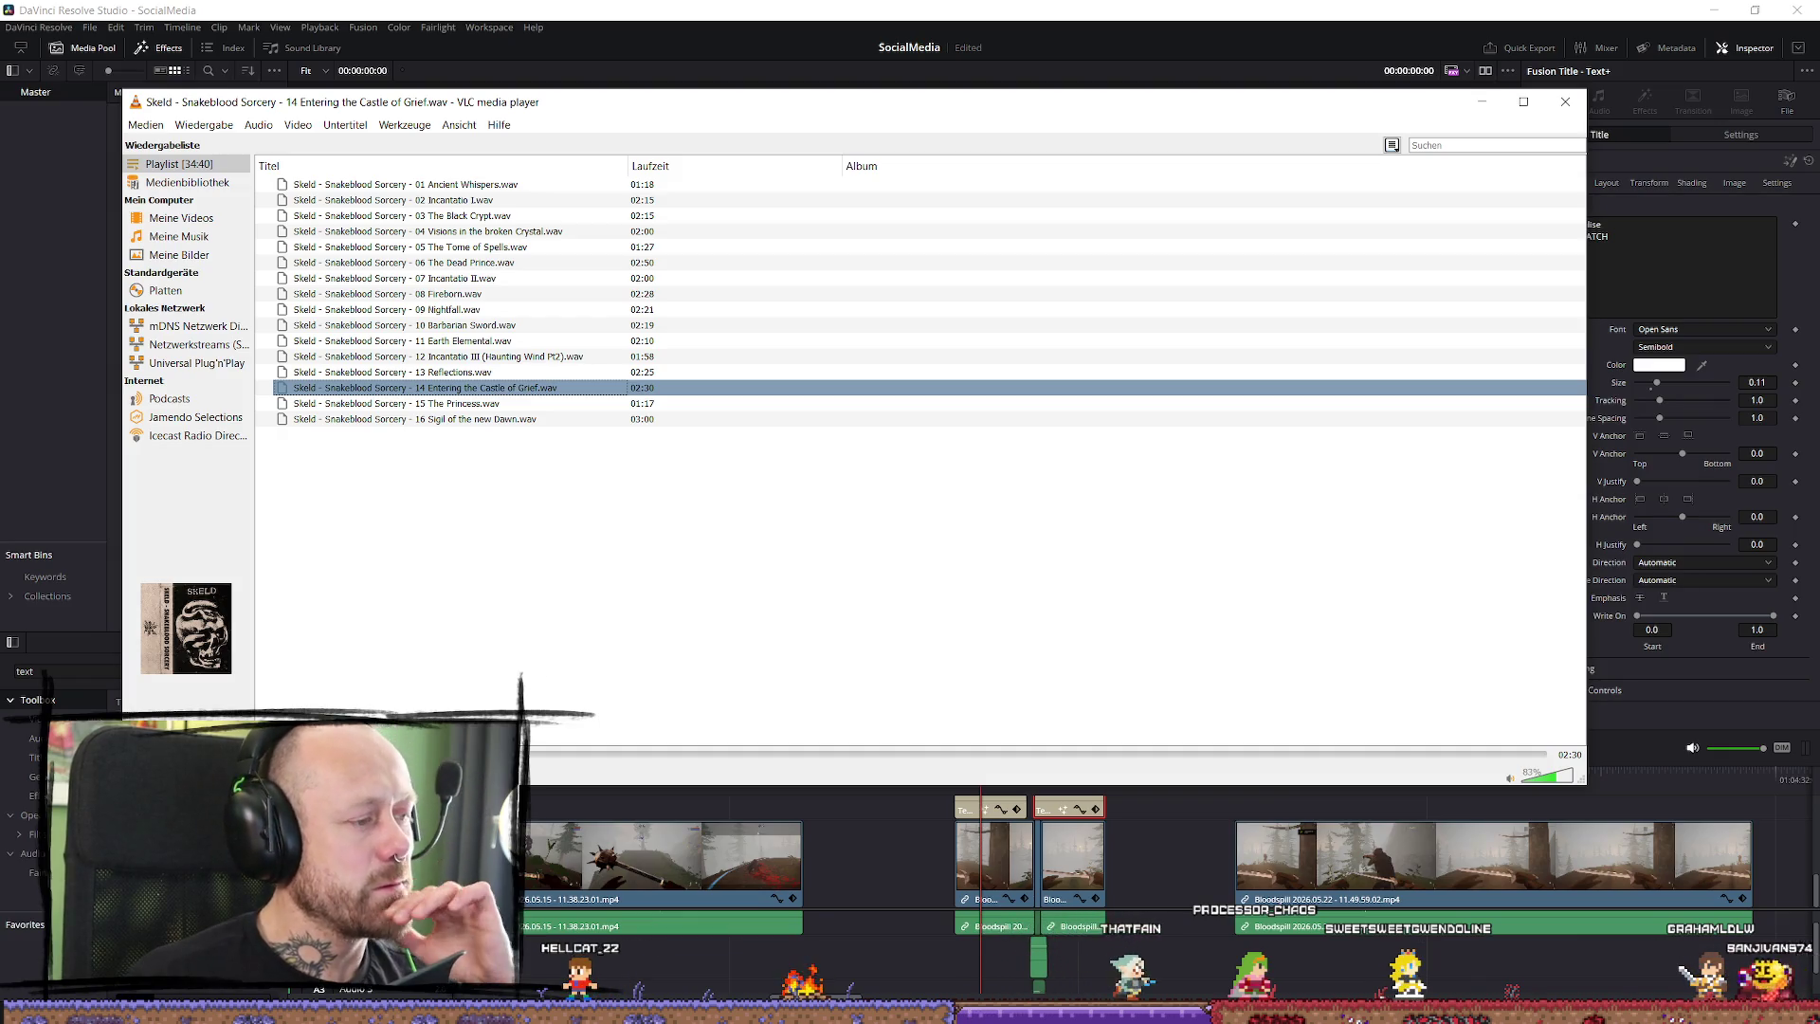
pyautogui.doubleClick(461, 375)
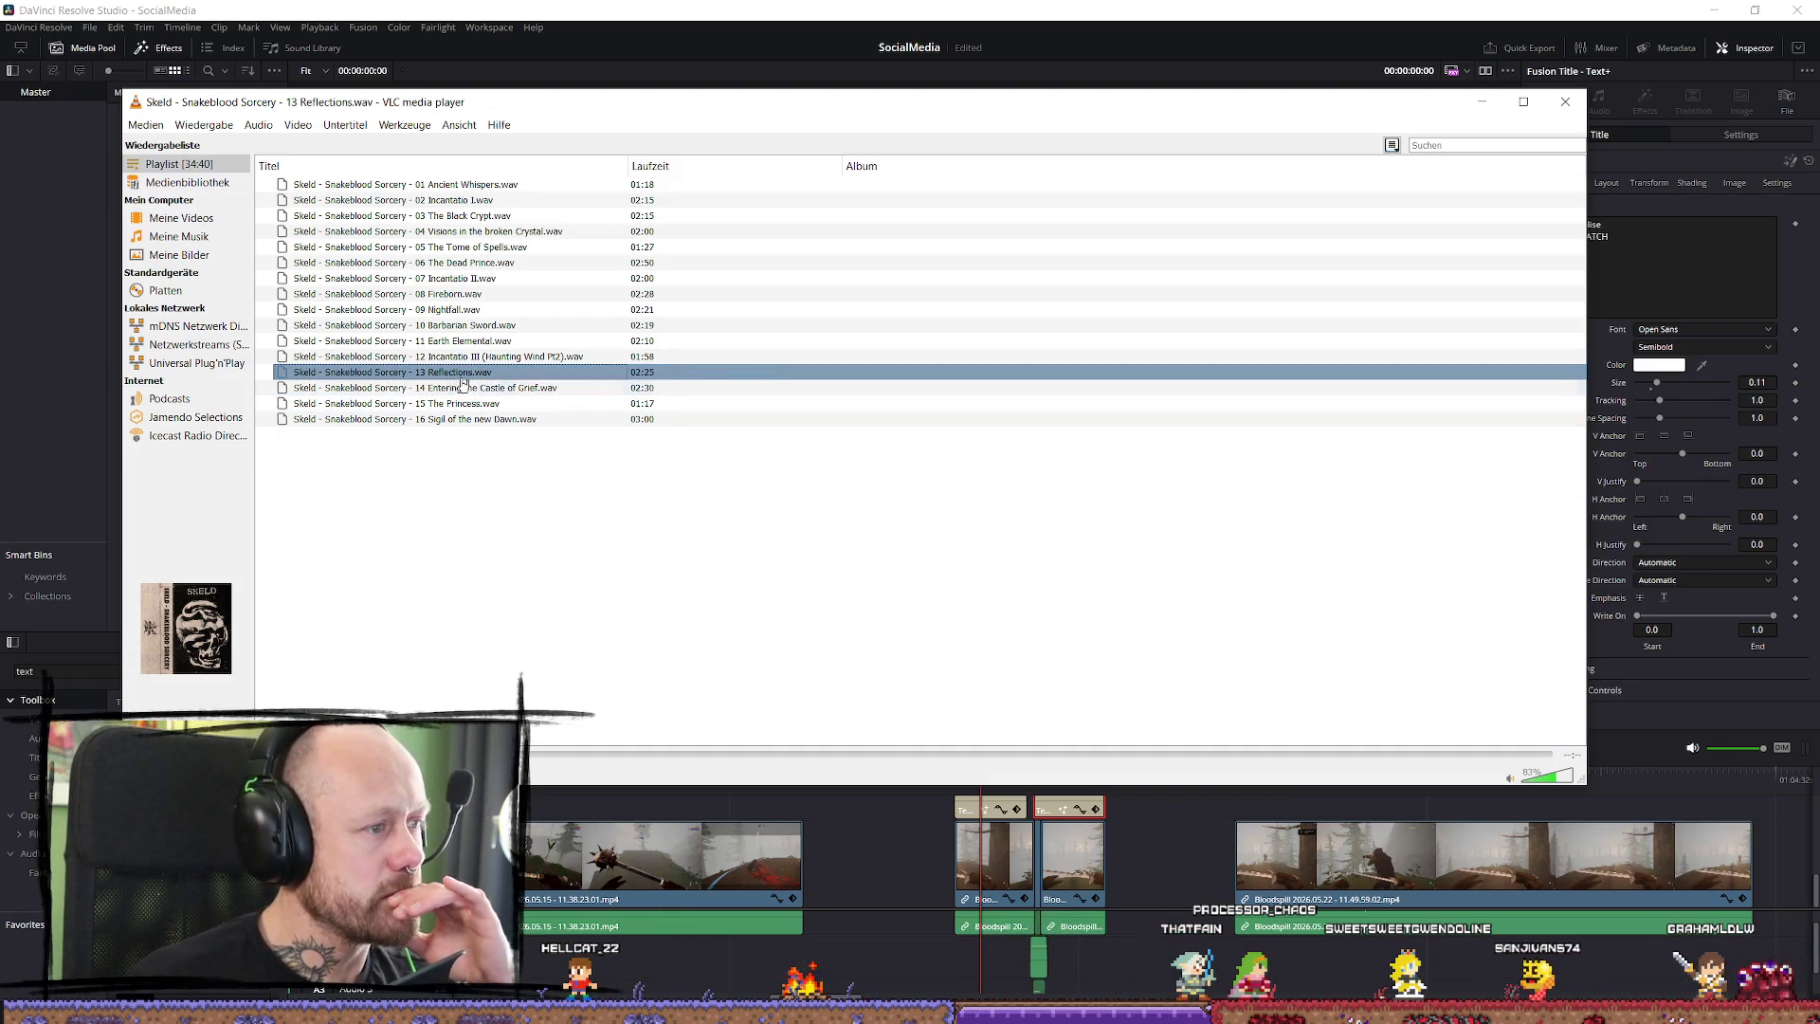
pyautogui.doubleClick(438, 357)
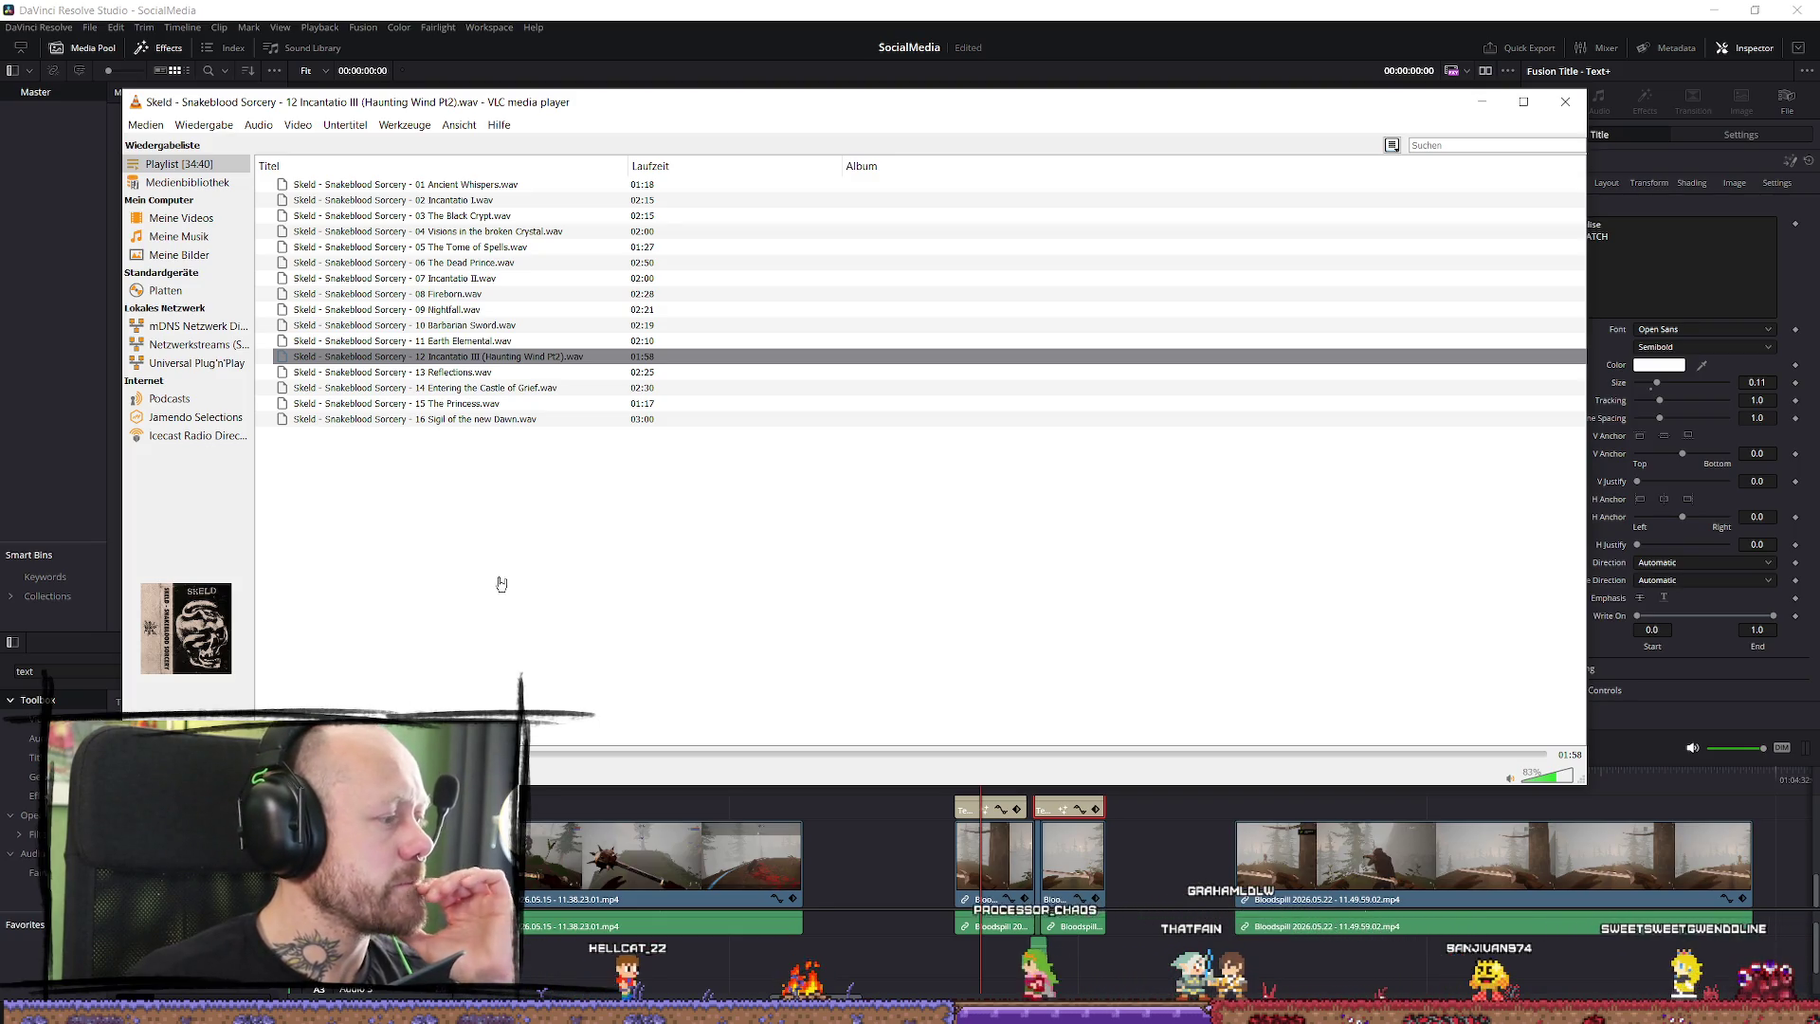
pyautogui.doubleClick(456, 343)
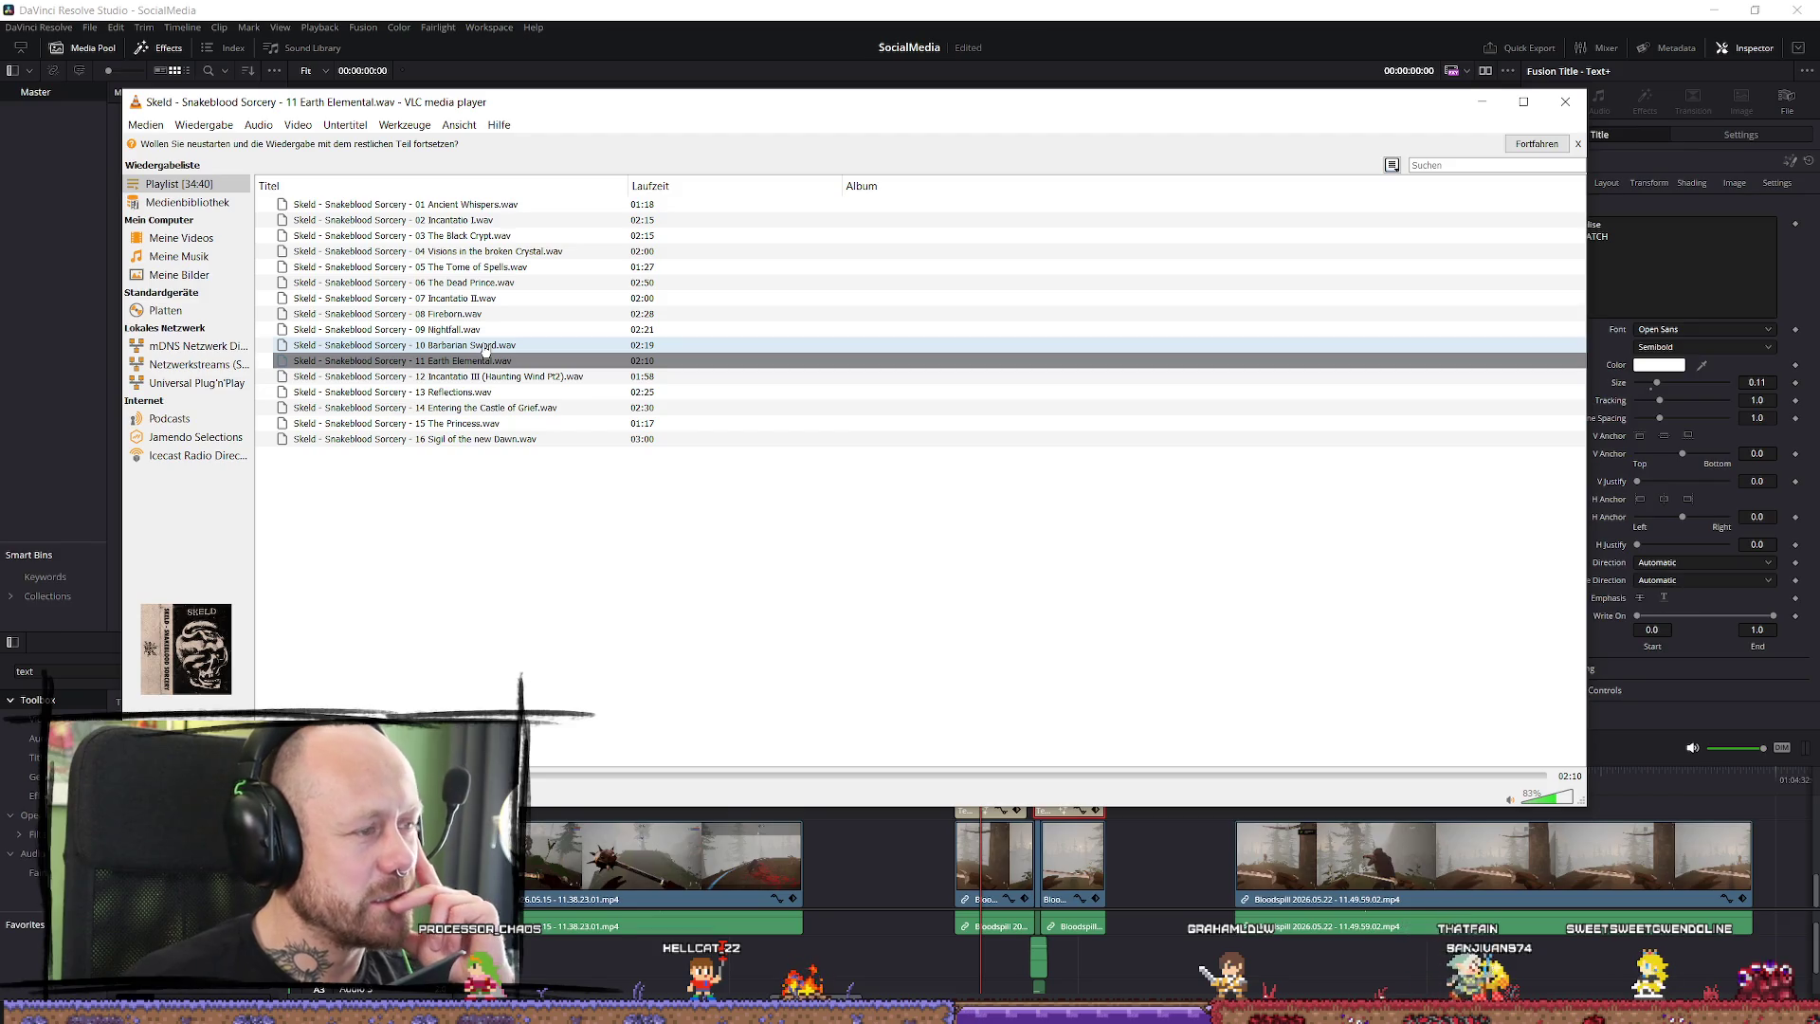
pyautogui.doubleClick(455, 313)
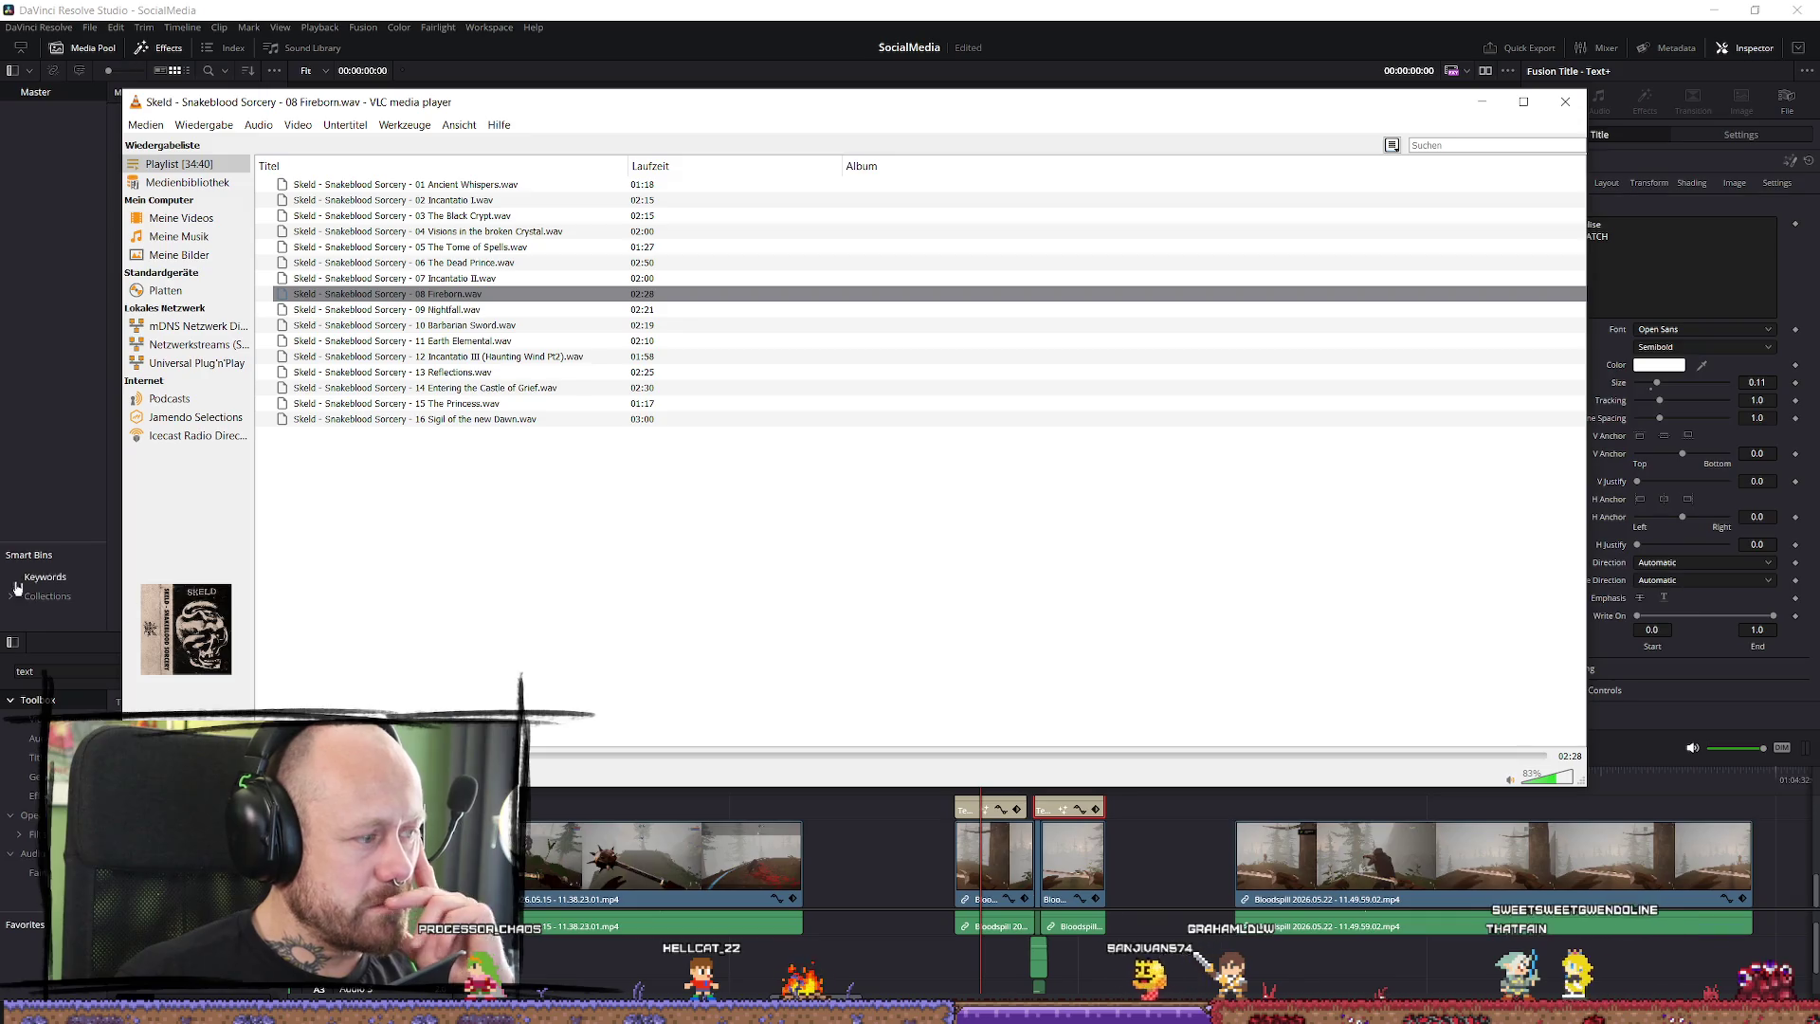
pyautogui.hotkey('alt', 'Tab')
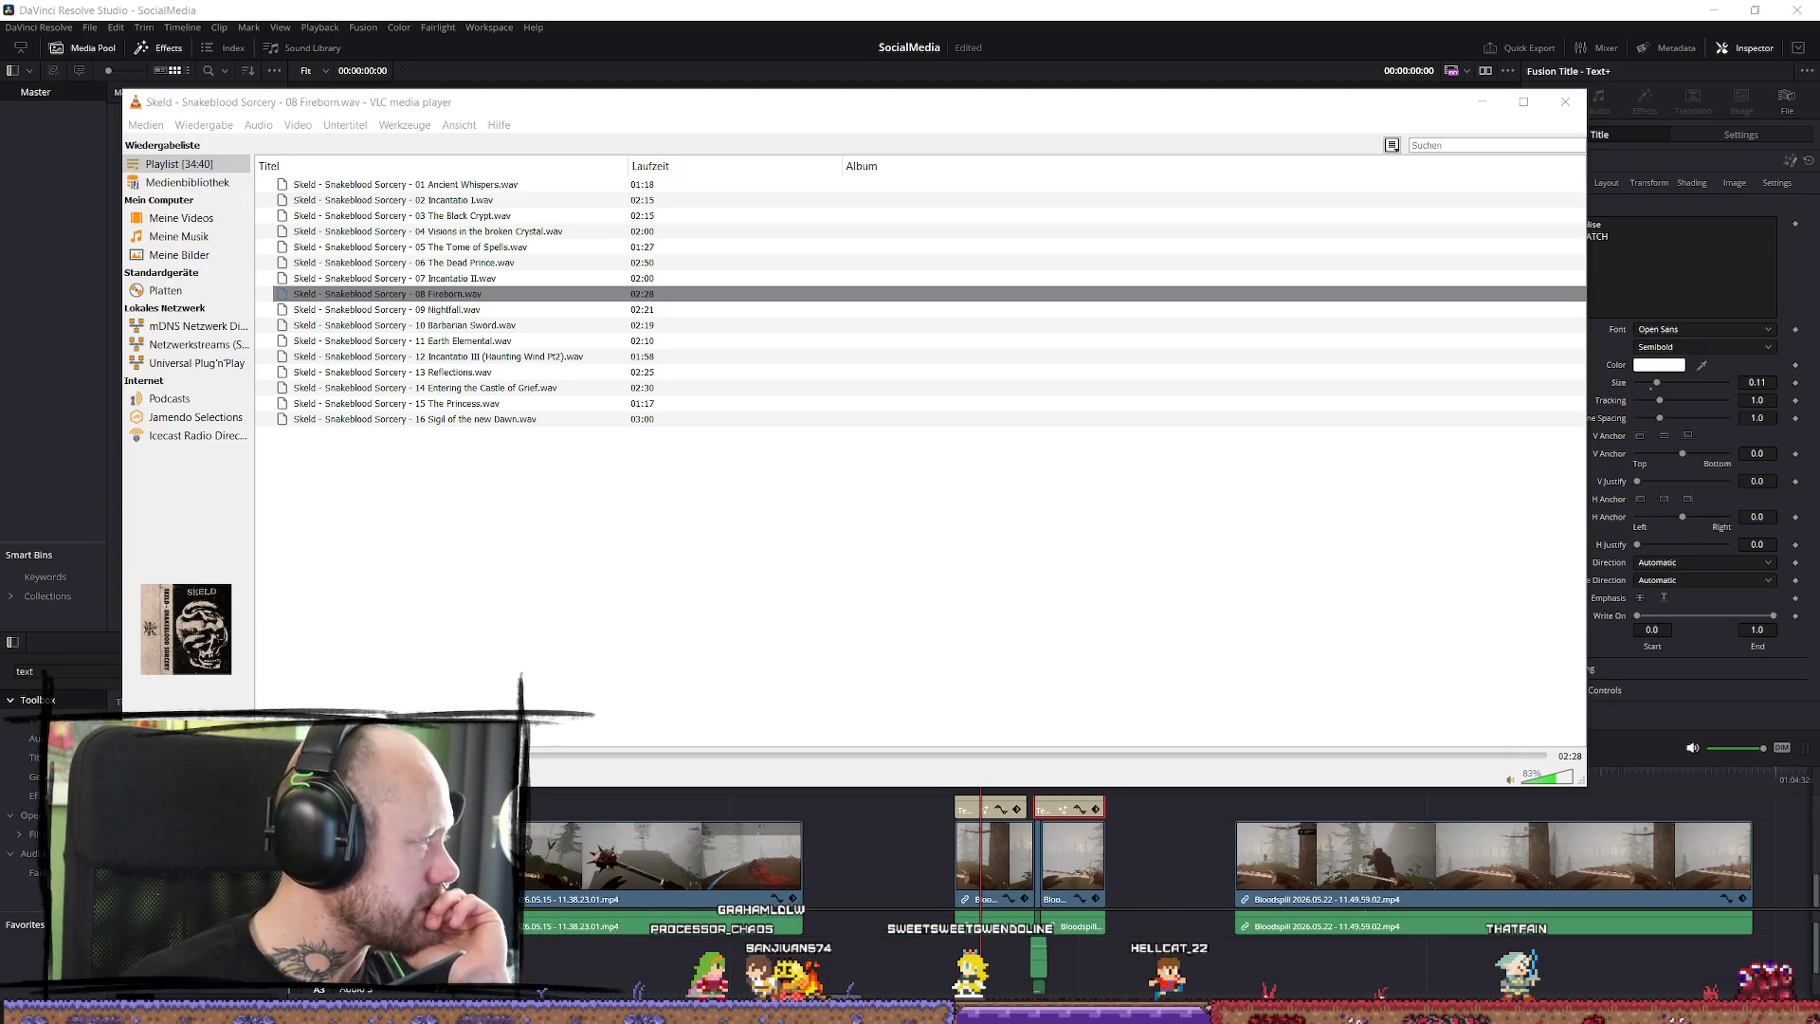
pyautogui.moveTo(398, 531)
pyautogui.mouseDown()
pyautogui.moveTo(455, 616)
pyautogui.moveTo(582, 629)
pyautogui.mouseUp()
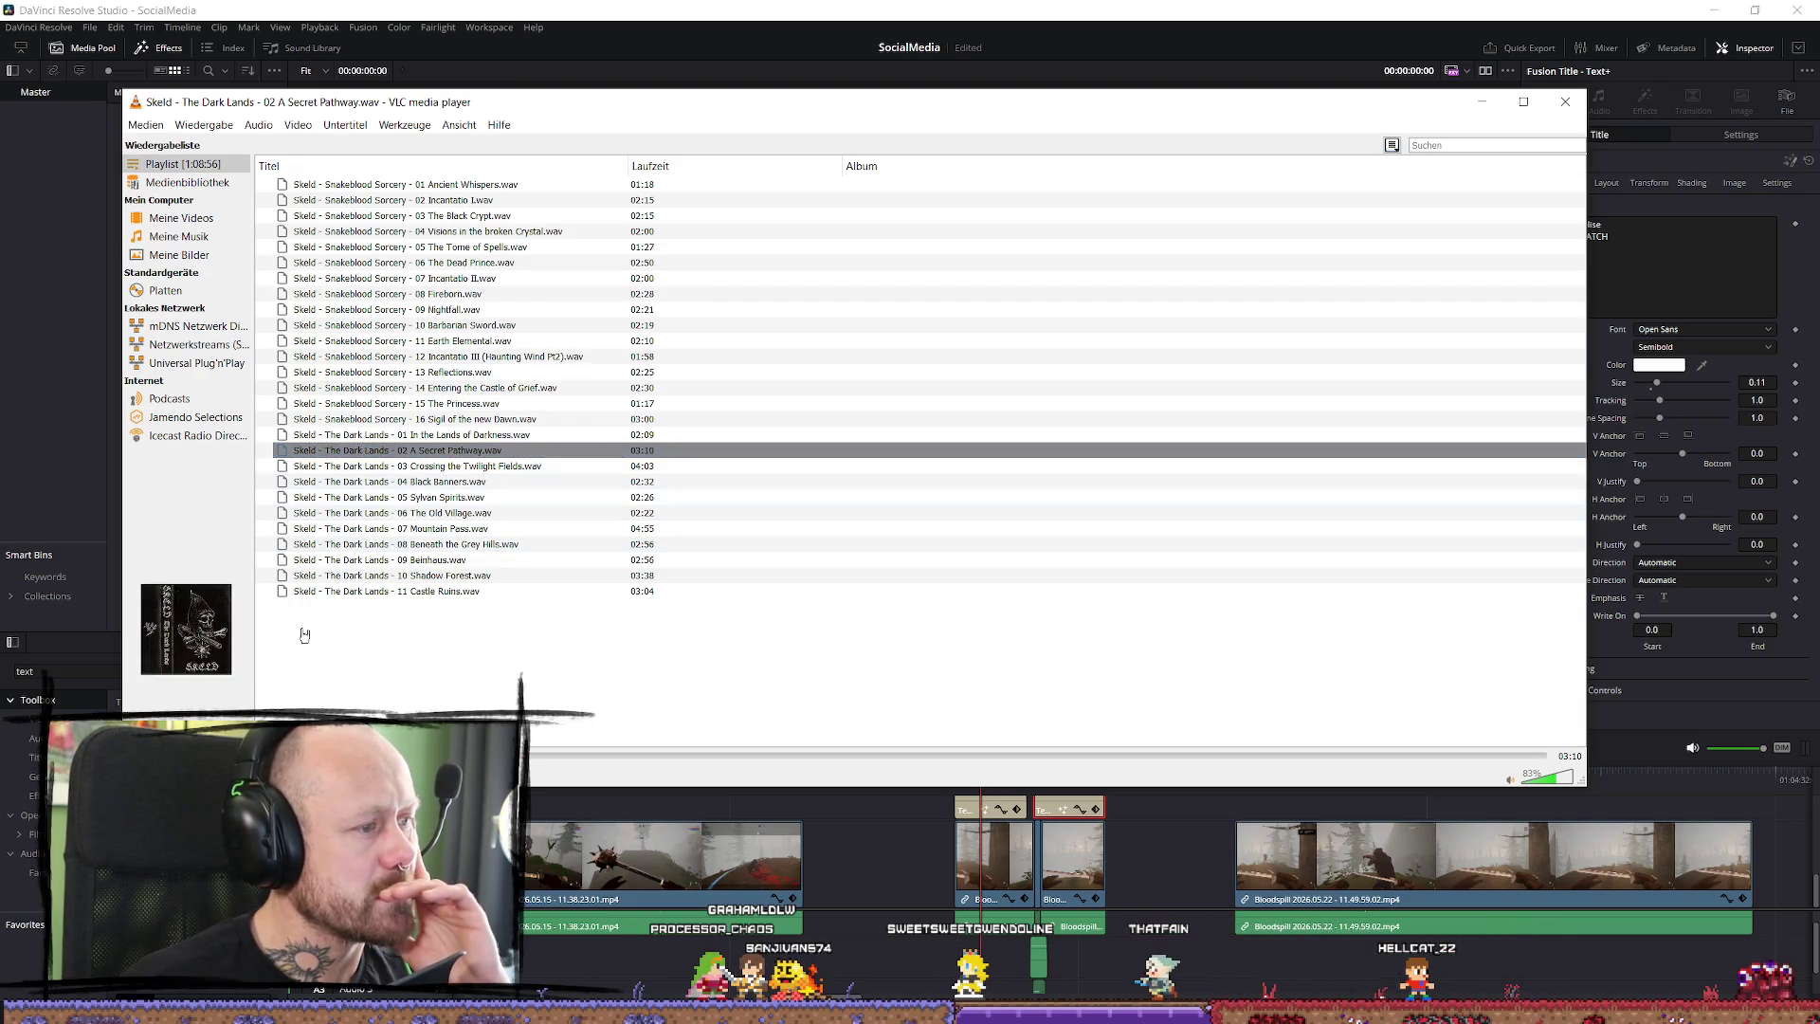
# Audition The Dark Lands tracks 03 Crossing the Twilight Fields through 11 Castle Ruins.
pyautogui.doubleClick(417, 465)
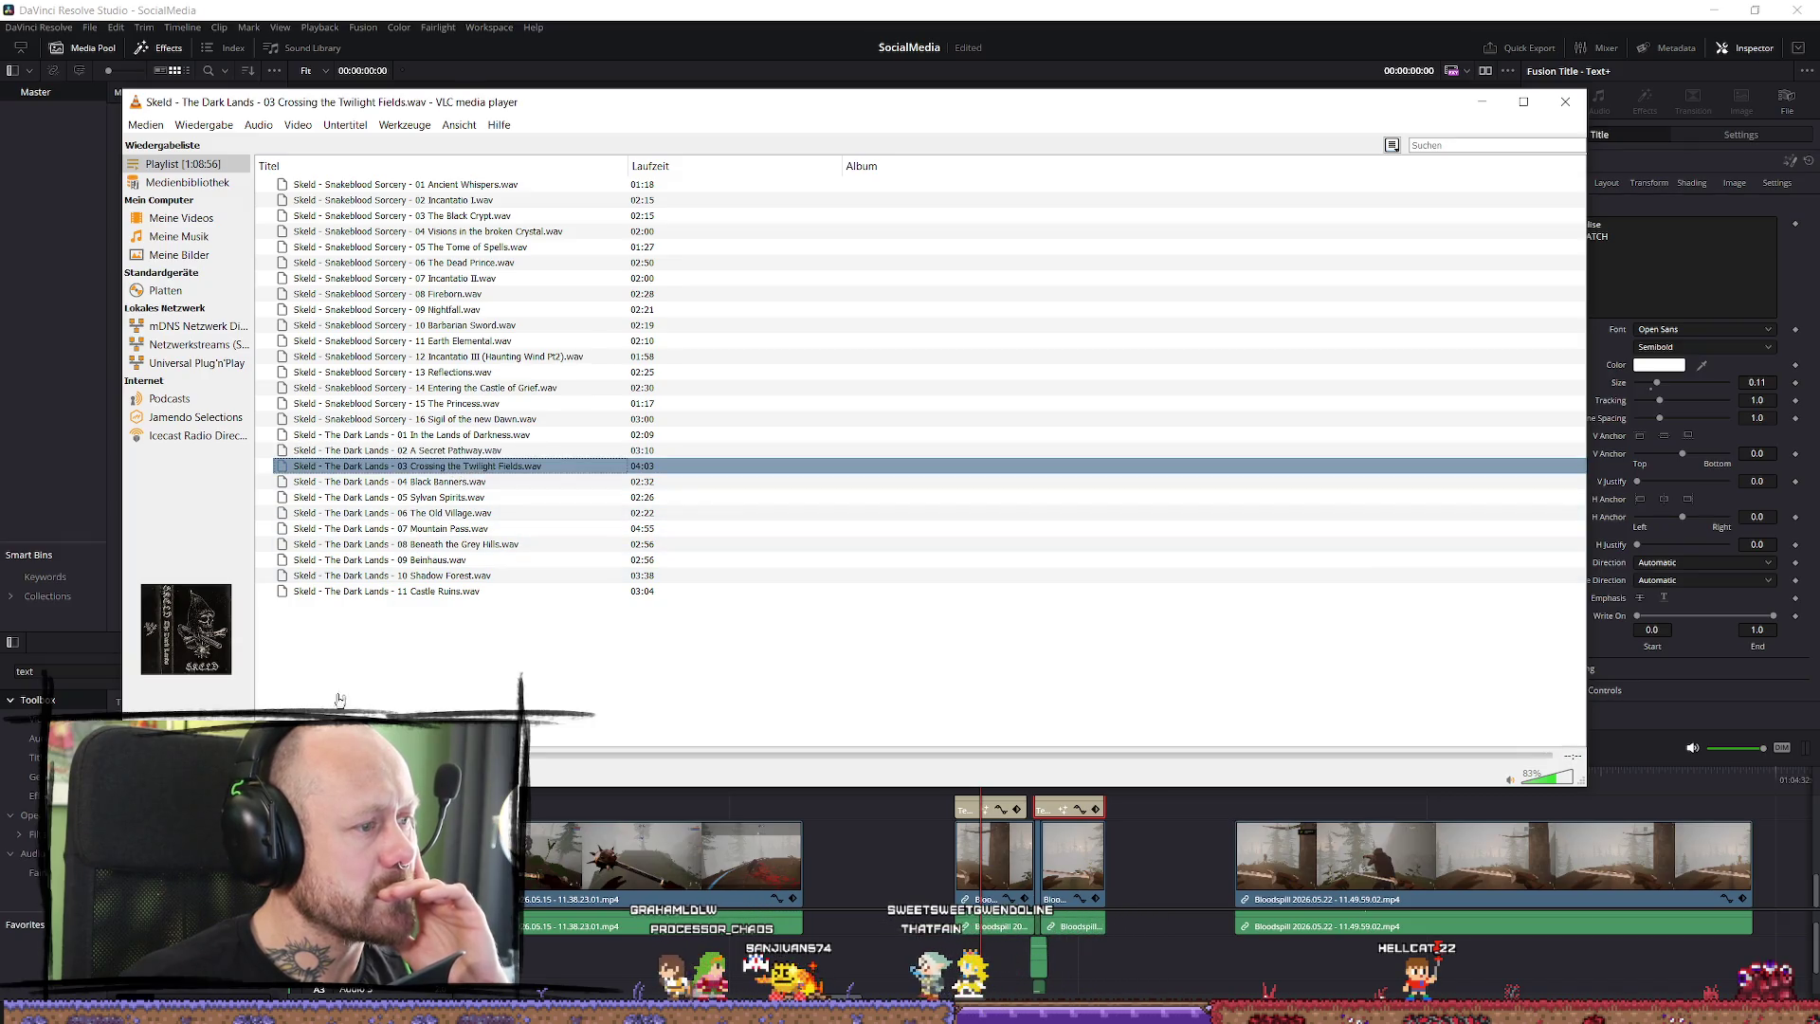
pyautogui.doubleClick(436, 481)
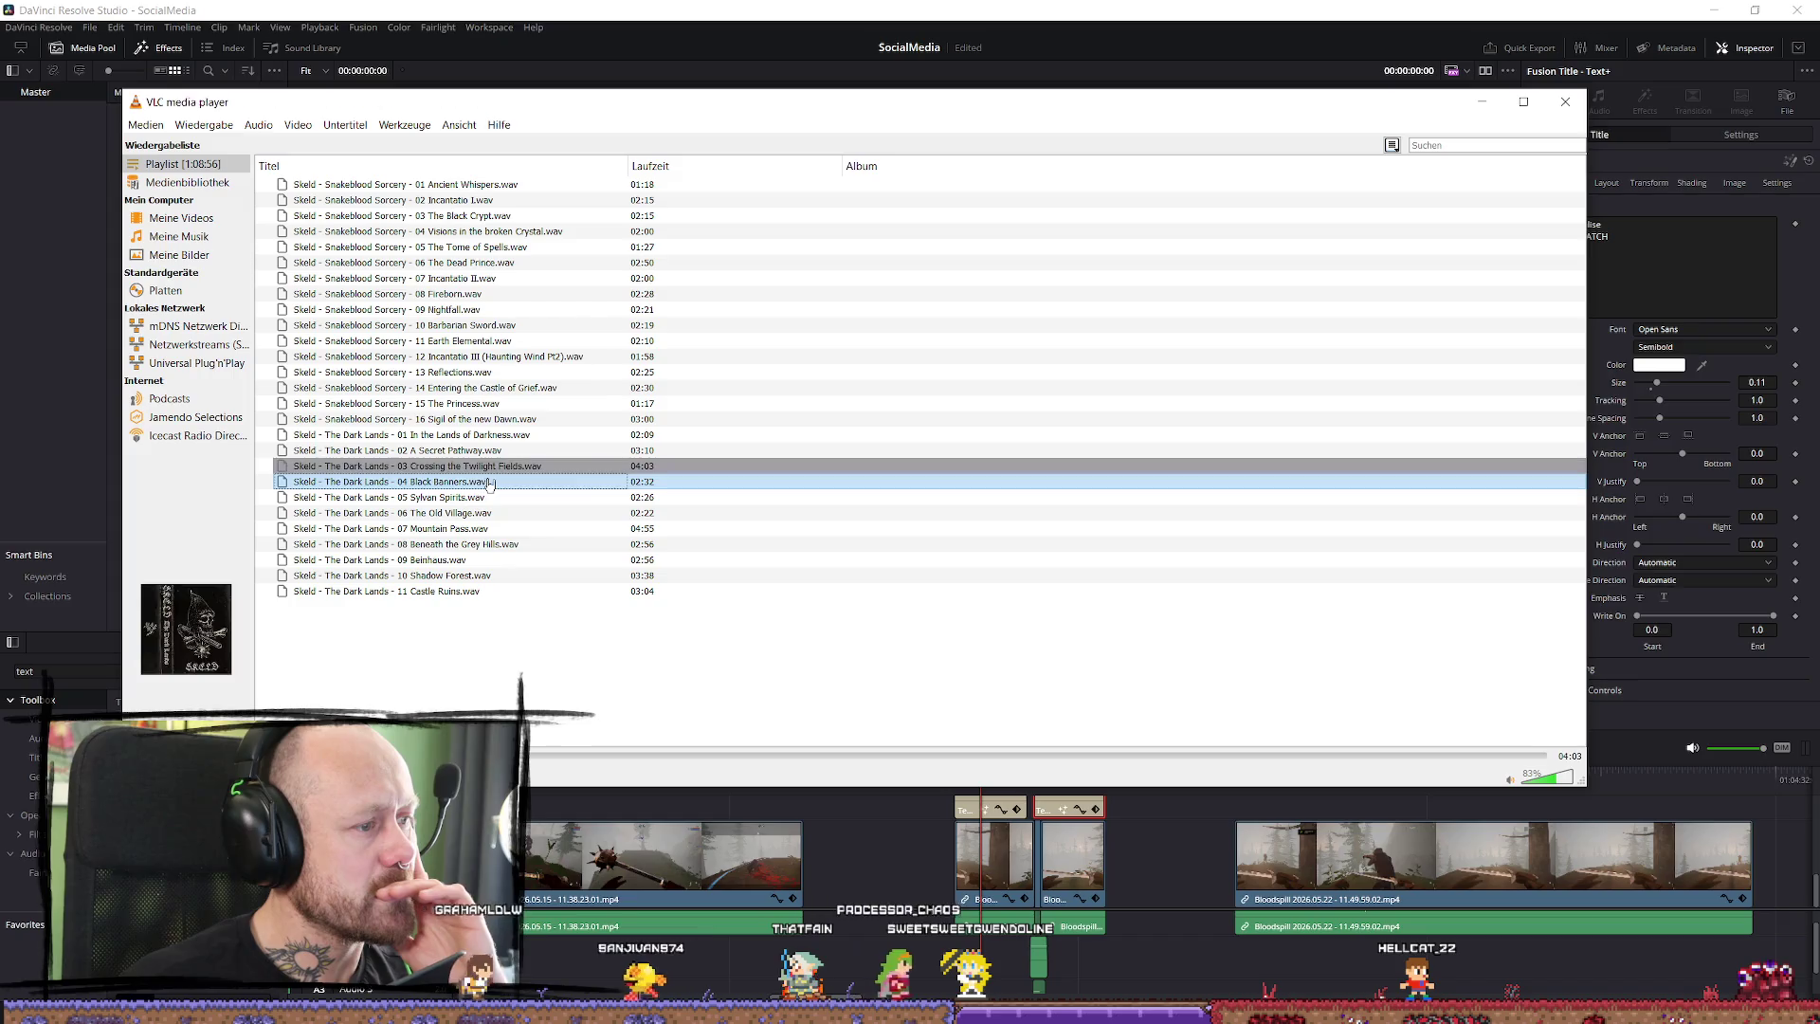
pyautogui.doubleClick(436, 496)
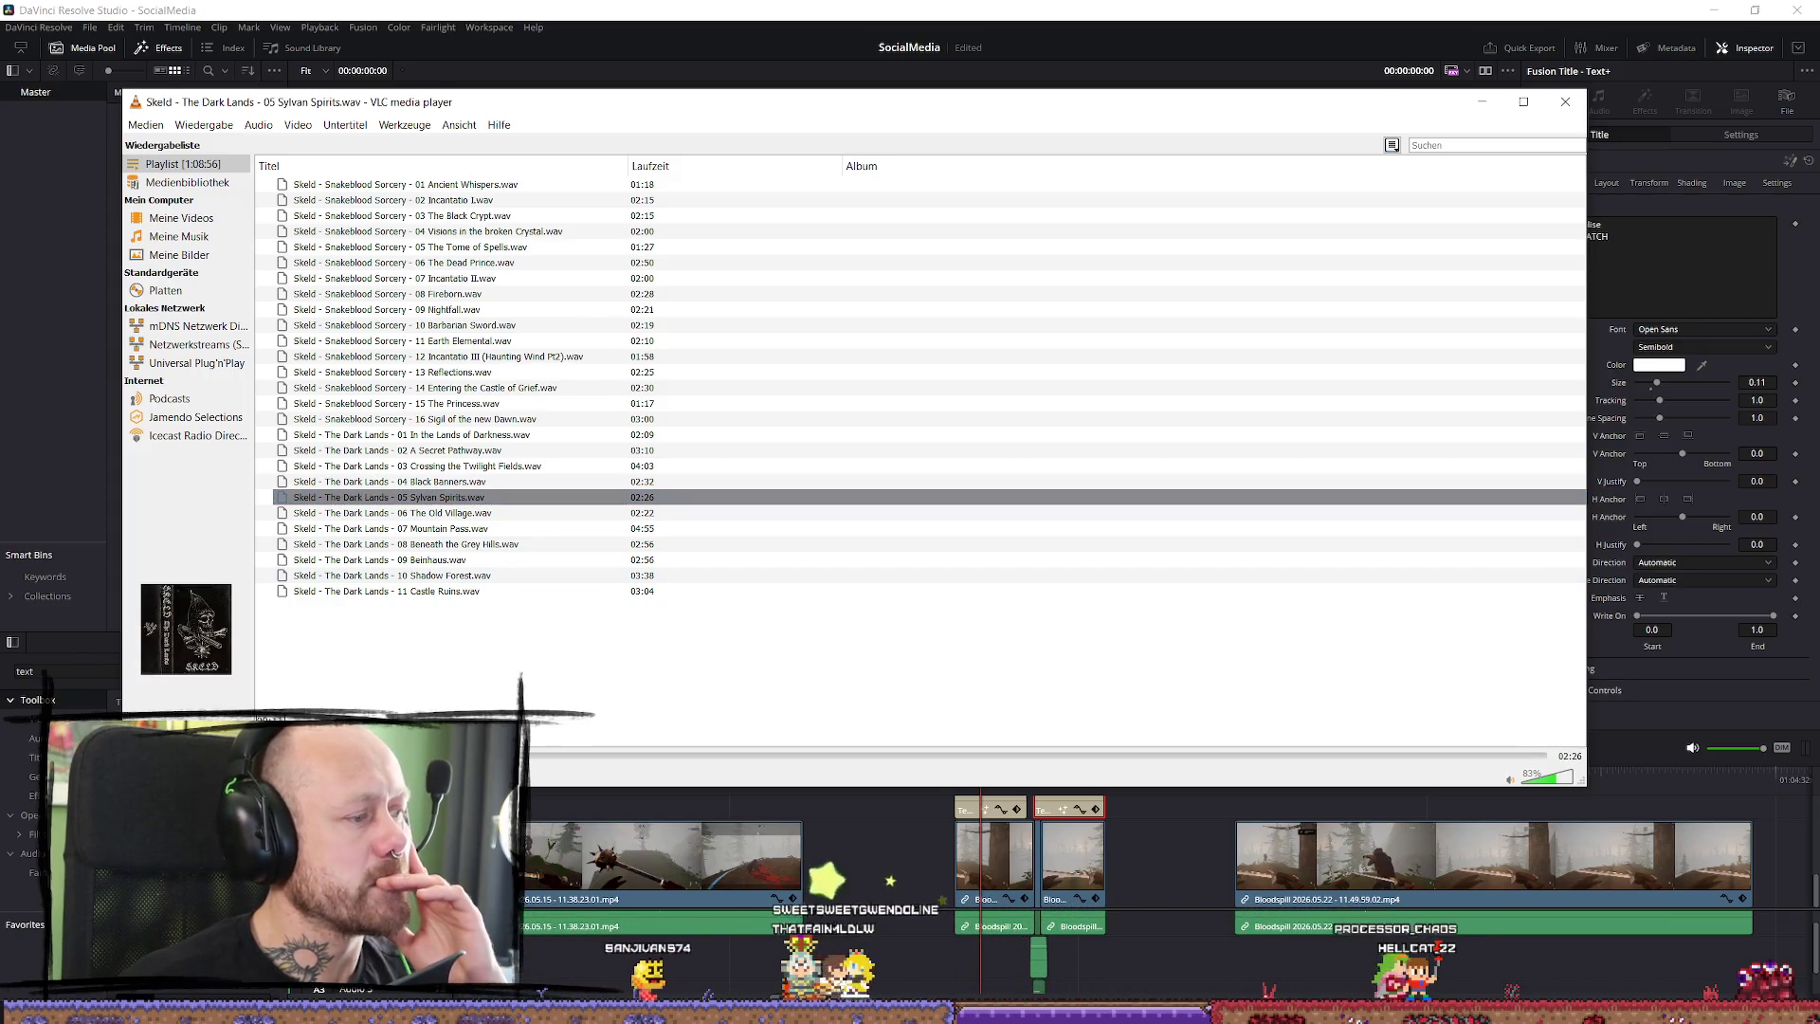
pyautogui.doubleClick(436, 513)
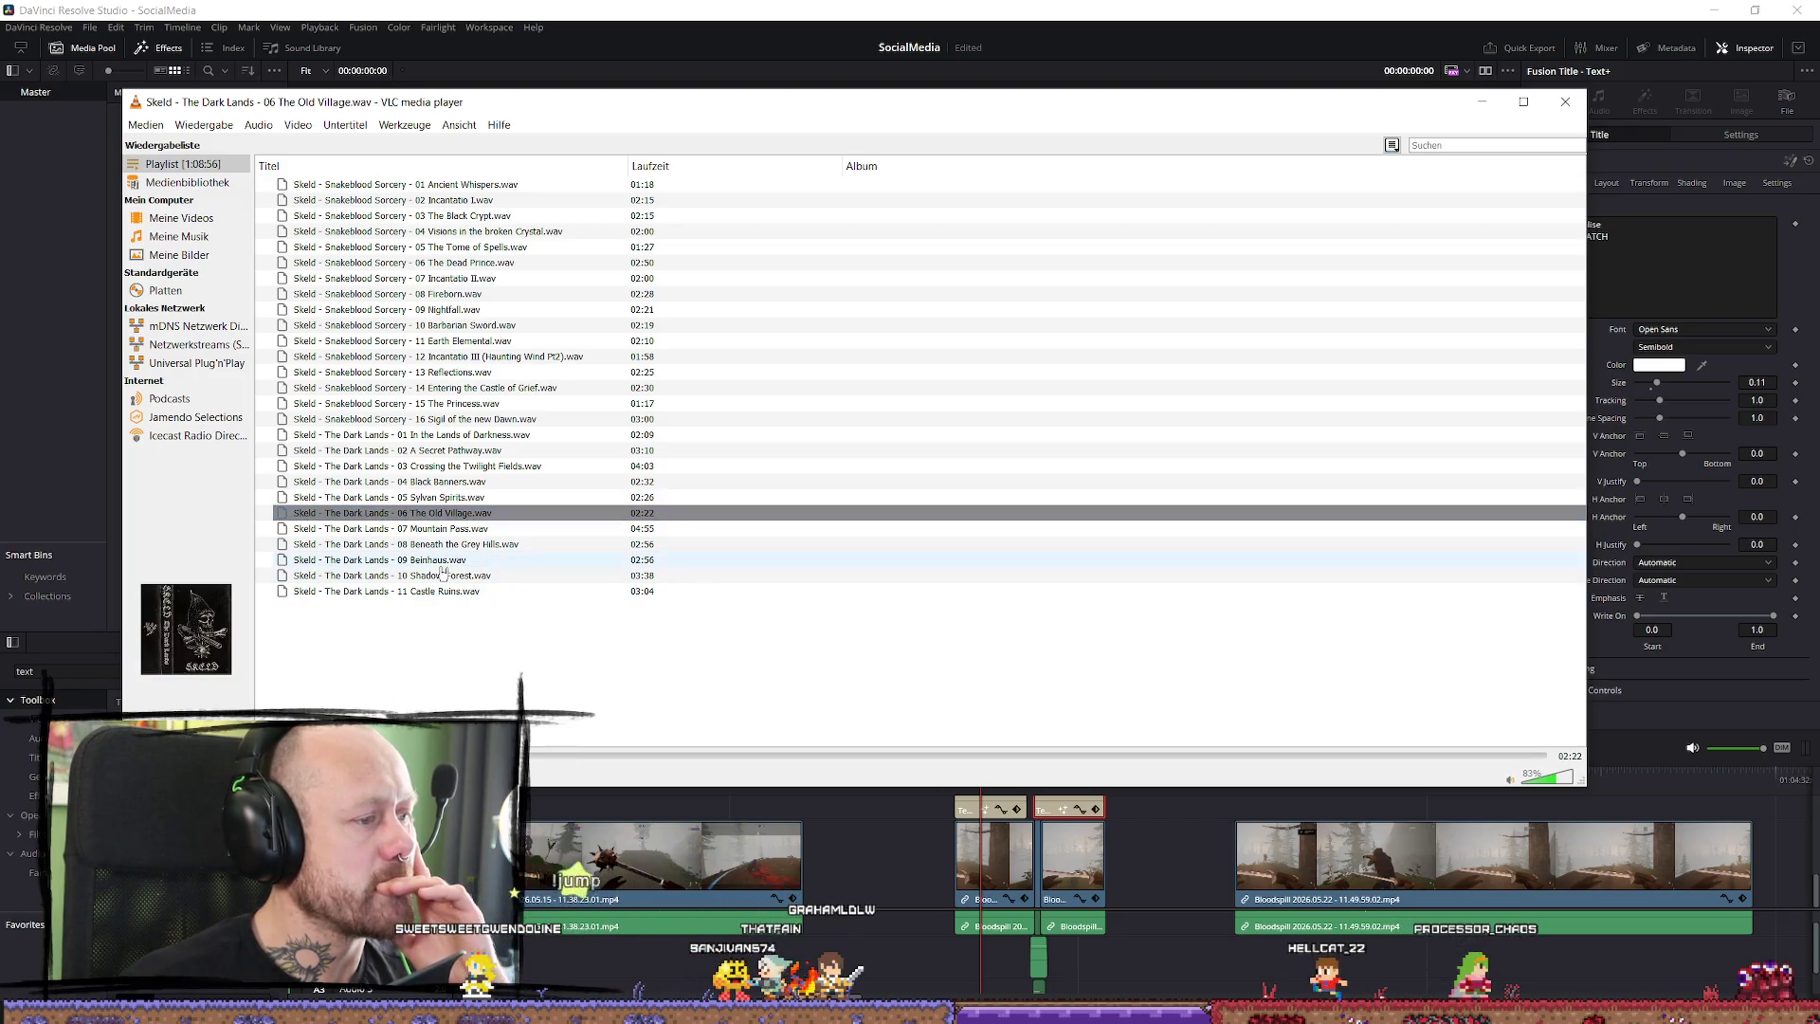
pyautogui.doubleClick(436, 528)
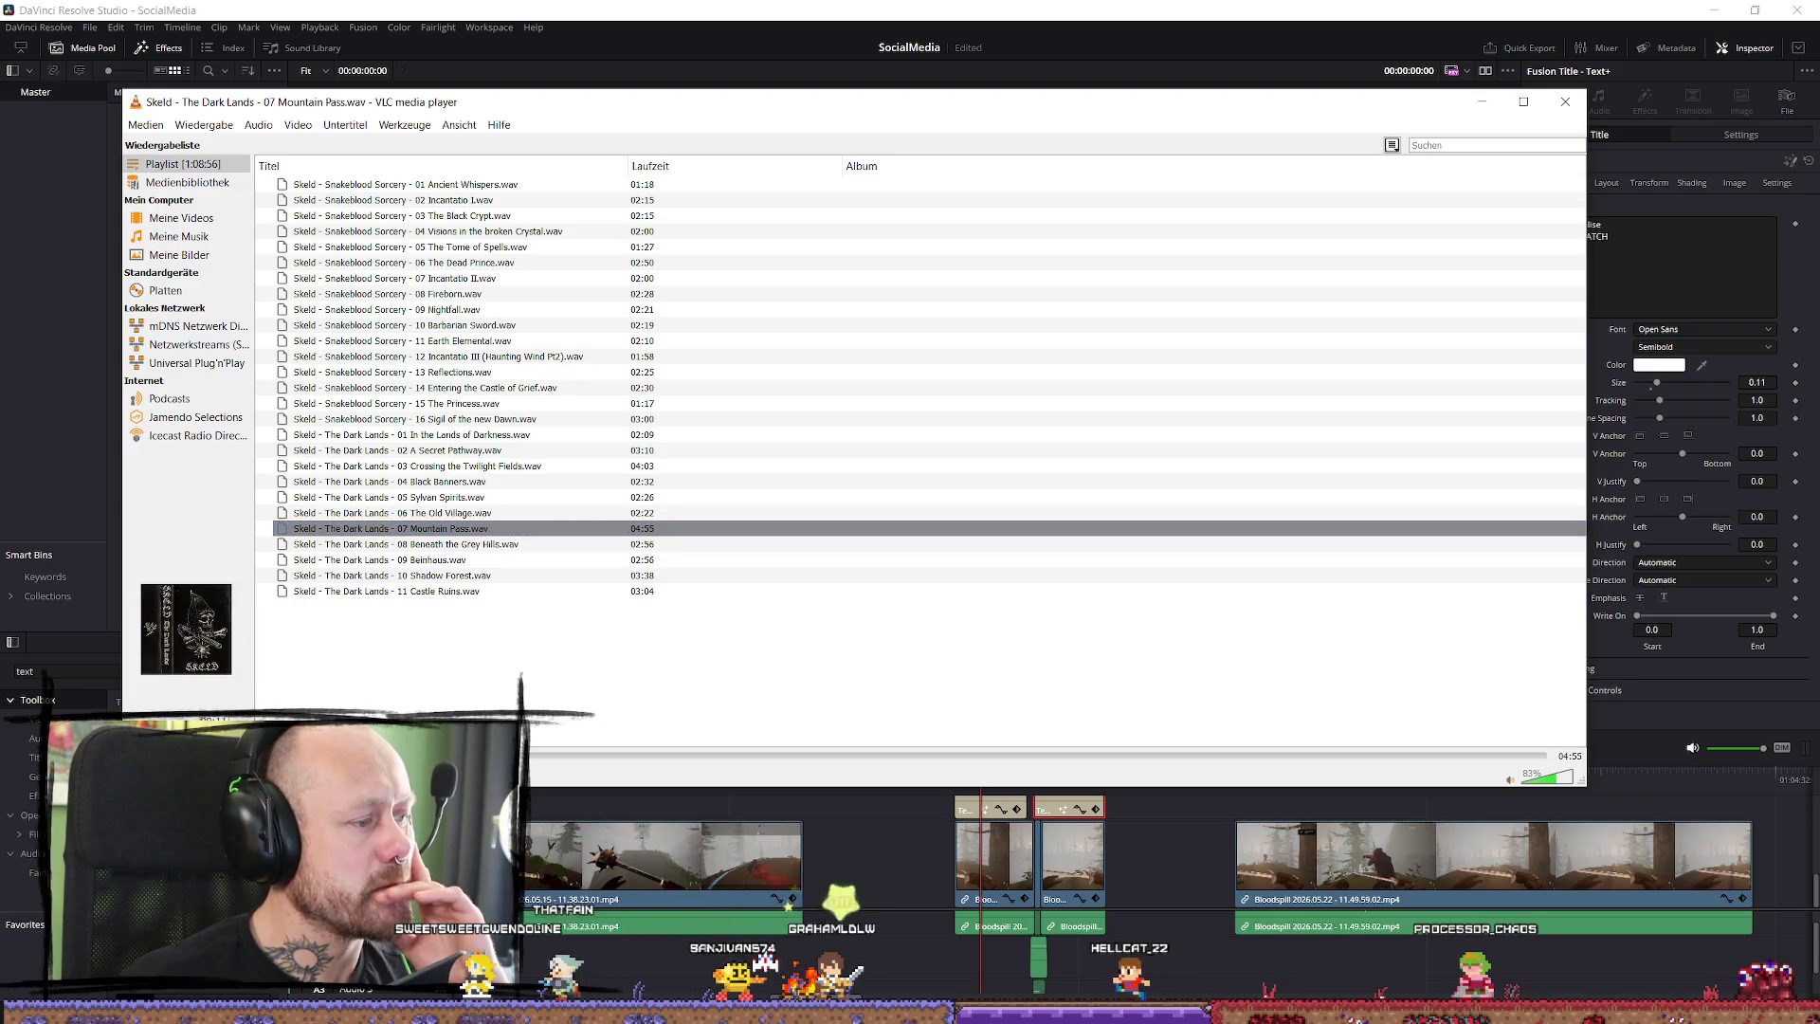
pyautogui.doubleClick(455, 544)
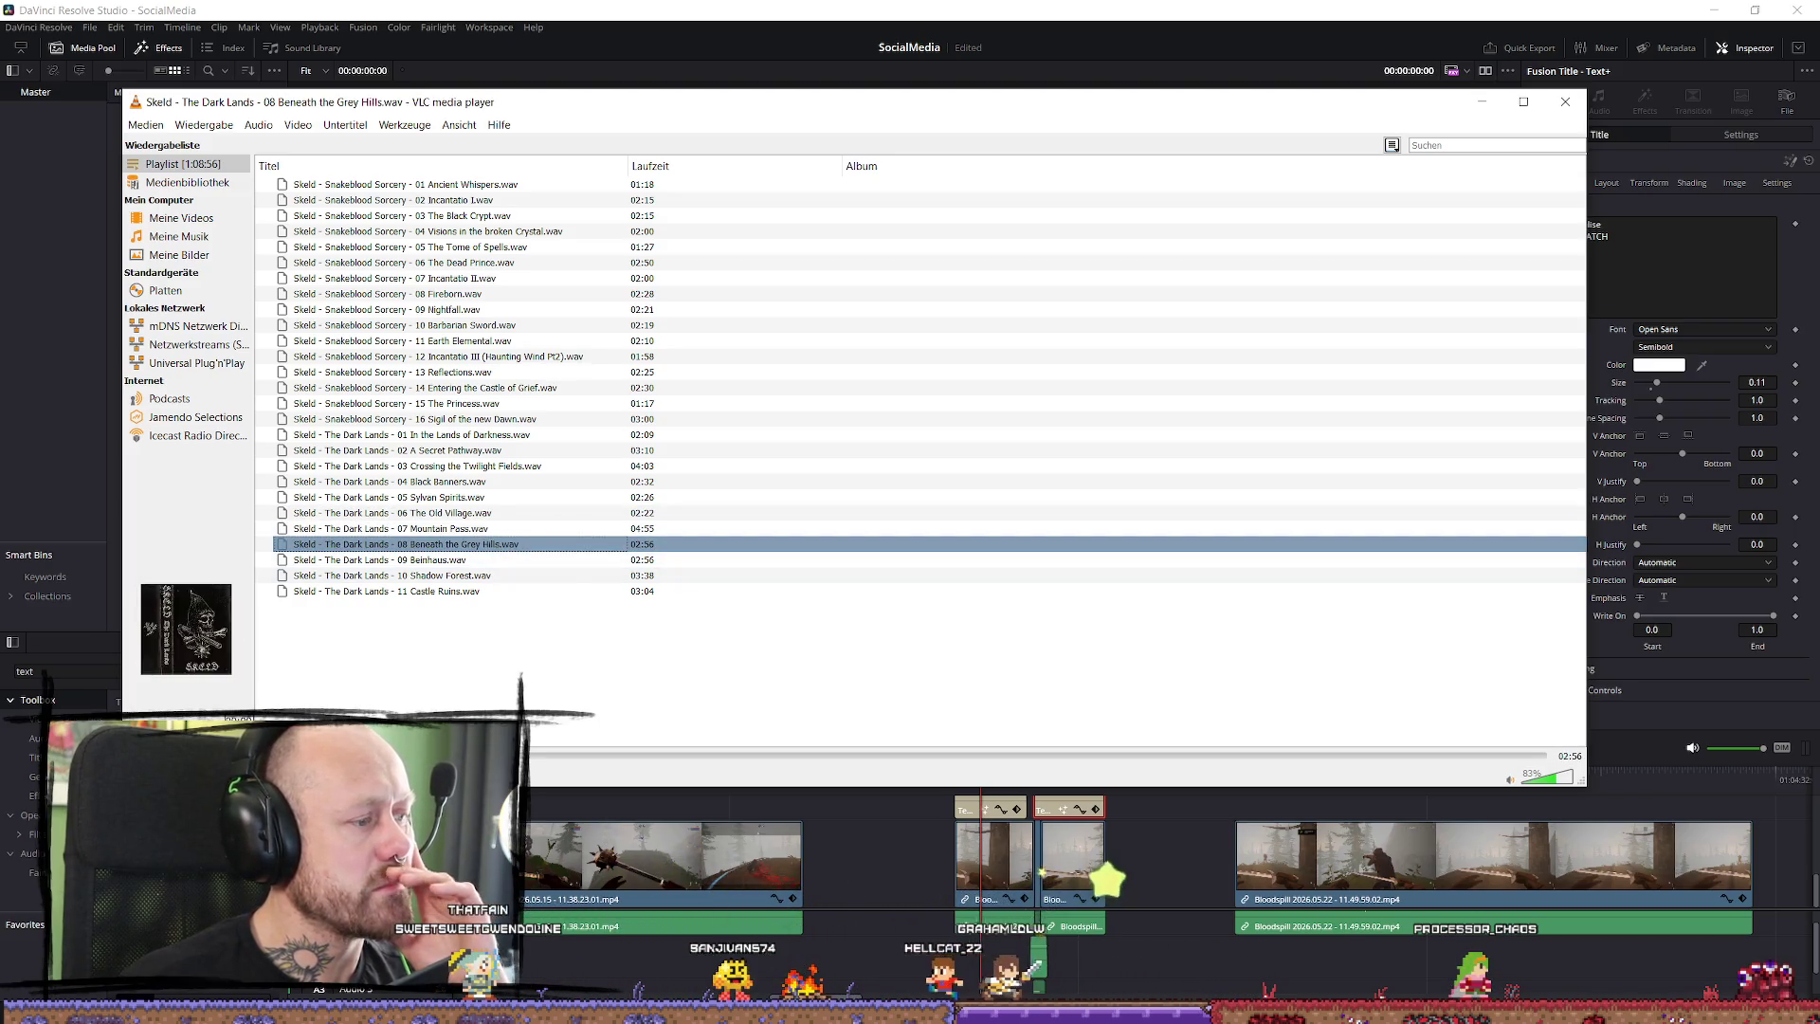
pyautogui.doubleClick(436, 559)
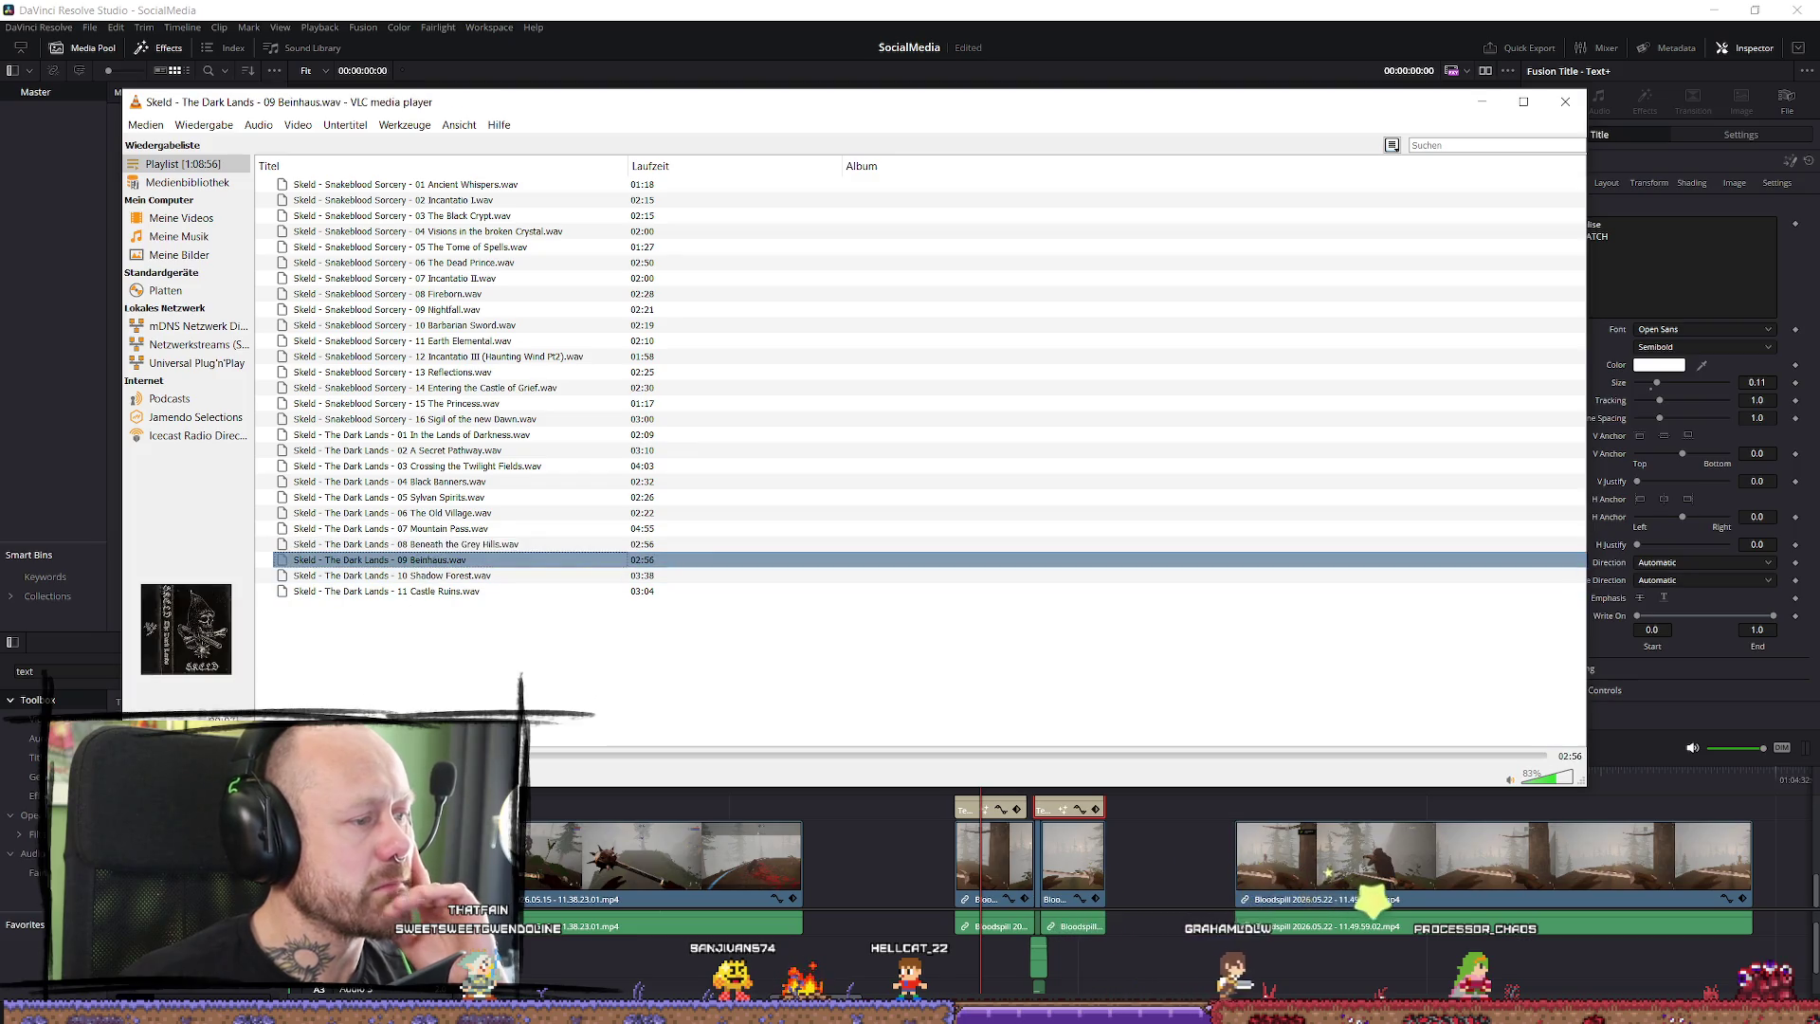
pyautogui.doubleClick(436, 576)
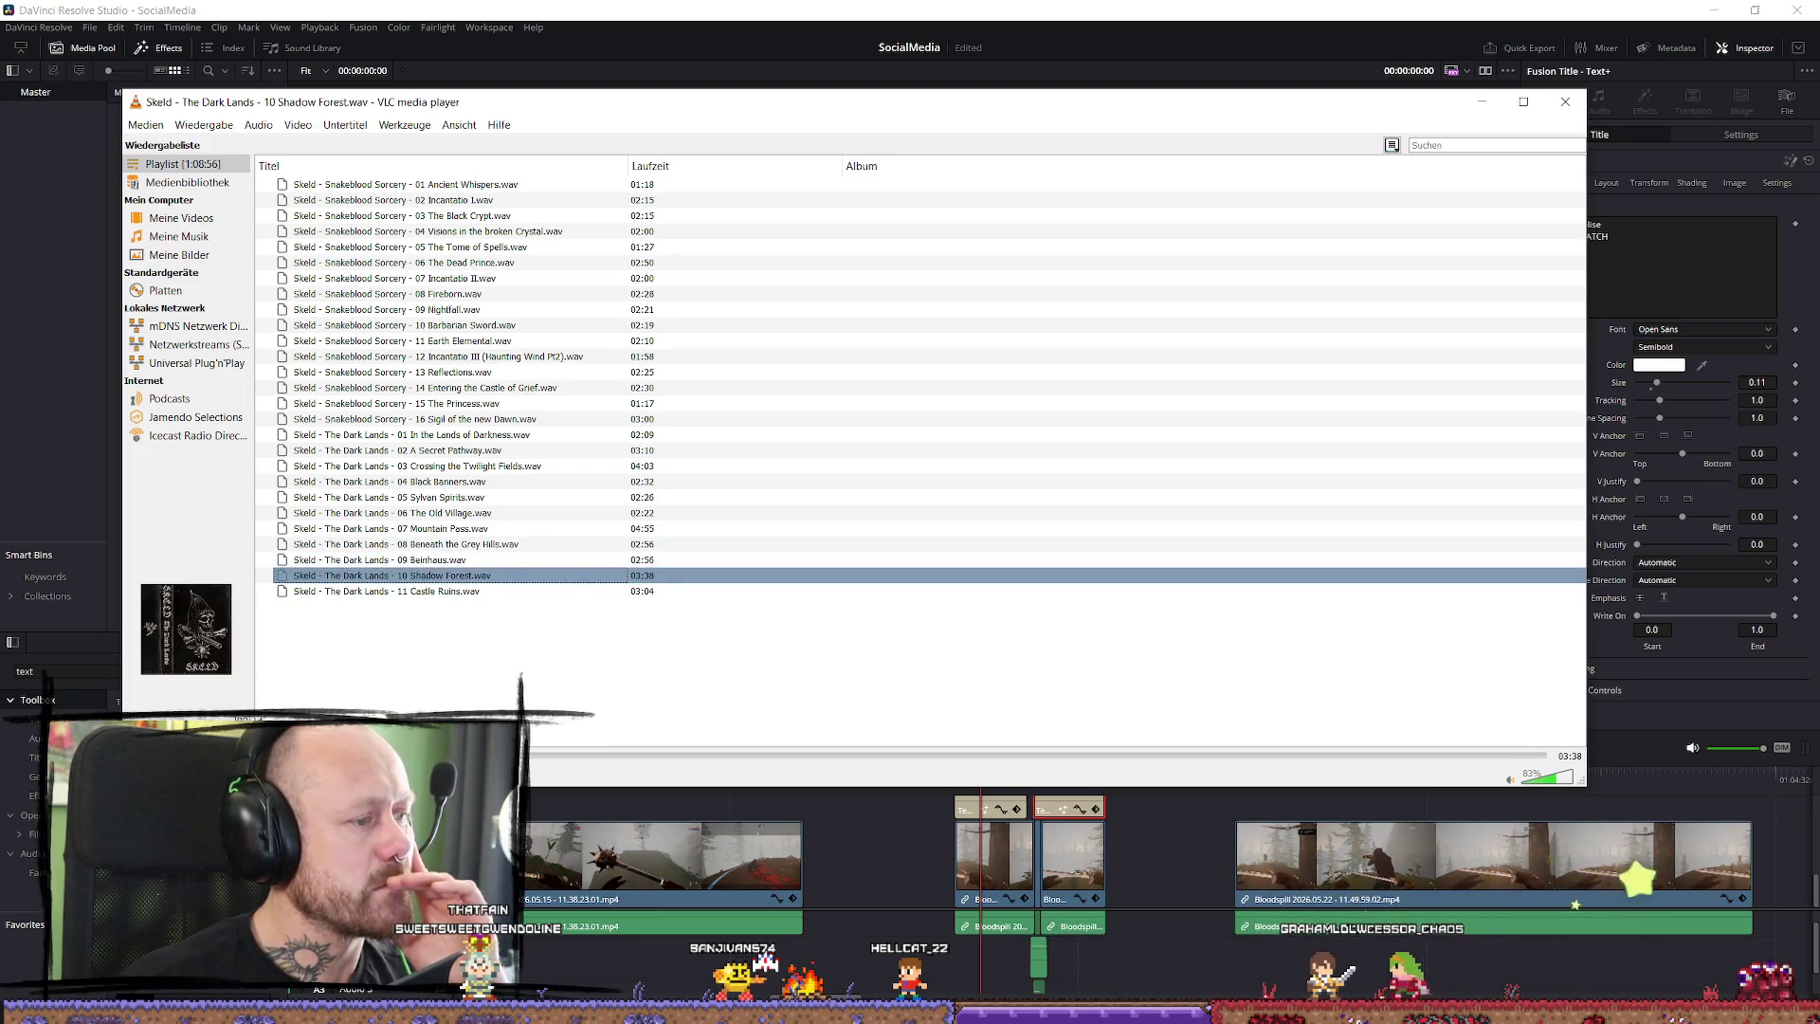
pyautogui.doubleClick(436, 591)
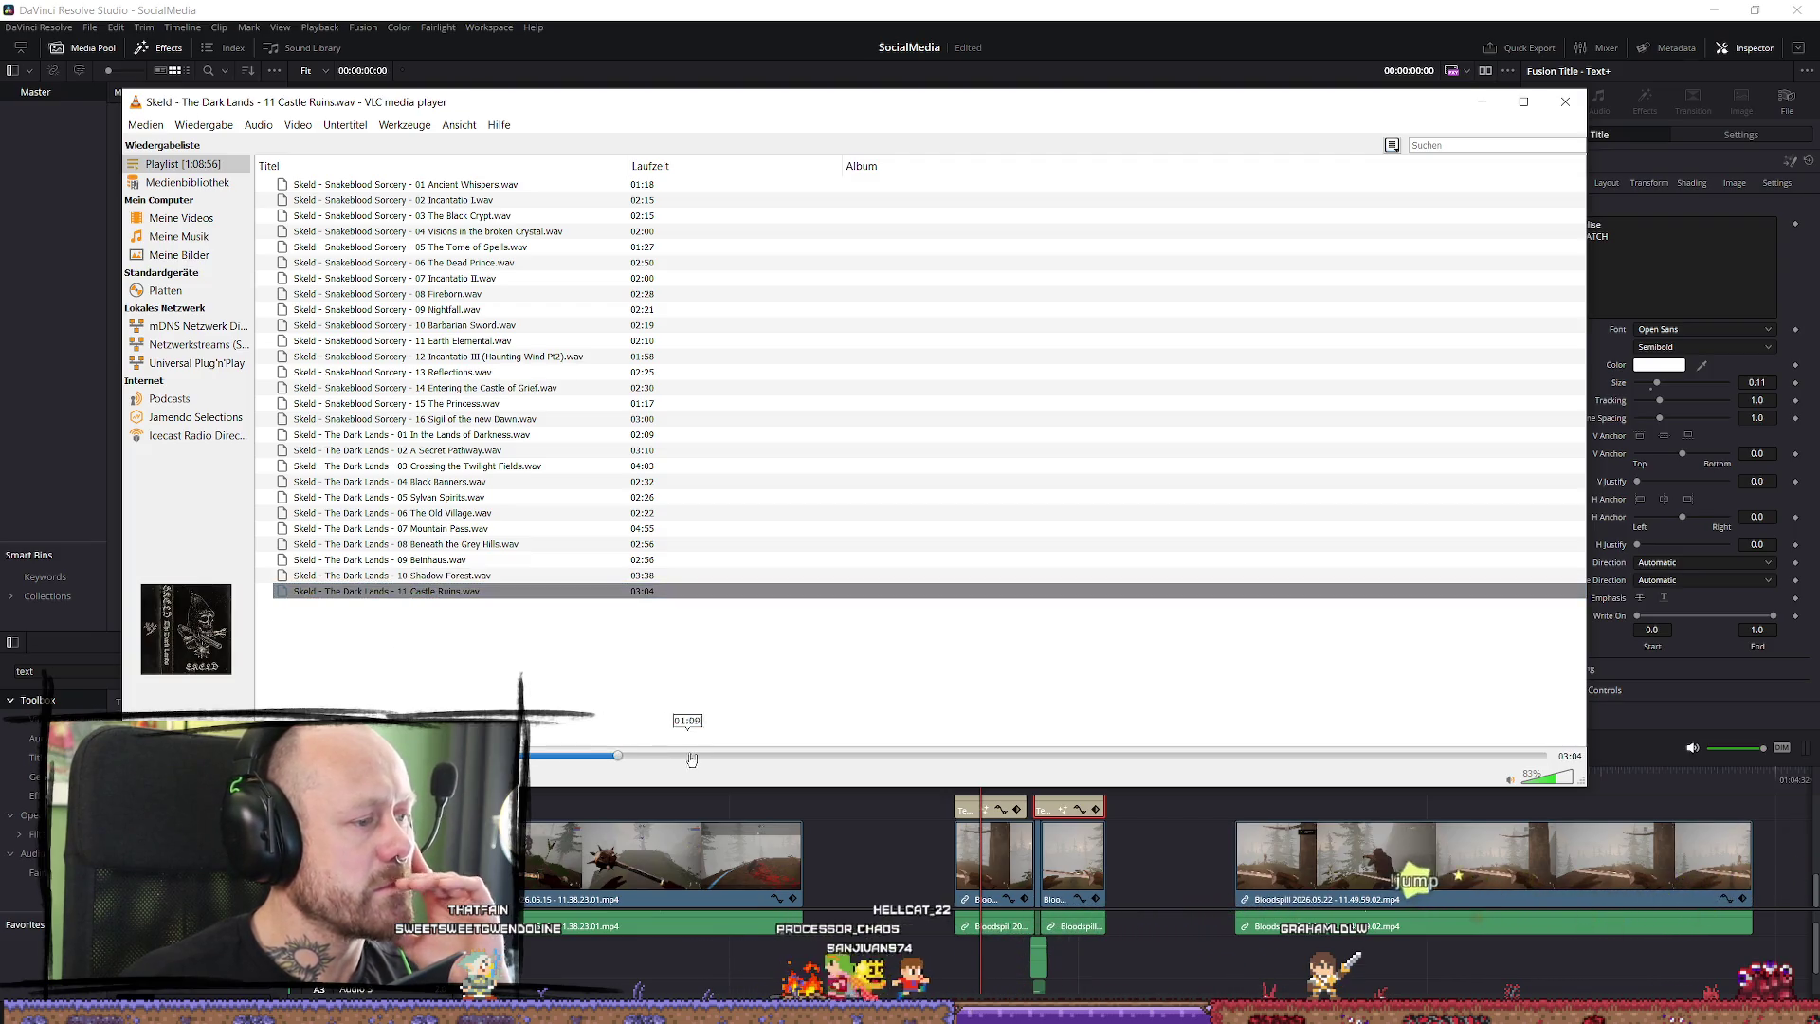
pyautogui.click(549, 757)
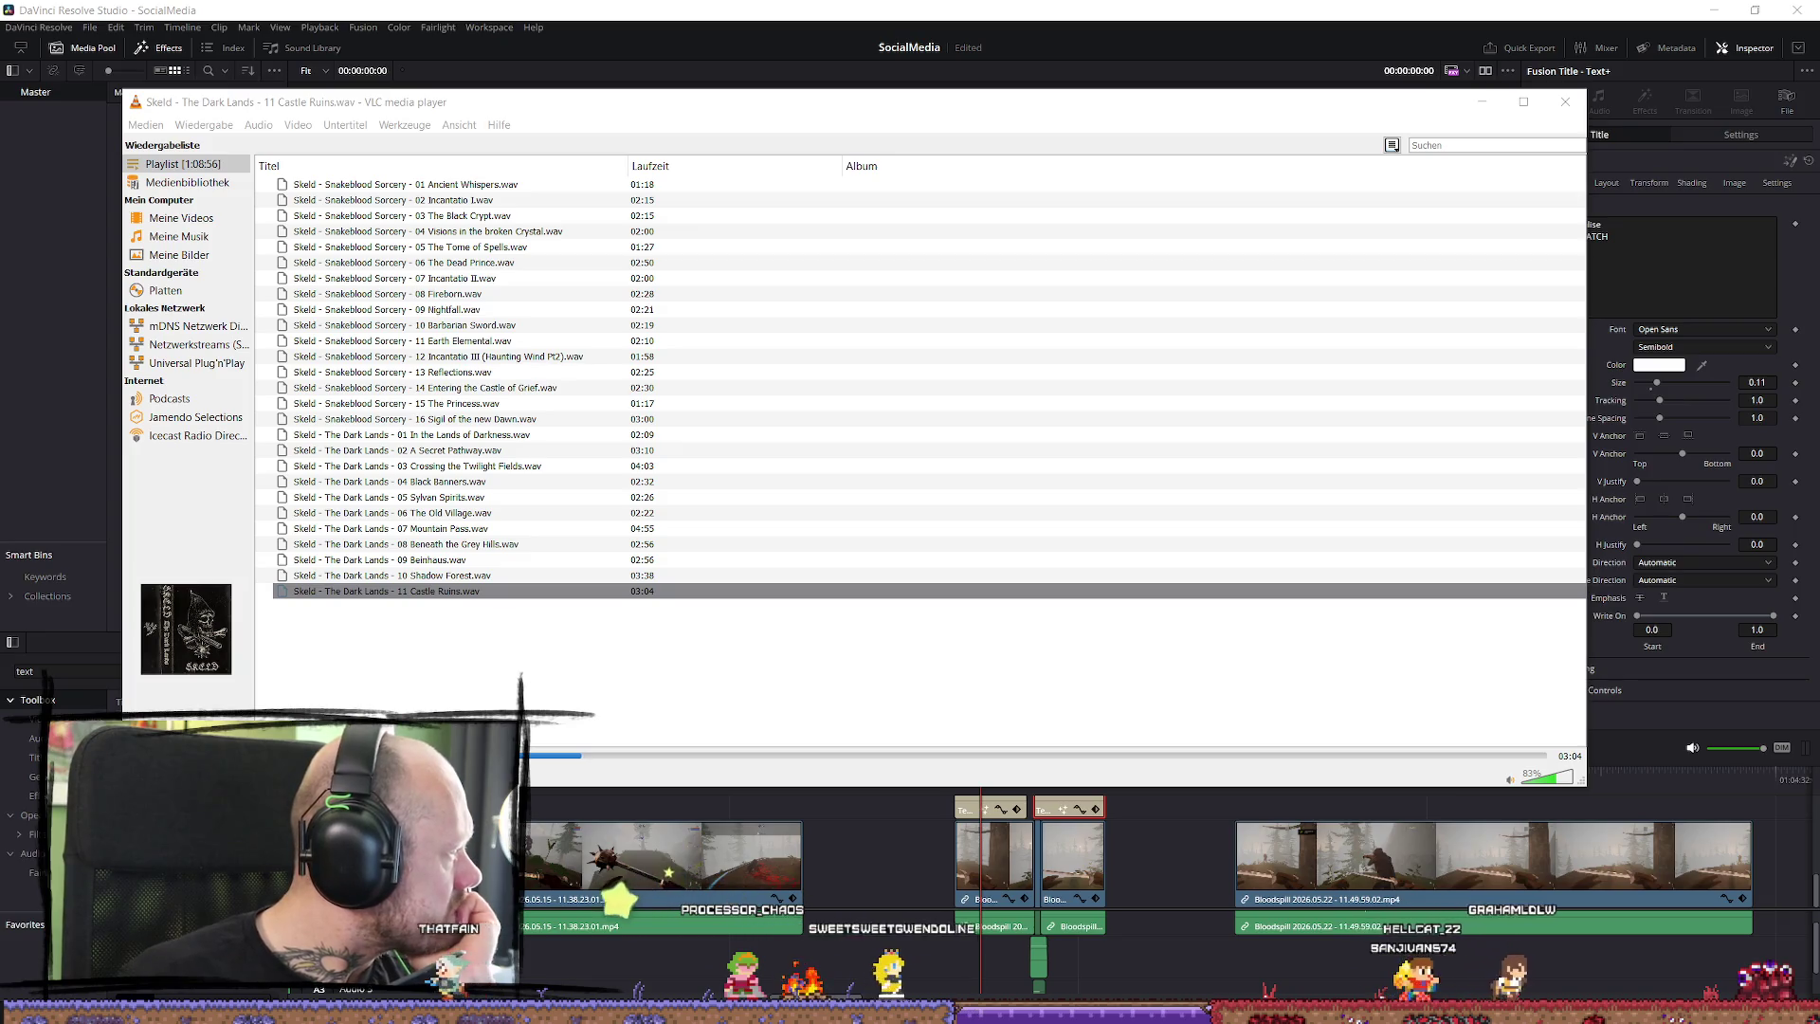
# Add The Eye of Doom to the playlist and audition tracks 02 Primordial Mist through 09 Echo of Dusk.
pyautogui.moveTo(498, 682)
pyautogui.mouseDown()
pyautogui.moveTo(609, 691)
pyautogui.moveTo(603, 731)
pyautogui.mouseUp()
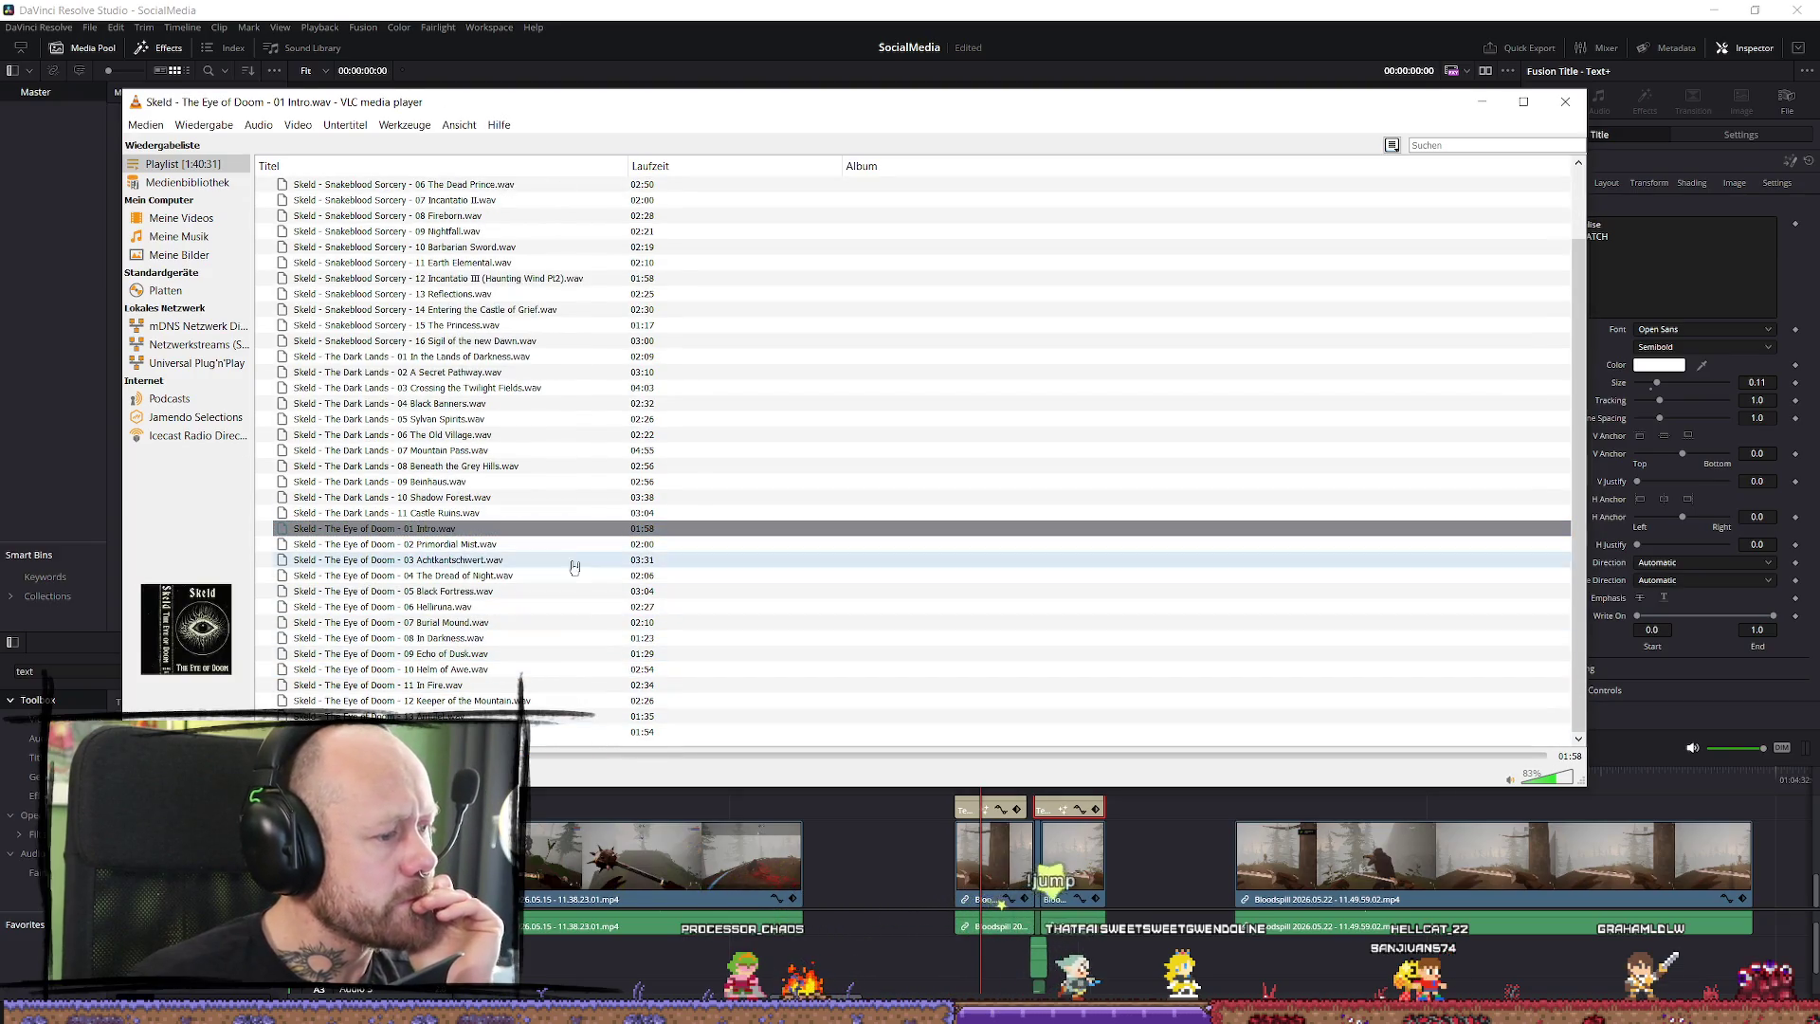
pyautogui.doubleClick(528, 544)
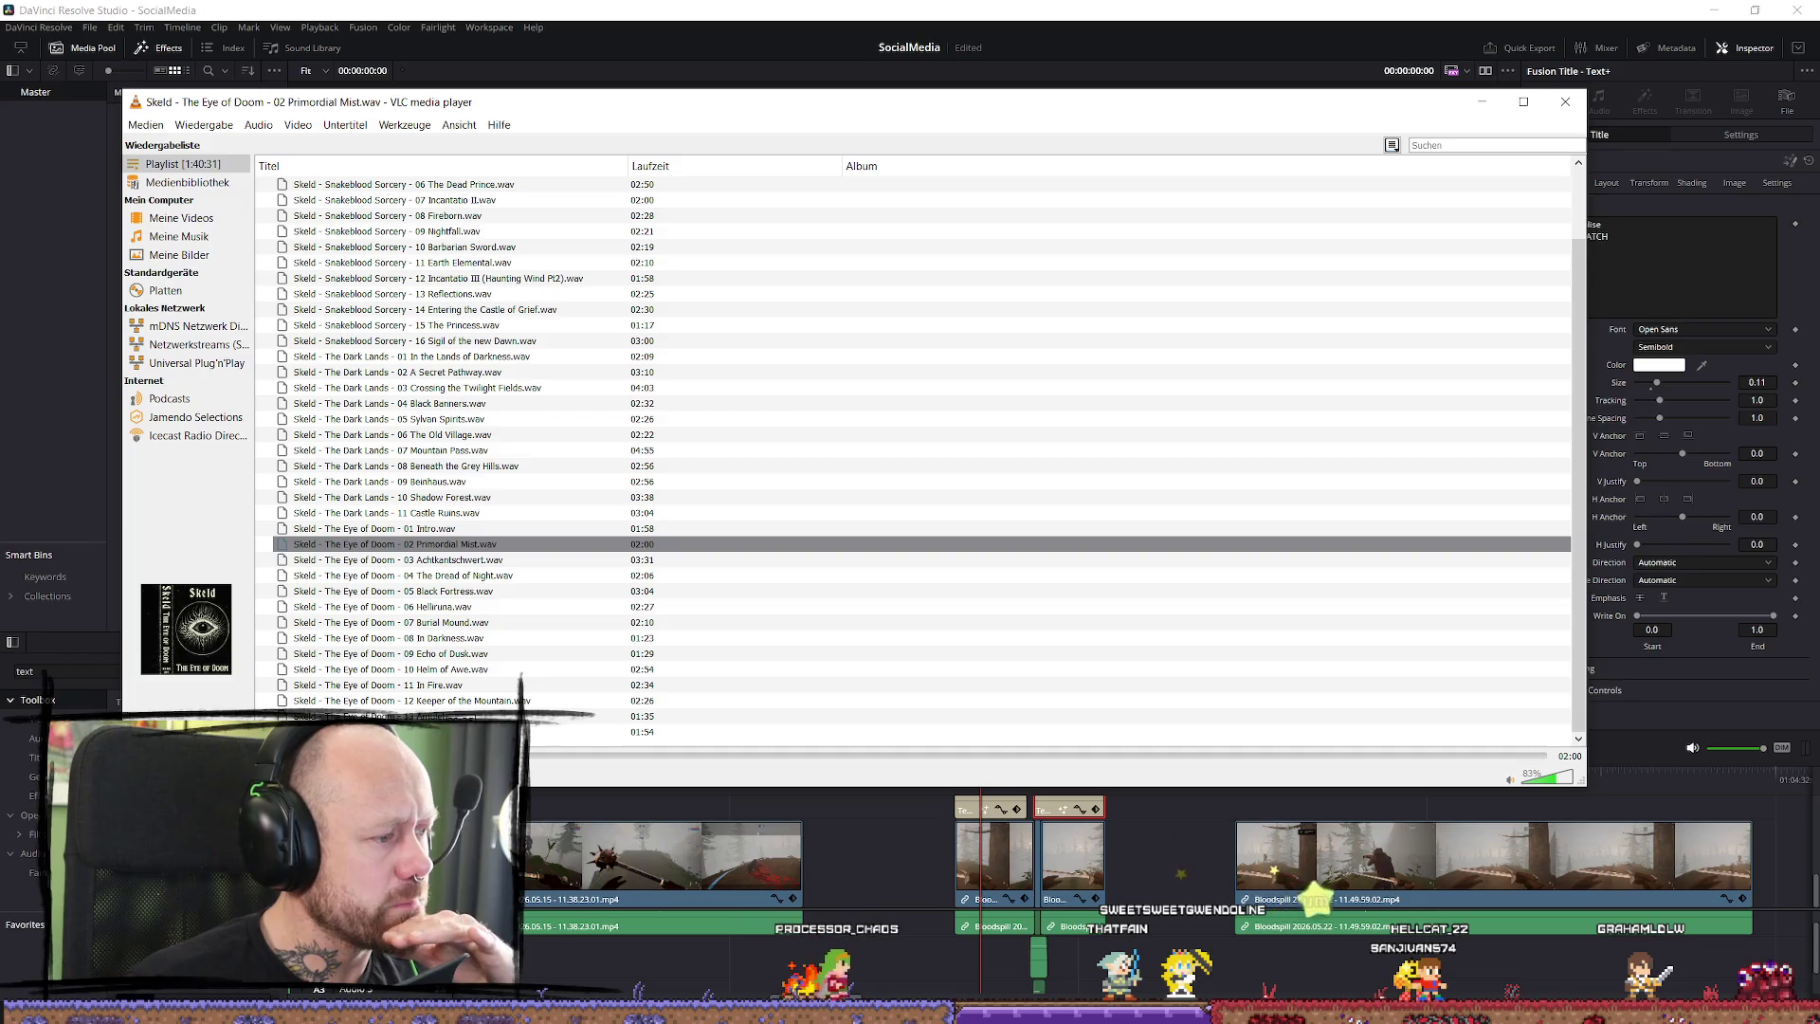
pyautogui.doubleClick(398, 559)
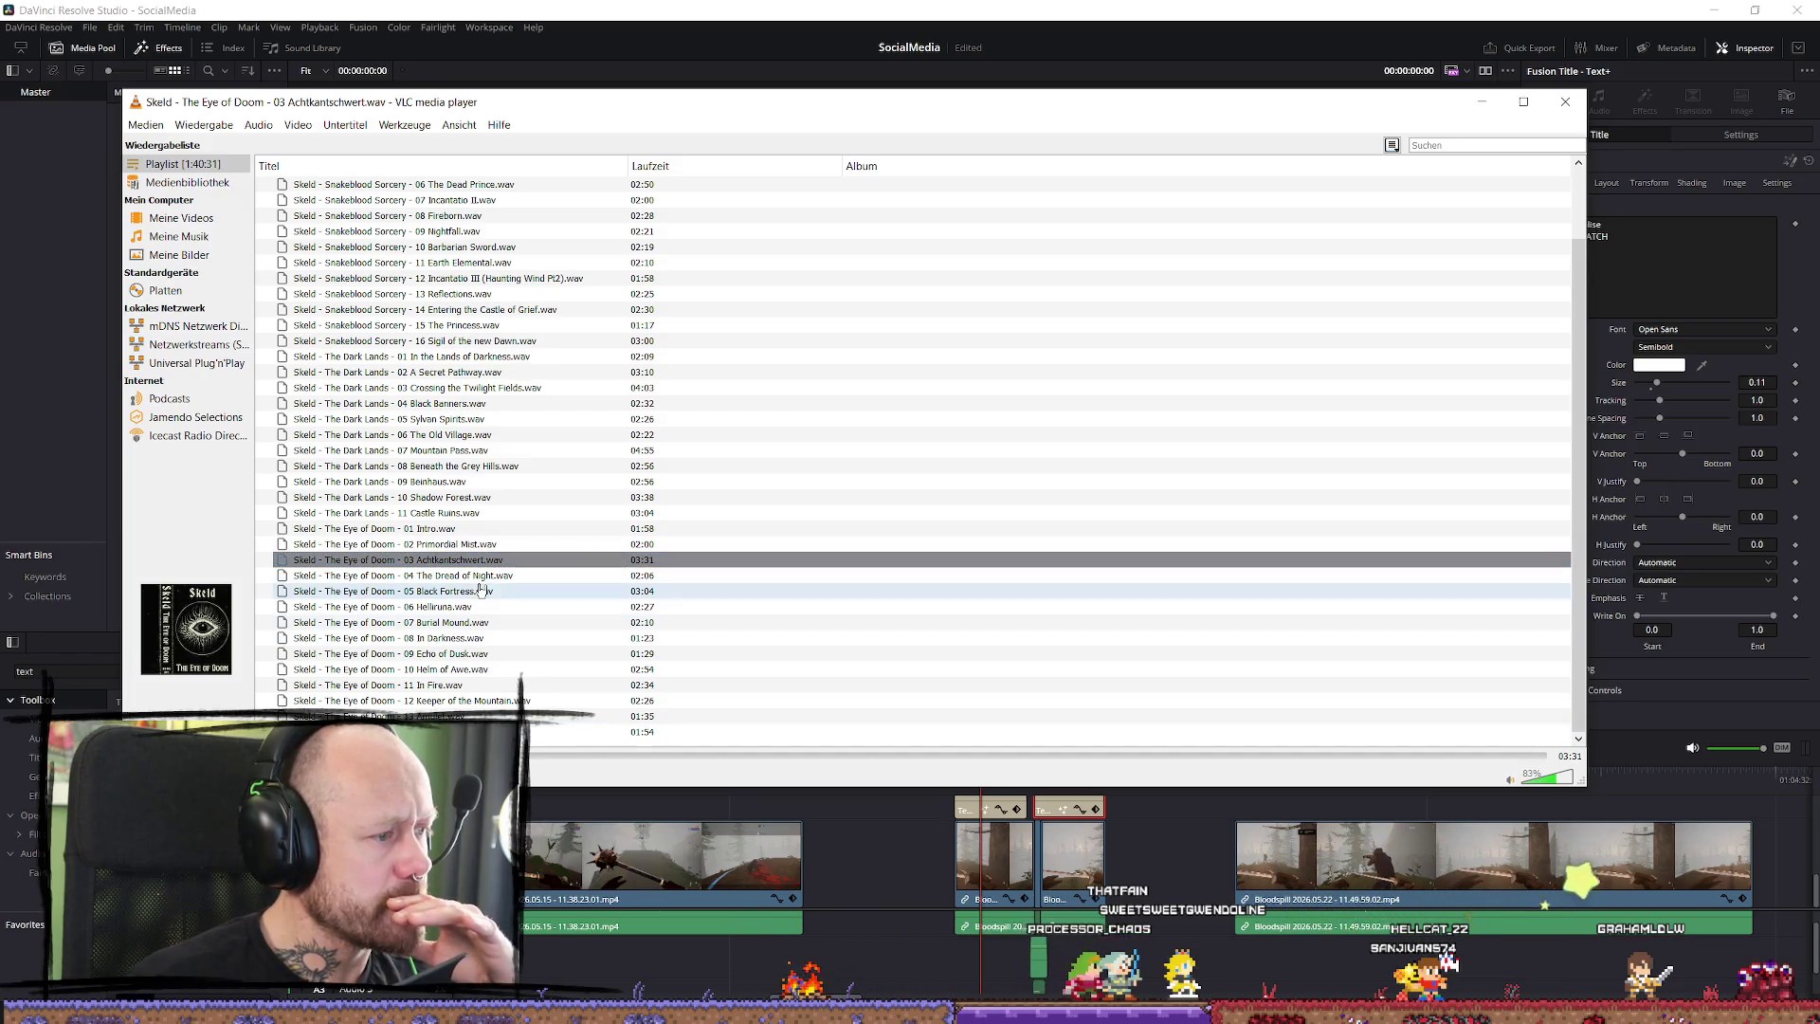
pyautogui.doubleClick(488, 575)
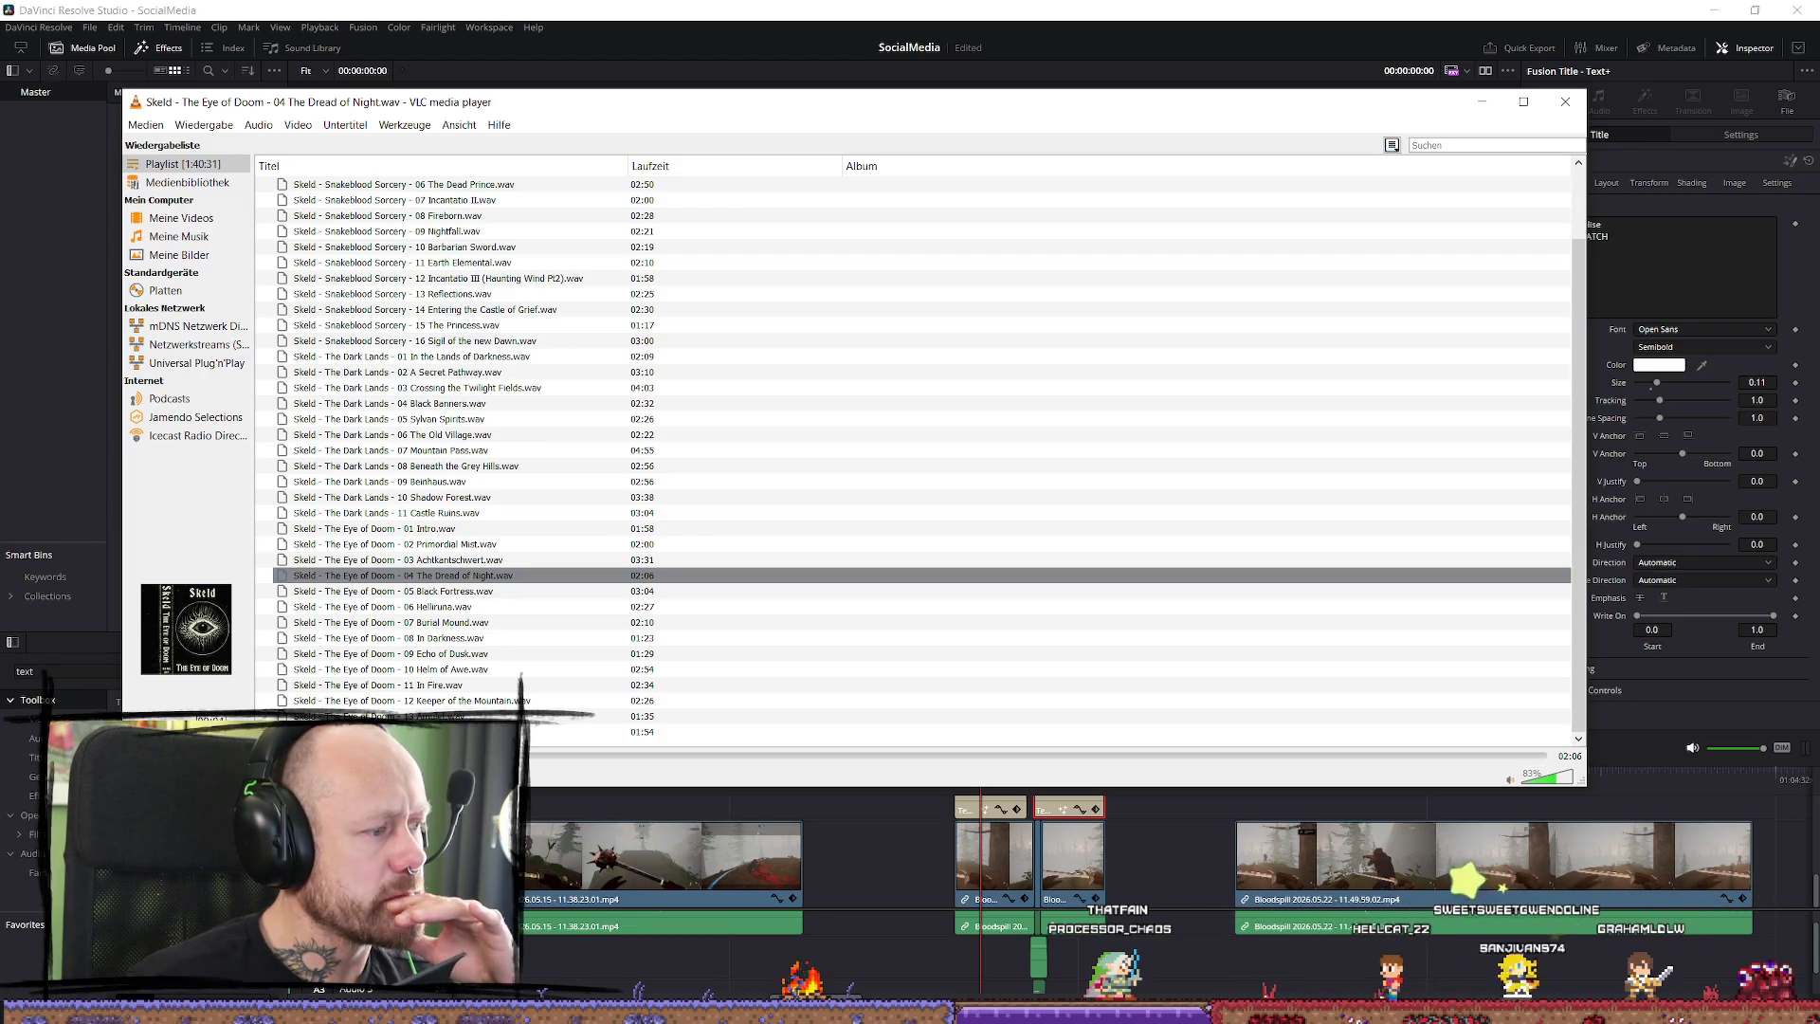
pyautogui.doubleClick(479, 591)
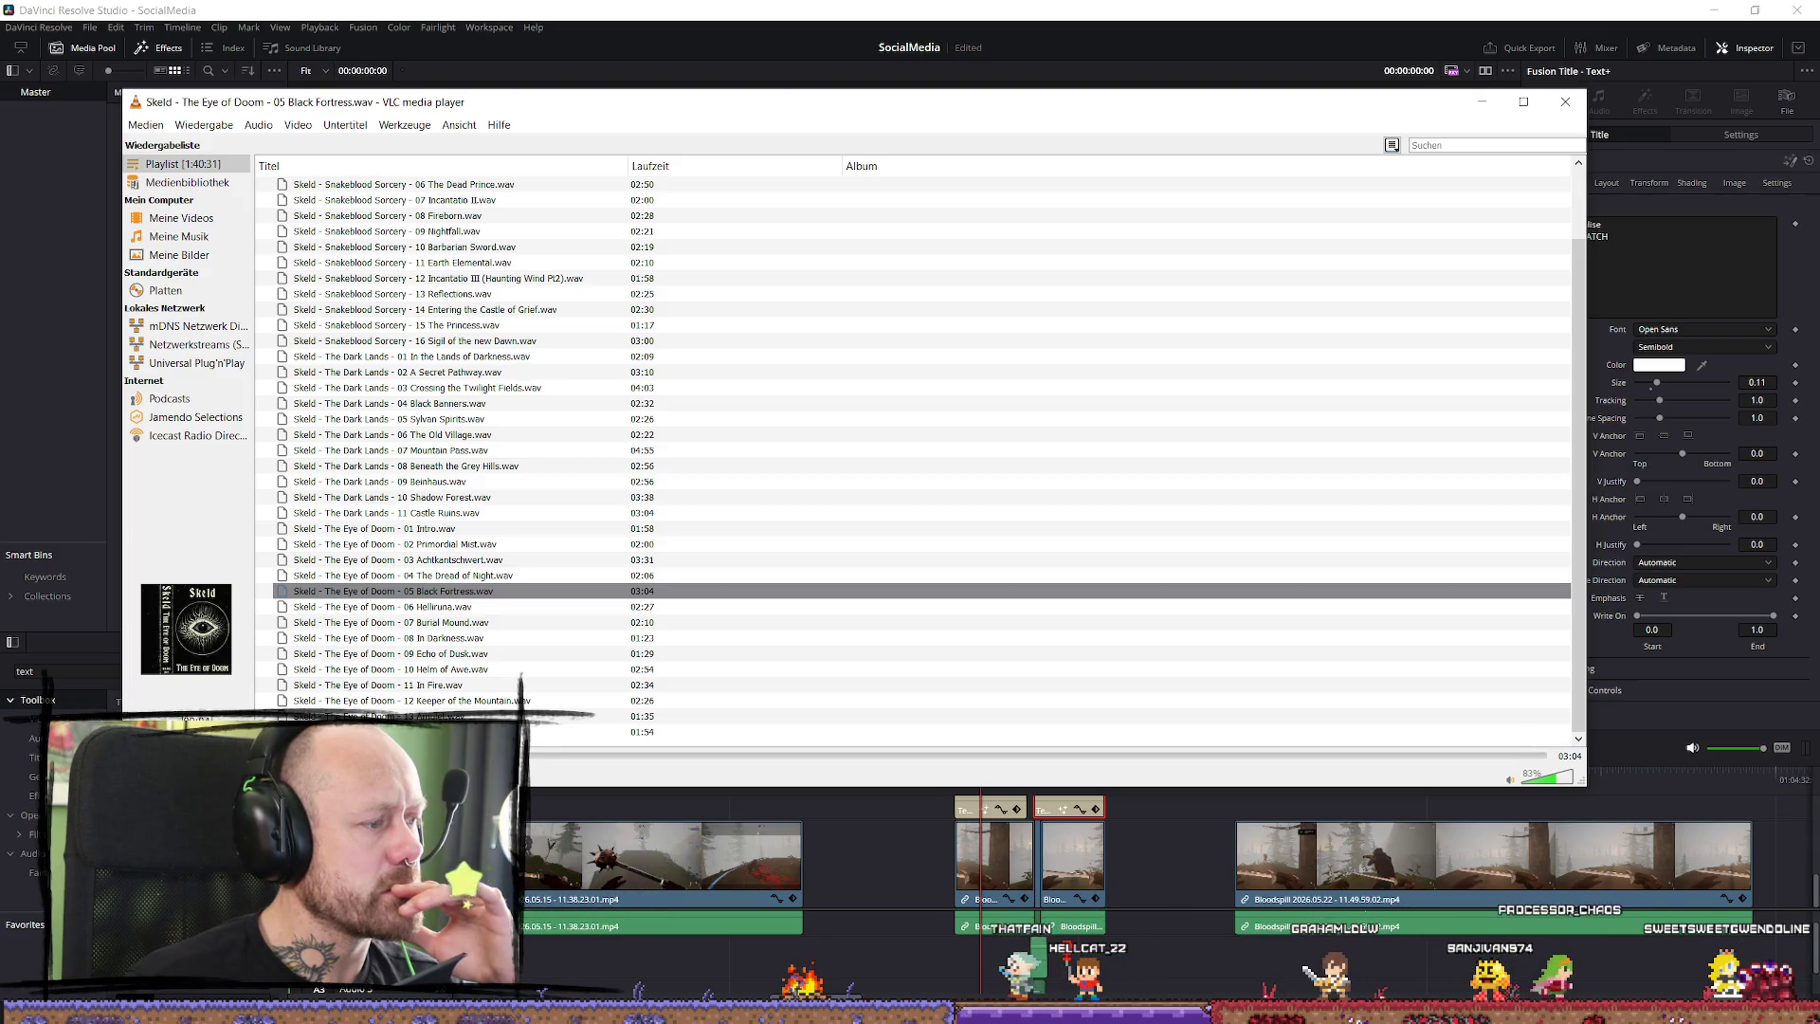
pyautogui.doubleClick(438, 607)
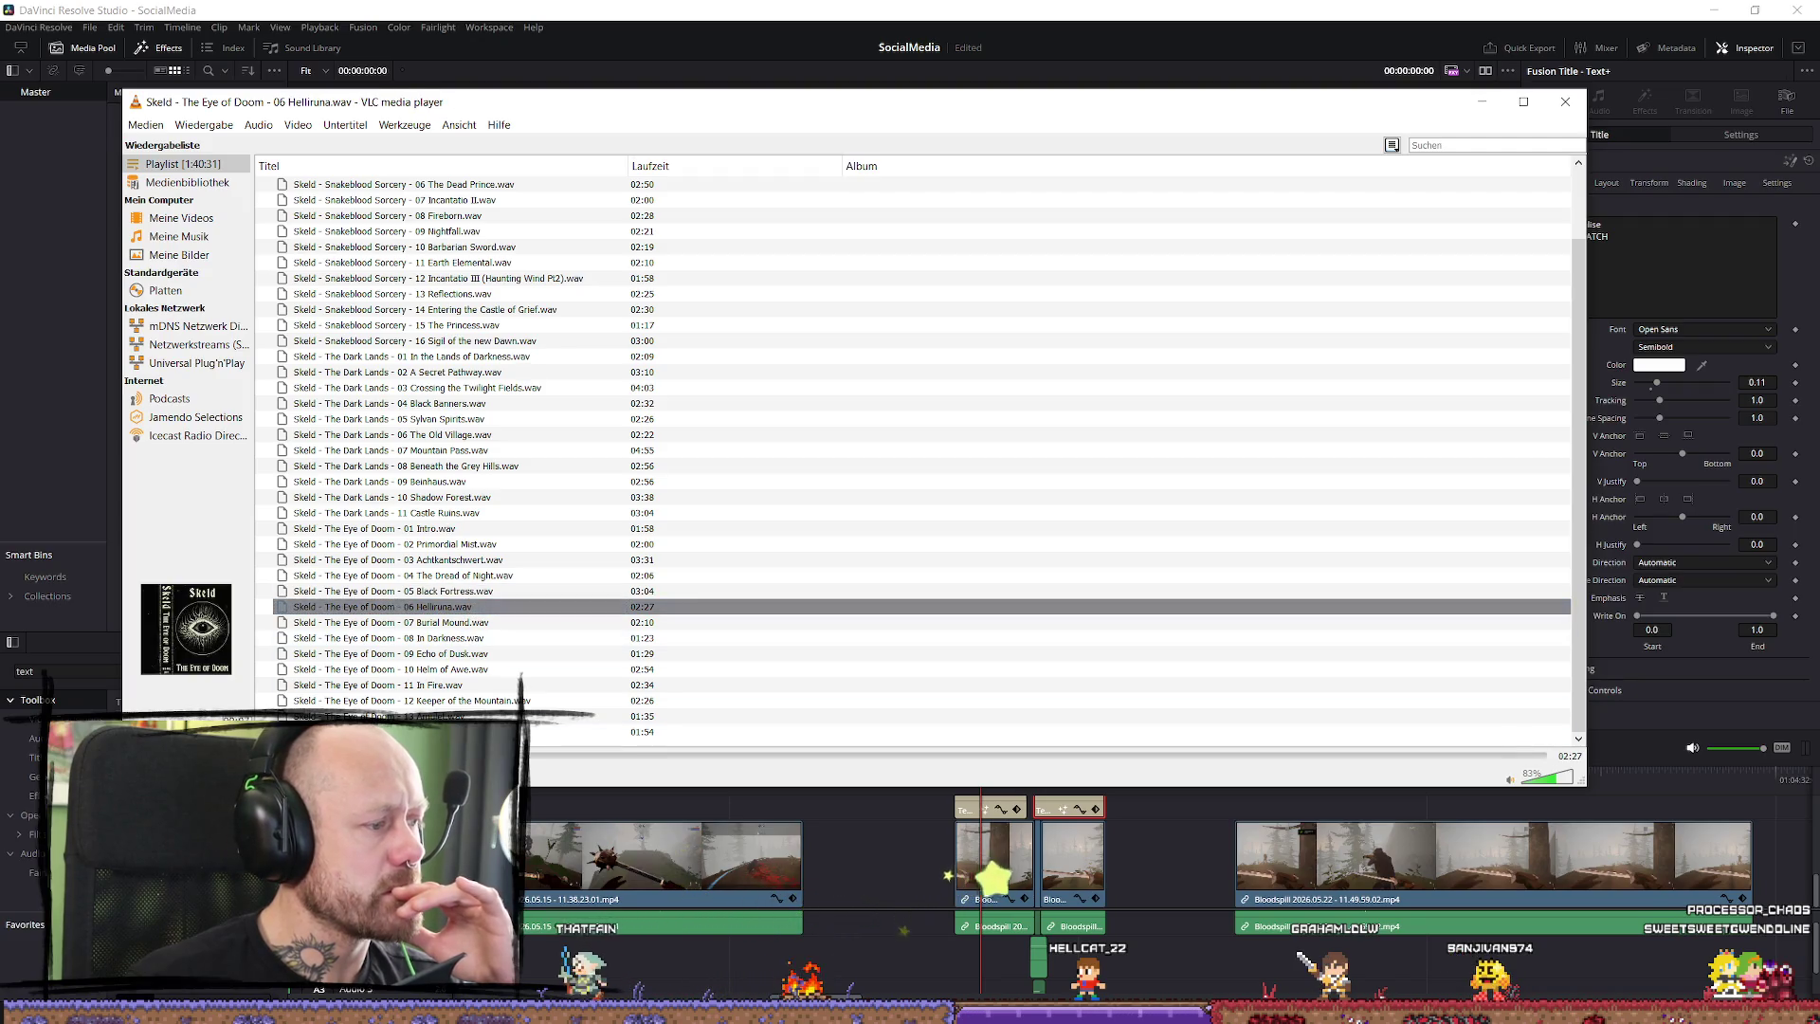
pyautogui.click(679, 757)
pyautogui.doubleClick(664, 621)
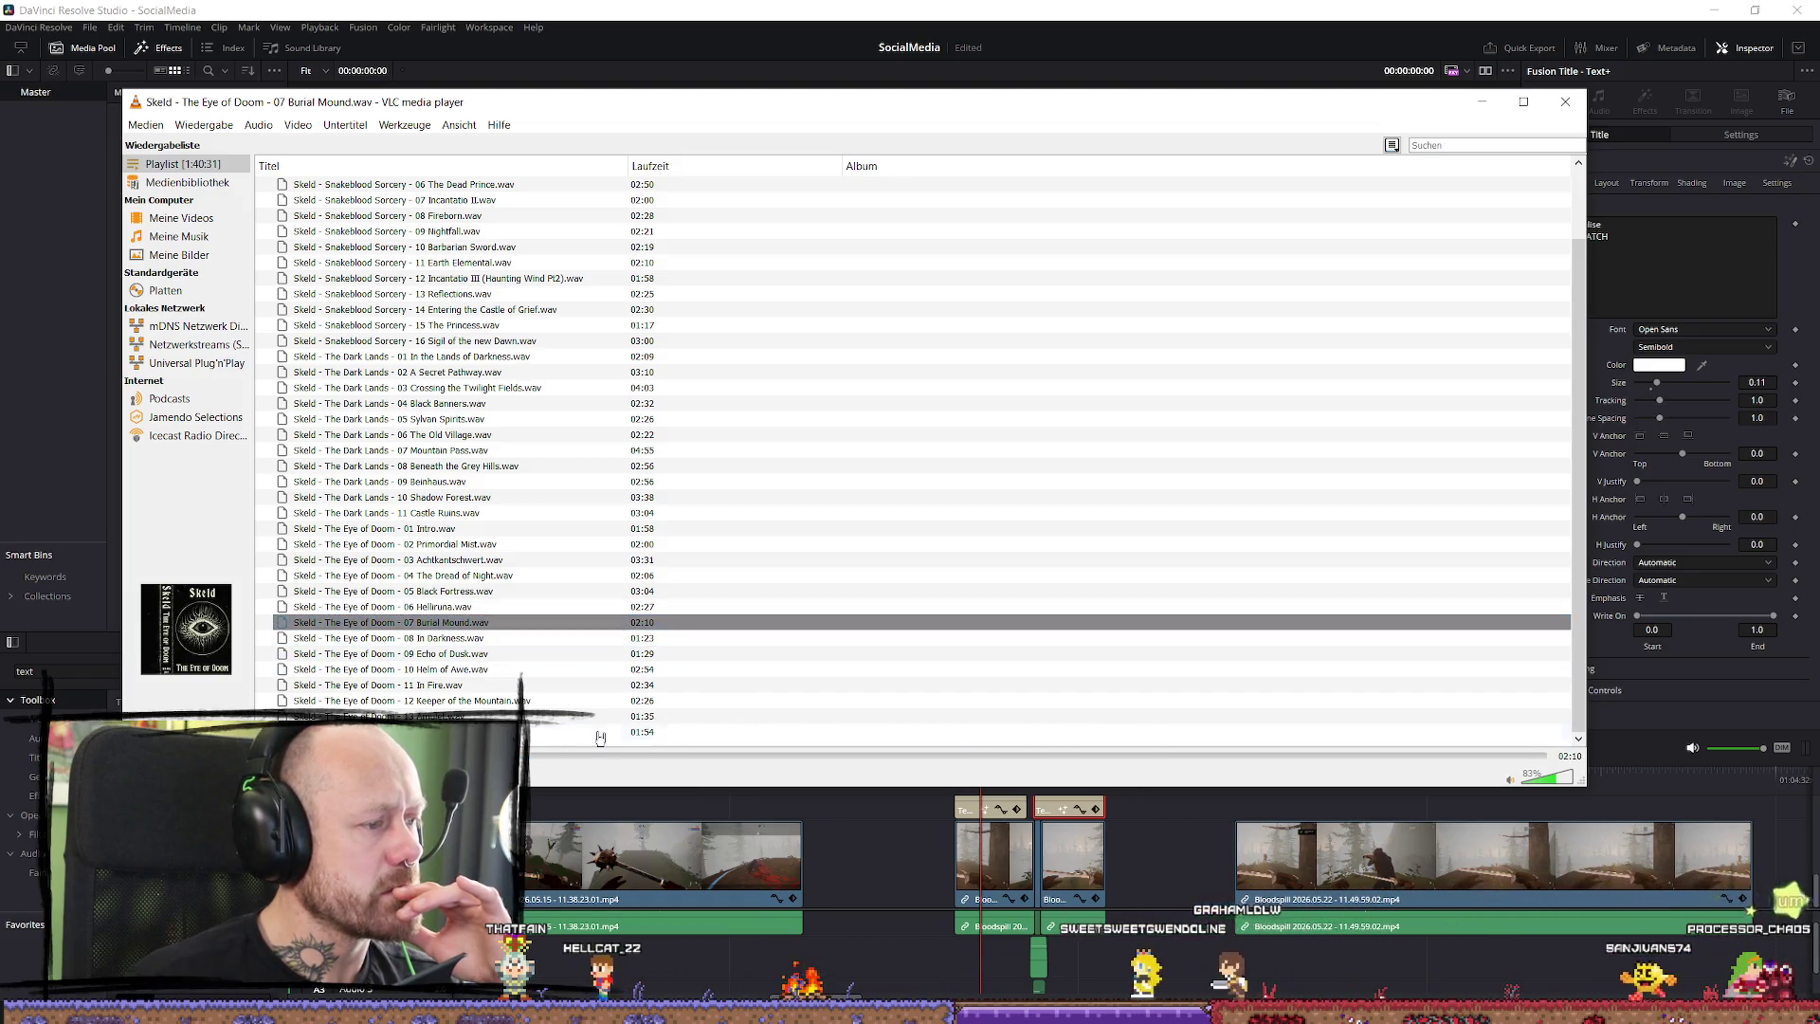
pyautogui.doubleClick(494, 638)
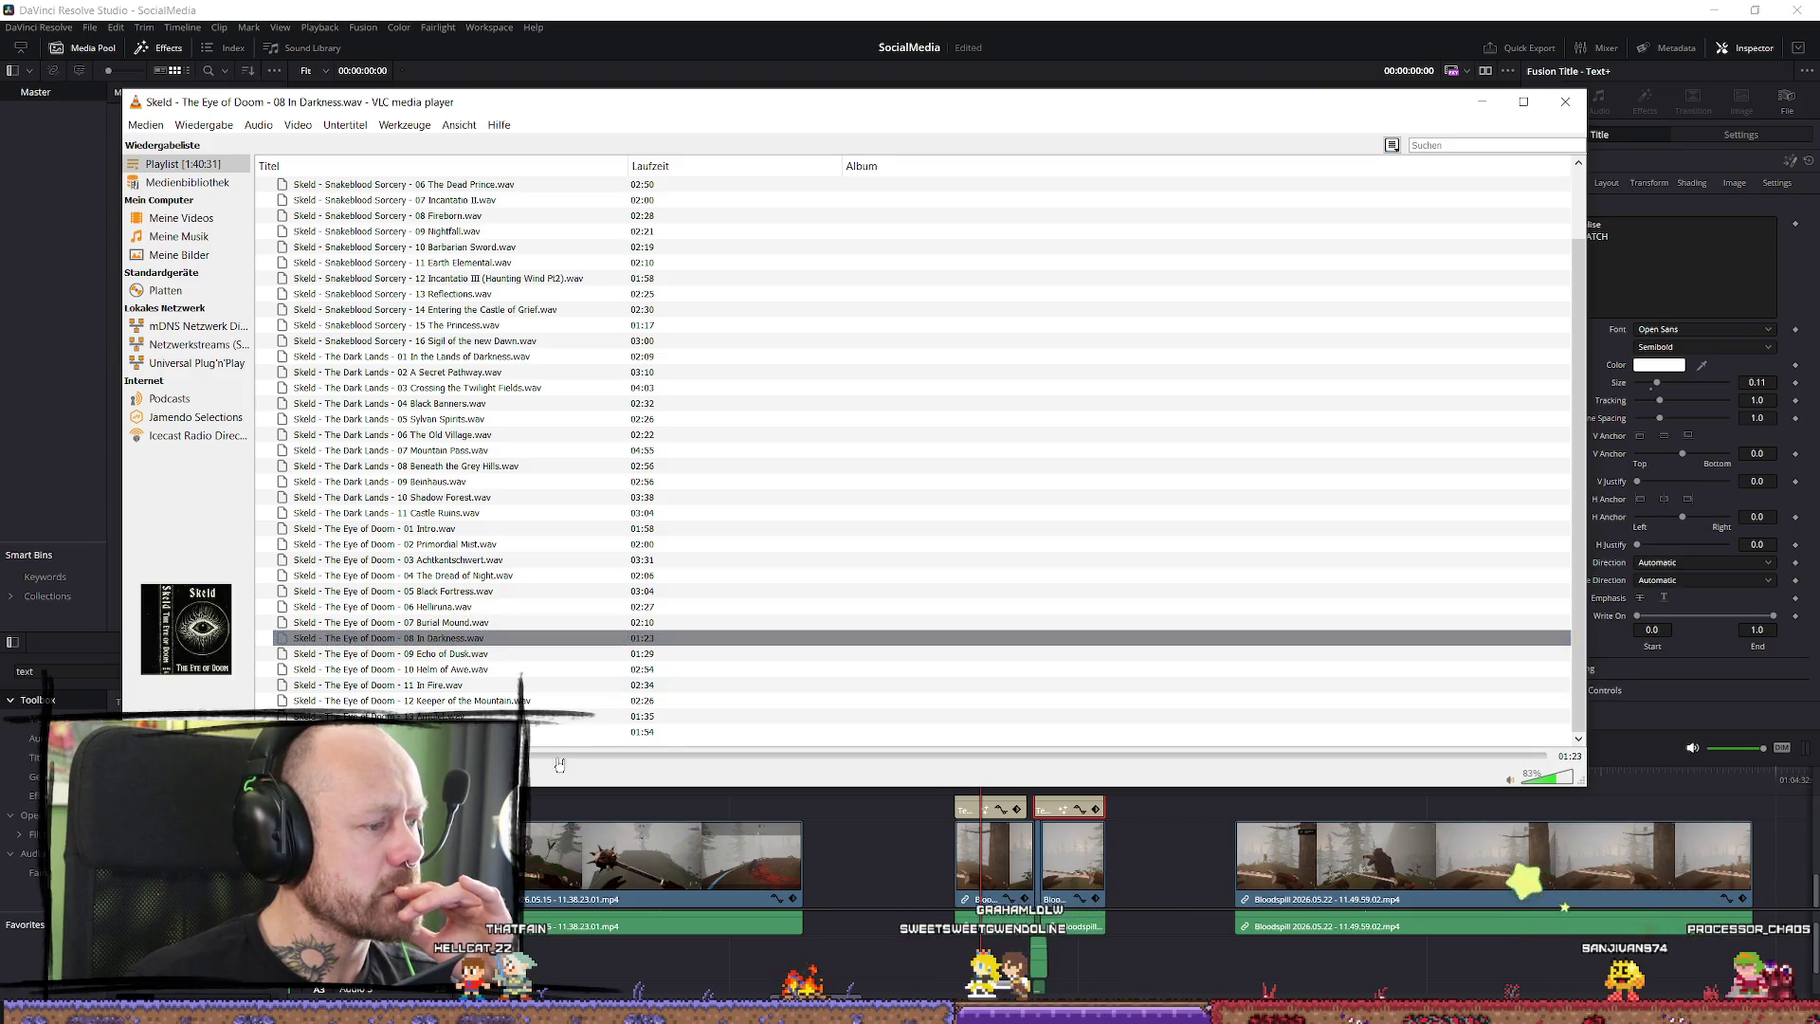
pyautogui.doubleClick(388, 653)
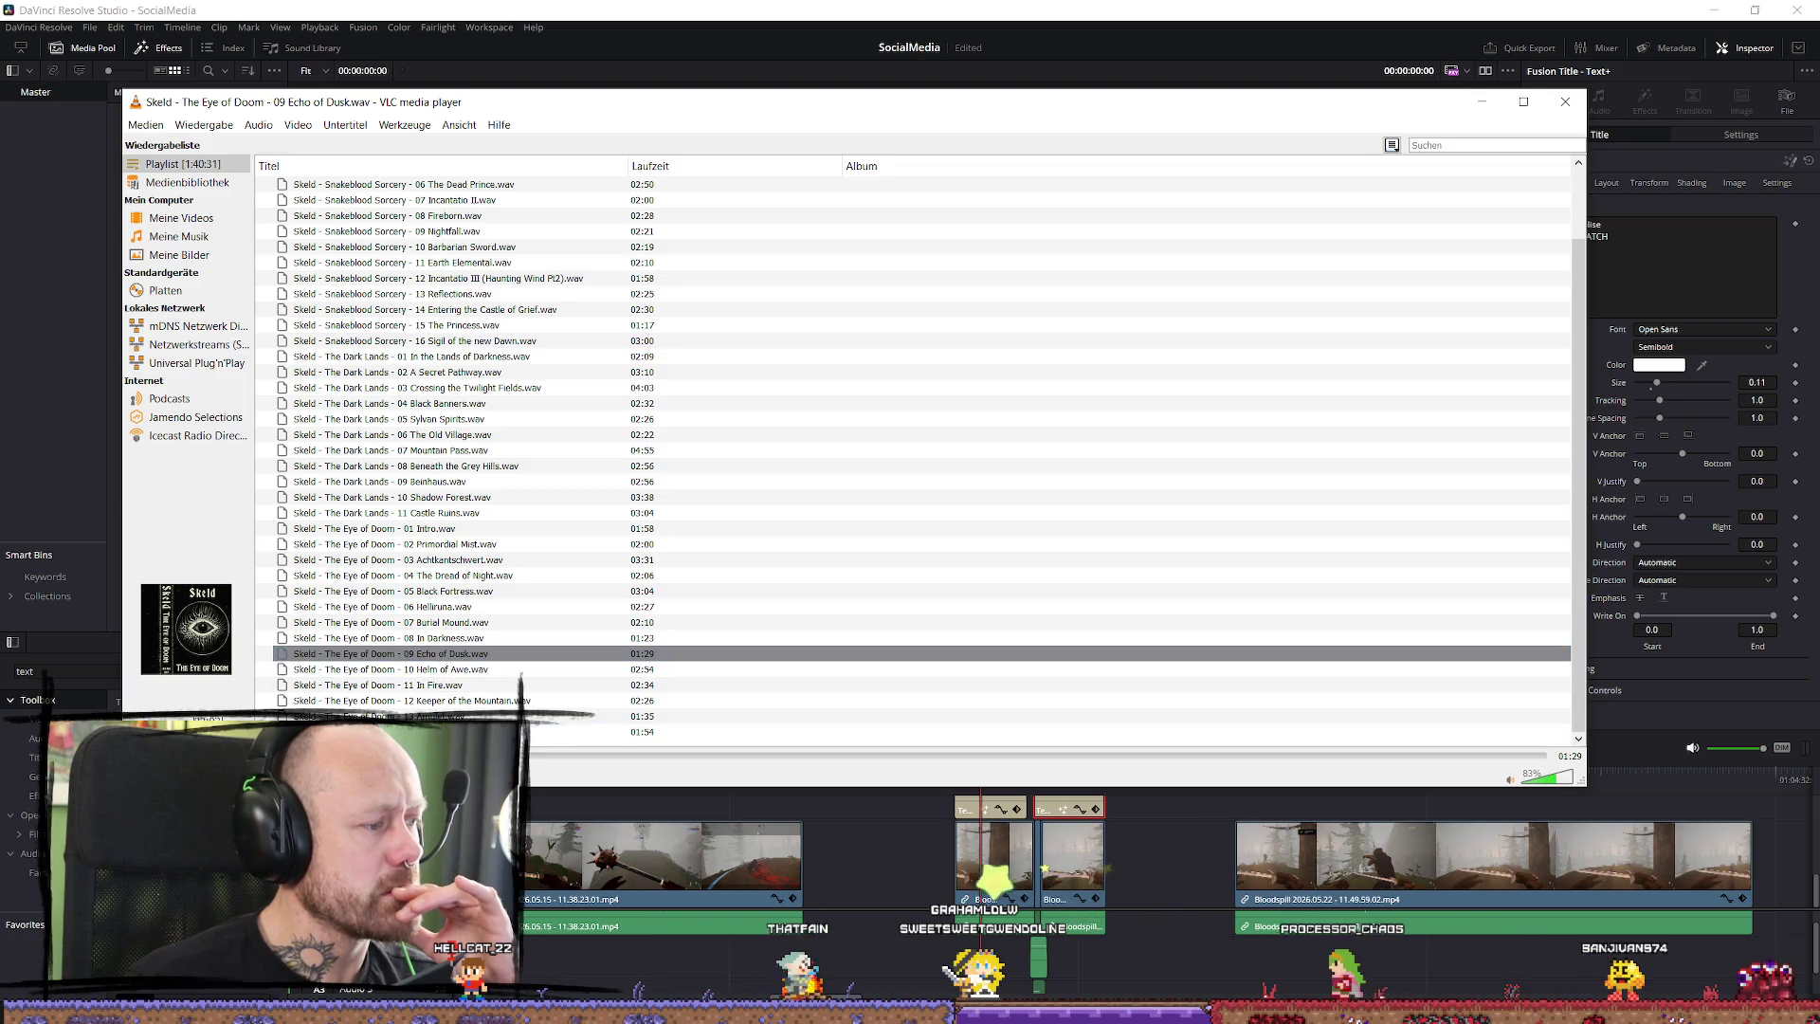
# Skip through tracks 10–13, play 14 The Devouring Light, select 05 Black Fortress, and close VLC.
pyautogui.press('XF86AudioNext')
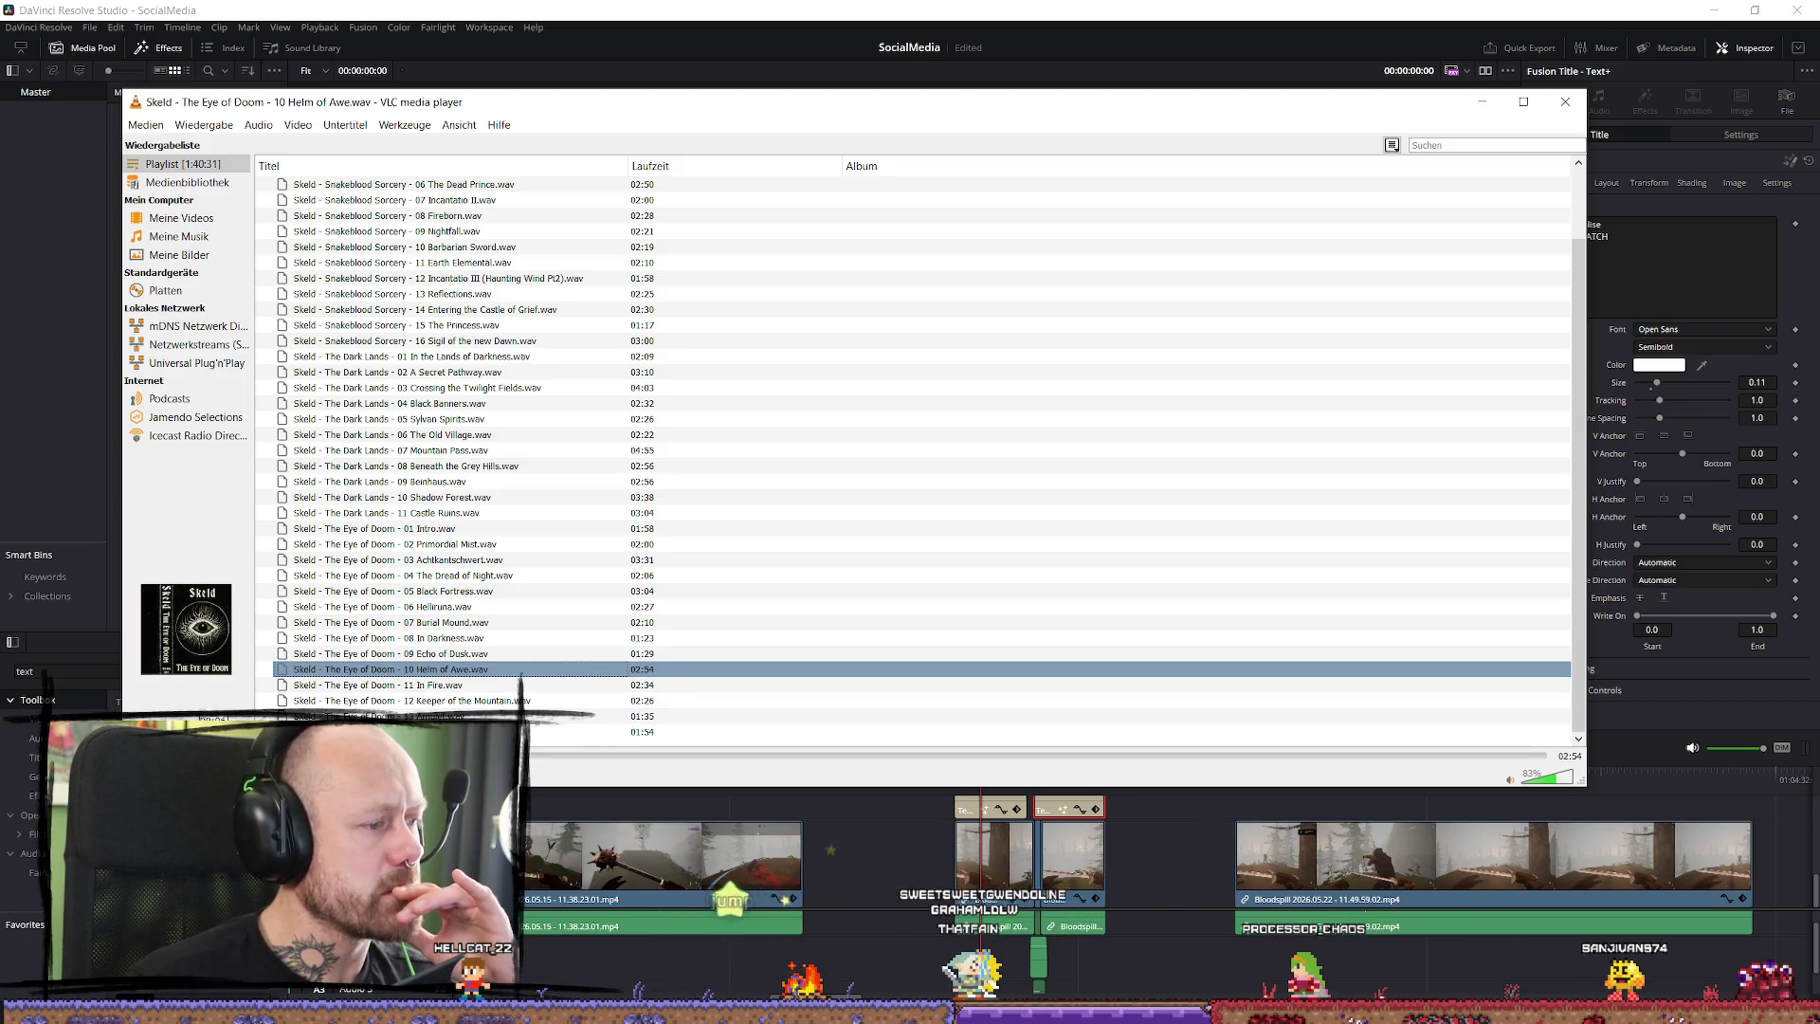
pyautogui.press('XF86AudioNext')
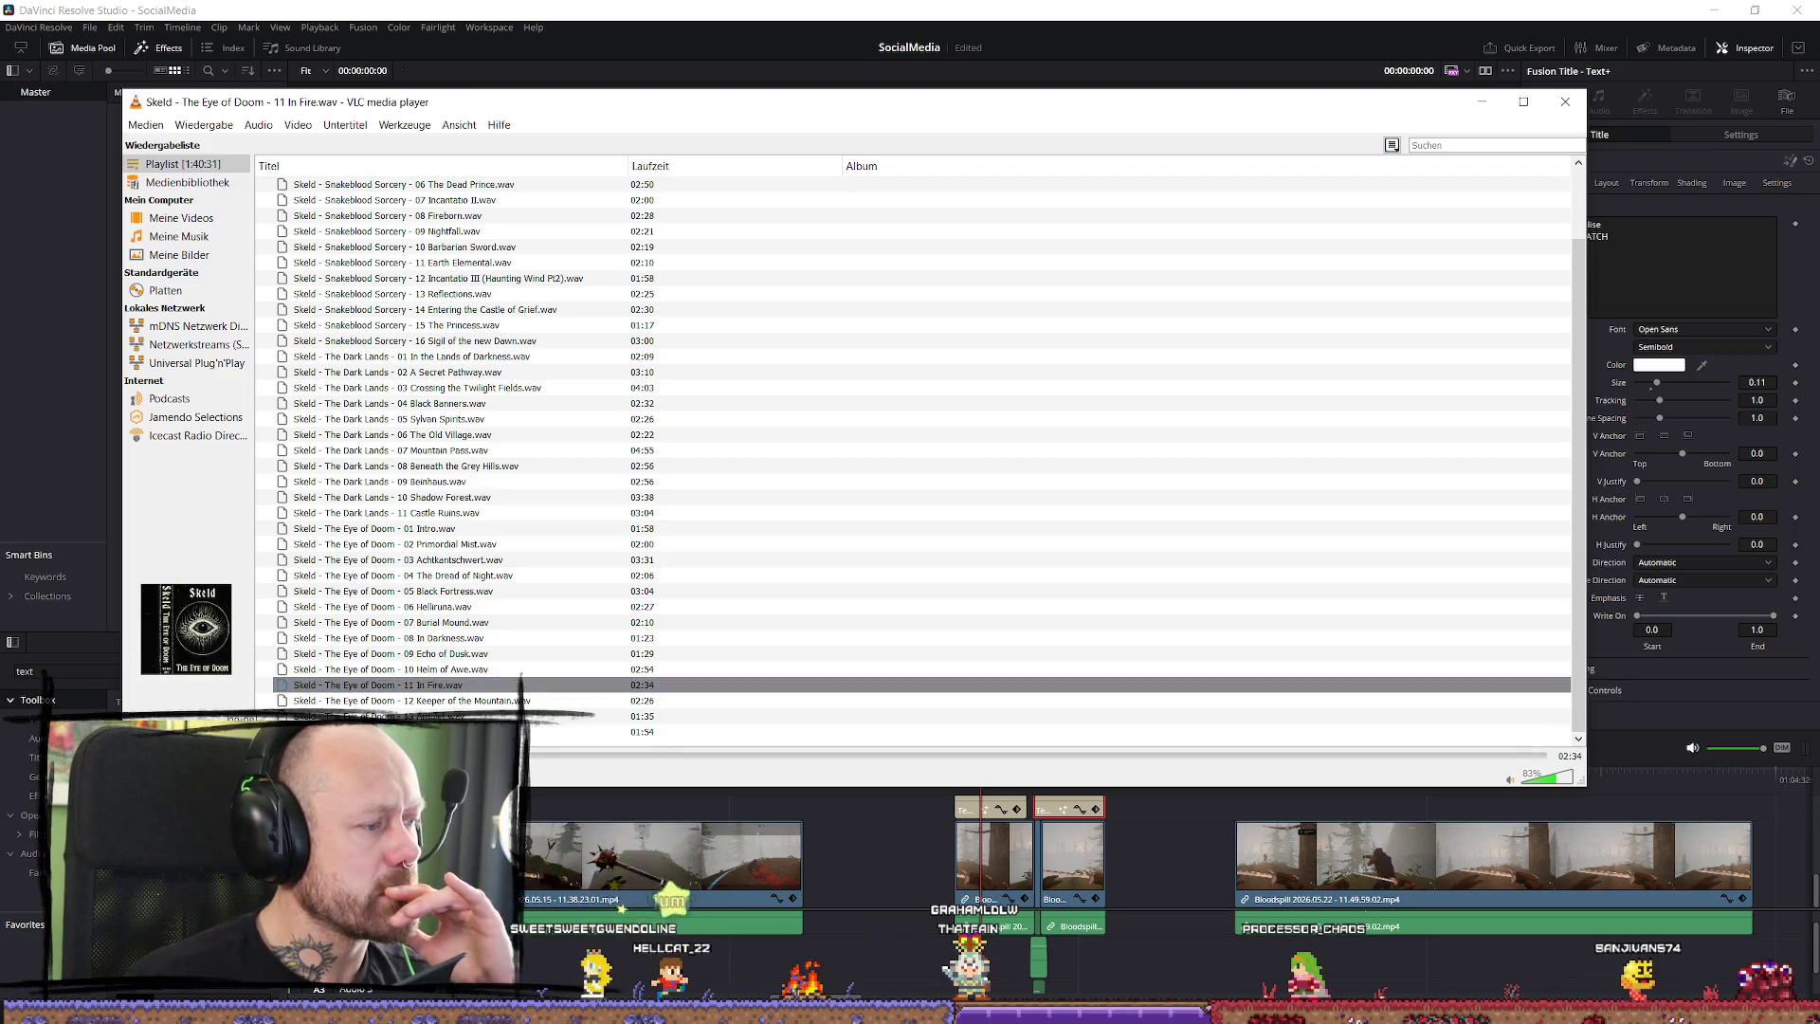
pyautogui.press('XF86AudioNext')
pyautogui.press('XF86AudioNext')
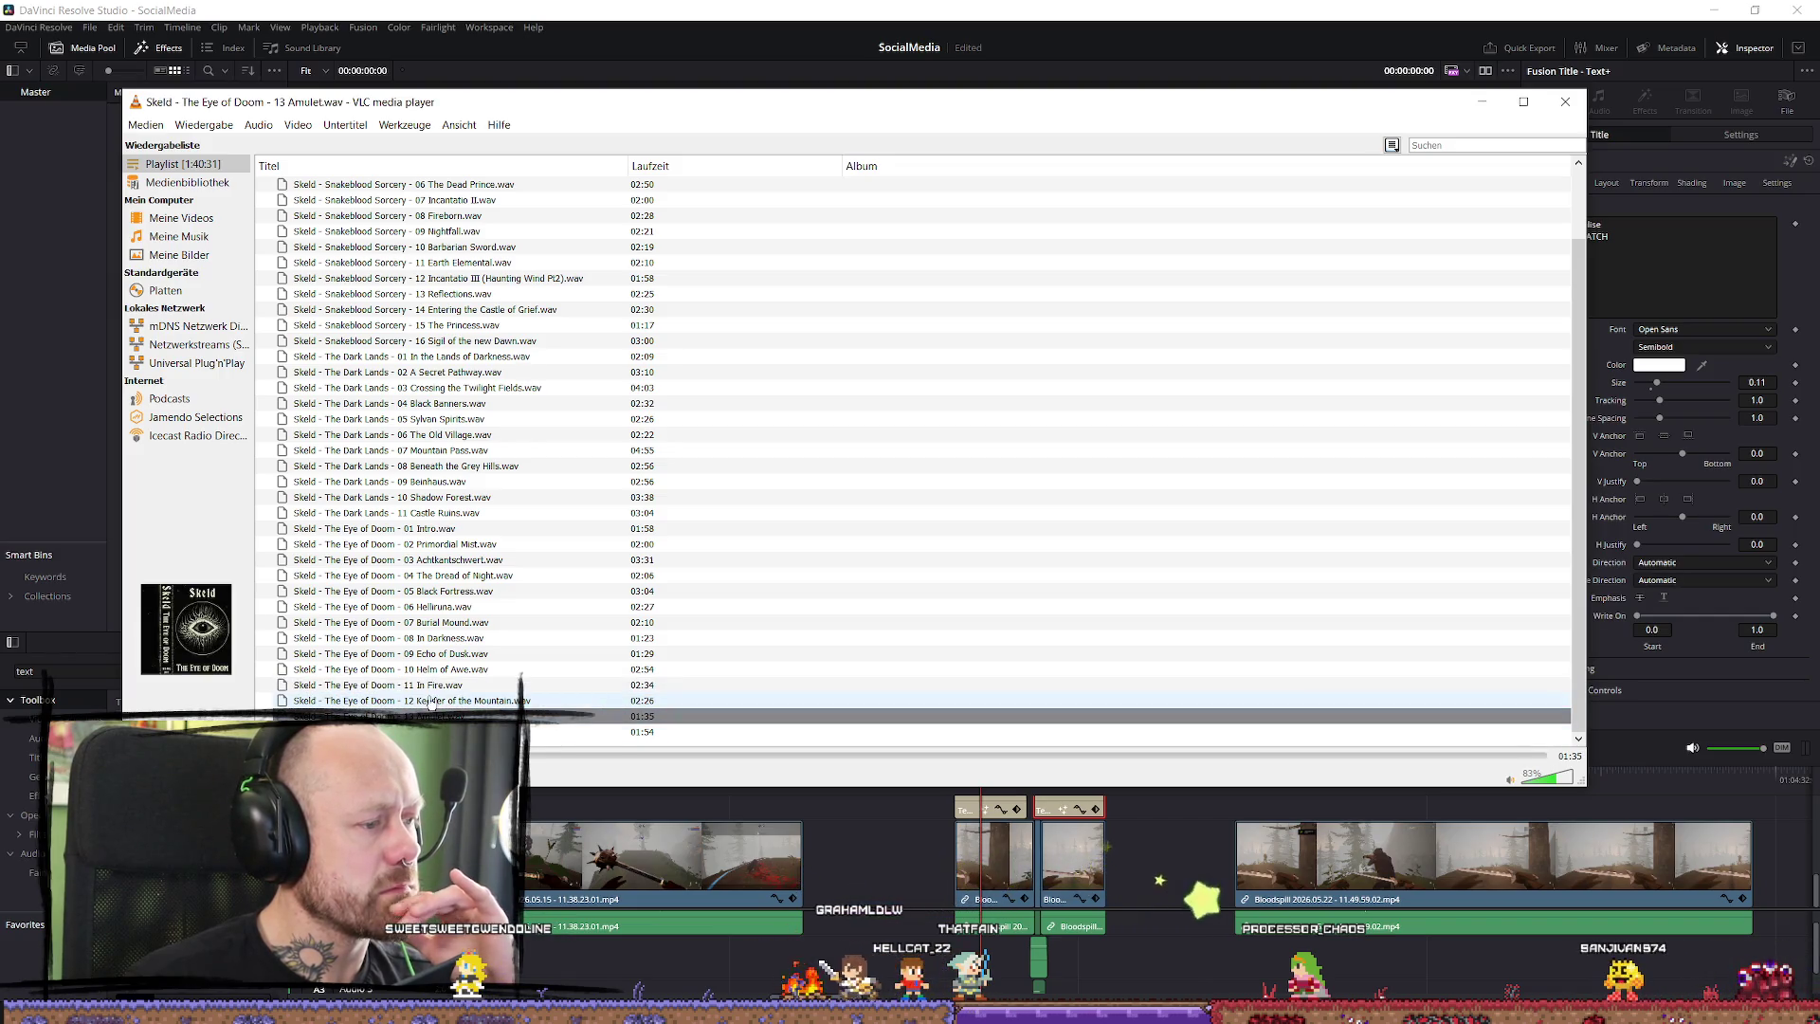
pyautogui.press('XF86AudioPrev')
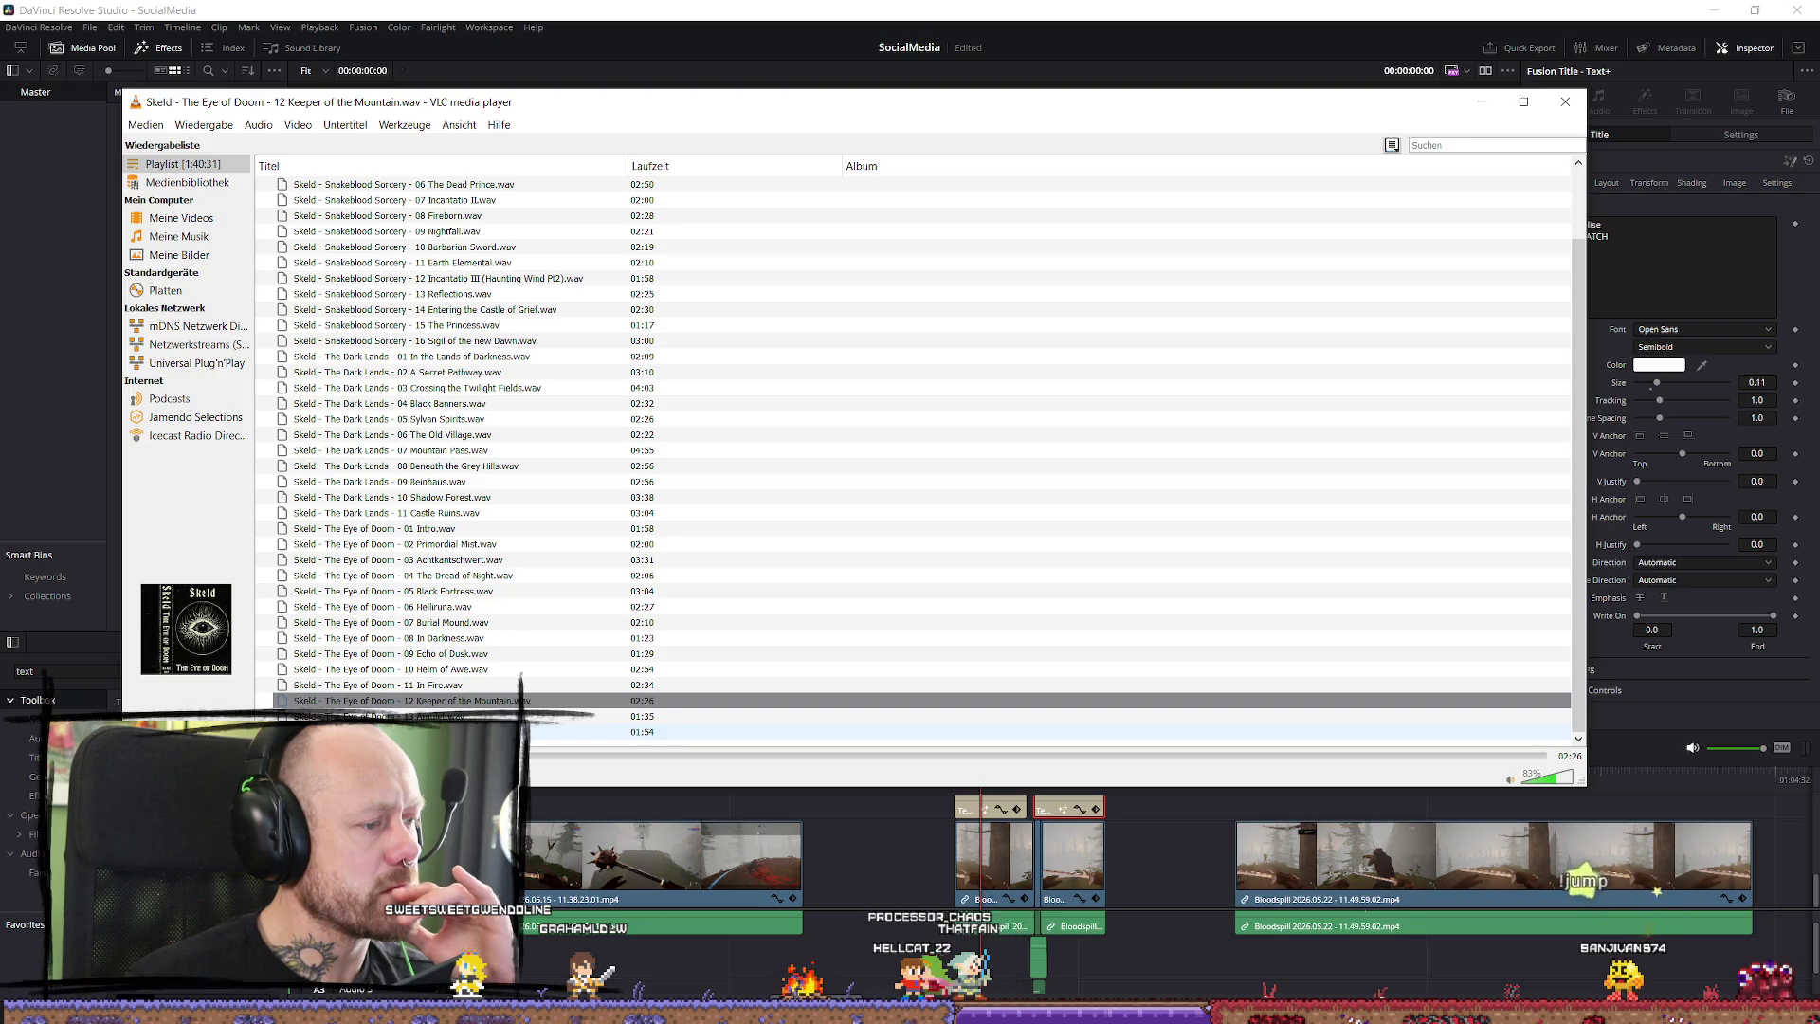
pyautogui.doubleClick(455, 732)
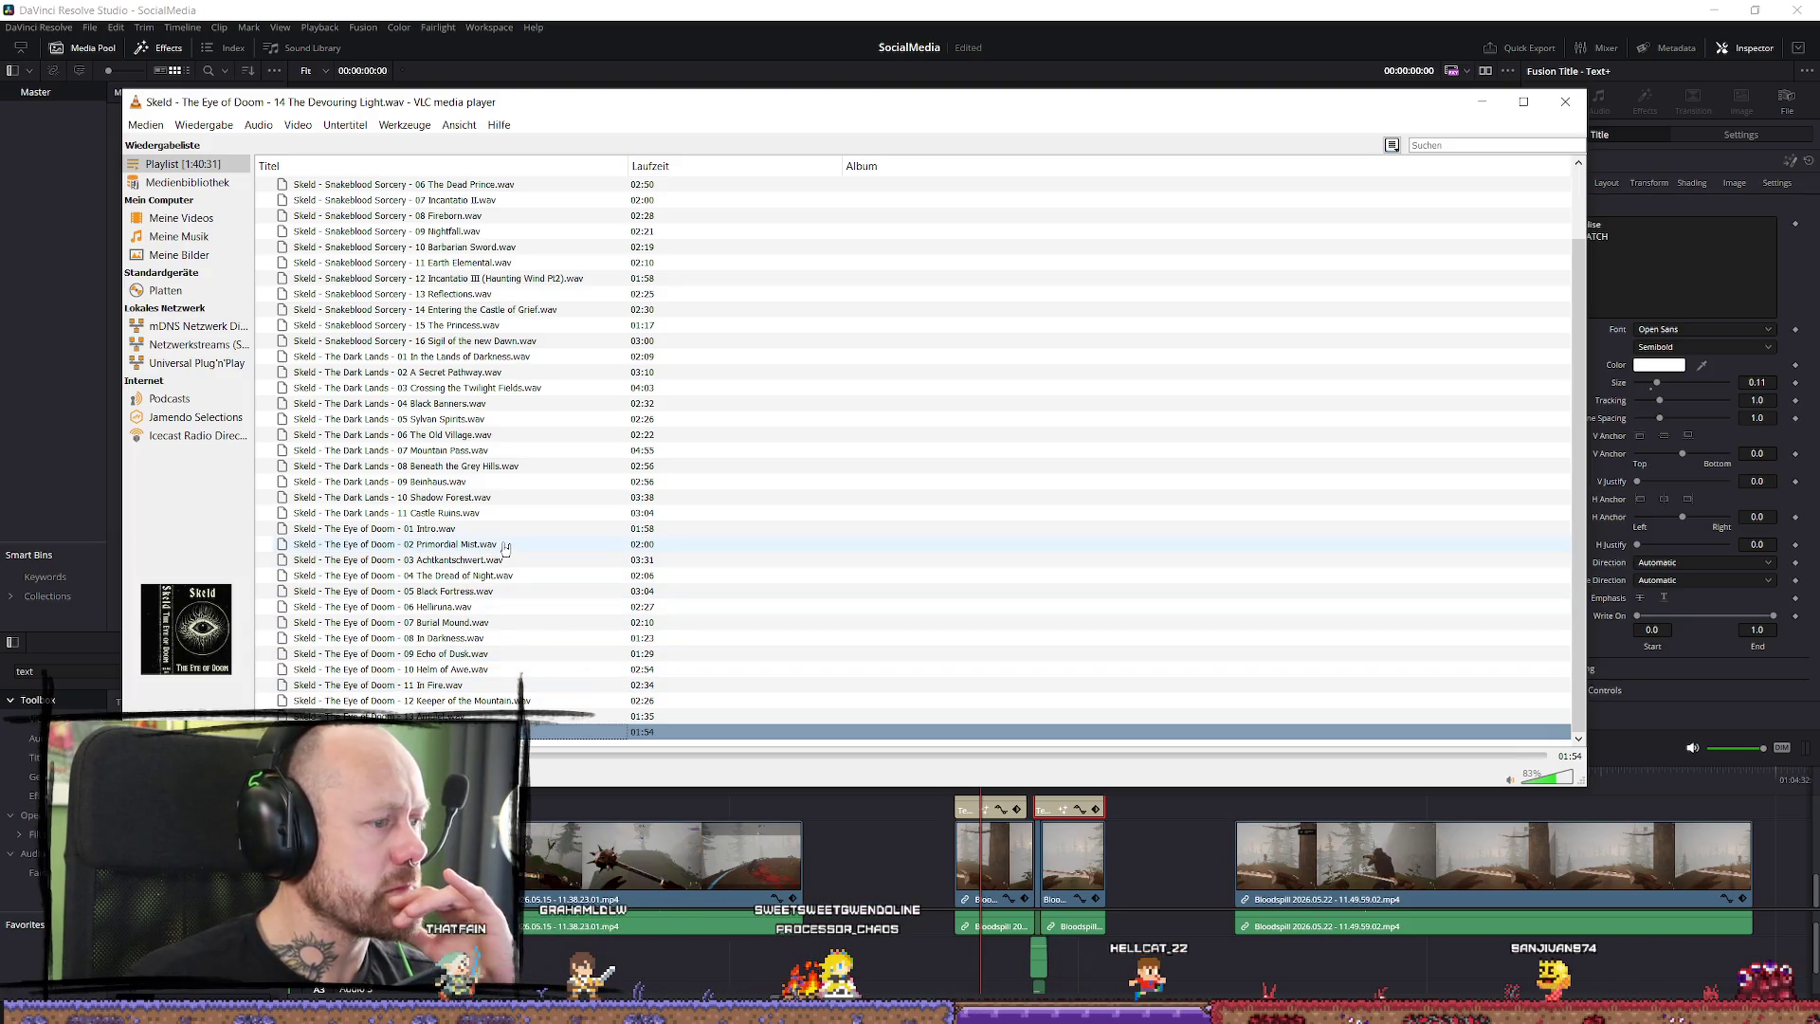
pyautogui.click(494, 593)
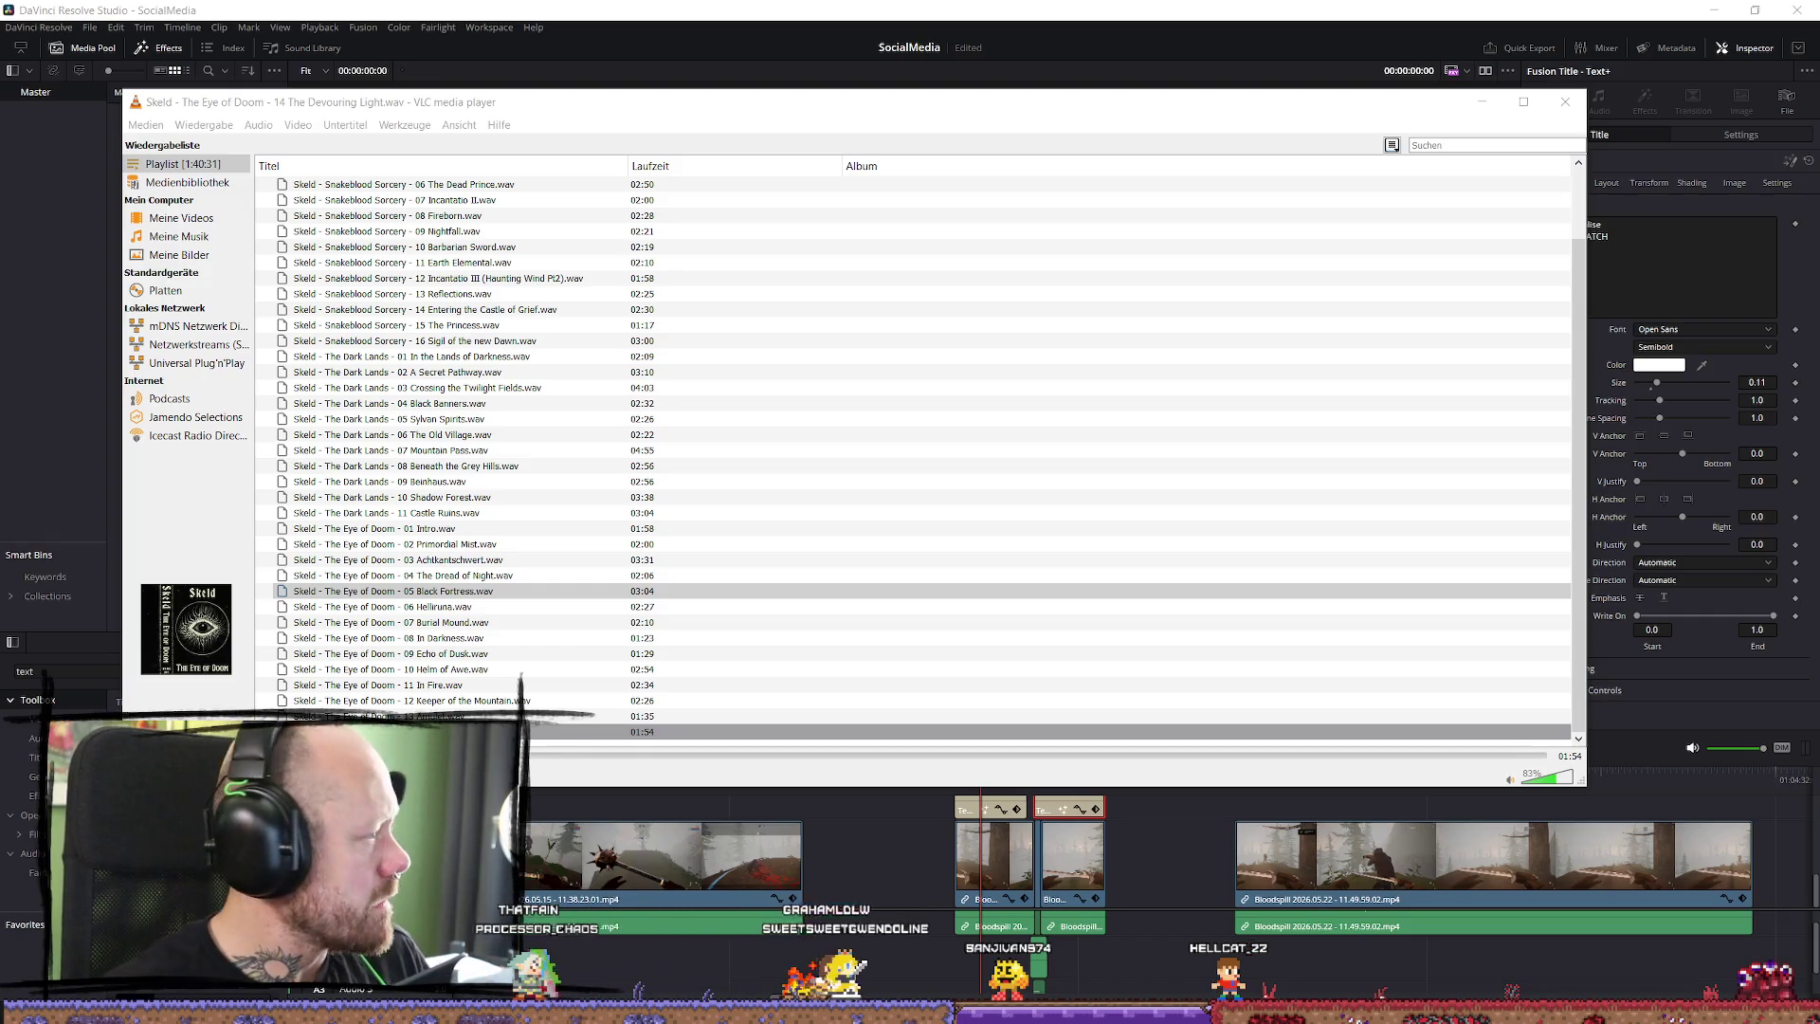
pyautogui.click(1565, 102)
# Drag the two Skeld audio files into the Media Pool, then Alt+Tab to the browser.
pyautogui.moveTo(270, 417); pyautogui.dragTo(256, 446)
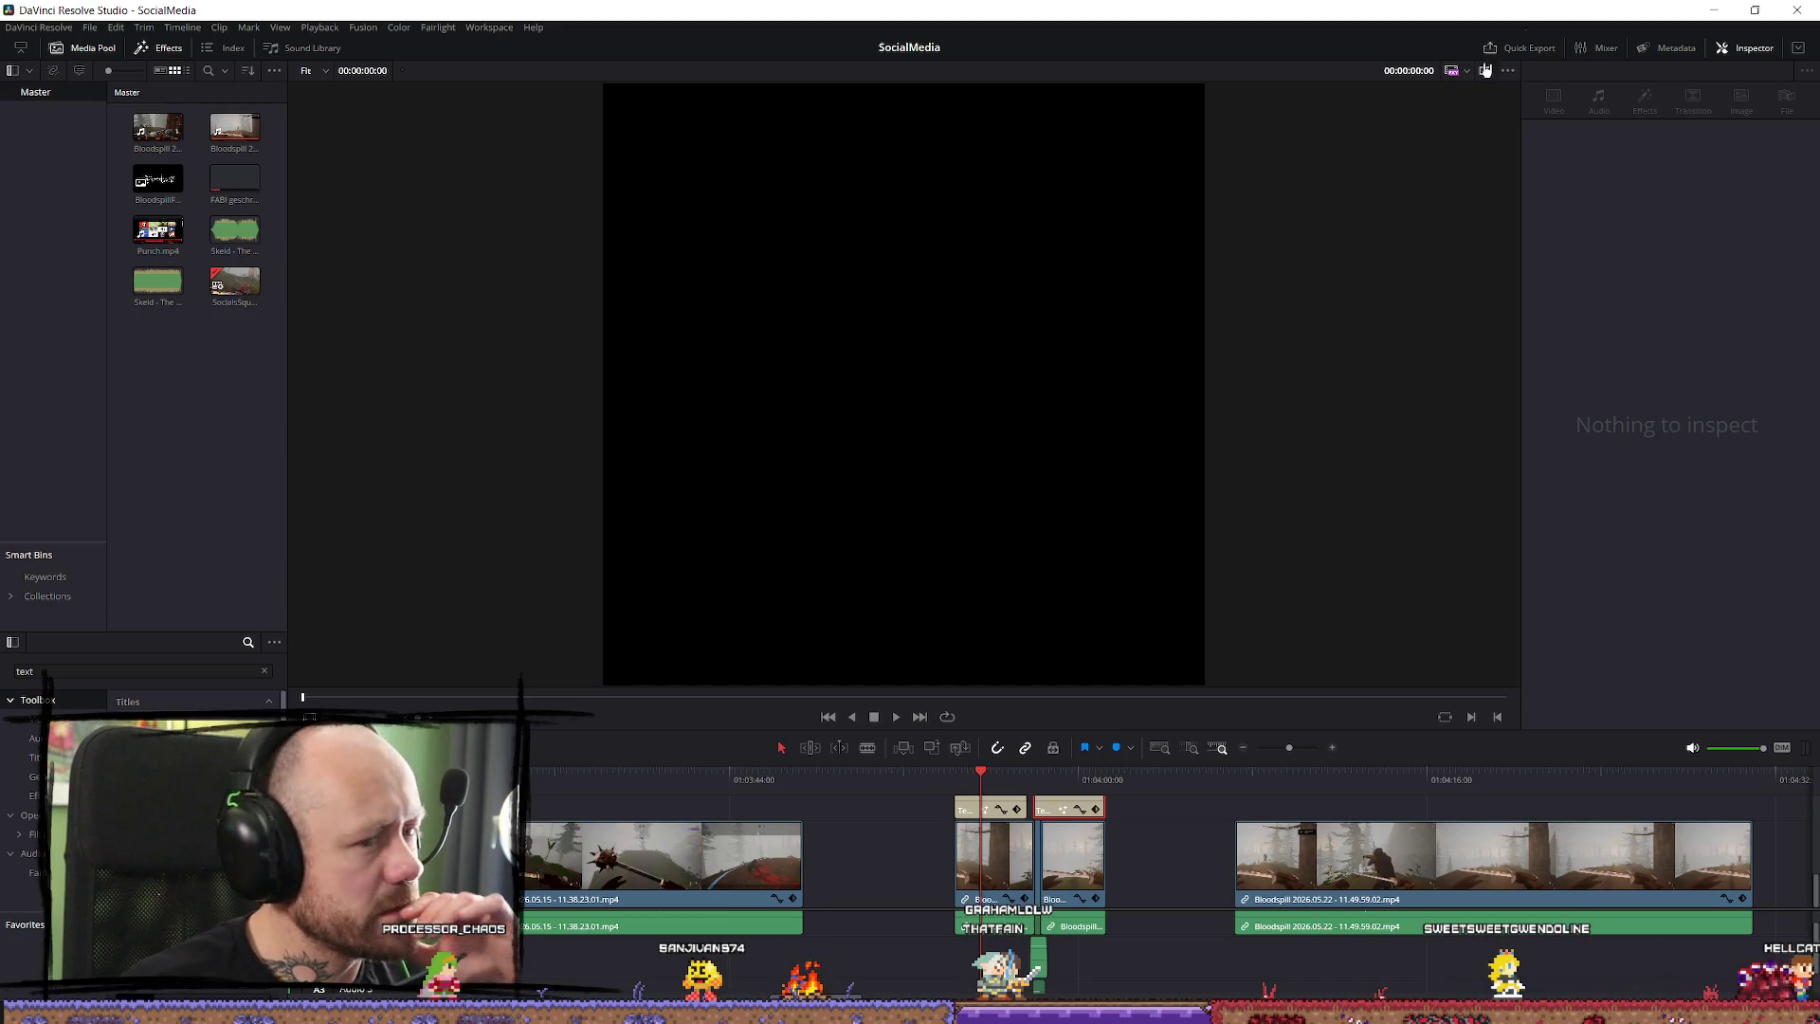
pyautogui.click(114, 26)
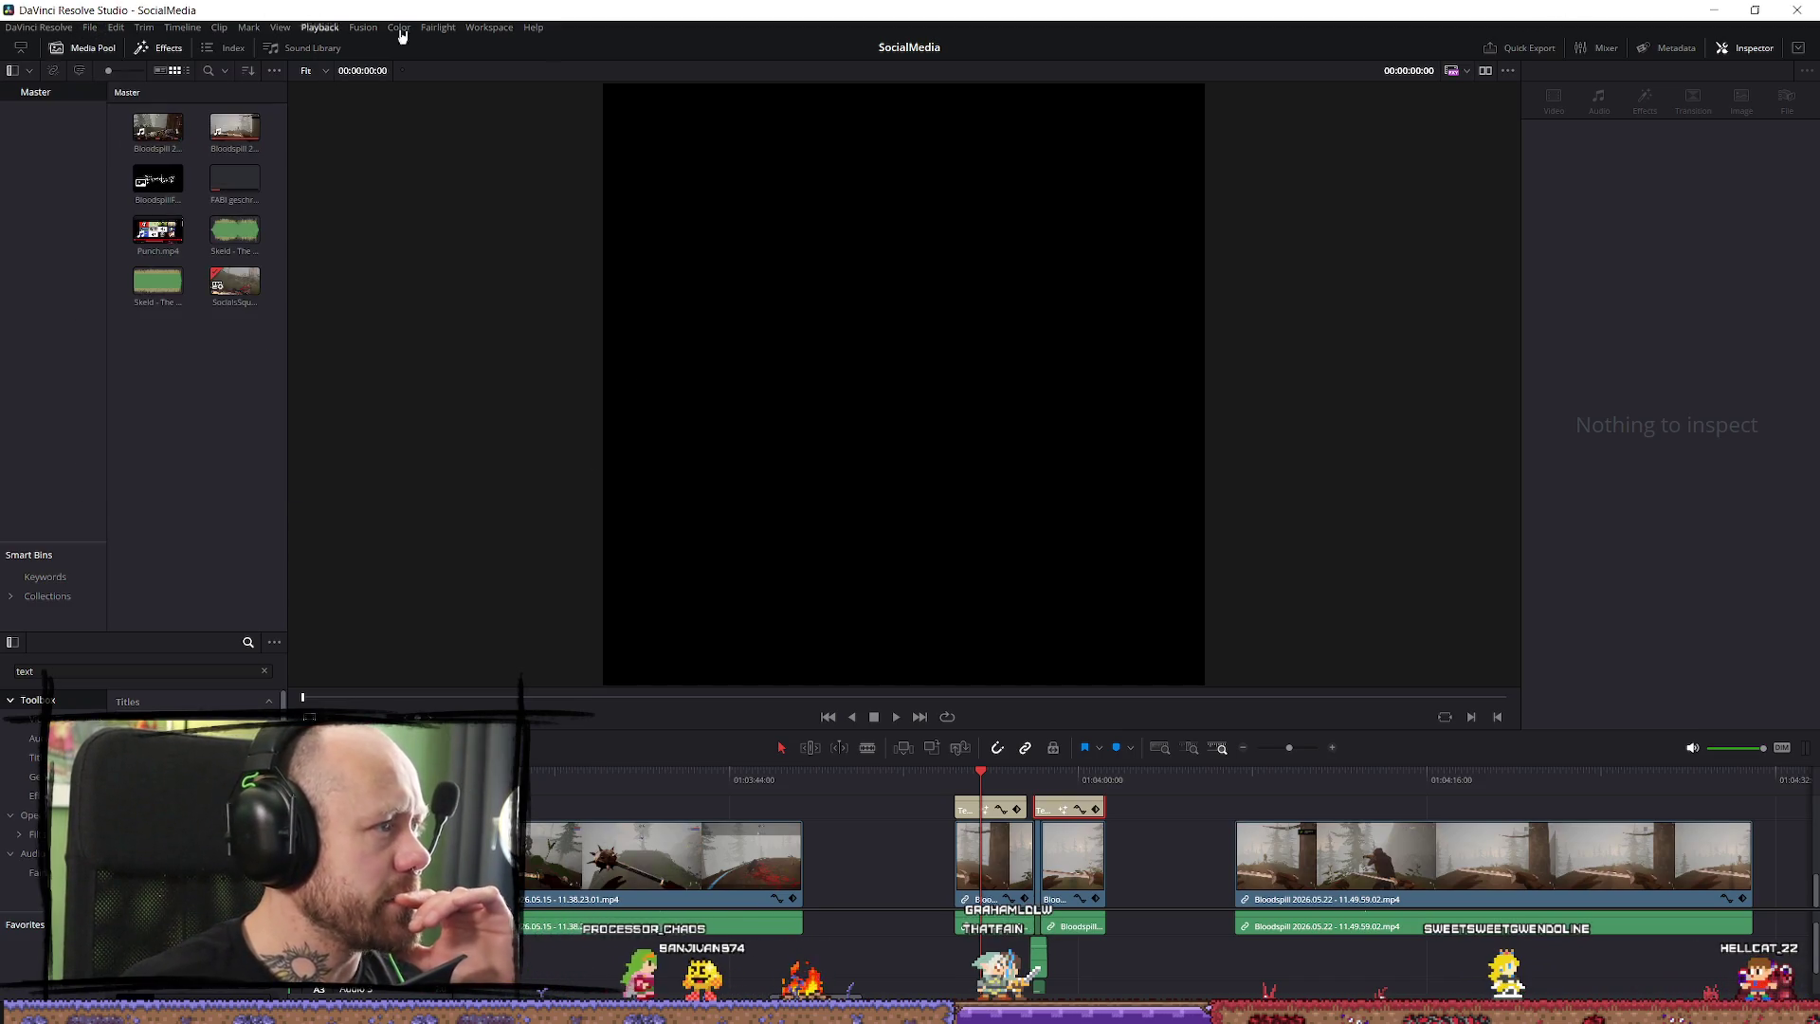
pyautogui.hotkey('alt', 'Tab')
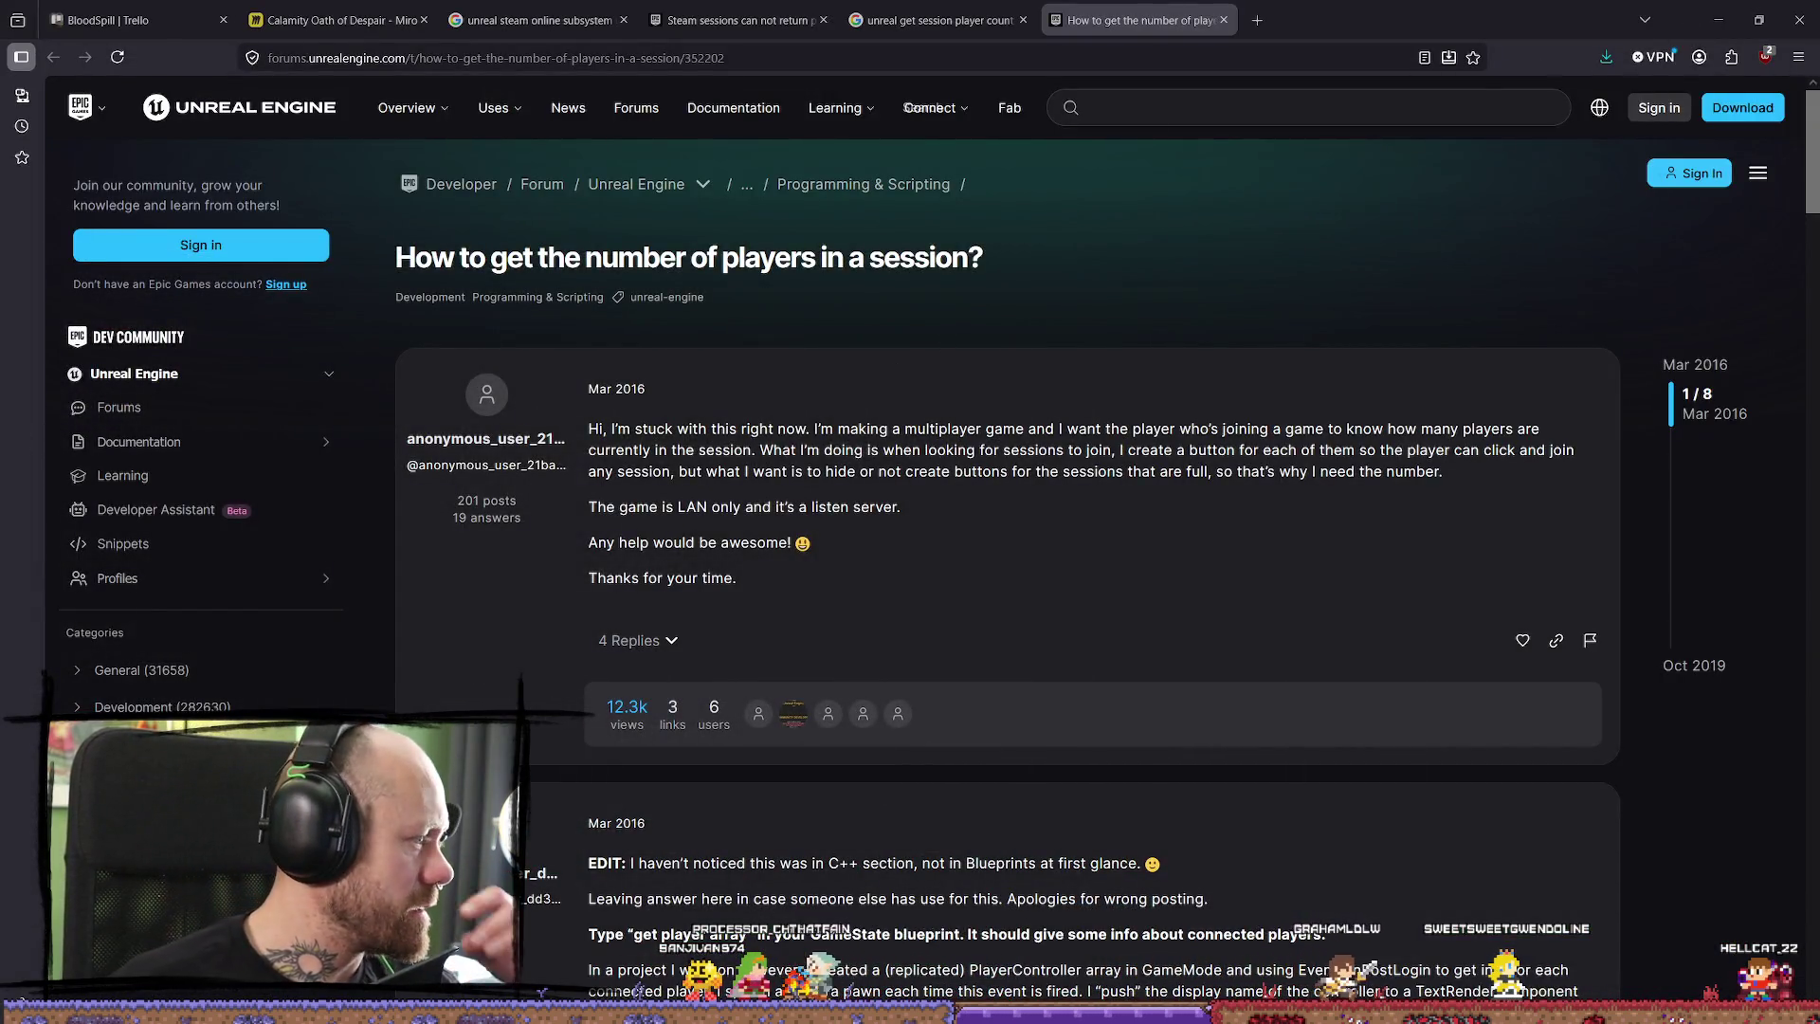
pyautogui.hotkey('alt', 'Tab')
pyautogui.hotkey('alt', 'Tab')
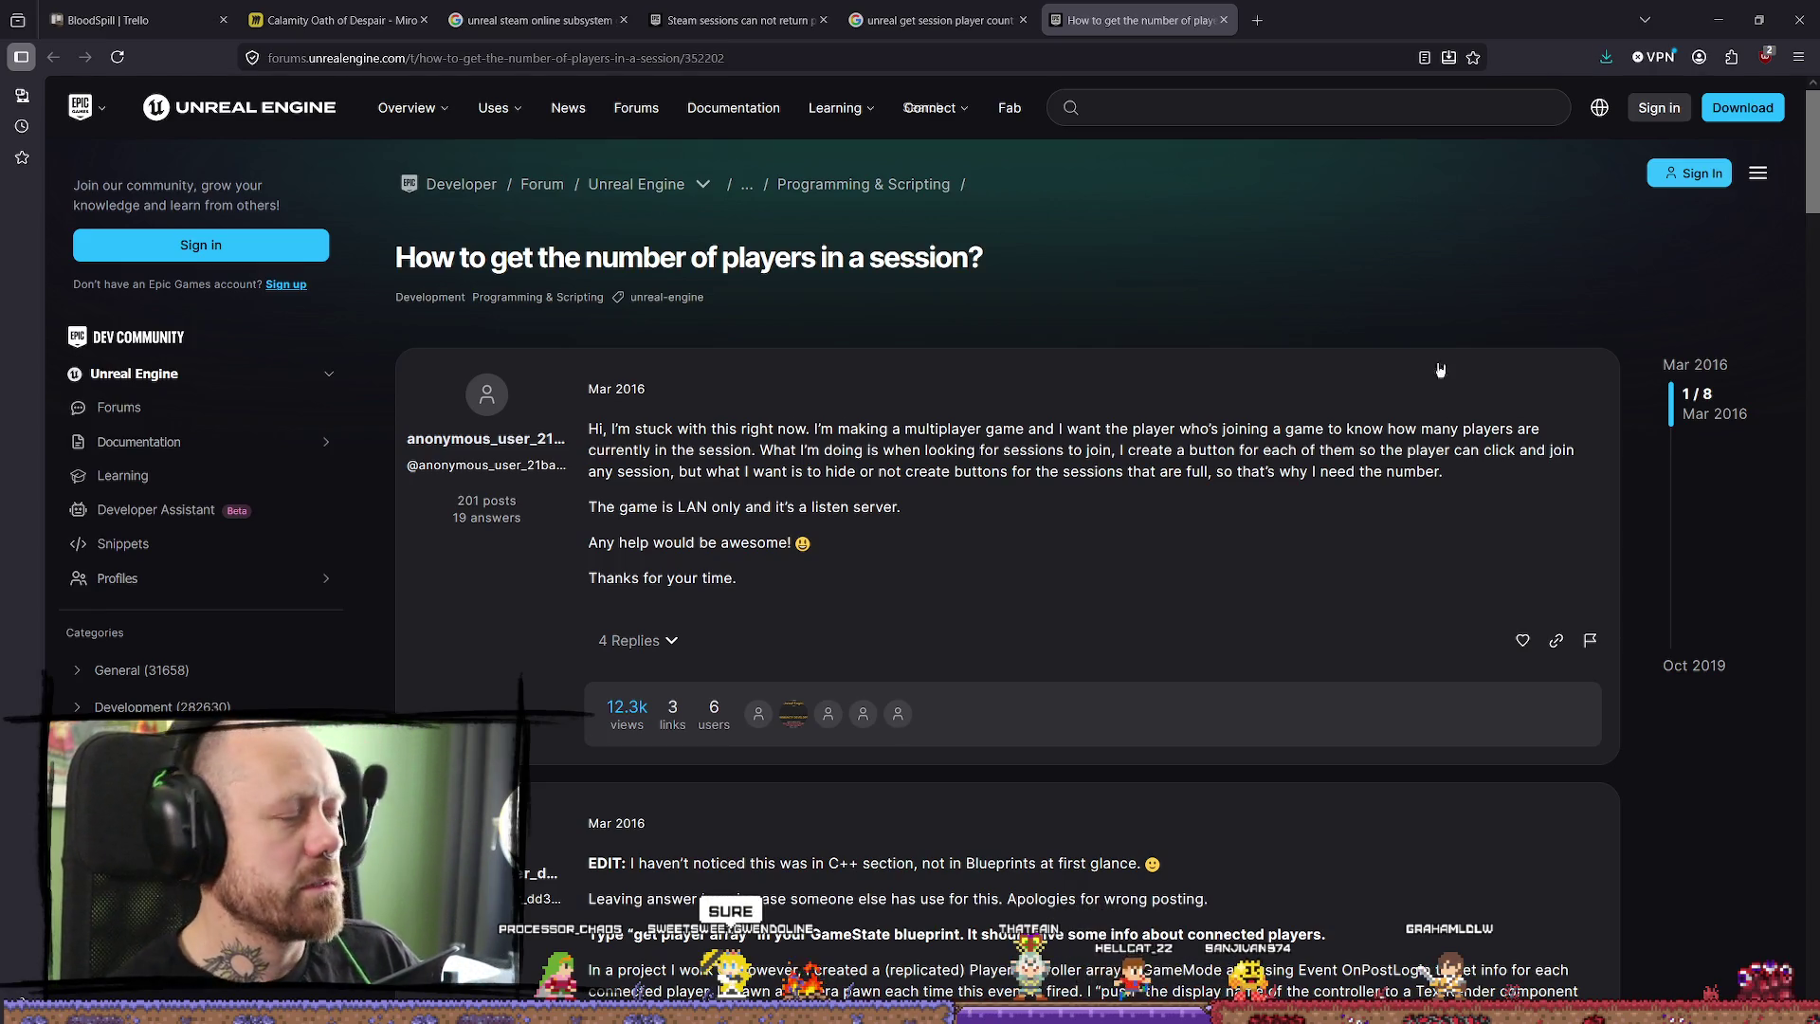
# Minimize the forum page and start a multiplayer Deathmatch game on the Foggy Forest map.
pyautogui.click(1716, 20)
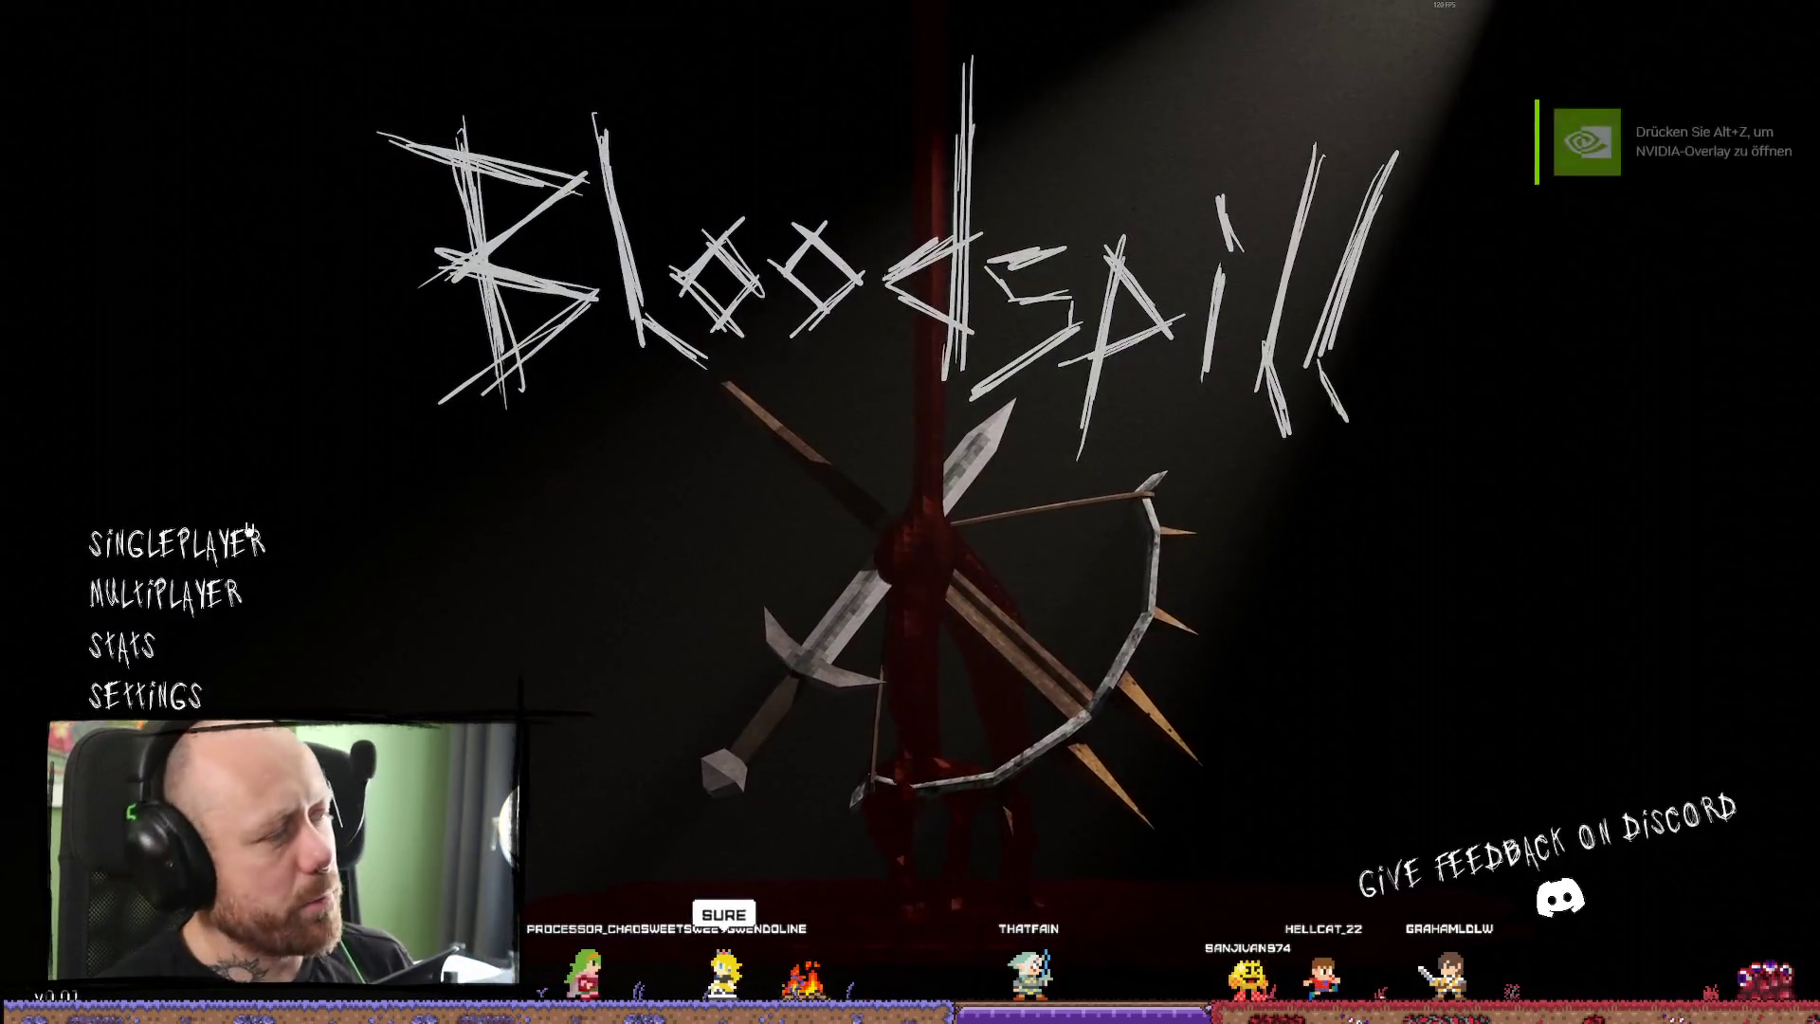
pyautogui.click(213, 605)
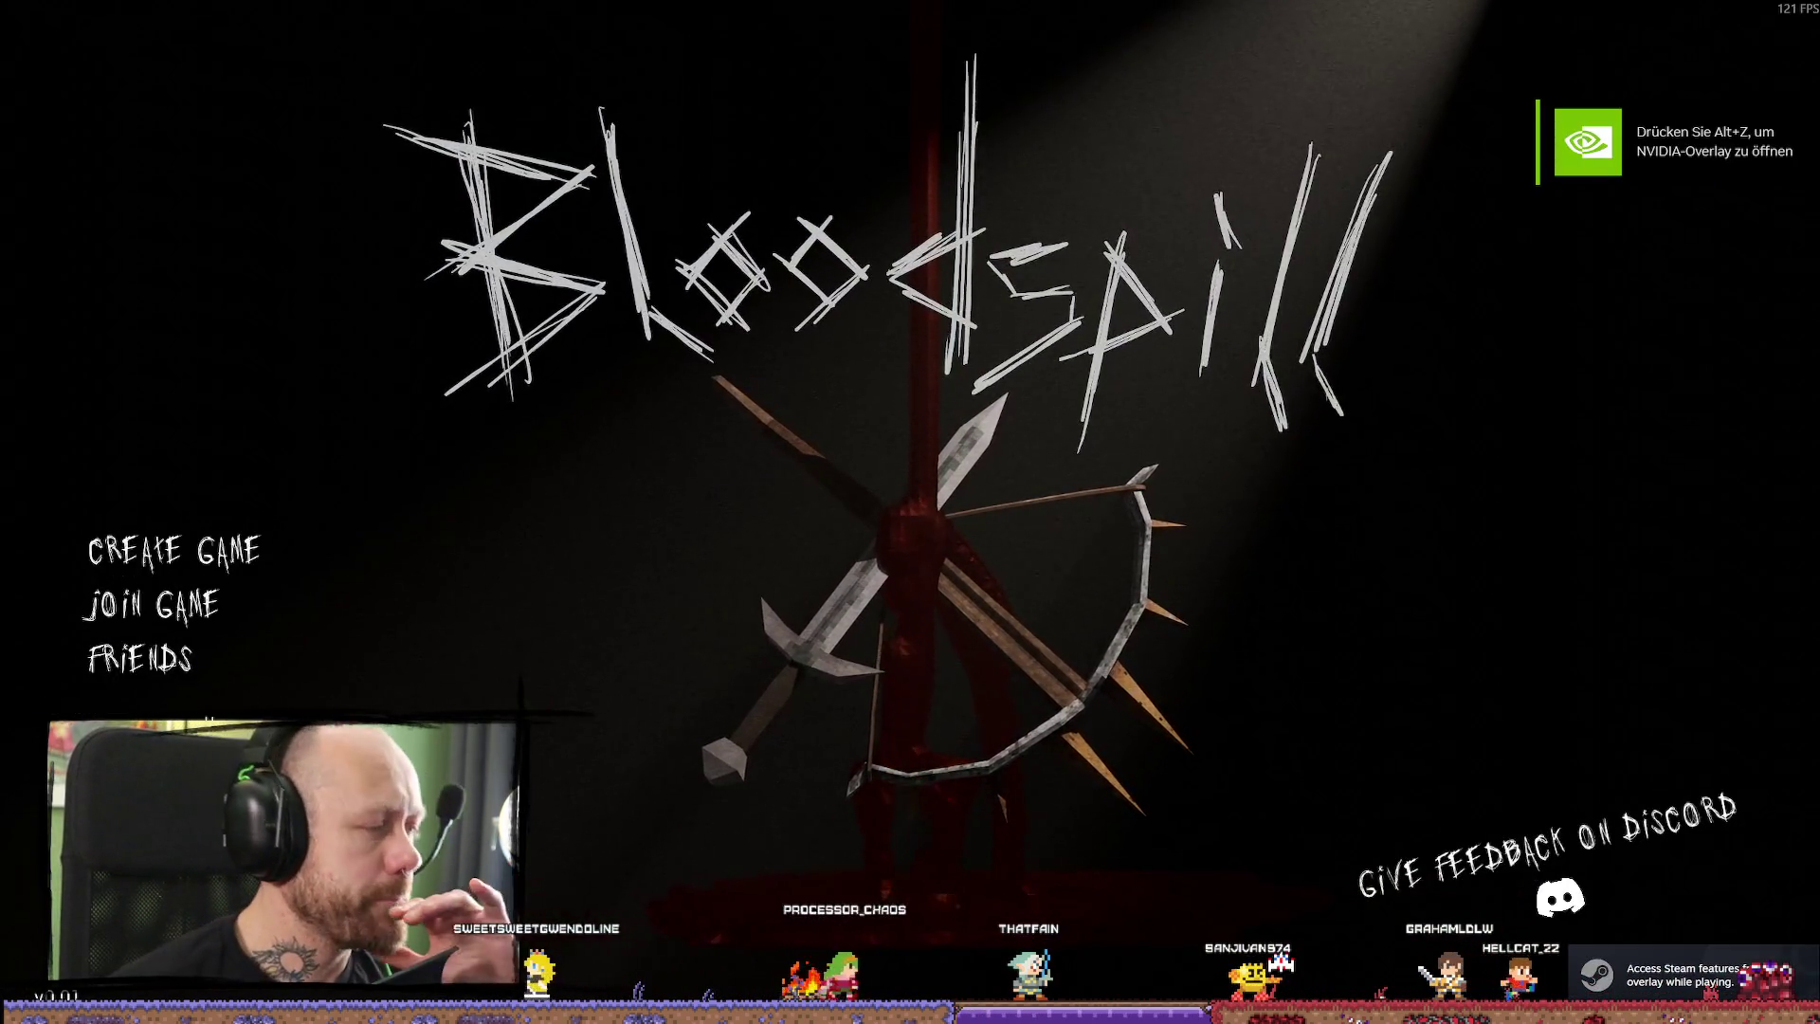
pyautogui.click(227, 555)
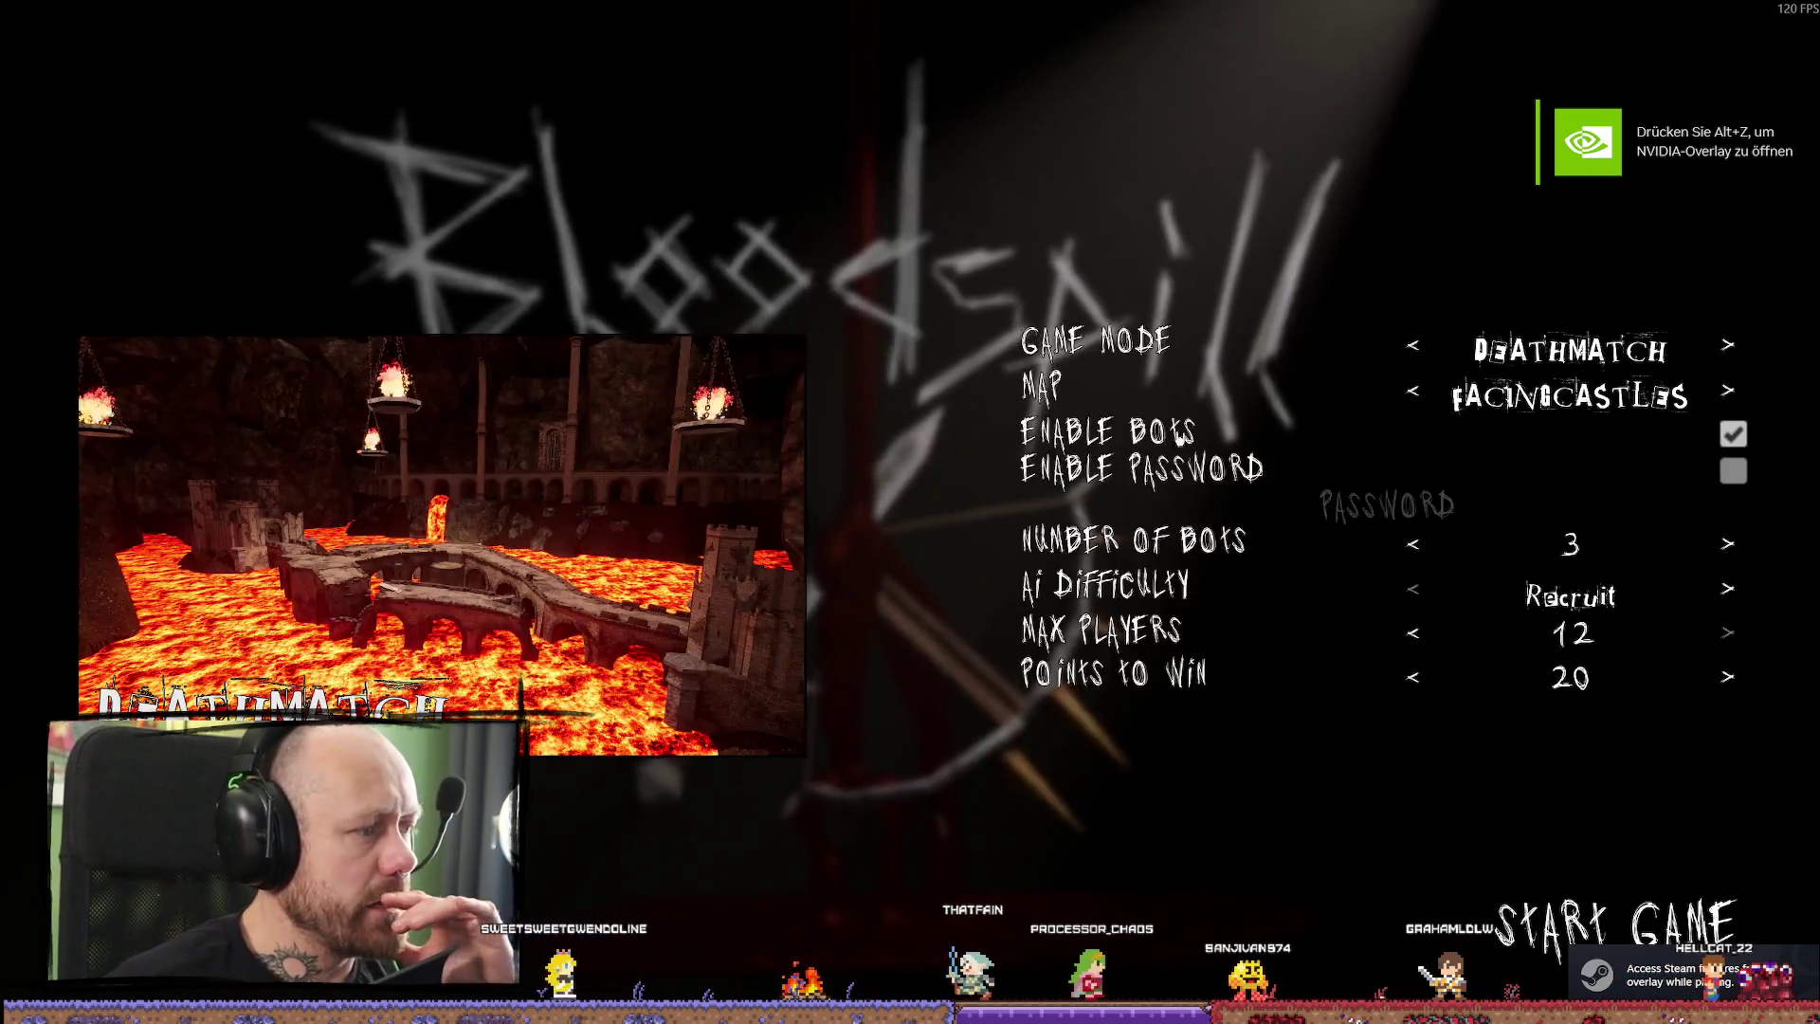
pyautogui.click(1414, 349)
pyautogui.click(1413, 349)
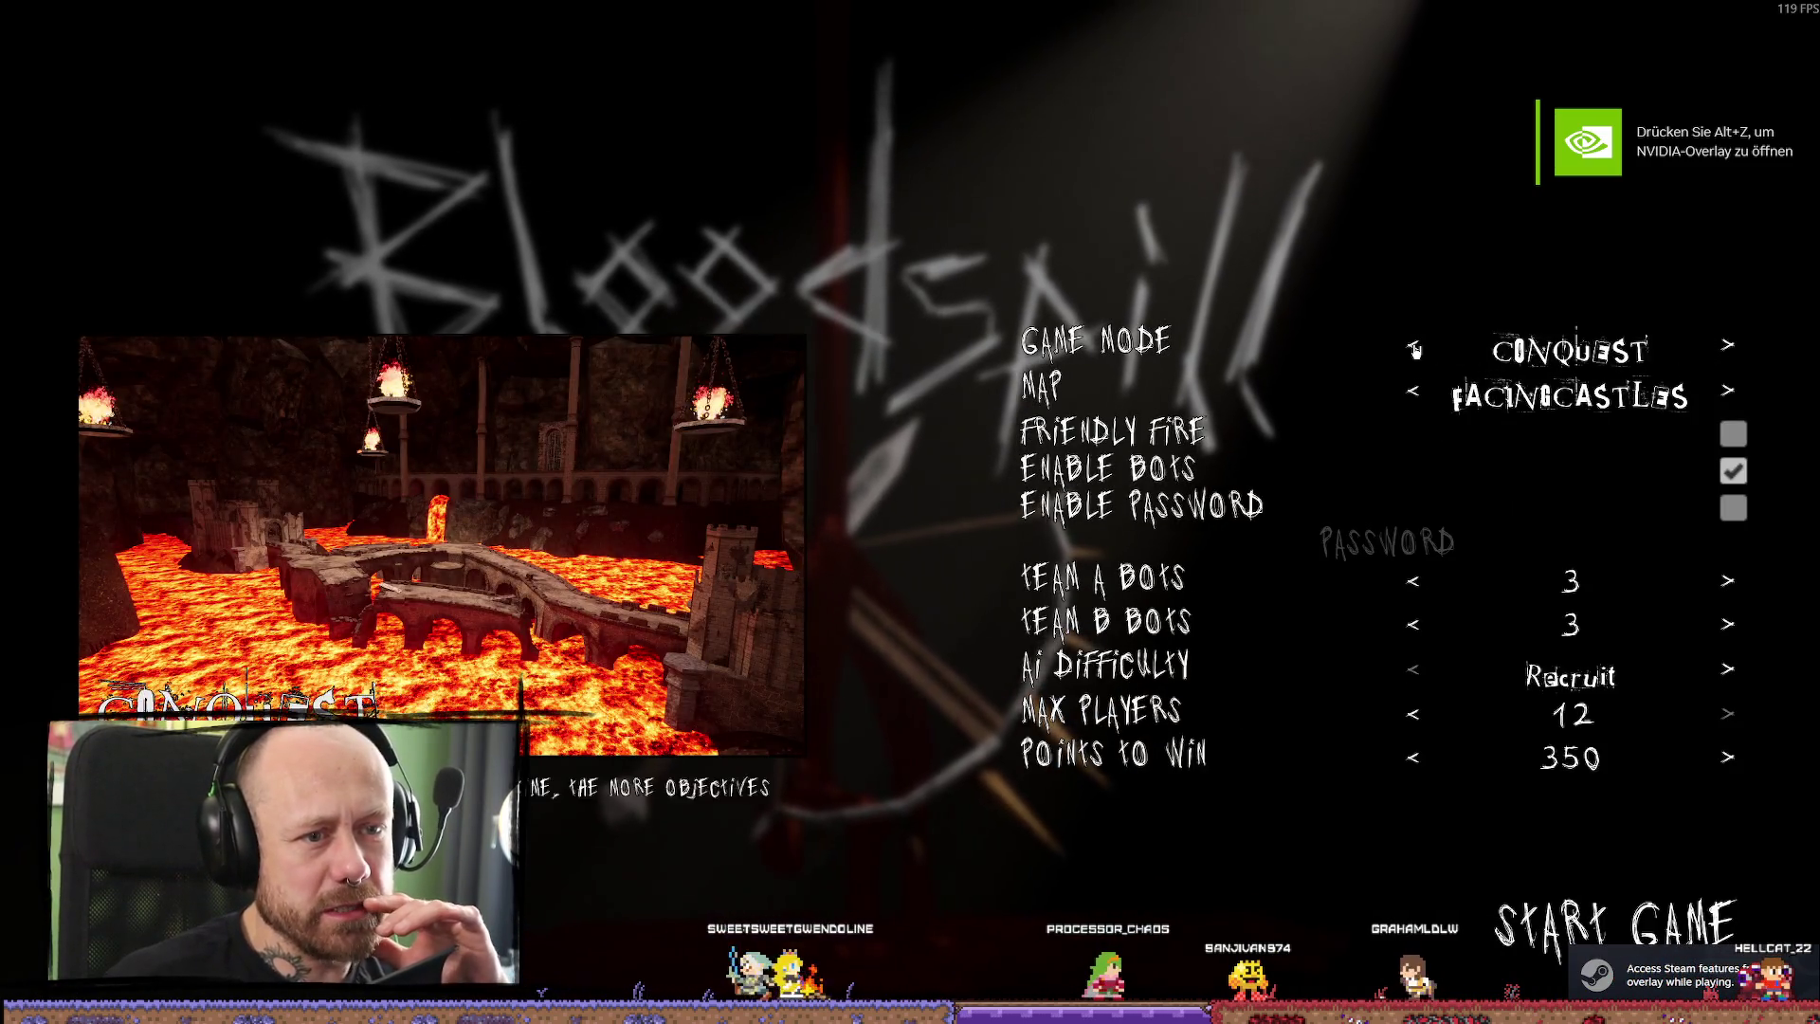
pyautogui.click(1414, 349)
pyautogui.click(1411, 395)
pyautogui.click(1410, 394)
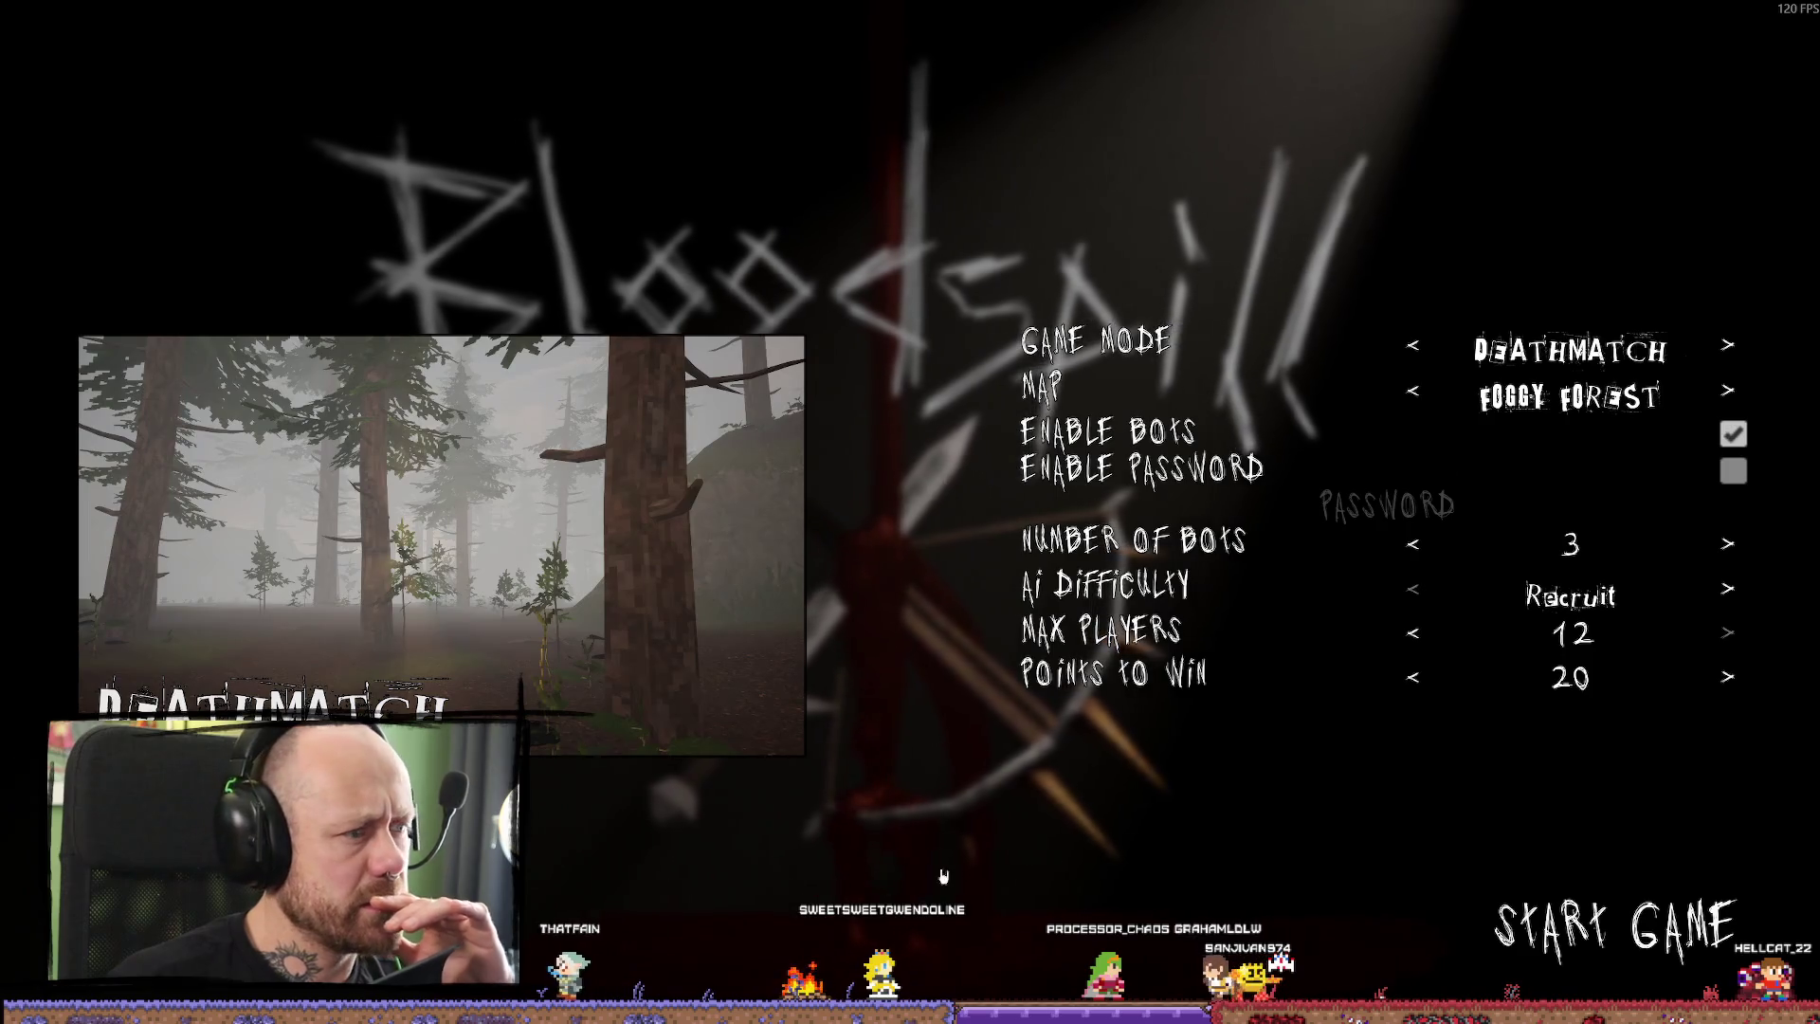
pyautogui.press('Return')
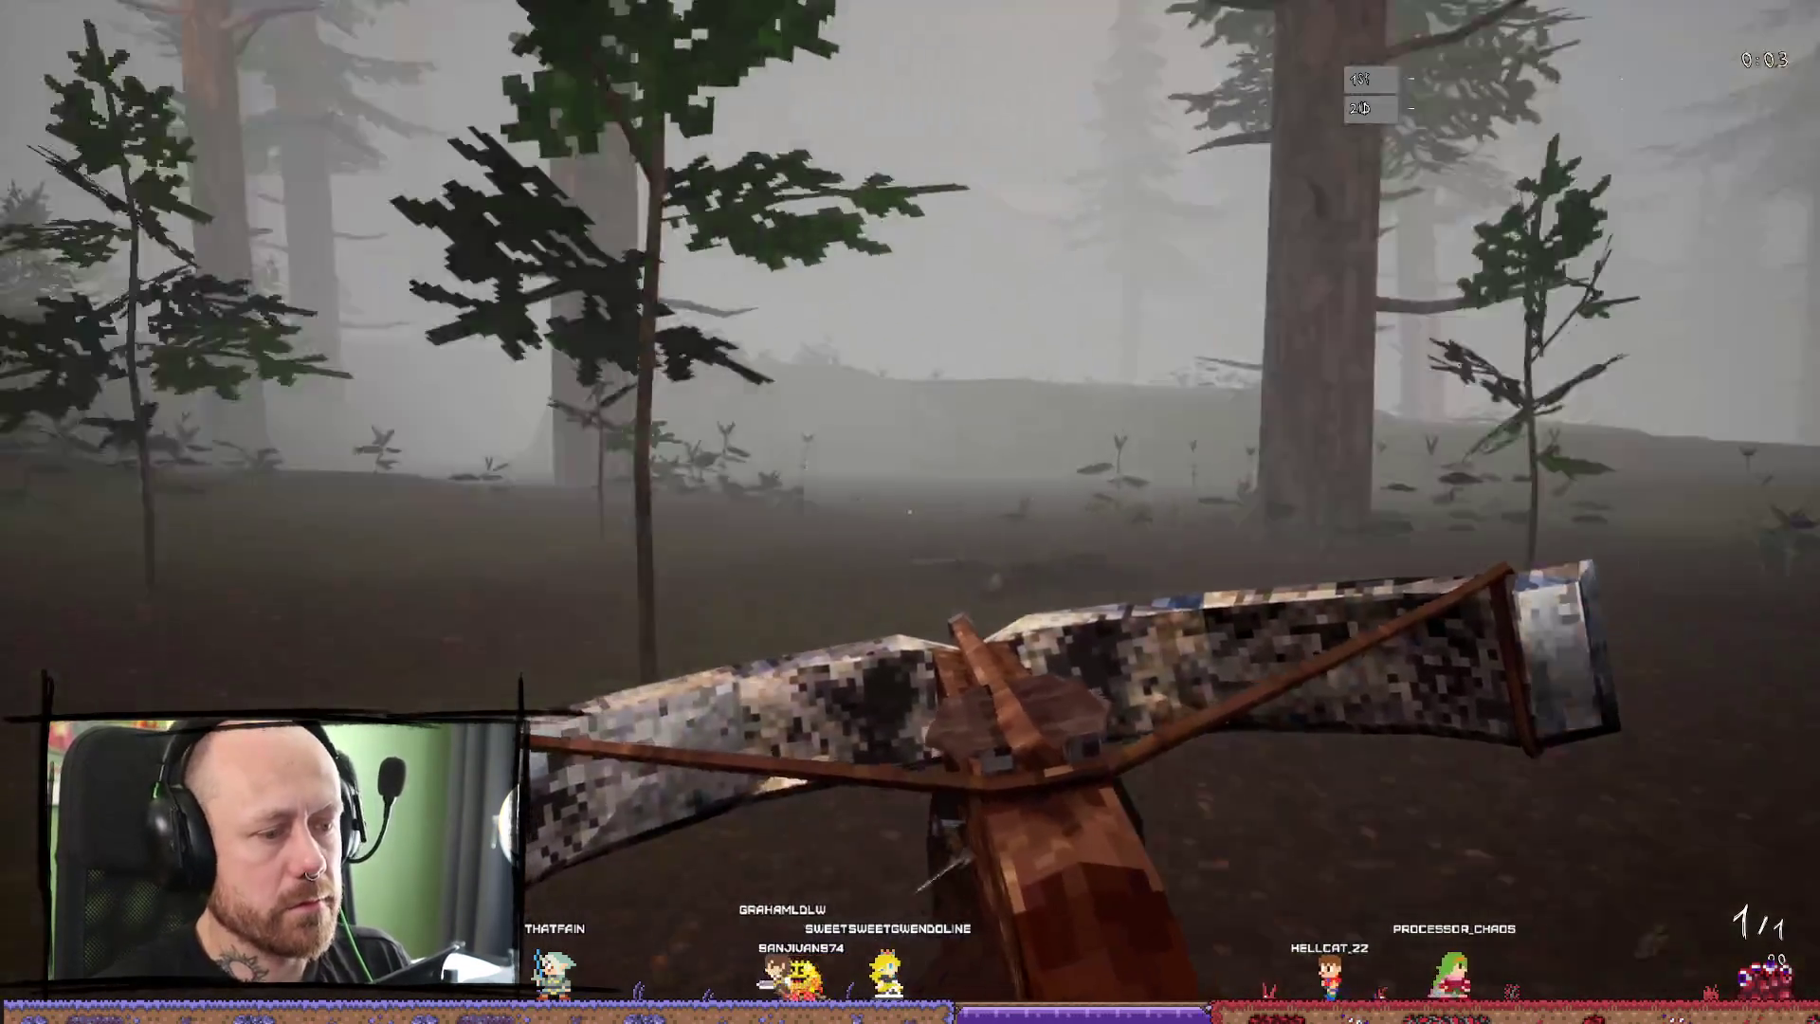
# Swing the sword a few times, then switch to the crossbow and walk up into the pines.
pyautogui.press('2')
pyautogui.click(909, 511)
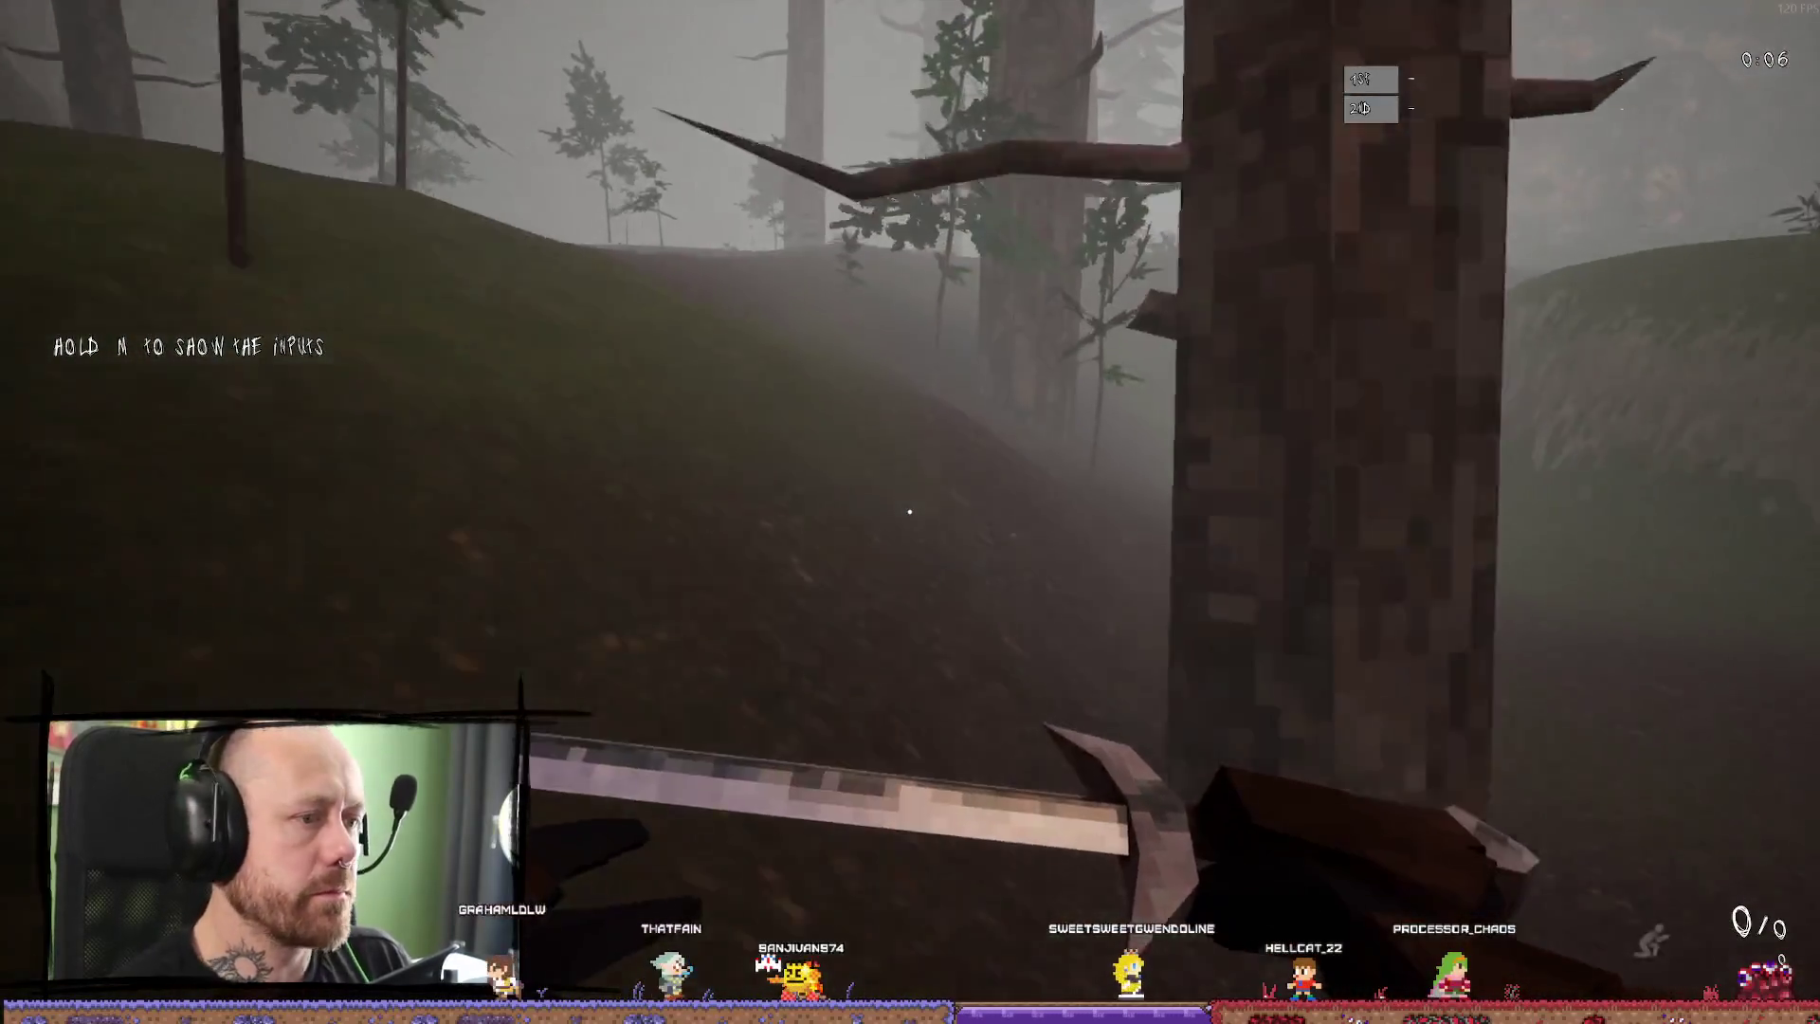
pyautogui.click(909, 512)
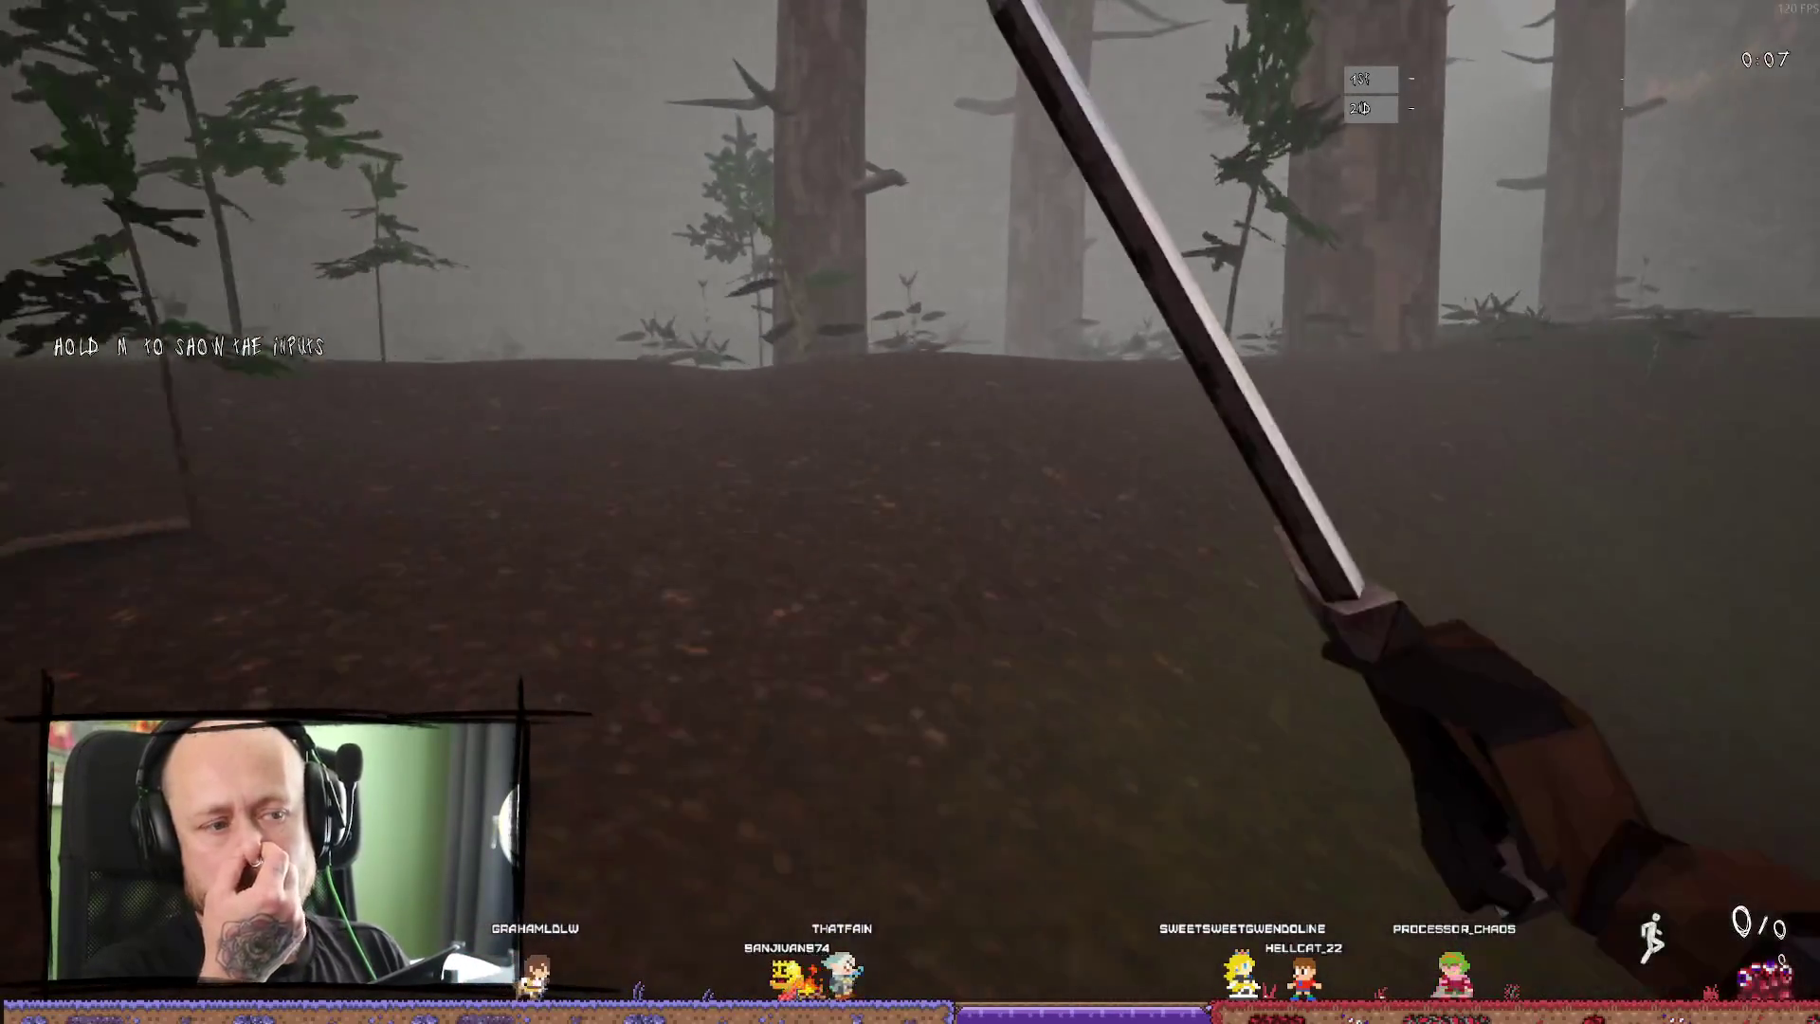
pyautogui.press('w')
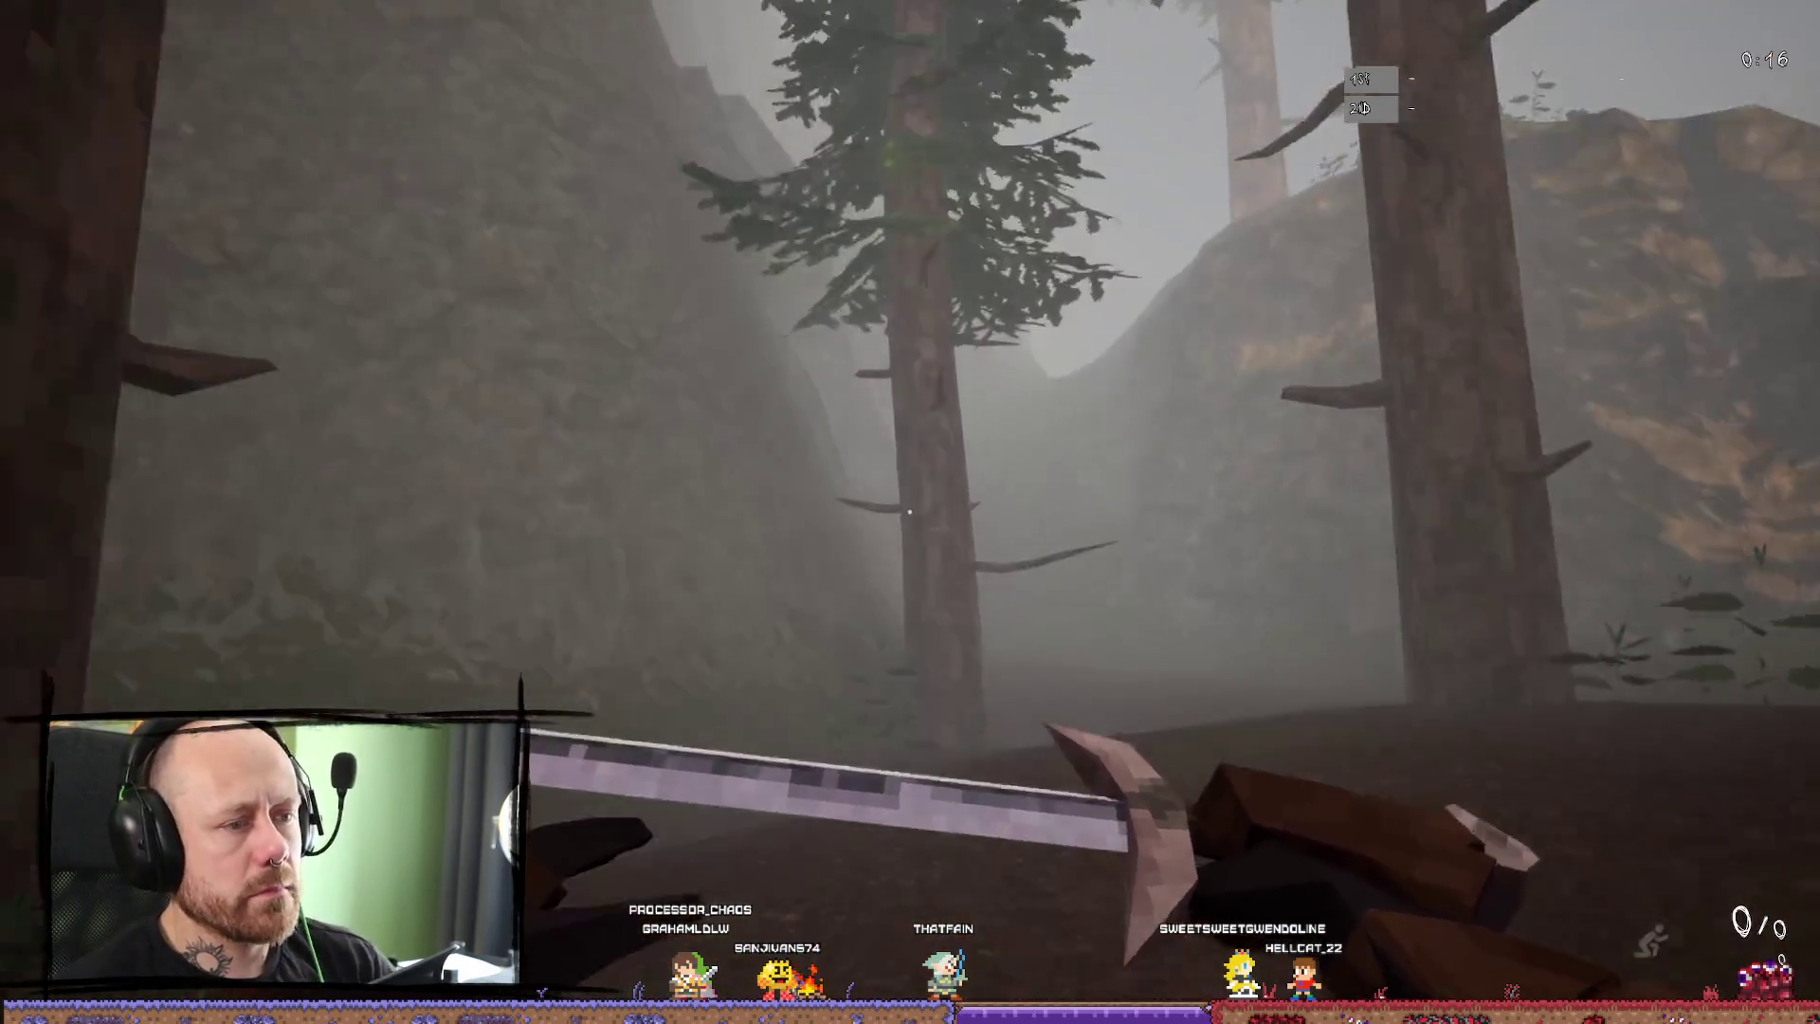
pyautogui.click(909, 512)
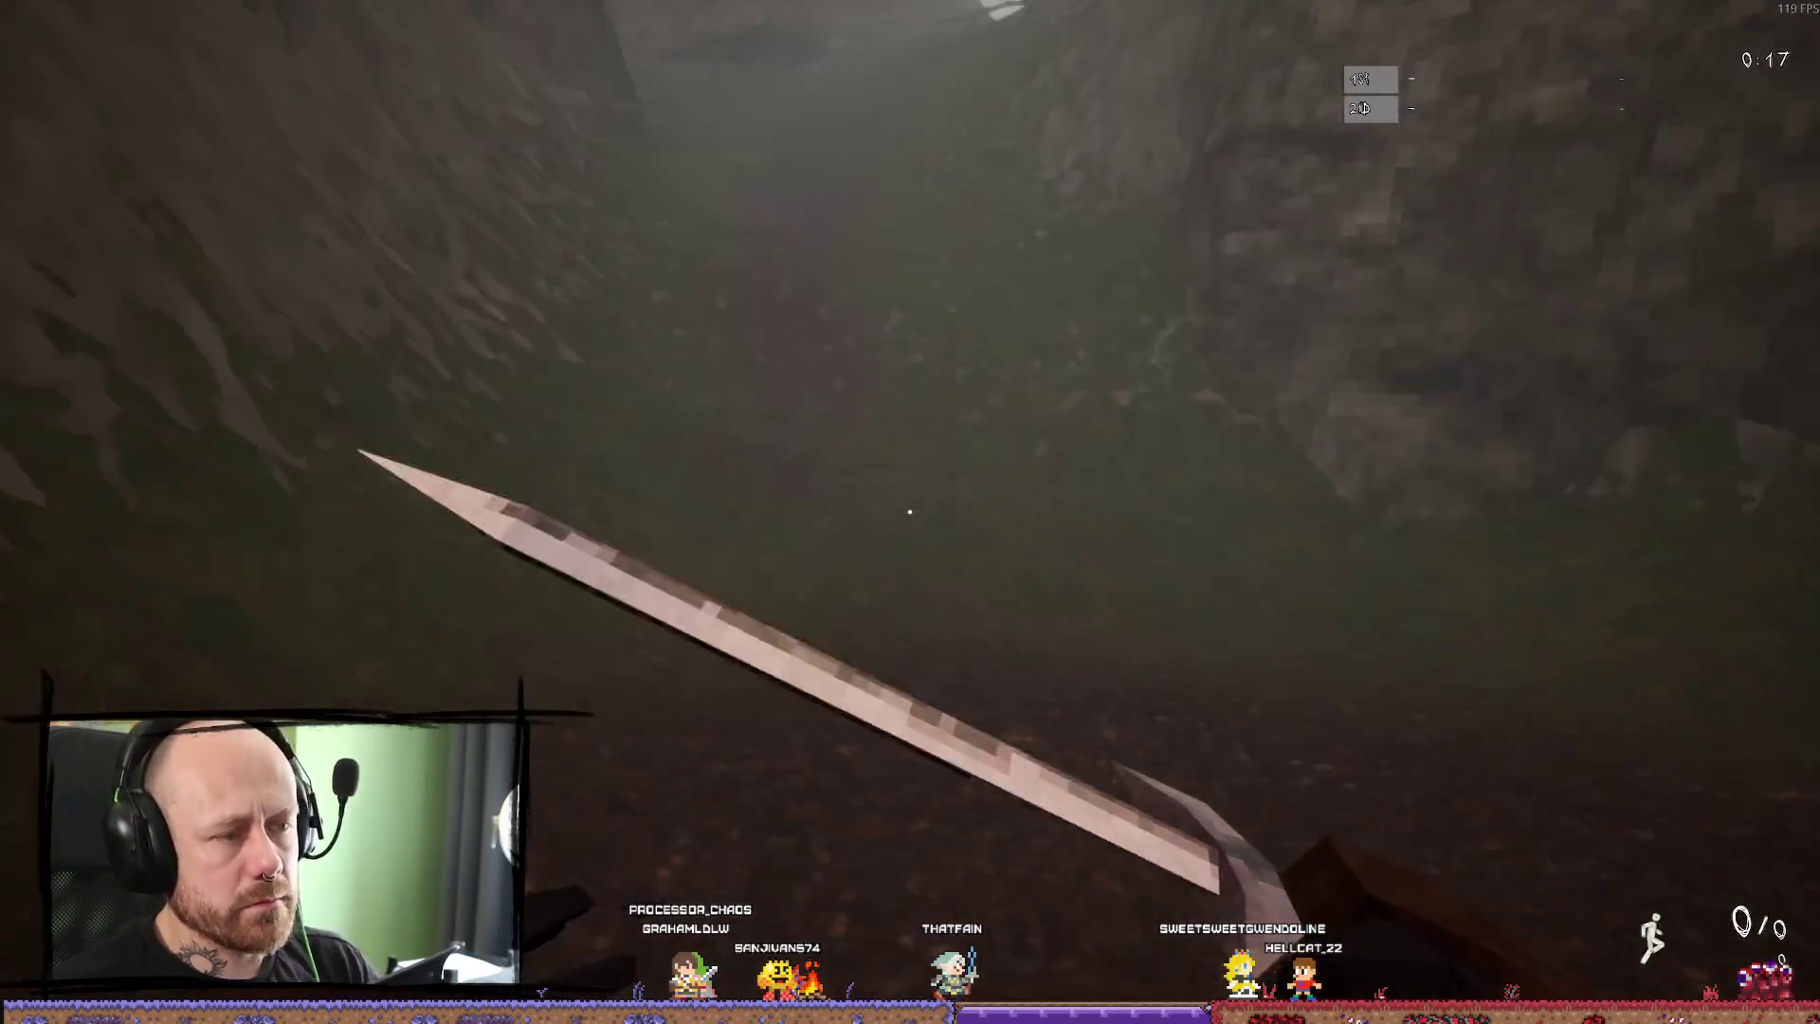
pyautogui.press('2')
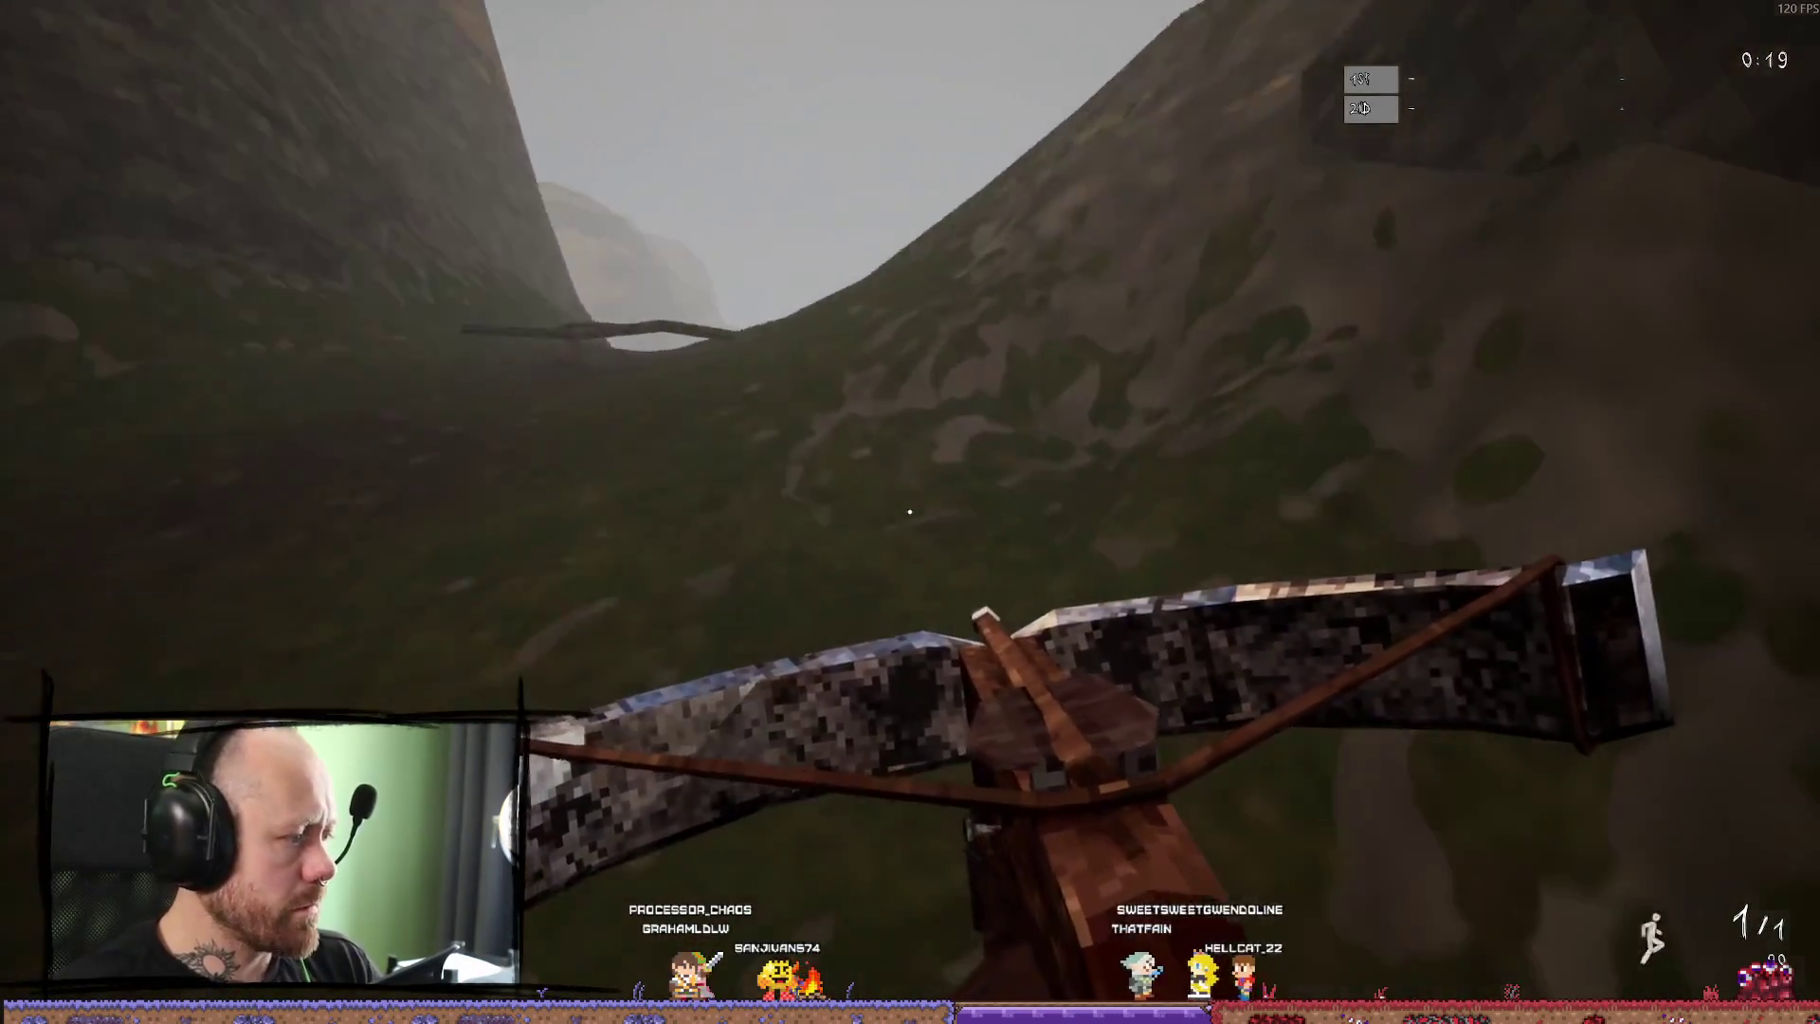
pyautogui.press('w')
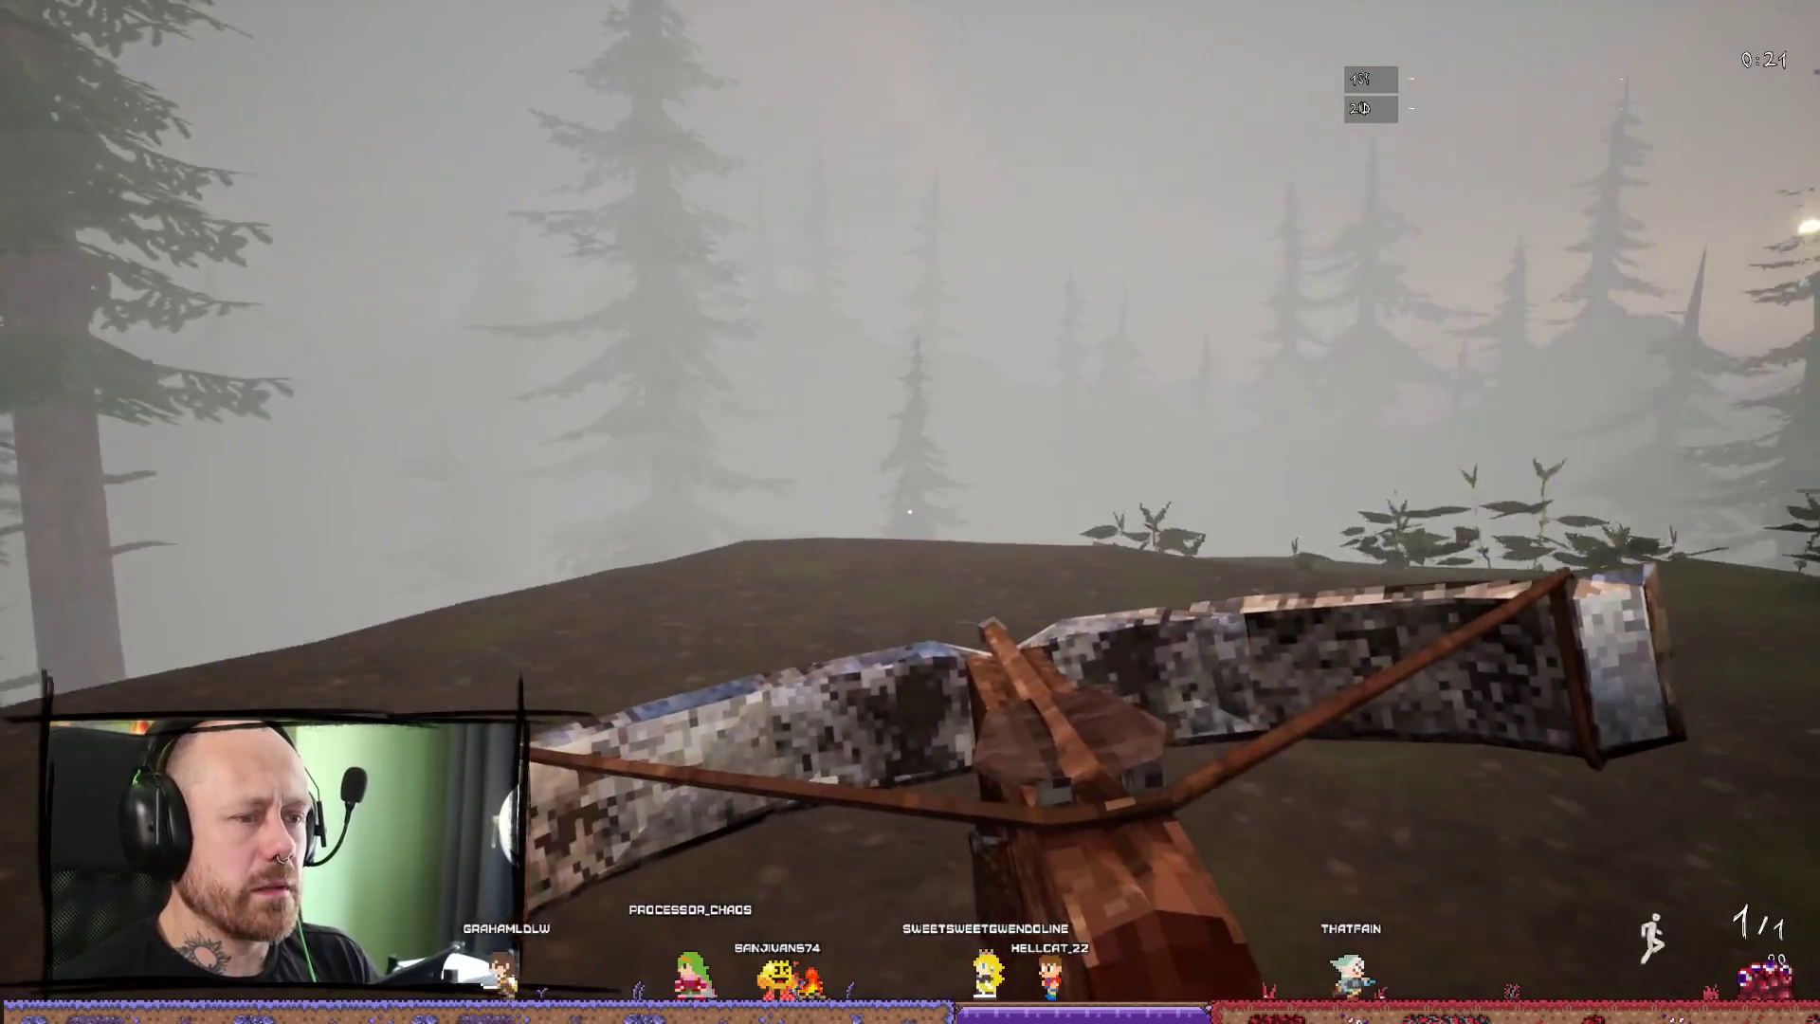
pyautogui.press('w')
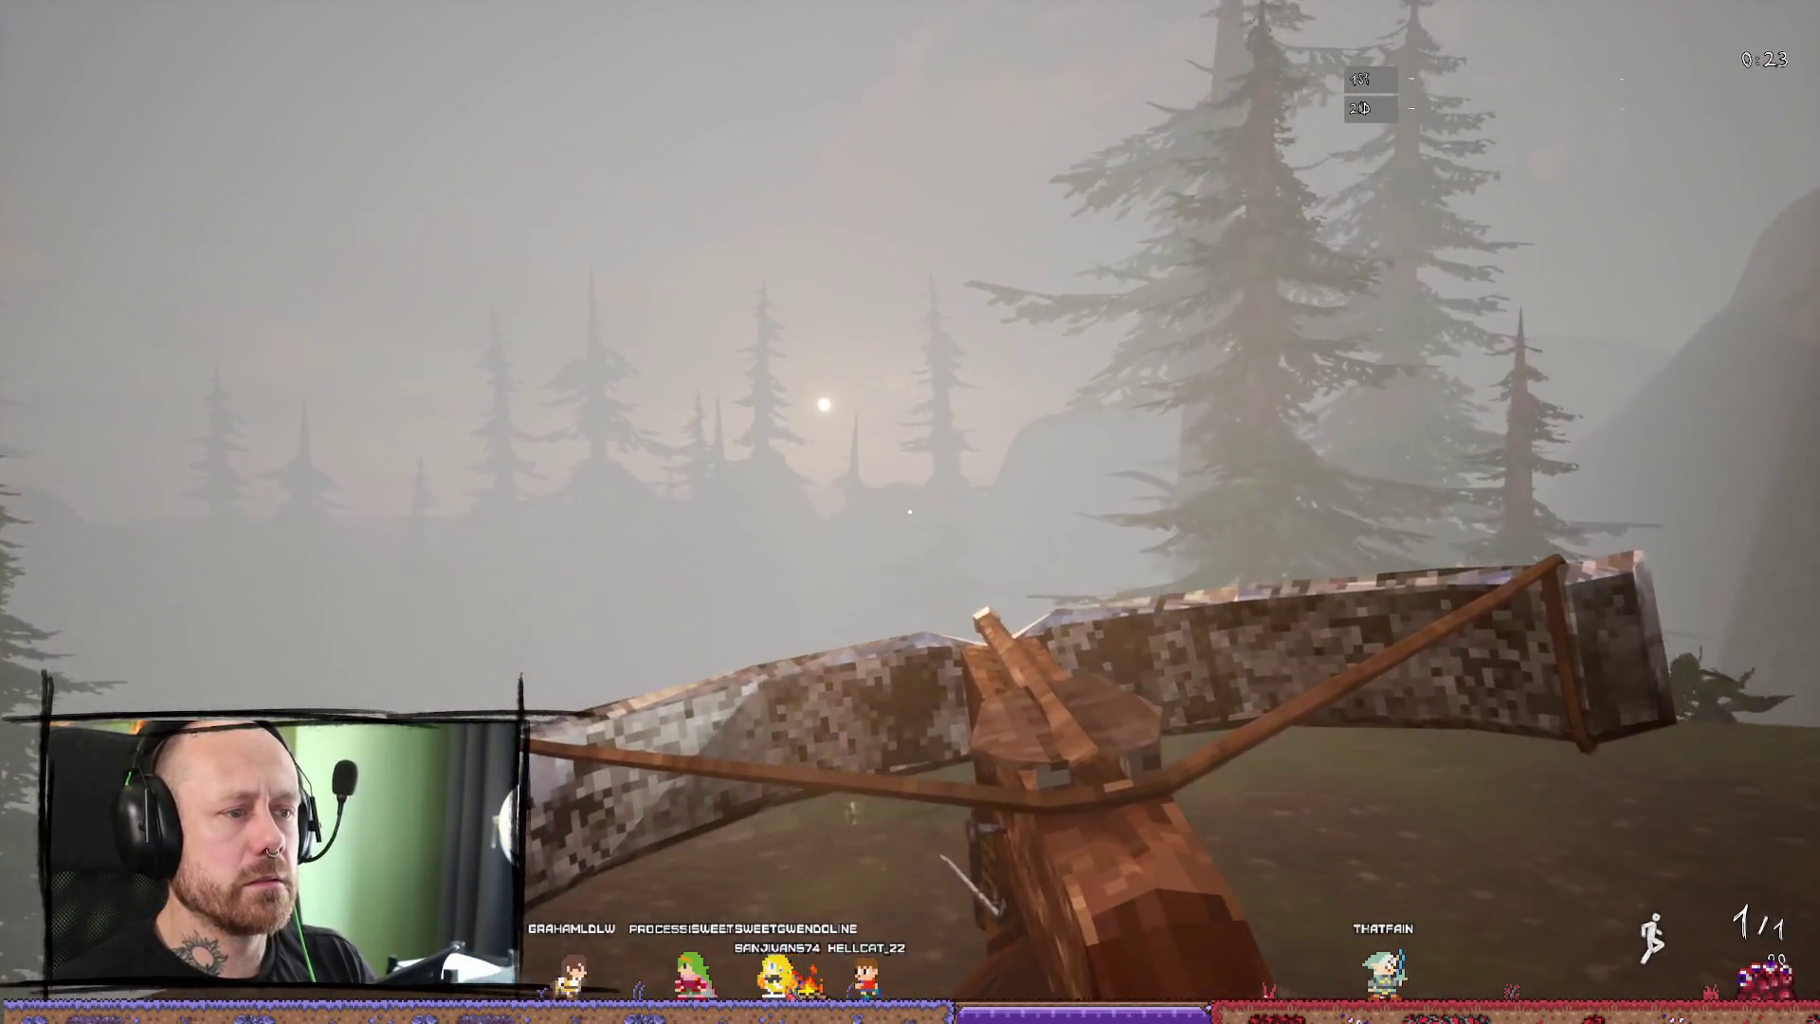
pyautogui.press('w')
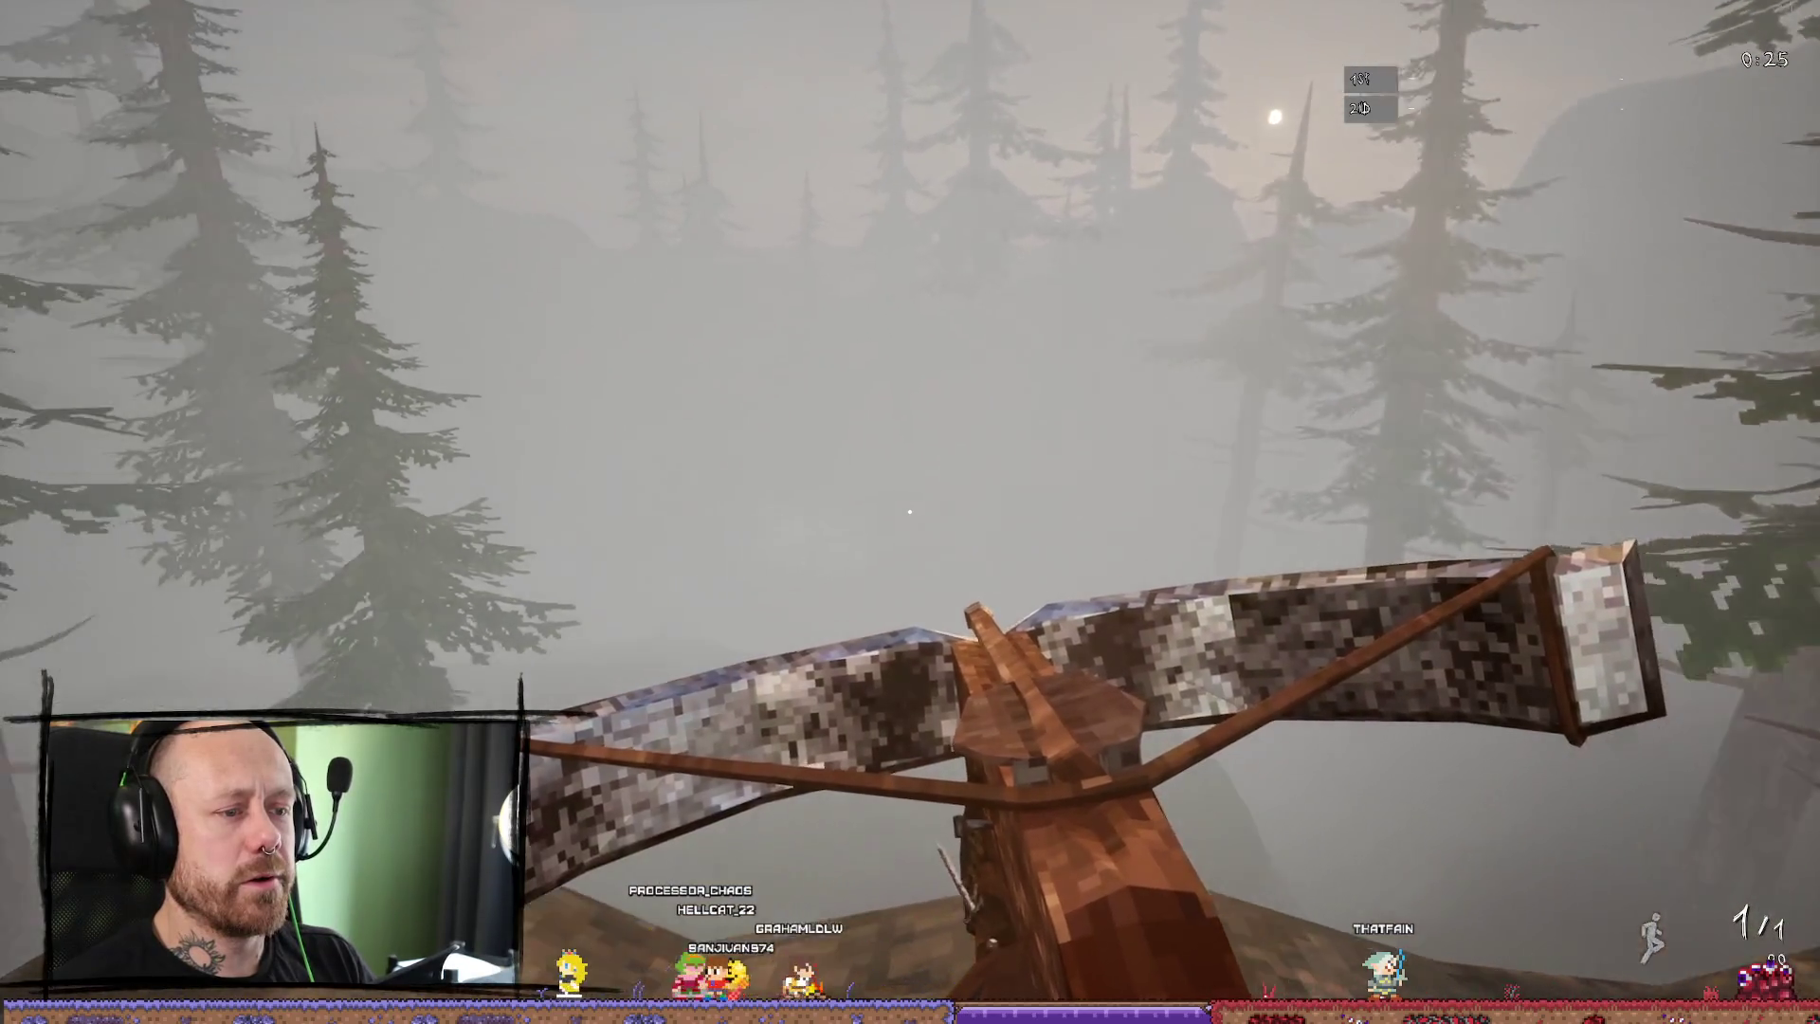
# Switch back to the sword and roam the foggy hills, swinging once and walking among the tall pines.
pyautogui.press('1')
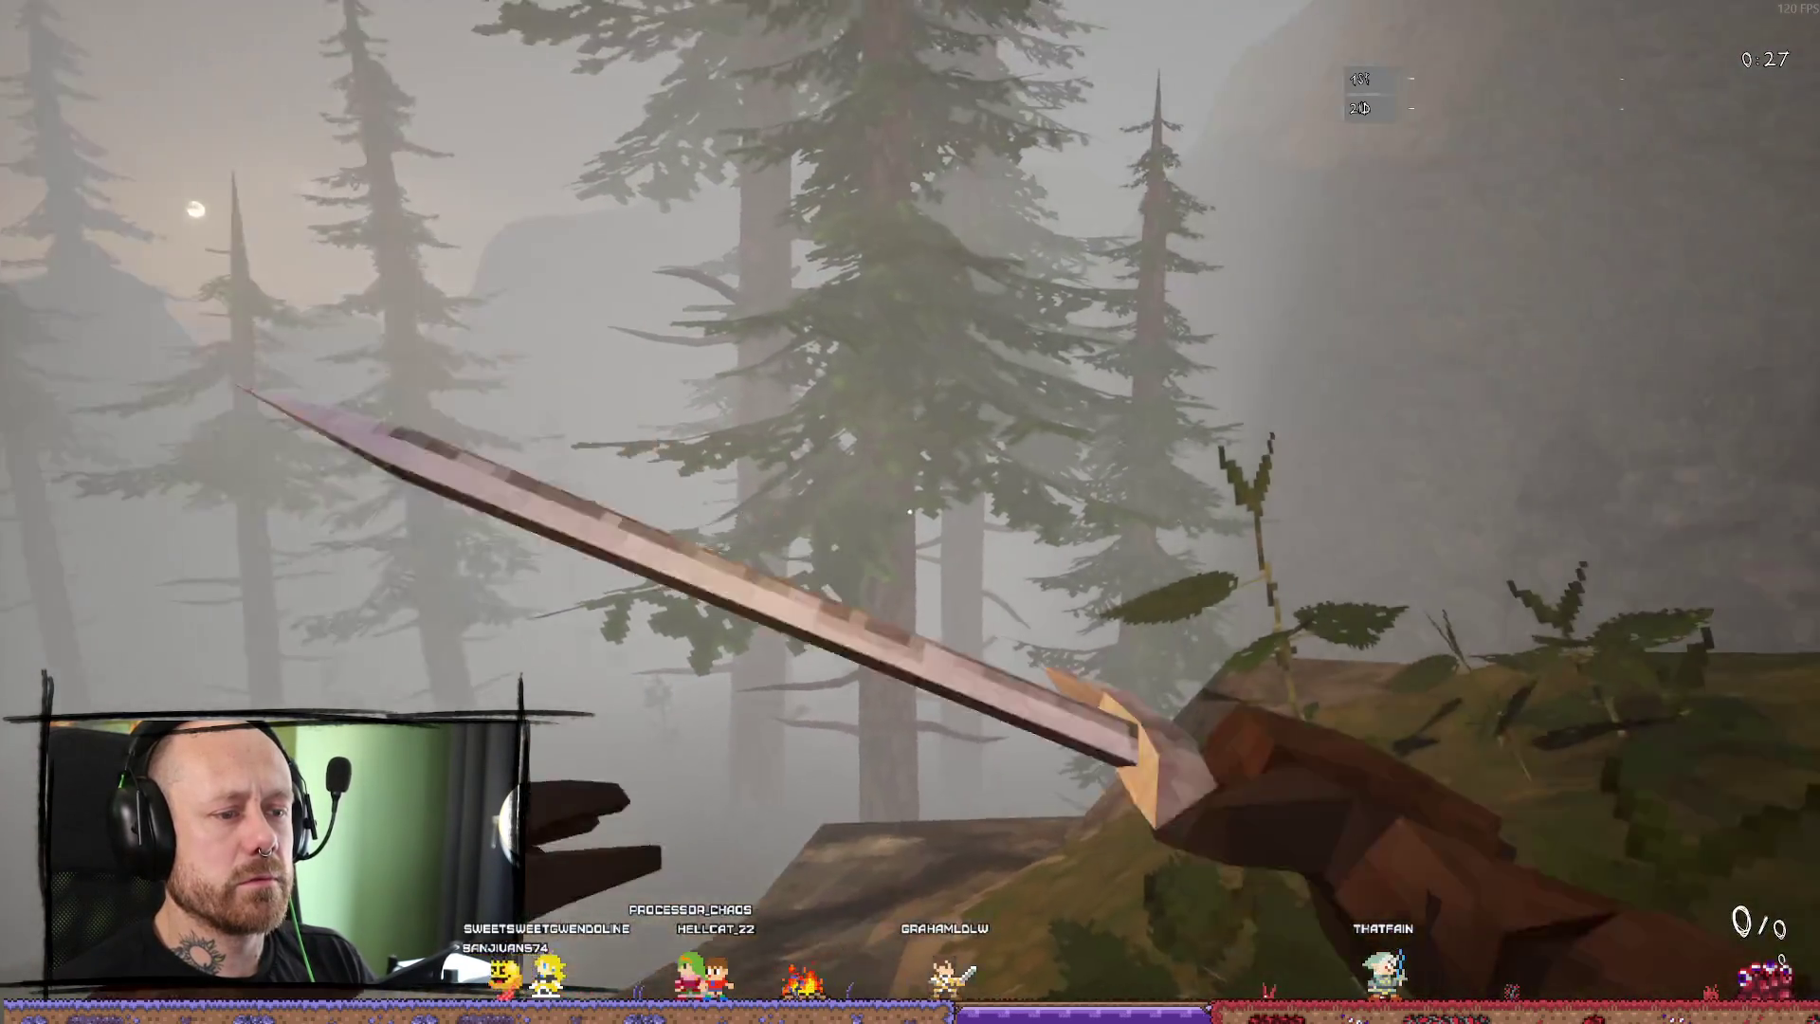
pyautogui.press('w')
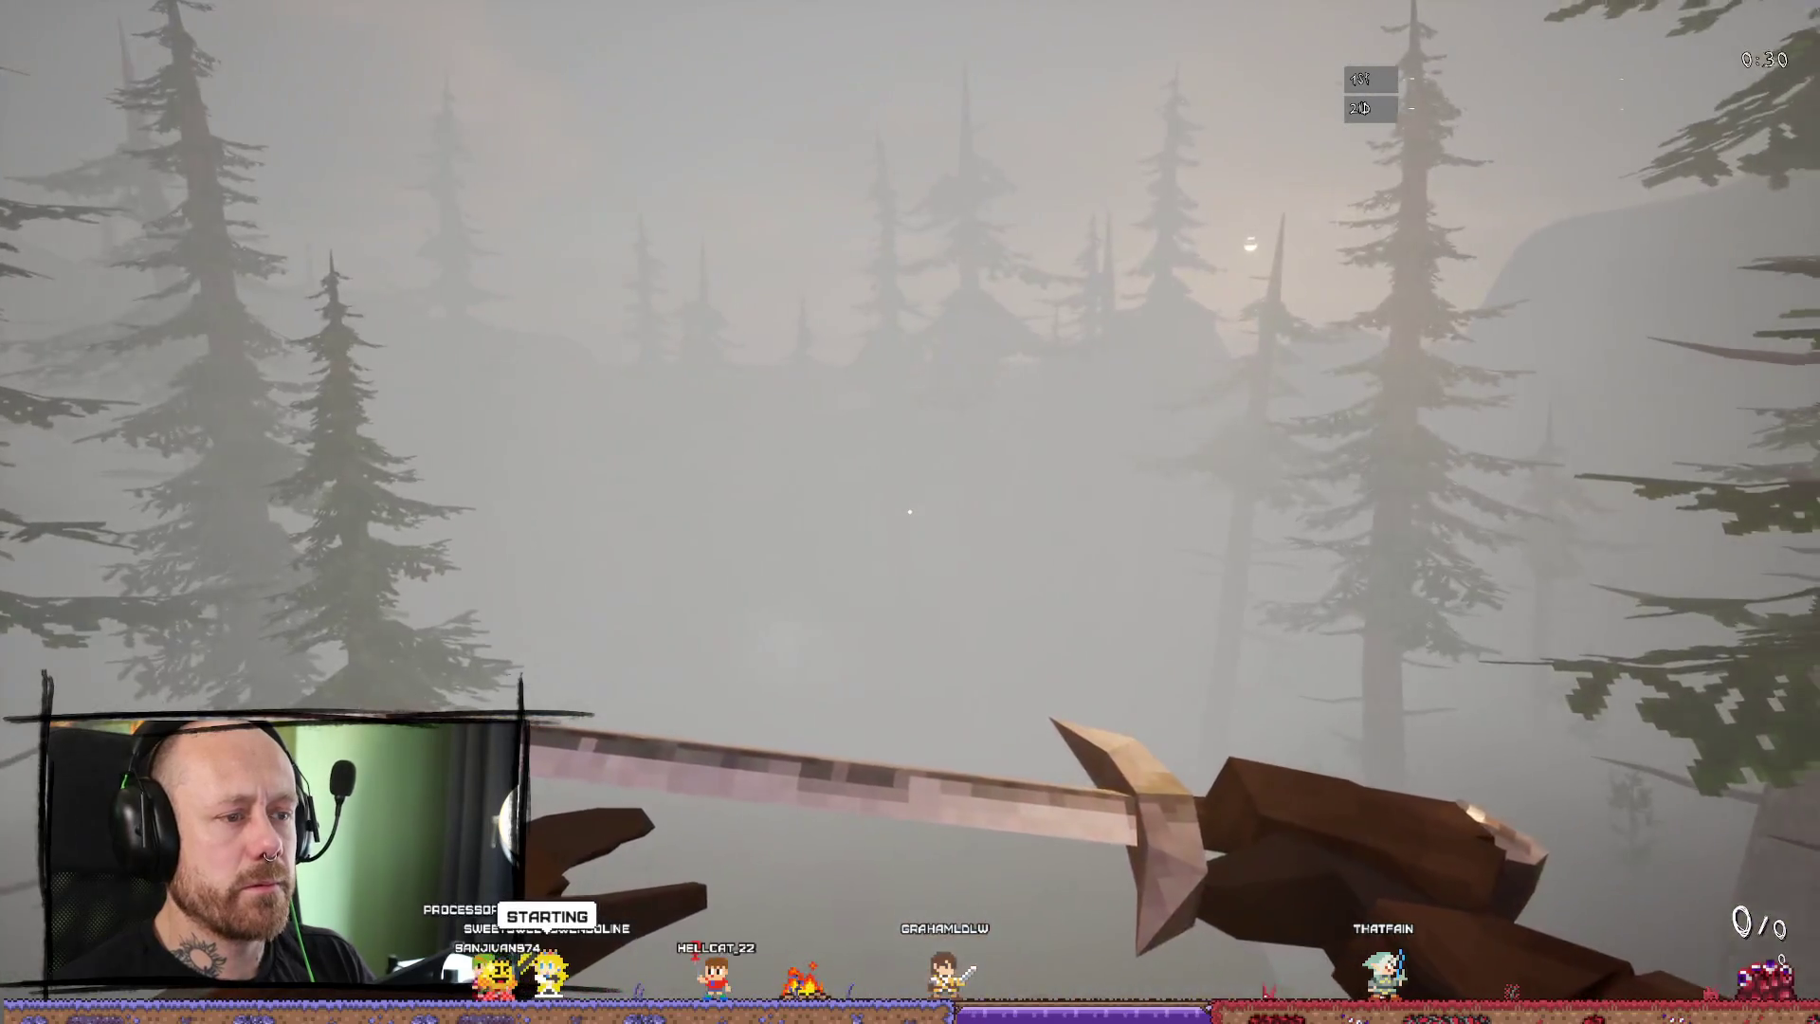
pyautogui.press('w')
pyautogui.click(909, 512)
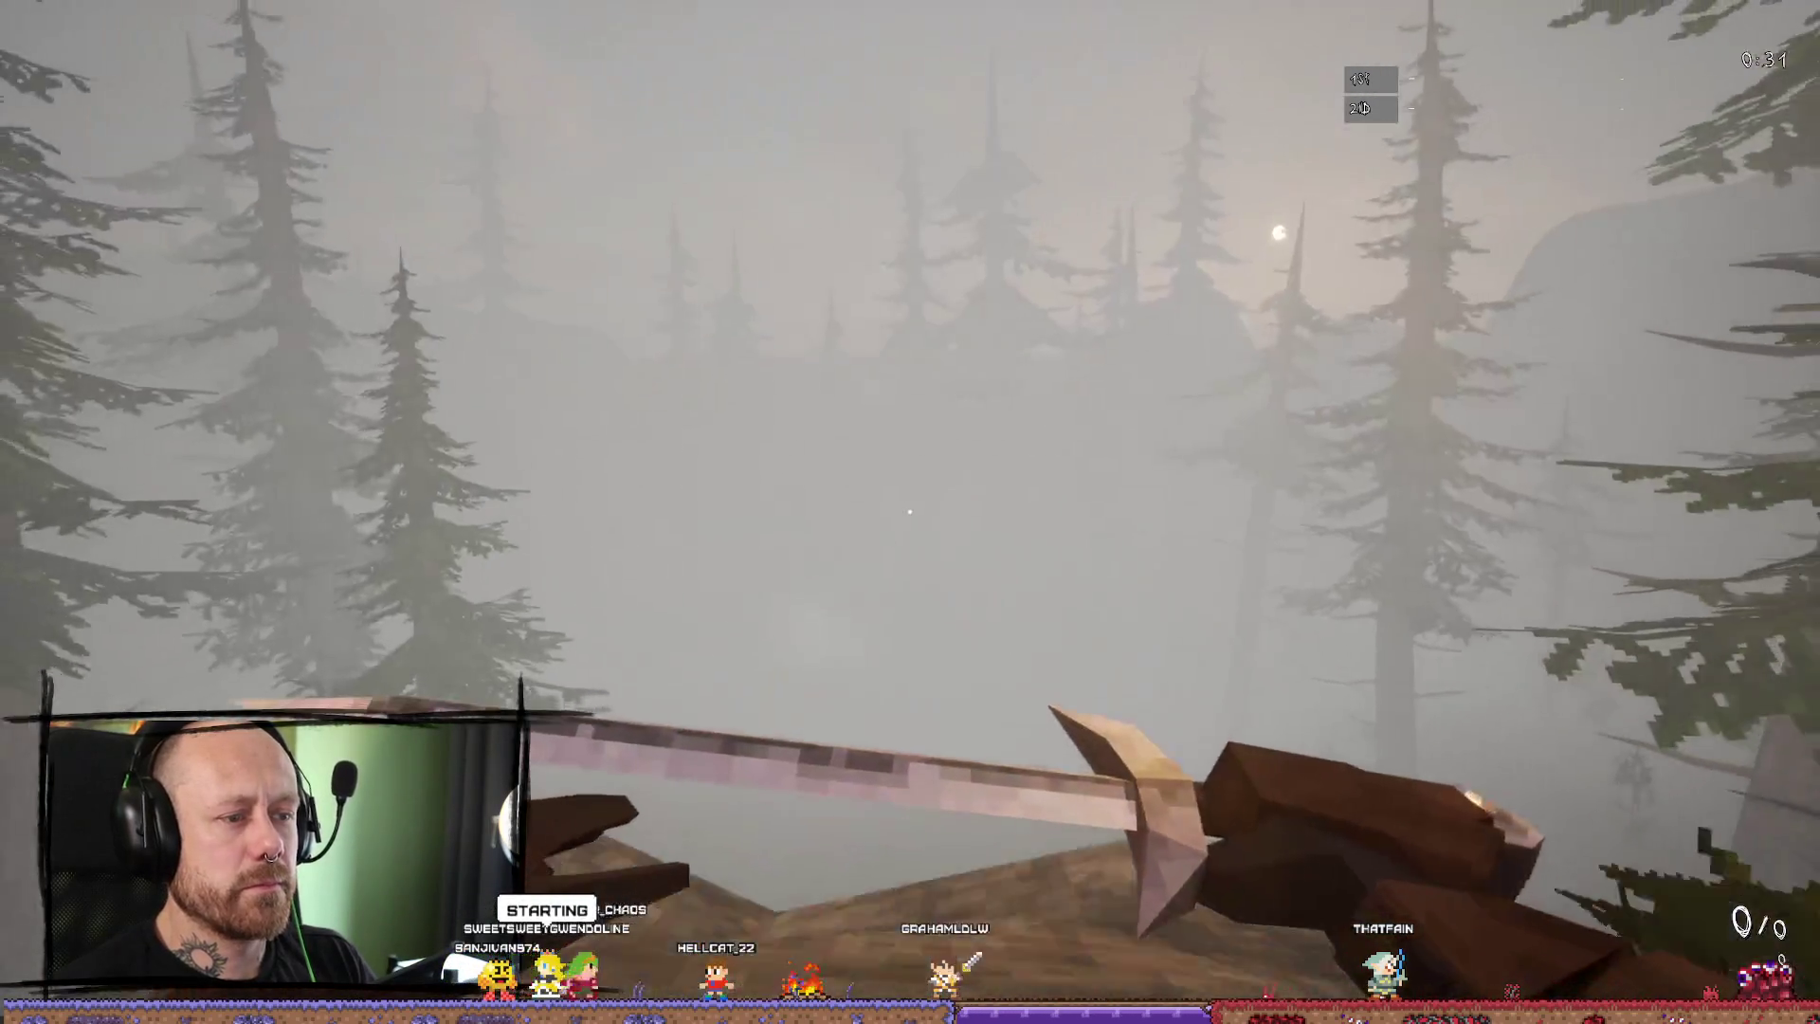
pyautogui.press('w')
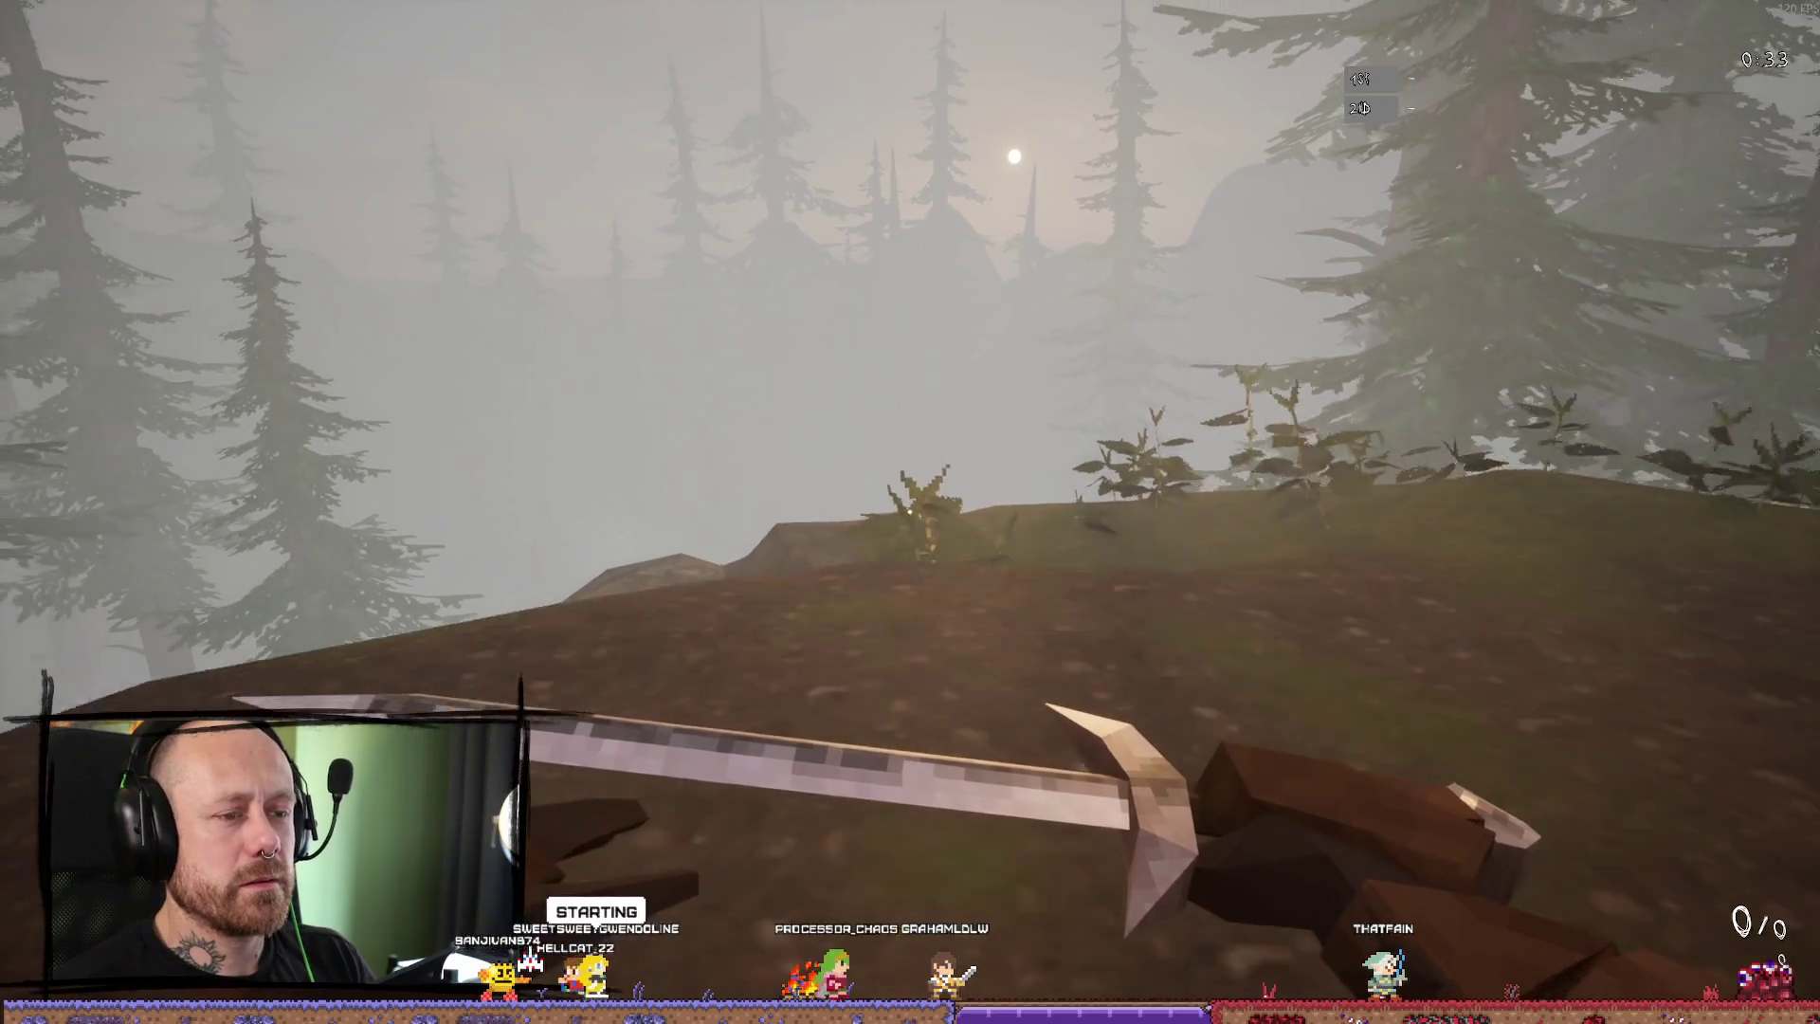
pyautogui.press('w')
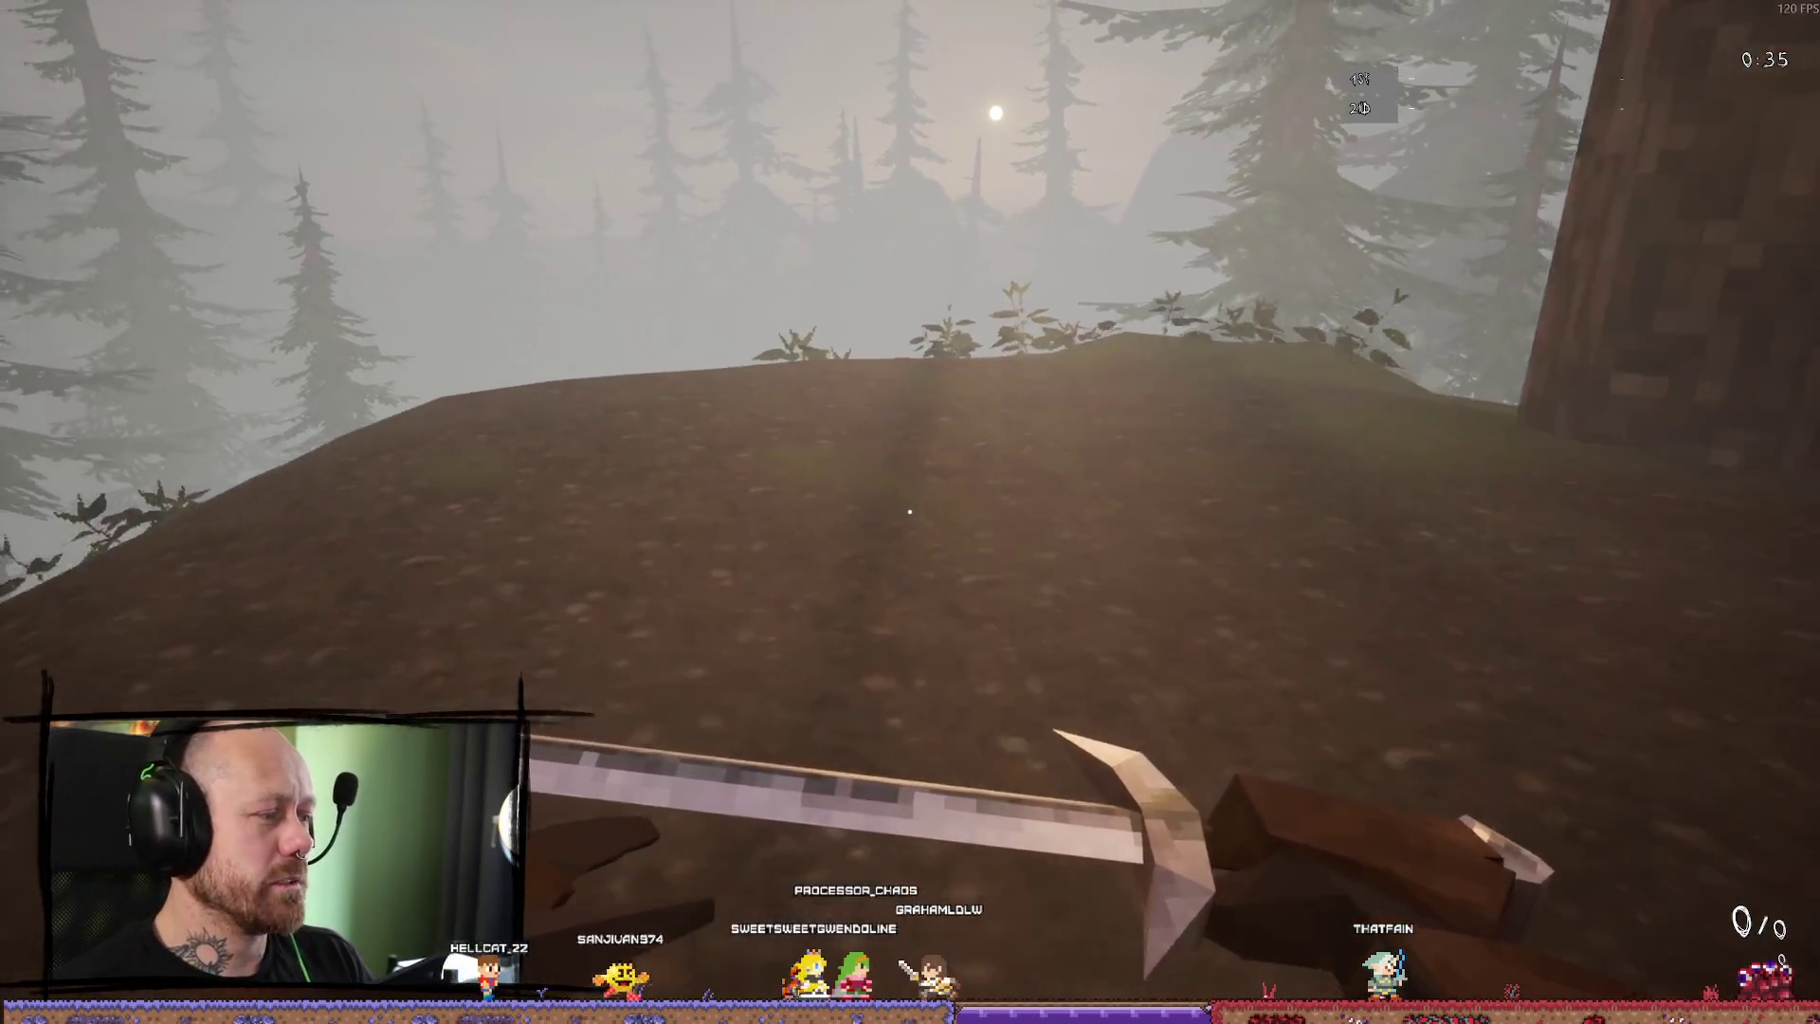
pyautogui.press('w')
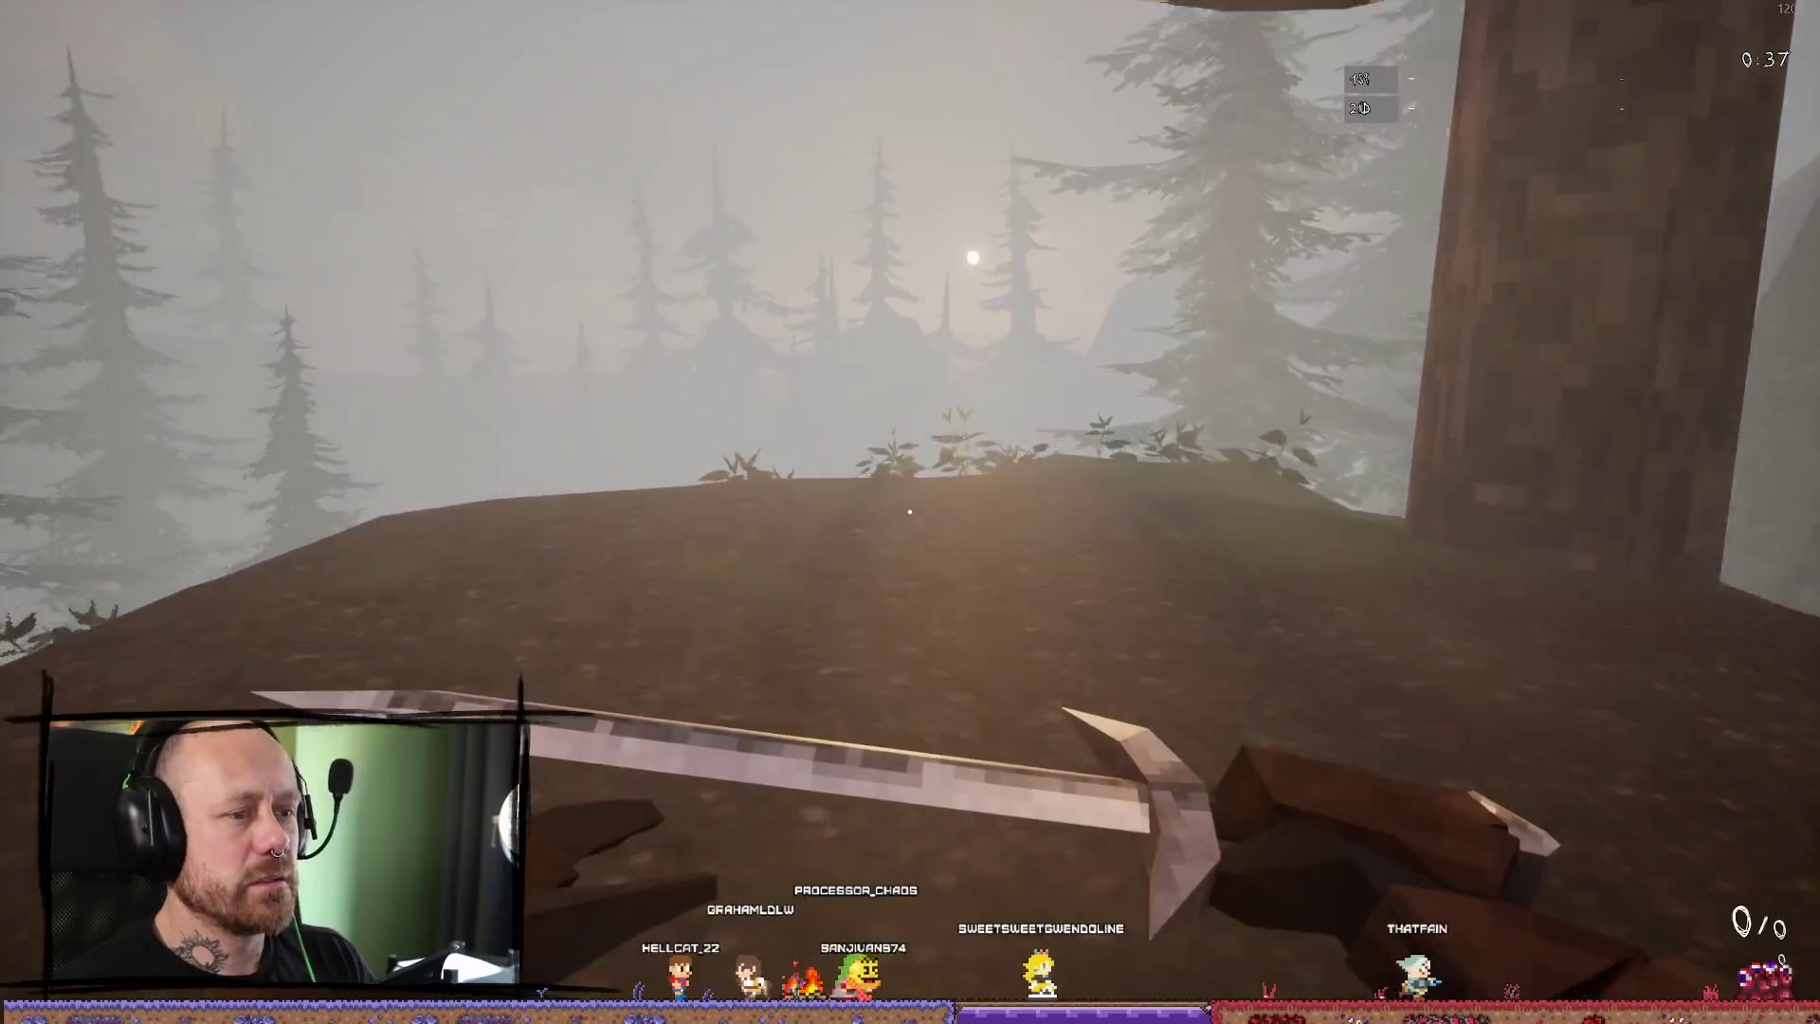
pyautogui.press('w')
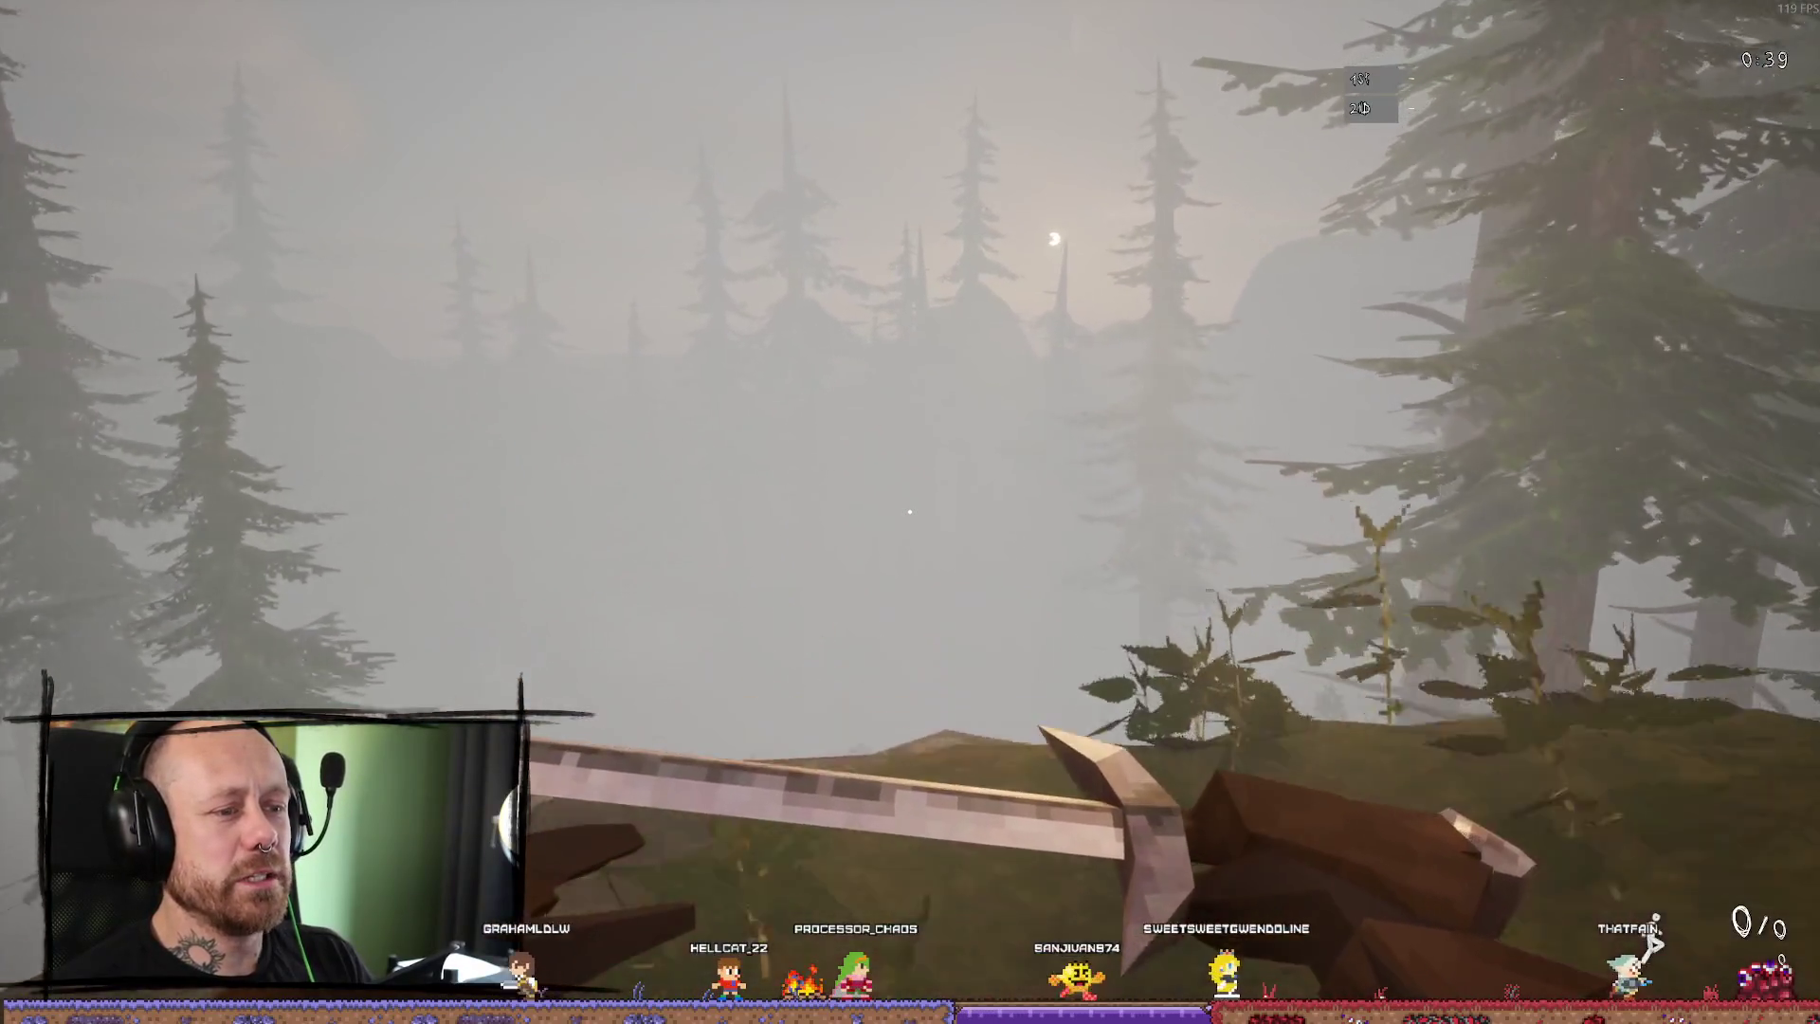
pyautogui.press('w')
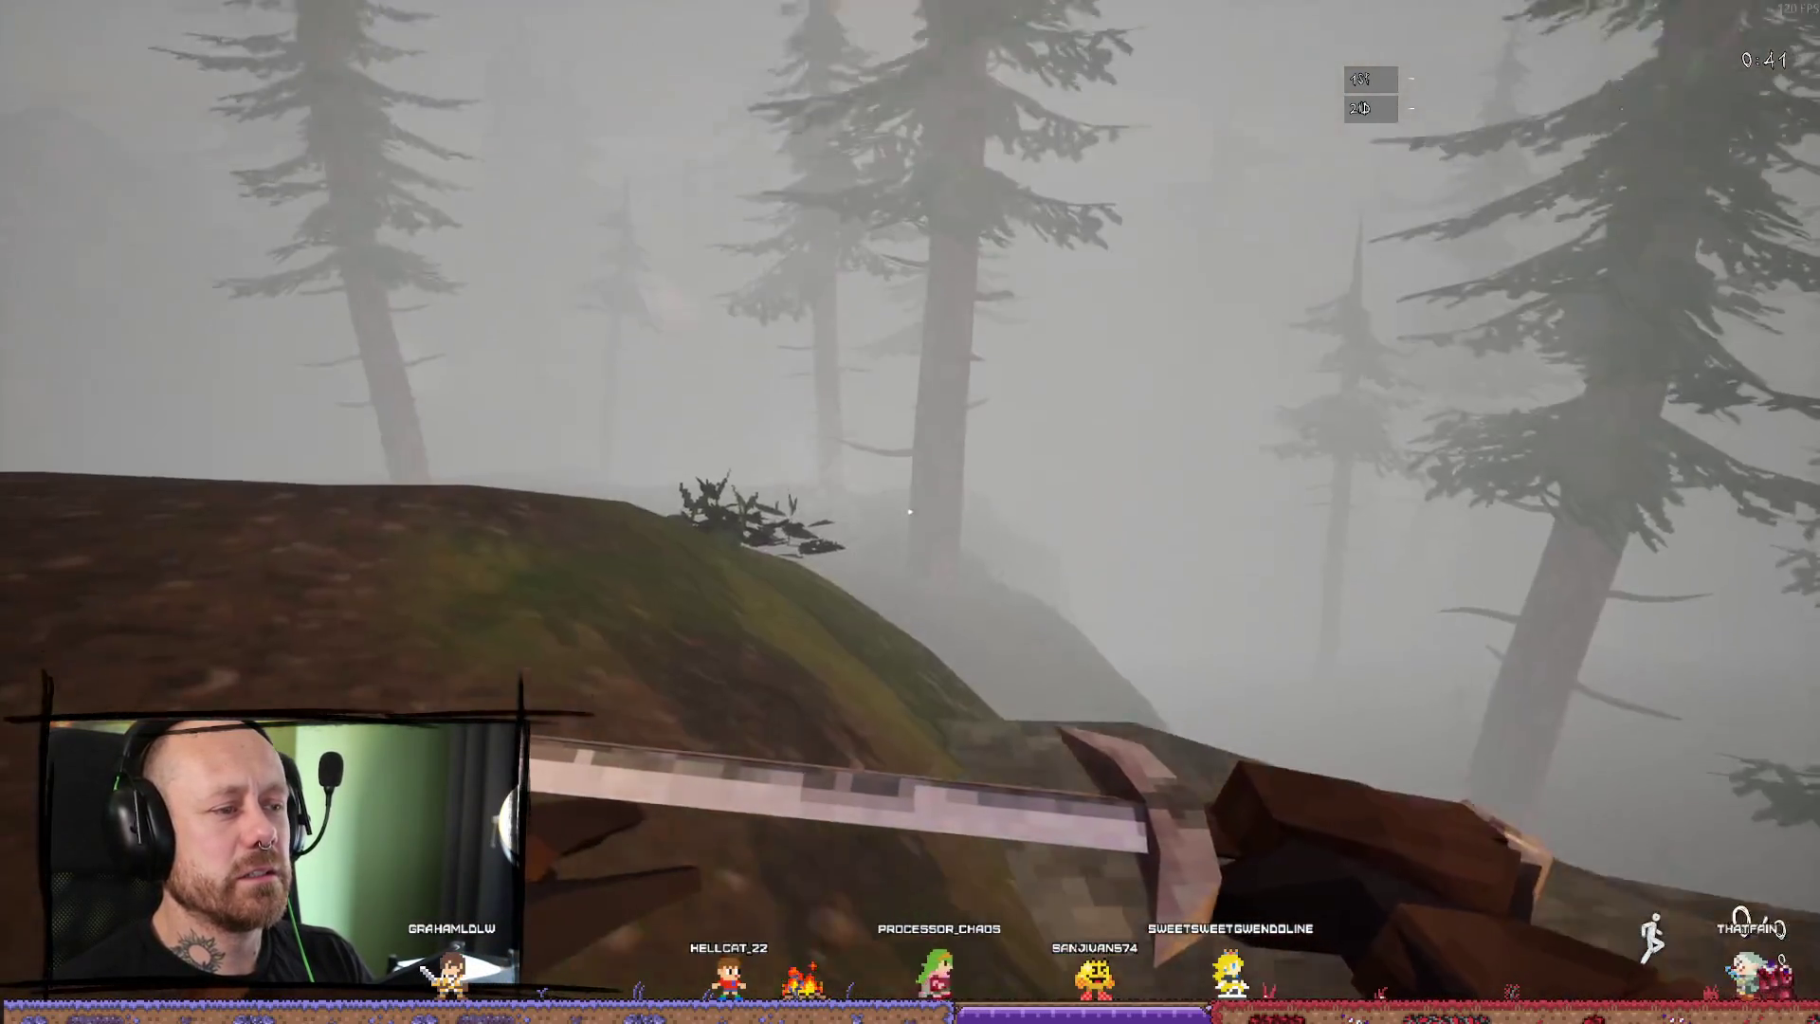
pyautogui.press('w')
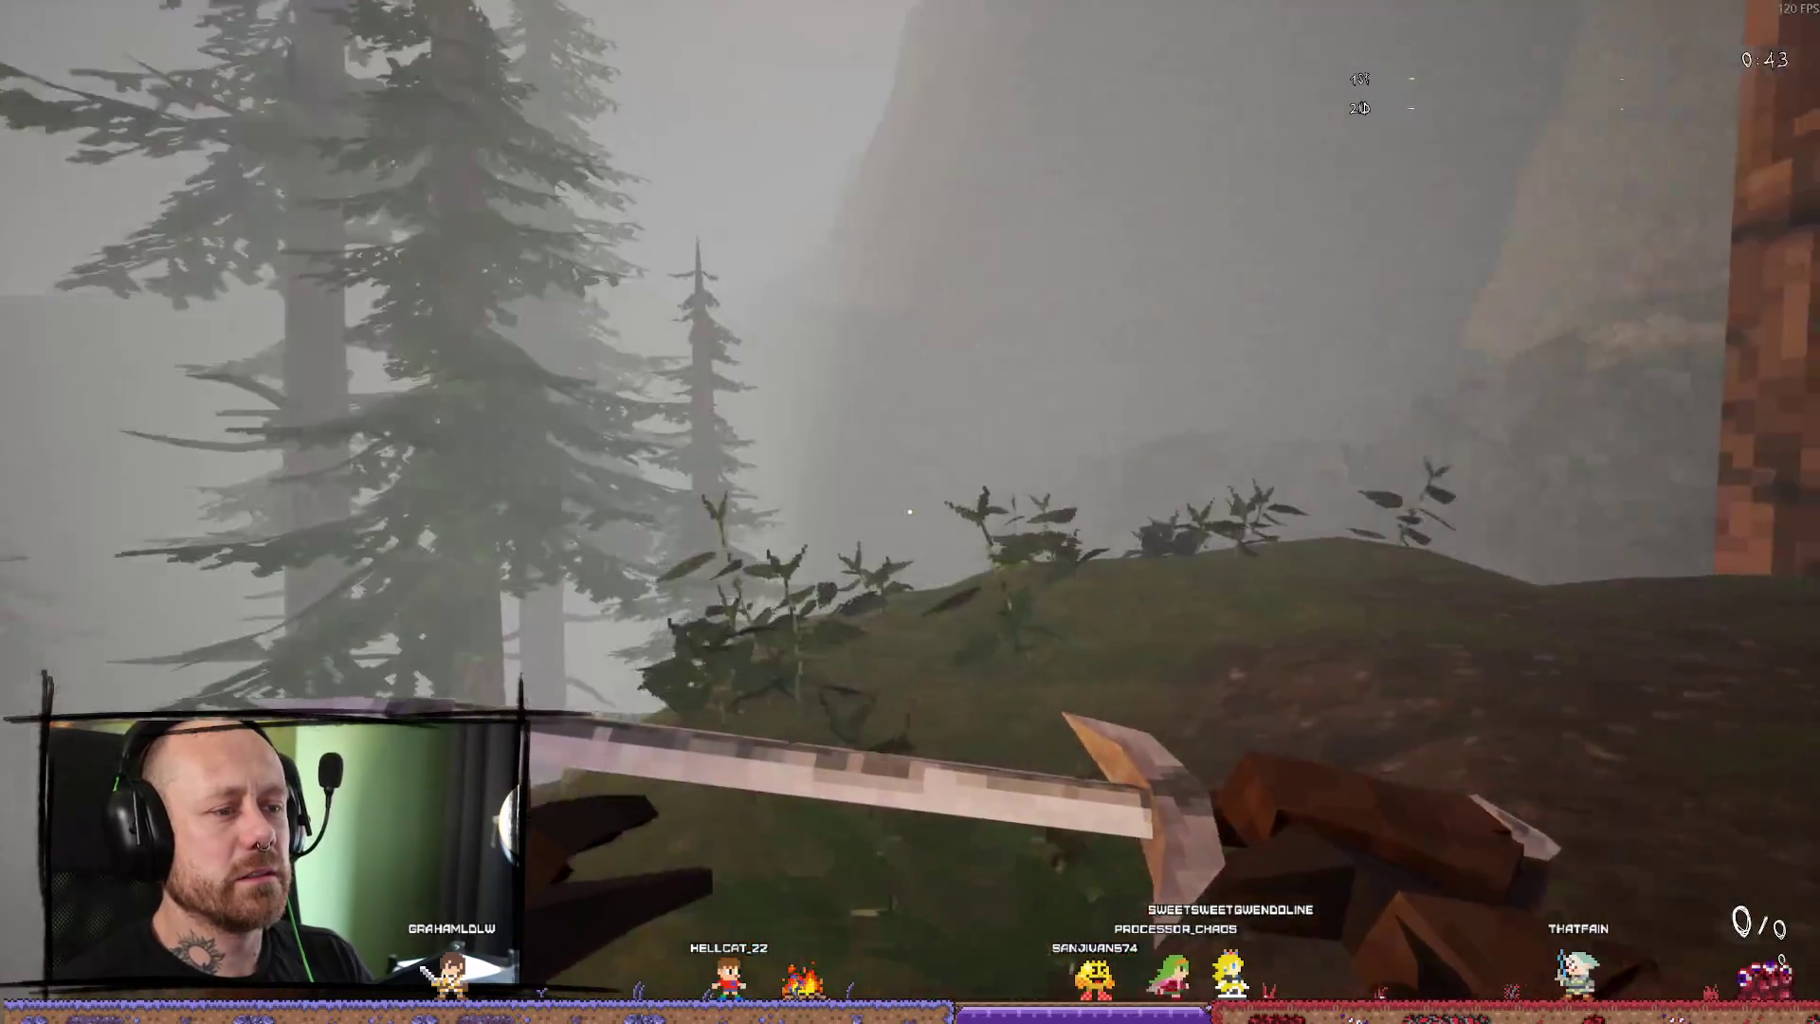
pyautogui.press('w')
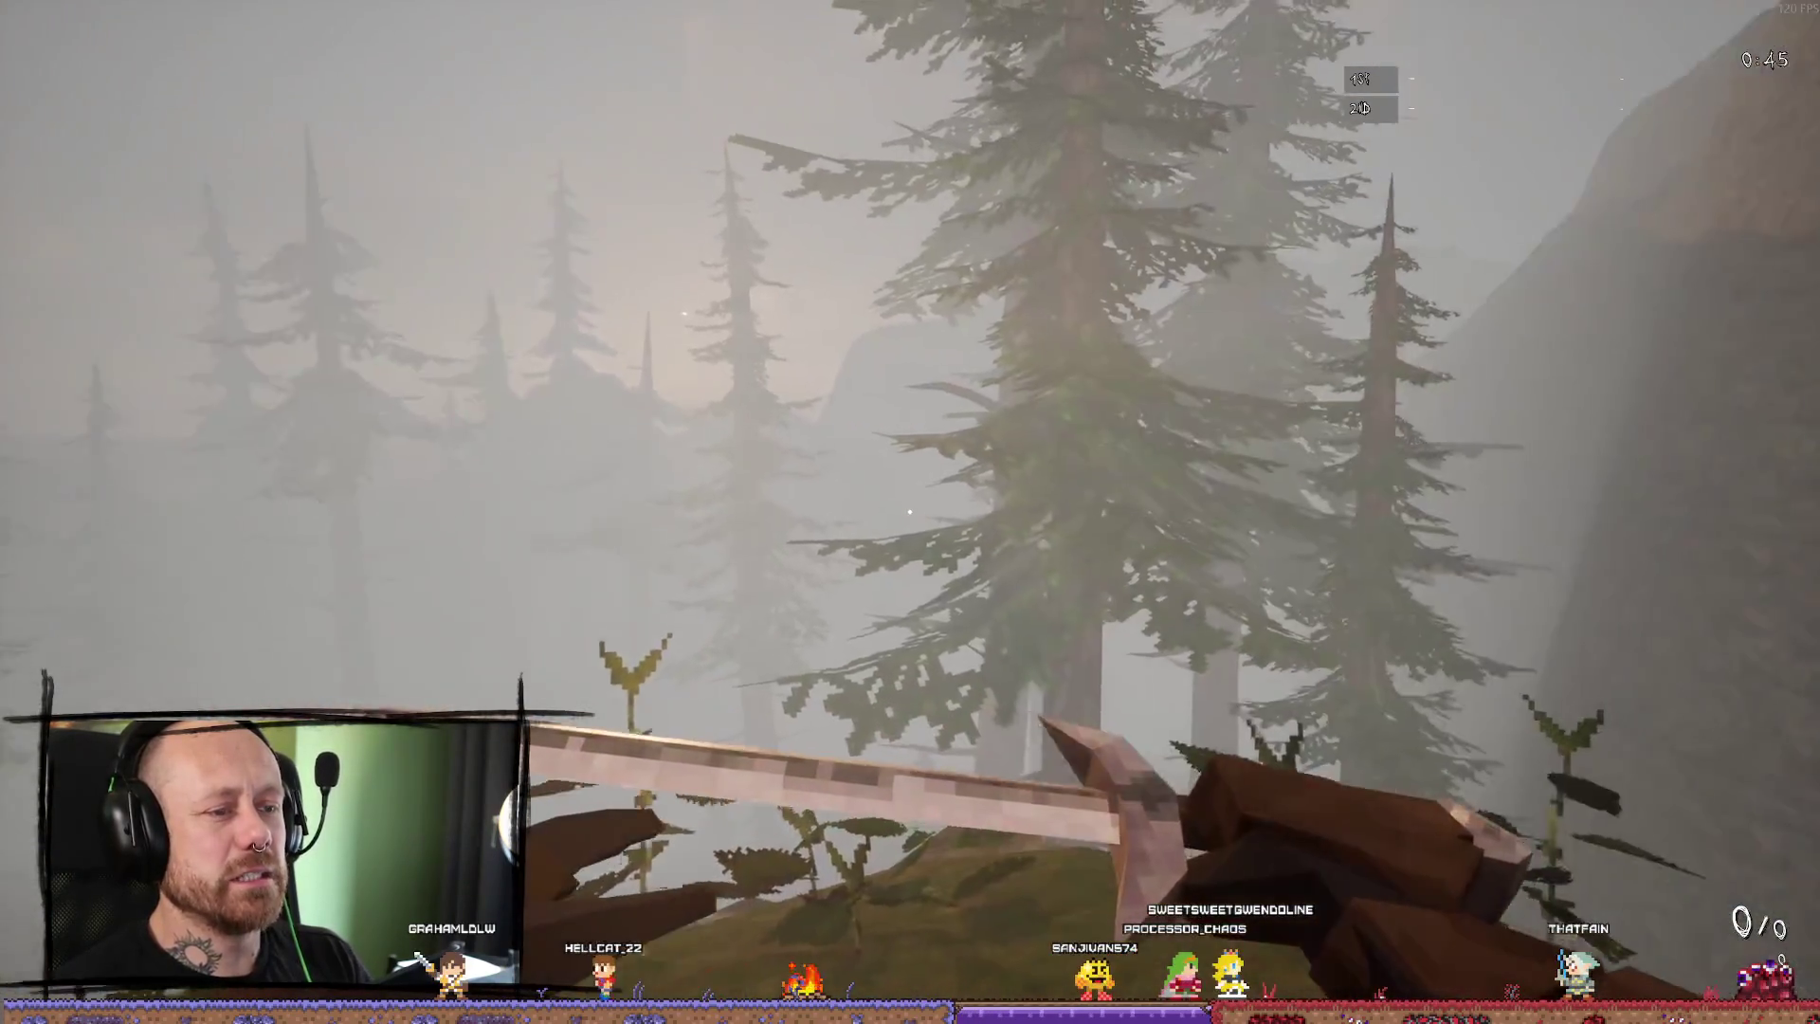